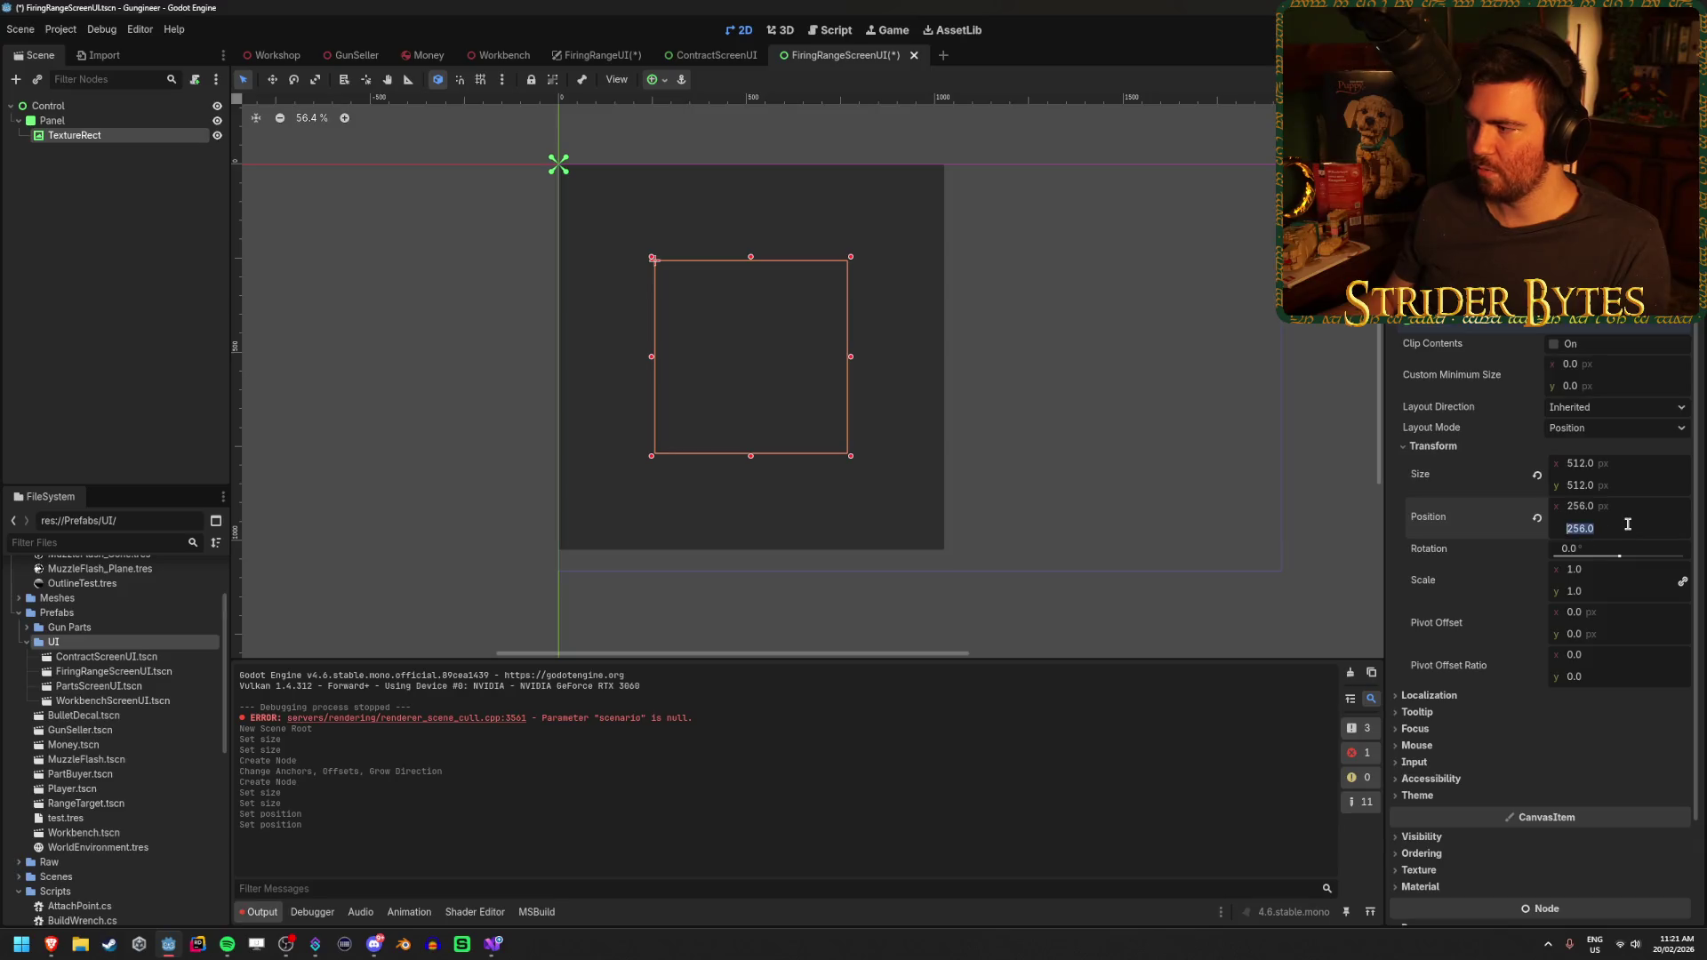
Set the TextureRect's vertical position to 192, entered as 128+64
{"action": "type", "text": "200"}
{"action": "key", "text": "Return"}
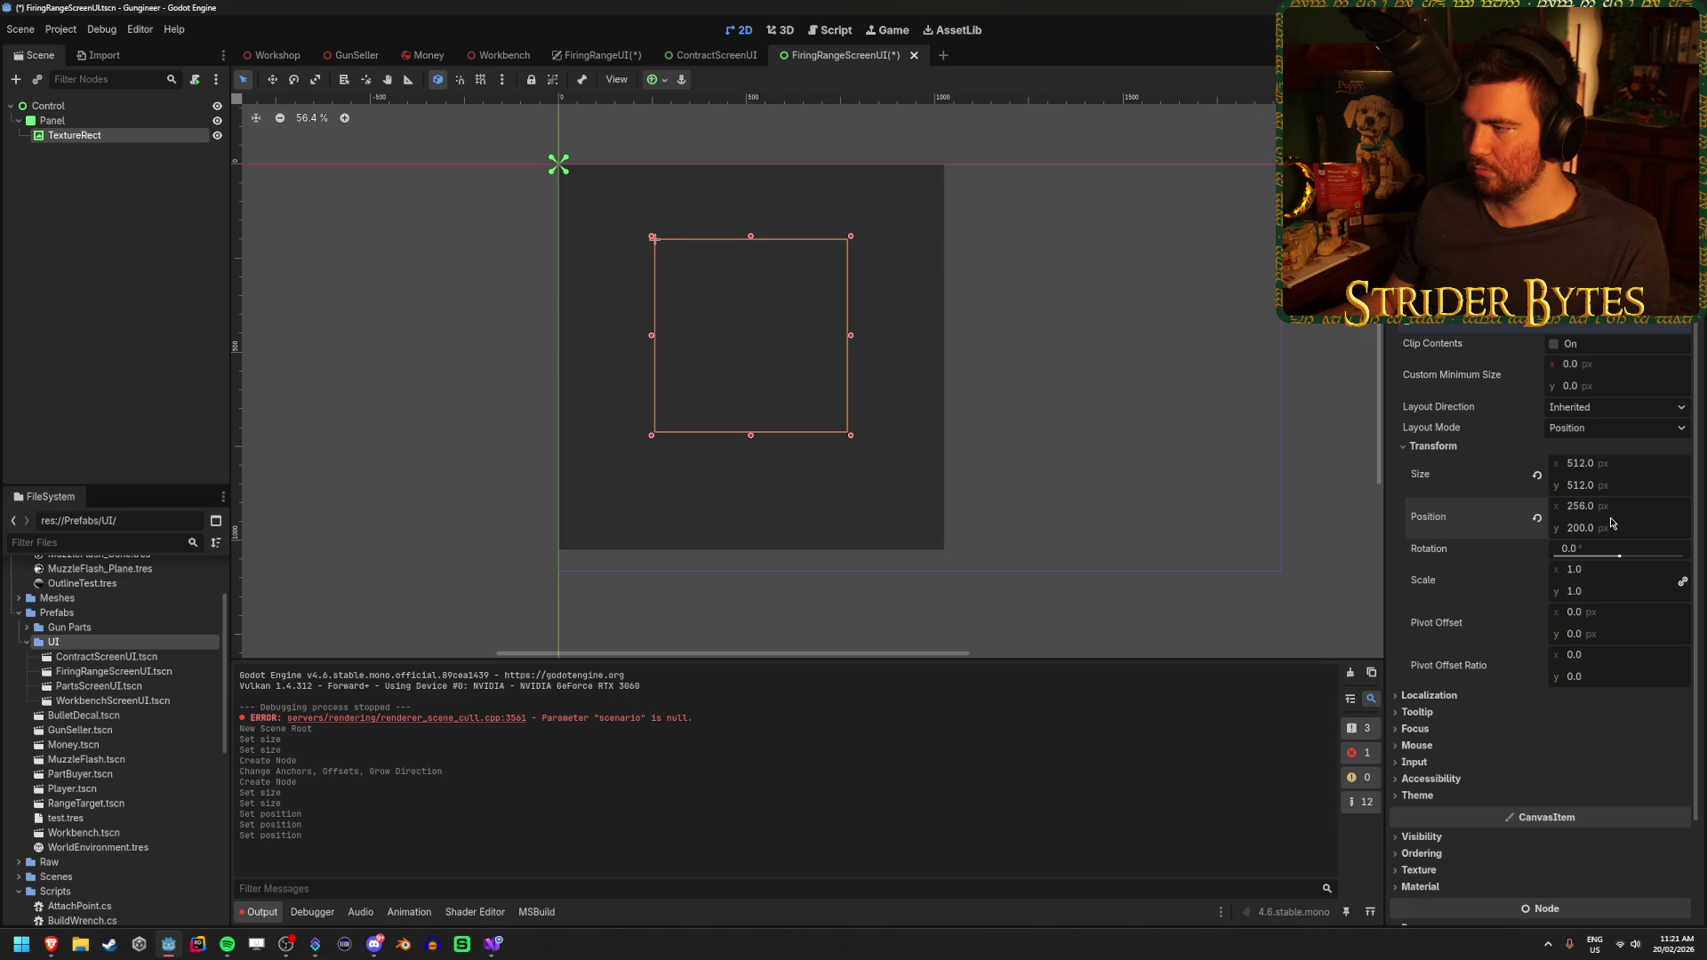
{"action": "left_click", "coordinate": [1622, 530]}
{"action": "type", "text": "1"}
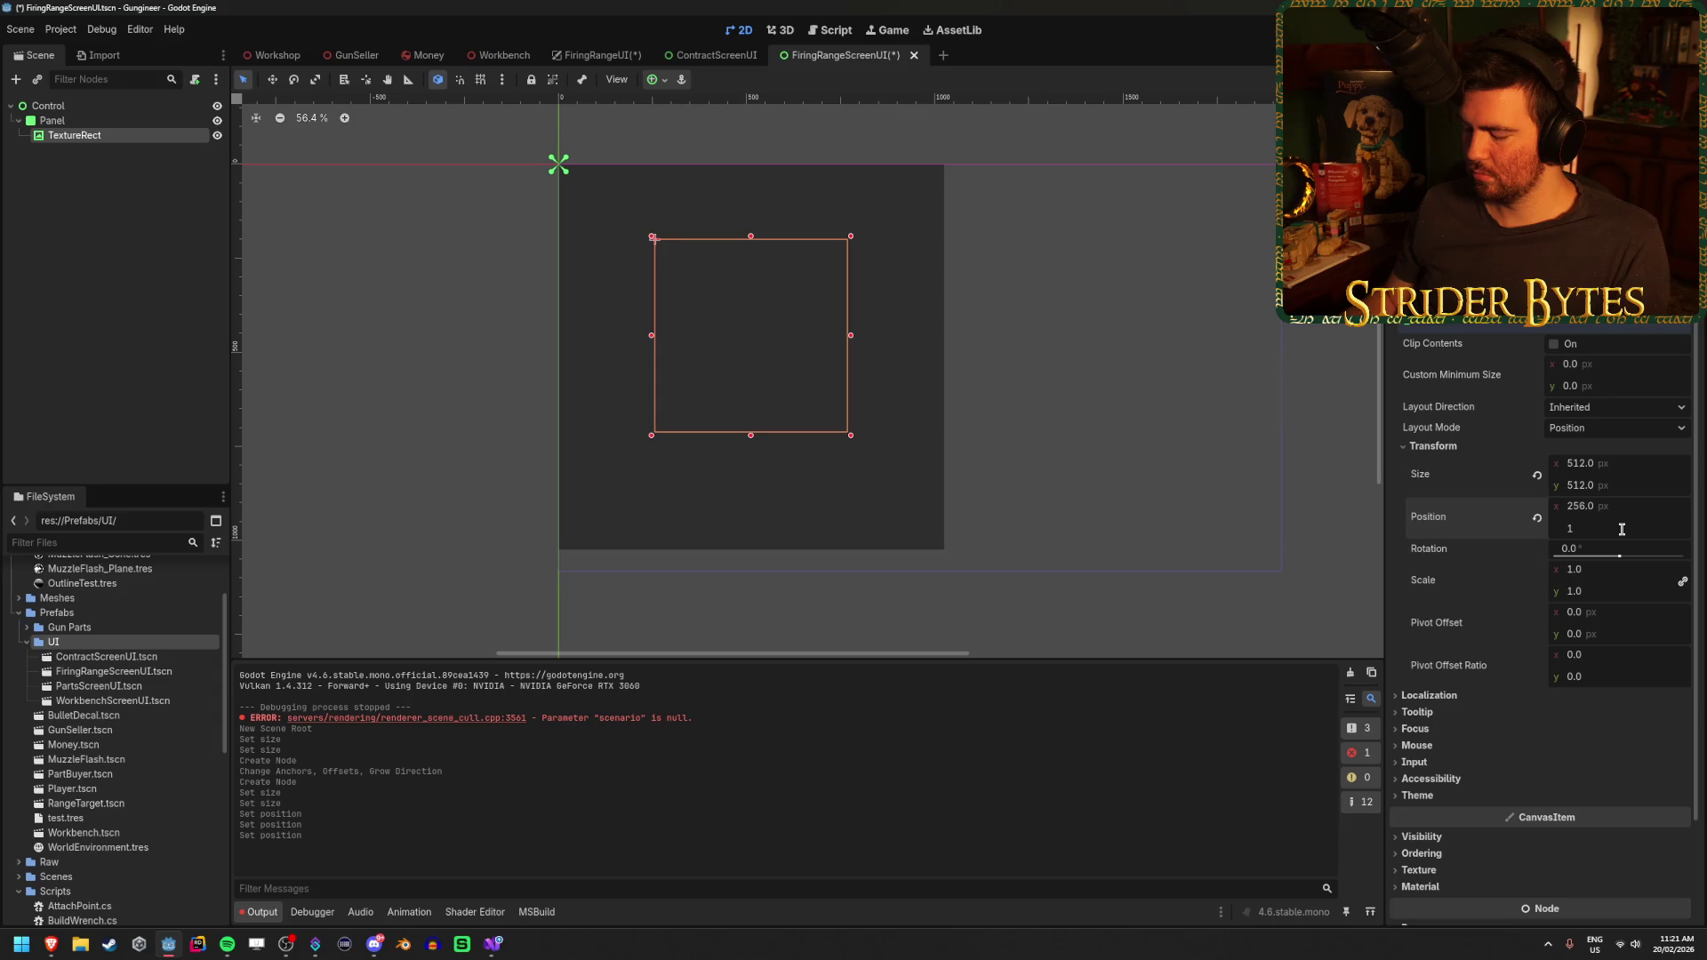
{"action": "type", "text": "28+6"}
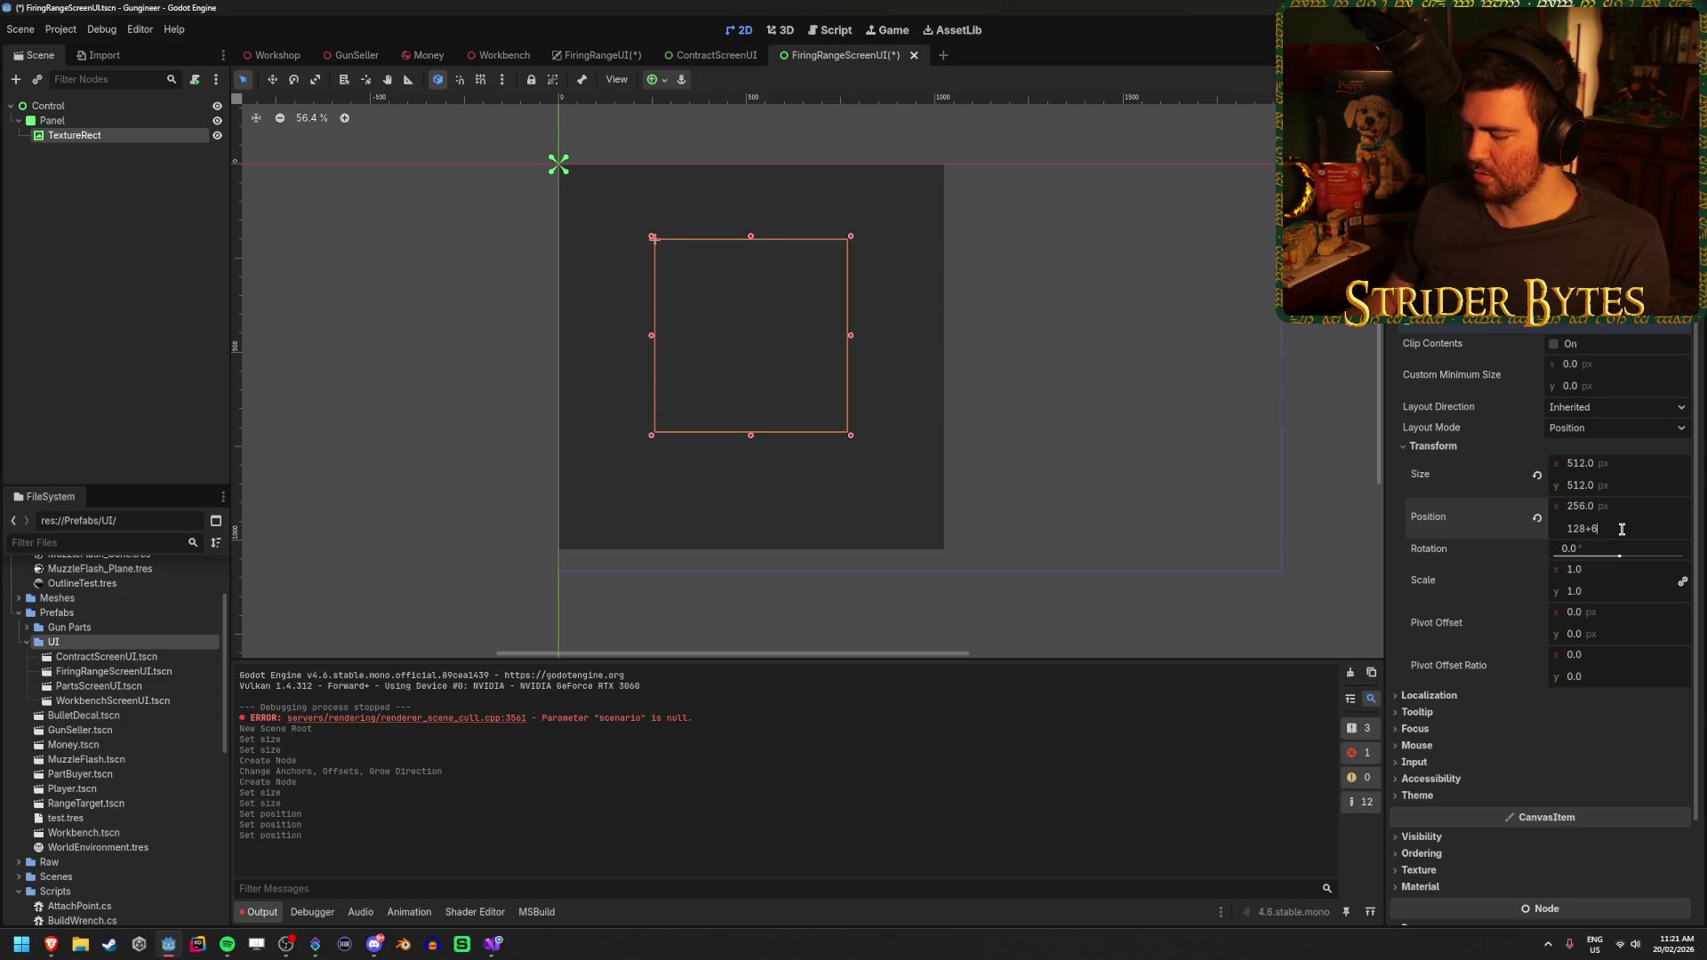
{"action": "key", "text": "Return"}
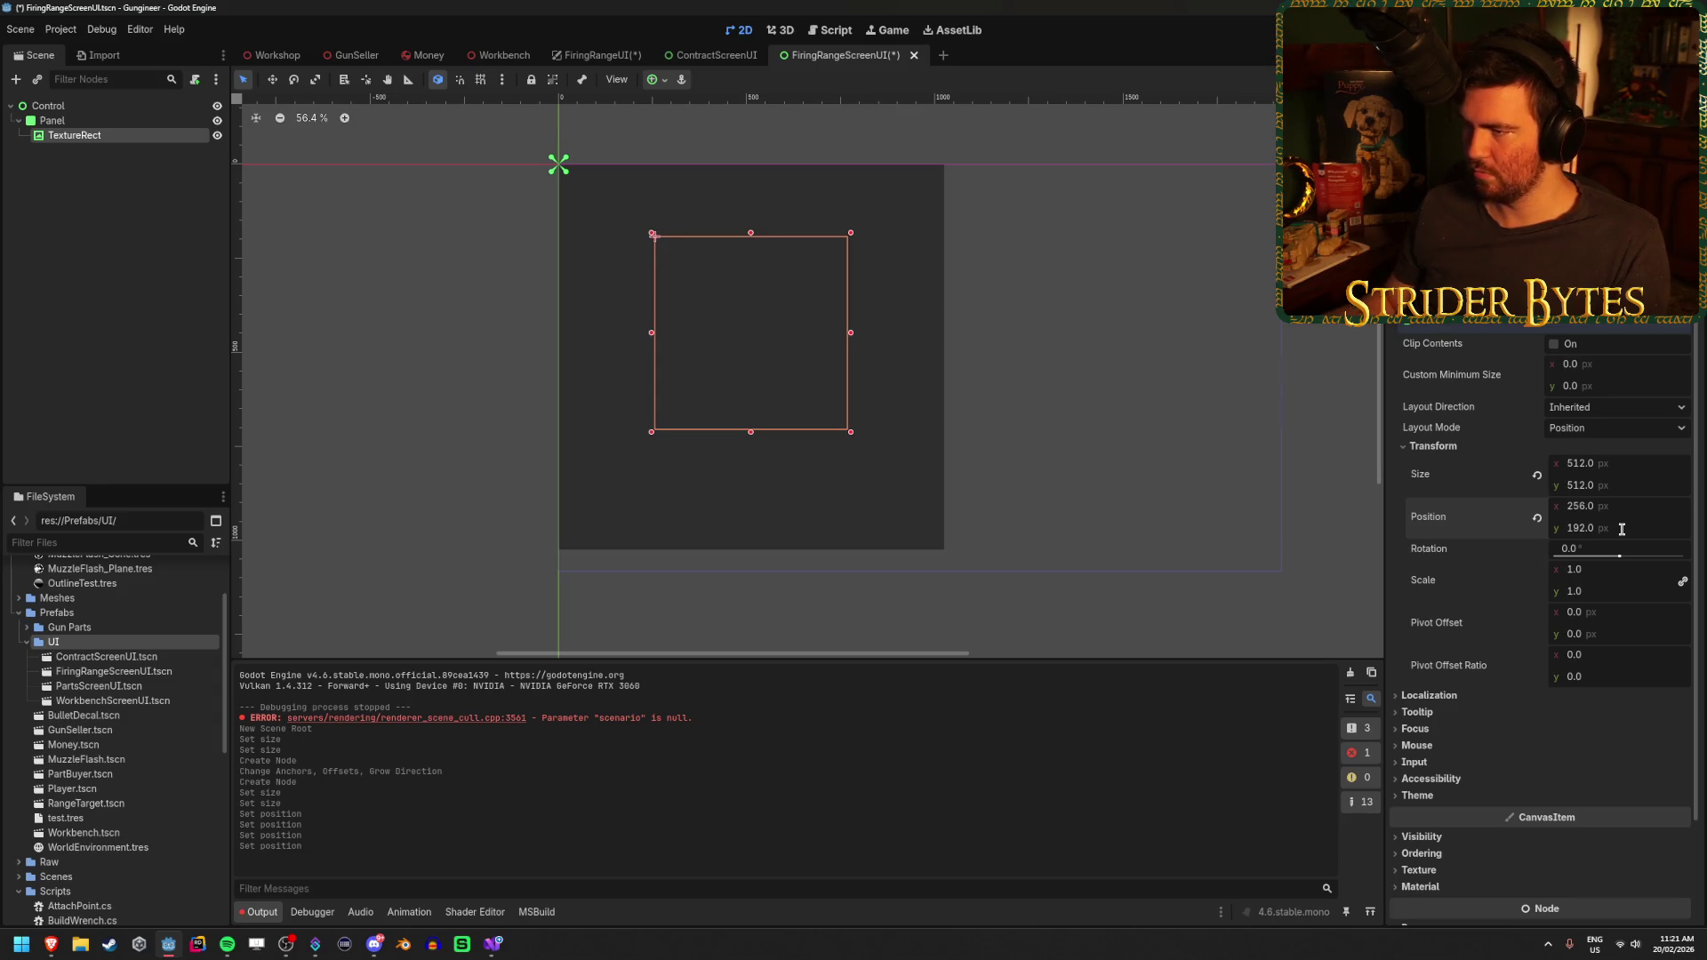
Deselect the TextureRect and save the FiringRangeScreenUI scene
{"action": "left_click", "coordinate": [147, 147]}
{"action": "key", "text": "ctrl+s"}
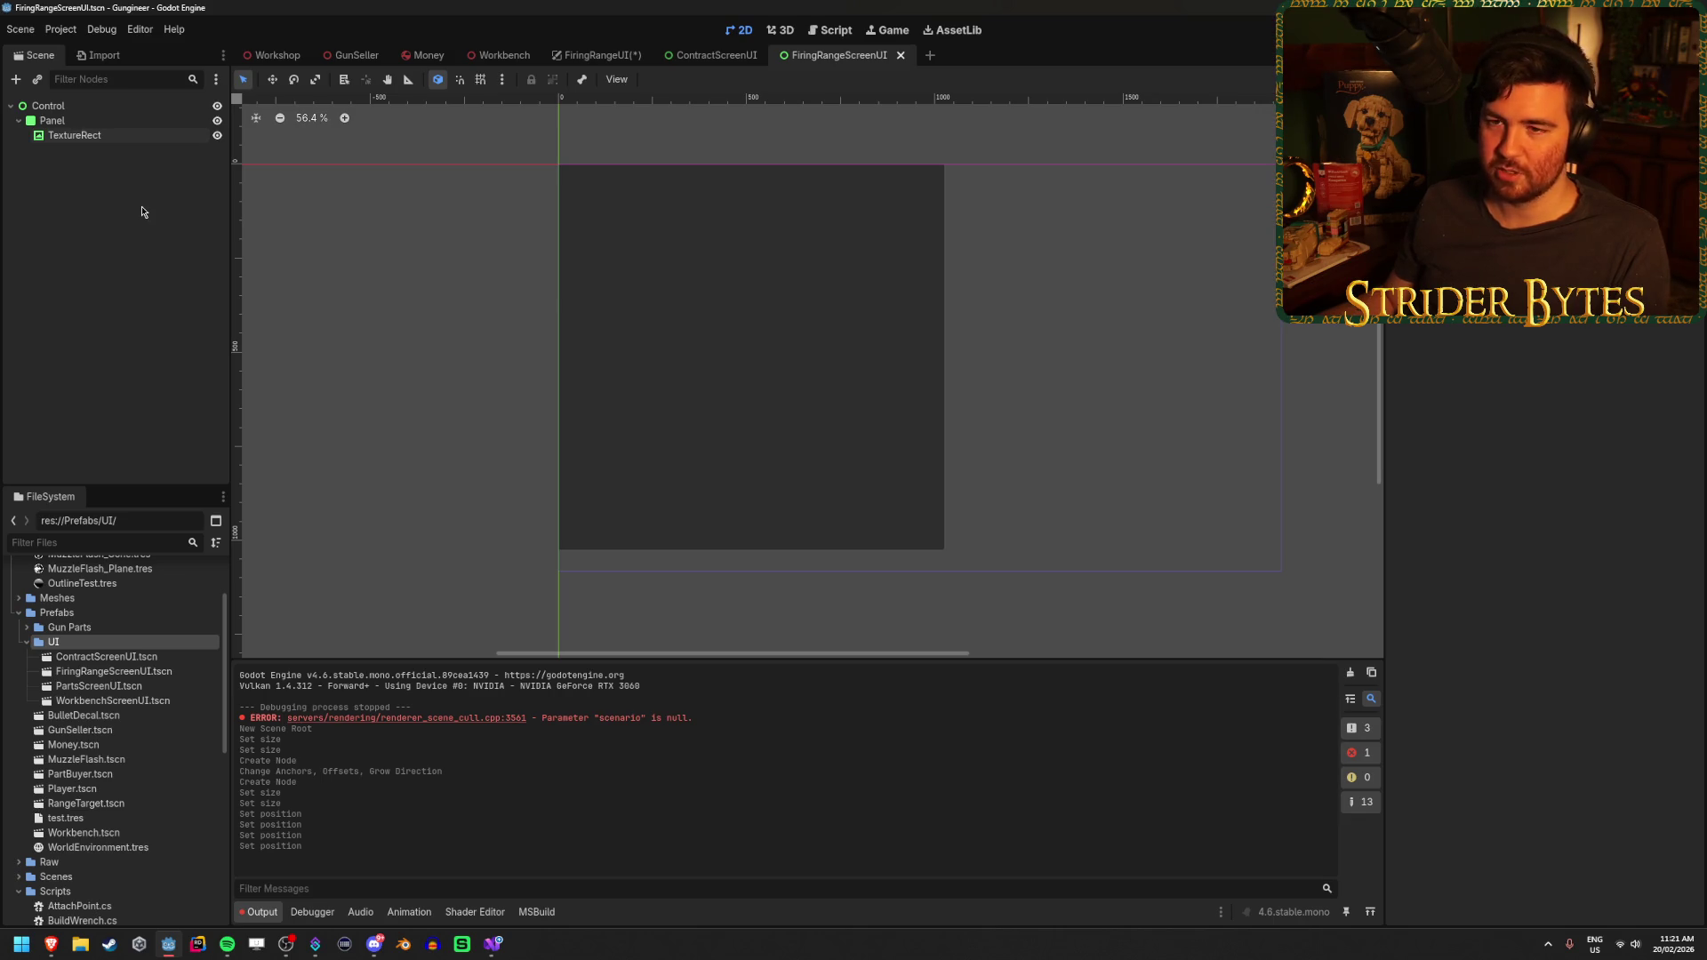
{"action": "right_click", "coordinate": [100, 121]}
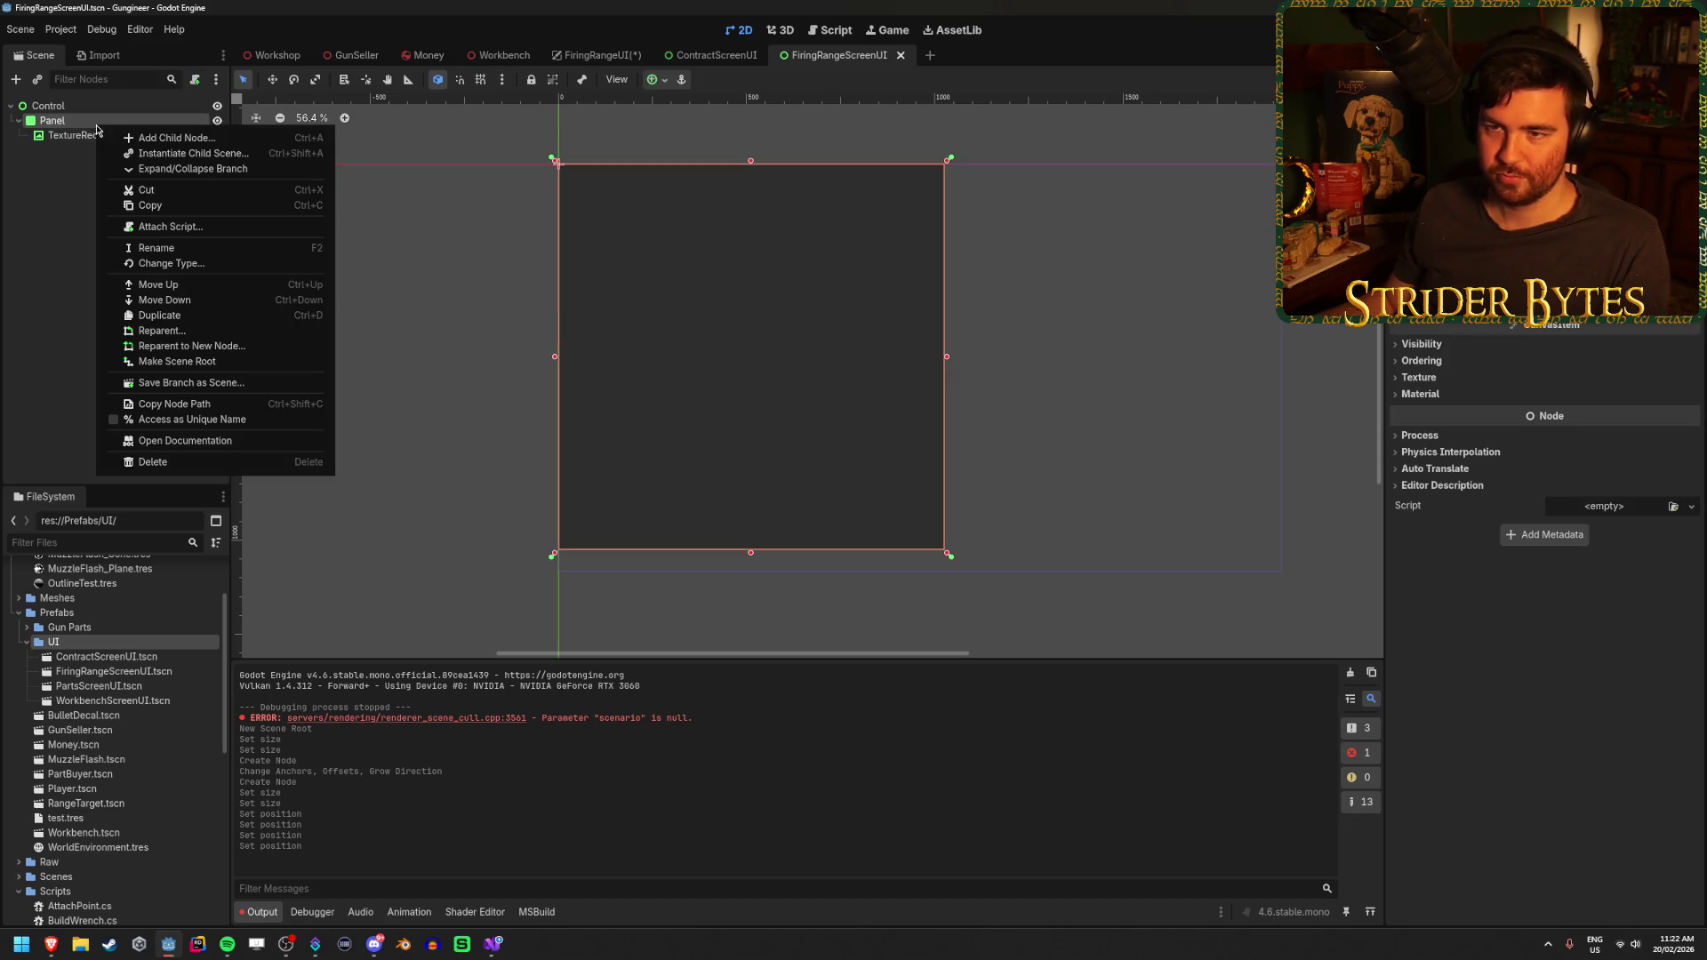
Add a Label node as a child of the Panel
{"action": "left_click", "coordinate": [133, 136]}
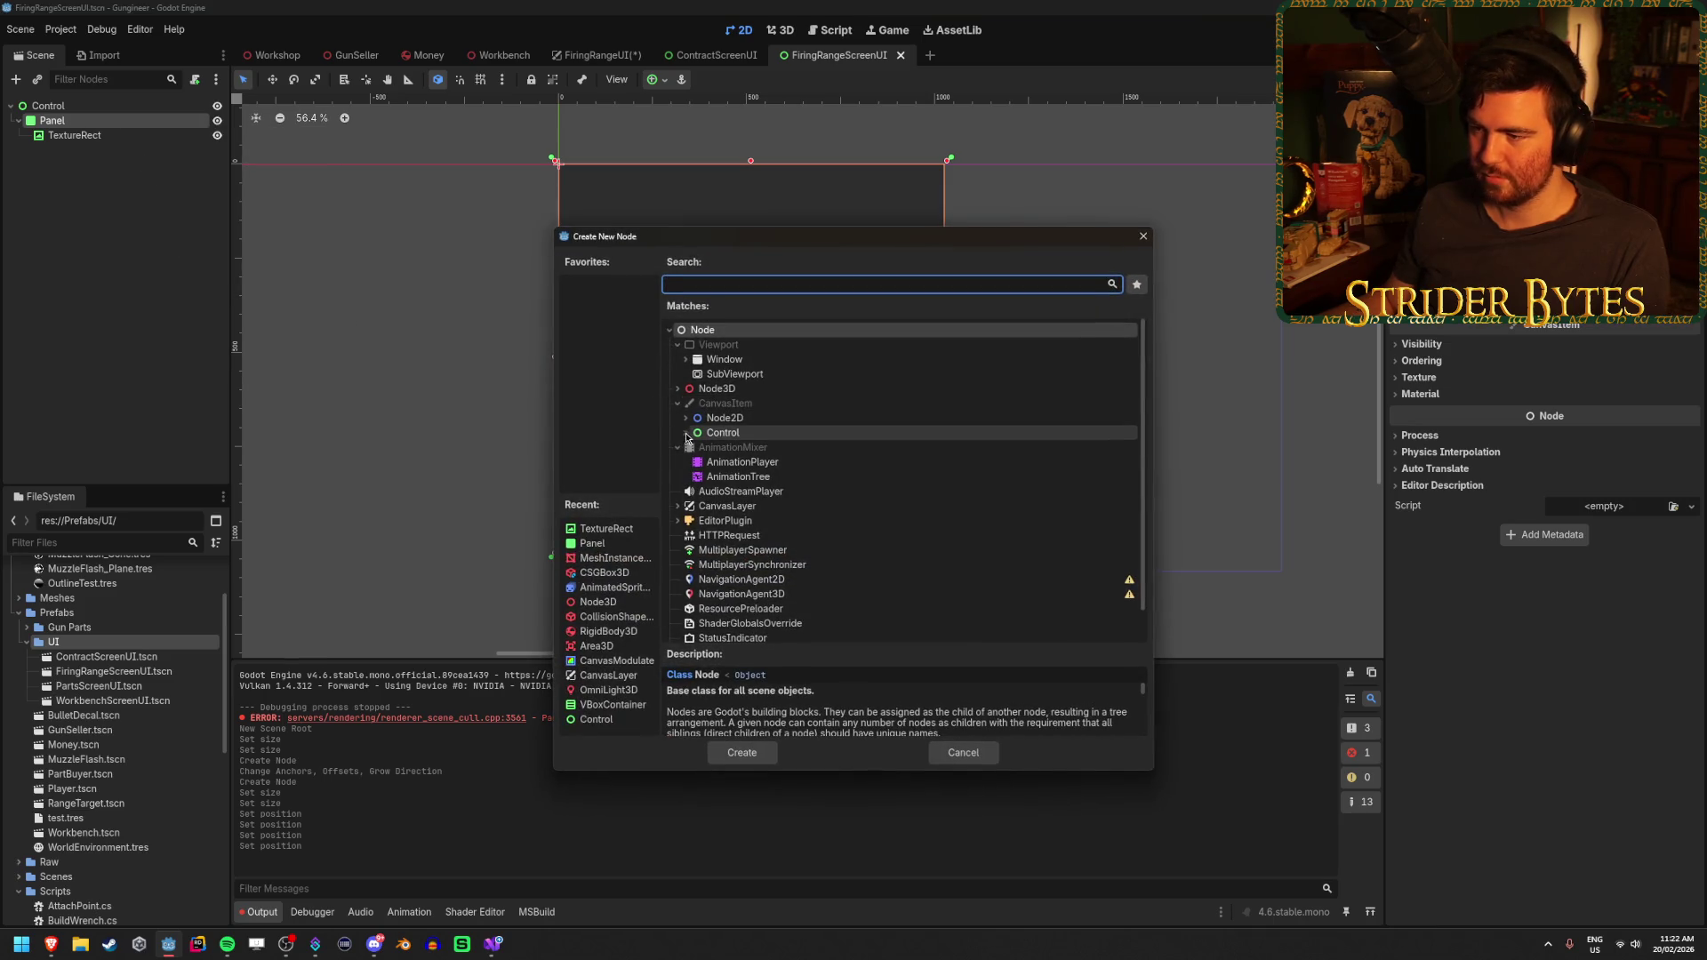
{"action": "left_click", "coordinate": [685, 433]}
{"action": "scroll", "coordinate": [894, 498], "scroll_direction": "down", "scroll_amount": 3}
{"action": "left_click", "coordinate": [770, 454]}
{"action": "left_click", "coordinate": [749, 751]}
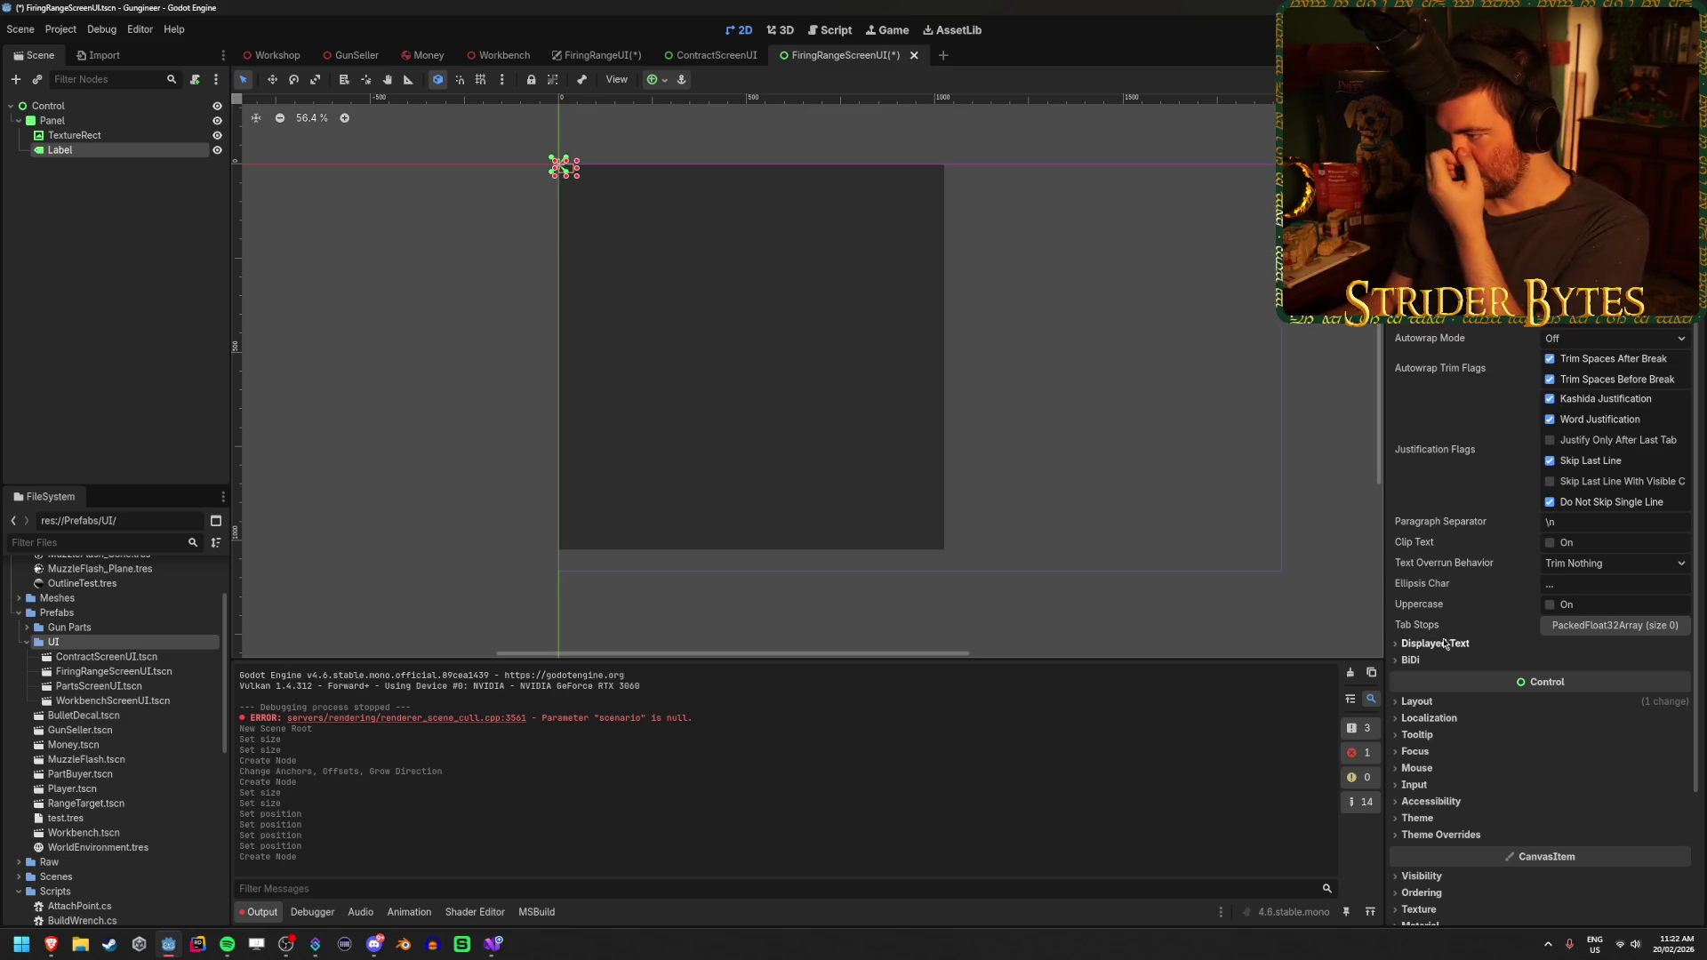
Size the Label to 512 × 128 px in its Layout Transform settings
{"action": "left_click", "coordinate": [1418, 701]}
{"action": "left_click", "coordinate": [1432, 852]}
{"action": "scroll", "coordinate": [1559, 734], "scroll_direction": "down", "scroll_amount": 3}
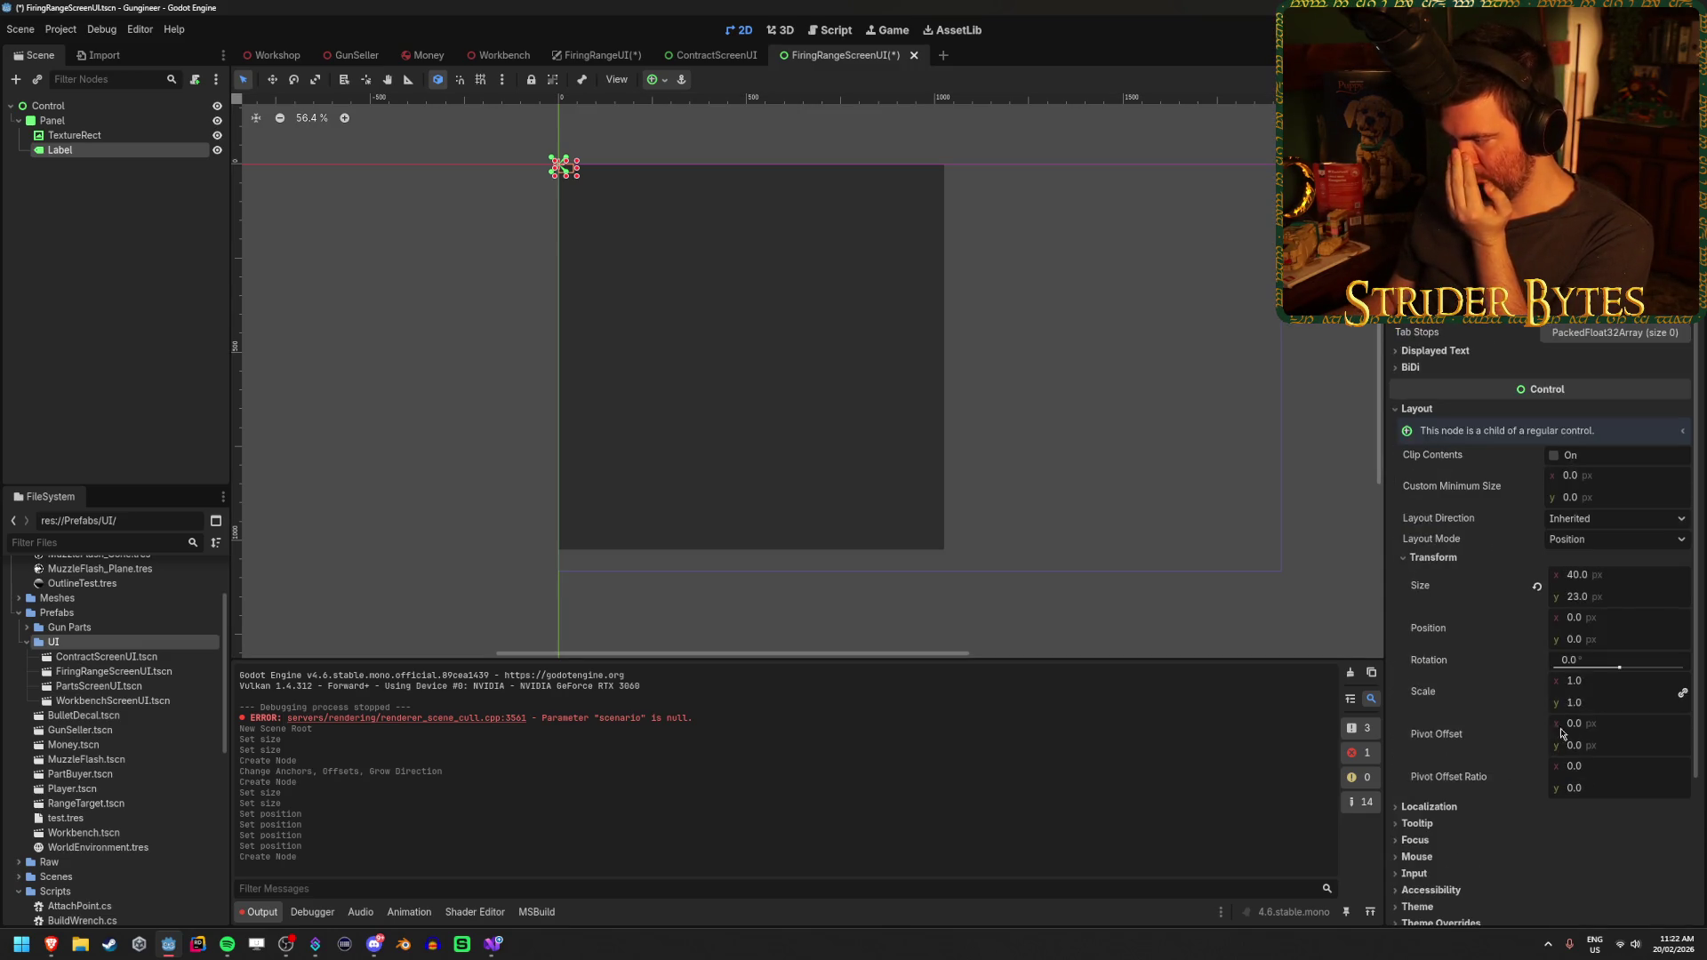
{"action": "left_click", "coordinate": [1591, 576]}
{"action": "type", "text": "512"}
{"action": "key", "text": "Return"}
{"action": "left_click", "coordinate": [1656, 596]}
{"action": "type", "text": "256"}
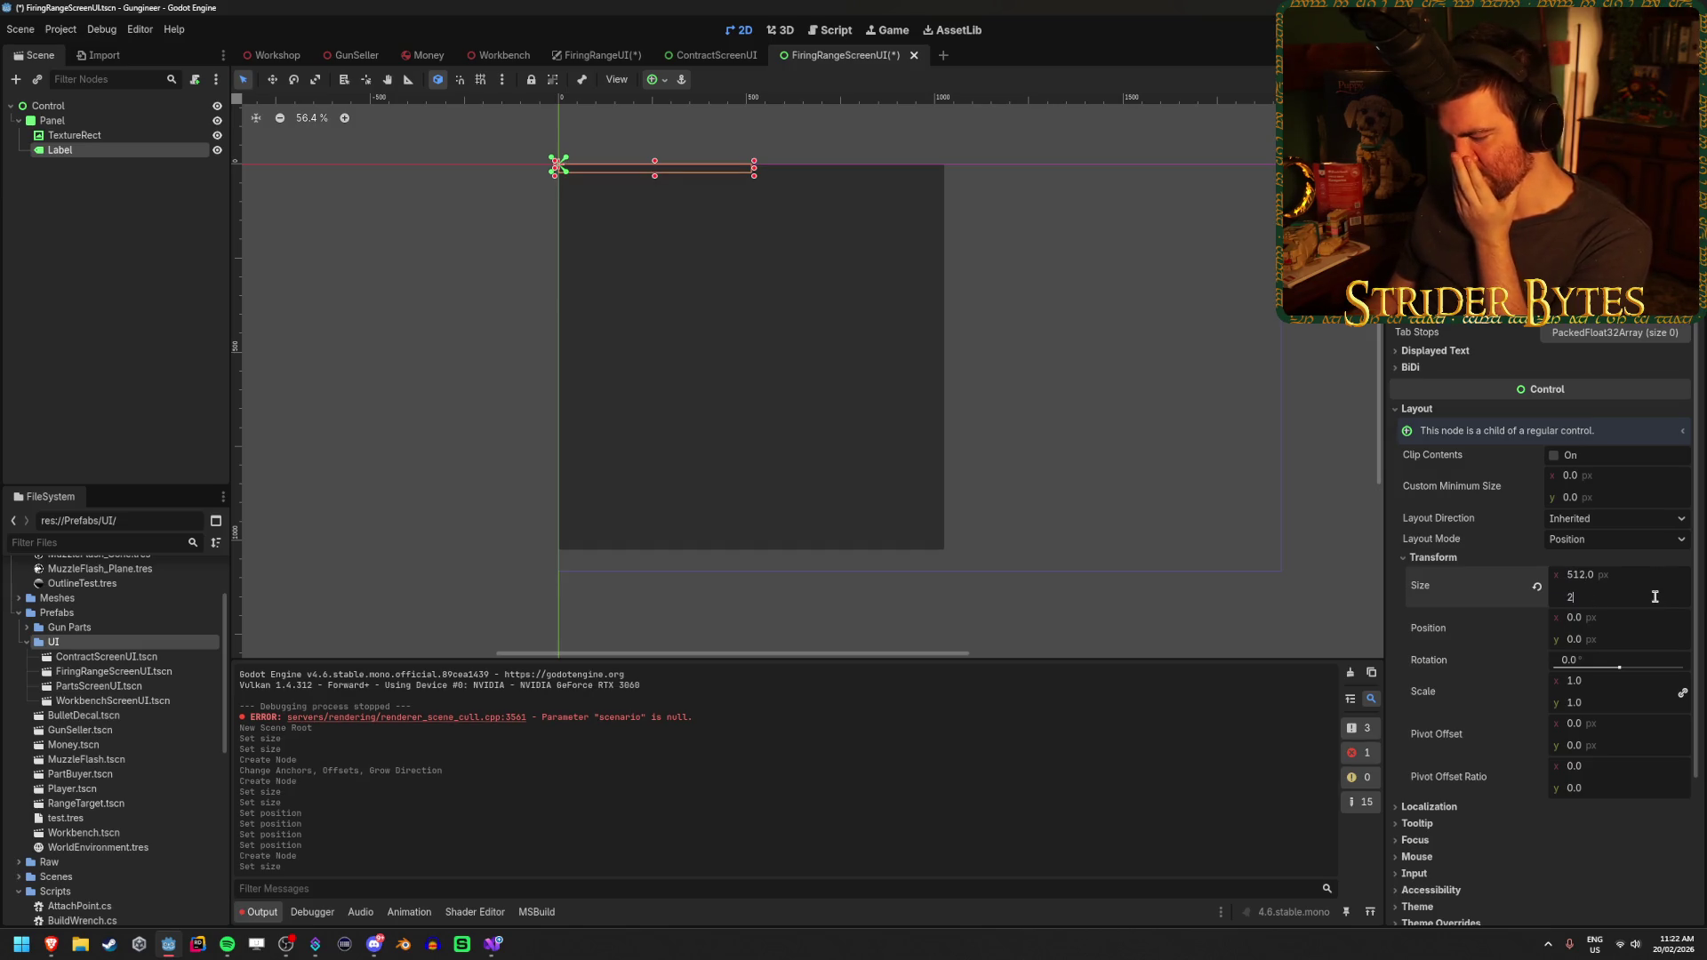
{"action": "key", "text": "Return"}
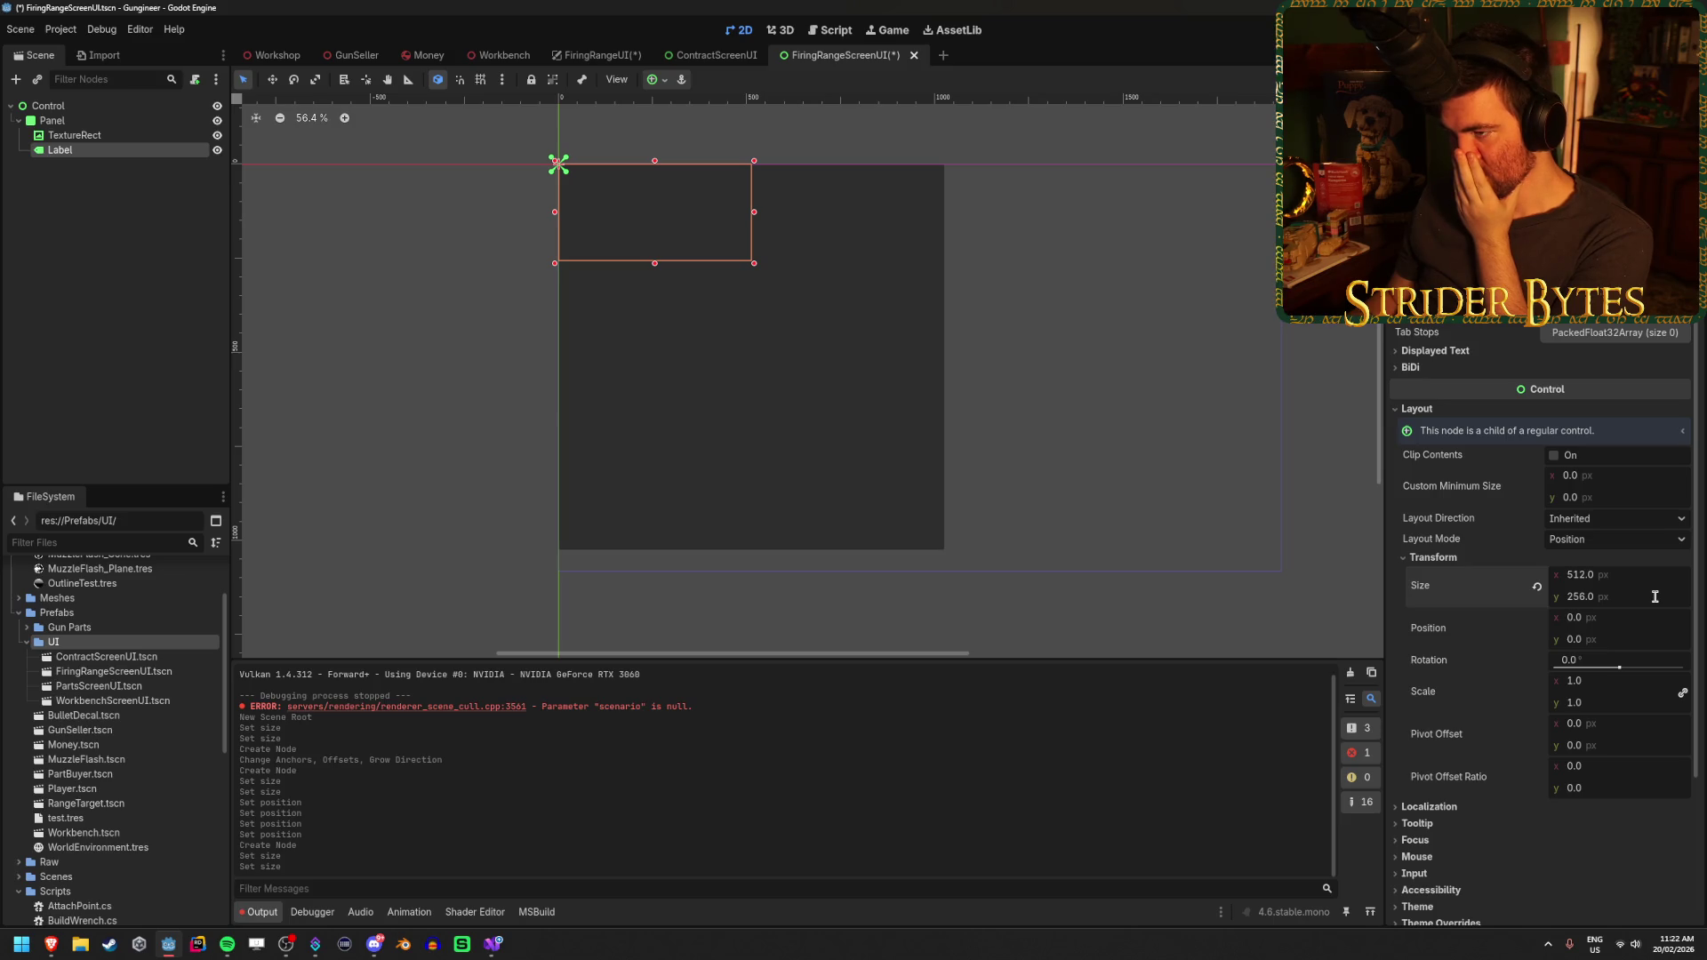
{"action": "left_click", "coordinate": [1655, 597]}
{"action": "type", "text": "128"}
{"action": "key", "text": "Return"}
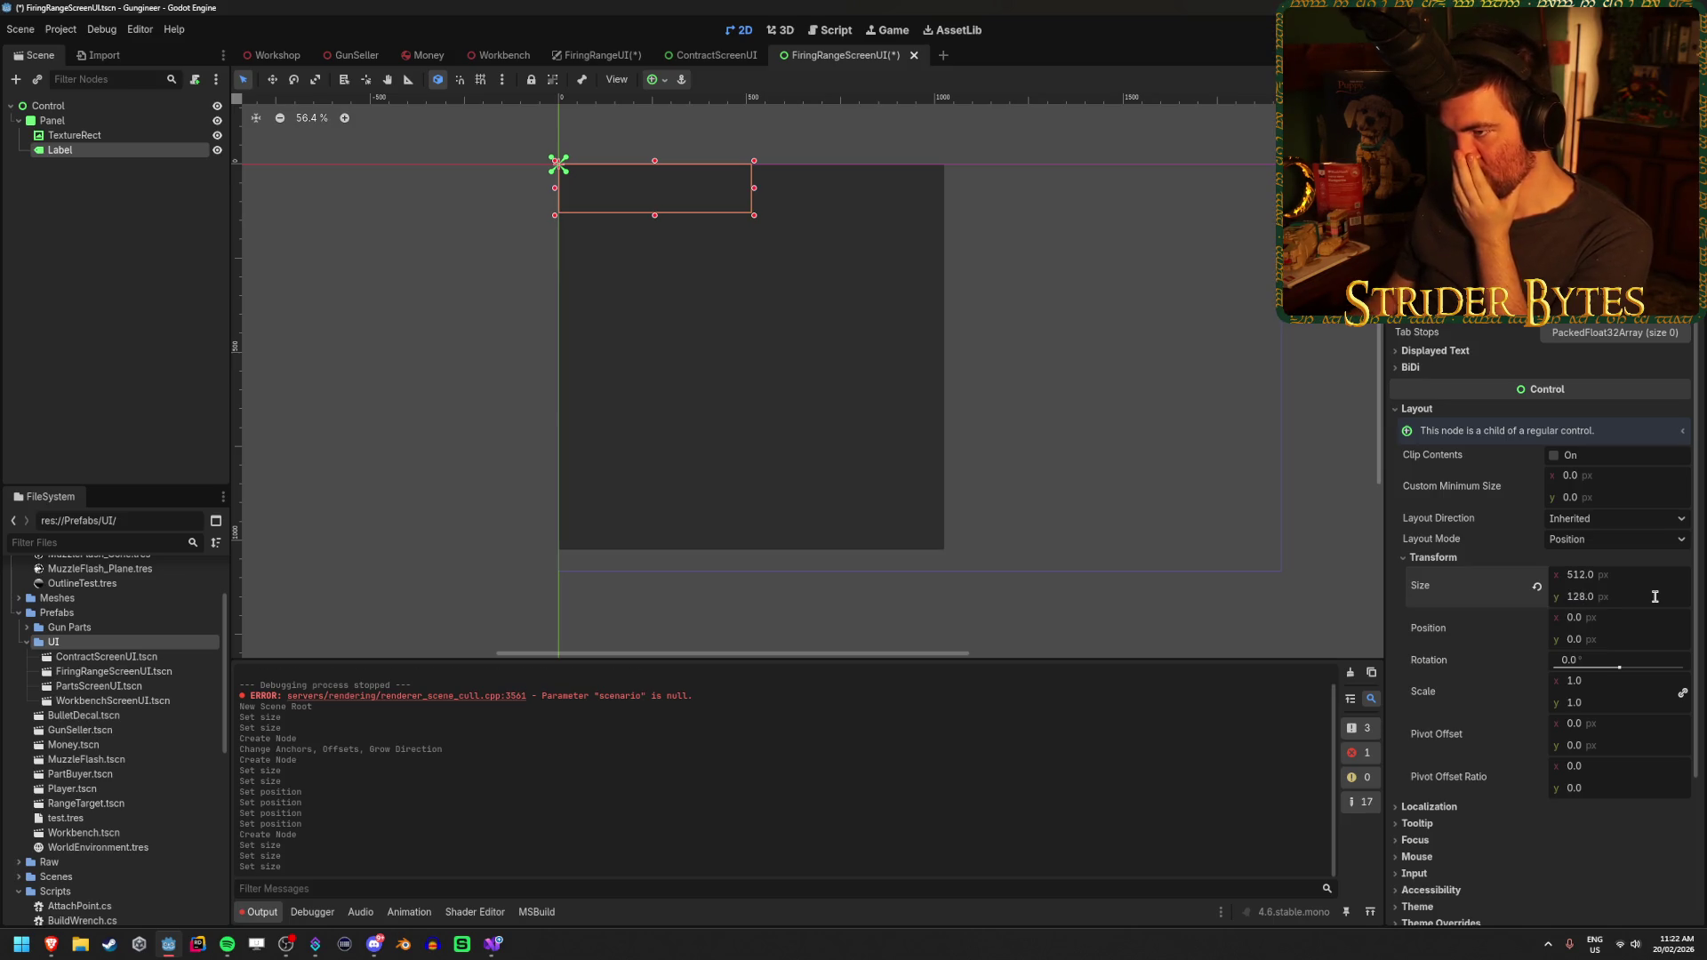
Position the Label at x 256, y 640
{"action": "left_click", "coordinate": [1626, 618]}
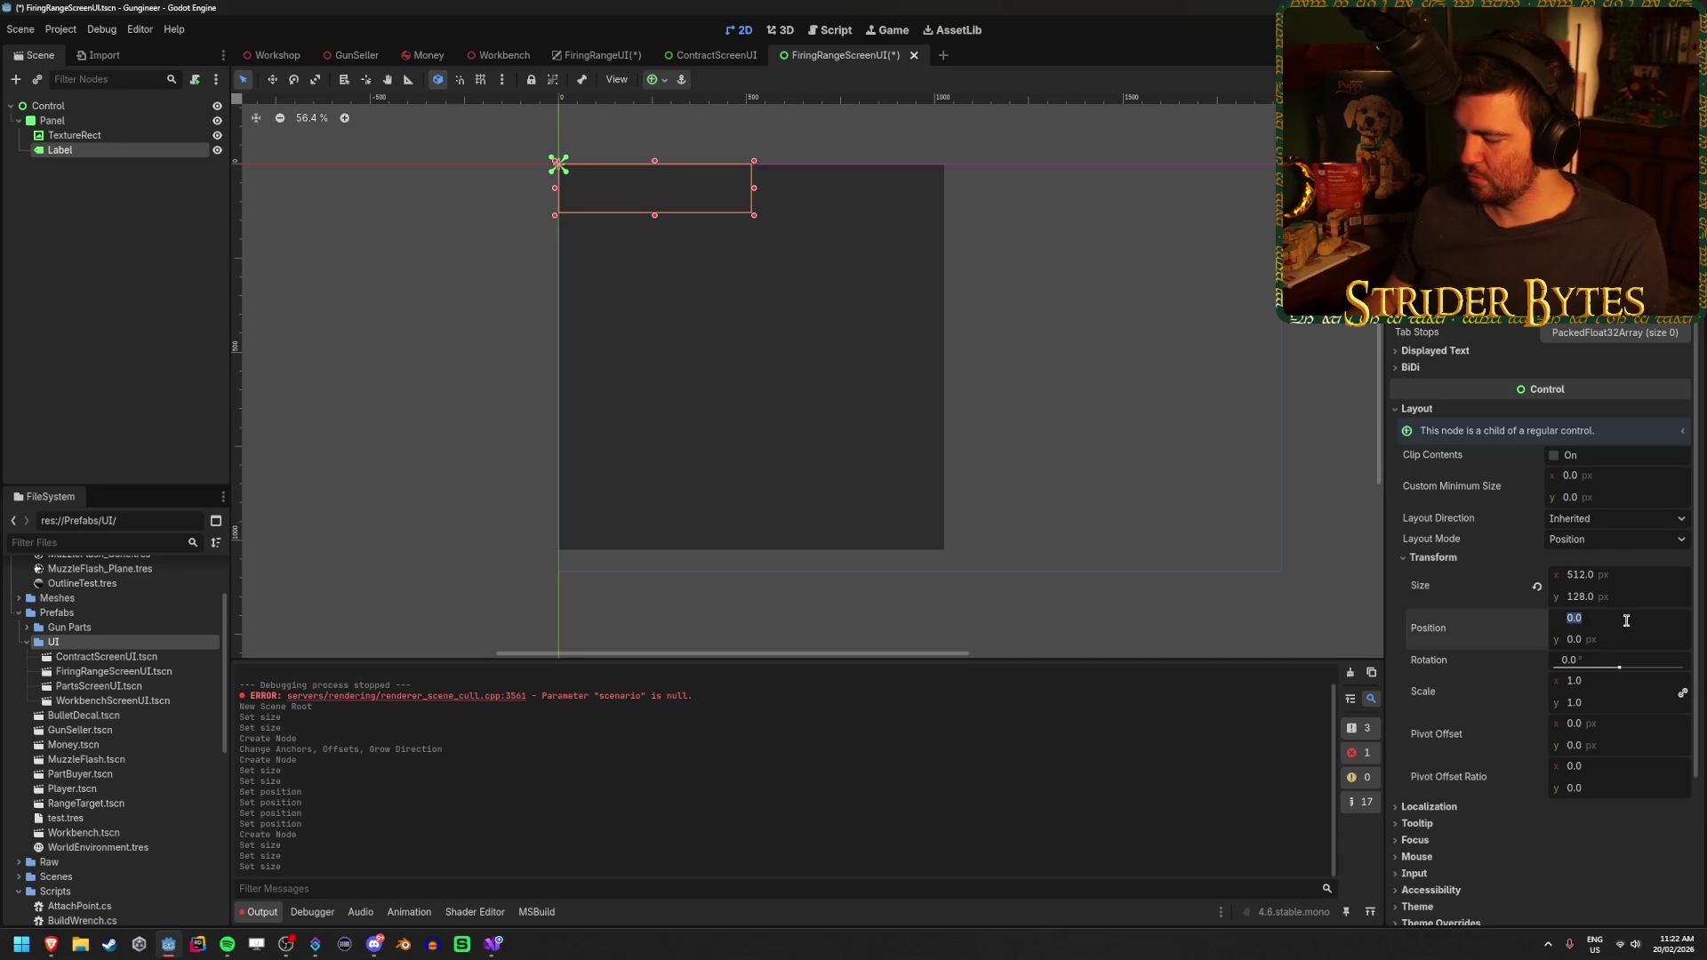
{"action": "type", "text": "256"}
{"action": "key", "text": "Return"}
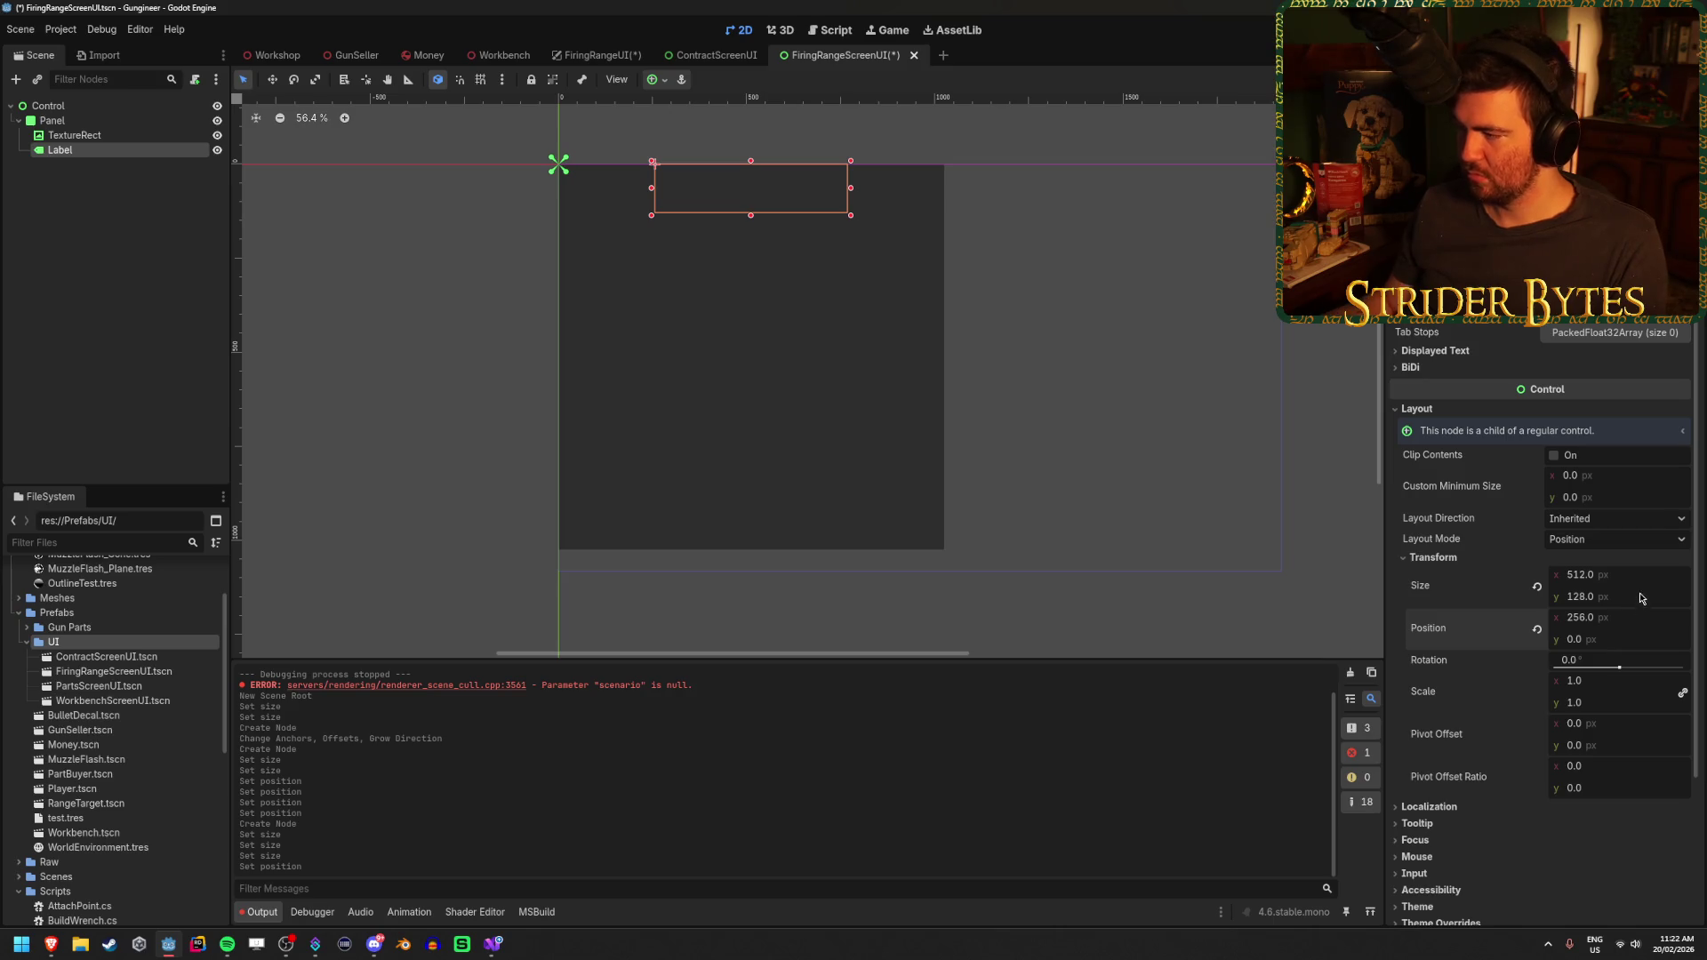
{"action": "left_click", "coordinate": [1626, 640]}
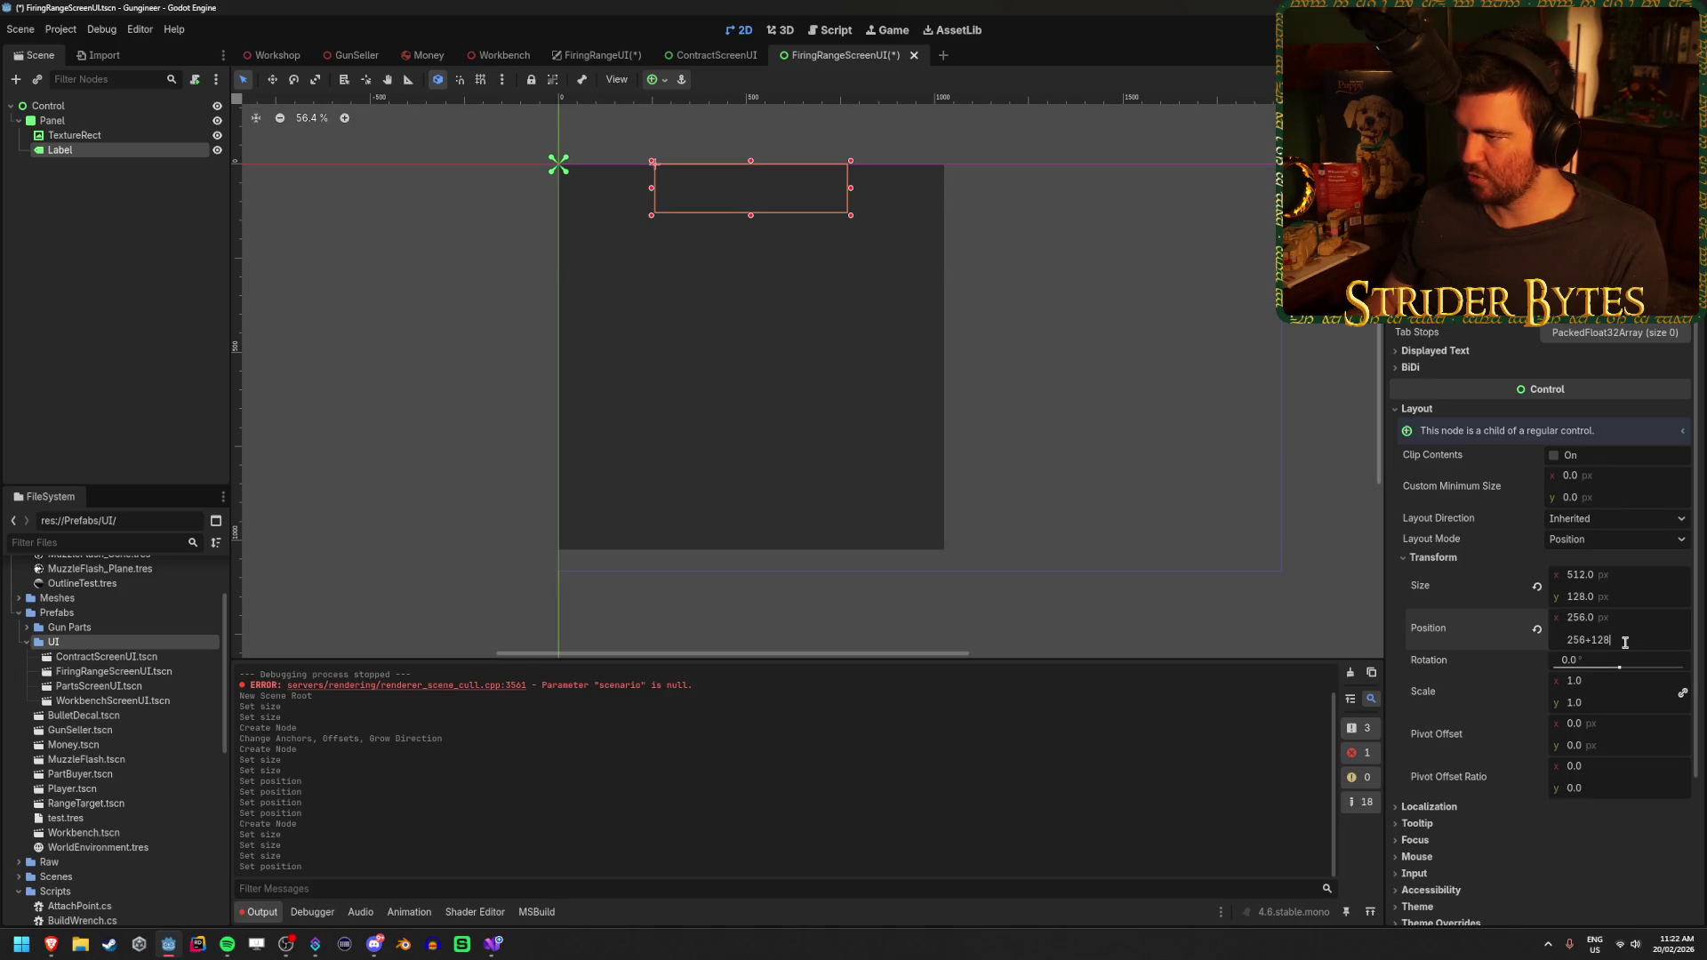
{"action": "key", "text": "Return"}
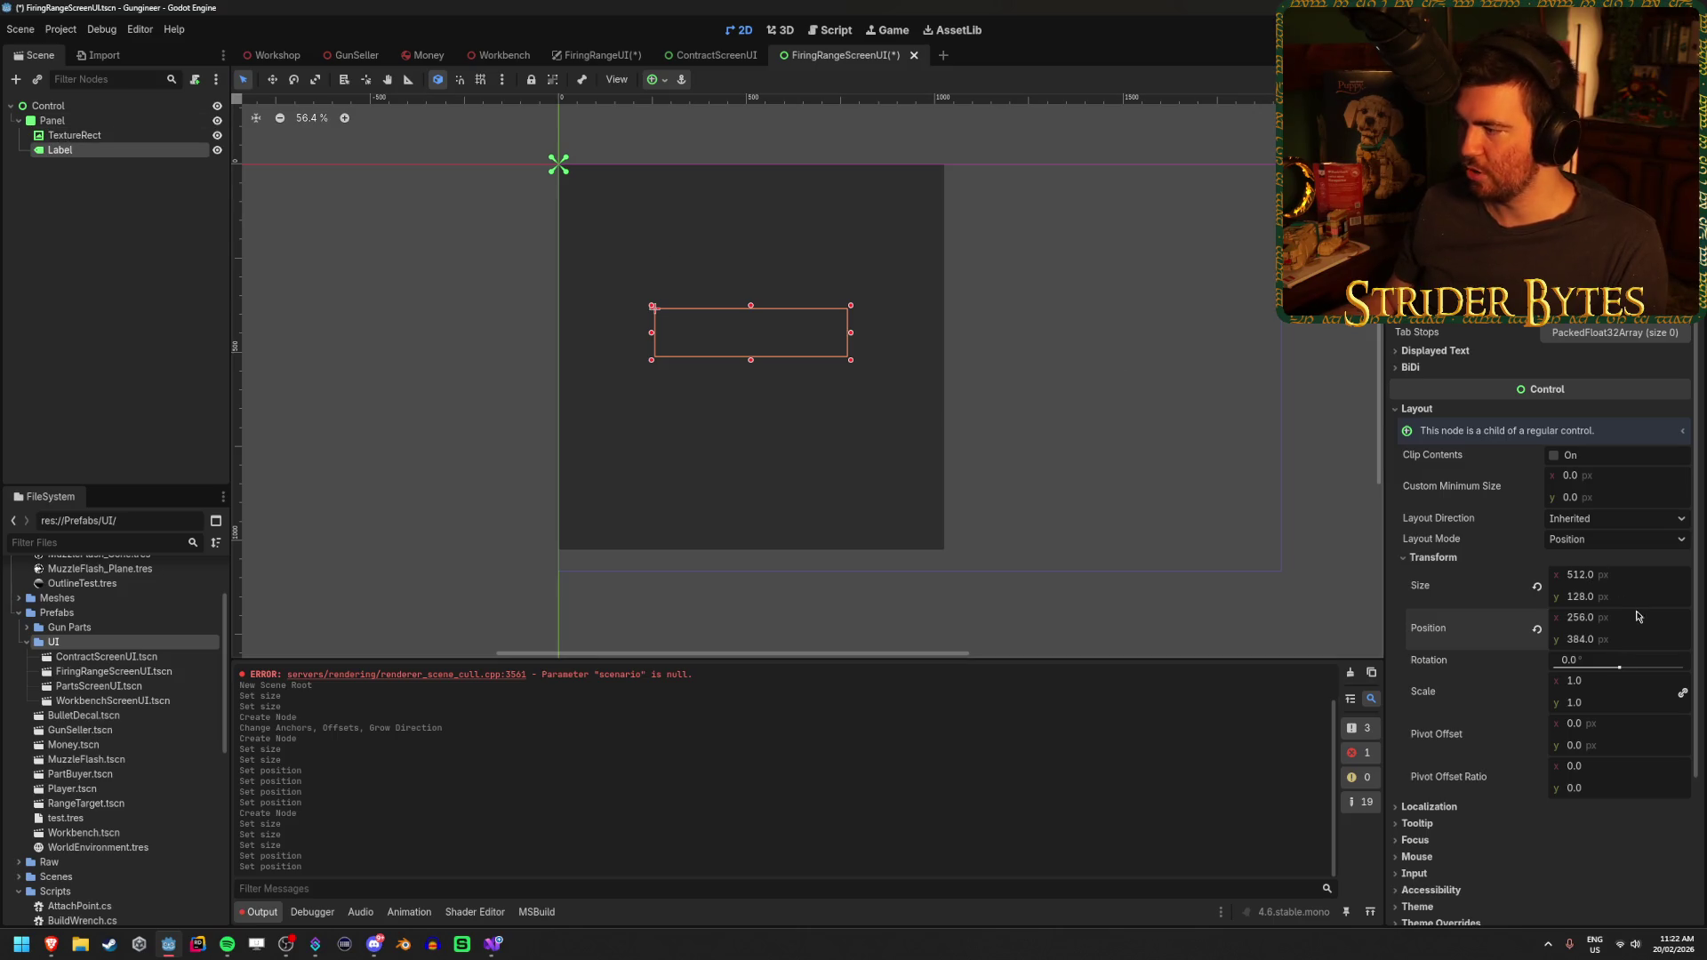
{"action": "left_click", "coordinate": [1632, 637]}
{"action": "type", "text": "512+12"}
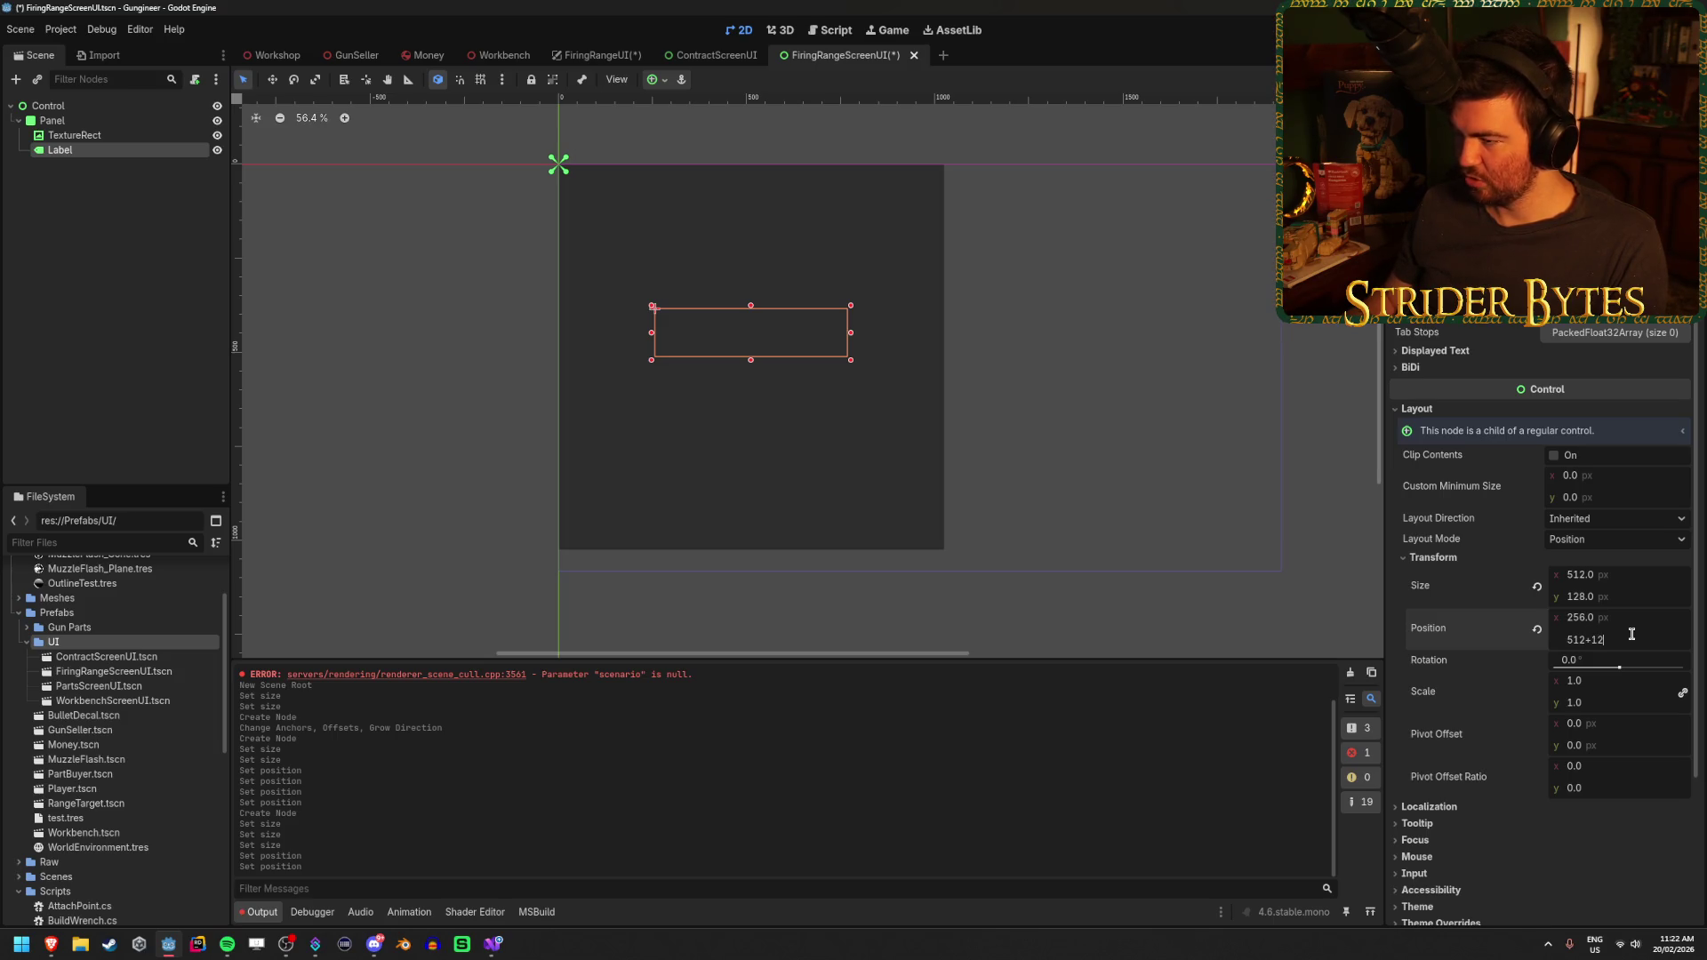
{"action": "type", "text": "8"}
{"action": "key", "text": "Return"}
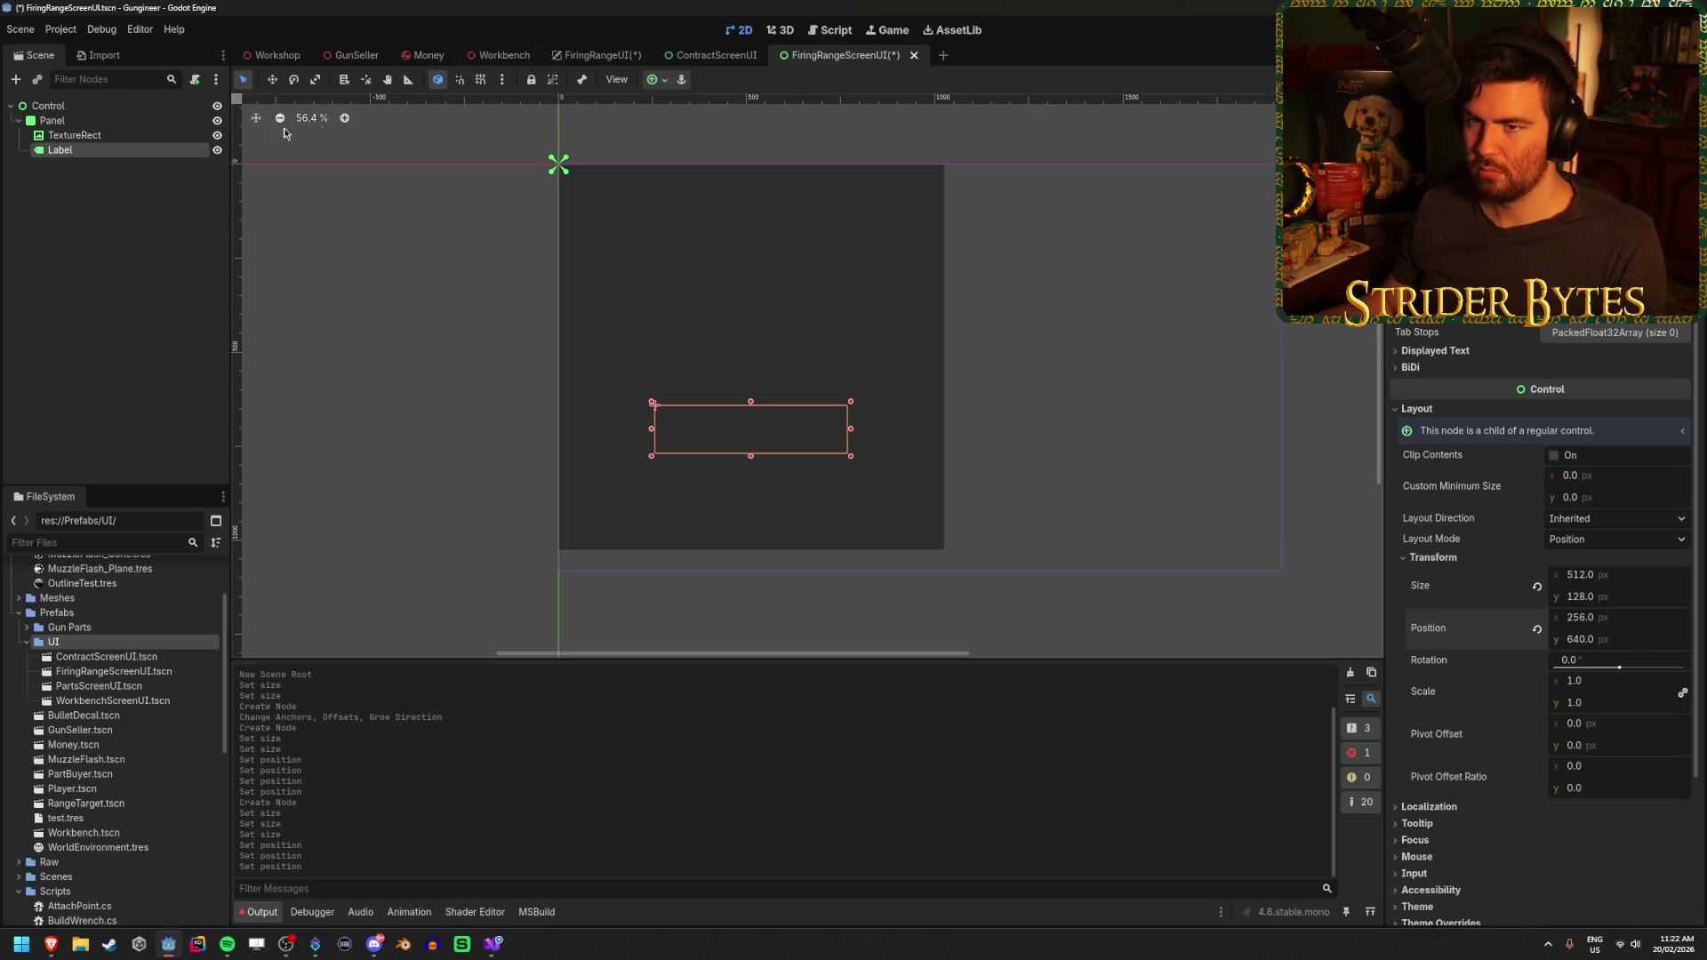
Give the Label new label settings with a 72 px font size
{"action": "scroll", "coordinate": [1538, 534], "scroll_direction": "up", "scroll_amount": 5}
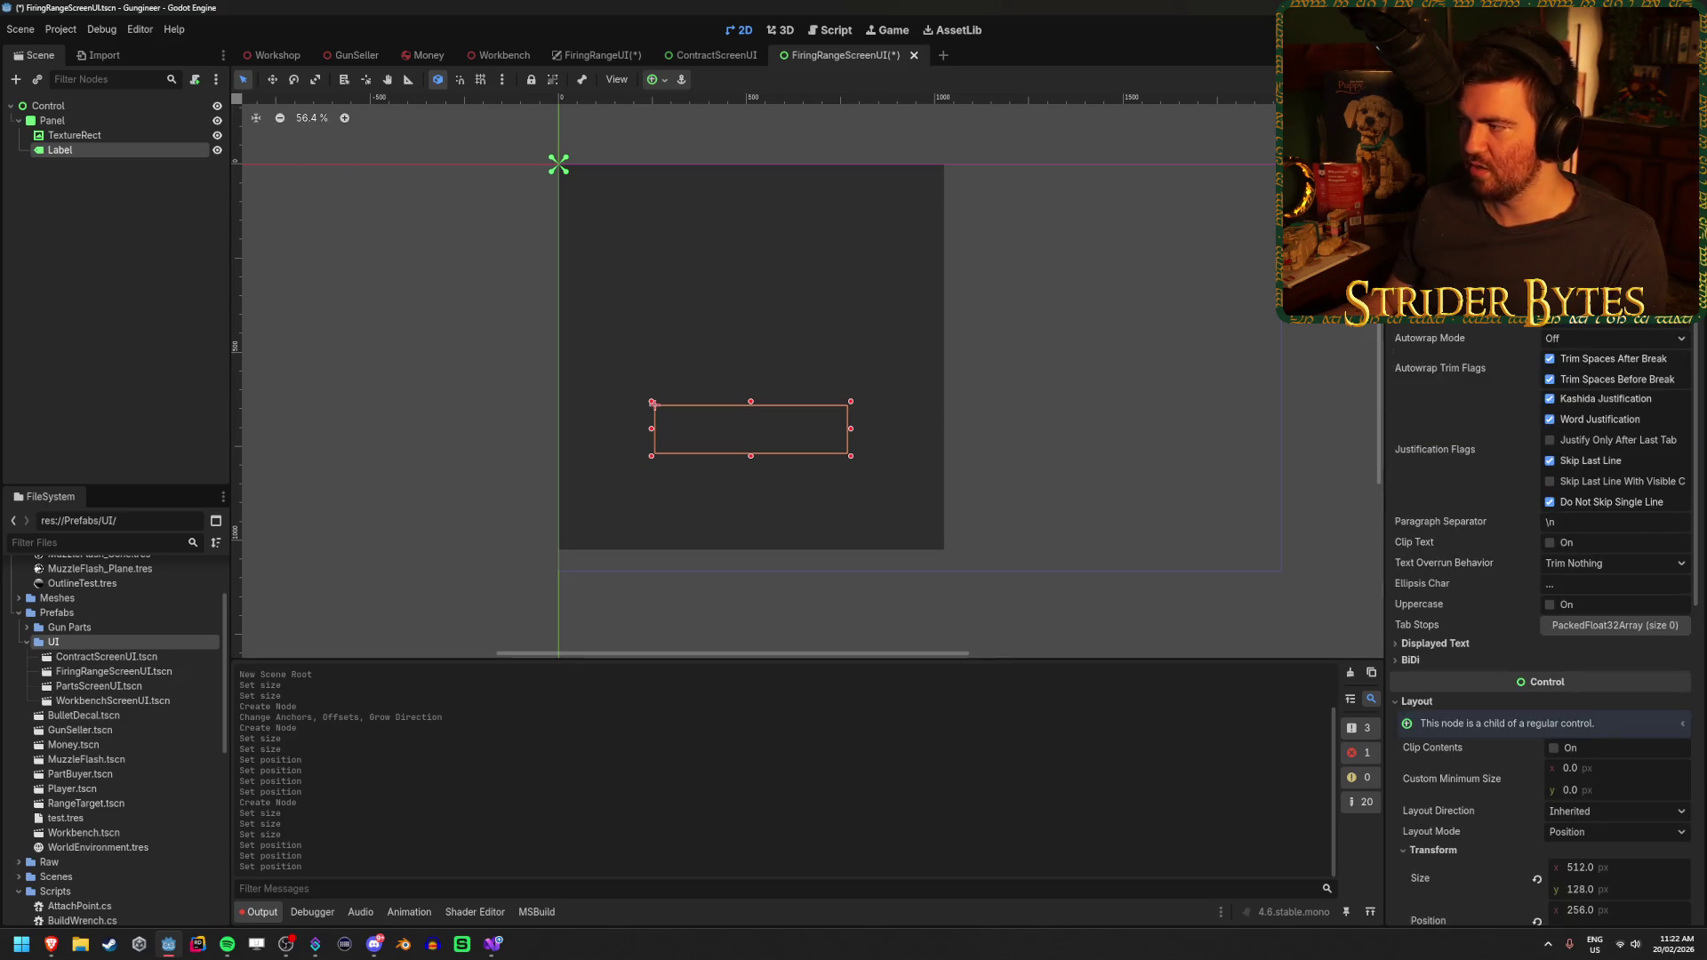
{"action": "left_click", "coordinate": [1680, 316]}
{"action": "left_click", "coordinate": [1636, 318]}
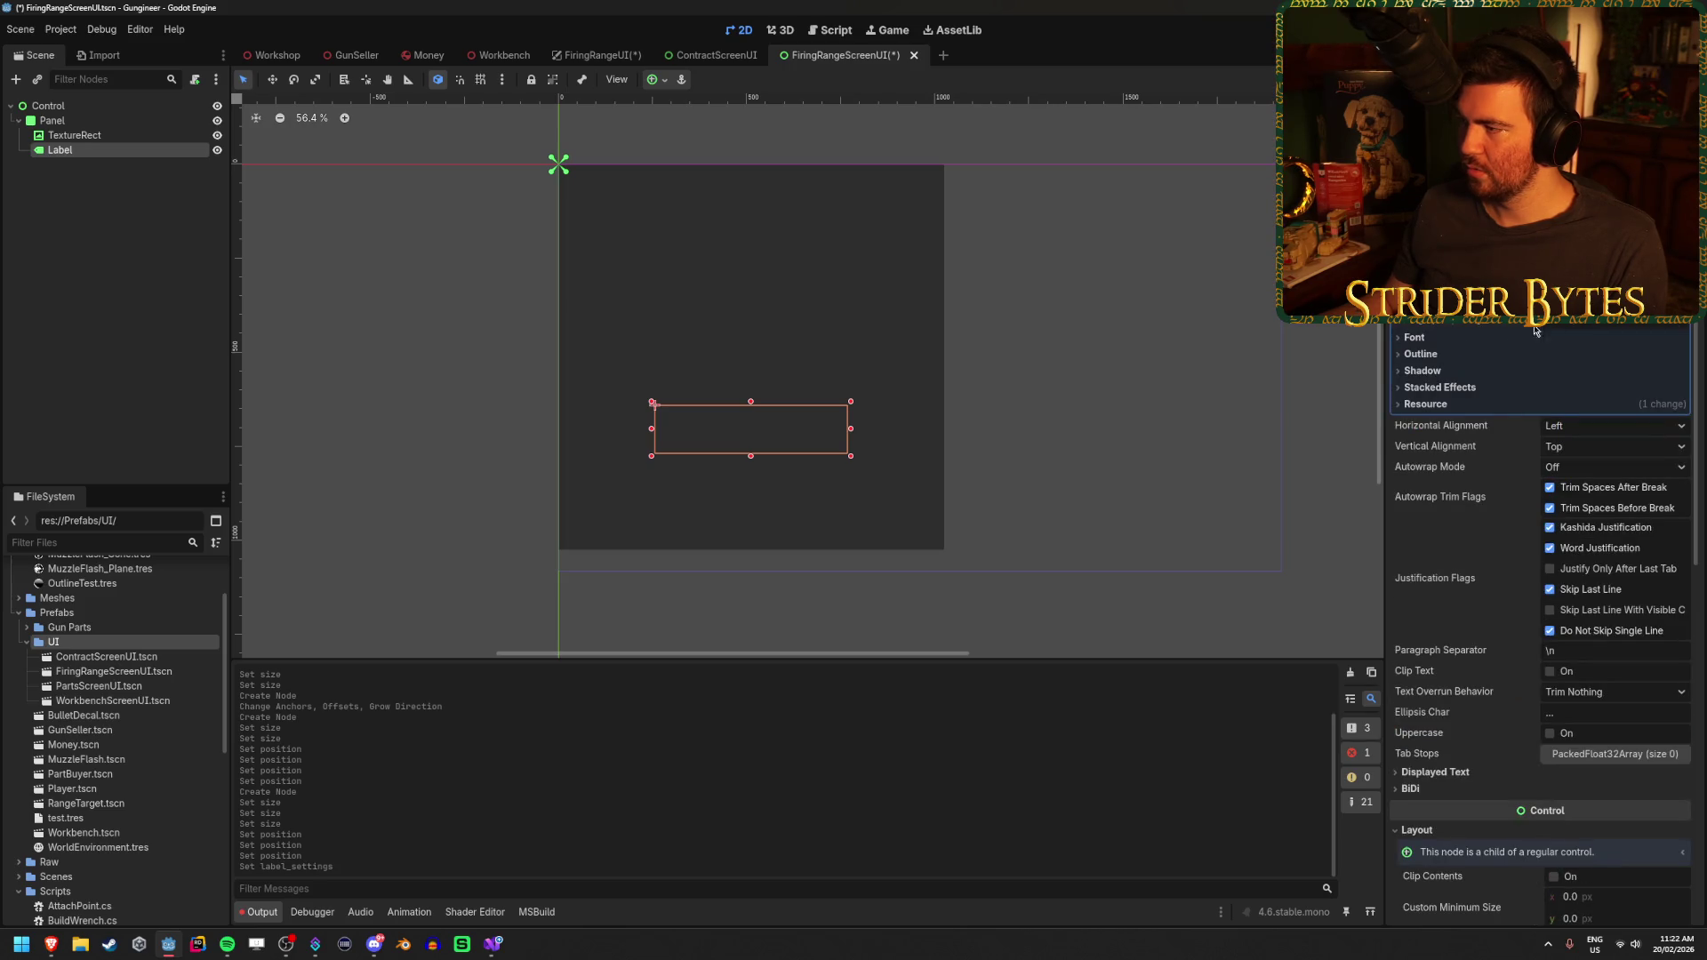
{"action": "left_click", "coordinate": [1501, 339]}
{"action": "left_click_drag", "start_coordinate": [1603, 378], "coordinate": [1600, 376]}
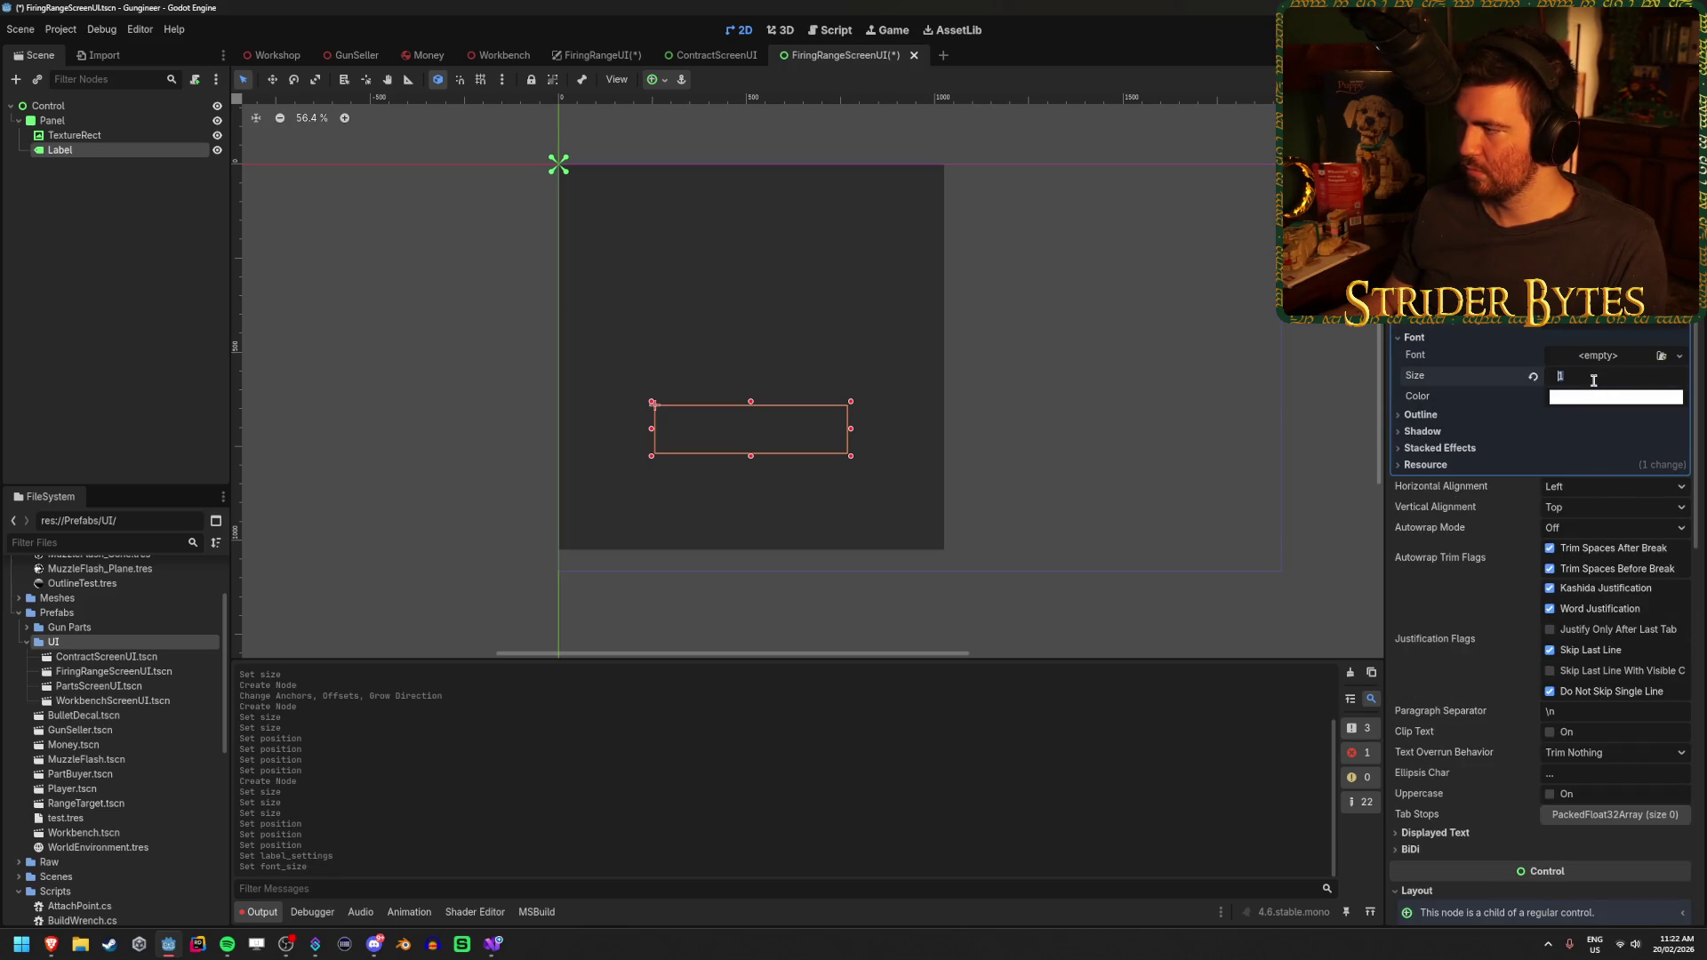
{"action": "type", "text": "2"}
{"action": "key", "text": "Return"}
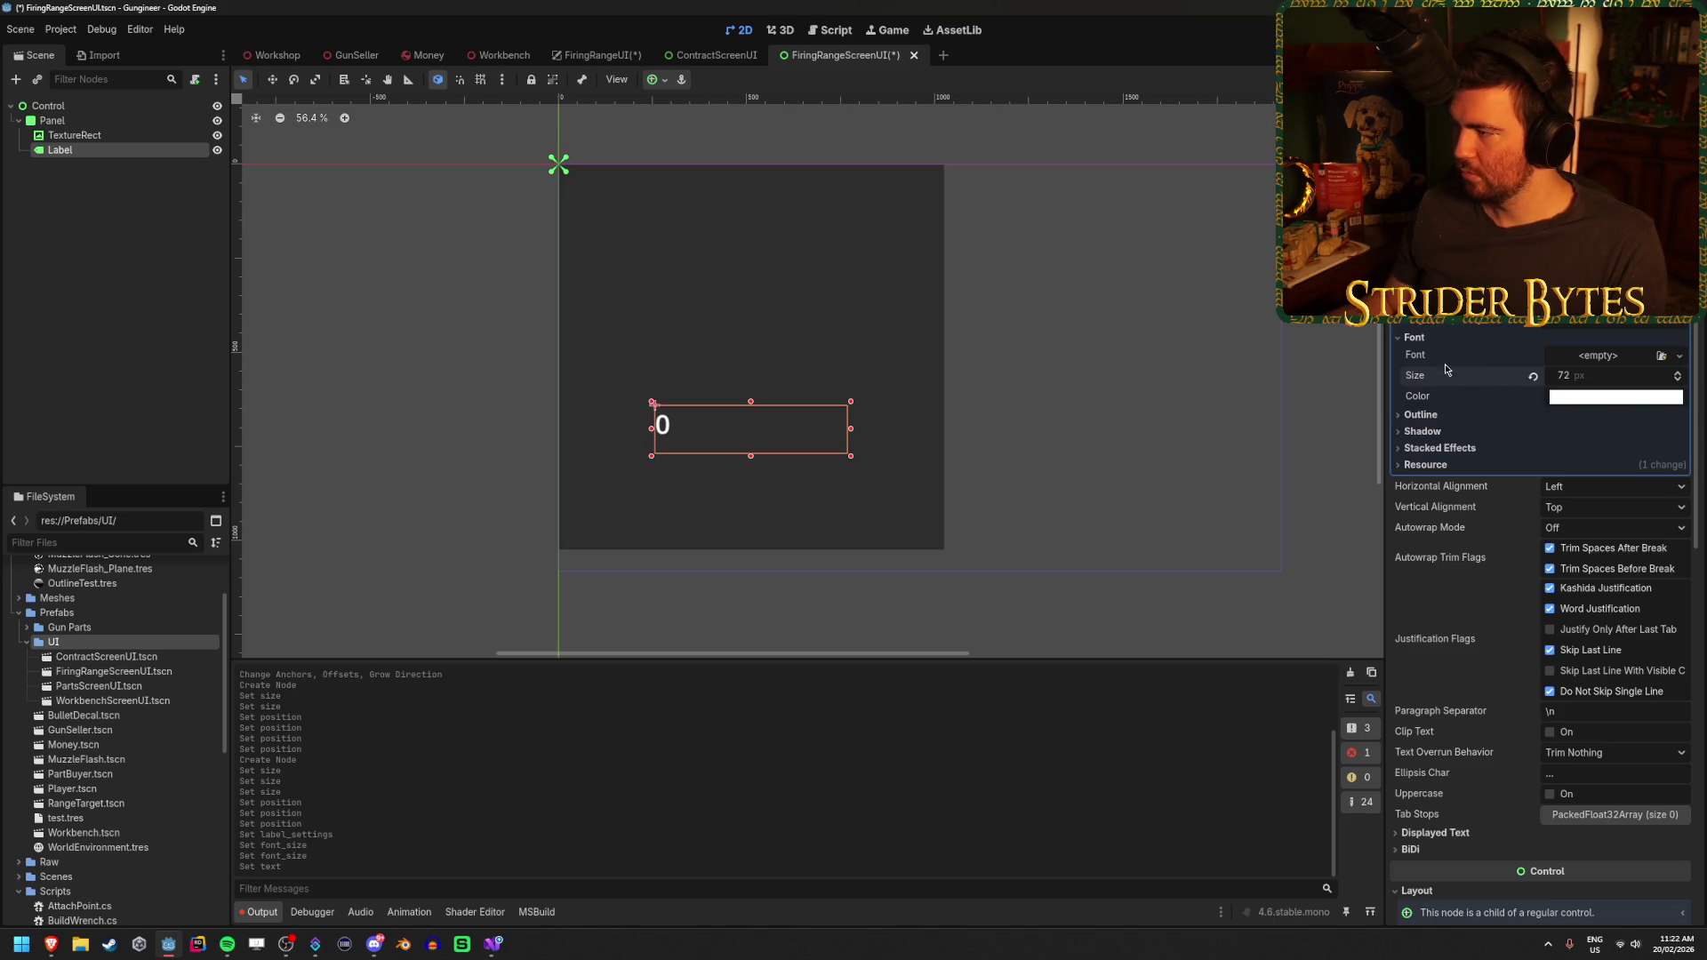
Centre the Label text horizontally and vertically, and save the scene
{"action": "left_click", "coordinate": [1611, 486]}
{"action": "left_click", "coordinate": [1591, 528]}
{"action": "left_click", "coordinate": [1611, 507]}
{"action": "left_click", "coordinate": [1592, 548]}
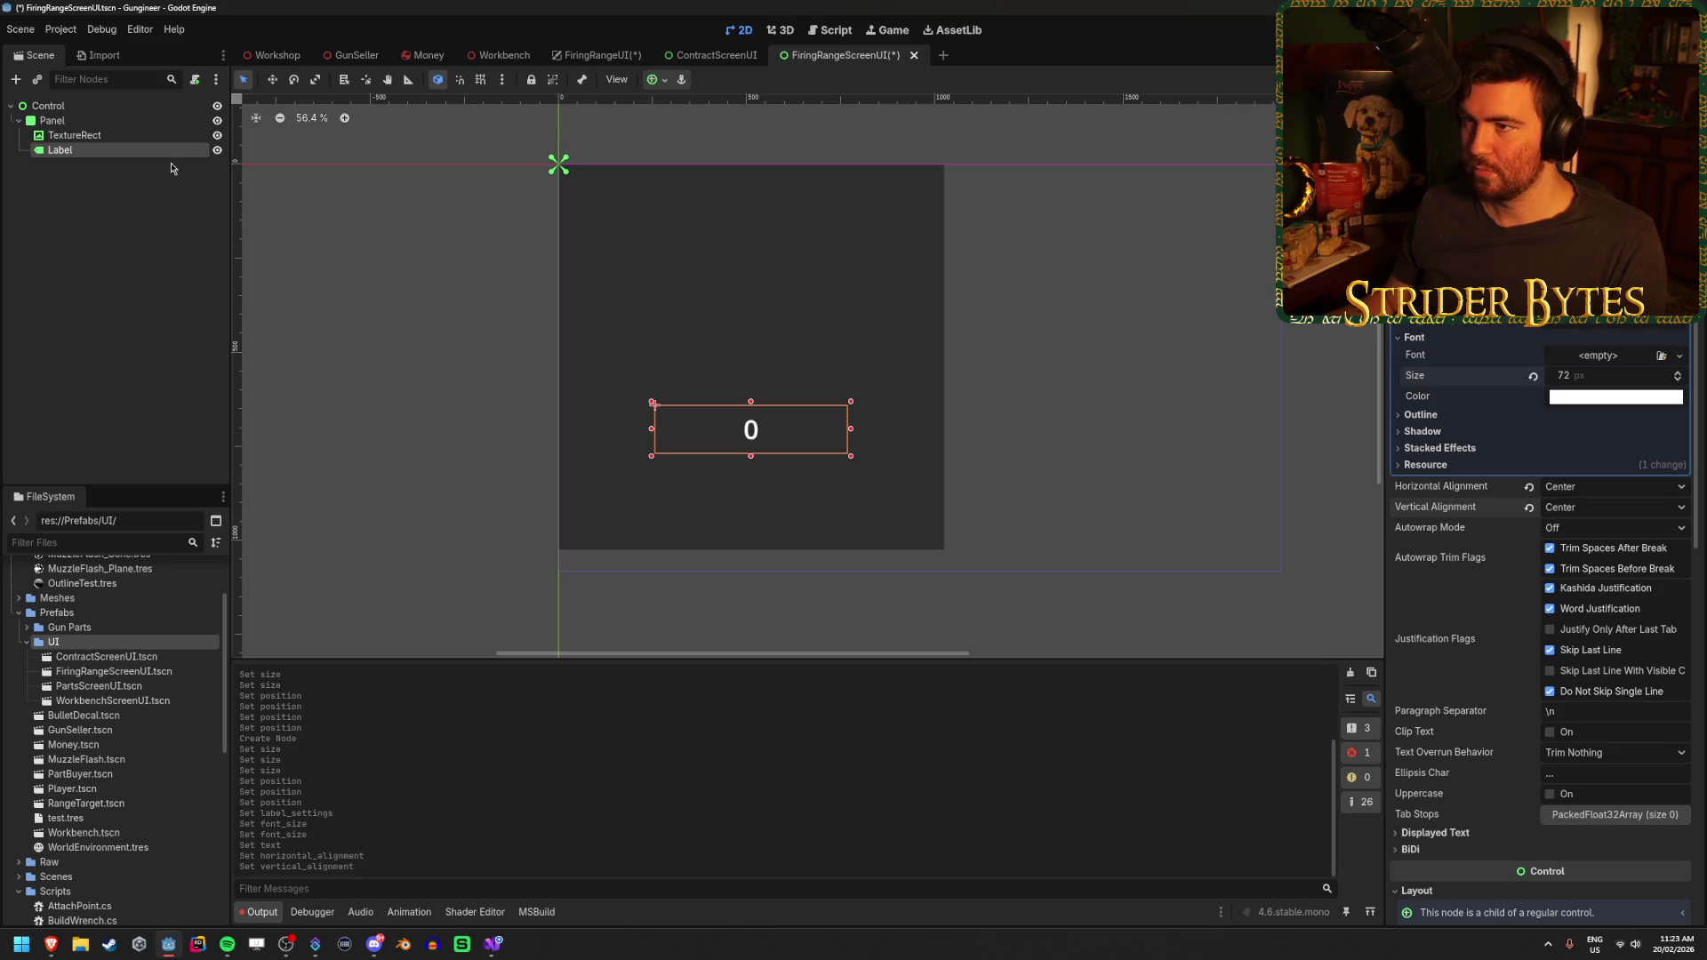
{"action": "key", "text": "ctrl+s"}
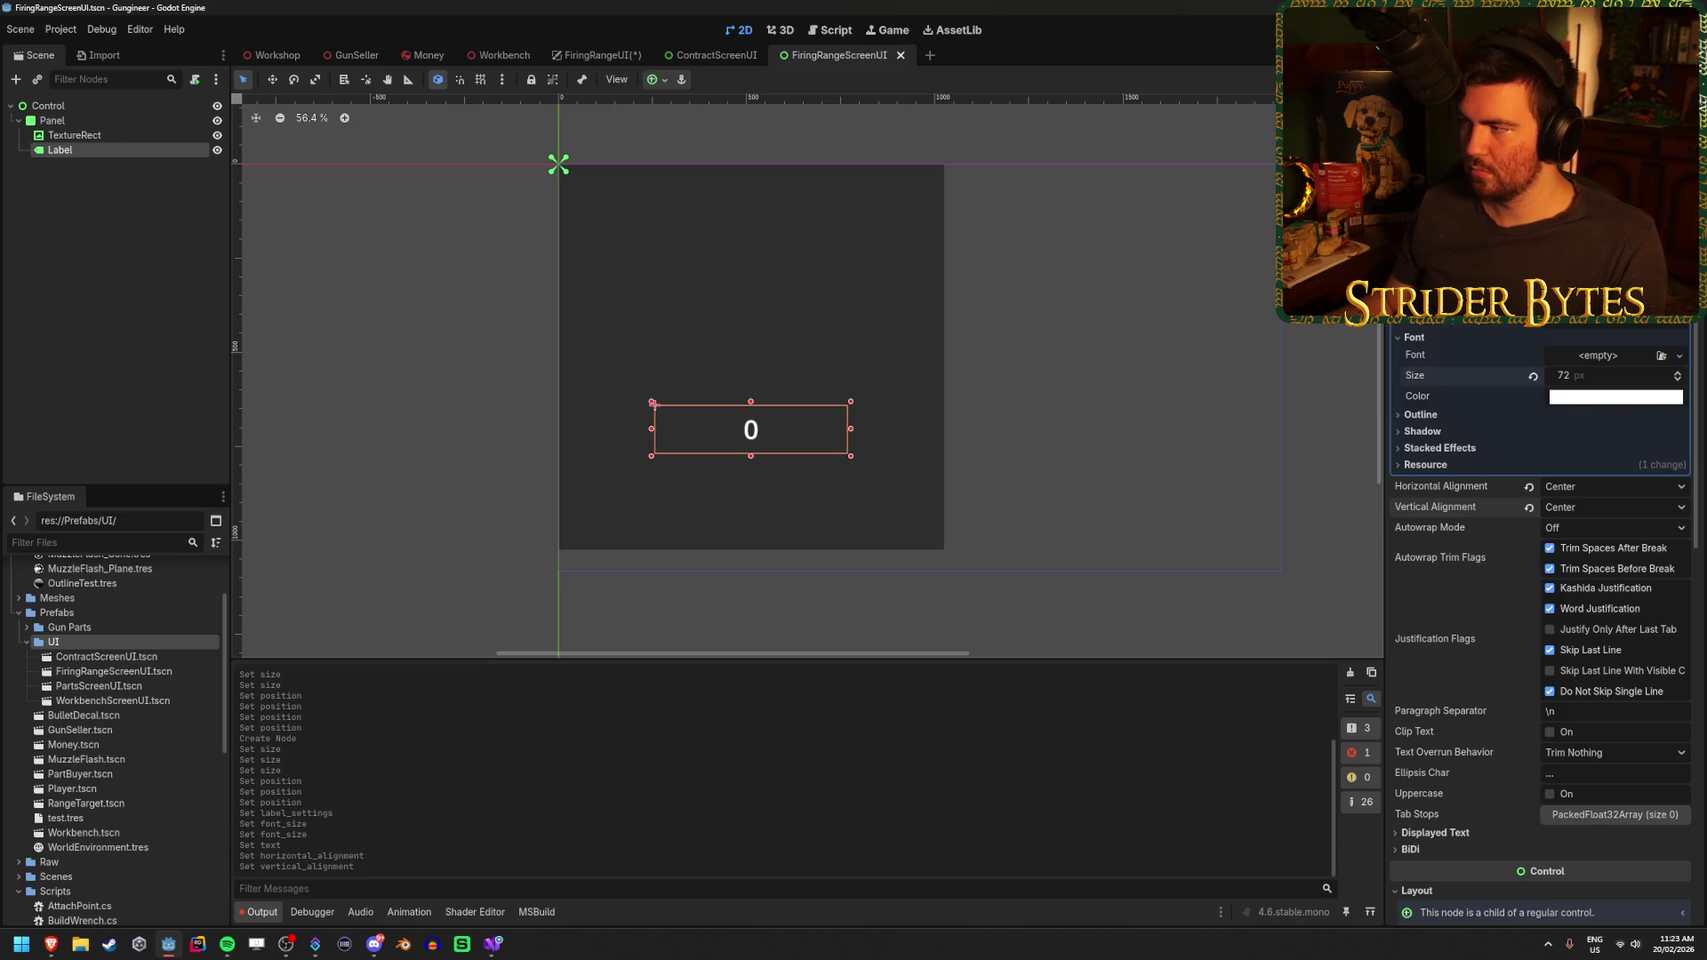
Change the Label's font size to 128, then reduce it to 92 px
{"action": "left_click", "coordinate": [53, 120]}
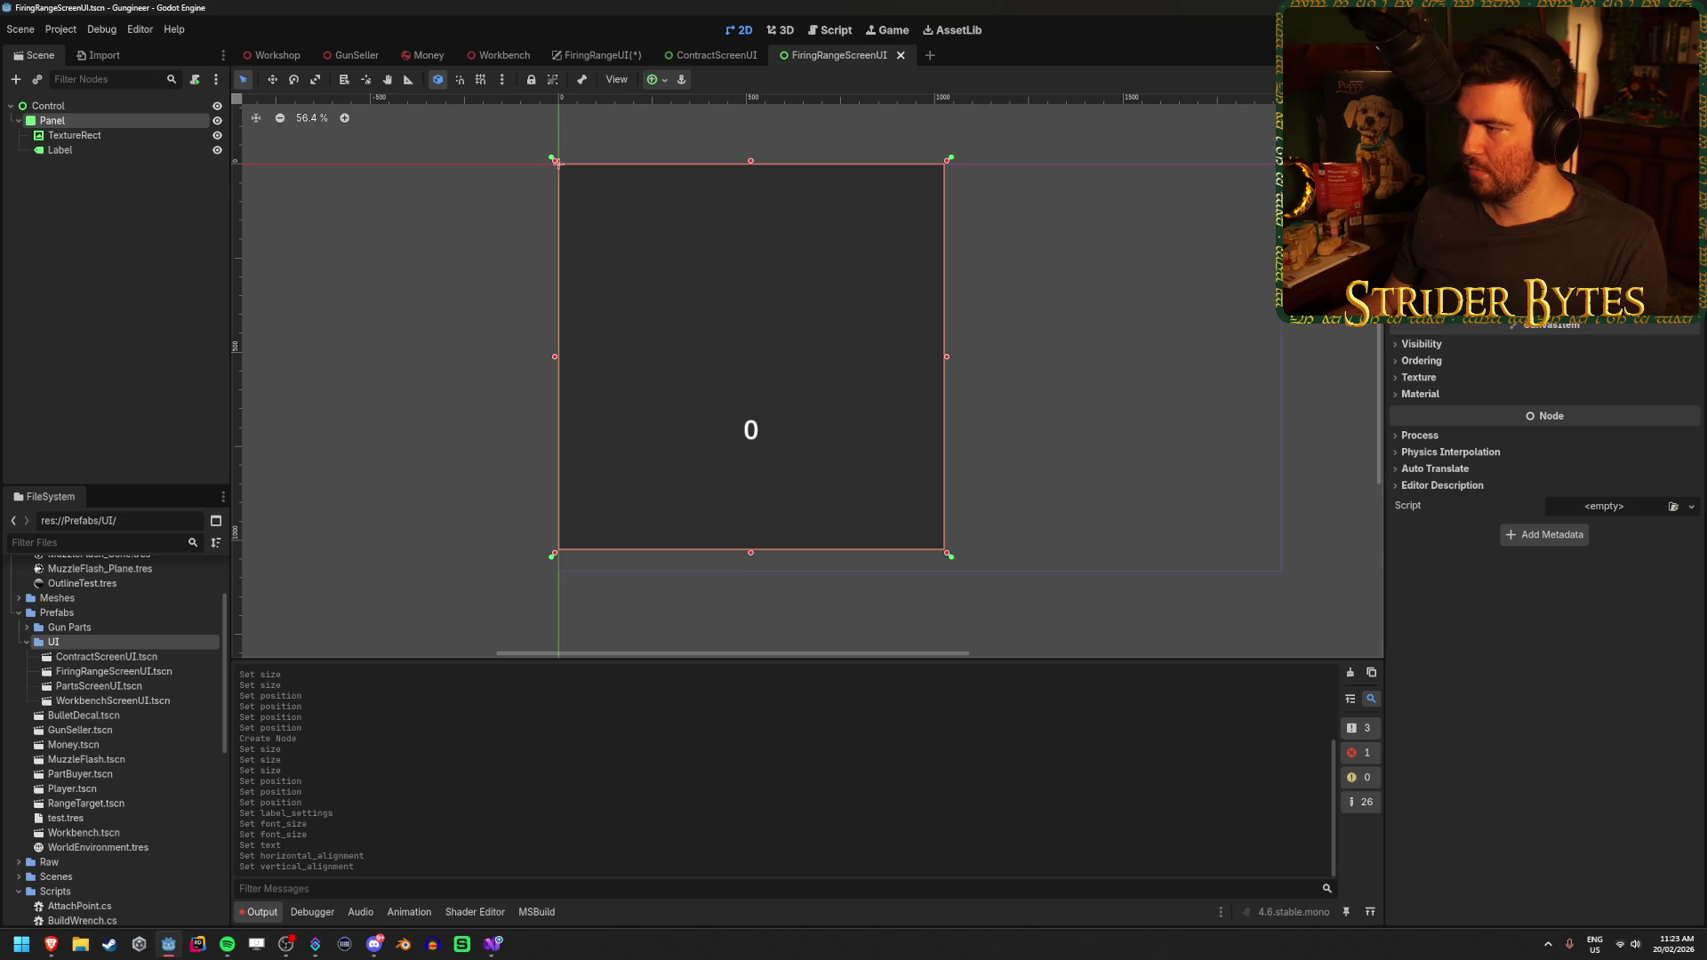
{"action": "left_click", "coordinate": [60, 149]}
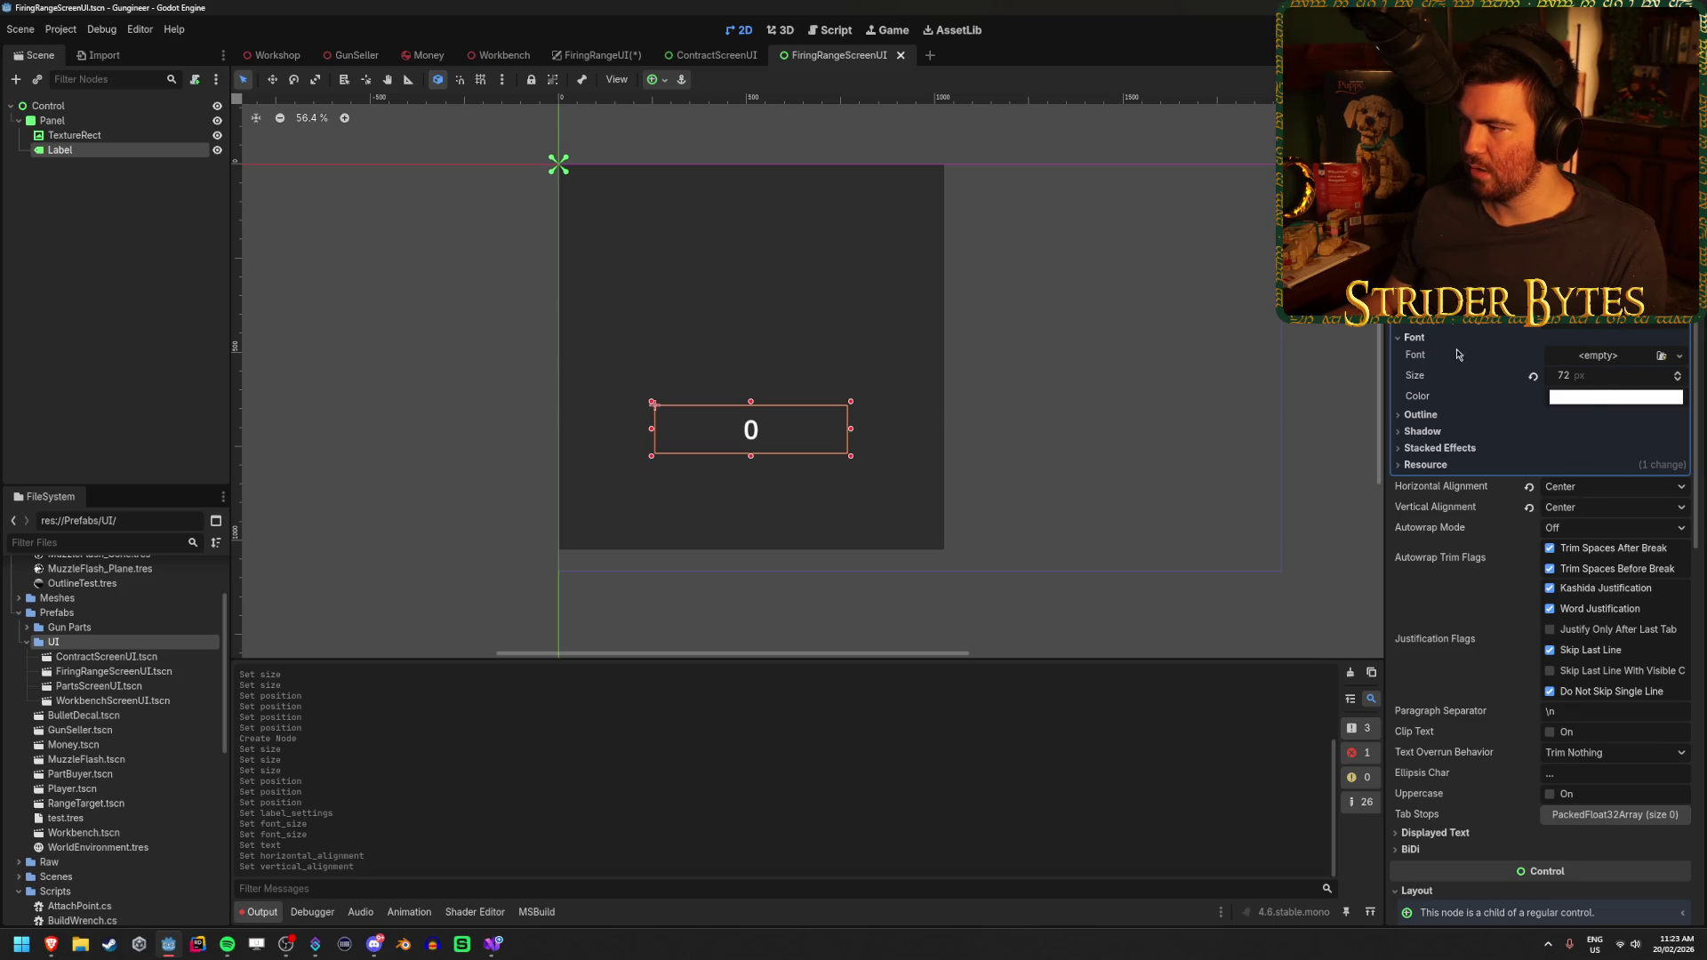
{"action": "left_click", "coordinate": [1600, 381]}
{"action": "type", "text": "128"}
{"action": "key", "text": "Return"}
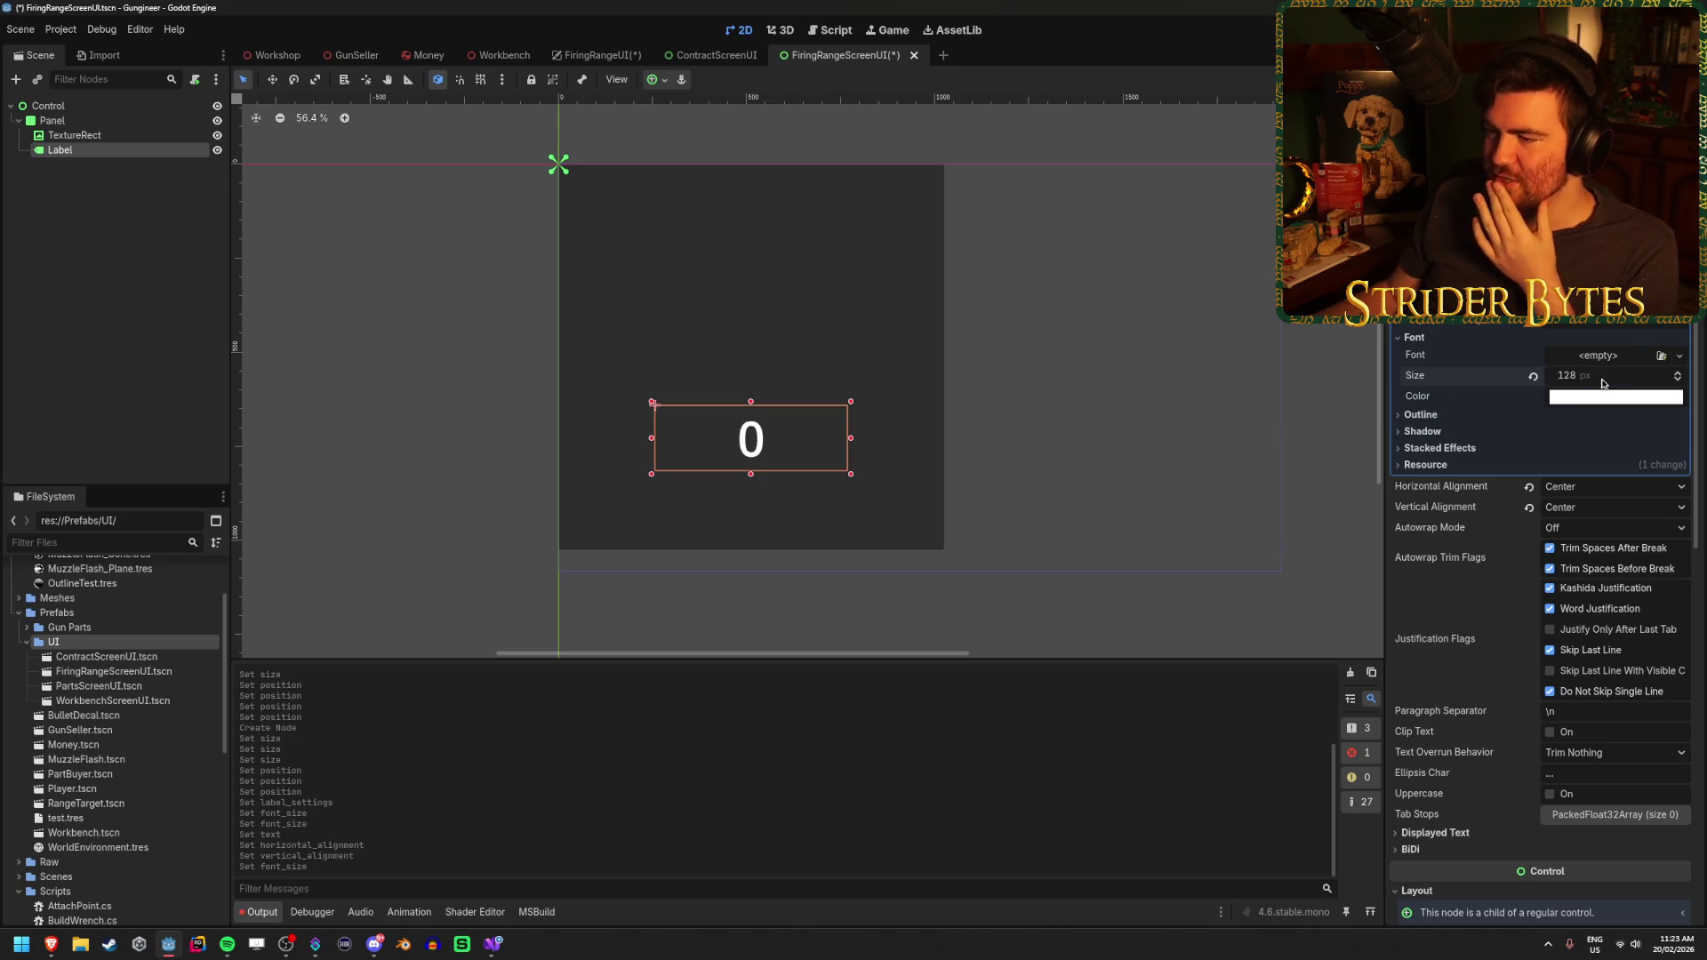
{"action": "mouse_move", "coordinate": [1602, 380]}
{"action": "left_mouse_down"}
{"action": "mouse_move", "coordinate": [1512, 380]}
{"action": "mouse_move", "coordinate": [1604, 375]}
{"action": "left_mouse_up"}
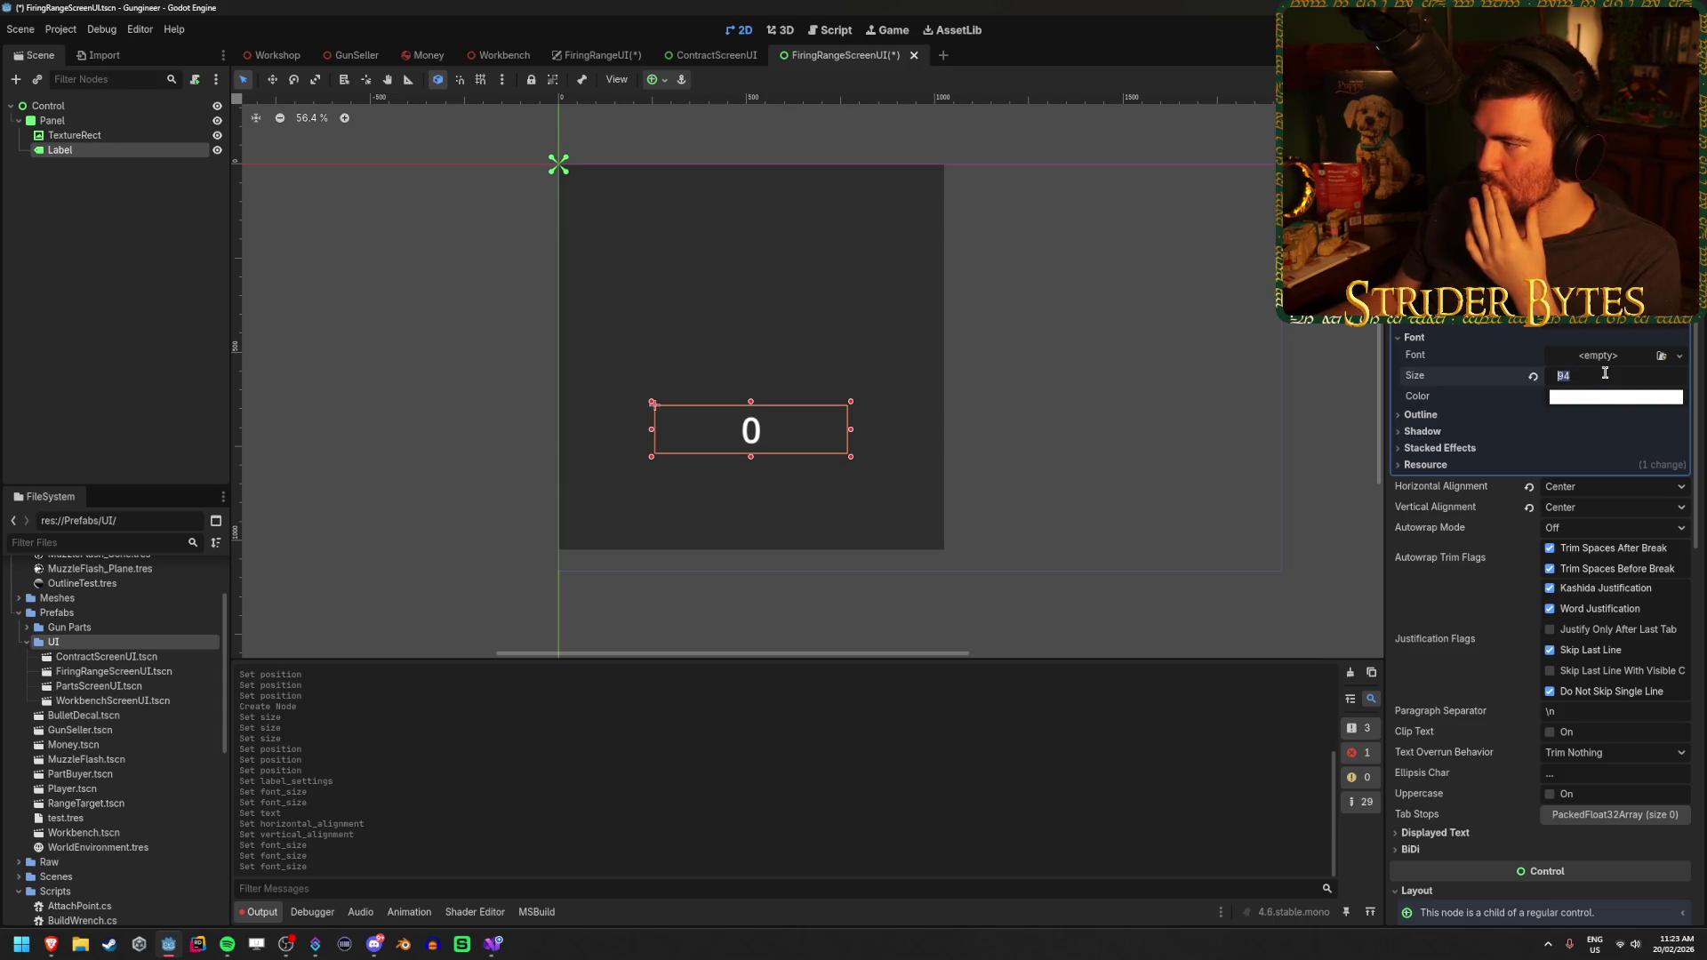
{"action": "type", "text": "92"}
{"action": "key", "text": "Return"}
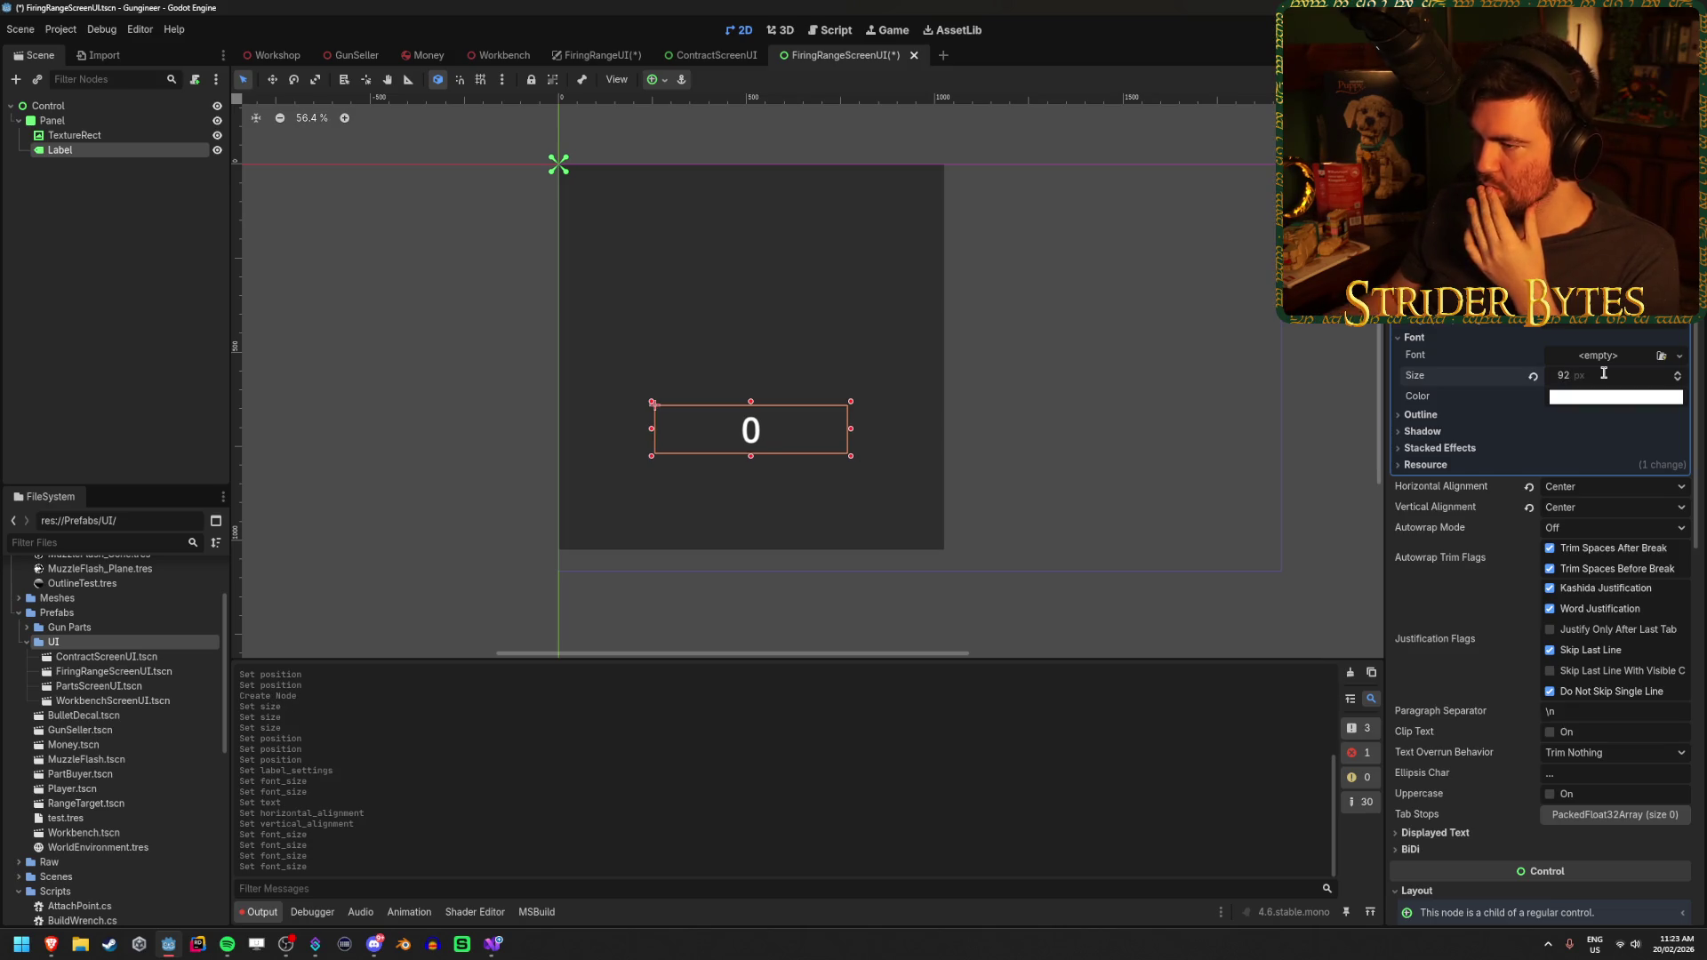
Move the Label down by extending its y position with an added expression
{"action": "left_click", "coordinate": [107, 135]}
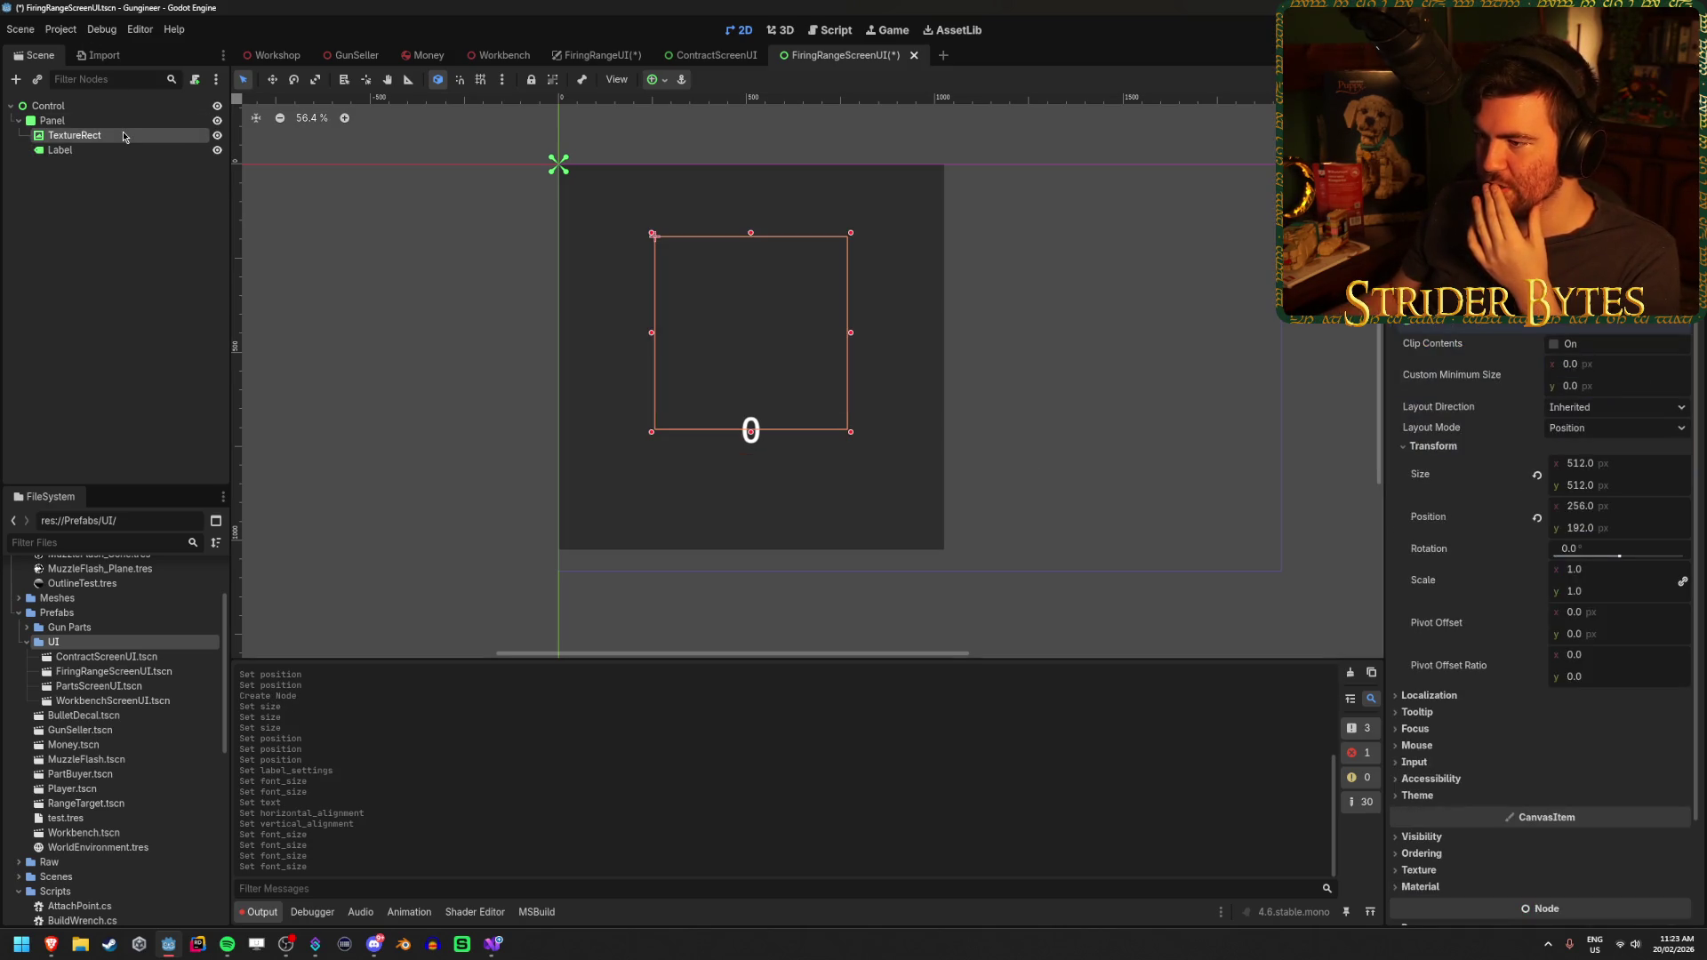
{"action": "left_click", "coordinate": [122, 151]}
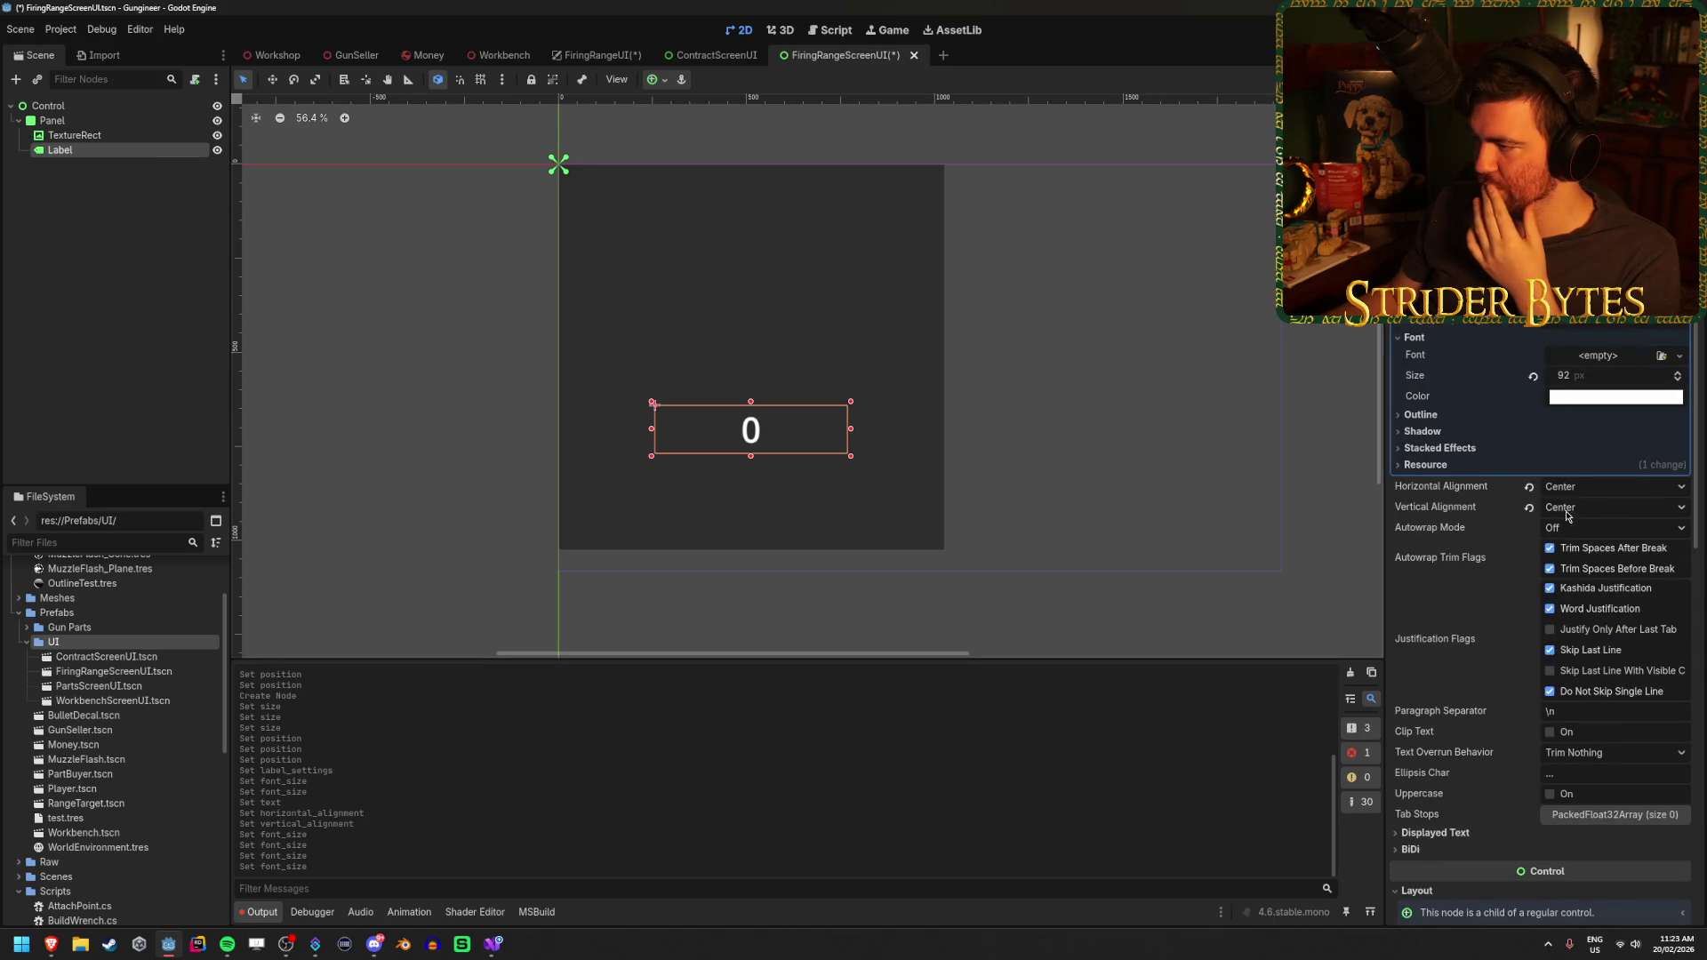
{"action": "scroll", "coordinate": [1591, 529], "scroll_direction": "down", "scroll_amount": 7}
{"action": "left_click", "coordinate": [1633, 533]}
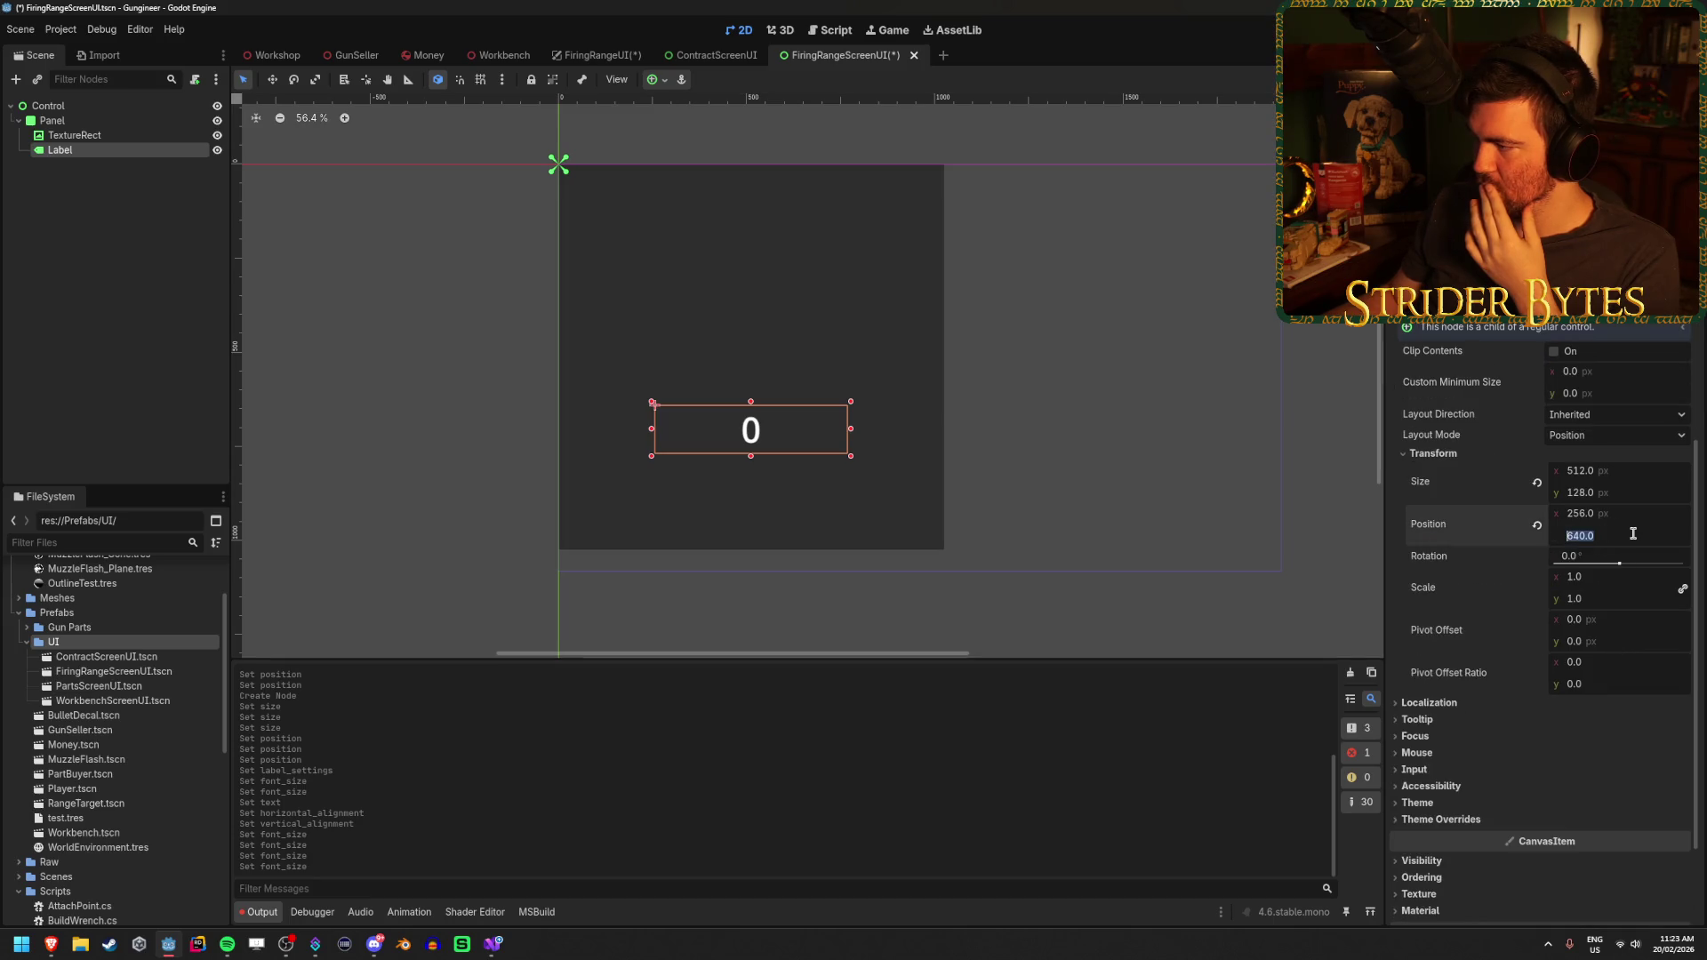
{"action": "left_click", "coordinate": [1634, 533]}
{"action": "type", "text": "+128"}
{"action": "key", "text": "Return"}
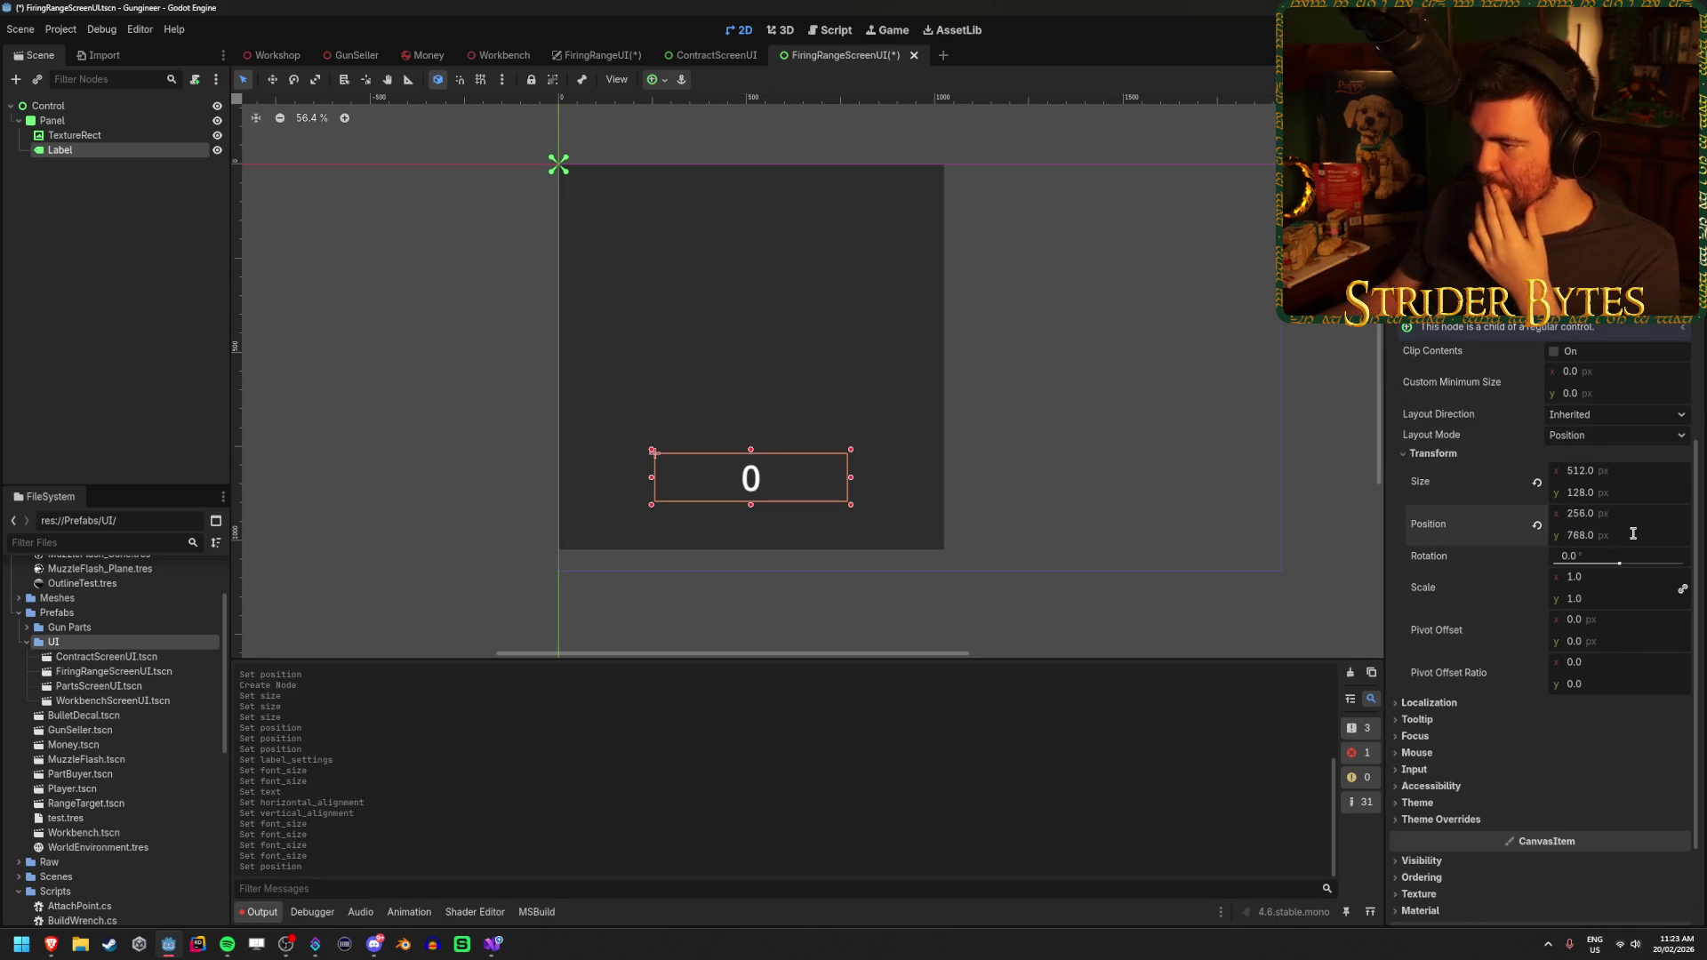
Compare against the TextureRect, try a Label y of -64, then undo it
{"action": "left_click", "coordinate": [126, 140]}
{"action": "left_click", "coordinate": [129, 150]}
{"action": "left_click", "coordinate": [129, 135]}
{"action": "left_click", "coordinate": [134, 149]}
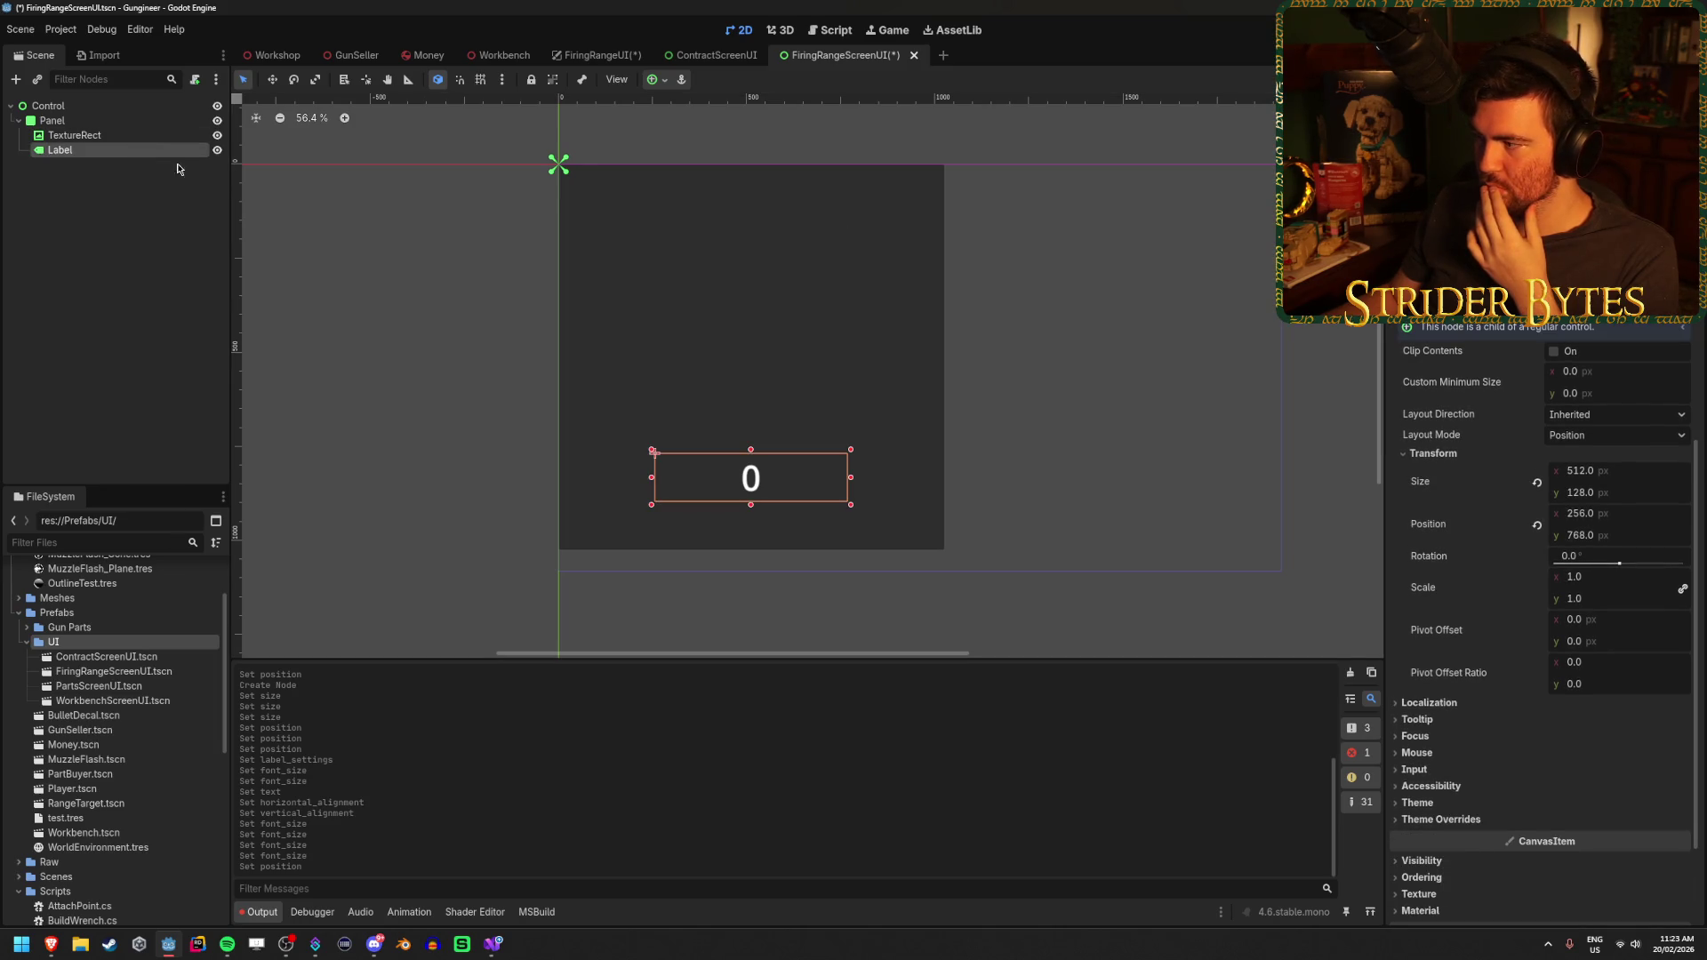
{"action": "left_click", "coordinate": [1641, 534]}
{"action": "type", "text": "-"}
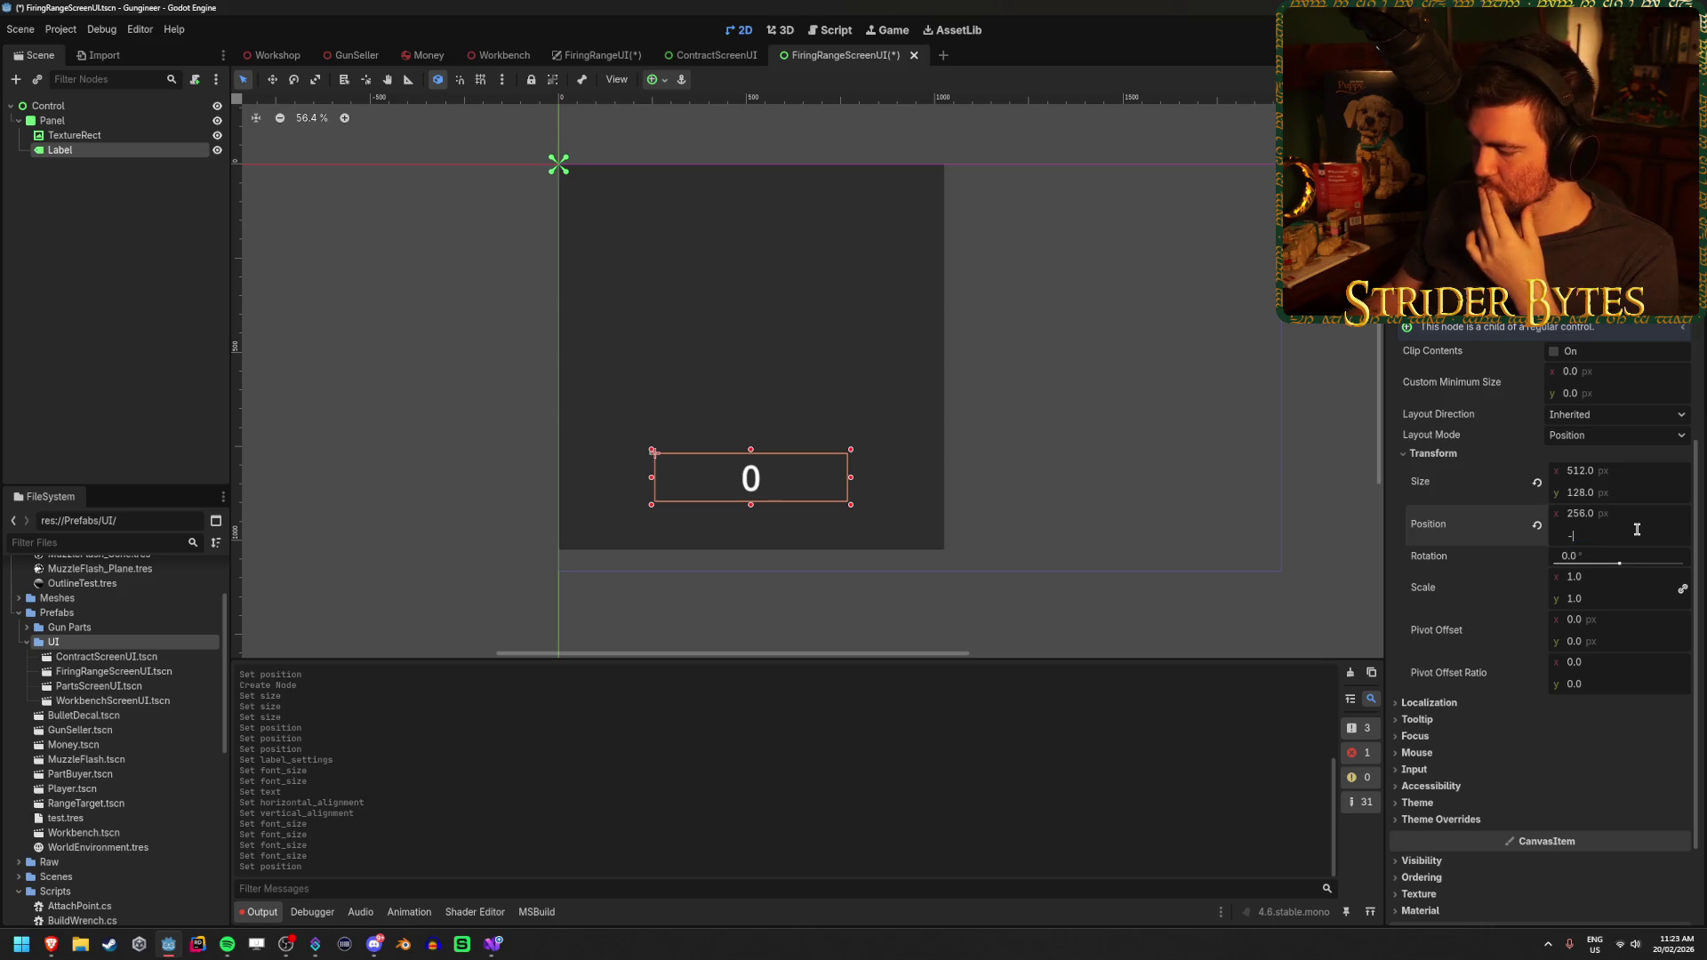
{"action": "type", "text": "64"}
{"action": "key", "text": "Return"}
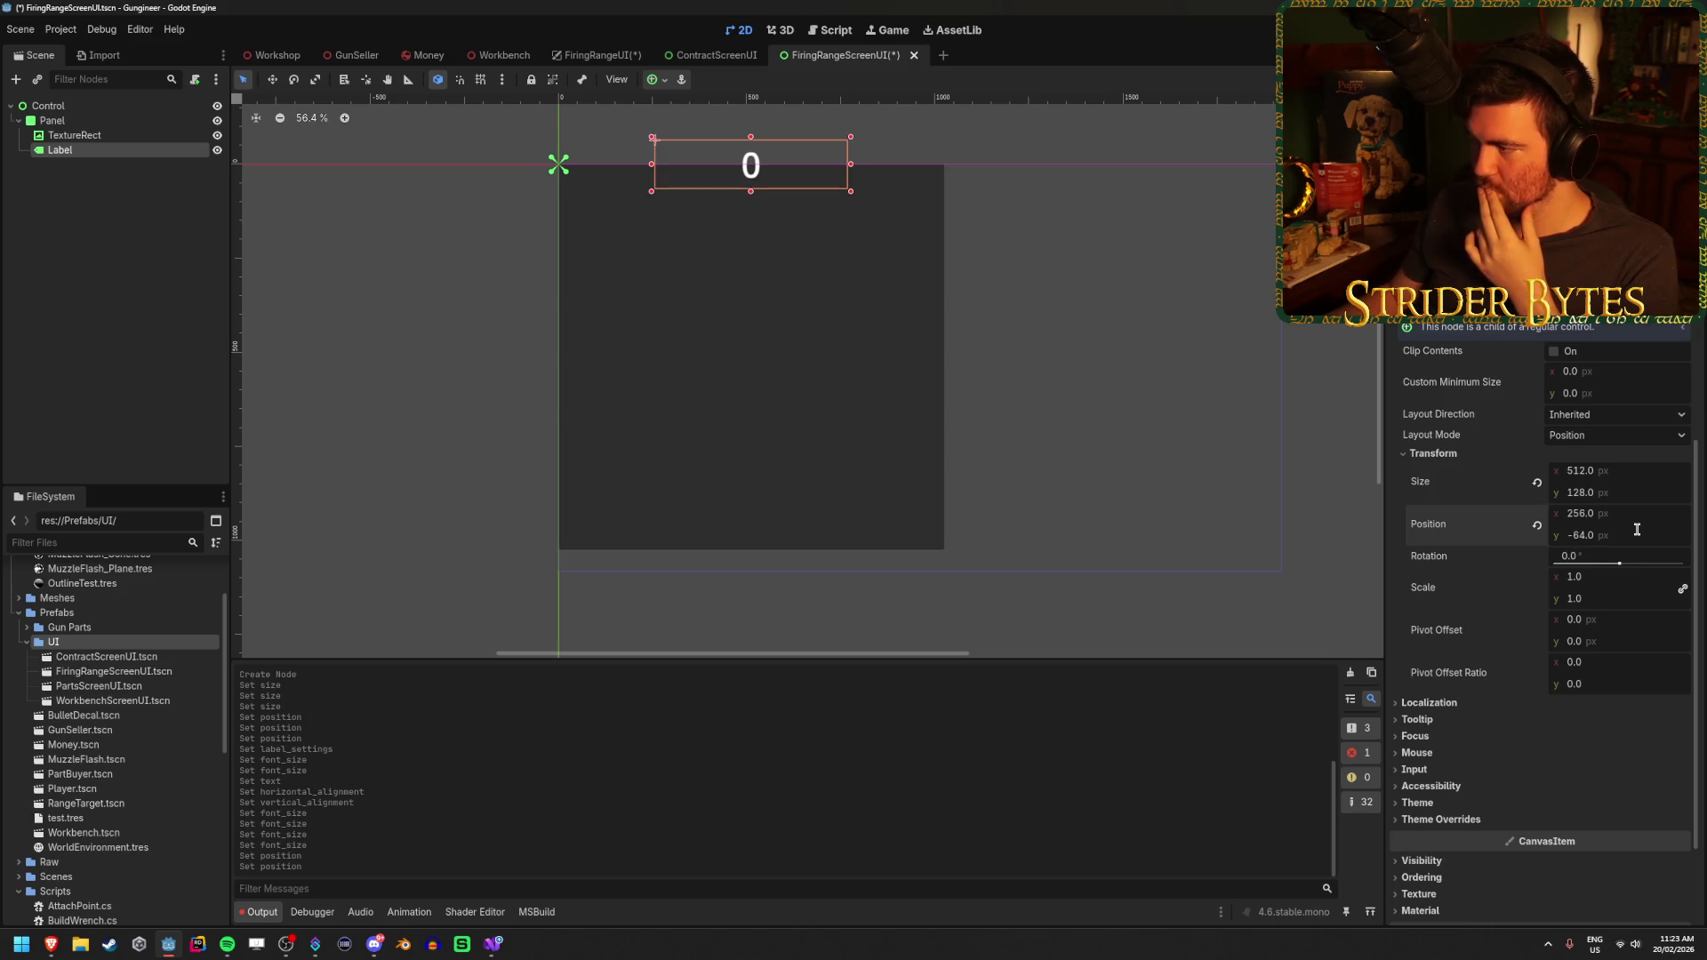
{"action": "type", "text": "-64"}
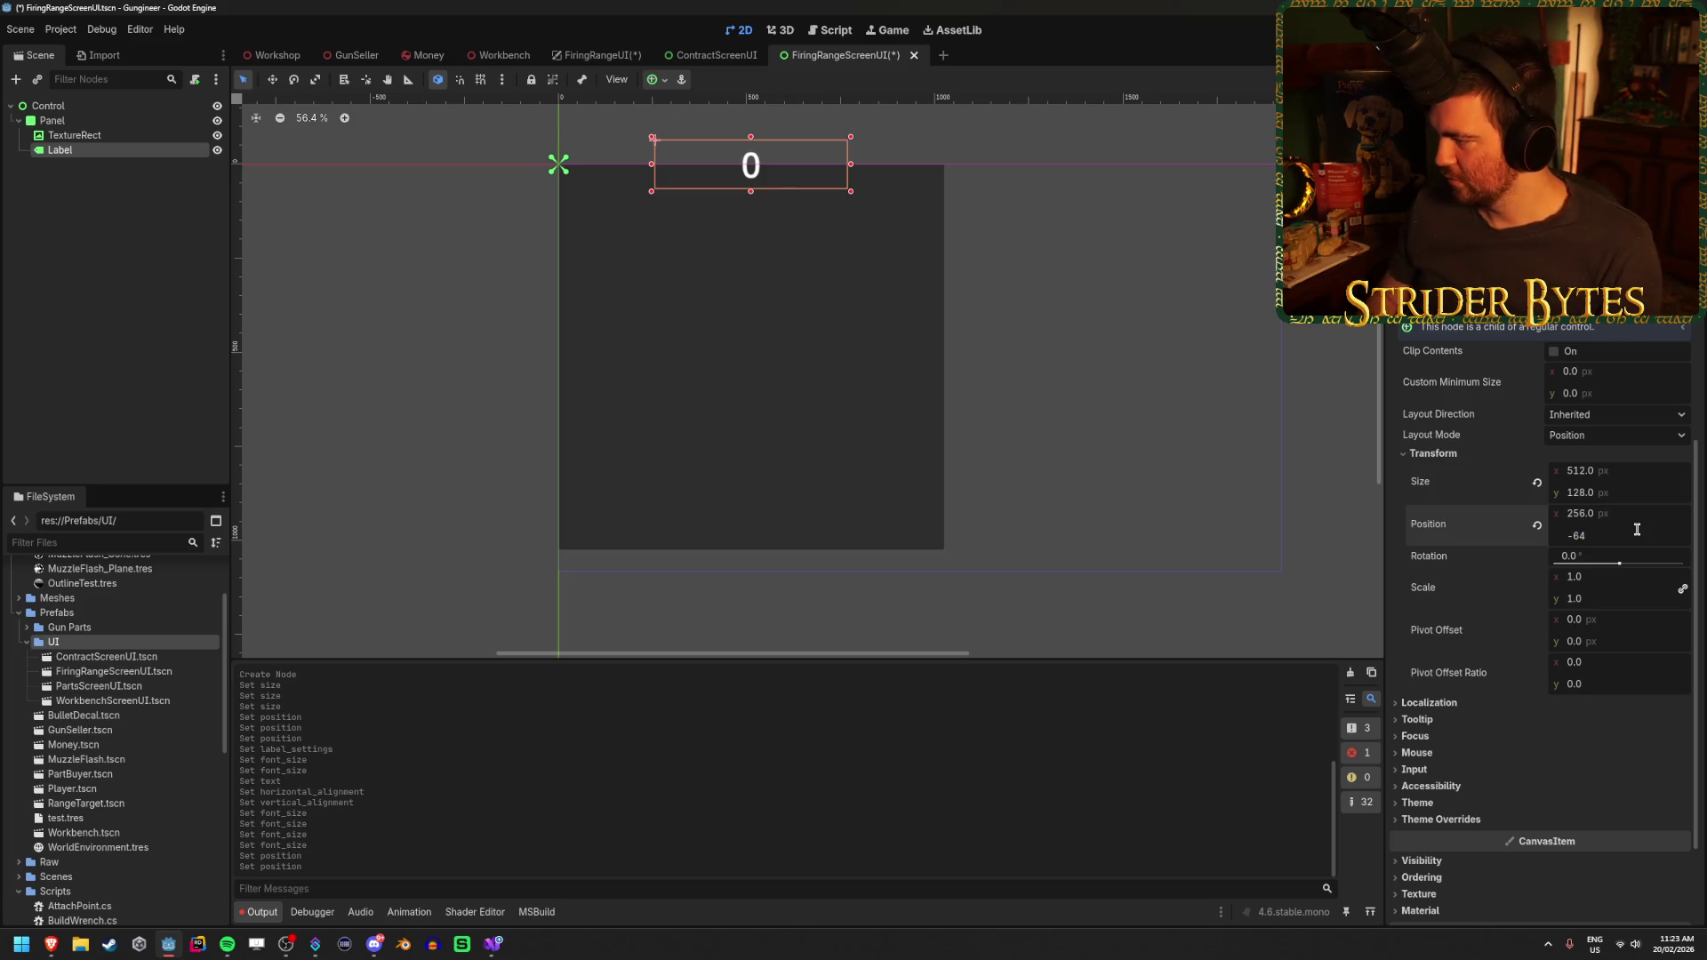
{"action": "key", "text": "ctrl+z"}
Set the Label's y position to 768 minus 64 and save the scene
{"action": "left_click", "coordinate": [1640, 534]}
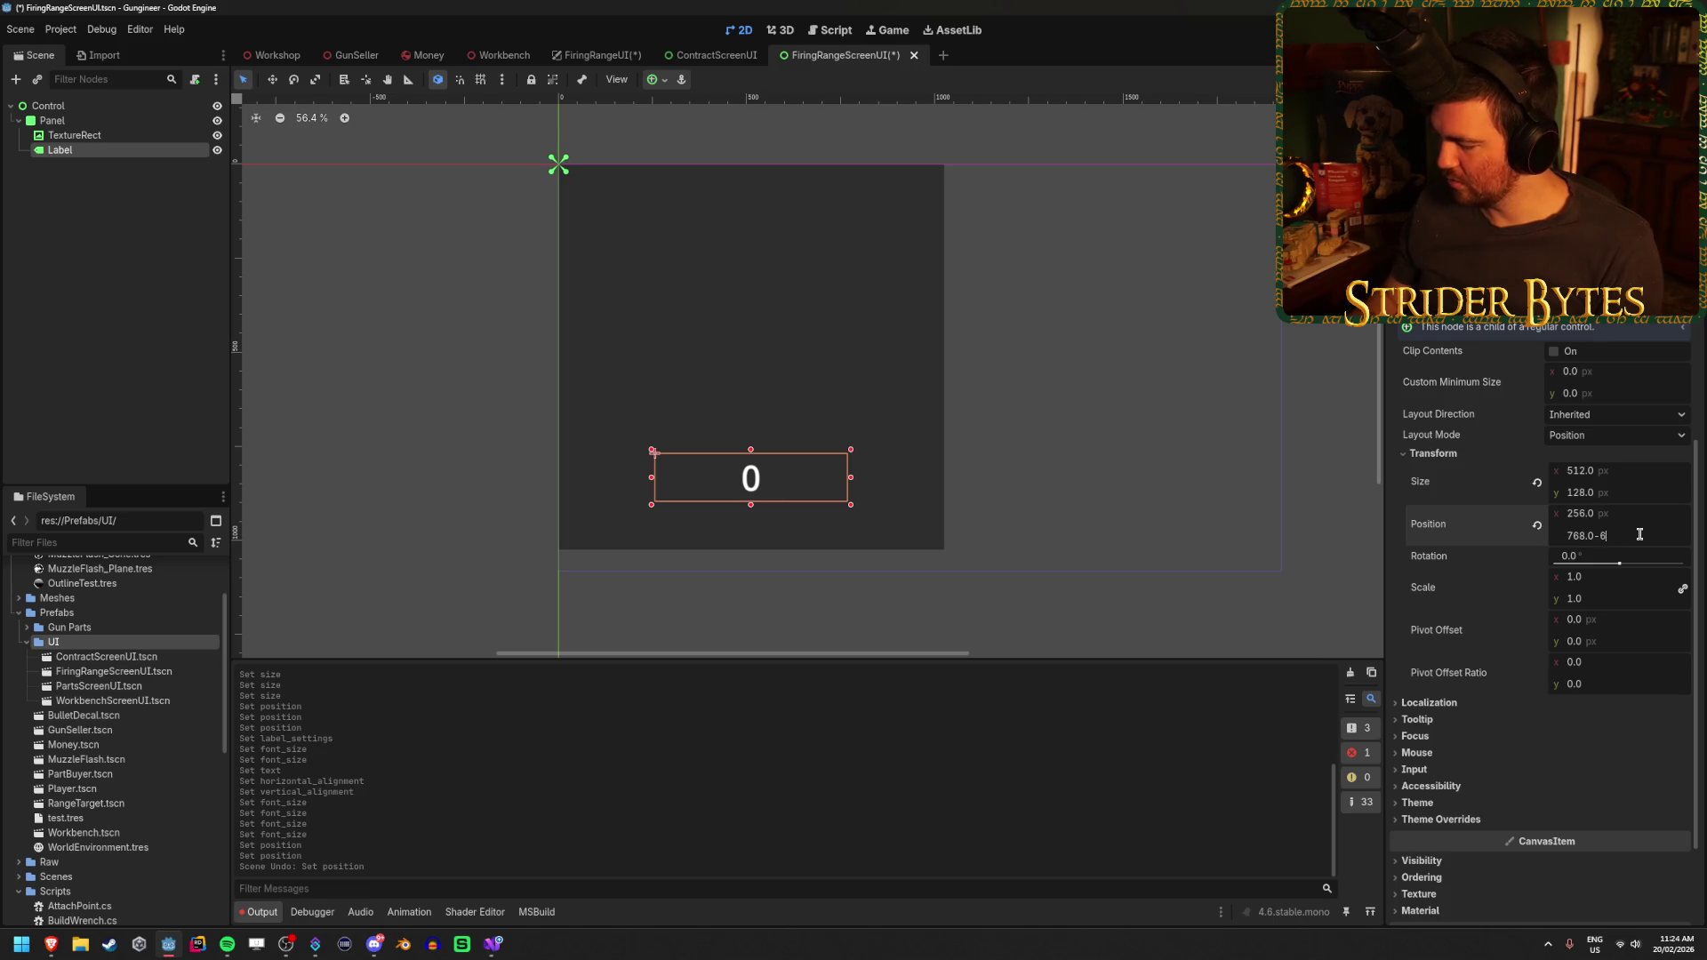
{"action": "type", "text": "4"}
{"action": "key", "text": "Return"}
{"action": "left_click", "coordinate": [138, 140]}
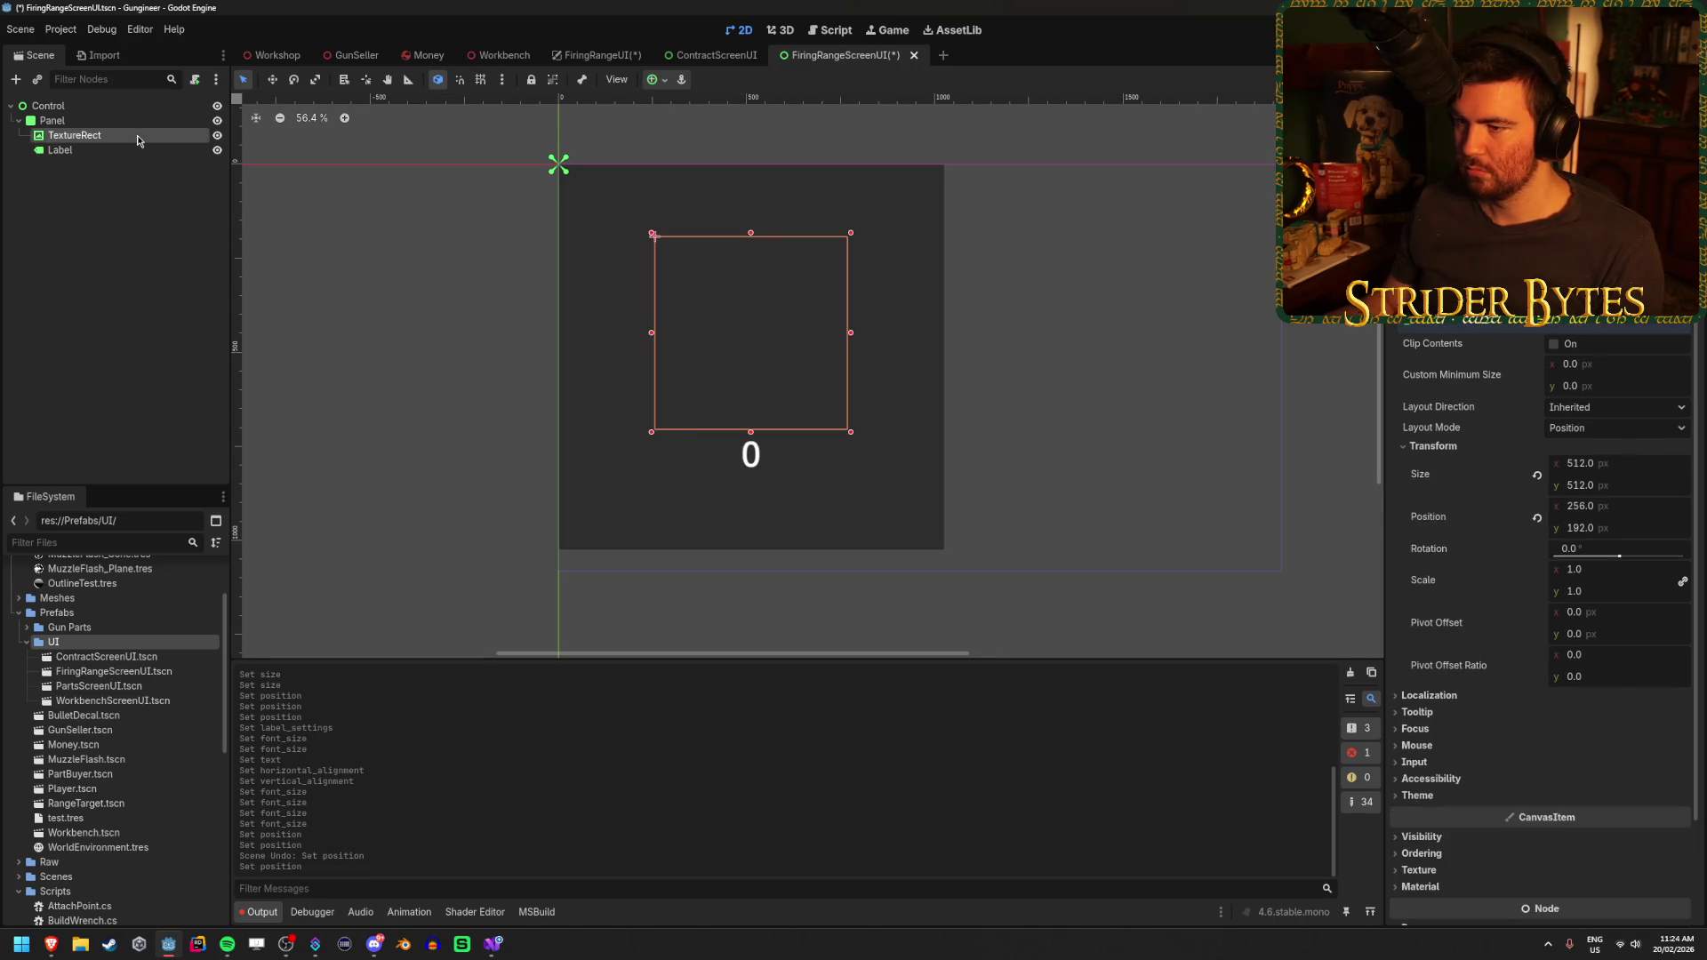
{"action": "left_click", "coordinate": [126, 163]}
{"action": "left_click", "coordinate": [126, 153]}
{"action": "left_click", "coordinate": [125, 137]}
{"action": "key", "text": "ctrl+s"}
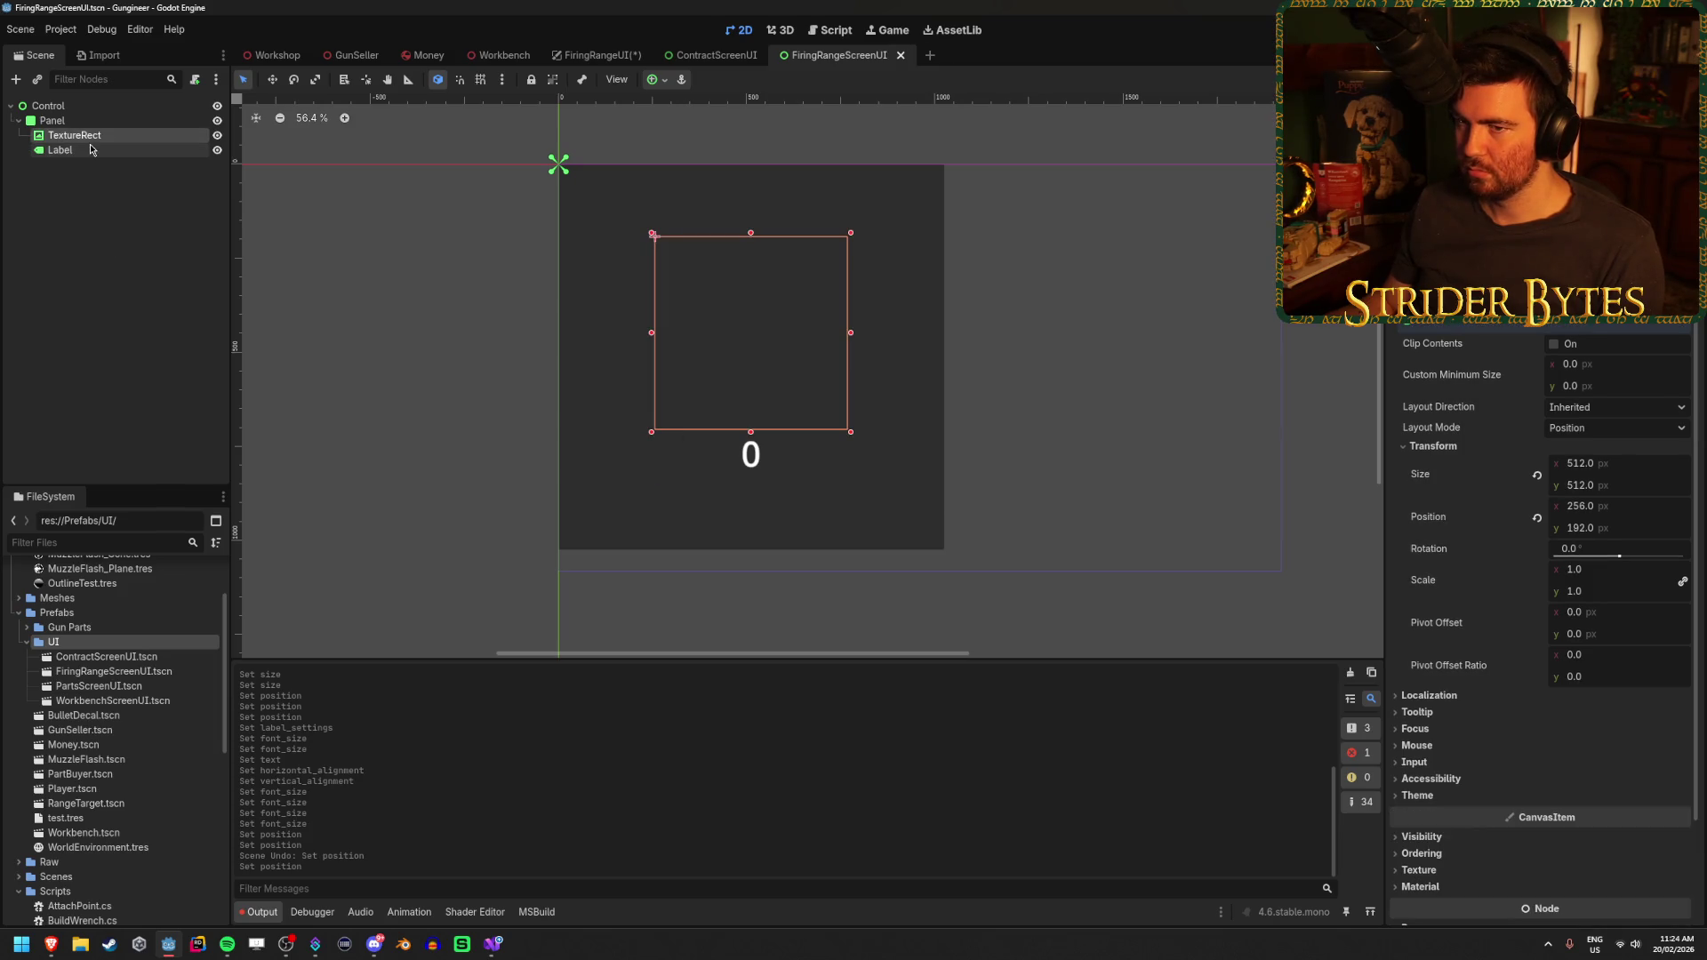
Settle the Label at y 720 and save the screen UI scene again
{"action": "left_click", "coordinate": [77, 150]}
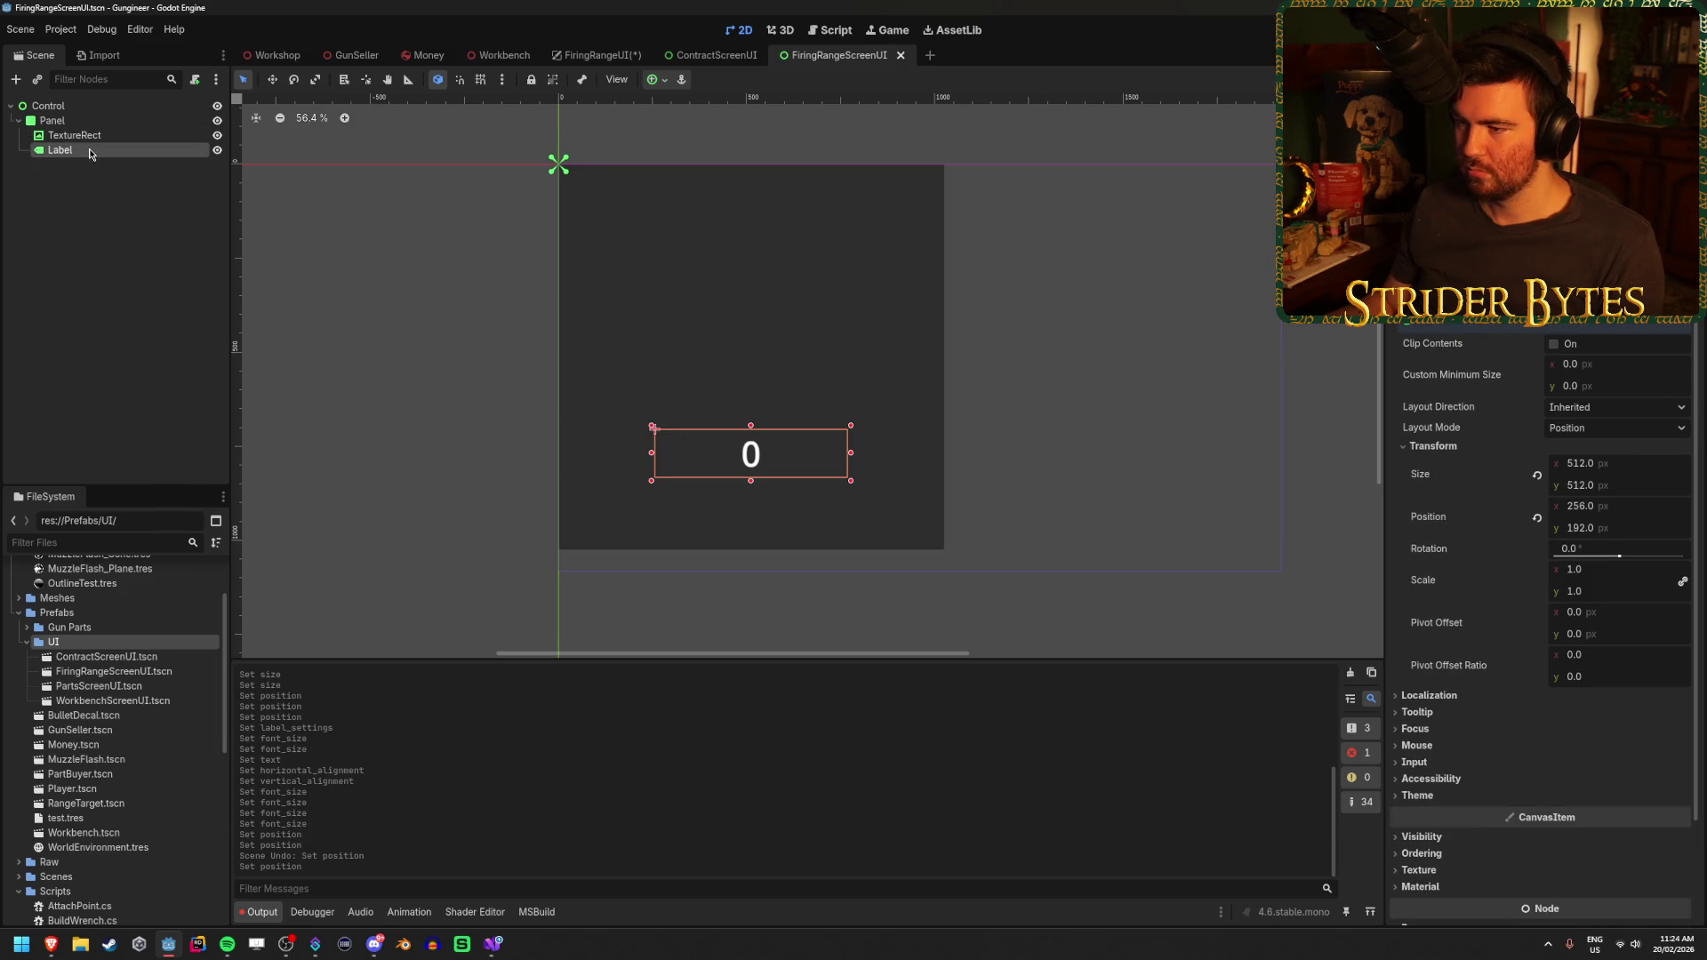
{"action": "left_click", "coordinate": [1643, 540]}
{"action": "type", "text": "720"}
{"action": "key", "text": "Return"}
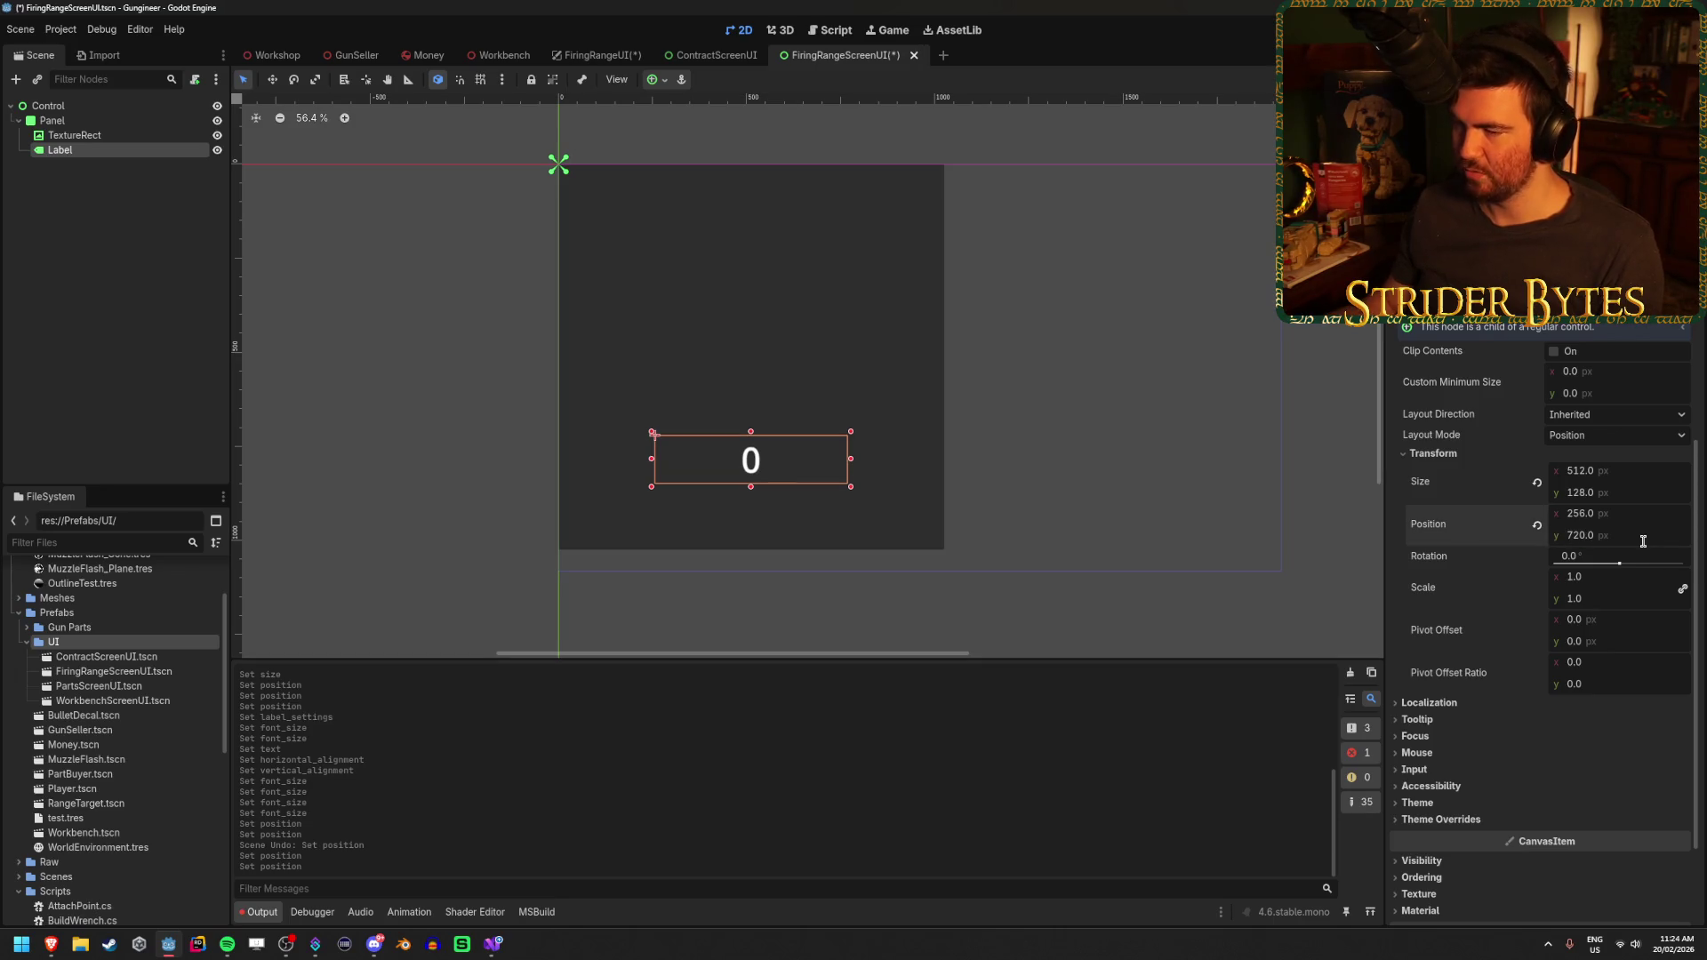
{"action": "left_click", "coordinate": [149, 264]}
{"action": "key", "text": "ctrl+s"}
{"action": "left_click", "coordinate": [84, 136]}
{"action": "left_click", "coordinate": [98, 149]}
{"action": "left_click", "coordinate": [151, 330]}
{"action": "left_click", "coordinate": [53, 120]}
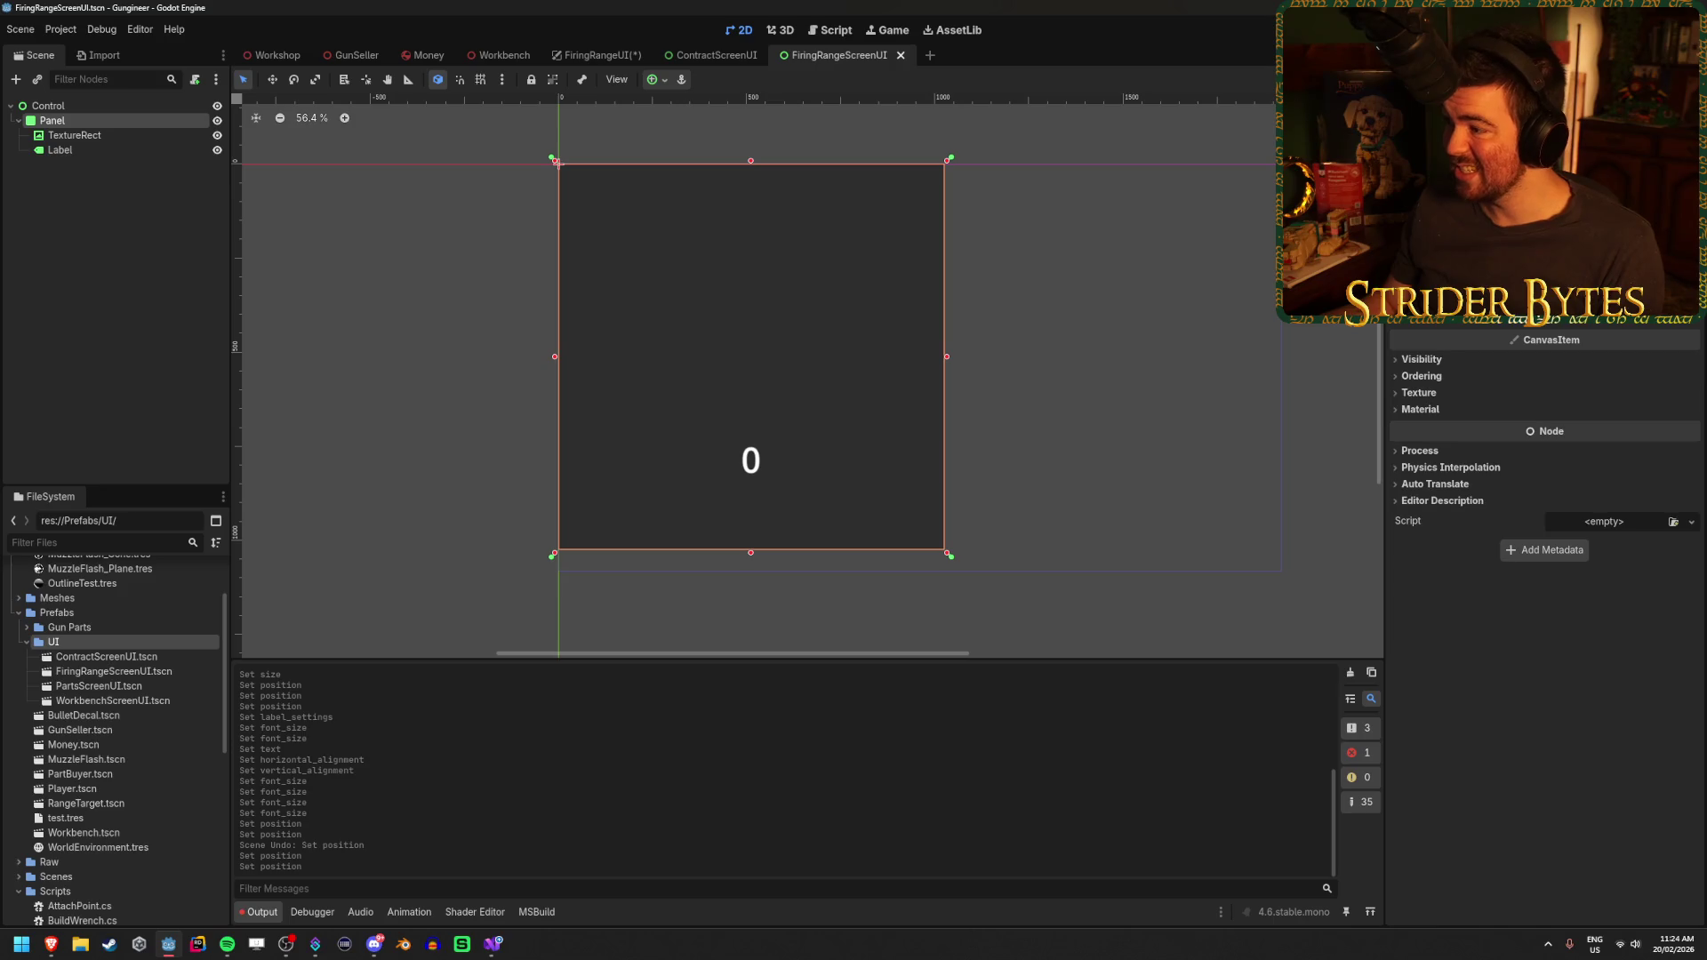
Add a StyleBoxFlat panel override with a near-black 1a1a1a background, then save
{"action": "left_click", "coordinate": [1646, 383]}
{"action": "left_click", "coordinate": [1682, 379]}
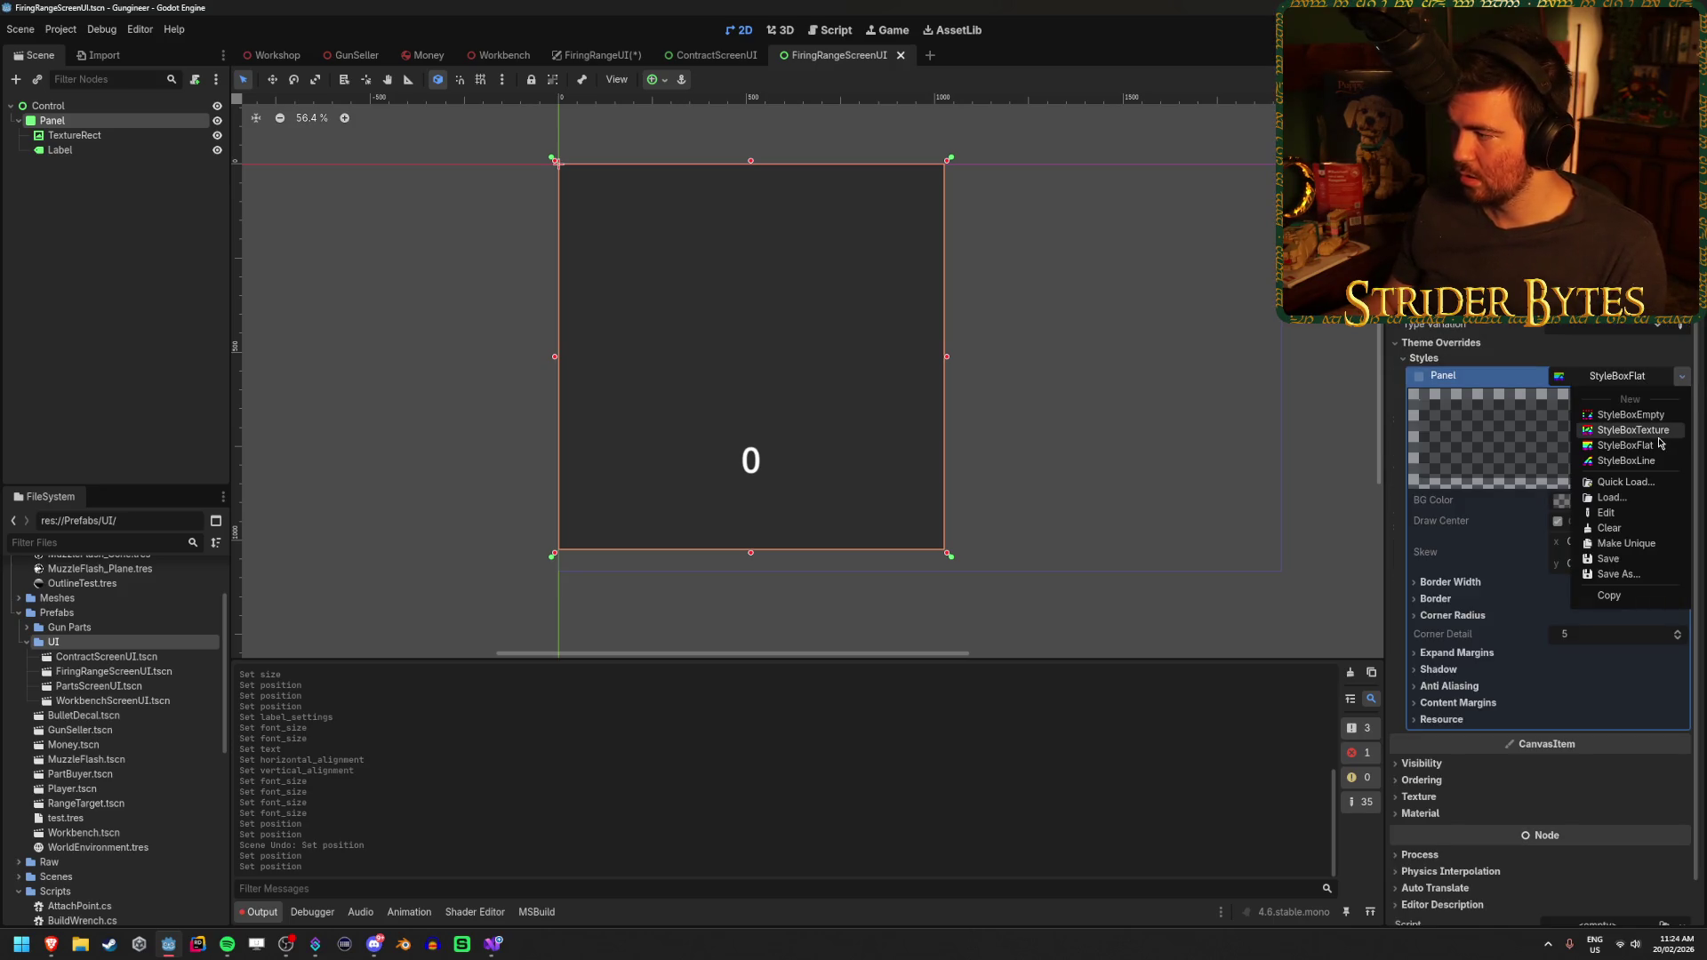
{"action": "left_click", "coordinate": [1625, 444]}
{"action": "left_click", "coordinate": [1644, 505]}
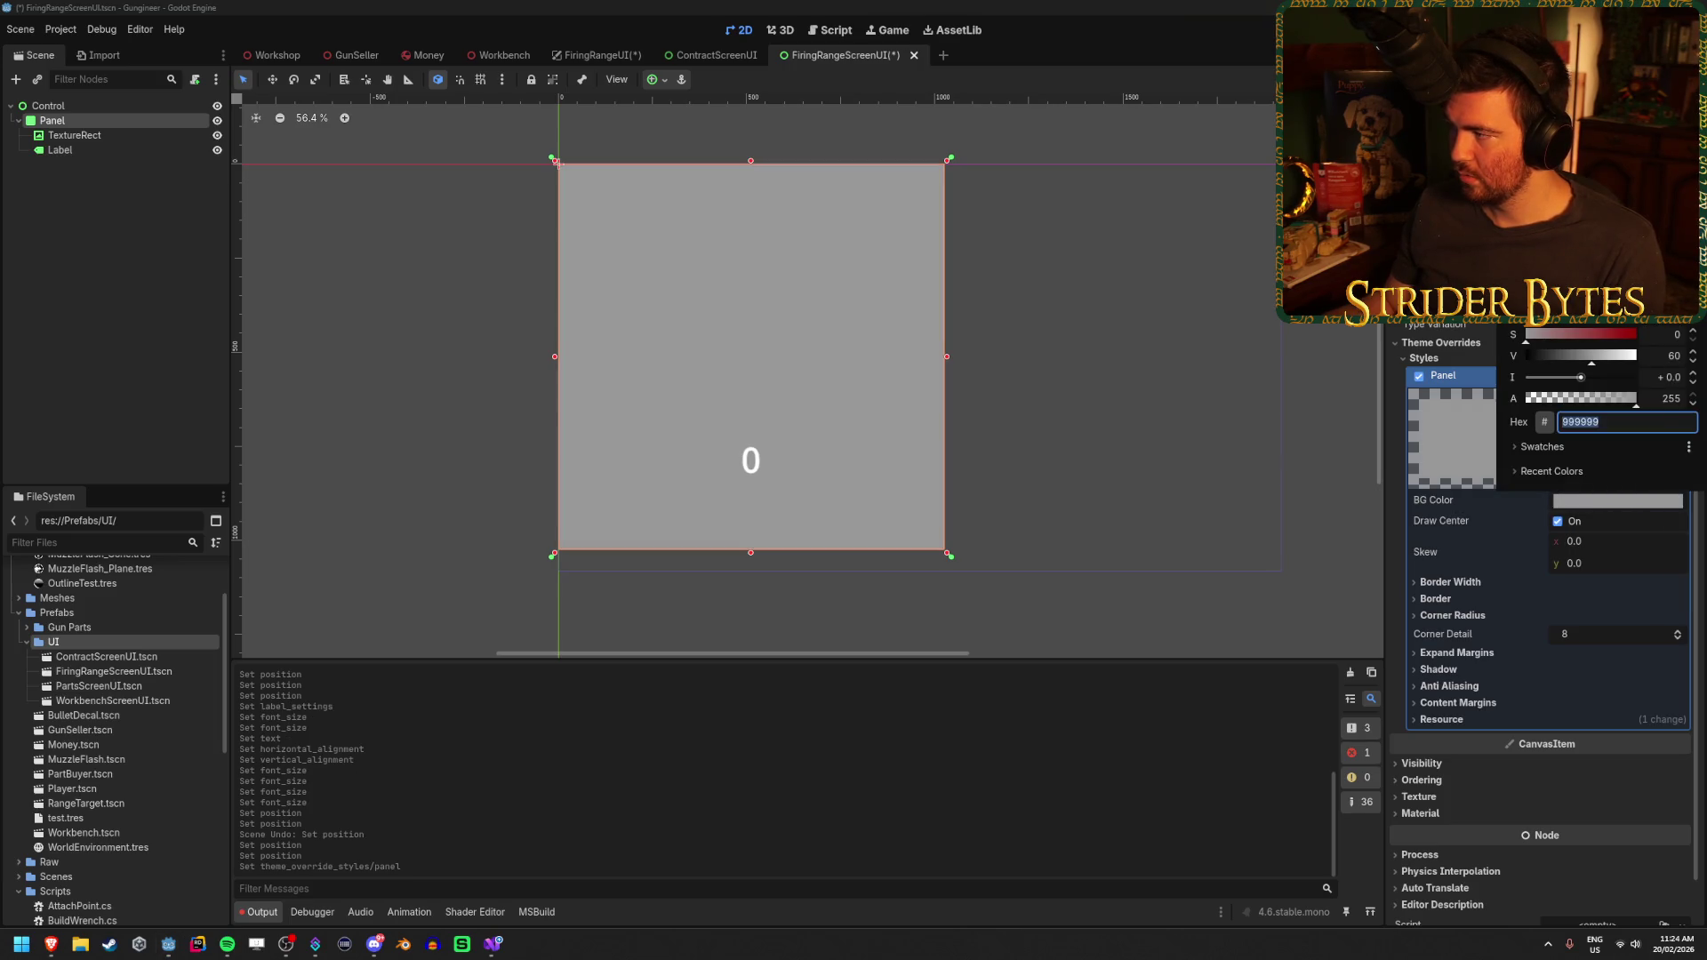
{"action": "left_click_drag", "start_coordinate": [1634, 355], "coordinate": [1531, 355]}
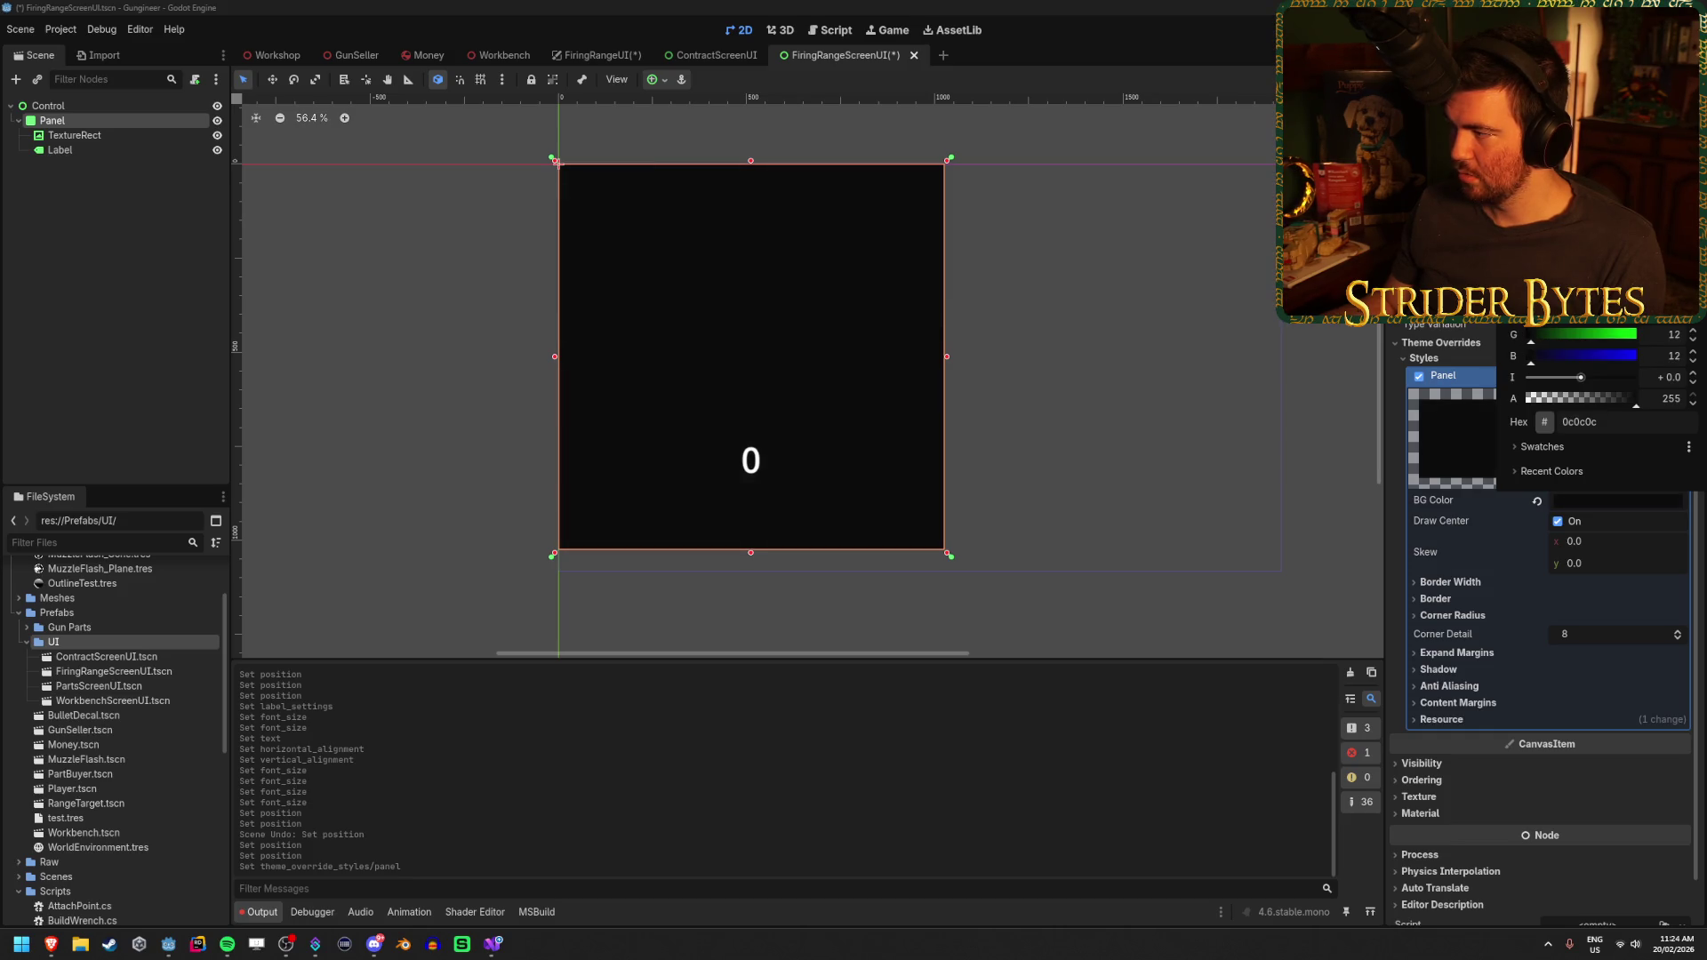
{"action": "mouse_move", "coordinate": [1531, 355]}
{"action": "left_mouse_down"}
{"action": "mouse_move", "coordinate": [1636, 355]}
{"action": "mouse_move", "coordinate": [1536, 365]}
{"action": "left_mouse_up"}
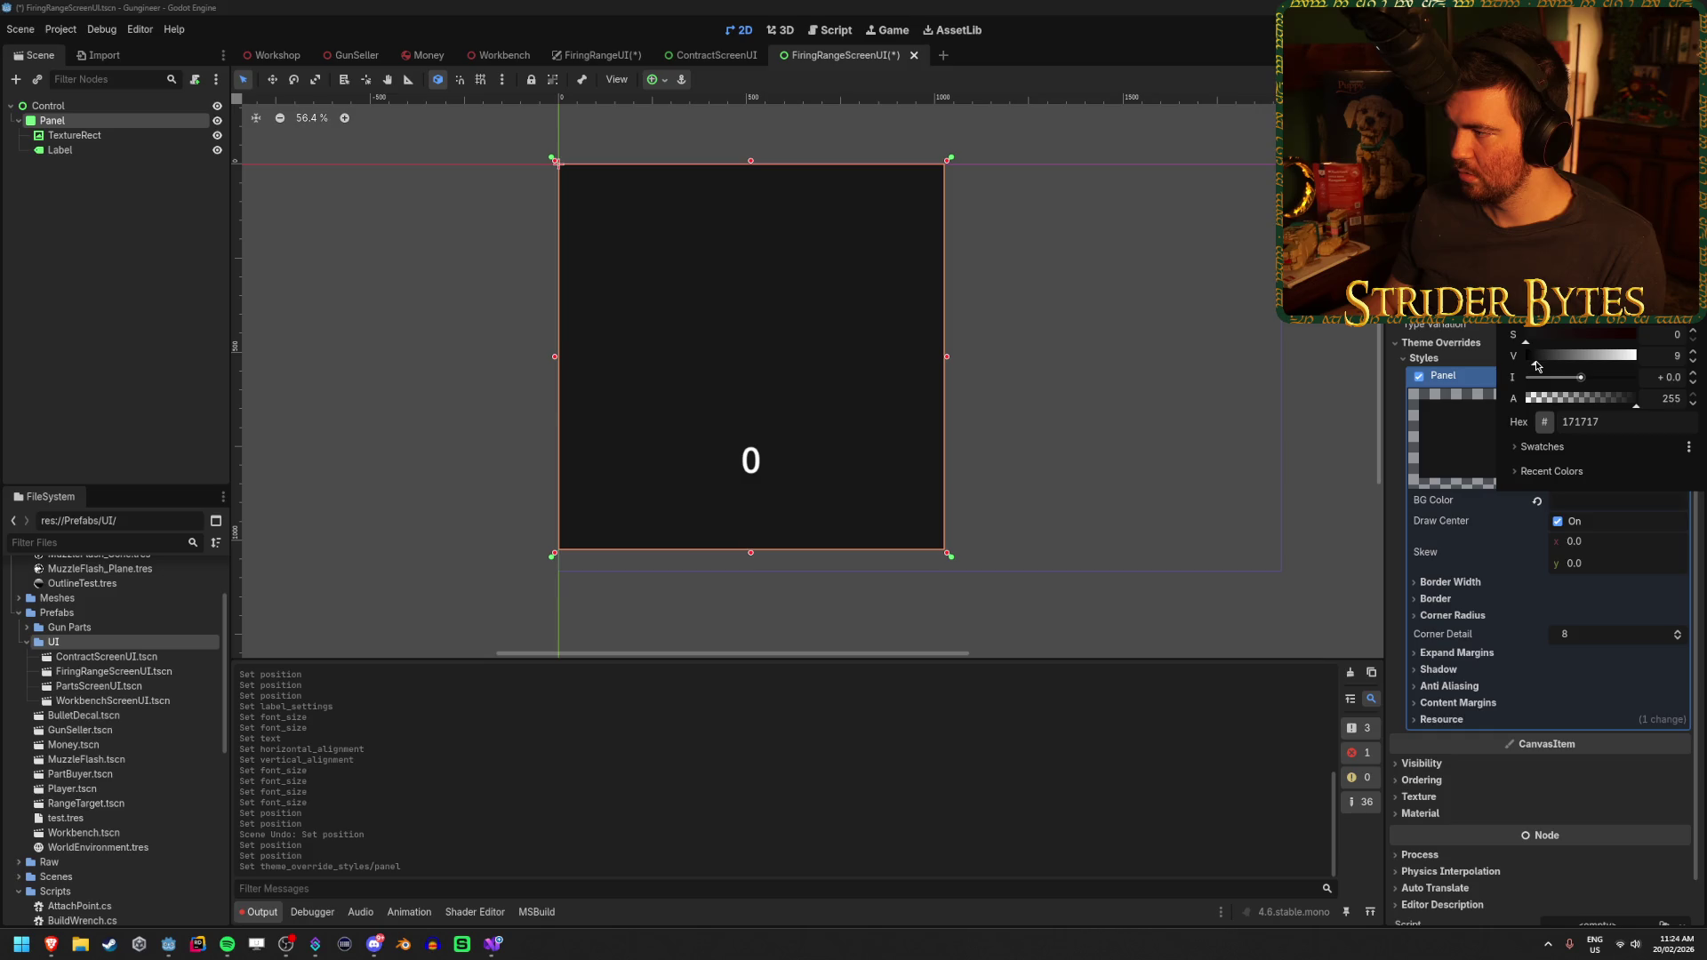
{"action": "left_click", "coordinate": [1095, 354]}
{"action": "key", "text": "ctrl+s"}
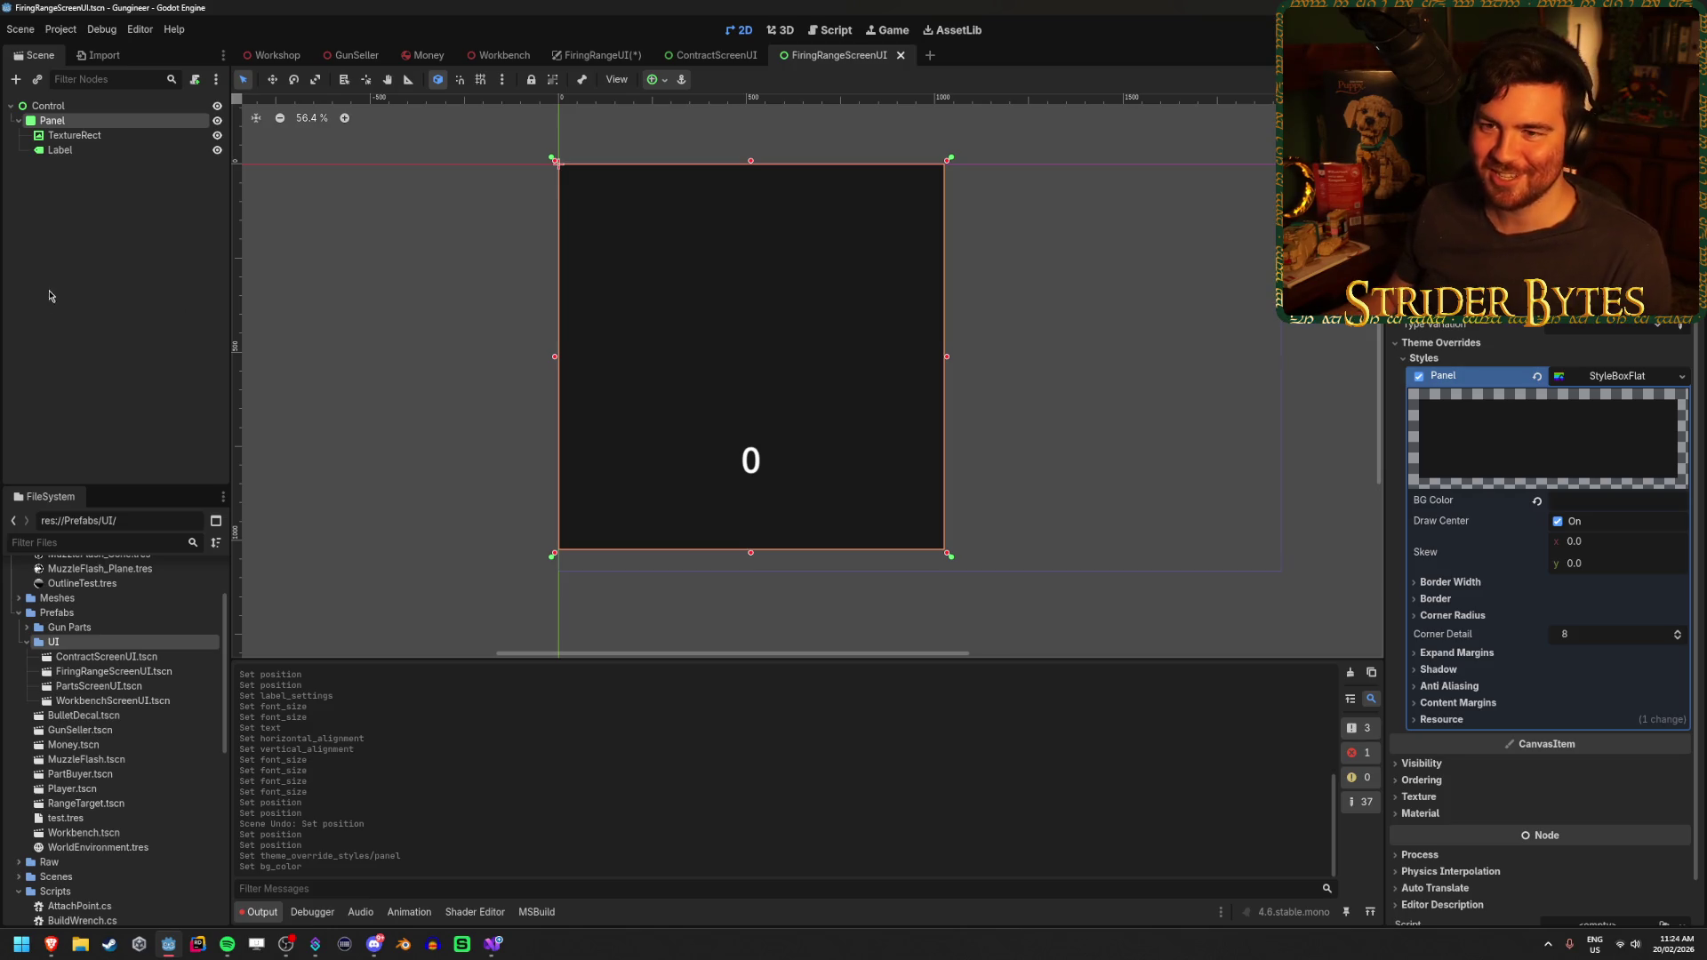
{"action": "left_click", "coordinate": [91, 279]}
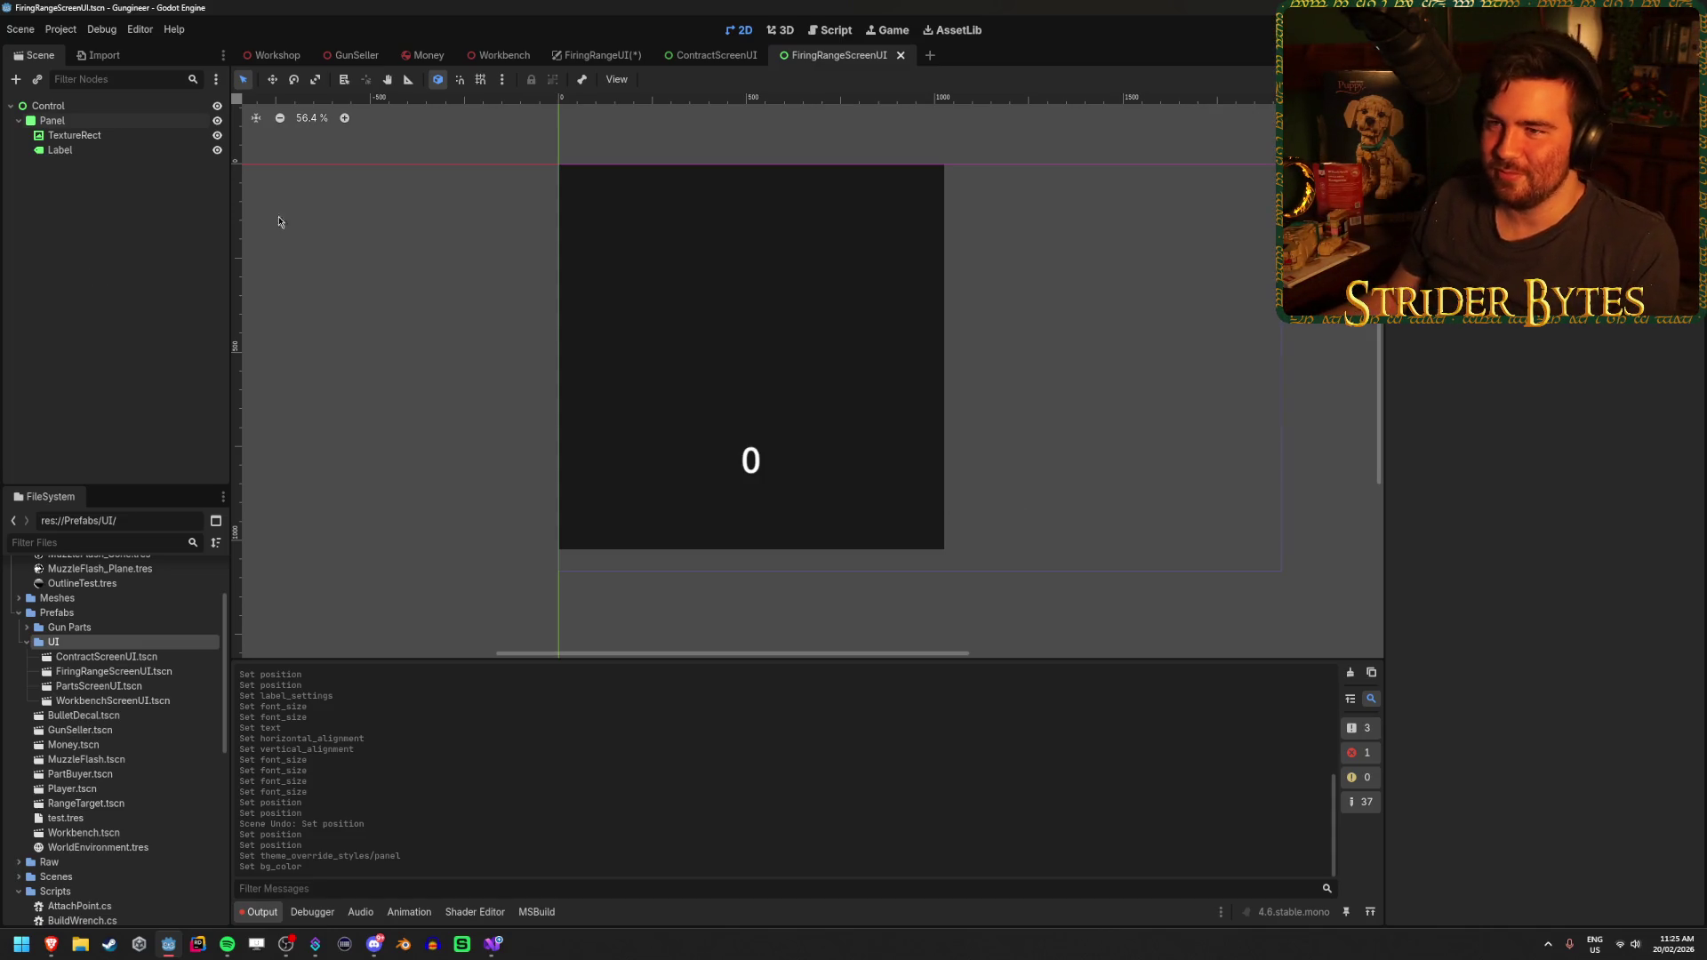
Close the FiringRangeUI scene tab without saving its changes
{"action": "left_click", "coordinate": [613, 56]}
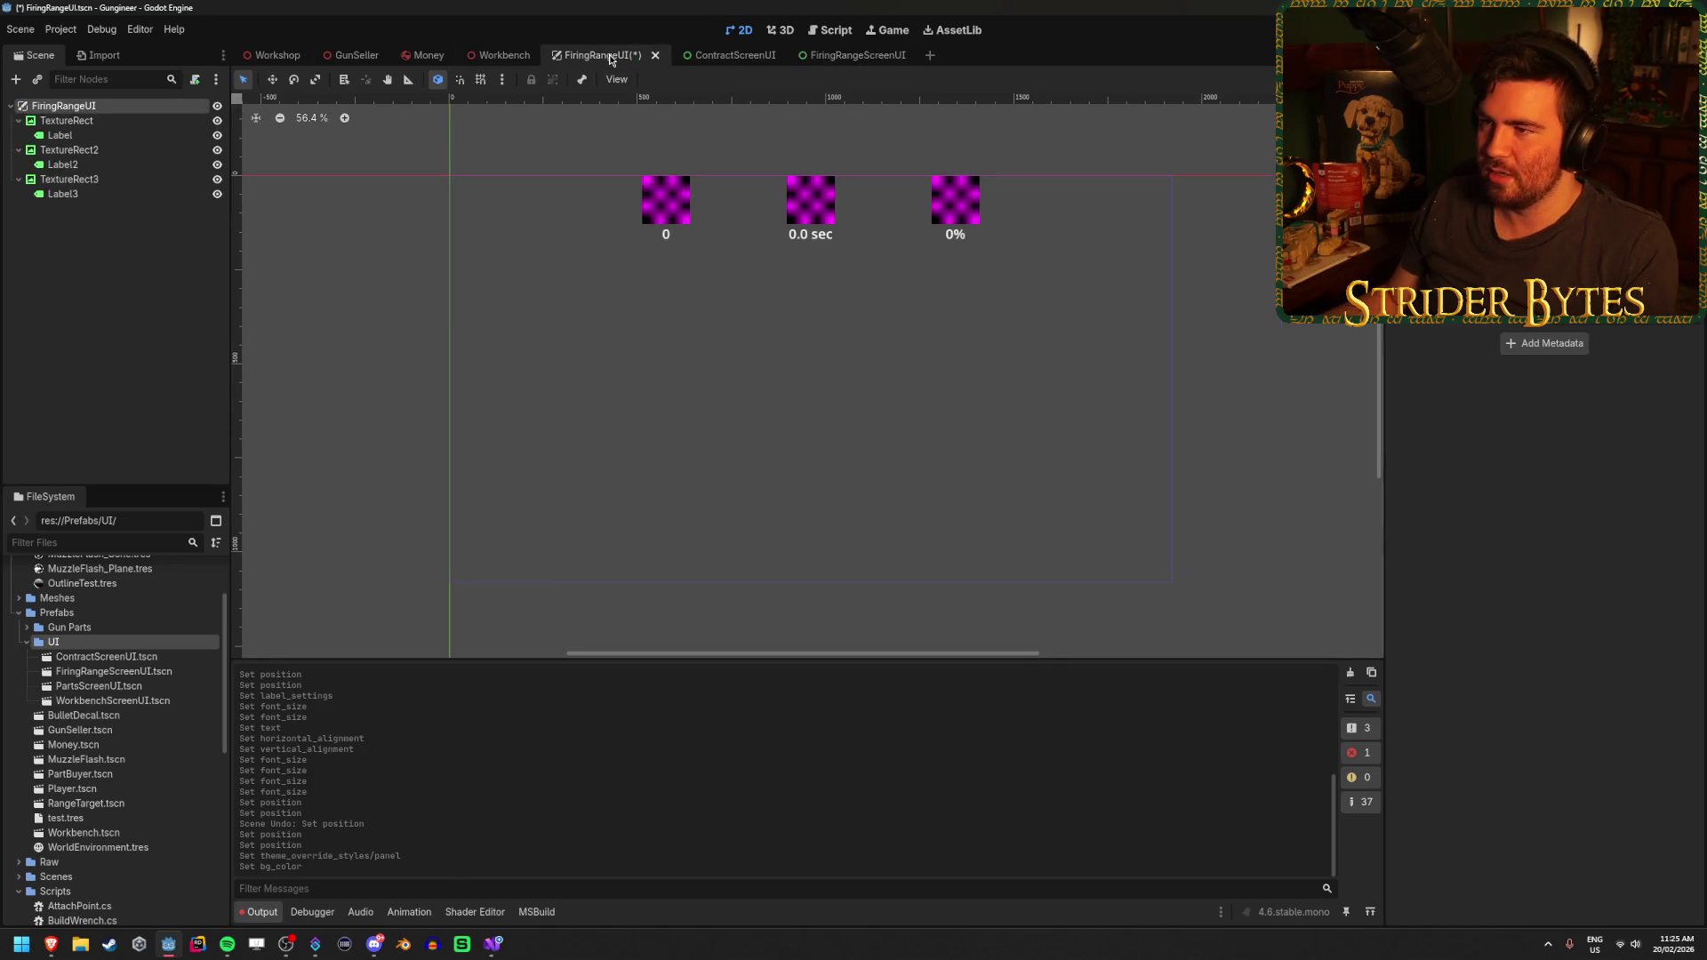
{"action": "left_click", "coordinate": [655, 55]}
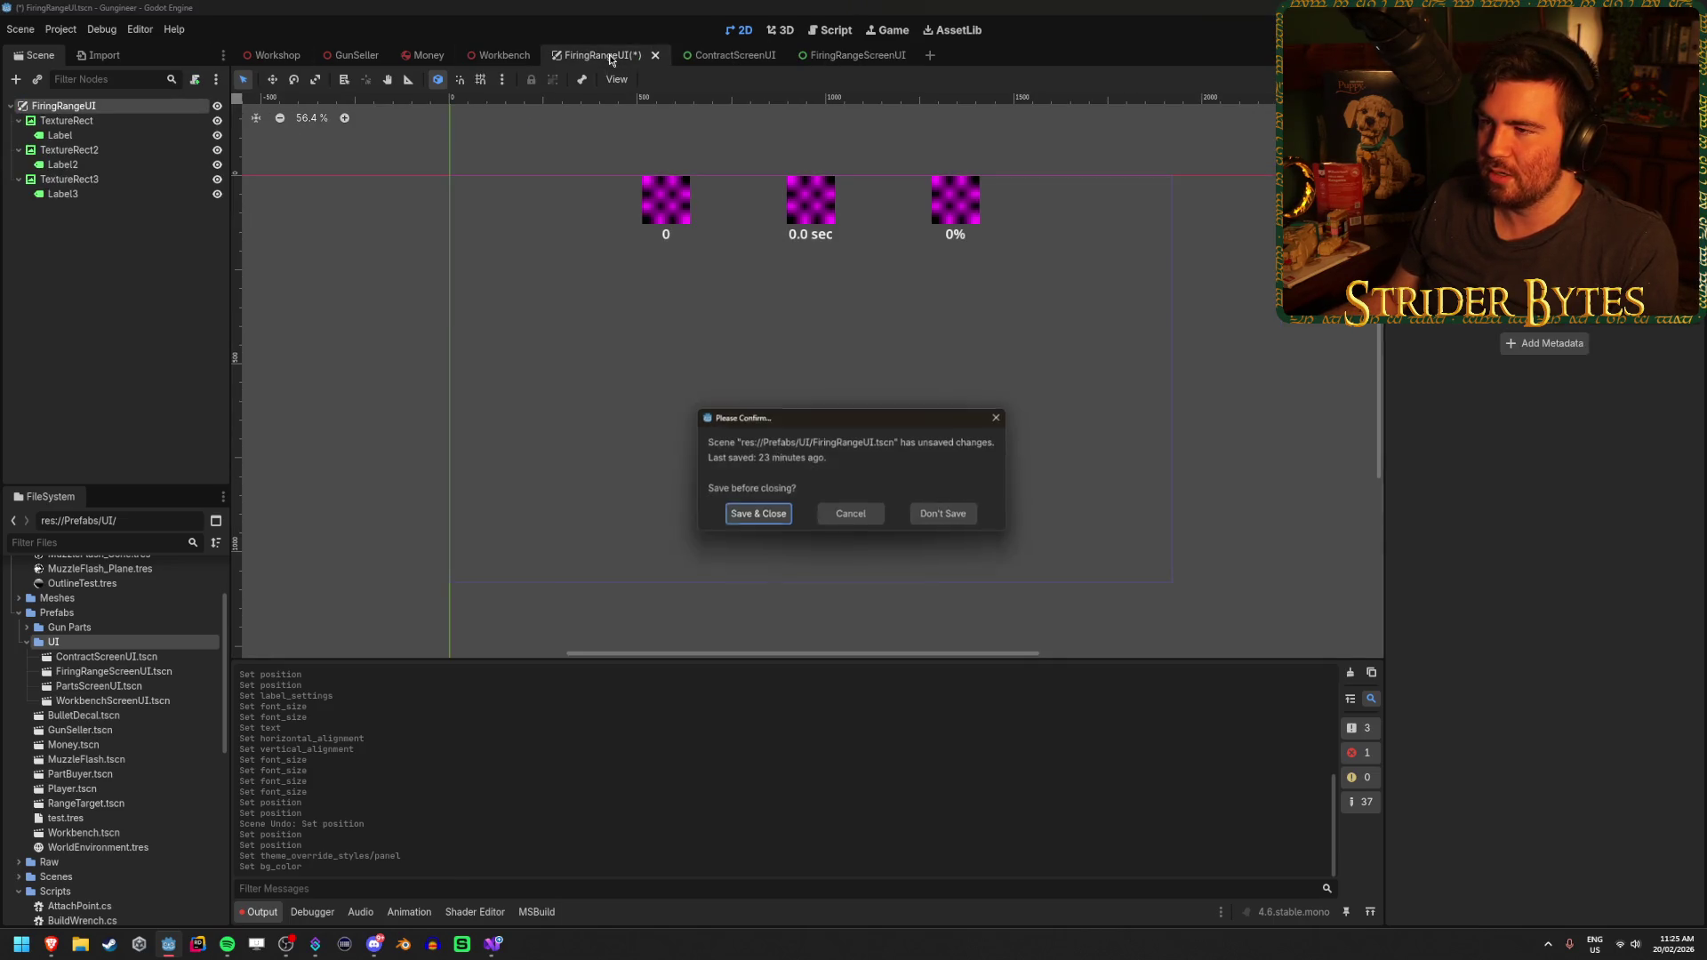
{"action": "left_click", "coordinate": [961, 524]}
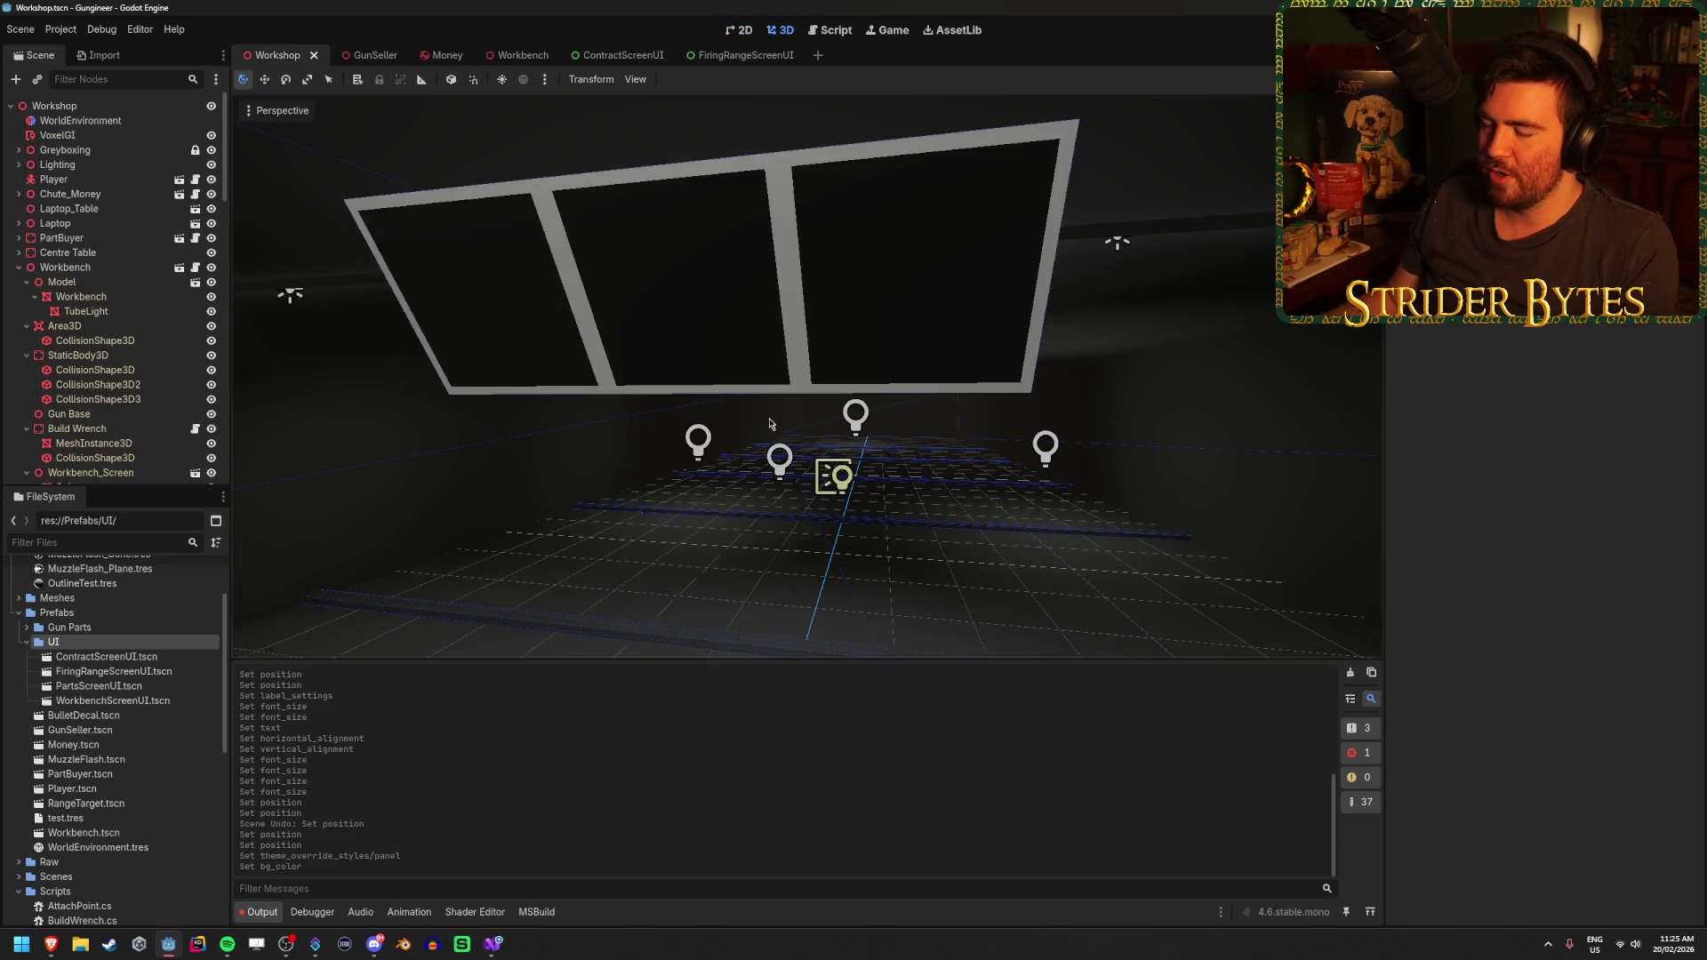
Orbit and zoom the Workshop 3D view onto the three firing range screens
{"action": "left_click_drag", "start_coordinate": [770, 425], "coordinate": [826, 448]}
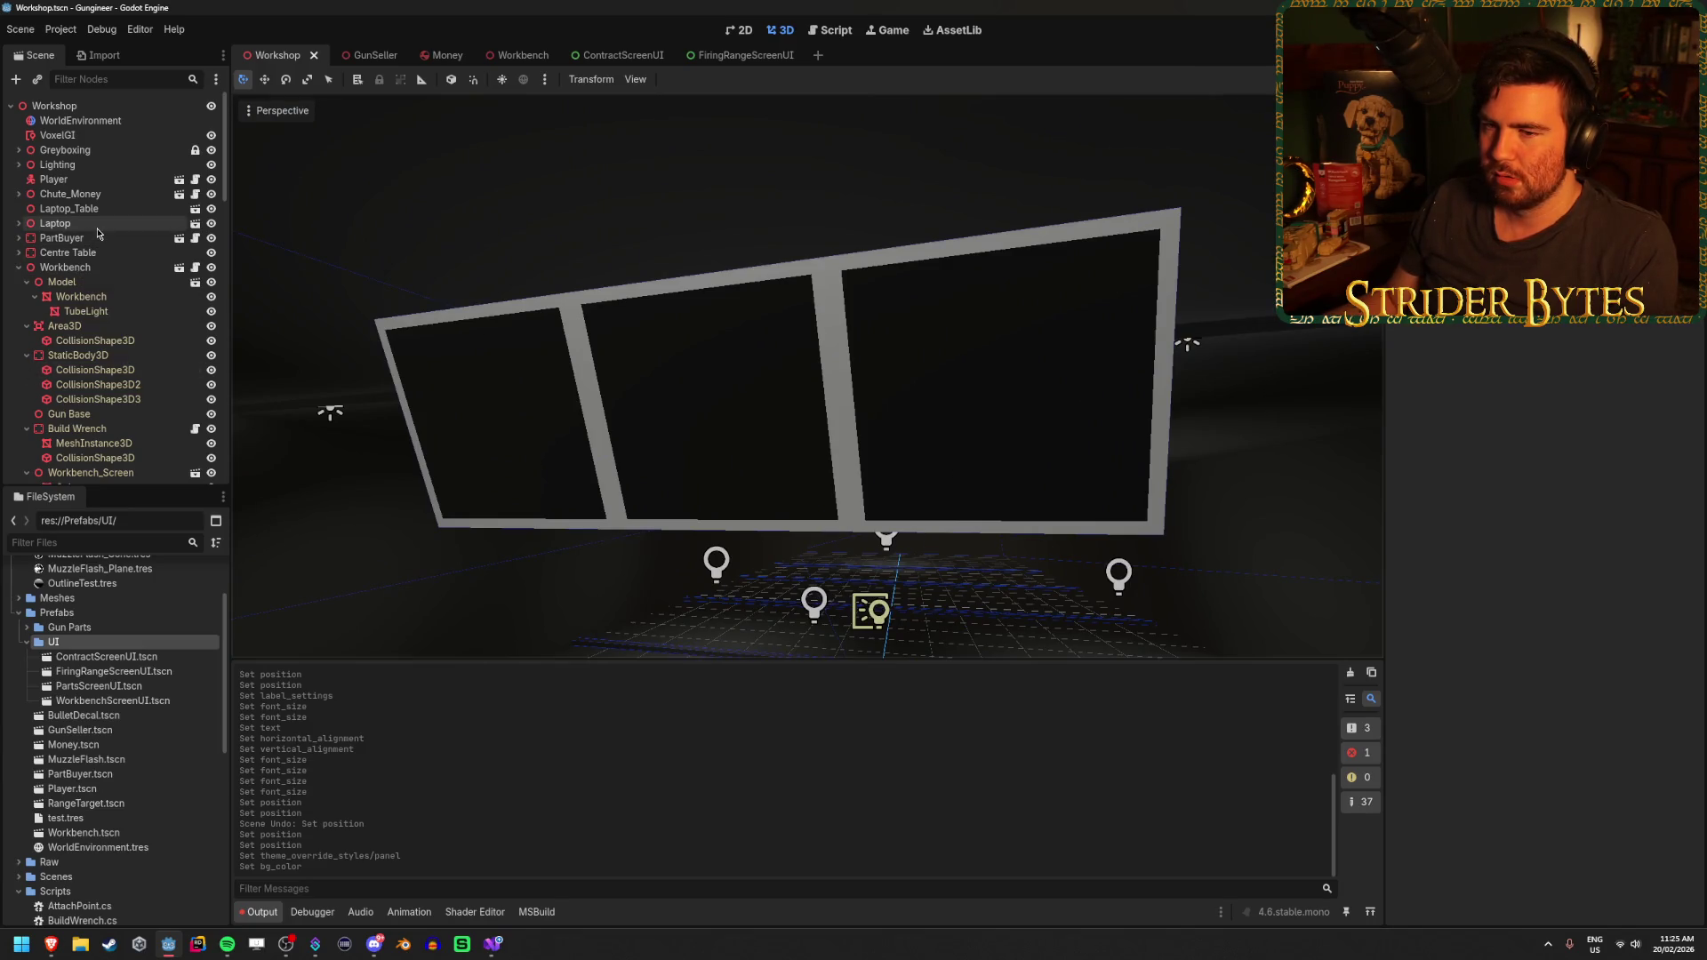
{"action": "scroll", "coordinate": [89, 249], "scroll_direction": "down", "scroll_amount": 10}
{"action": "scroll", "coordinate": [99, 234], "scroll_direction": "down", "scroll_amount": 3}
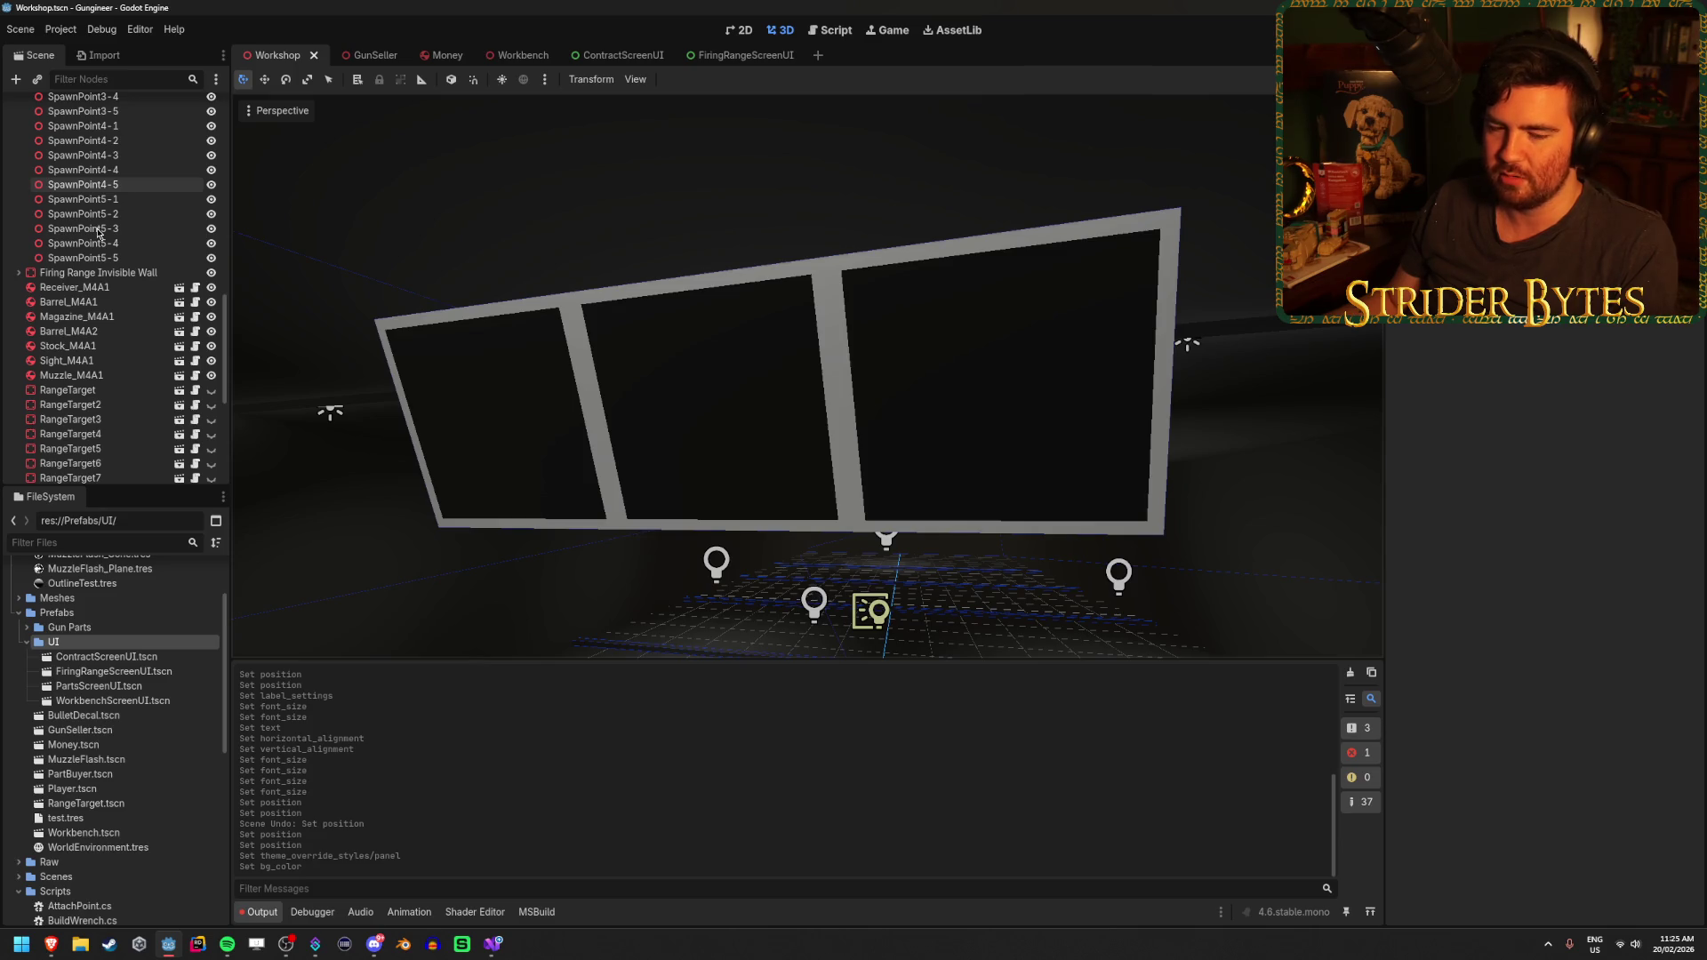
{"action": "scroll", "coordinate": [98, 234], "scroll_direction": "down", "scroll_amount": 2}
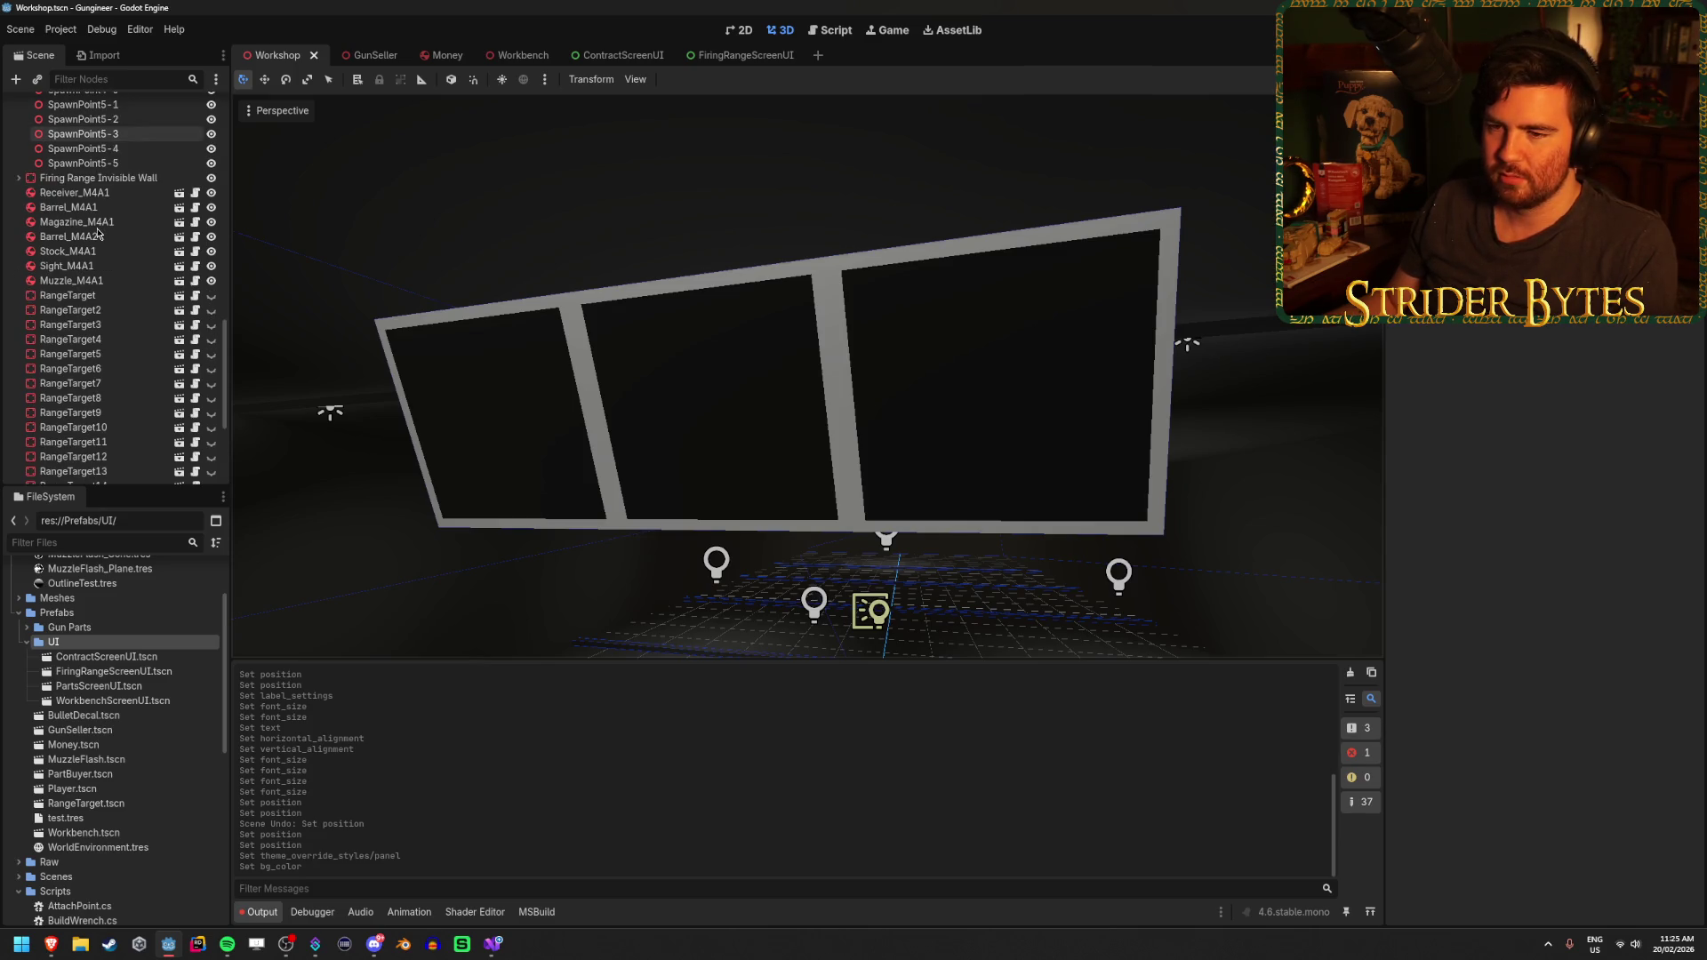
{"action": "scroll", "coordinate": [98, 233], "scroll_direction": "up", "scroll_amount": 10}
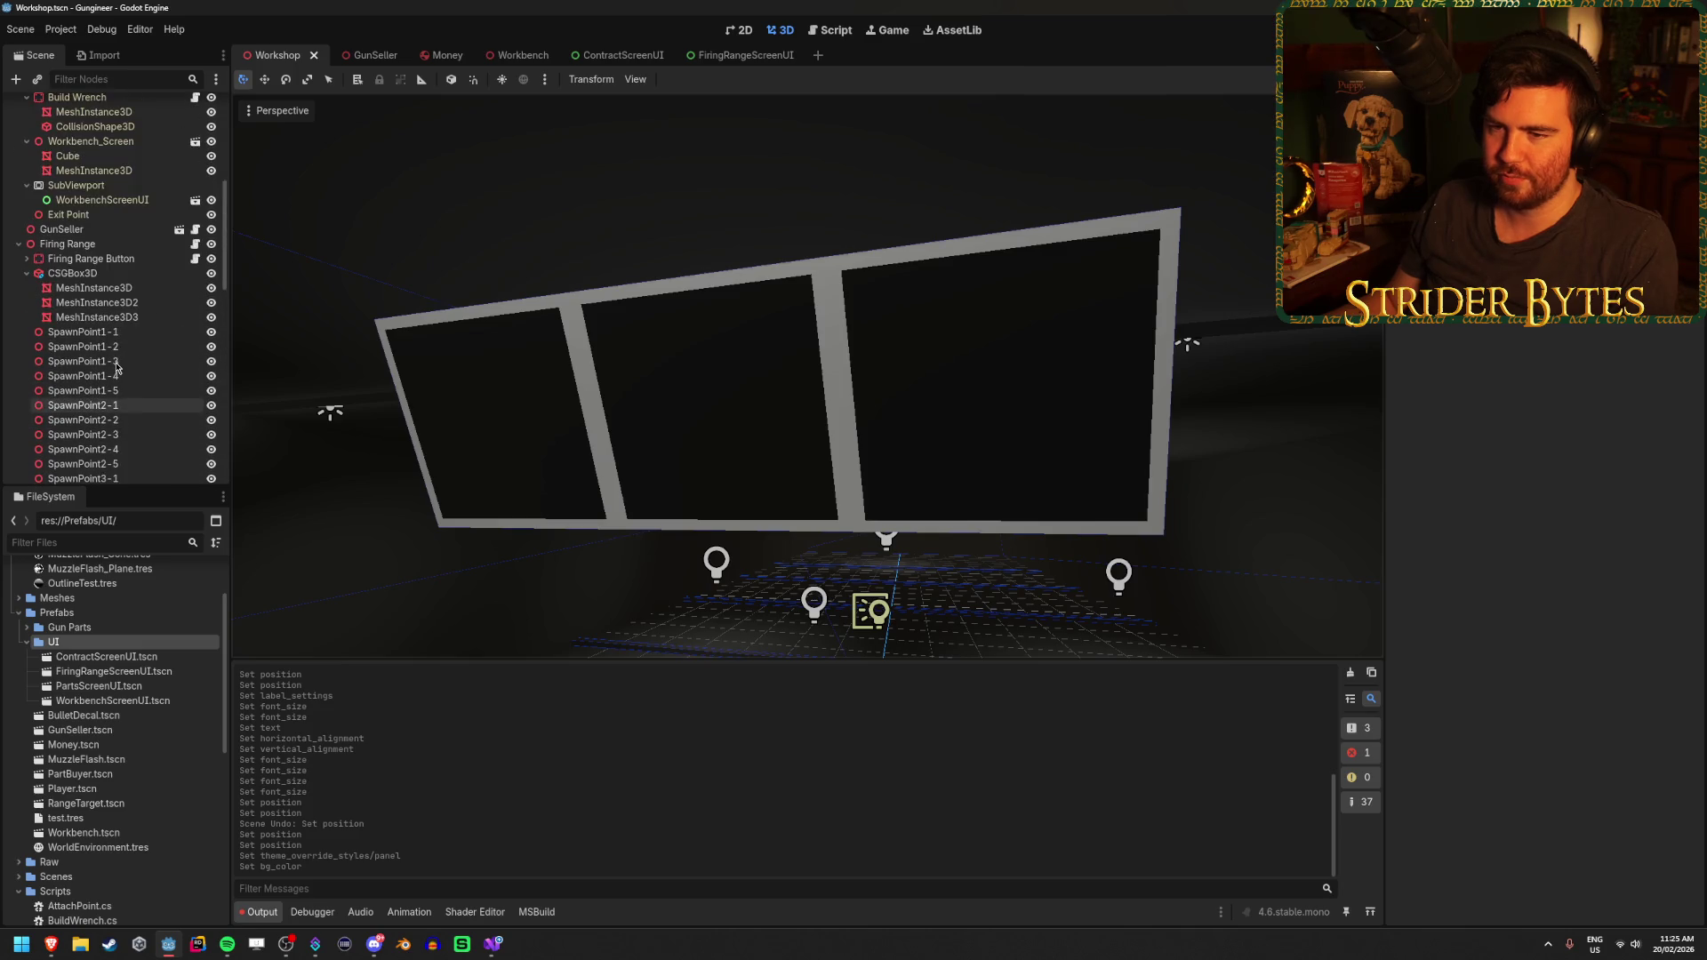
{"action": "left_click", "coordinate": [106, 290]}
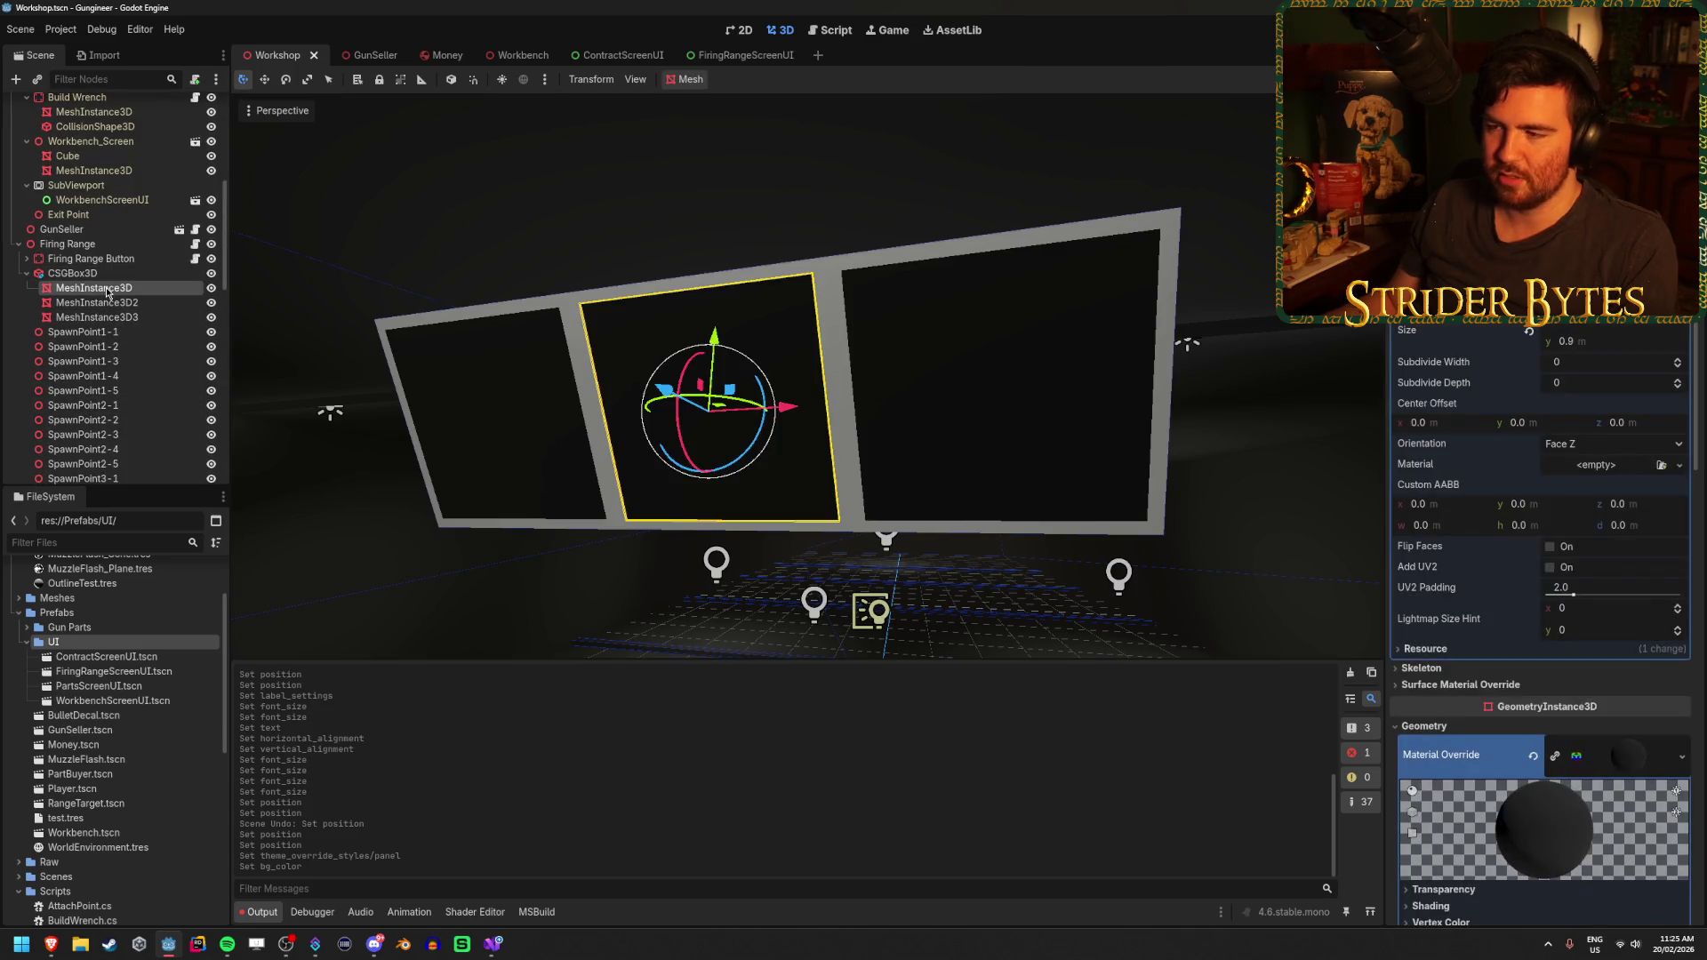
{"action": "key", "text": "f"}
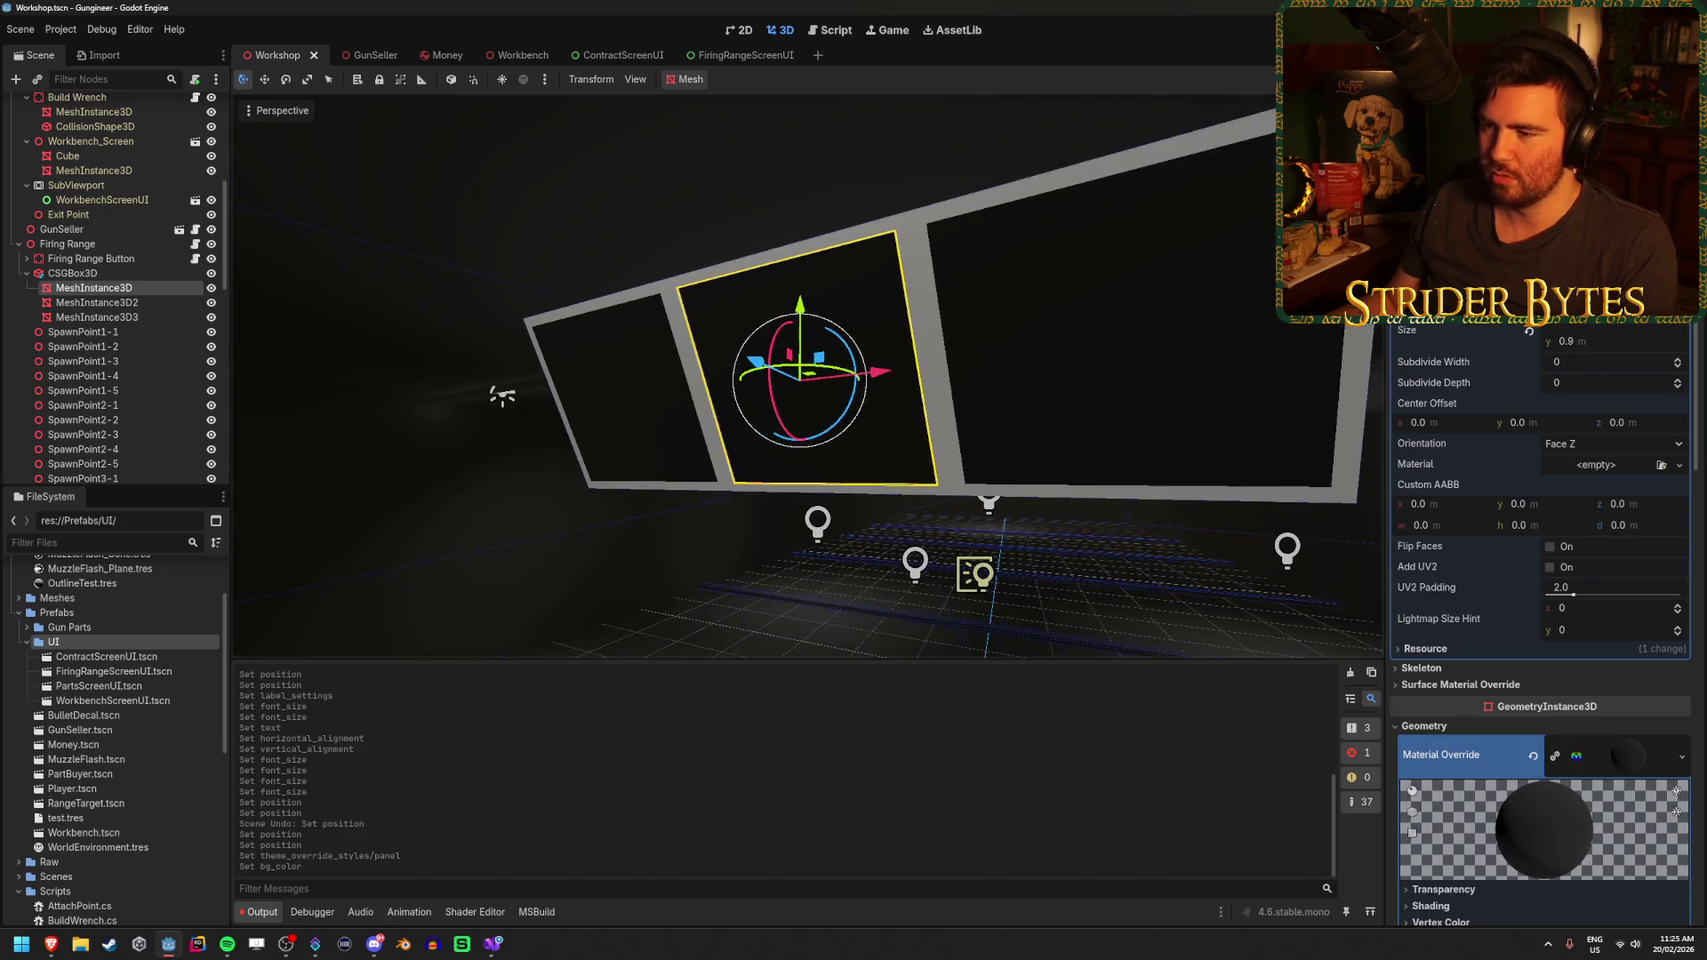
{"action": "left_click", "coordinate": [115, 273]}
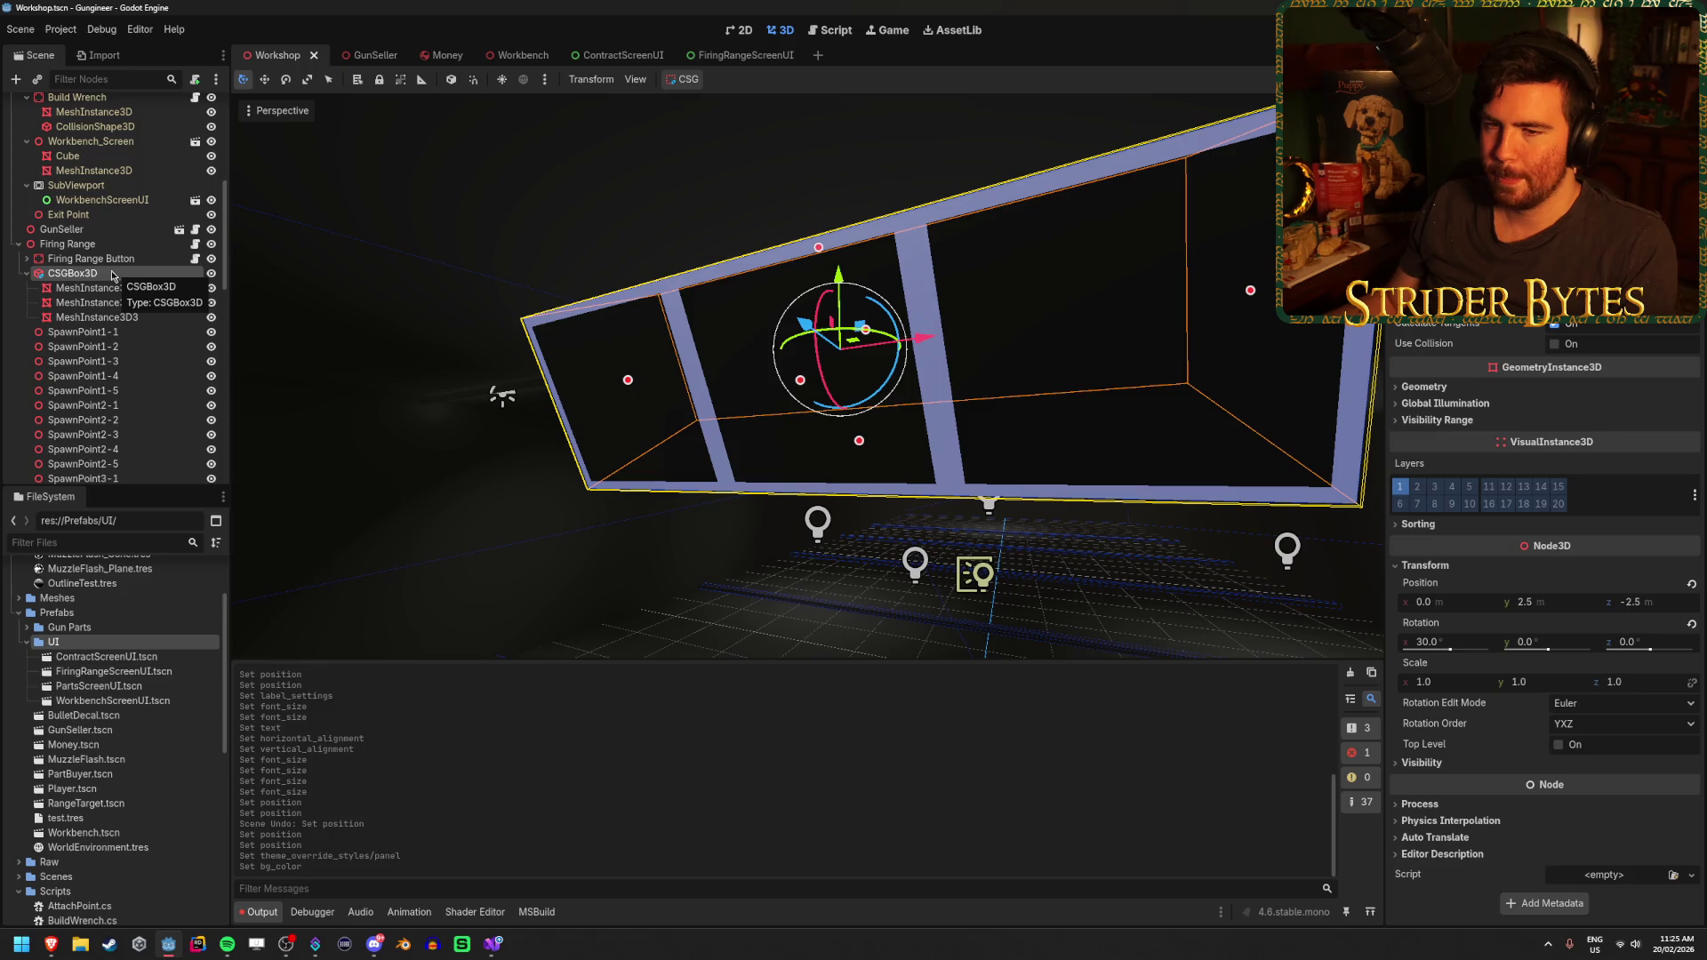
{"action": "left_click", "coordinate": [27, 275]}
{"action": "left_click", "coordinate": [29, 276]}
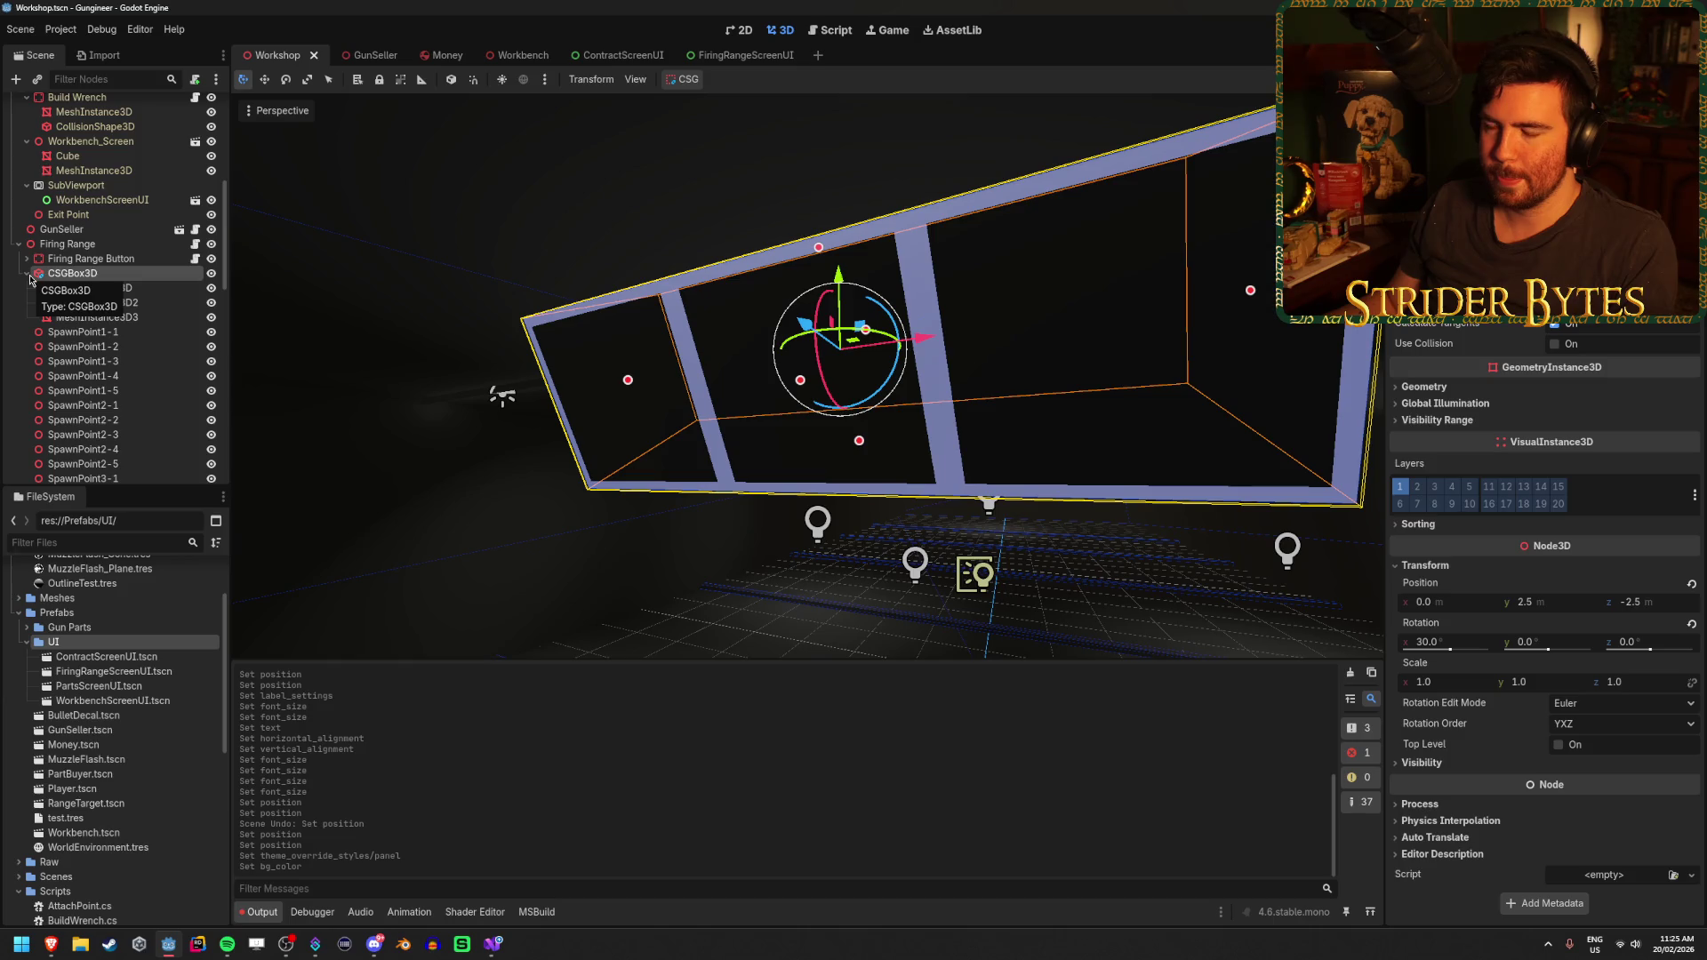
{"action": "left_click", "coordinate": [27, 274]}
{"action": "left_click", "coordinate": [109, 187]}
{"action": "left_click", "coordinate": [102, 199]}
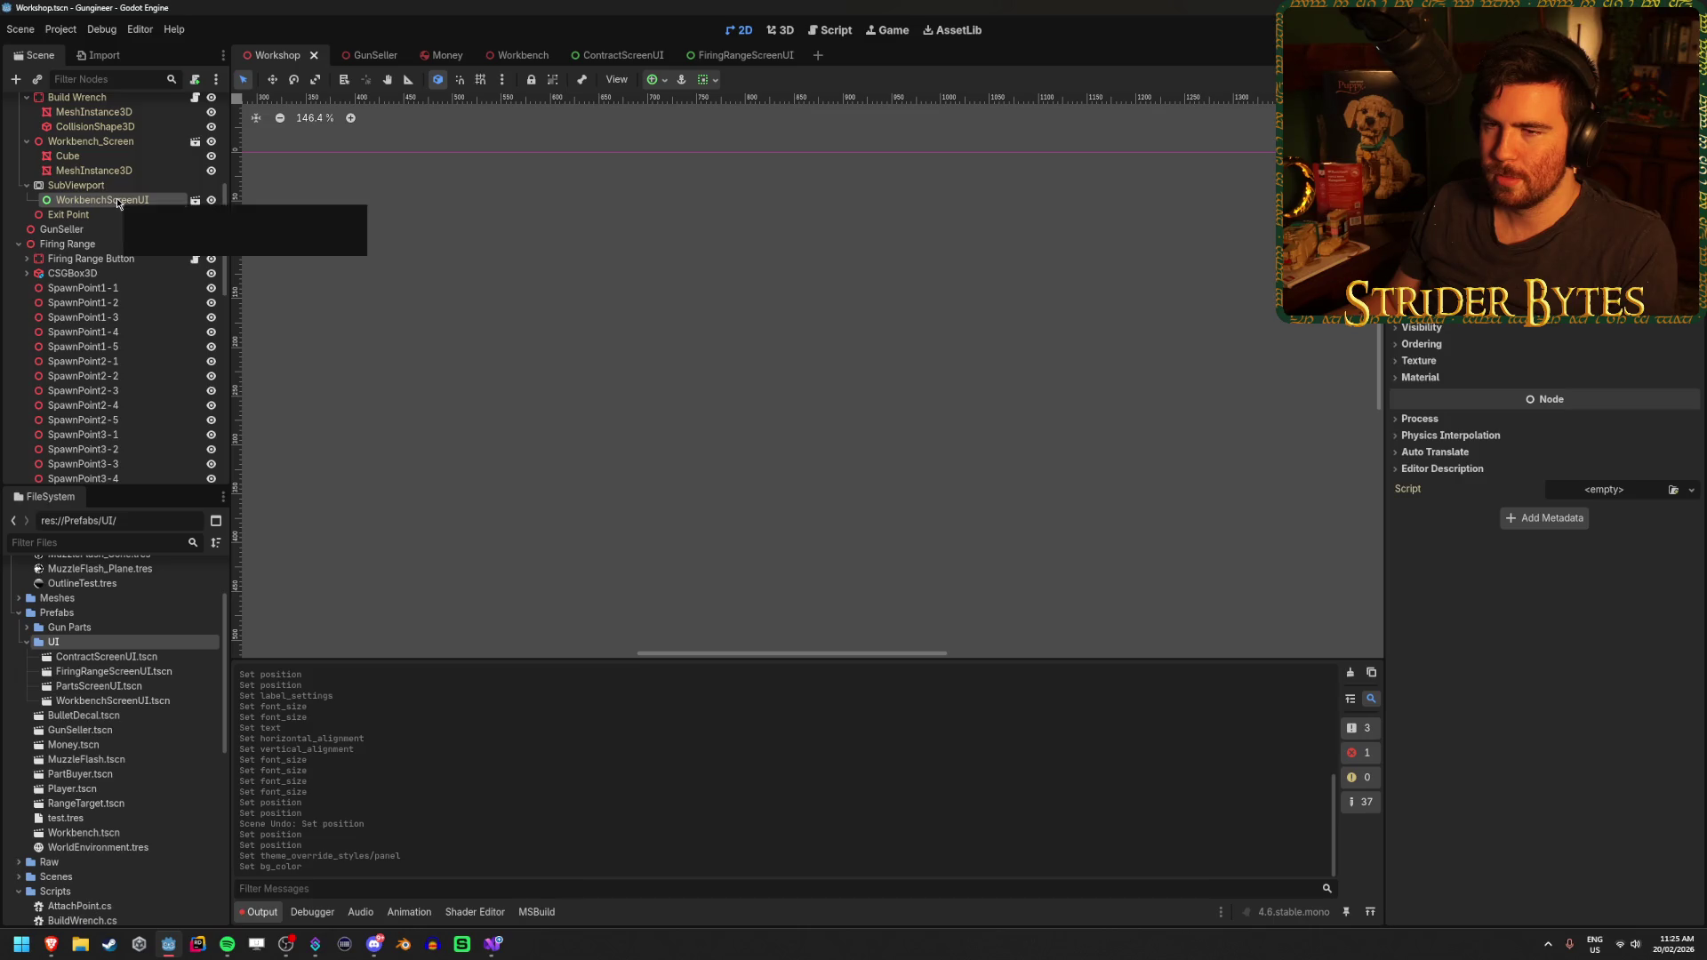
{"action": "left_click", "coordinate": [80, 186]}
{"action": "left_click", "coordinate": [53, 260]}
{"action": "left_click", "coordinate": [98, 245]}
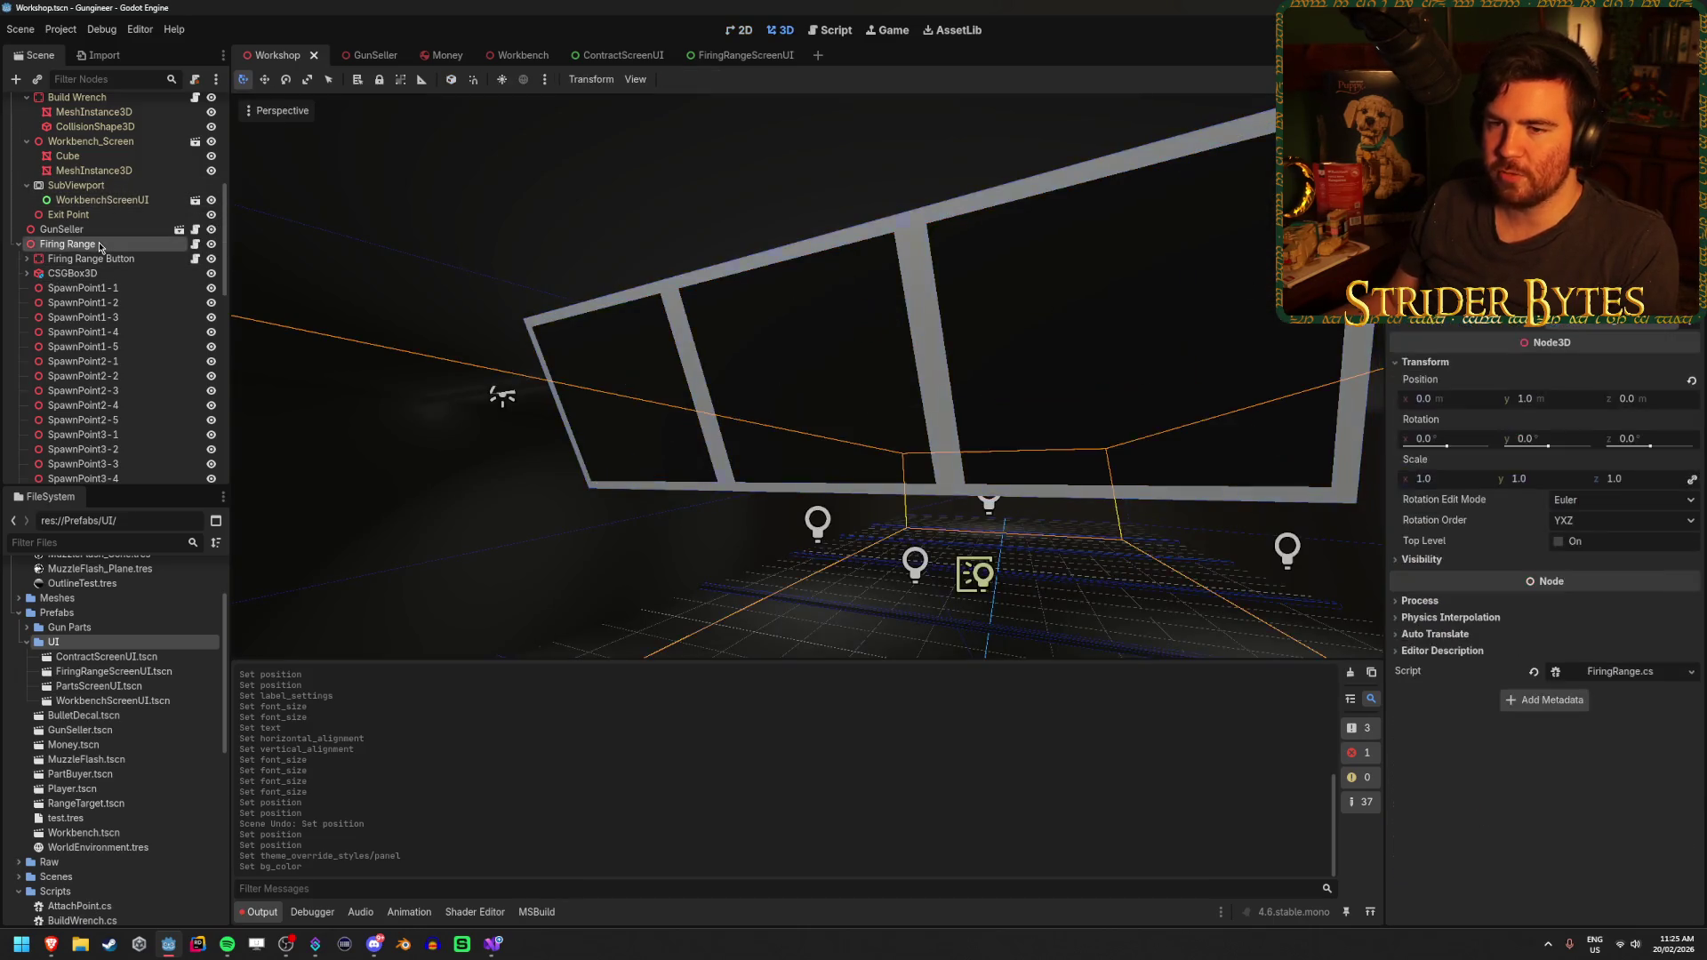
{"action": "left_click", "coordinate": [80, 288]}
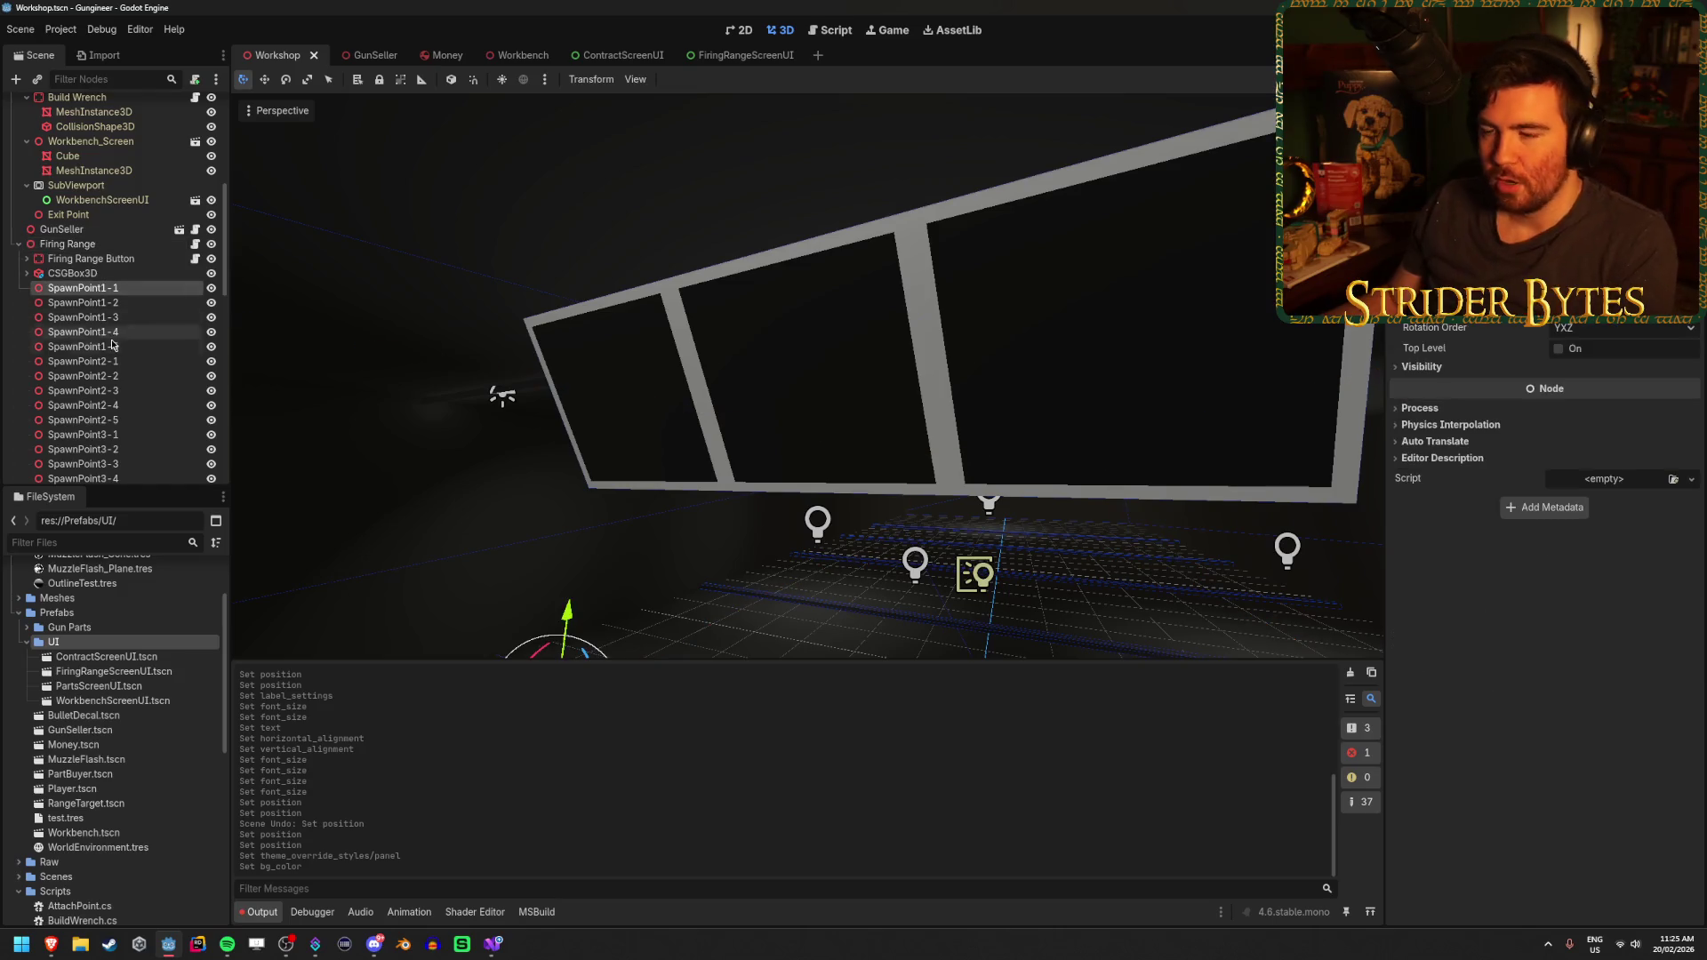
{"action": "scroll", "coordinate": [125, 391], "scroll_direction": "down", "scroll_amount": 5}
{"action": "scroll", "coordinate": [125, 408], "scroll_direction": "up", "scroll_amount": 5}
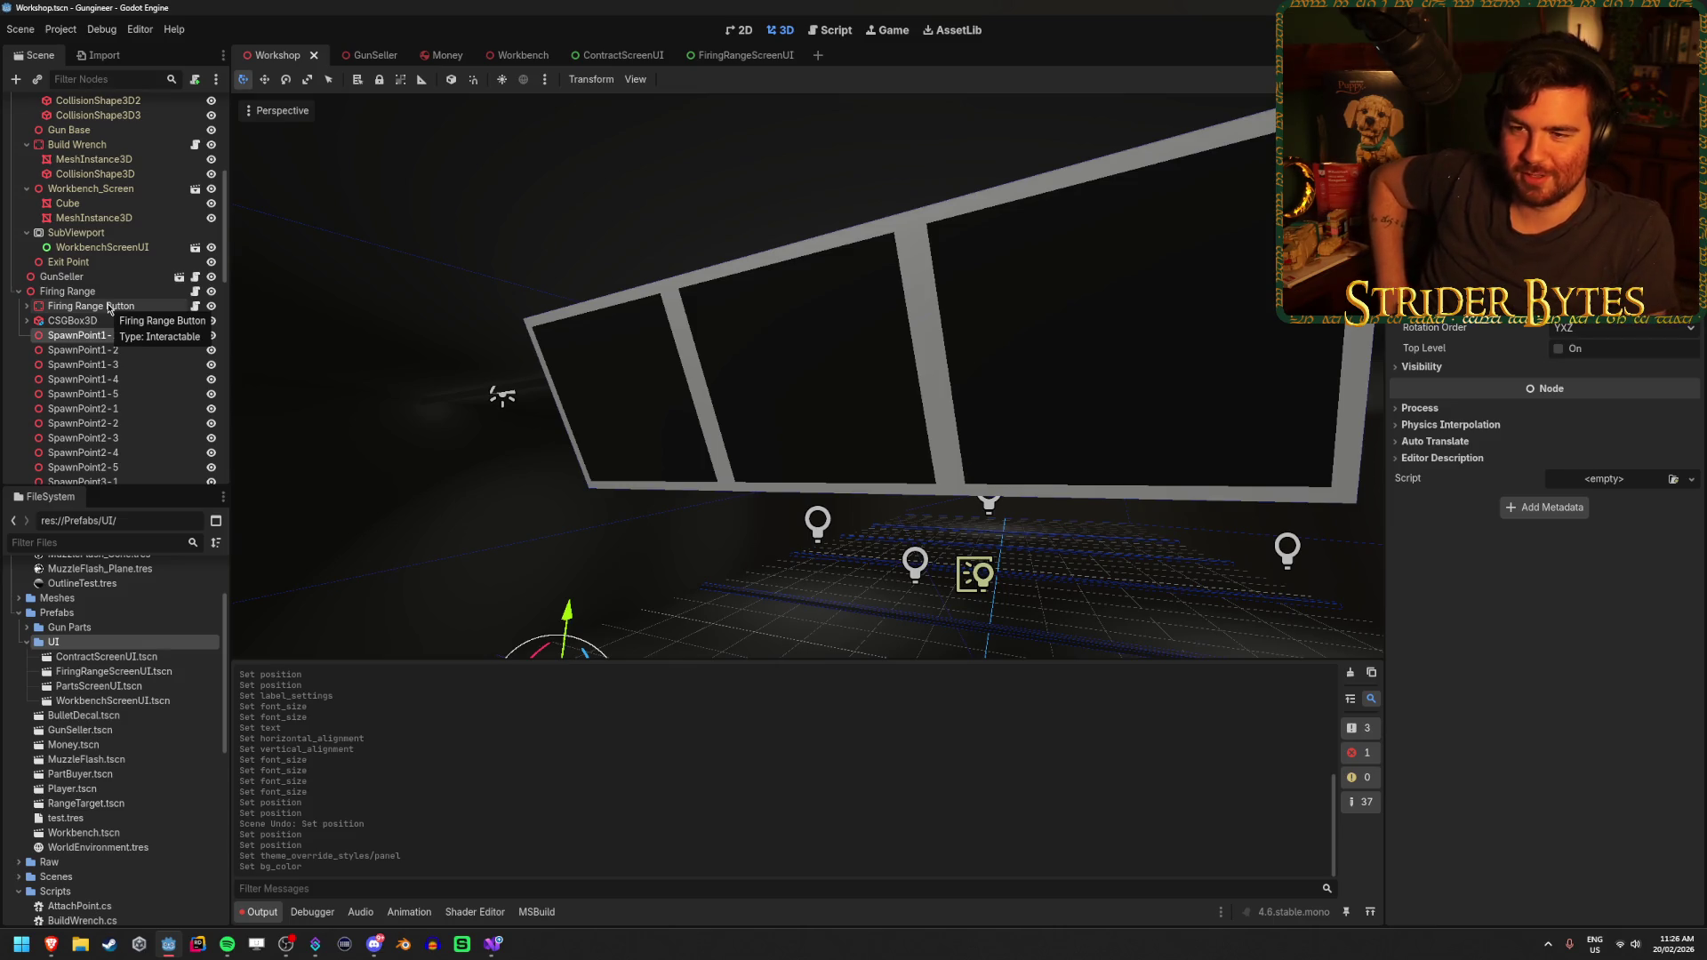
{"action": "right_click", "coordinate": [121, 294]}
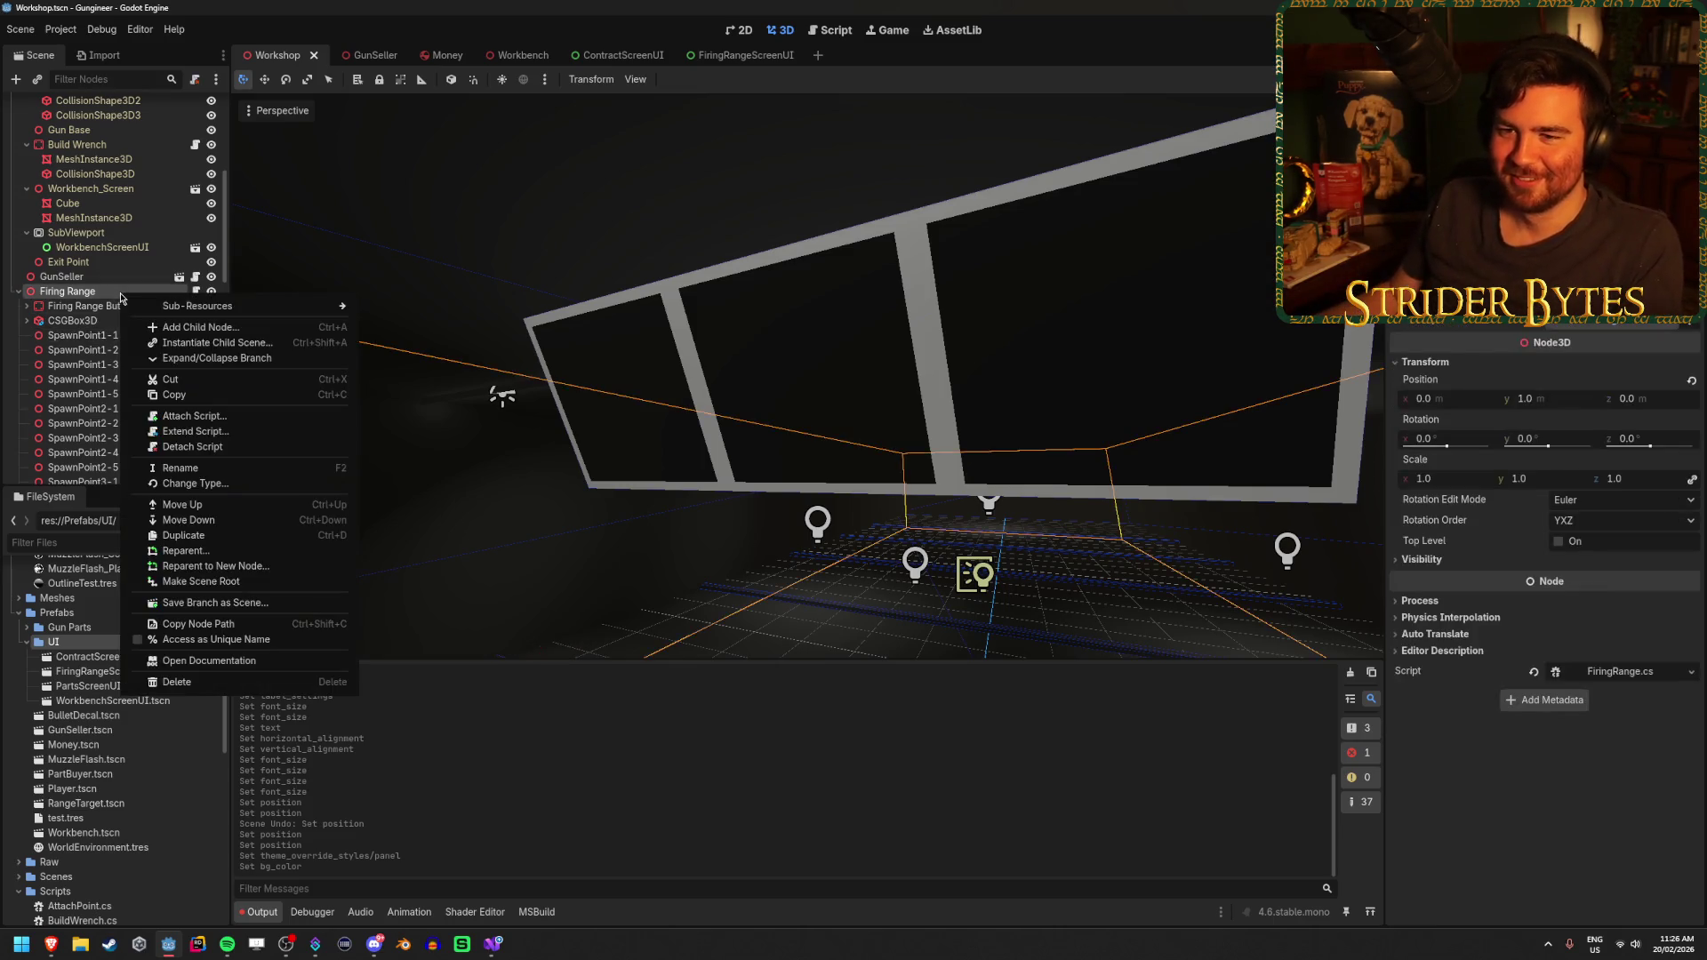
Create a Node3D child of Firing Range, save Workshop, and launch the game with F5
{"action": "left_click", "coordinate": [200, 327]}
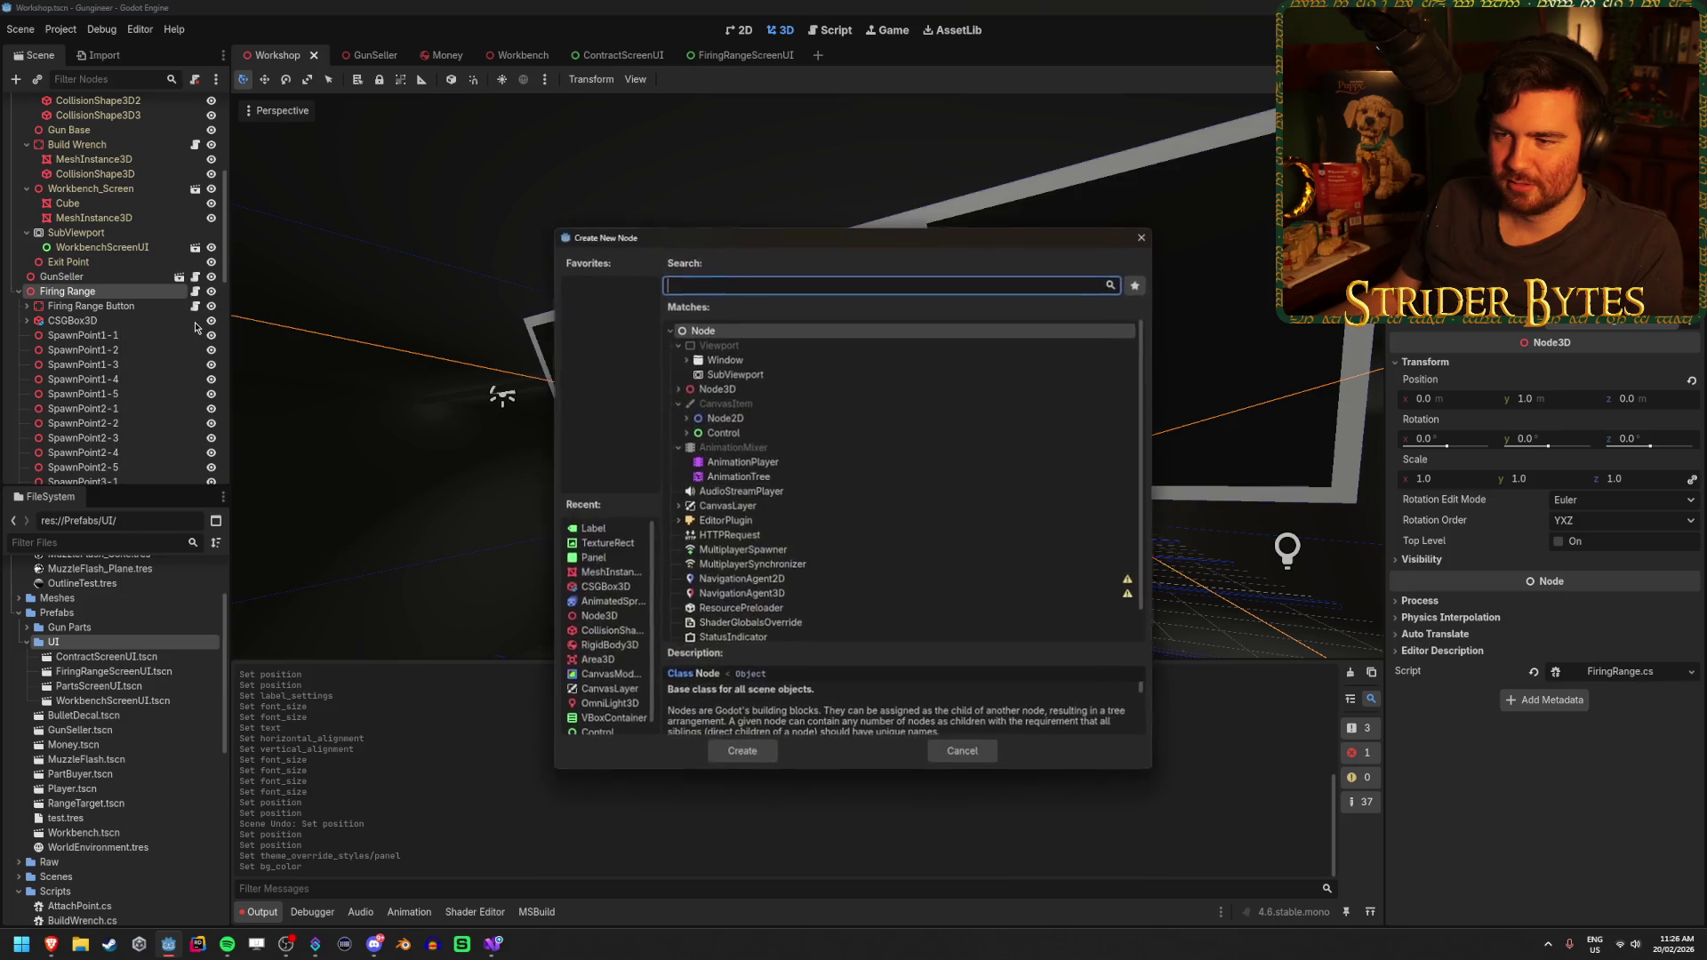
{"action": "left_click", "coordinate": [727, 392]}
{"action": "left_click", "coordinate": [747, 756]}
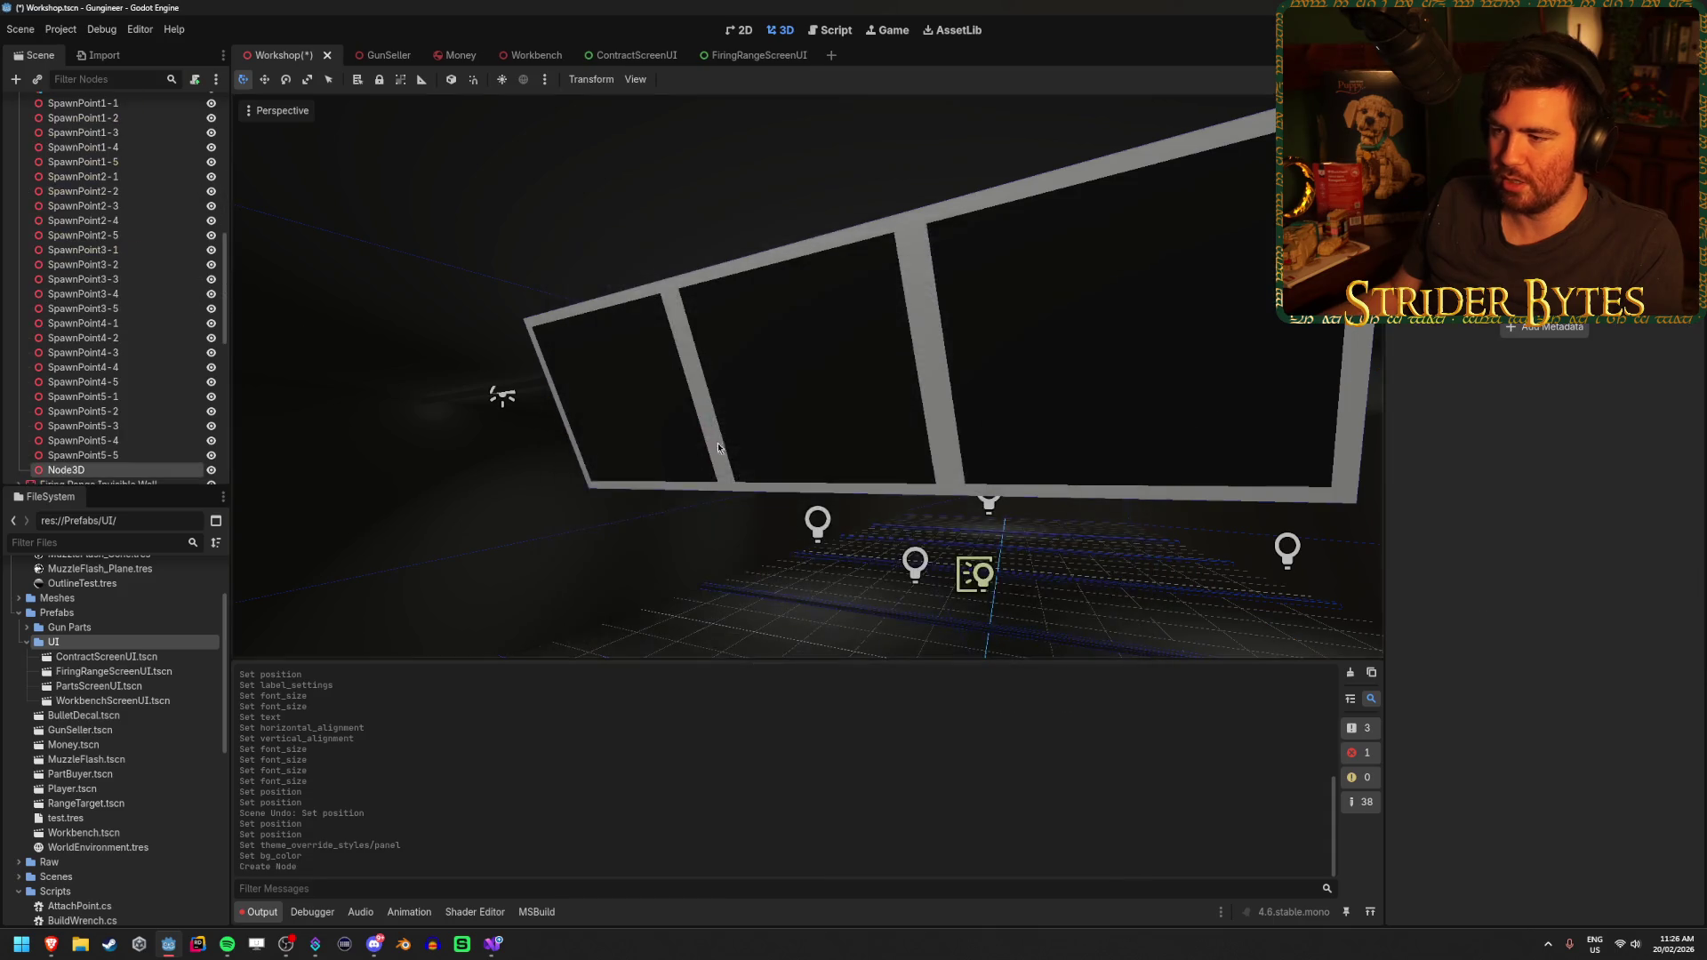
{"action": "key", "text": "f"}
{"action": "scroll", "coordinate": [721, 446], "scroll_direction": "up", "scroll_amount": 5}
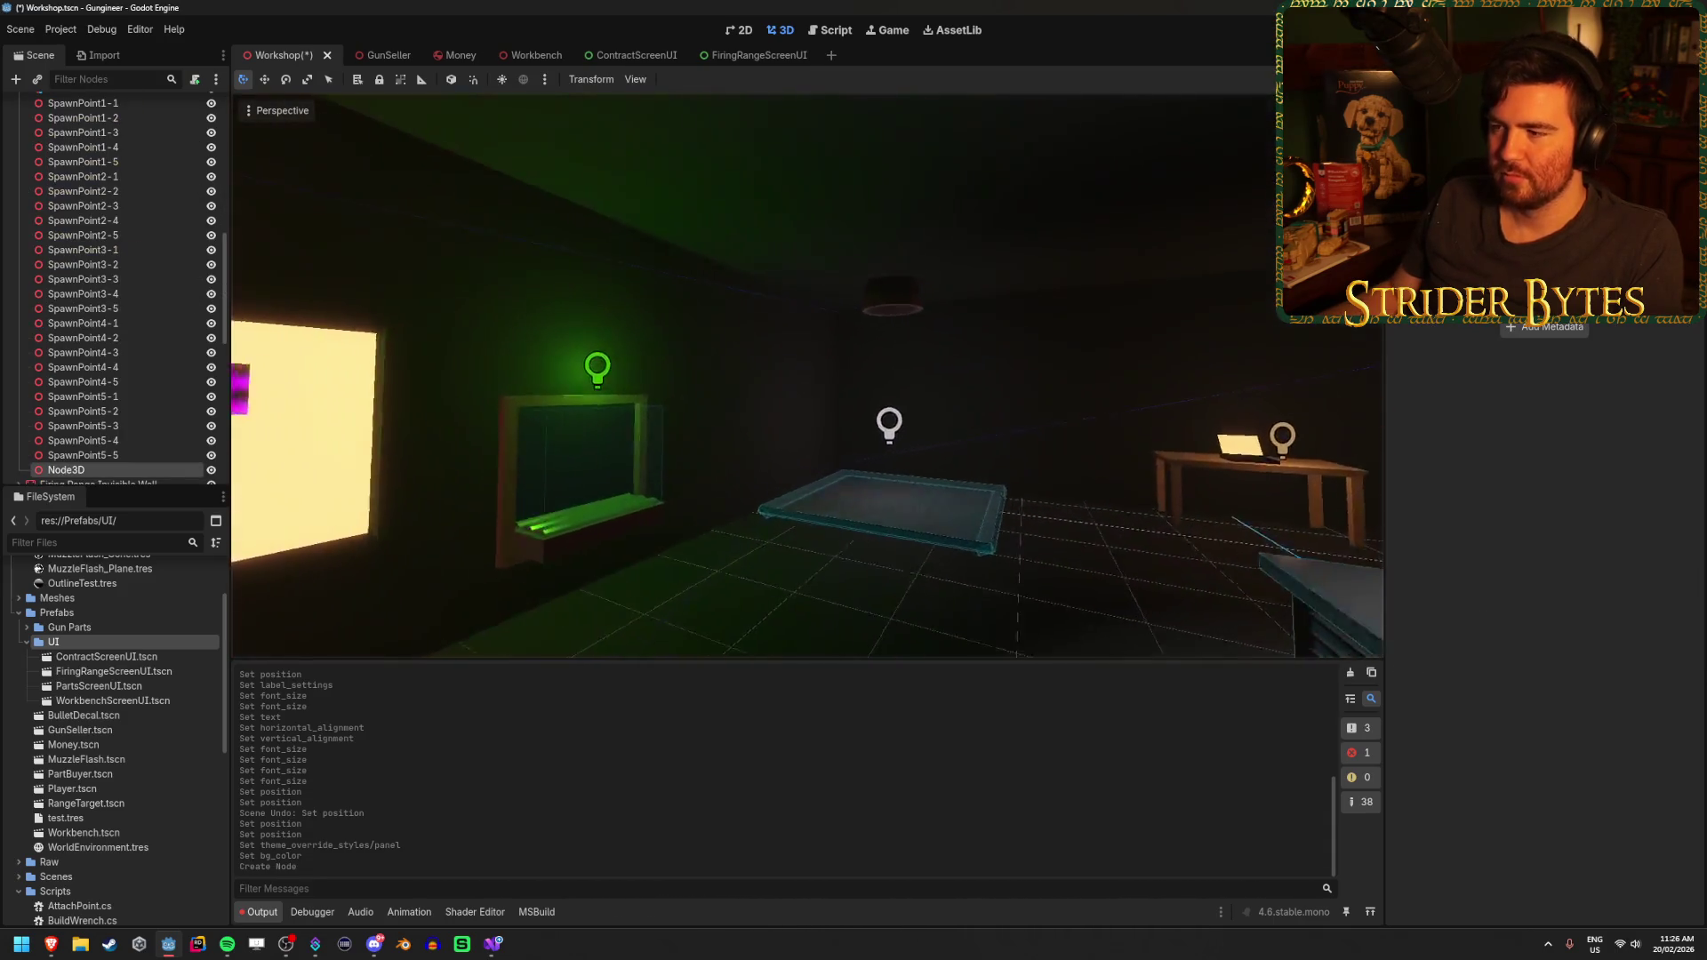
{"action": "key", "text": "ctrl+s"}
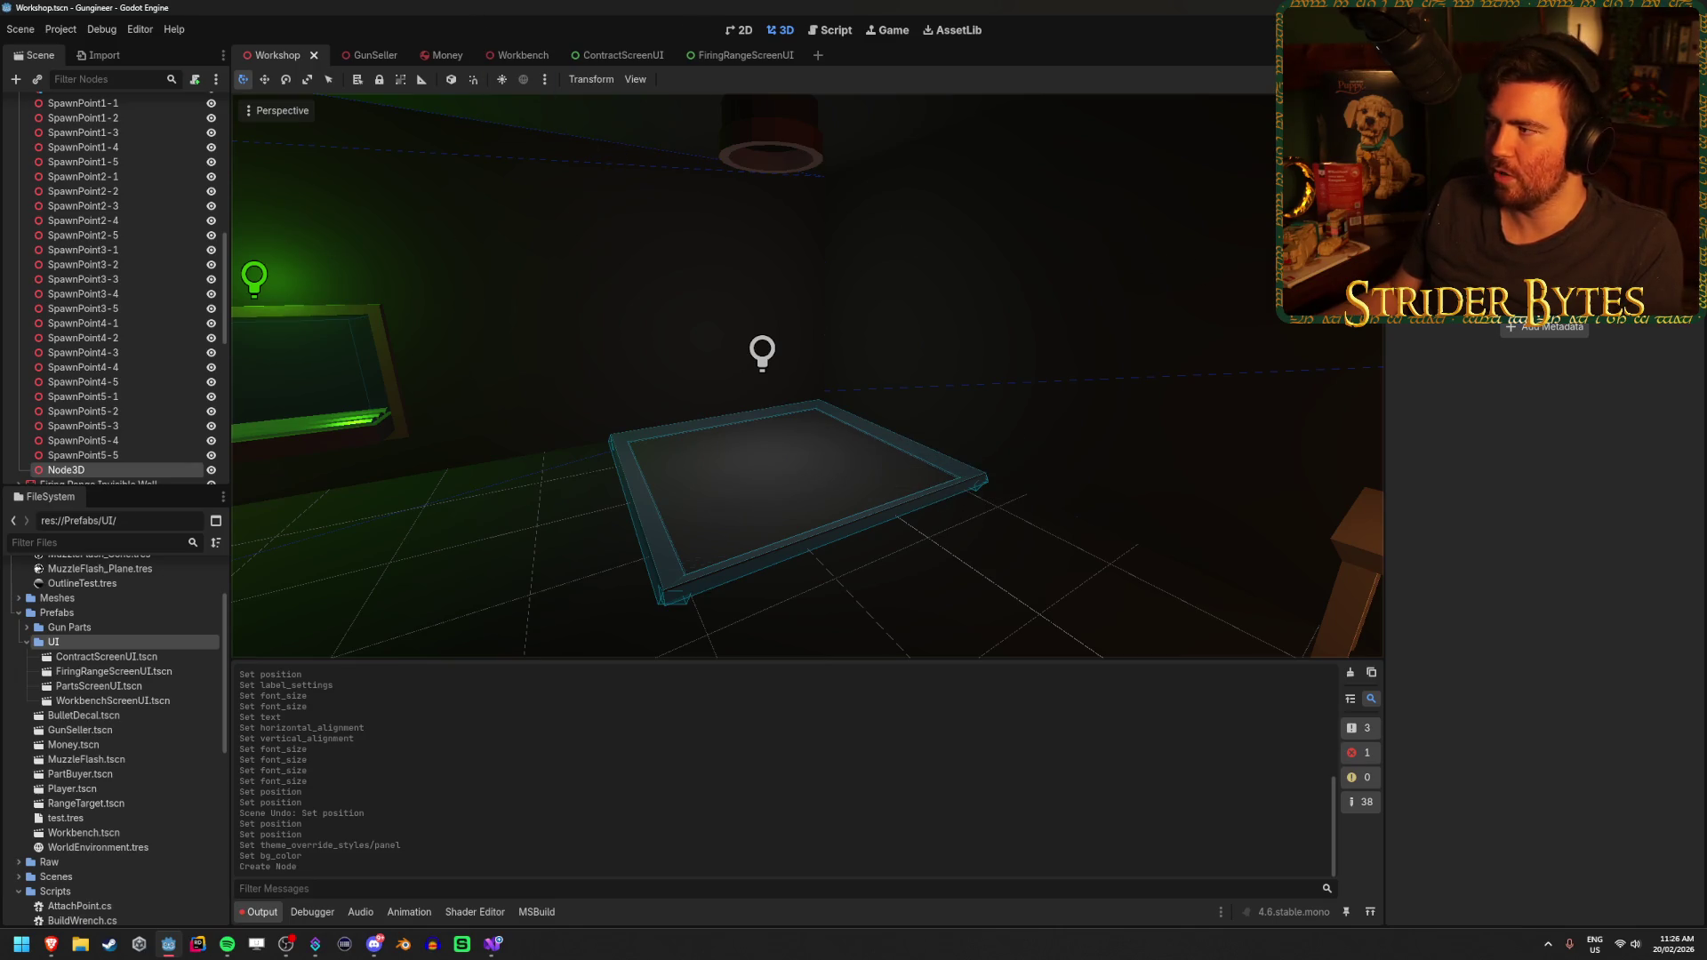
{"action": "key", "text": "F5"}
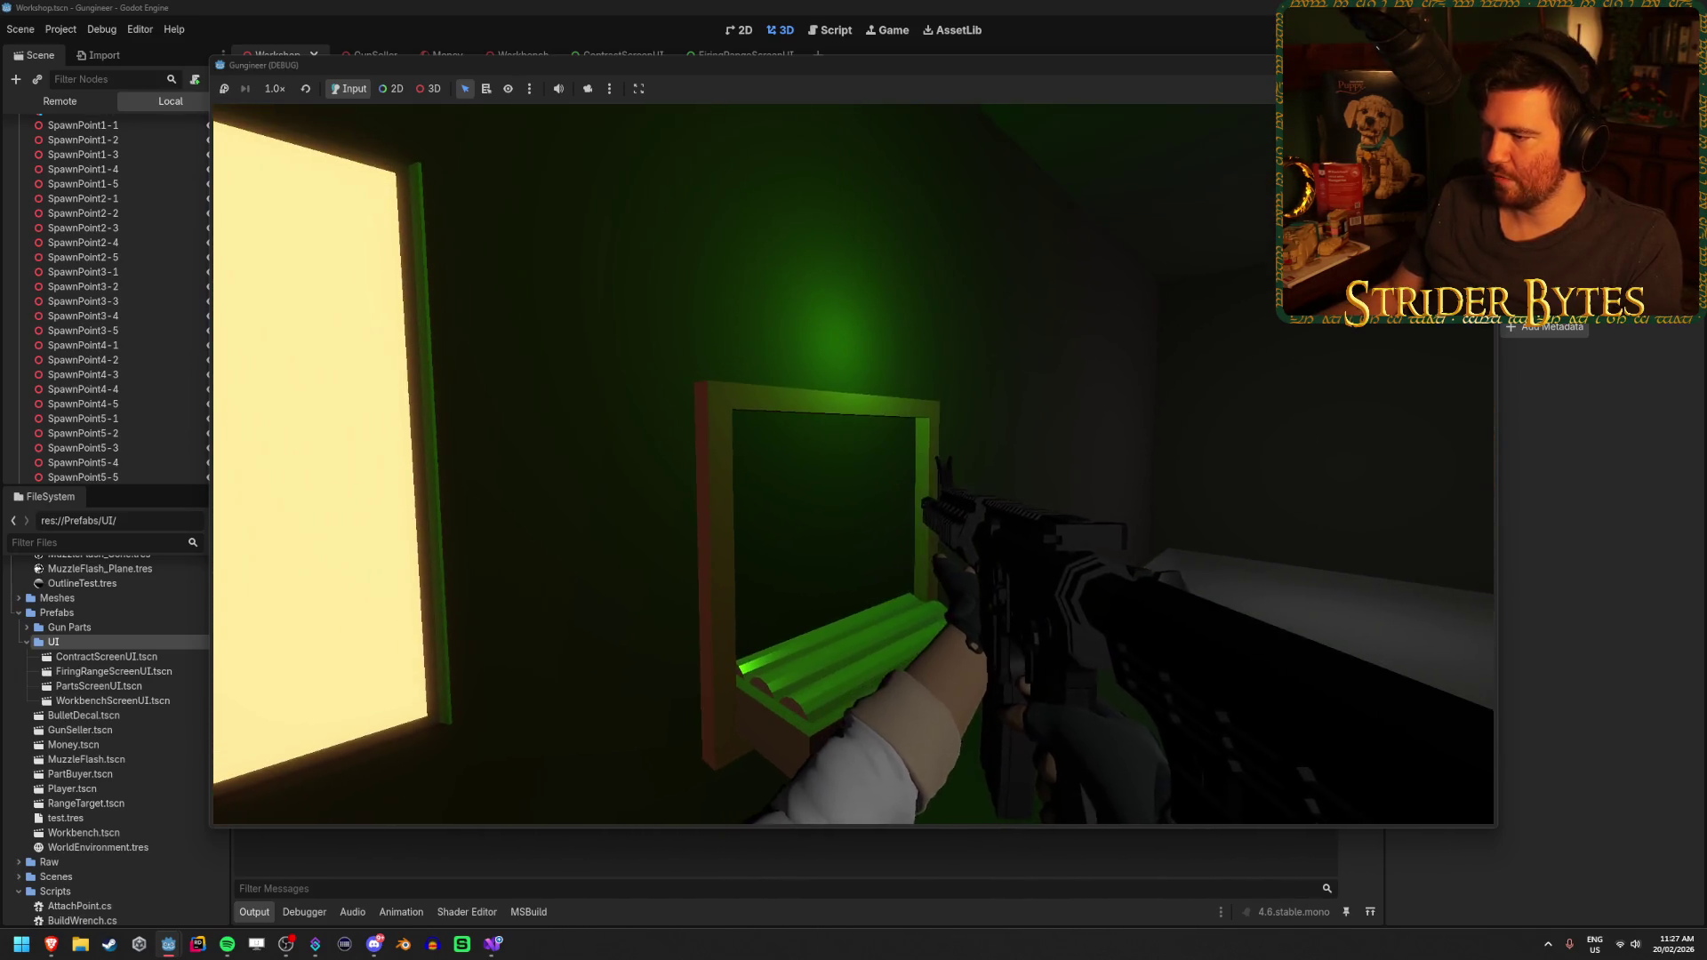
Place the rifle on the bench rack in-game, then stop the game with F8
{"action": "key", "text": "e"}
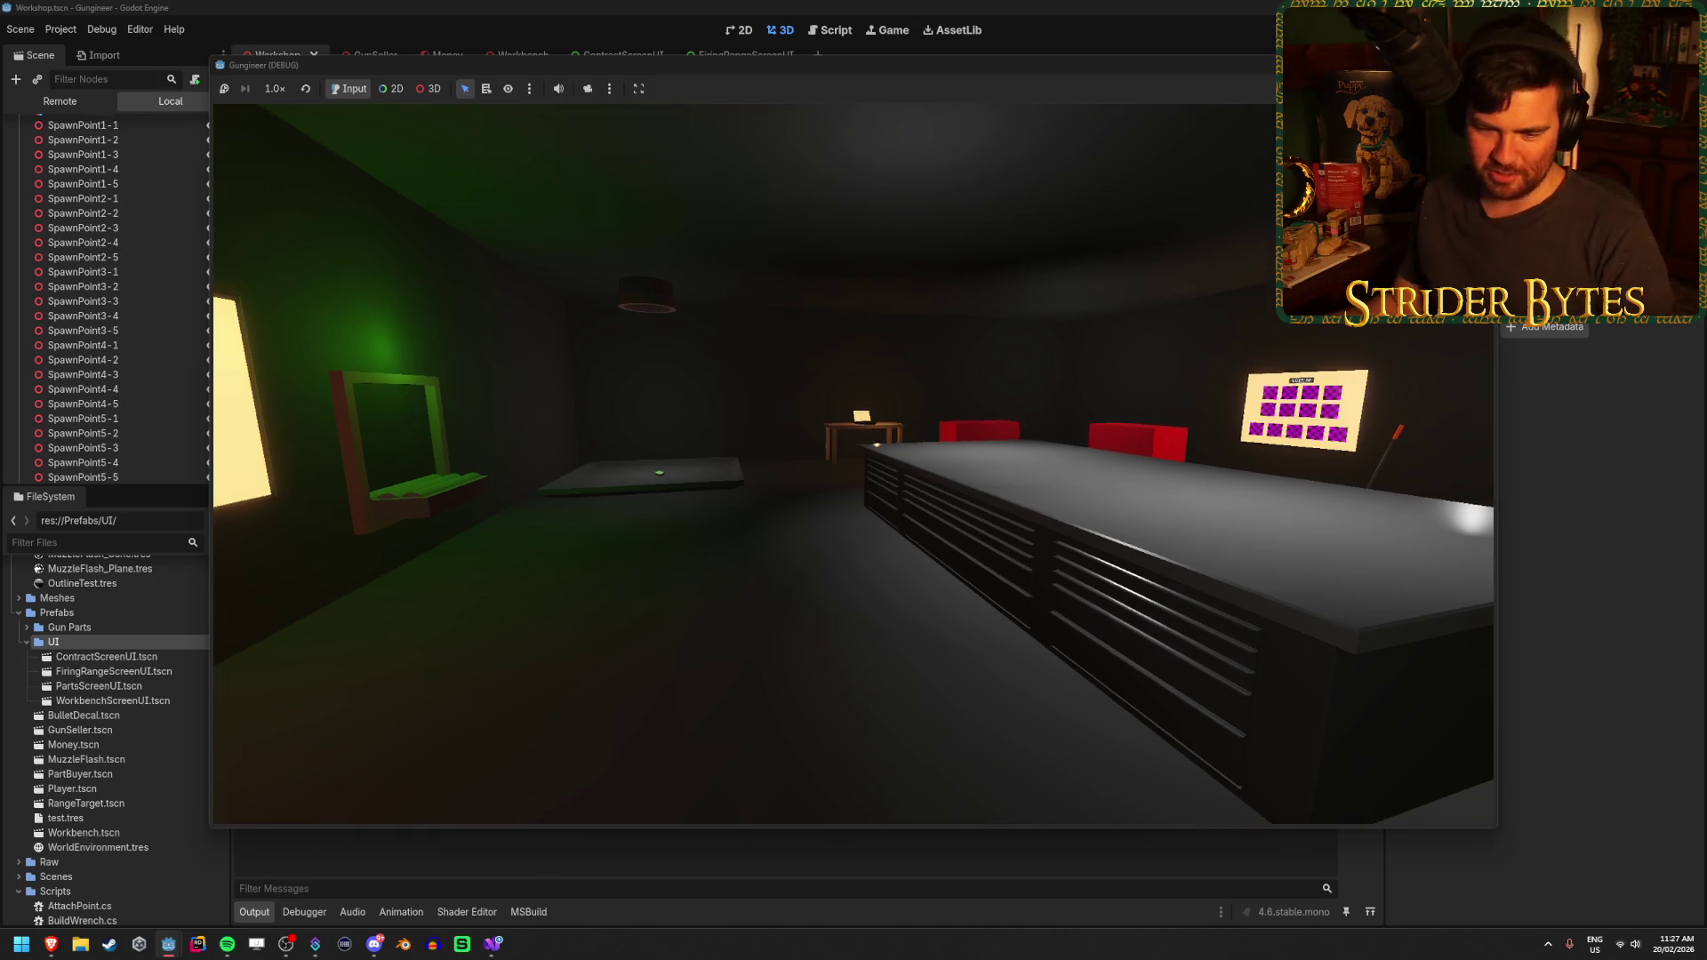
{"action": "left_click", "coordinate": [882, 458]}
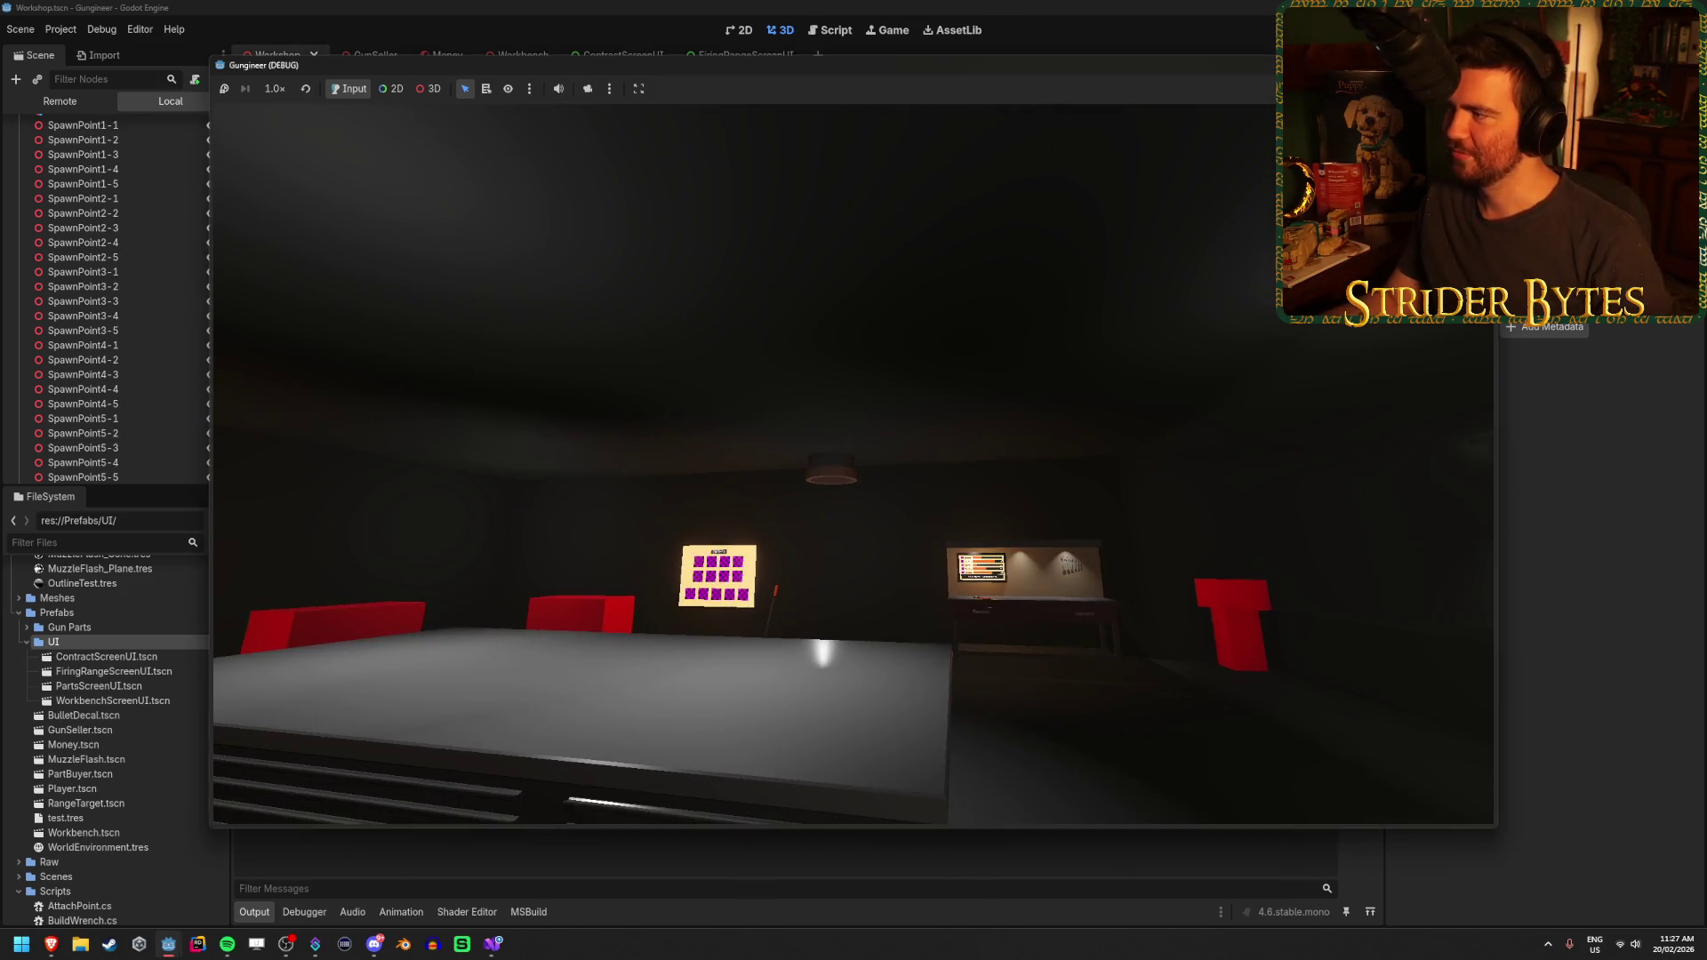
{"action": "key", "text": "F8"}
{"action": "left_click_drag", "start_coordinate": [873, 531], "coordinate": [874, 532]}
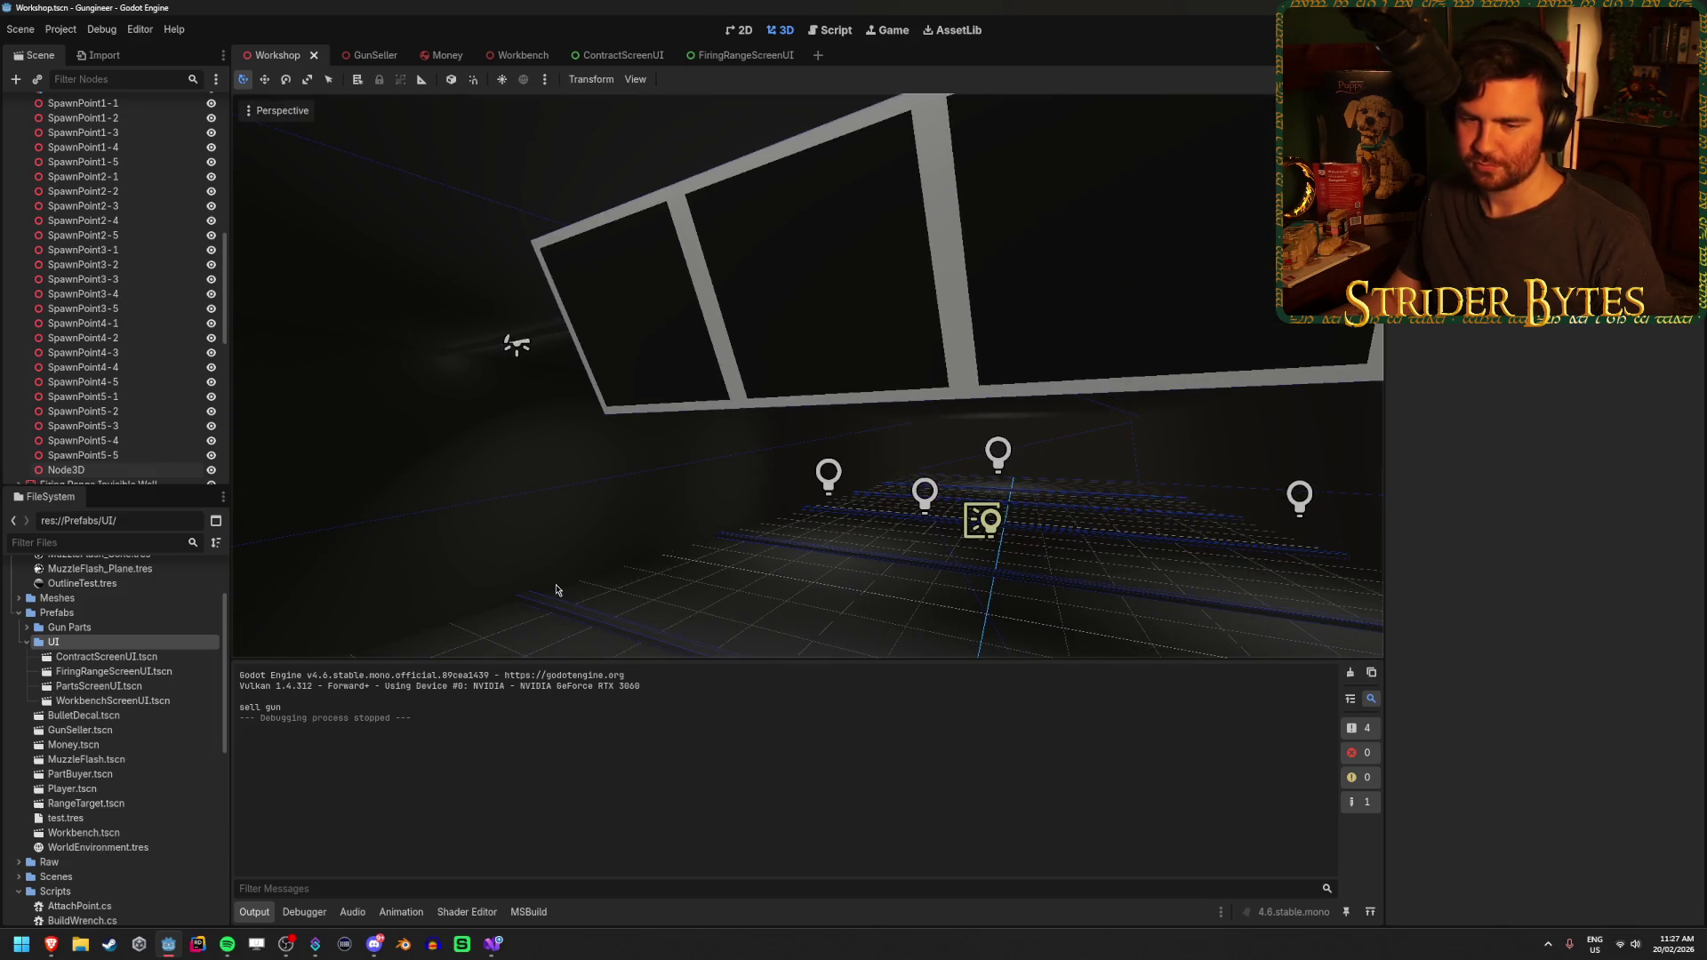
Show FiringRange.cs at its GunFired method in Visual Studio, then return to Godot
{"action": "left_click", "coordinate": [492, 944]}
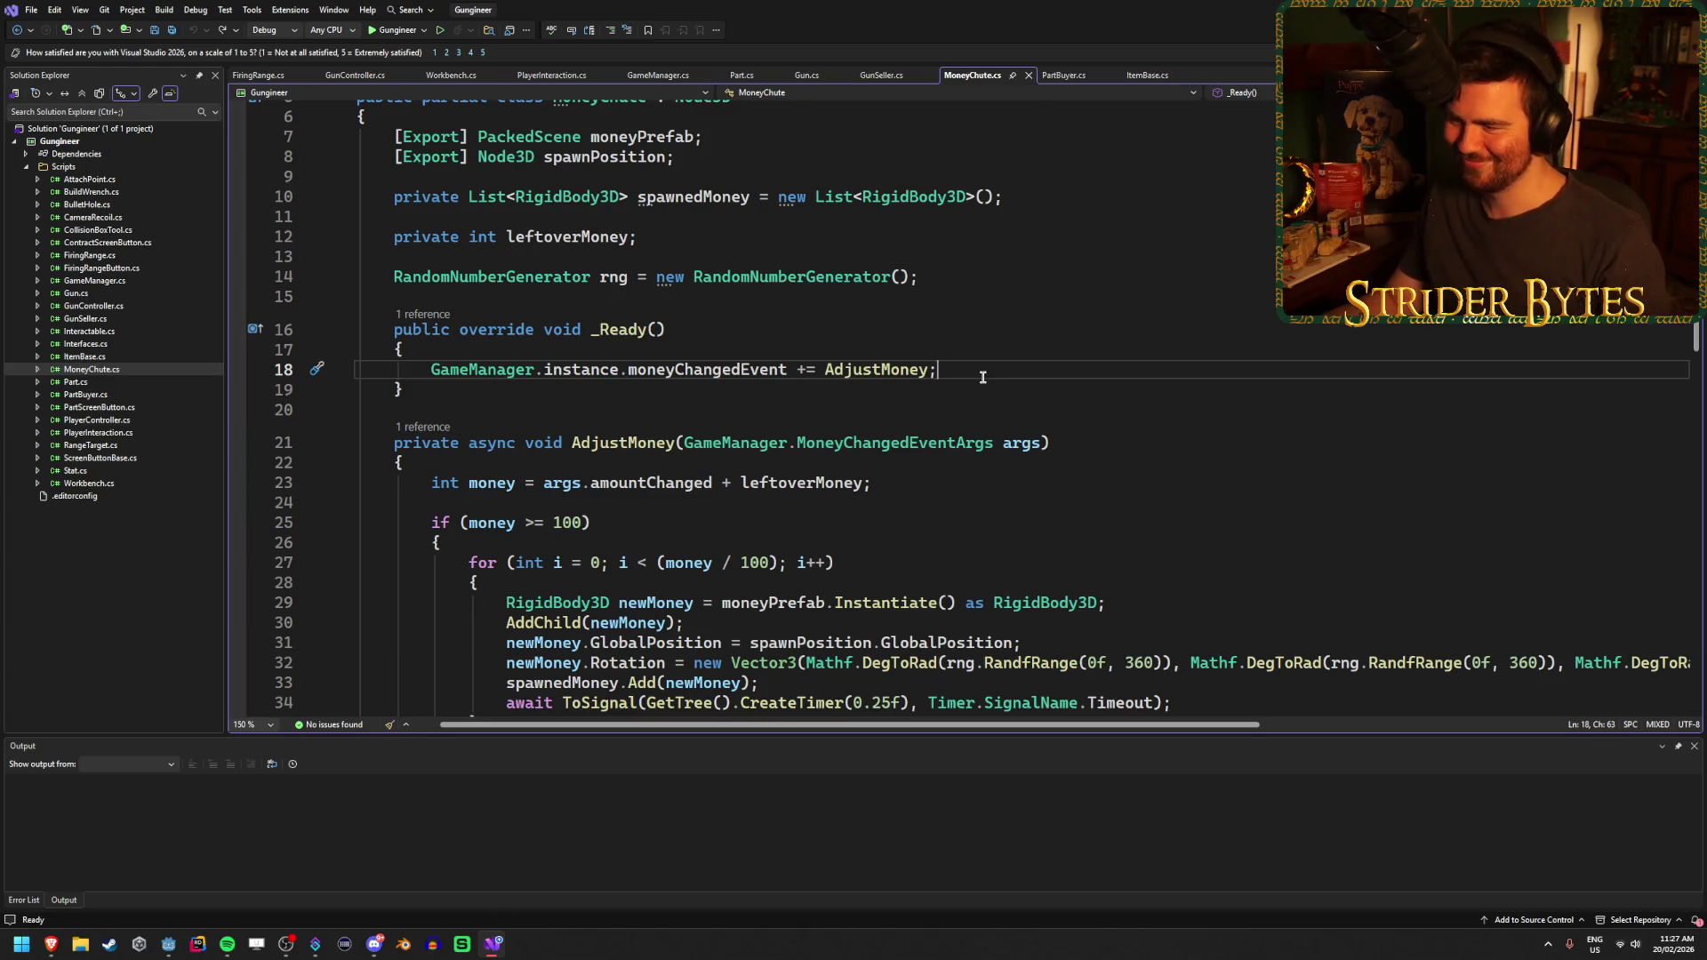
{"action": "left_click", "coordinate": [267, 77]}
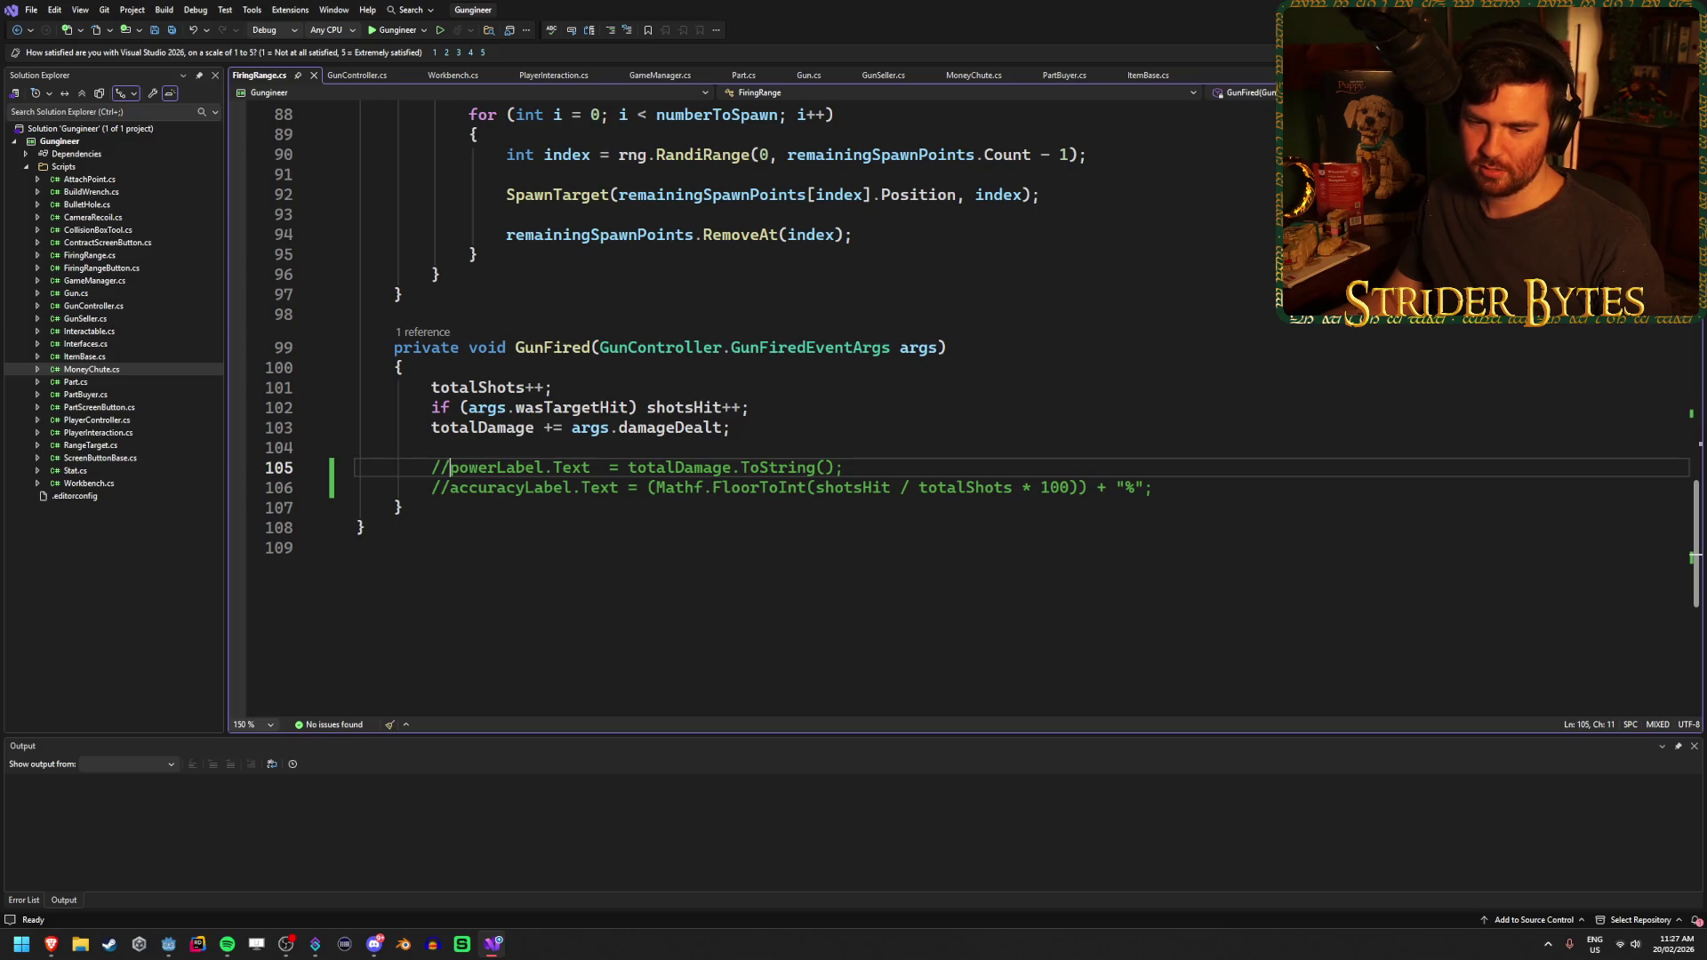
{"action": "key", "text": "alt+Tab"}
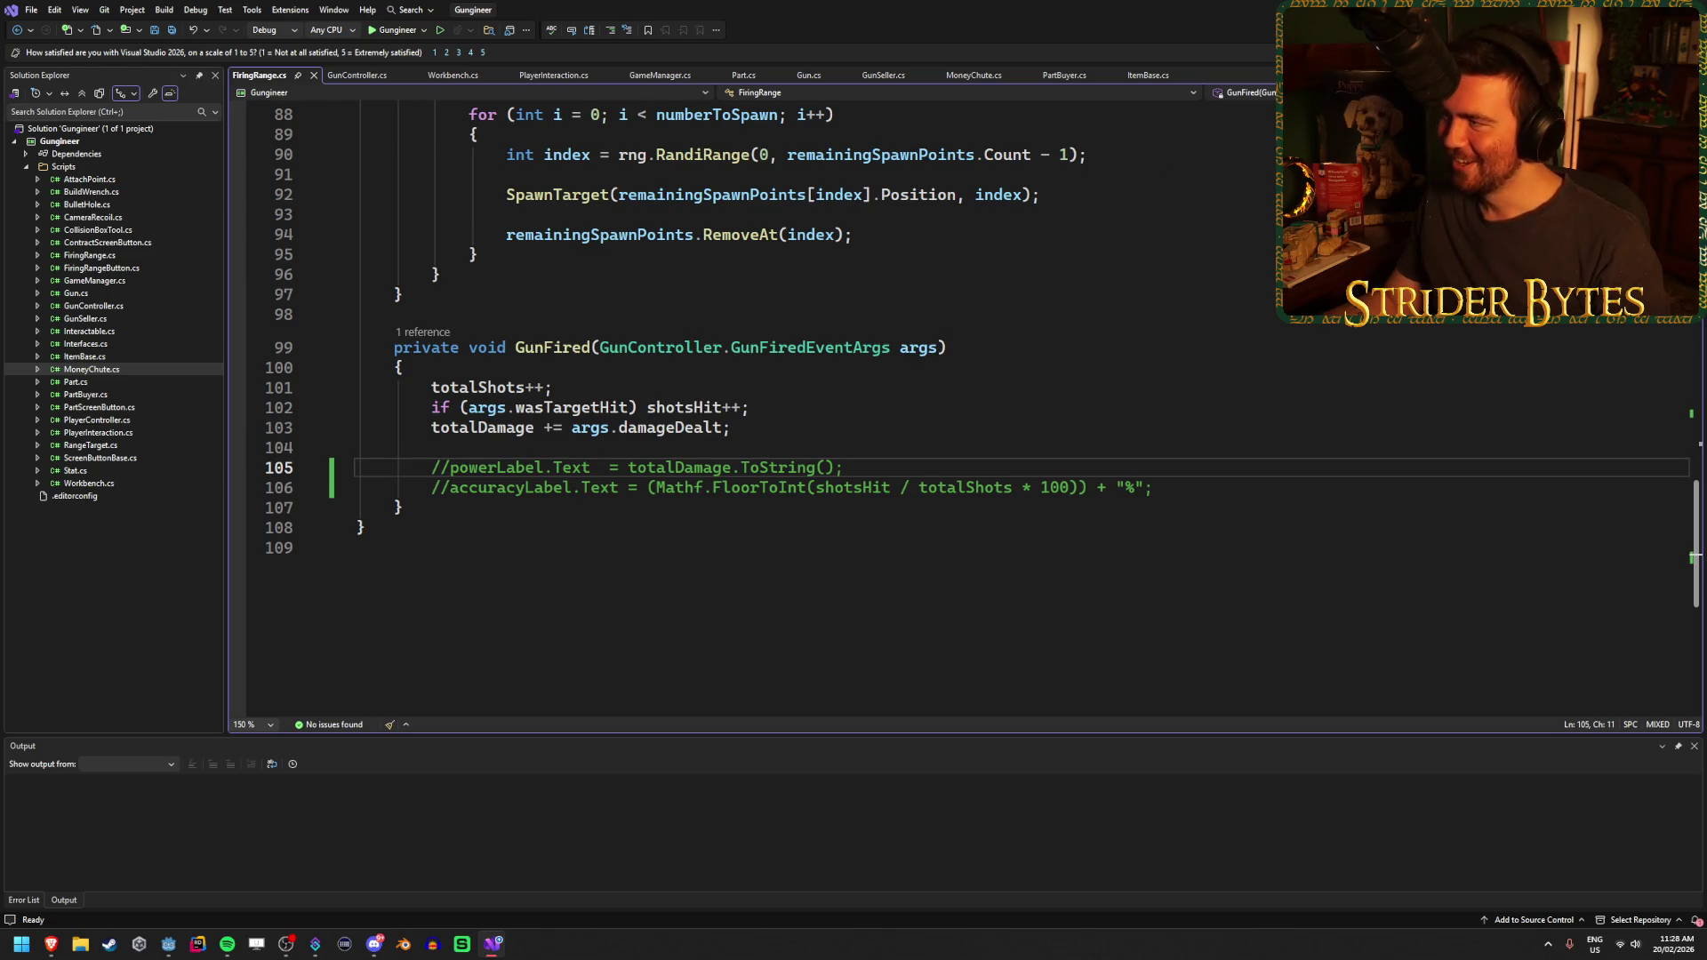
{"action": "key", "text": "alt+Tab"}
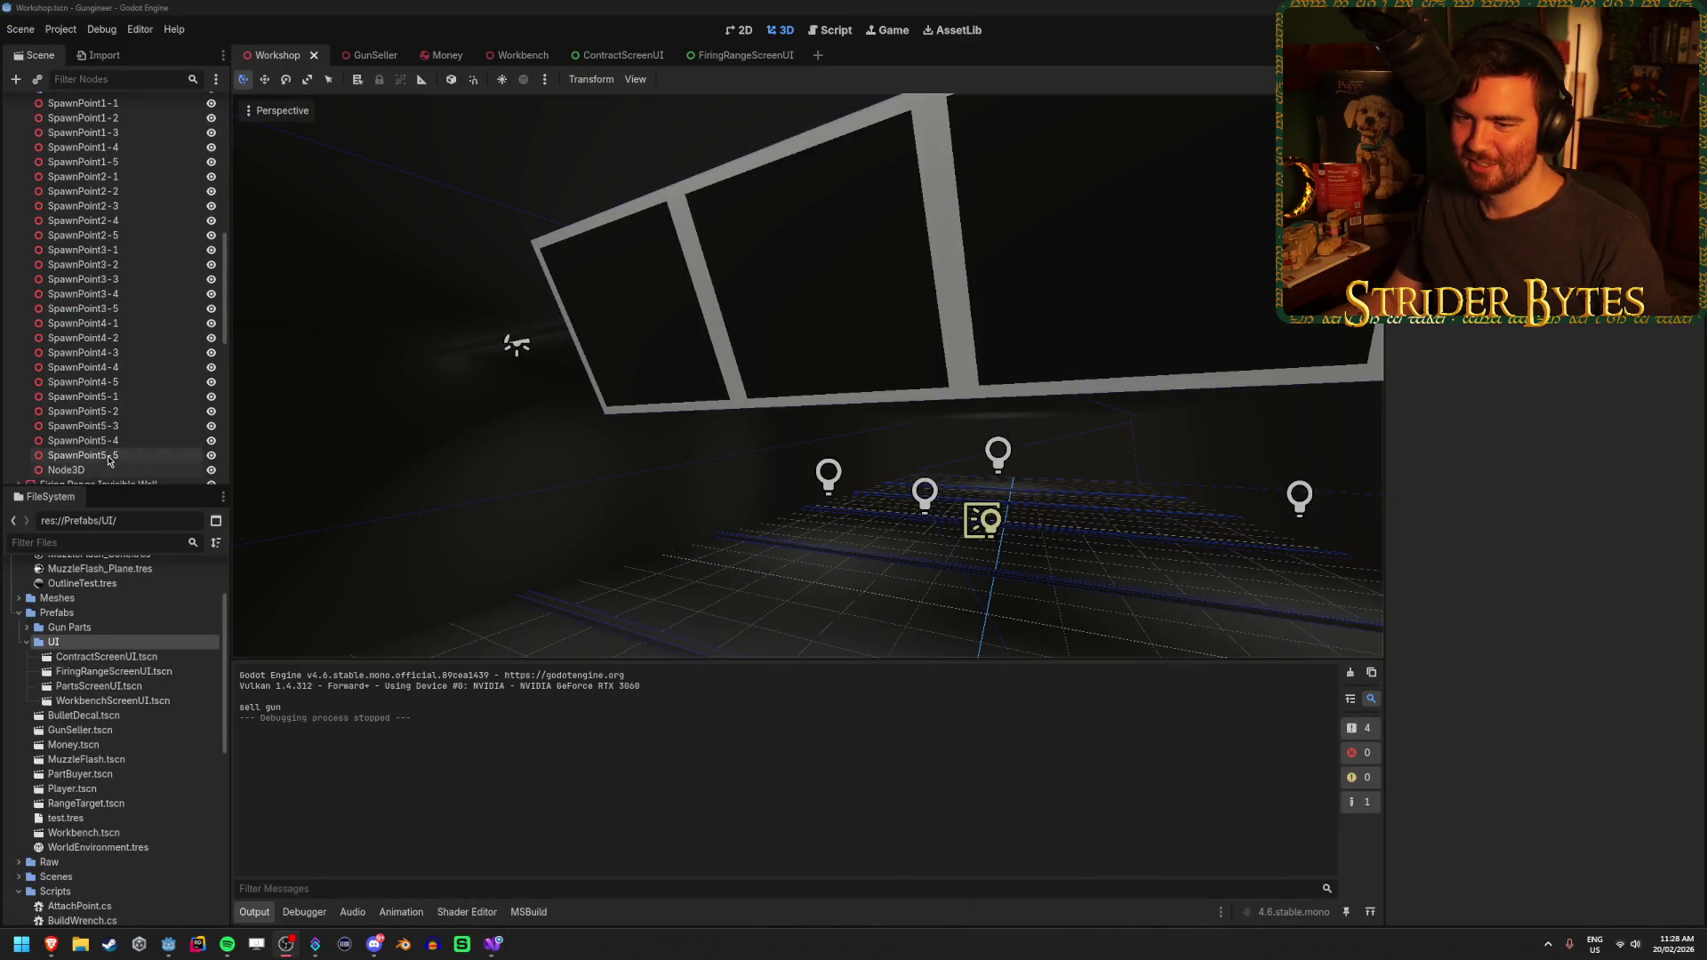
Select SpawnPoint1-1 in the scene tree and frame it in the 3D view
{"action": "left_click", "coordinate": [99, 472]}
{"action": "key", "text": "Up"}
{"action": "key", "text": "Up"}
{"action": "key", "text": "Left"}
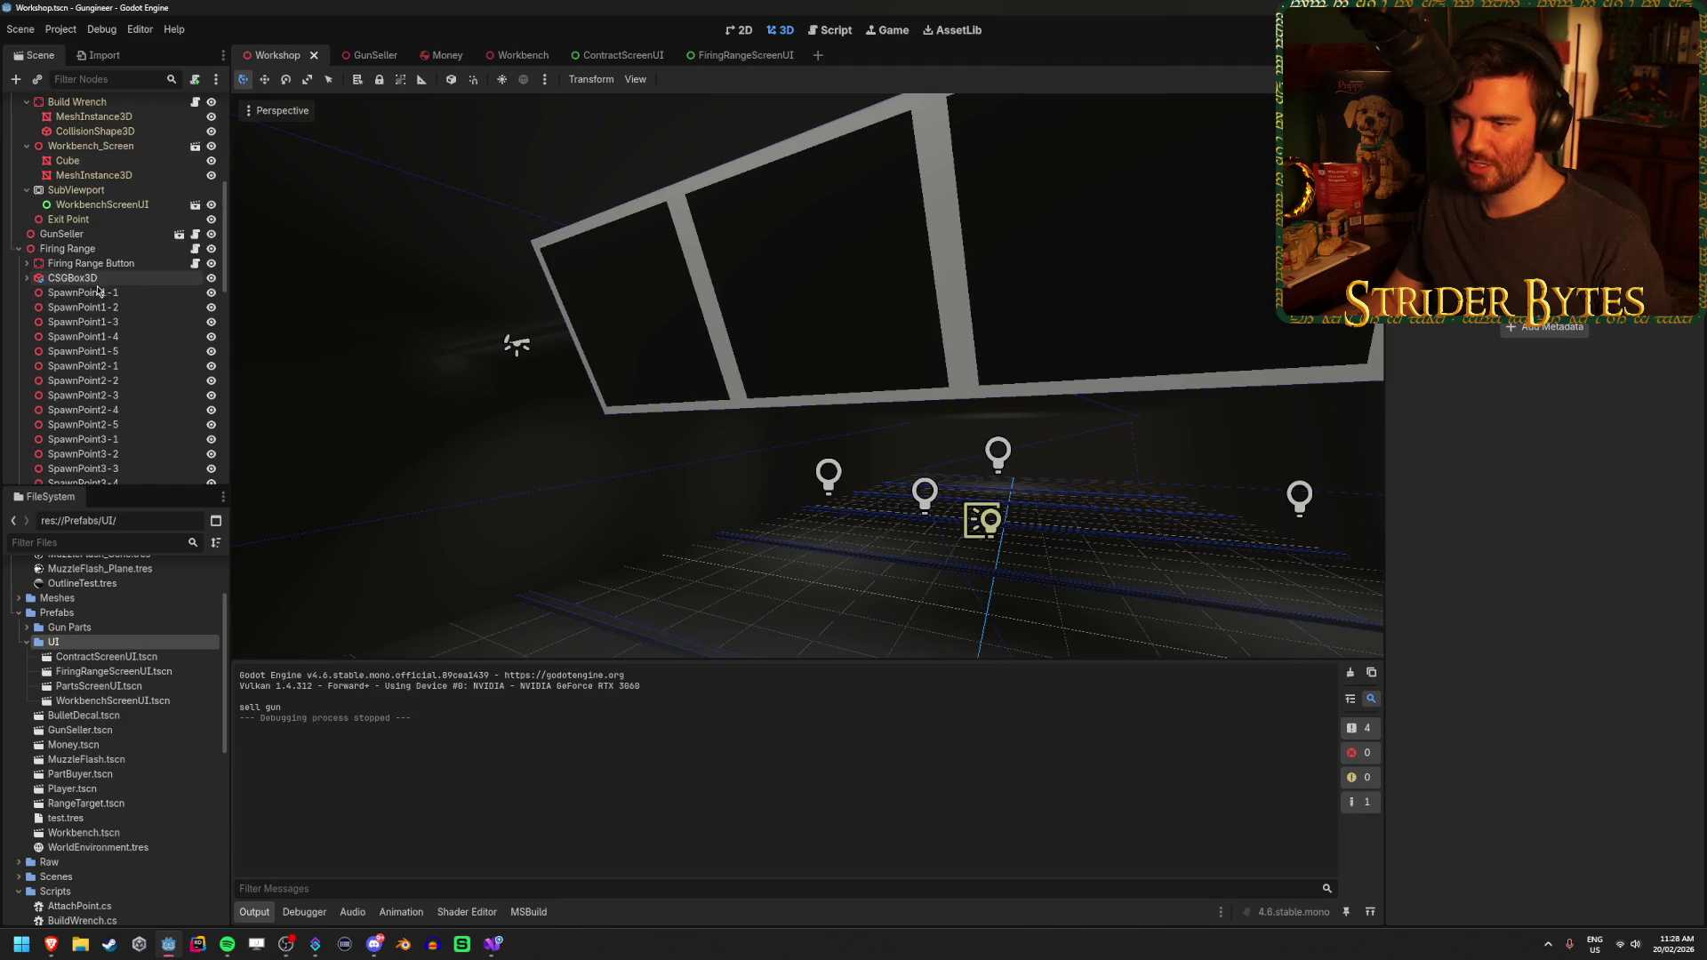
{"action": "key", "text": "Down"}
{"action": "key", "text": "Down"}
{"action": "key", "text": "Down"}
{"action": "key", "text": "f"}
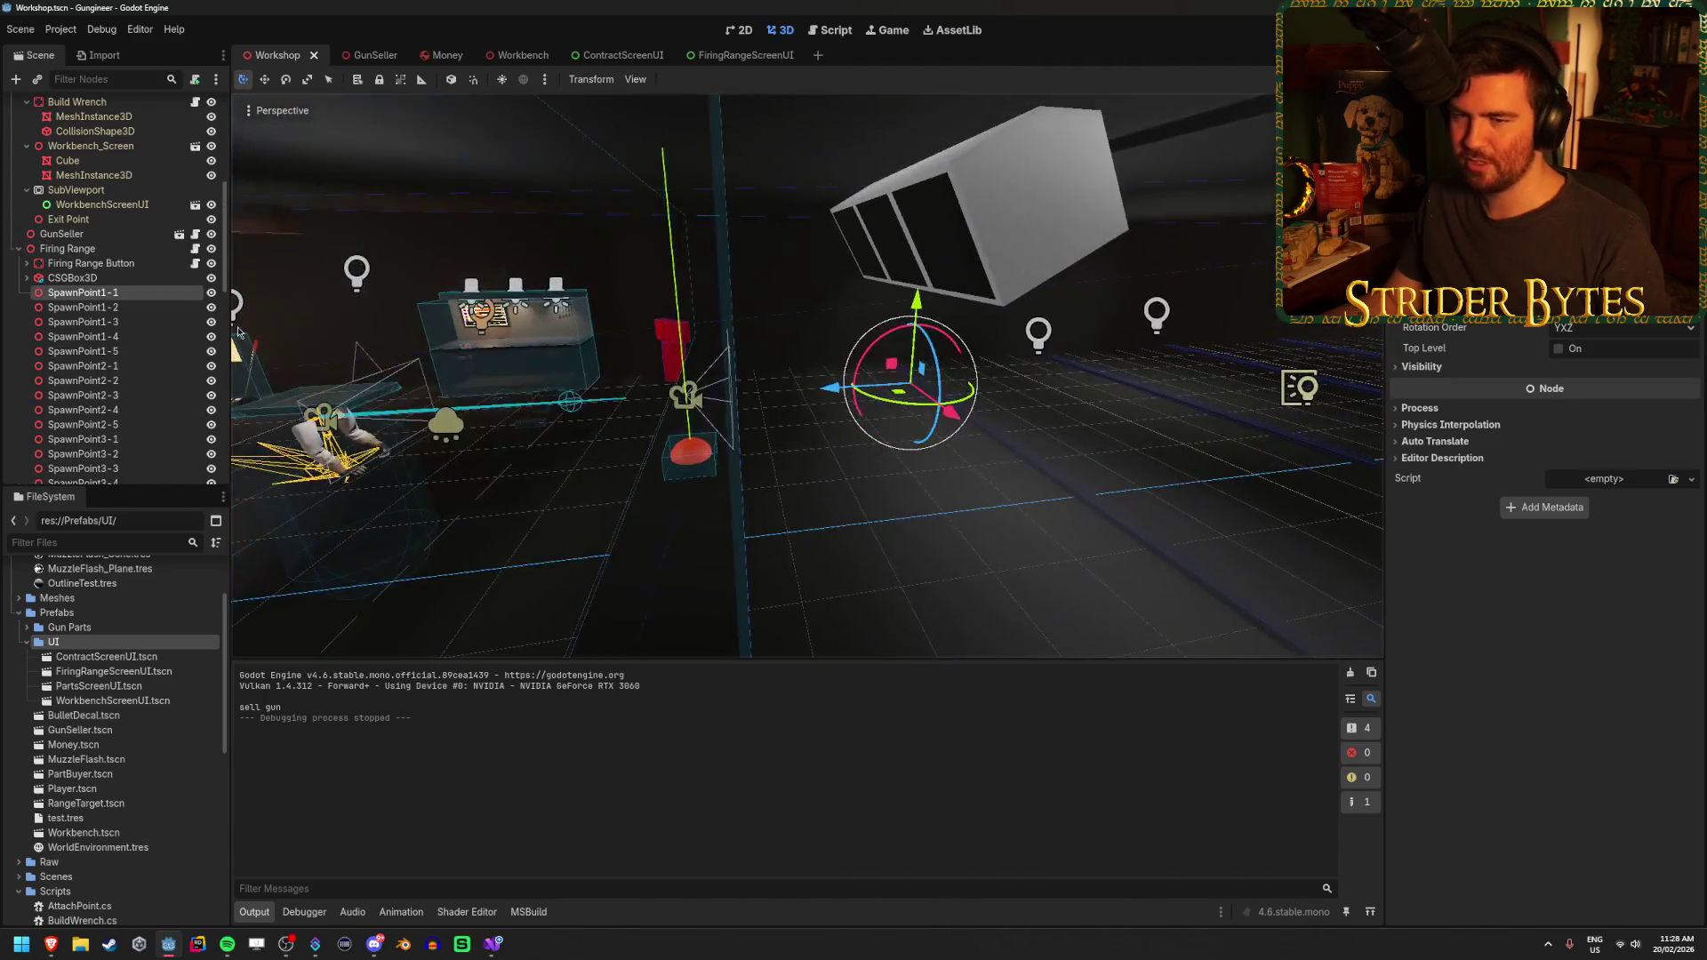
{"action": "scroll", "coordinate": [101, 411], "scroll_direction": "down", "scroll_amount": 5}
{"action": "mouse_move", "coordinate": [100, 422]}
{"action": "left_mouse_down"}
{"action": "mouse_move", "coordinate": [106, 103]}
{"action": "mouse_move", "coordinate": [119, 214]}
{"action": "mouse_move", "coordinate": [84, 199]}
{"action": "left_mouse_up"}
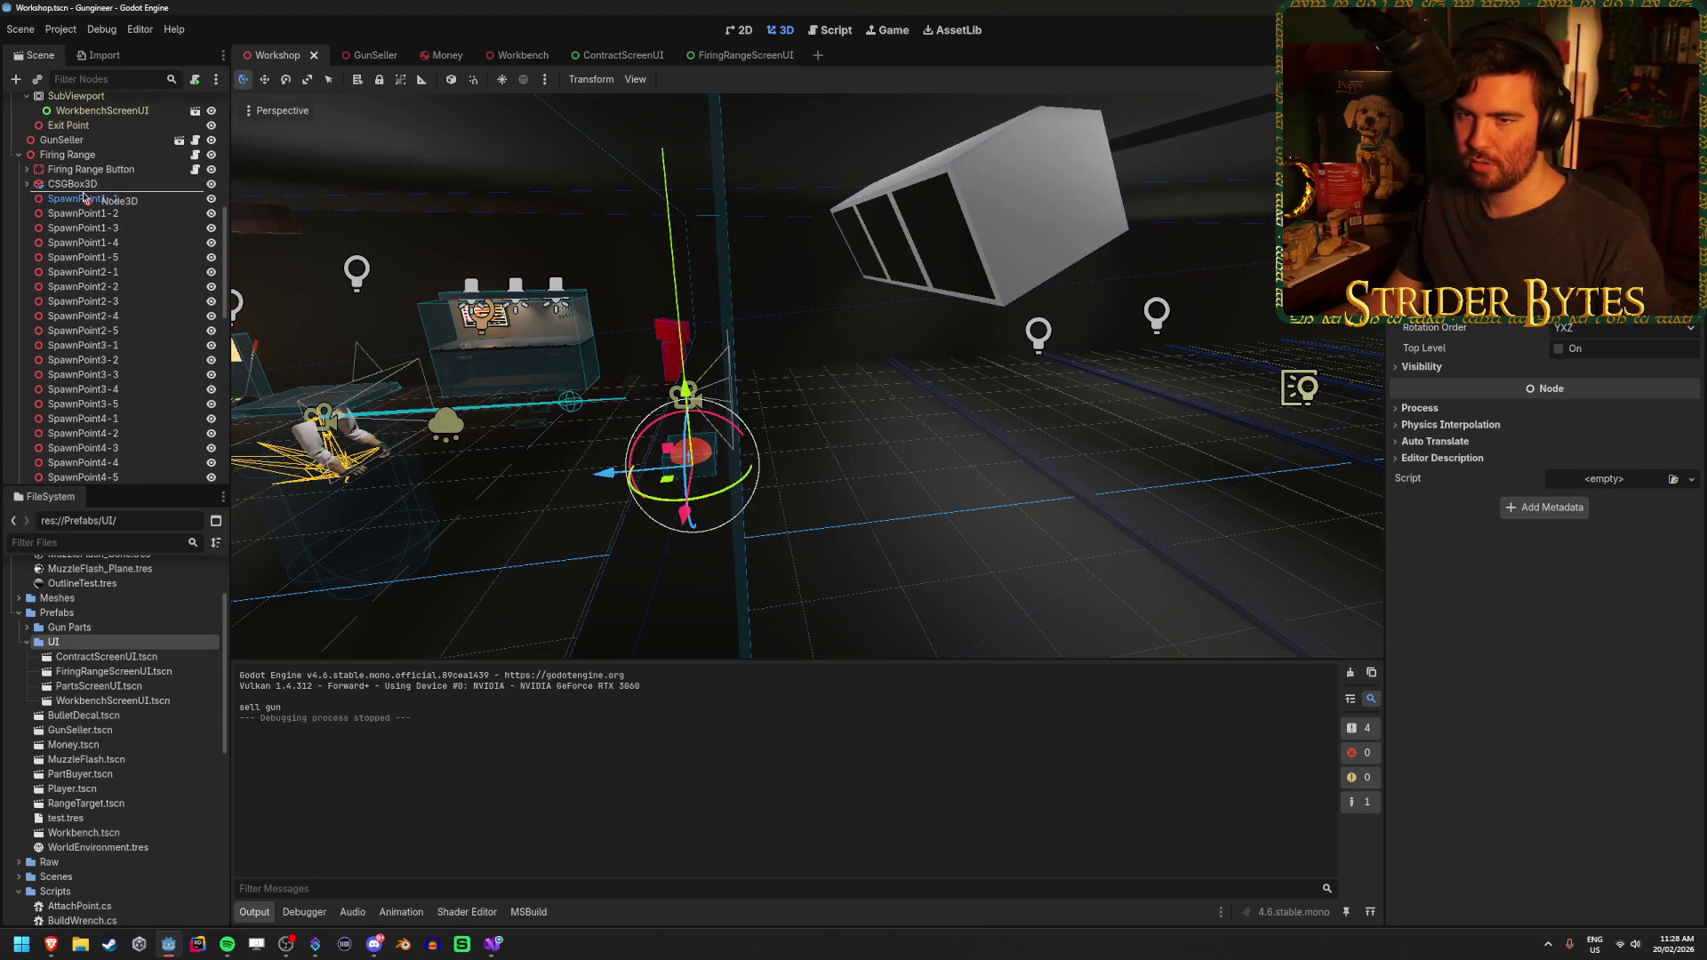
Rename the new Node3D to SpawnPoints and move all the spawn points under it
{"action": "double_click", "coordinate": [96, 199]}
{"action": "type", "text": "SpawnPoints"}
{"action": "key", "text": "Return"}
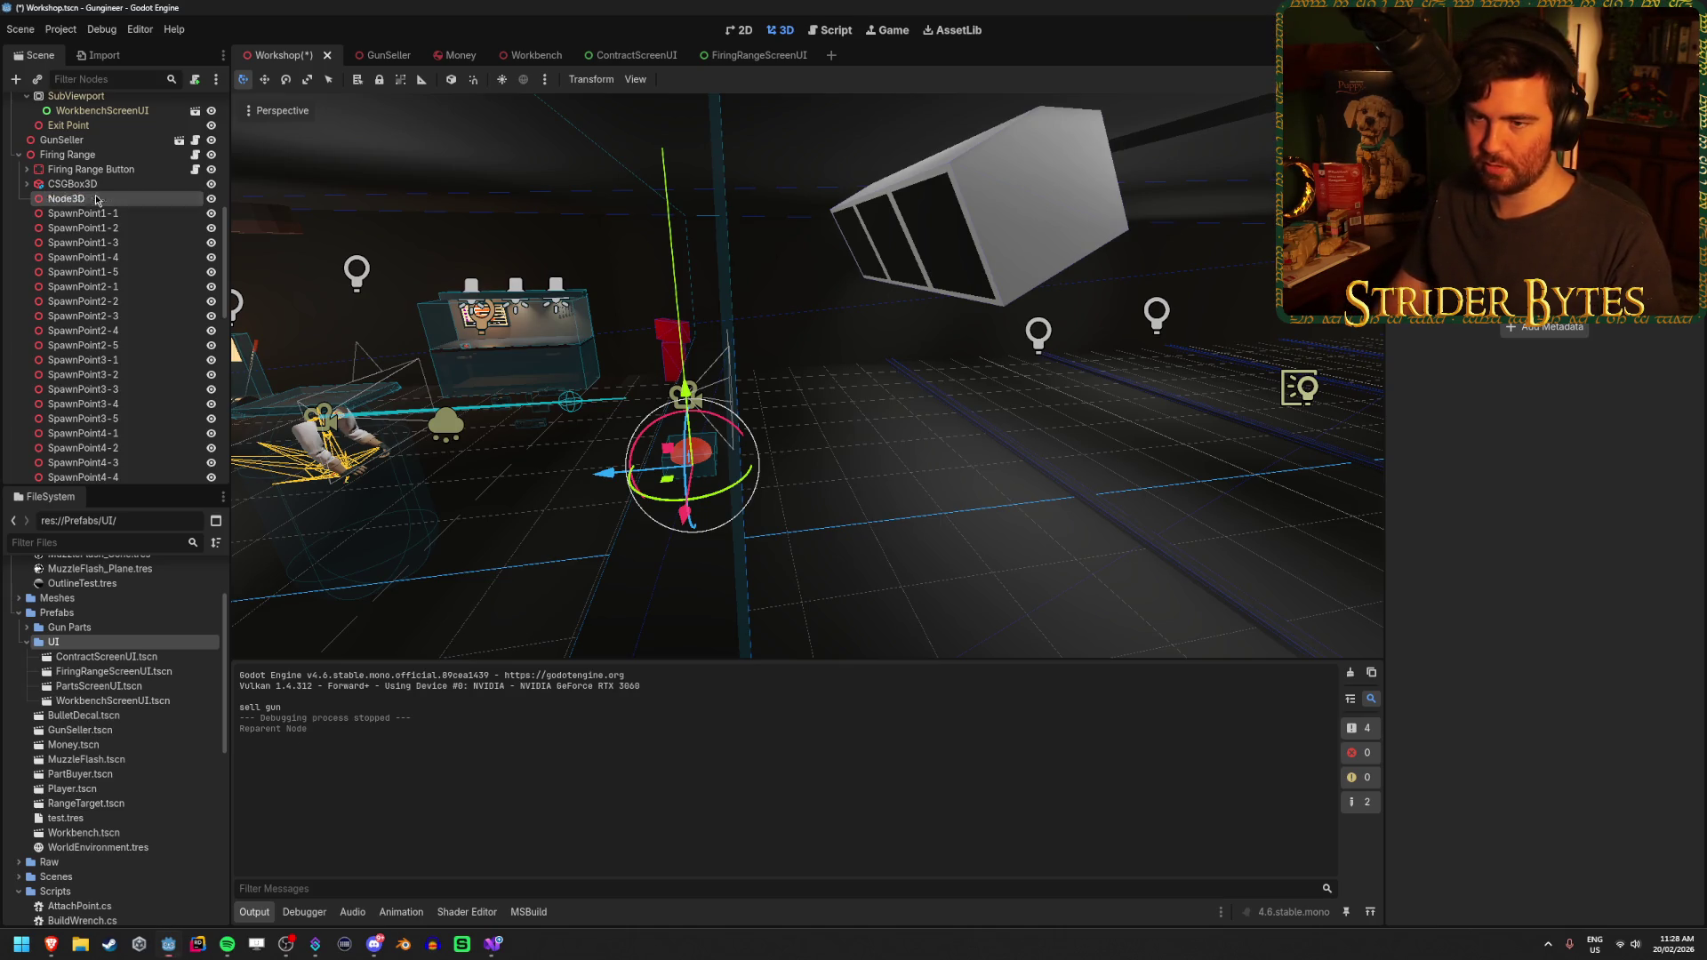
{"action": "left_click", "coordinate": [85, 213]}
{"action": "scroll", "coordinate": [122, 257], "scroll_direction": "down", "scroll_amount": 3}
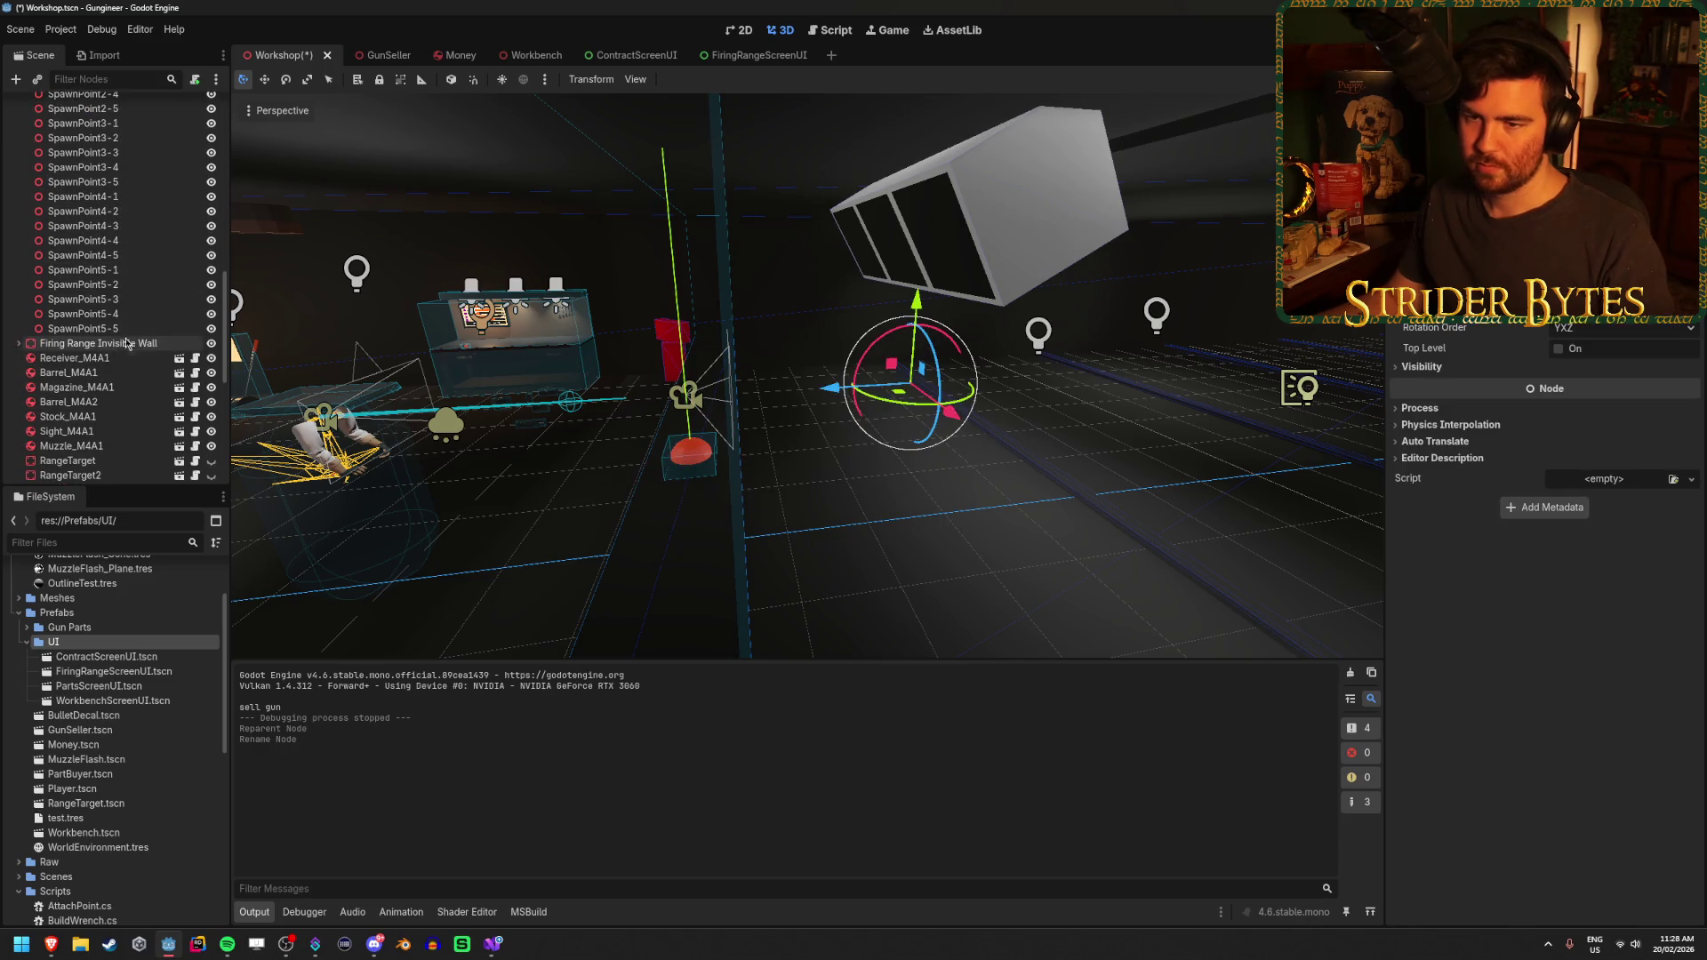
{"action": "left_click", "coordinate": [129, 336], "text": "shift"}
{"action": "scroll", "coordinate": [130, 338], "scroll_direction": "up", "scroll_amount": 4}
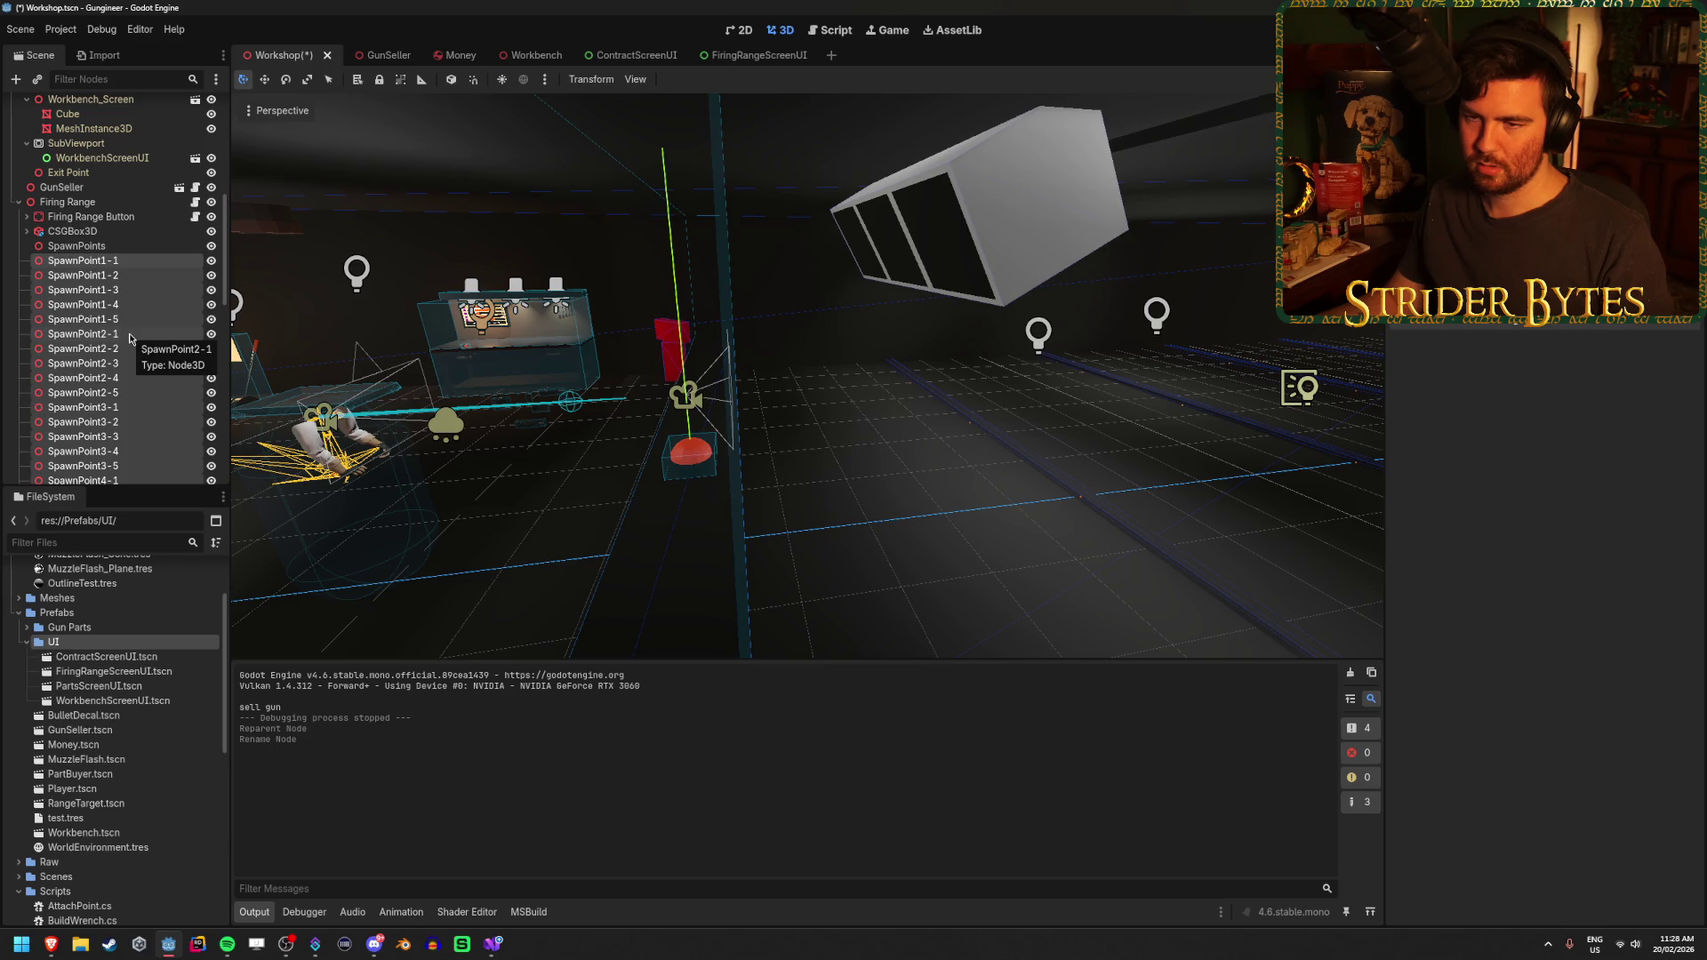
{"action": "key", "text": "f"}
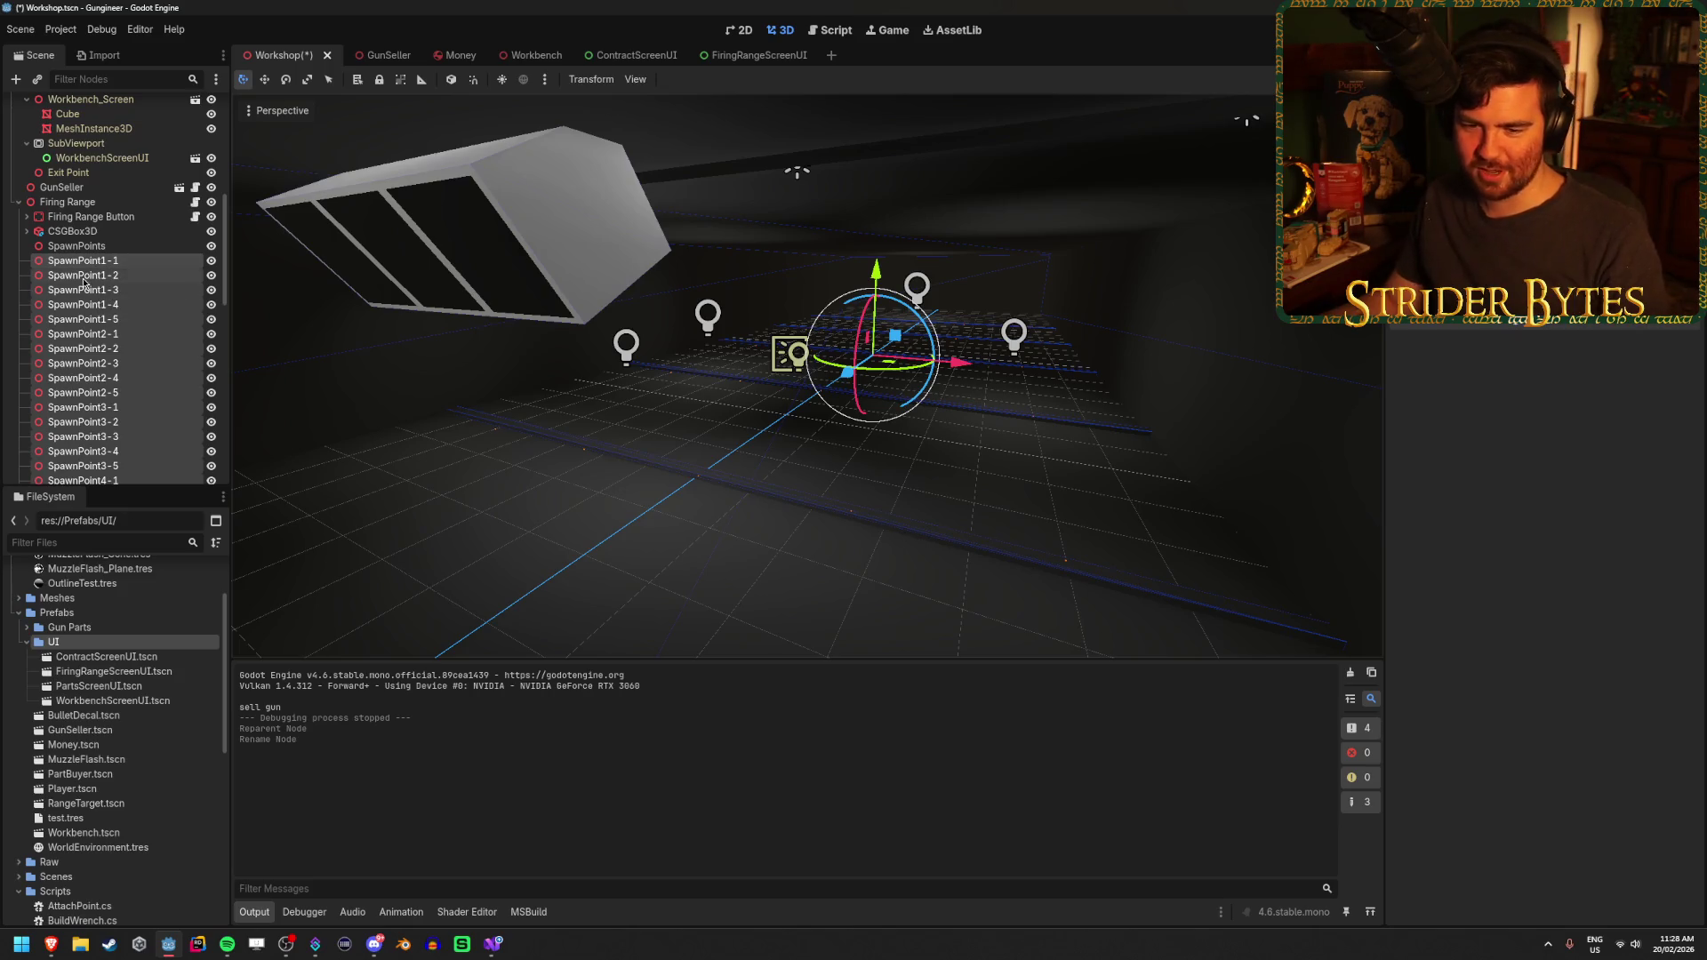
{"action": "left_click_drag", "start_coordinate": [90, 277], "coordinate": [104, 248]}
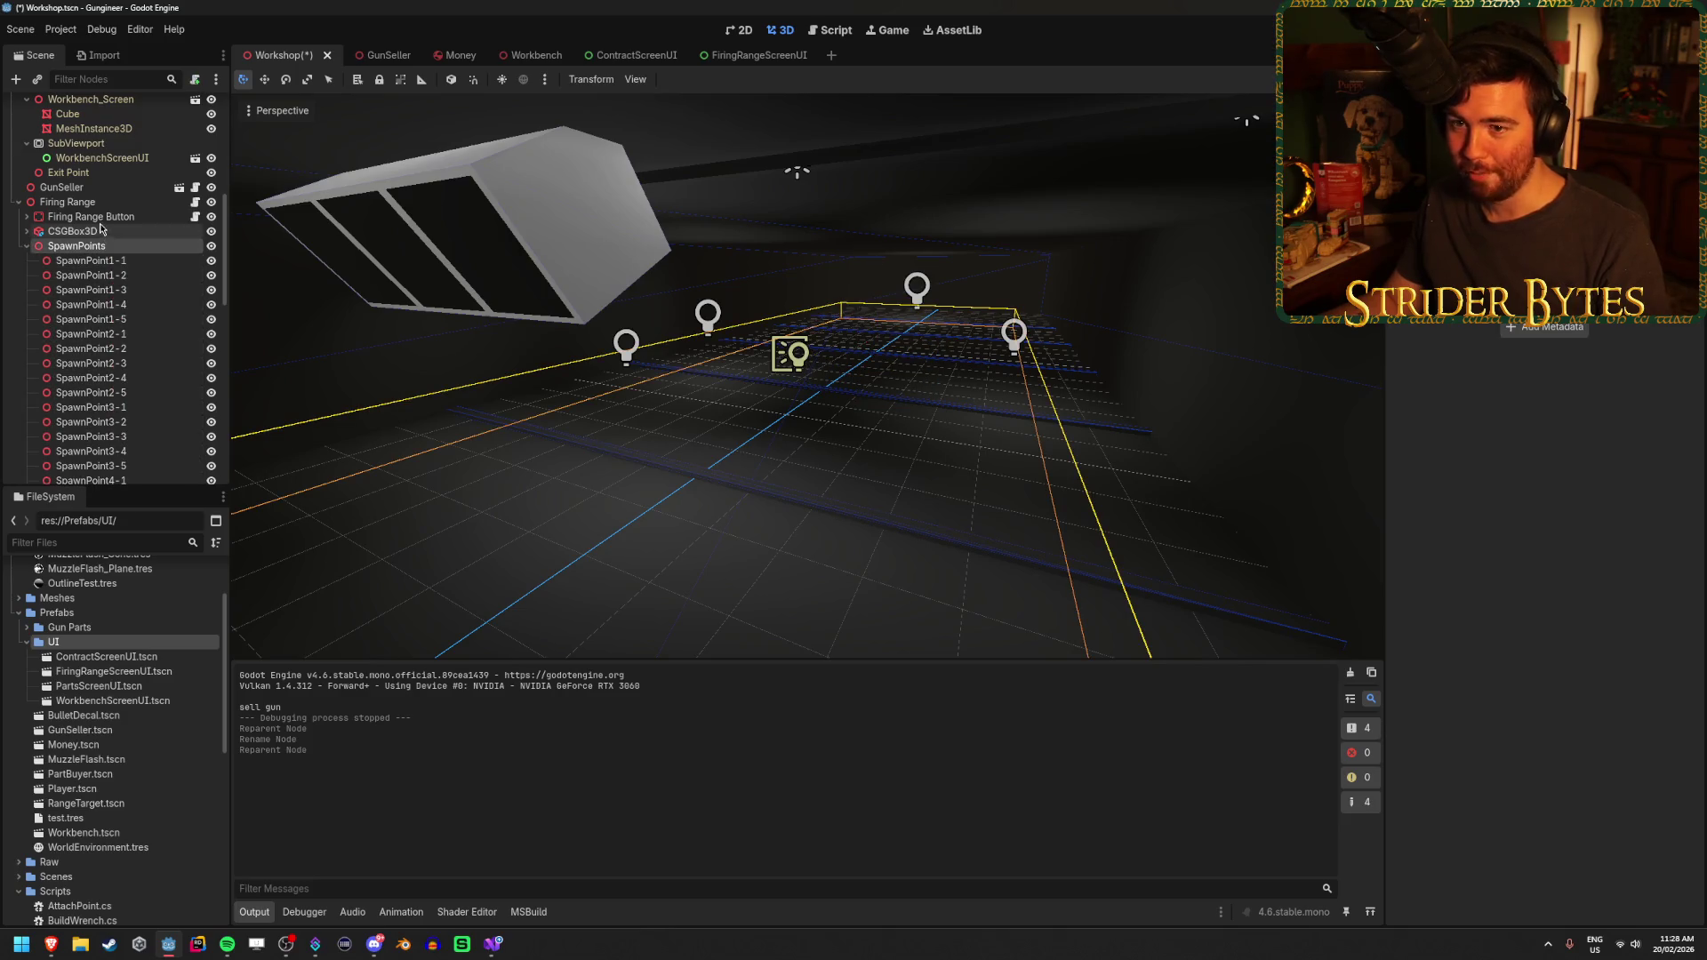
Frame the SpawnPoints node, collapse it, and save the Workshop scene
{"action": "left_click", "coordinate": [67, 202]}
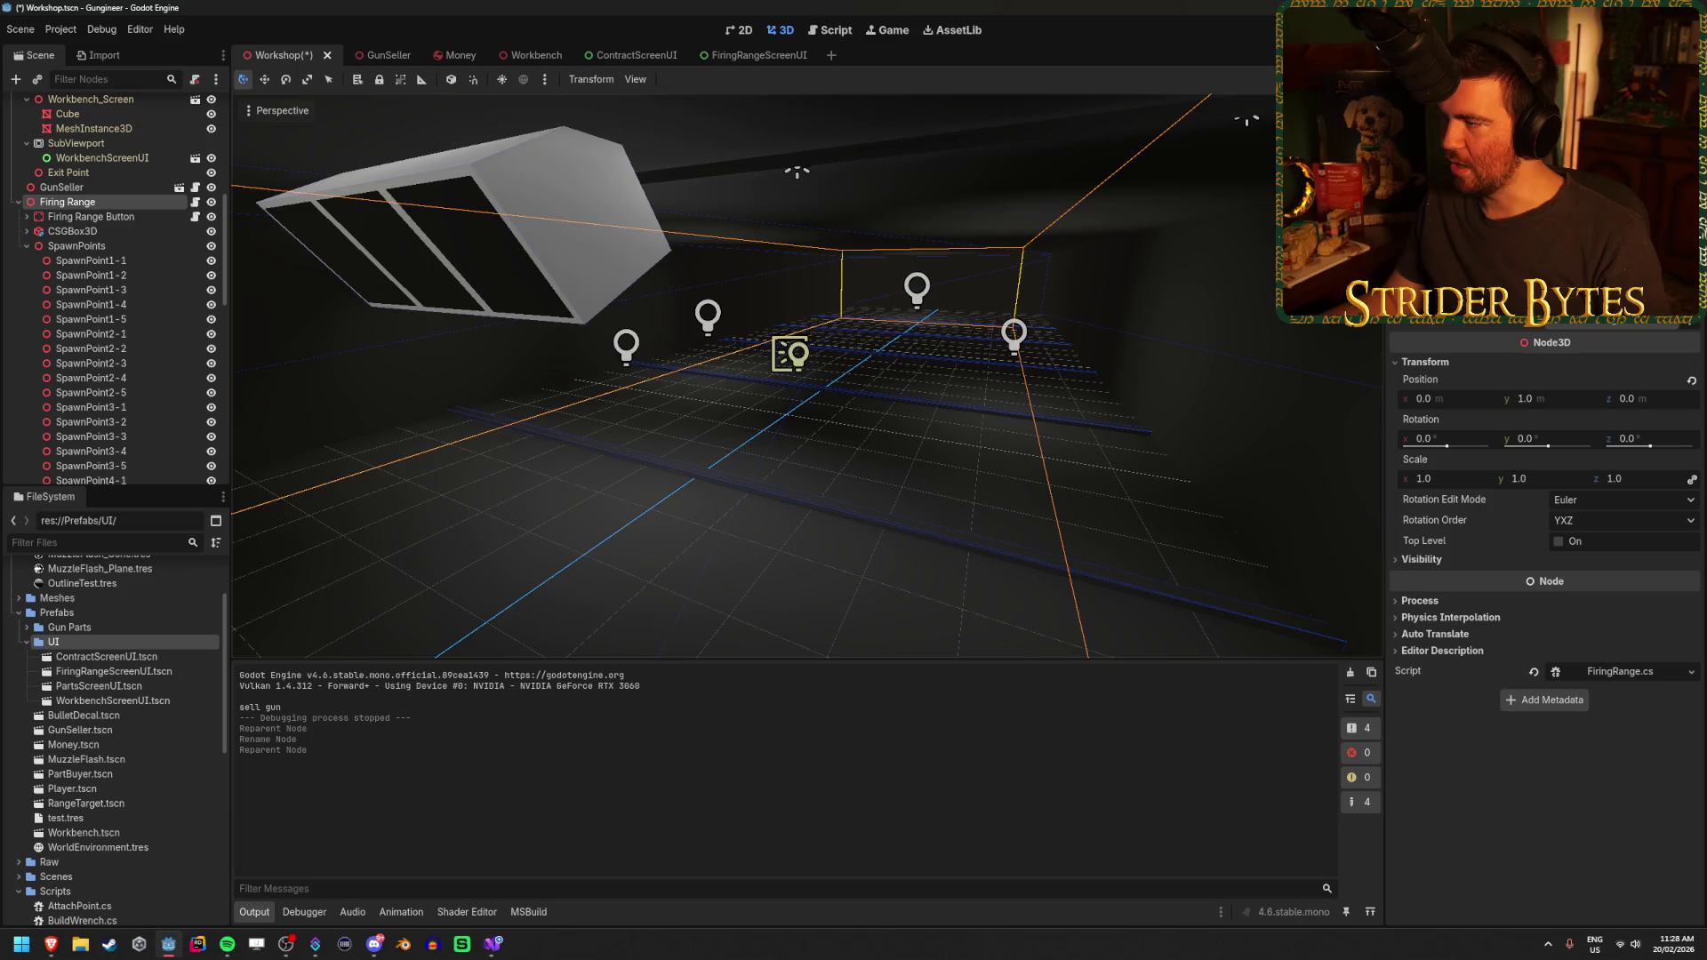
{"action": "left_click", "coordinate": [89, 246]}
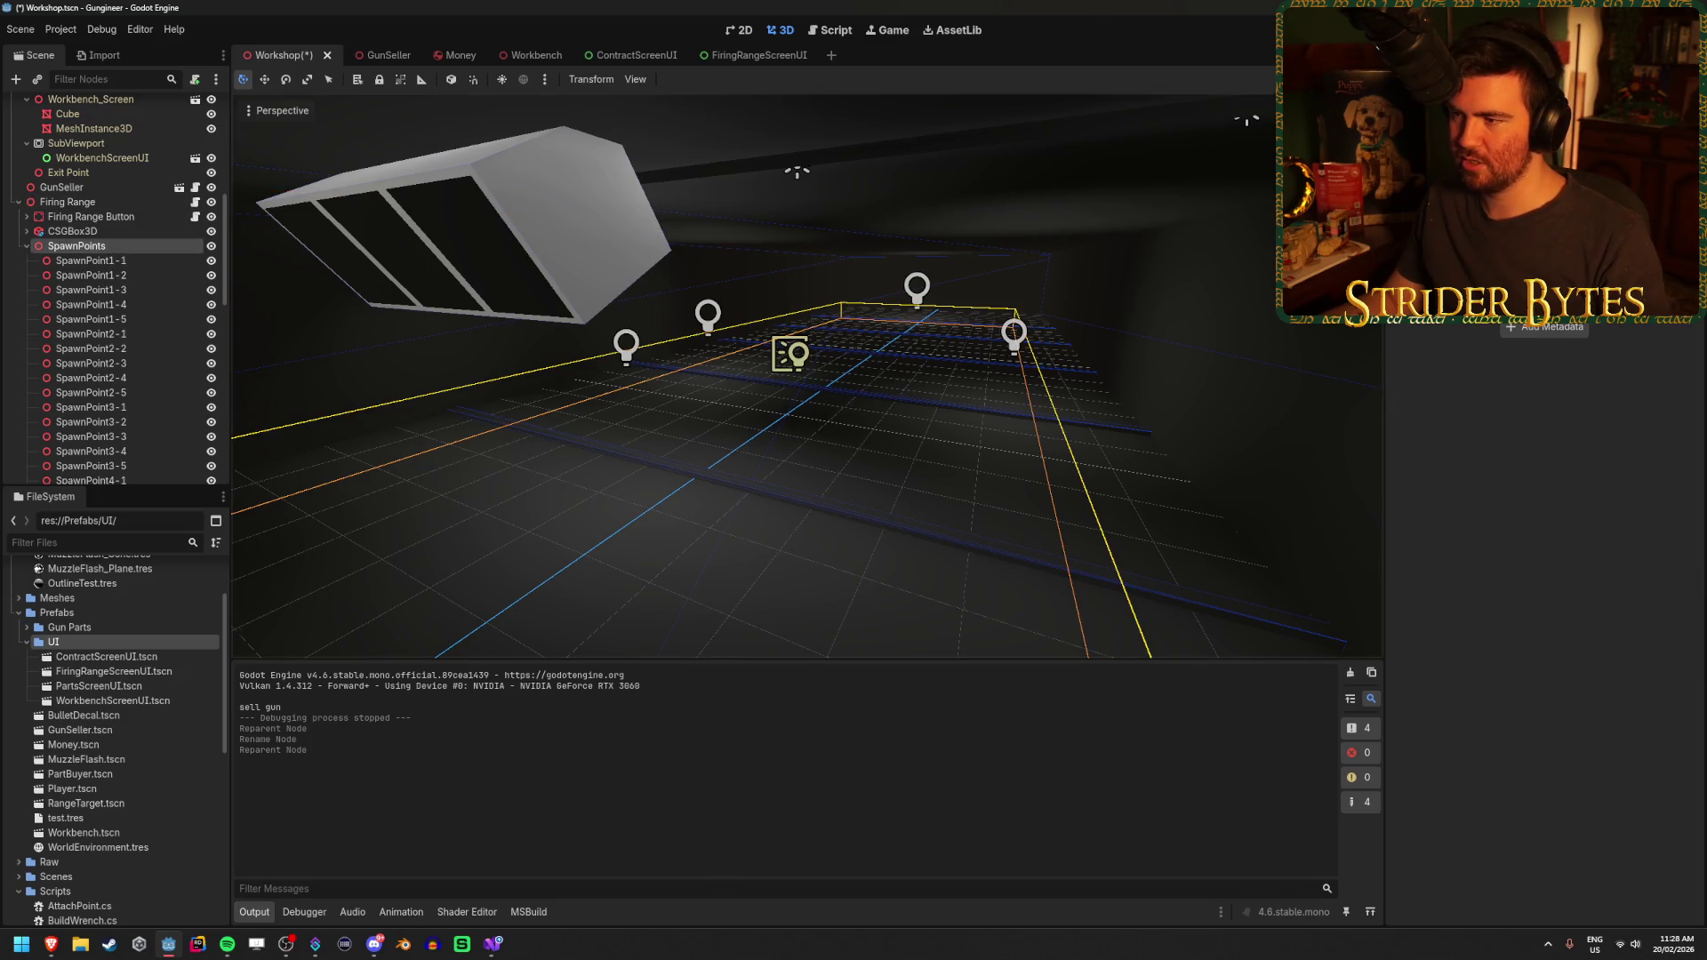
{"action": "double_click", "coordinate": [164, 249]}
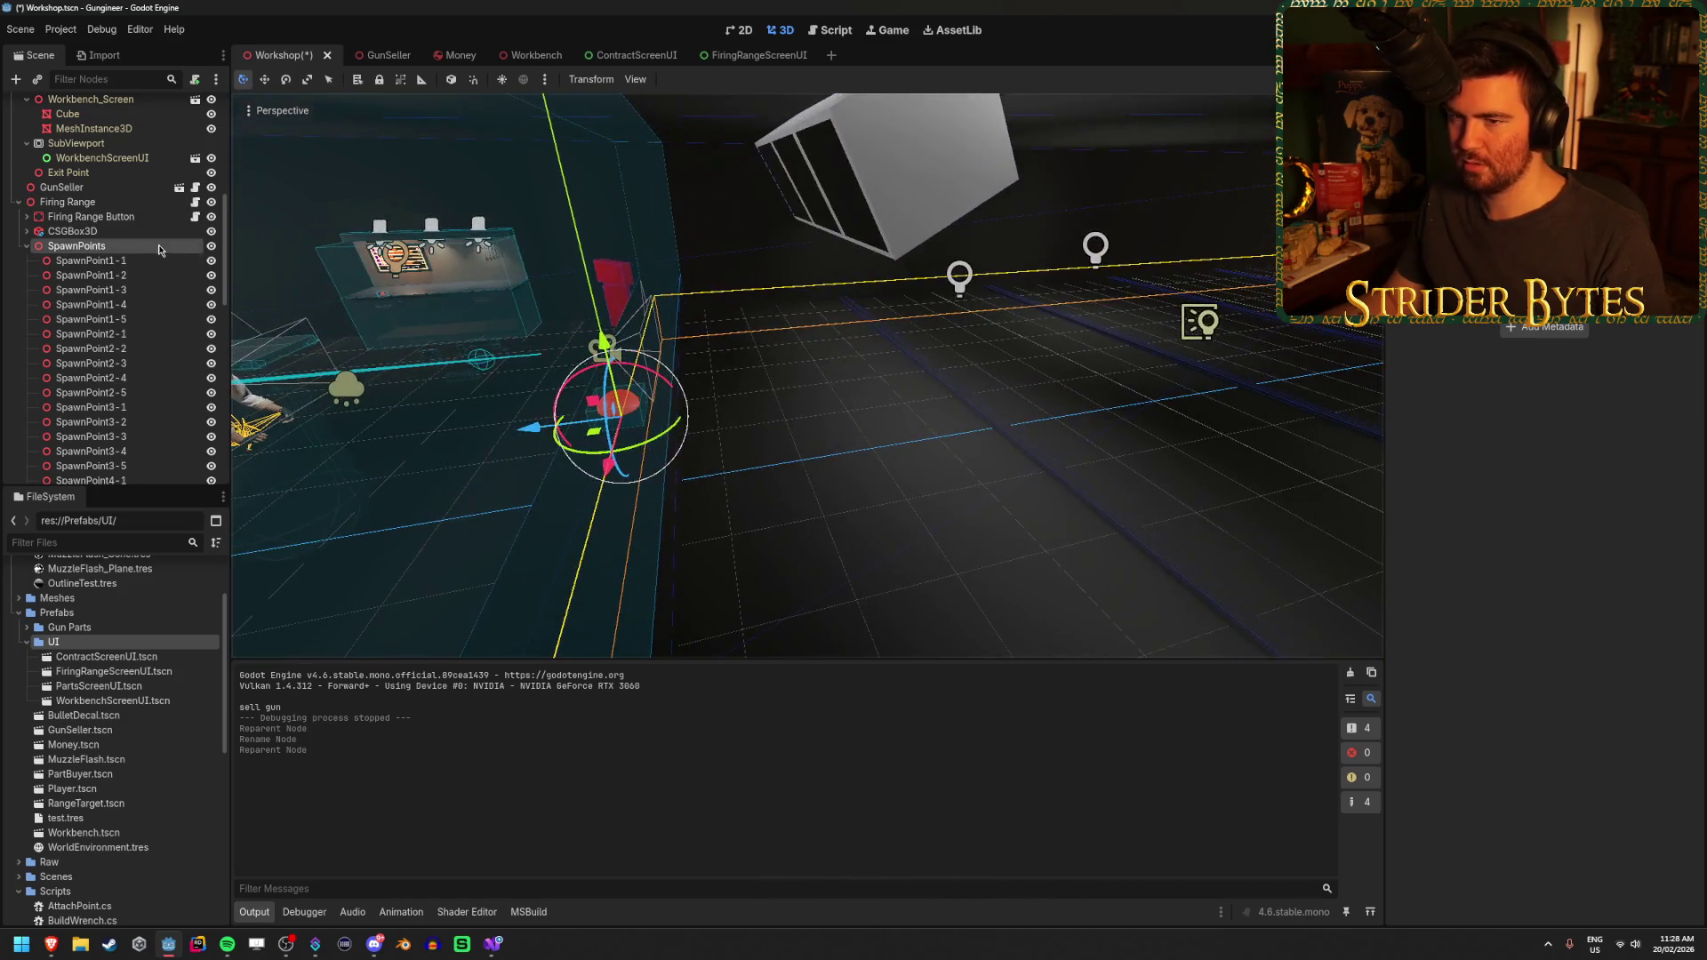
{"action": "left_click", "coordinate": [27, 247]}
{"action": "key", "text": "ctrl+s"}
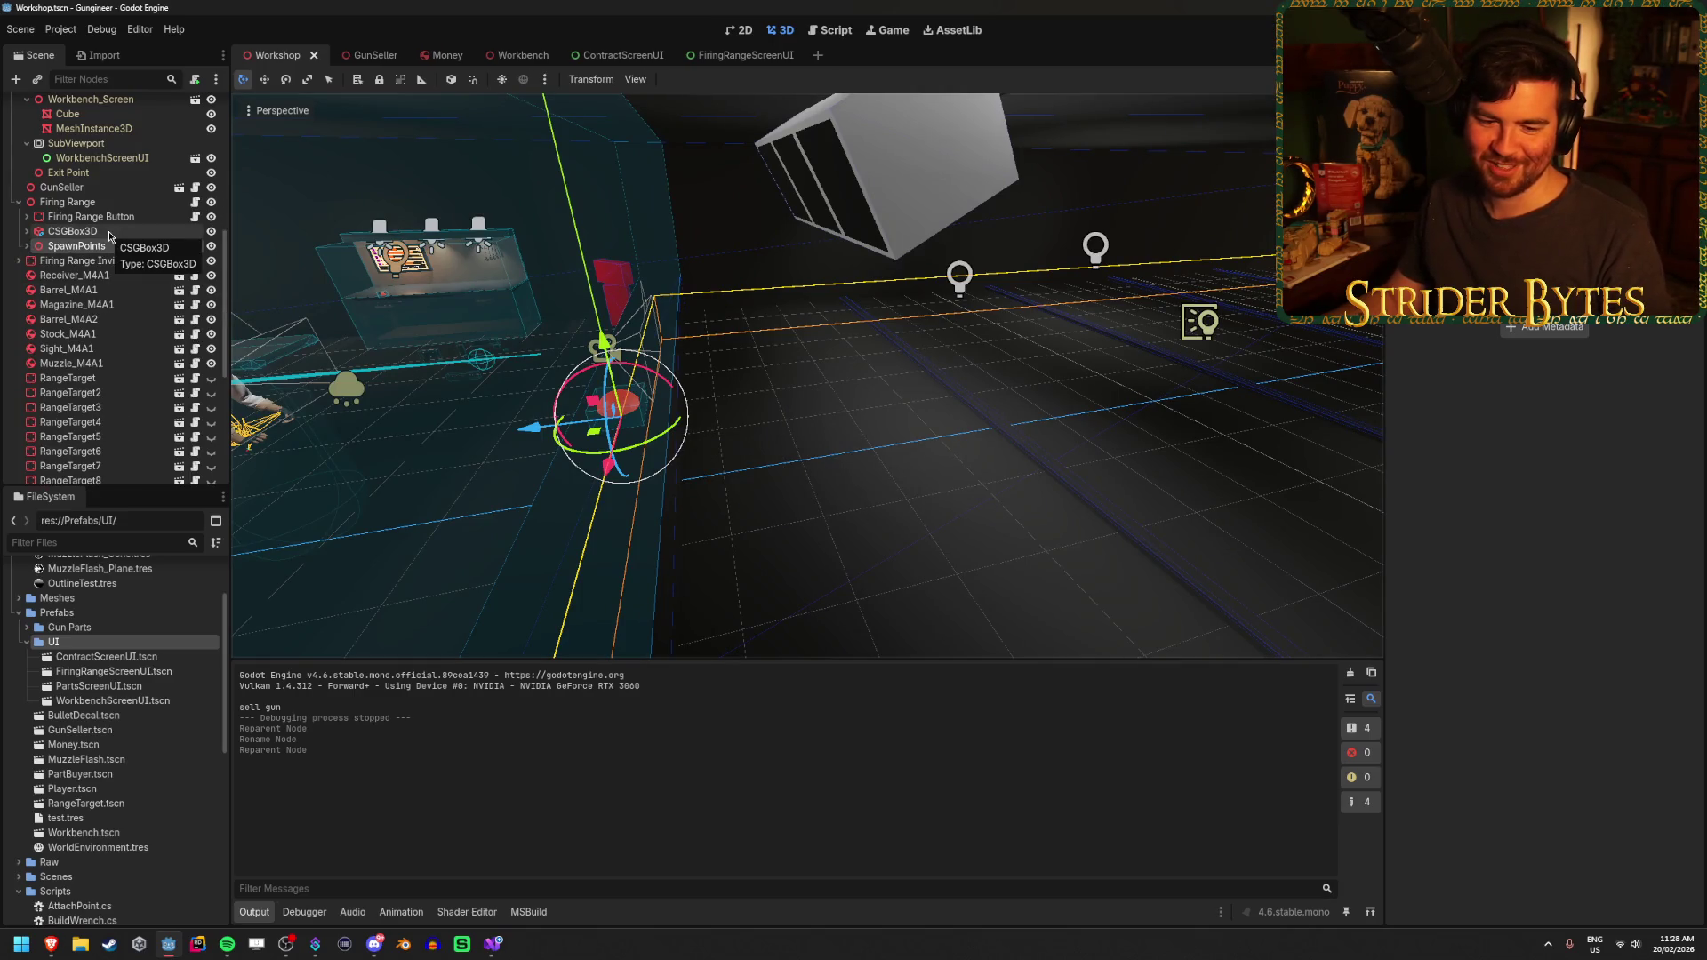
Fly the 3D view around the room past the lights, workbench and red target
{"action": "left_click", "coordinate": [880, 484]}
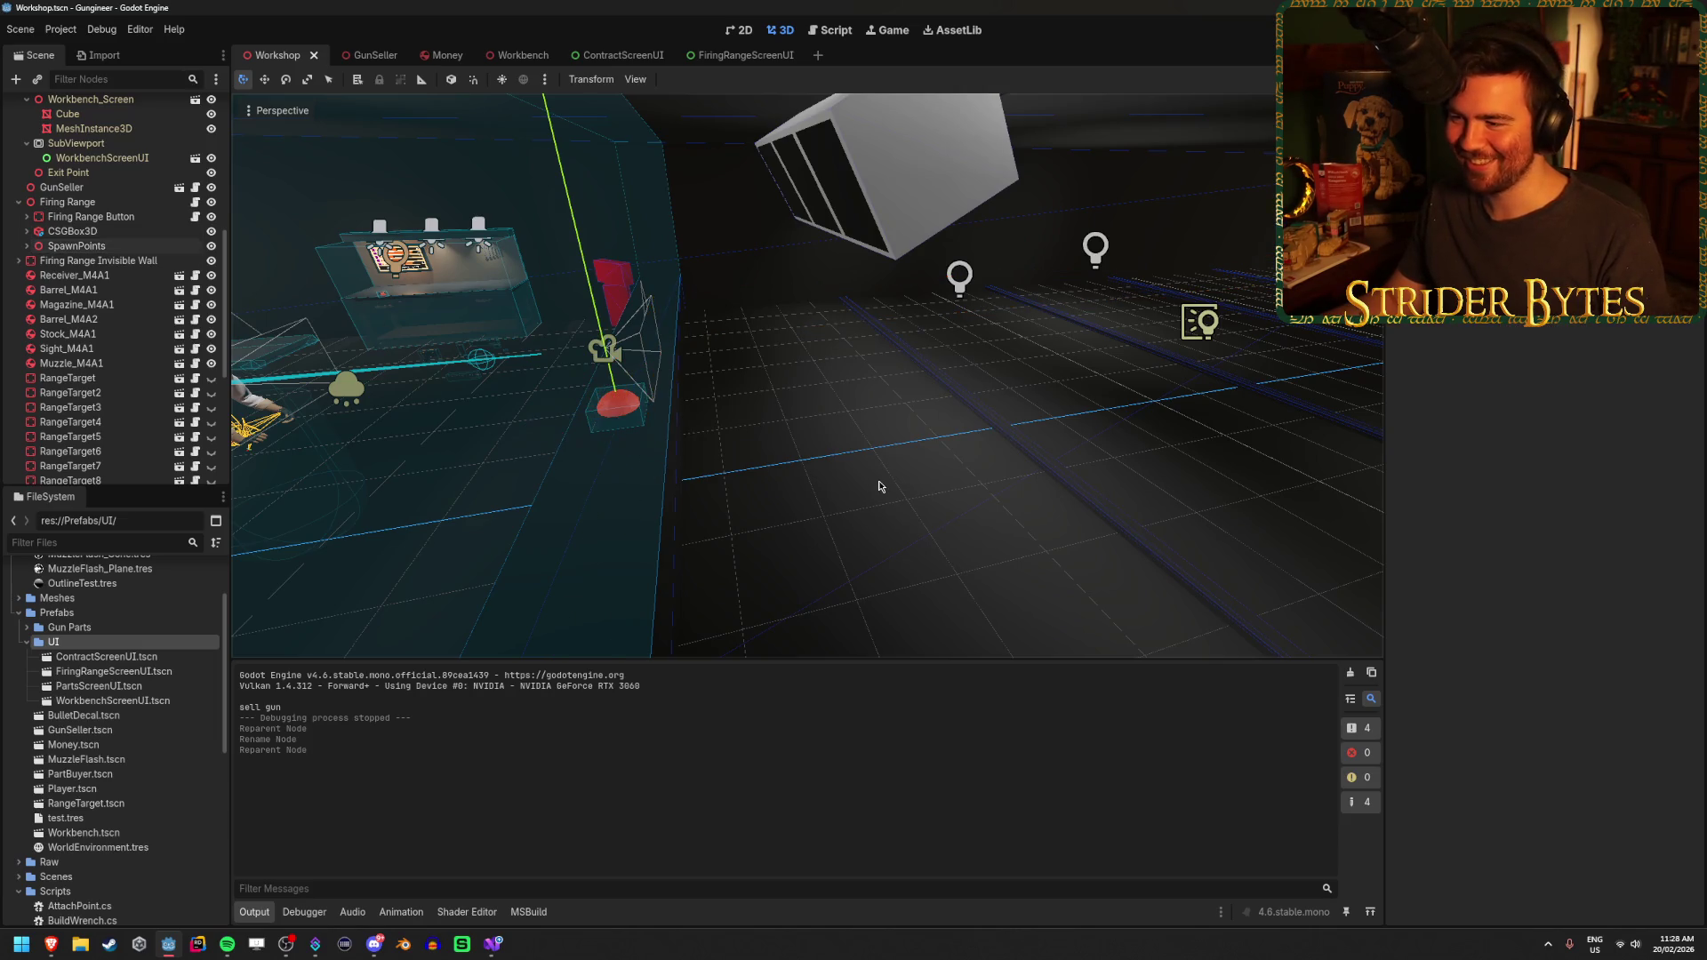
{"action": "key", "text": "w"}
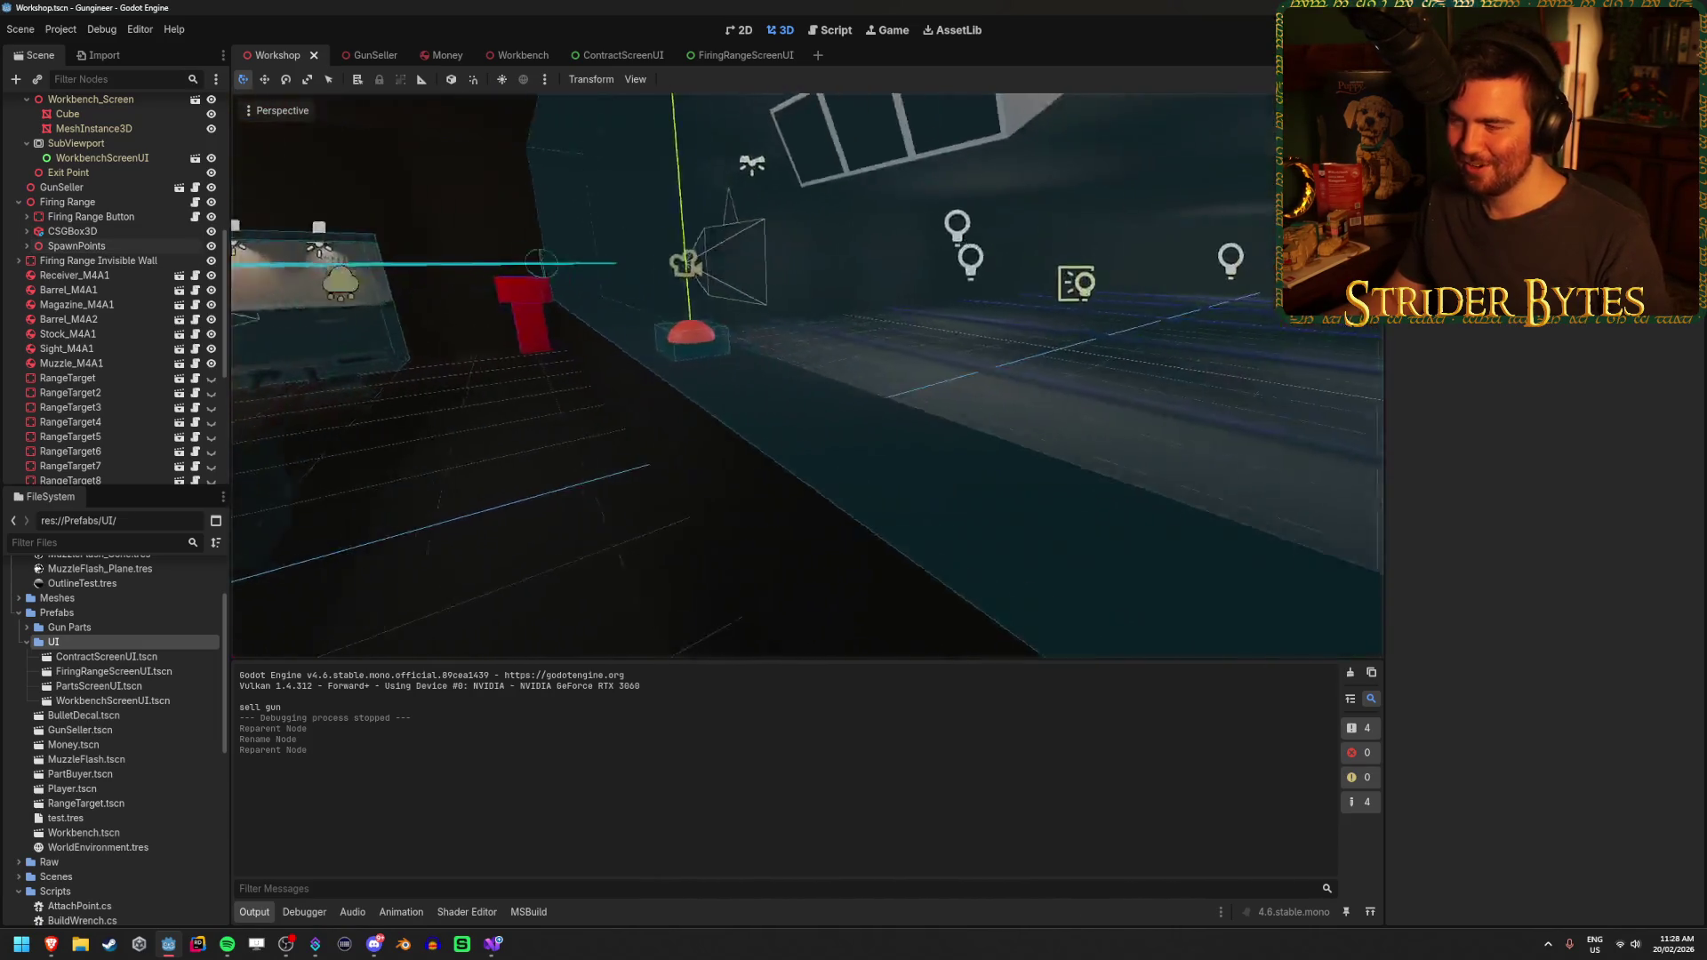
{"action": "key", "text": "w"}
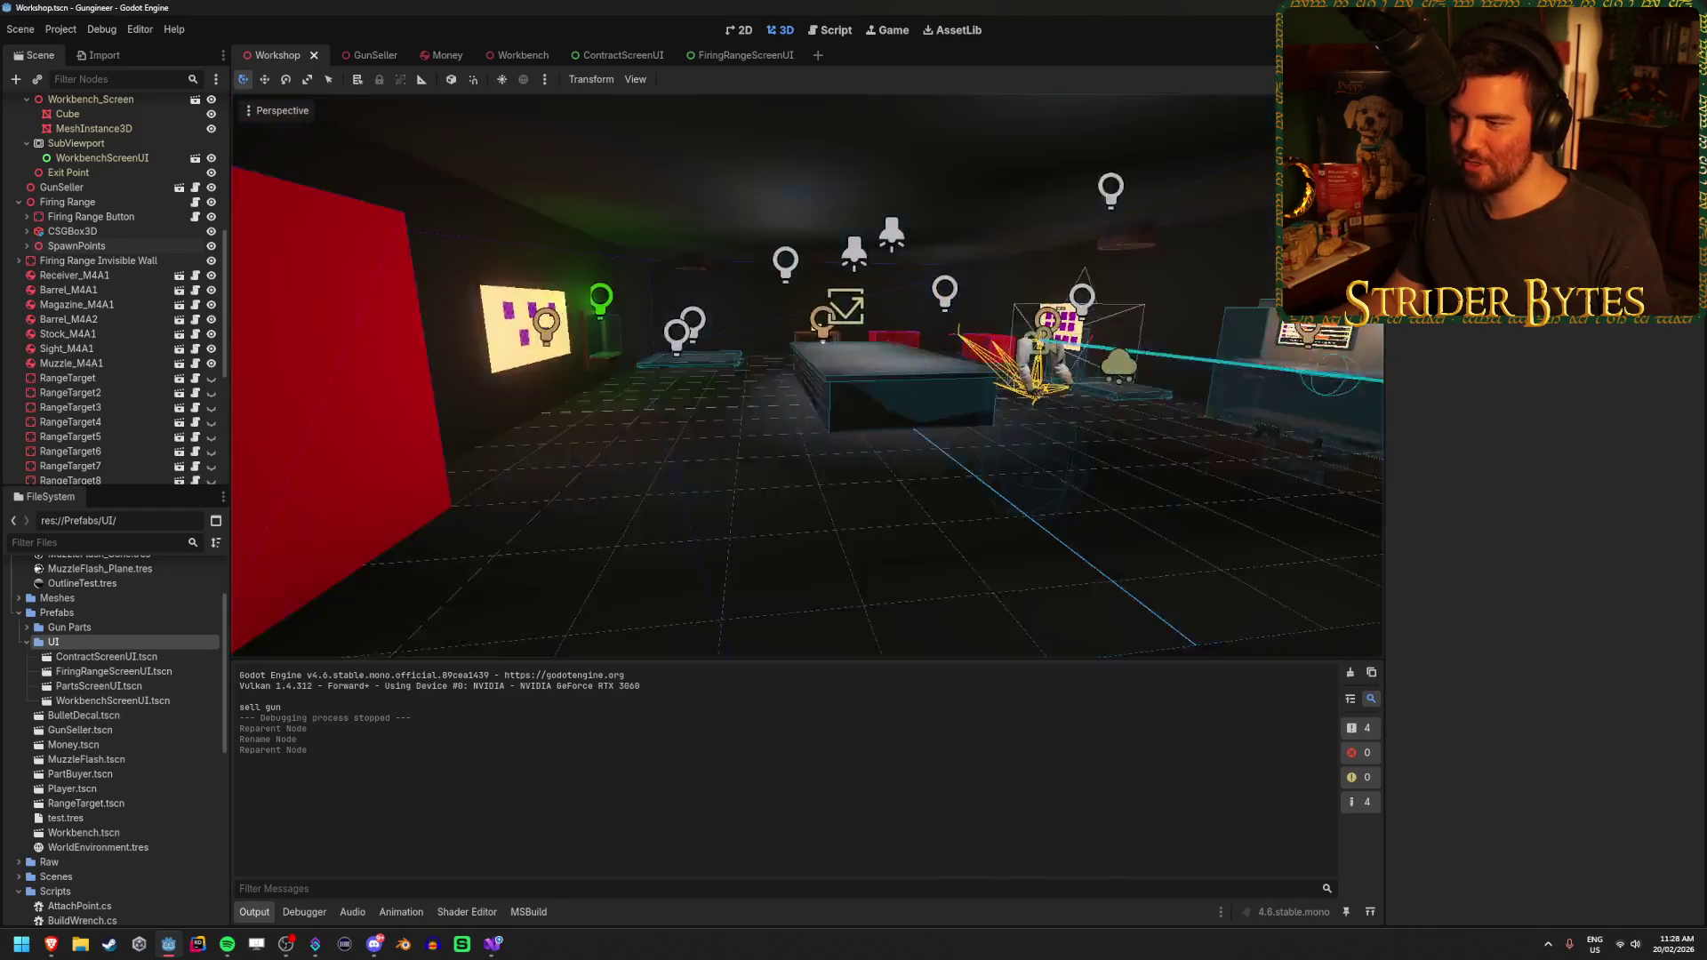
{"action": "key", "text": "s"}
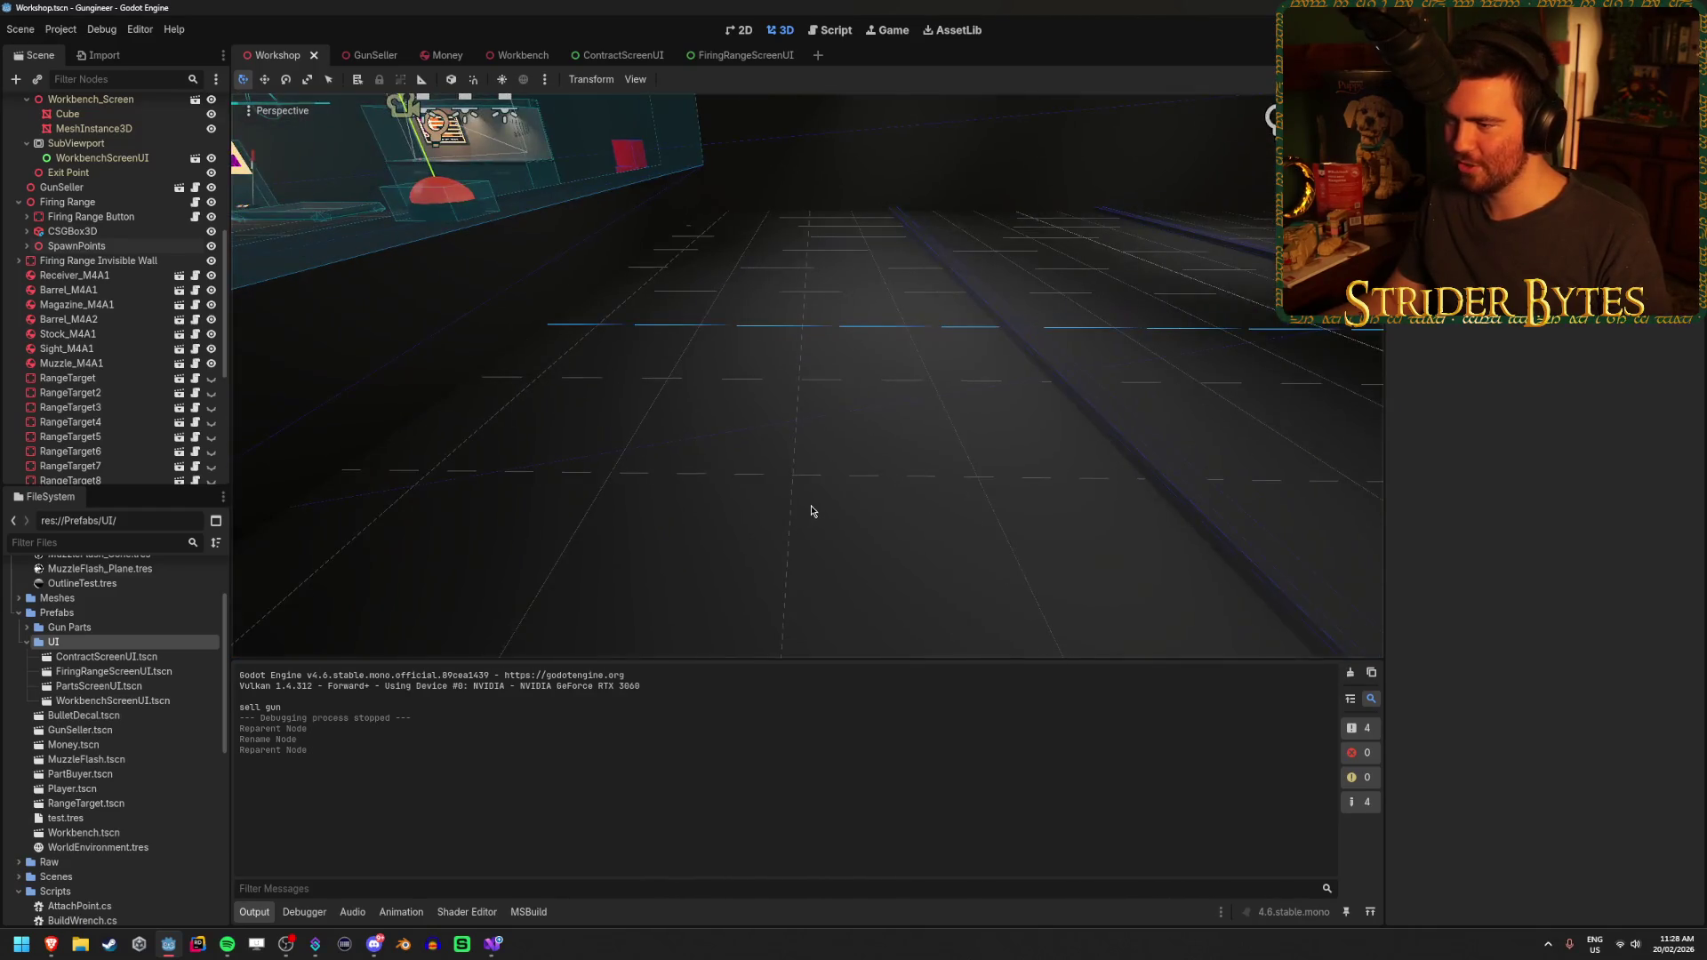
{"action": "key", "text": "w"}
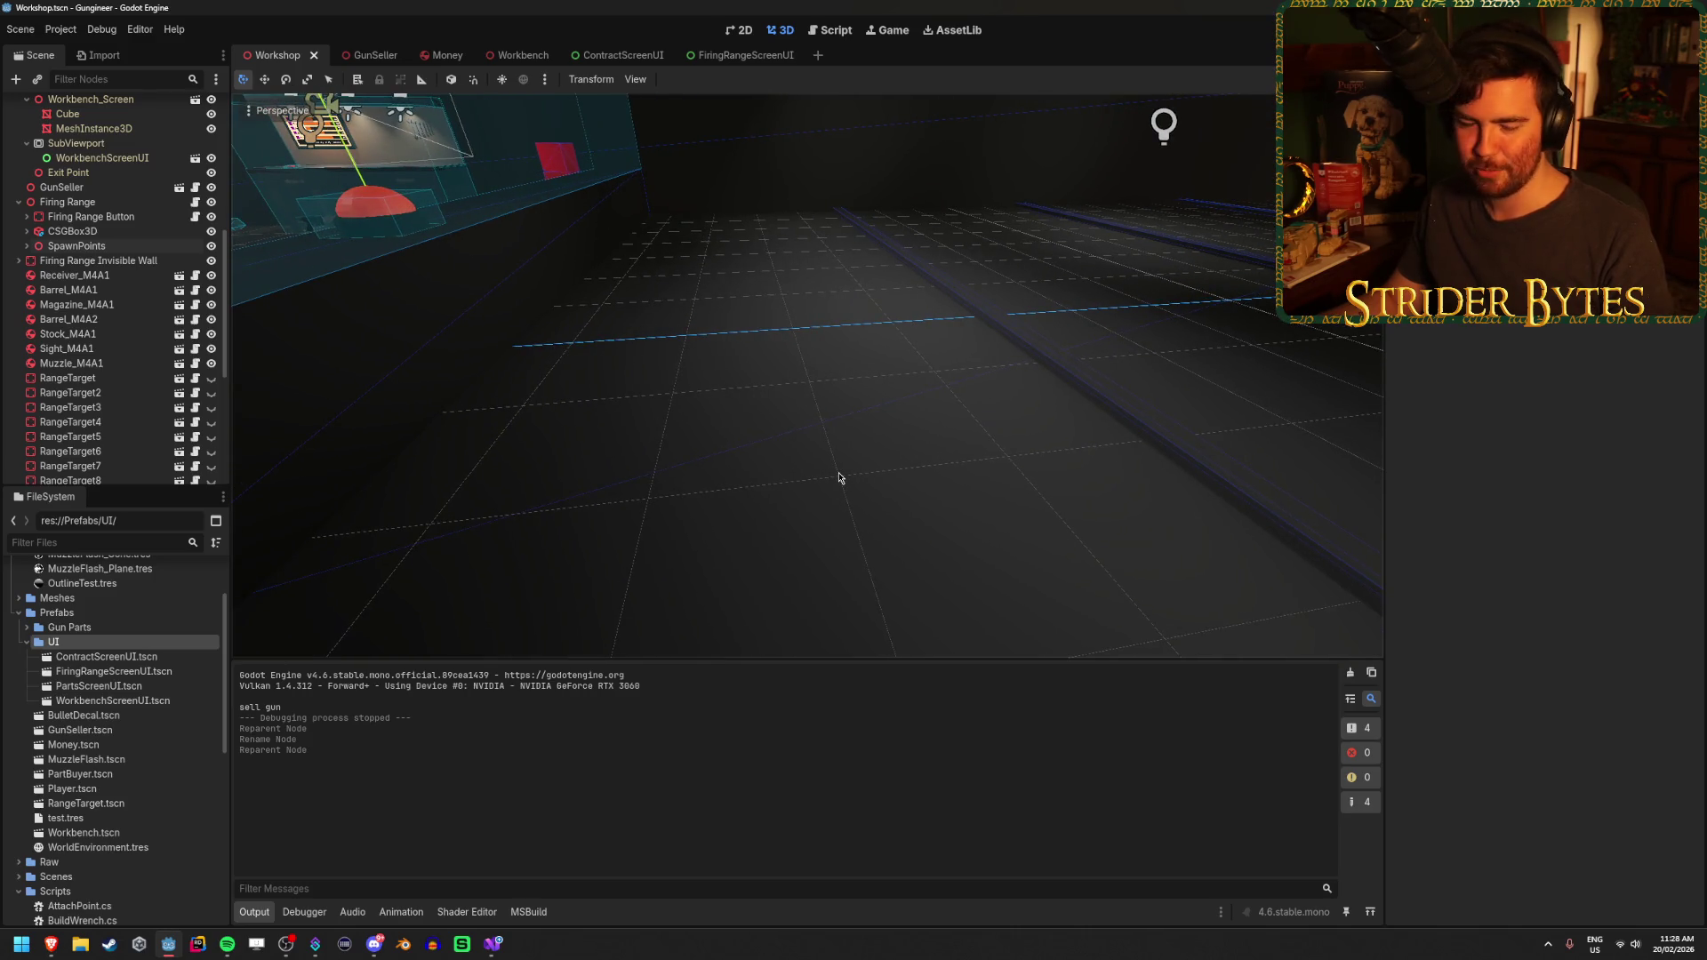
{"action": "key", "text": "a"}
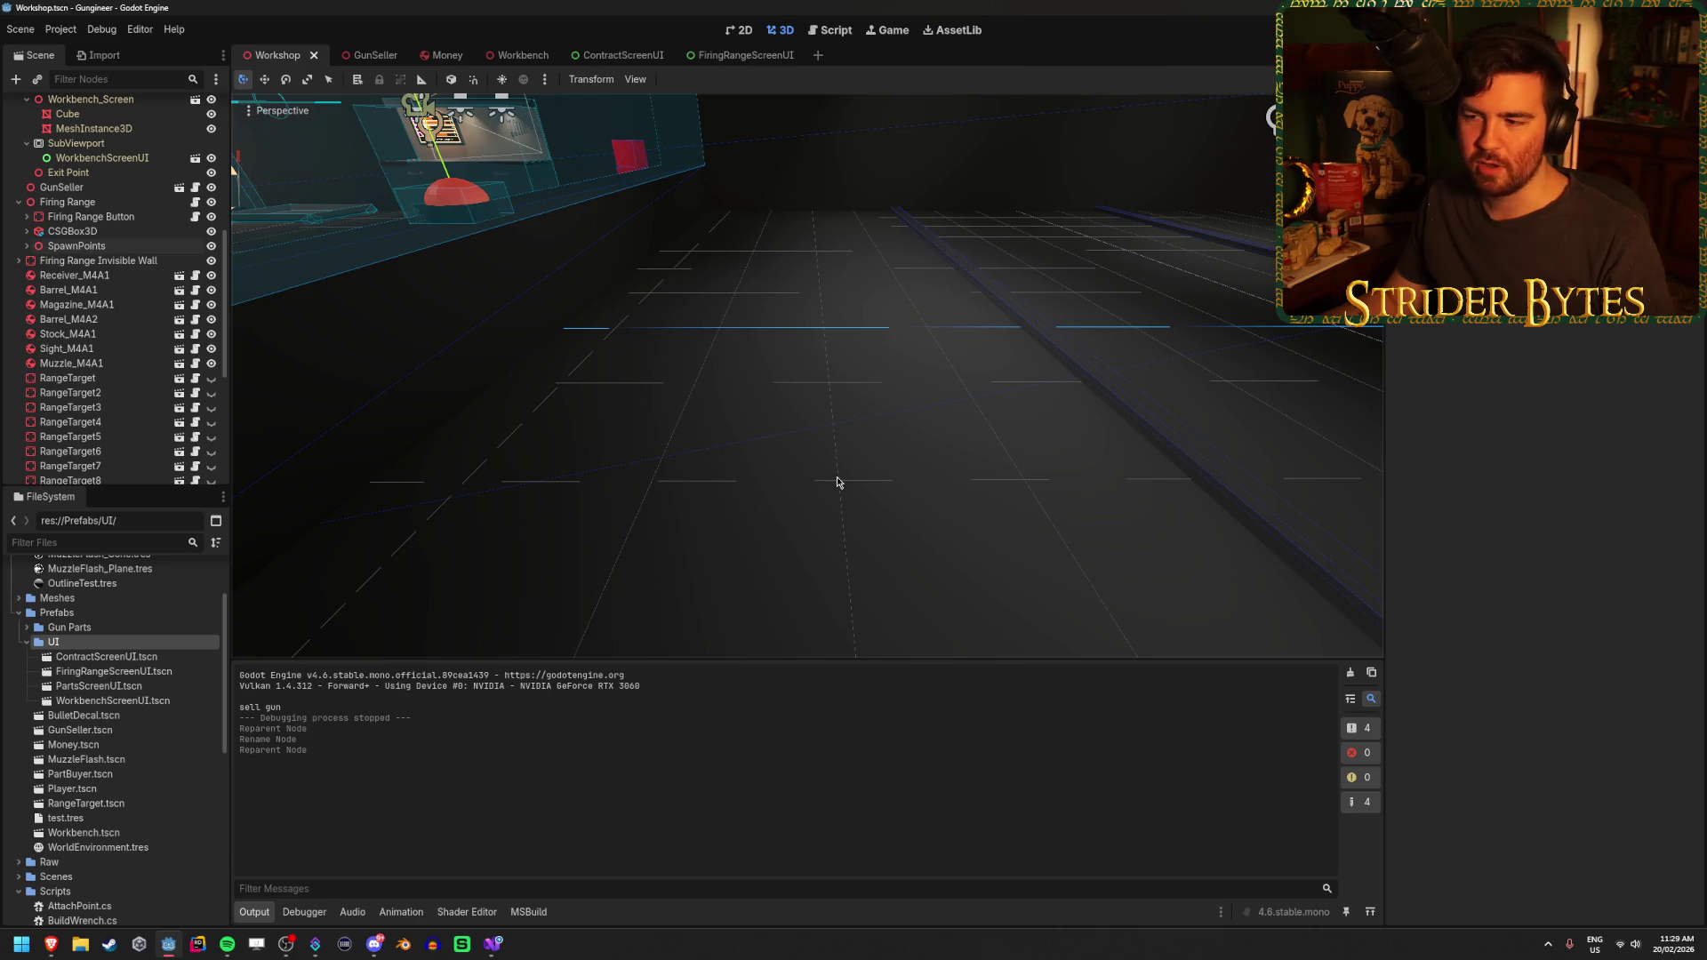
{"action": "key", "text": "s"}
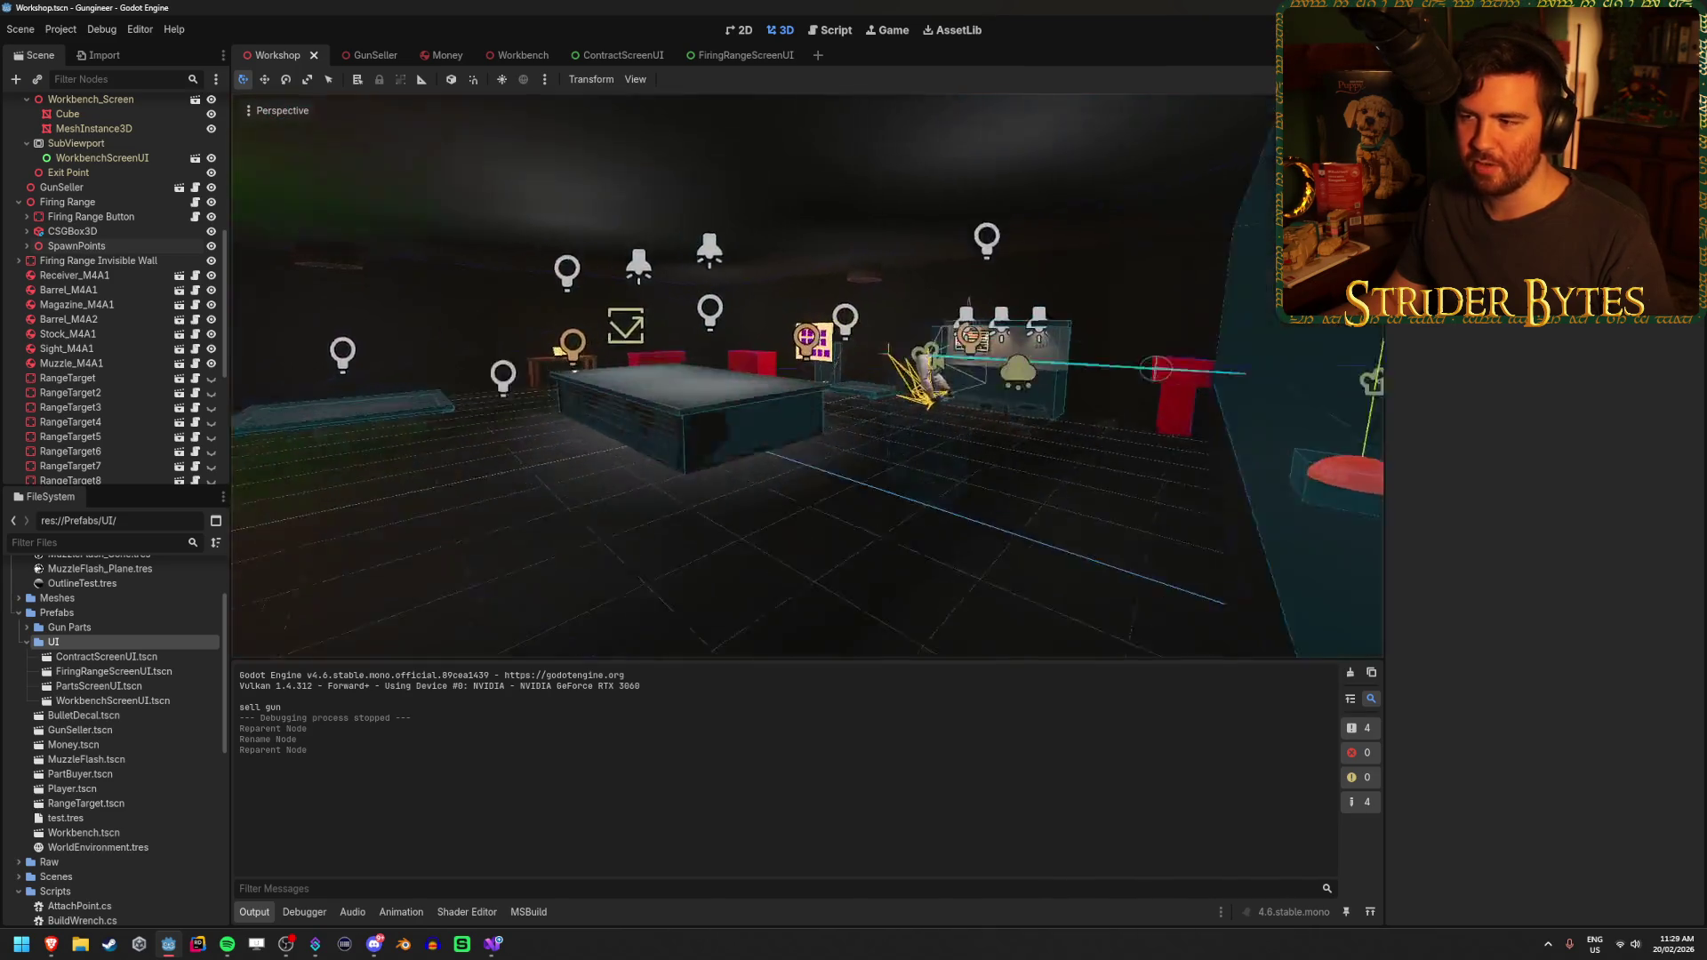
{"action": "key", "text": "w"}
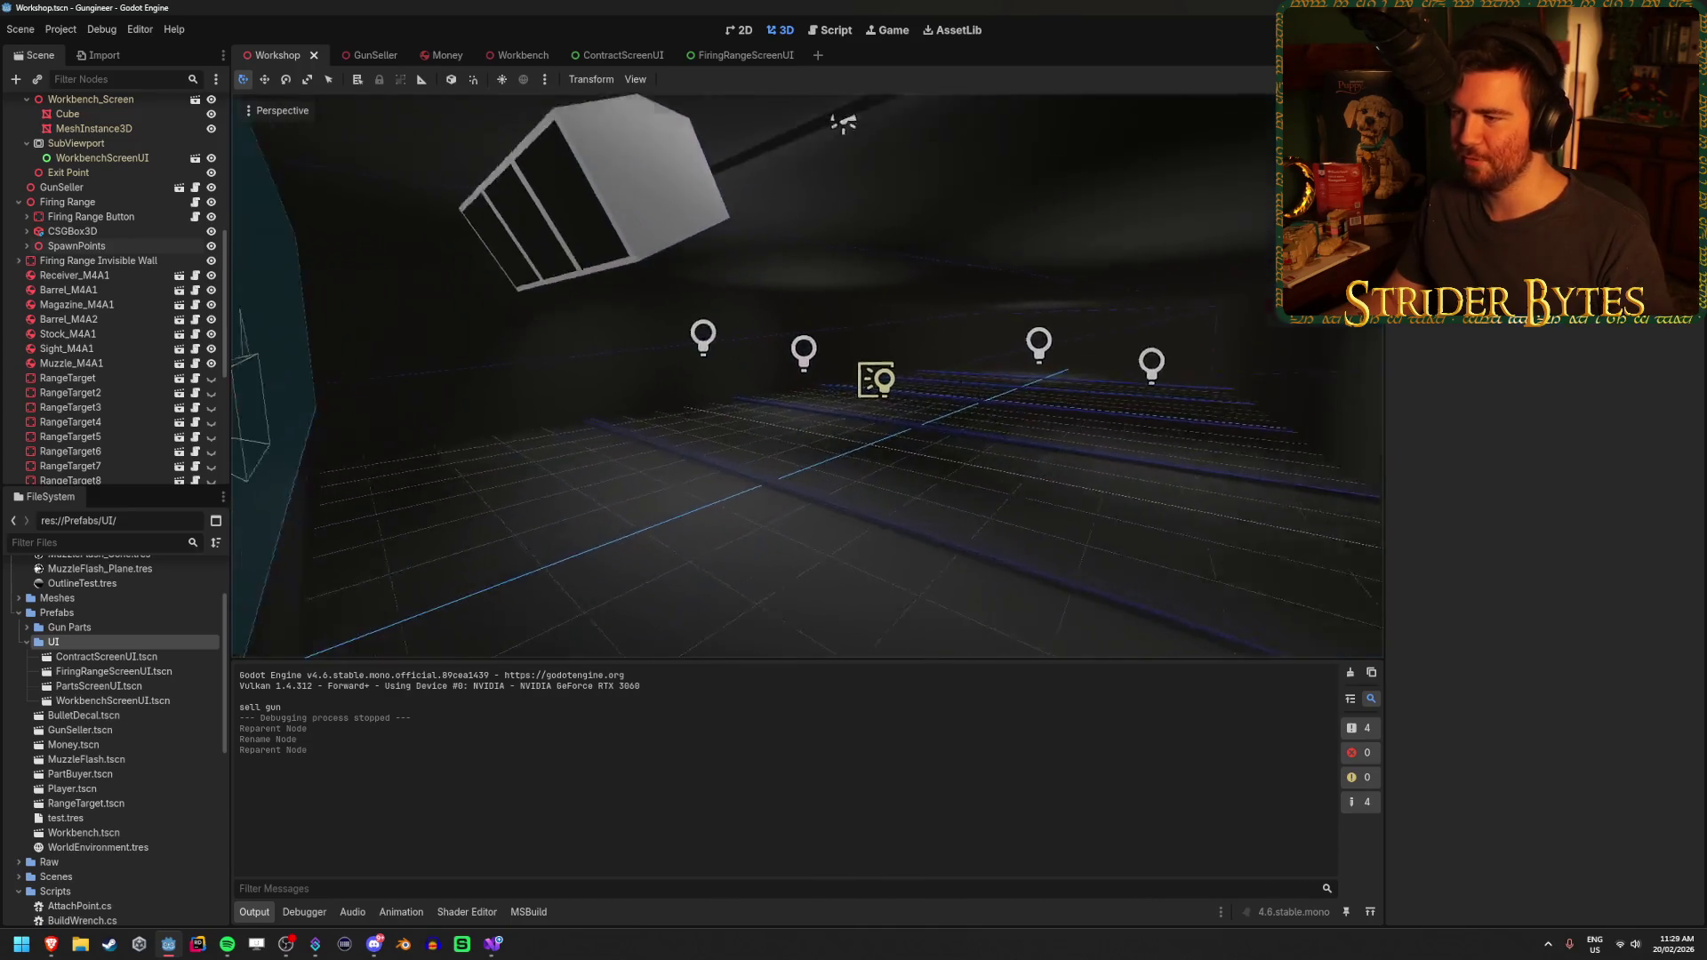
{"action": "key", "text": "e"}
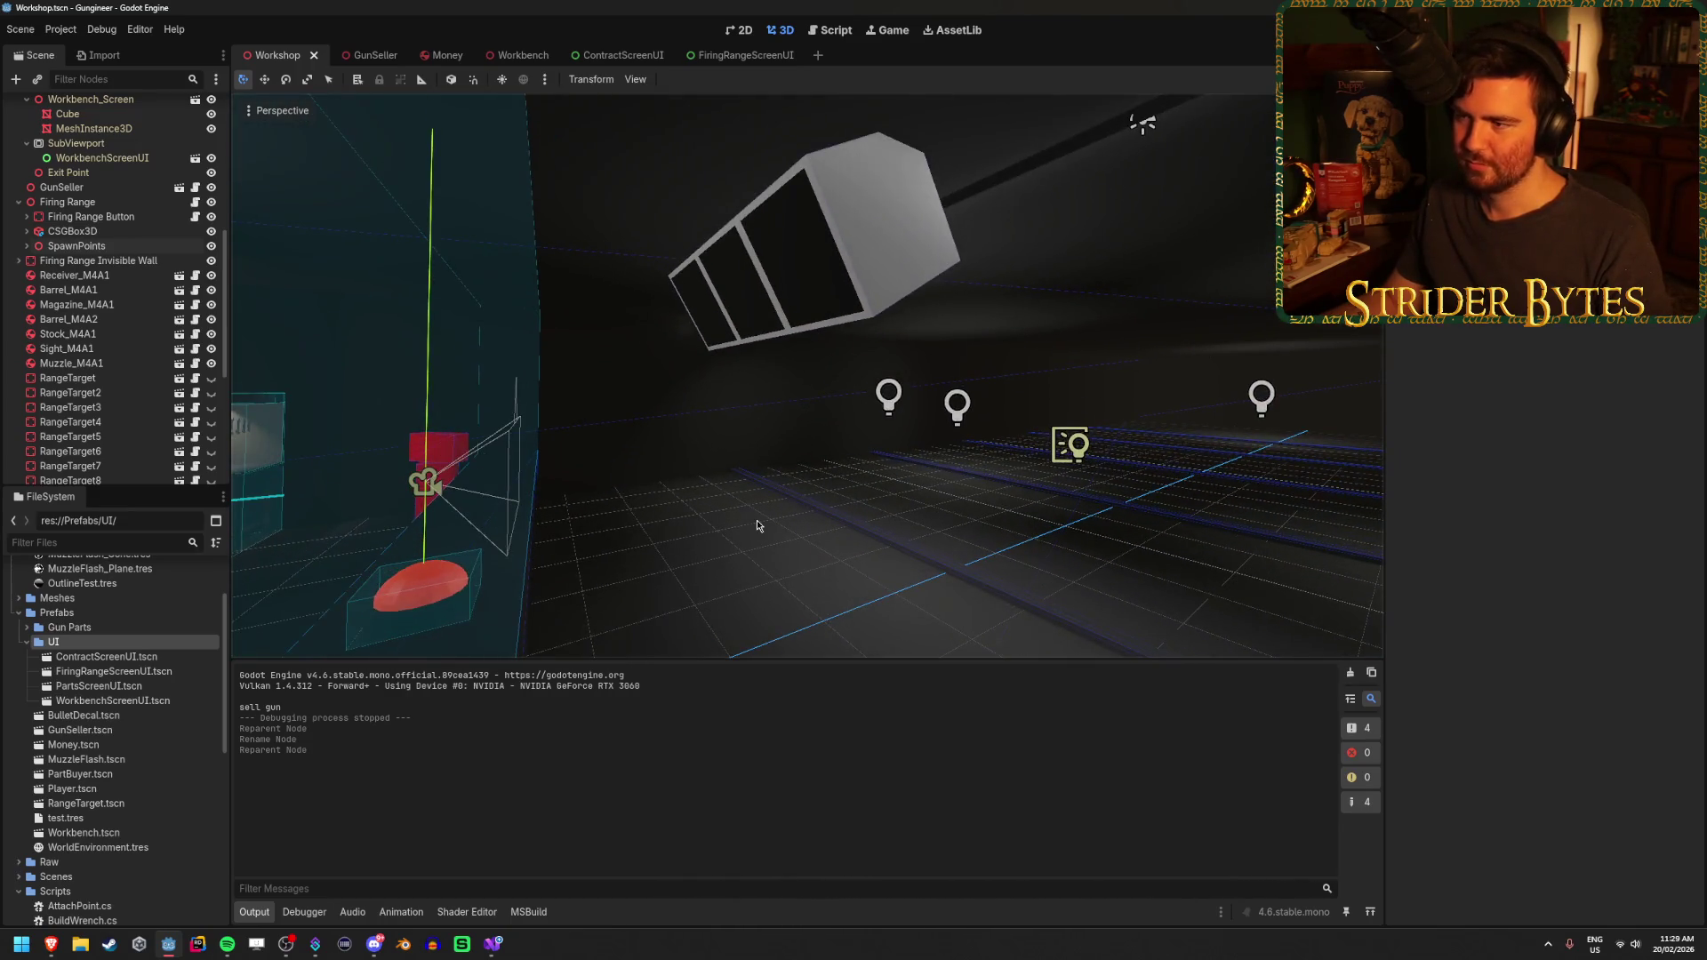
{"action": "left_click", "coordinate": [89, 217]}
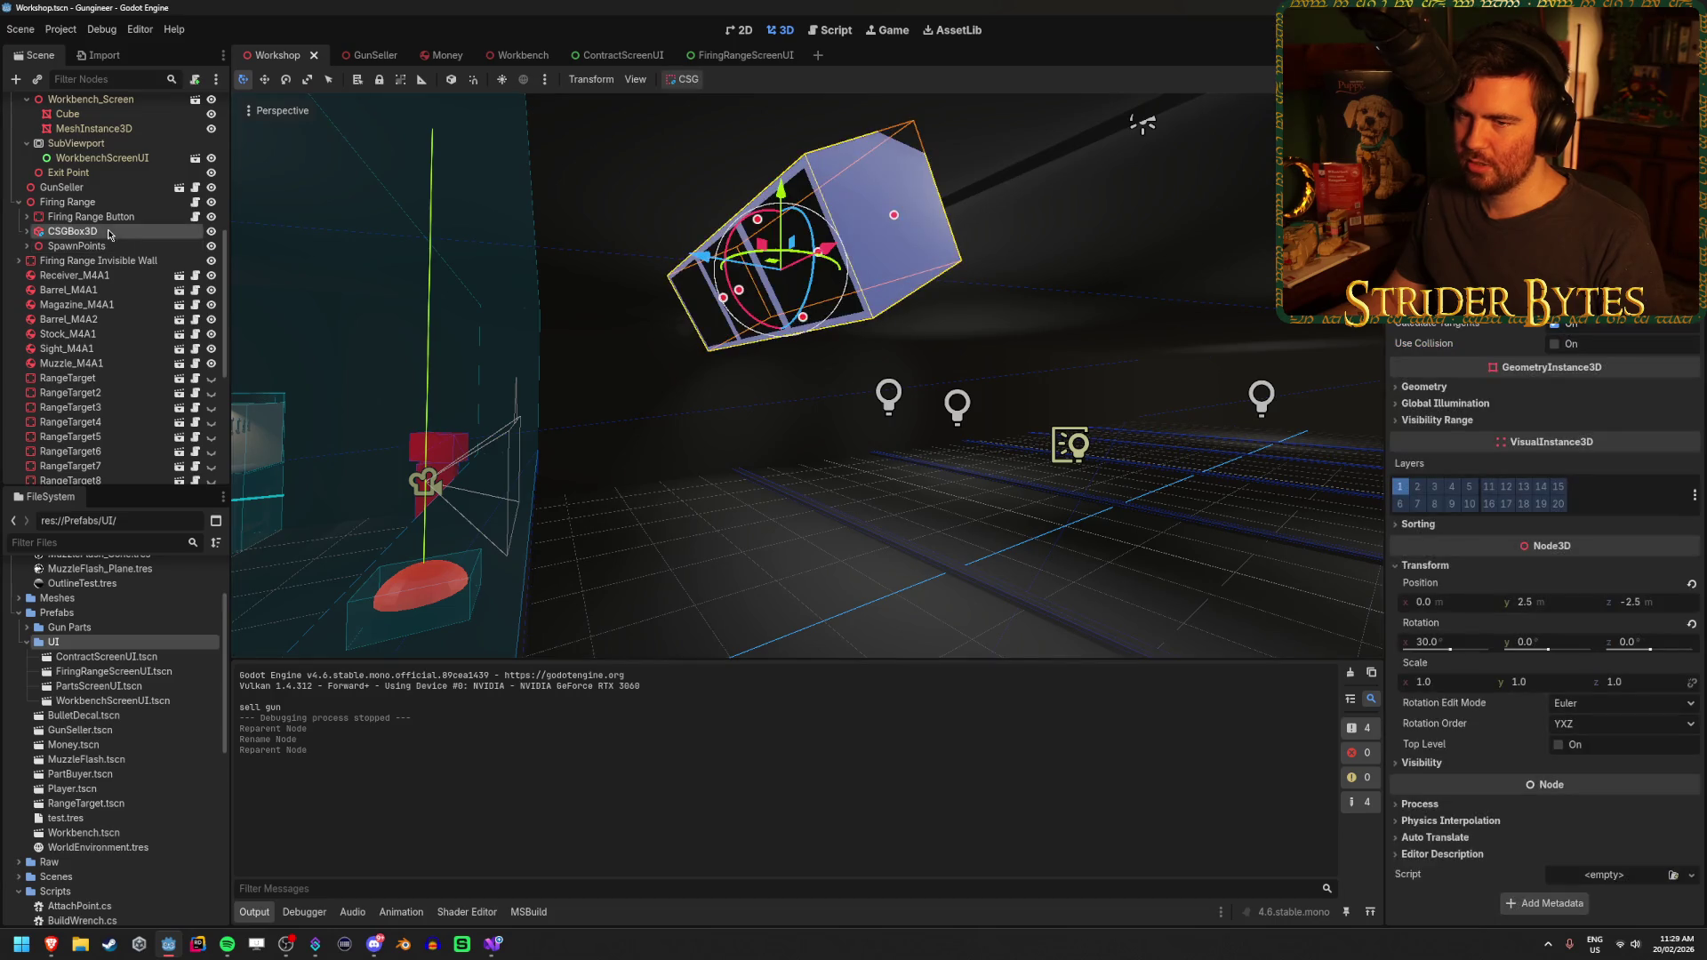
Add a SubViewport under Firing Range, duplicate it, and instance FiringRangeScreenUI into the first
{"action": "right_click", "coordinate": [134, 203]}
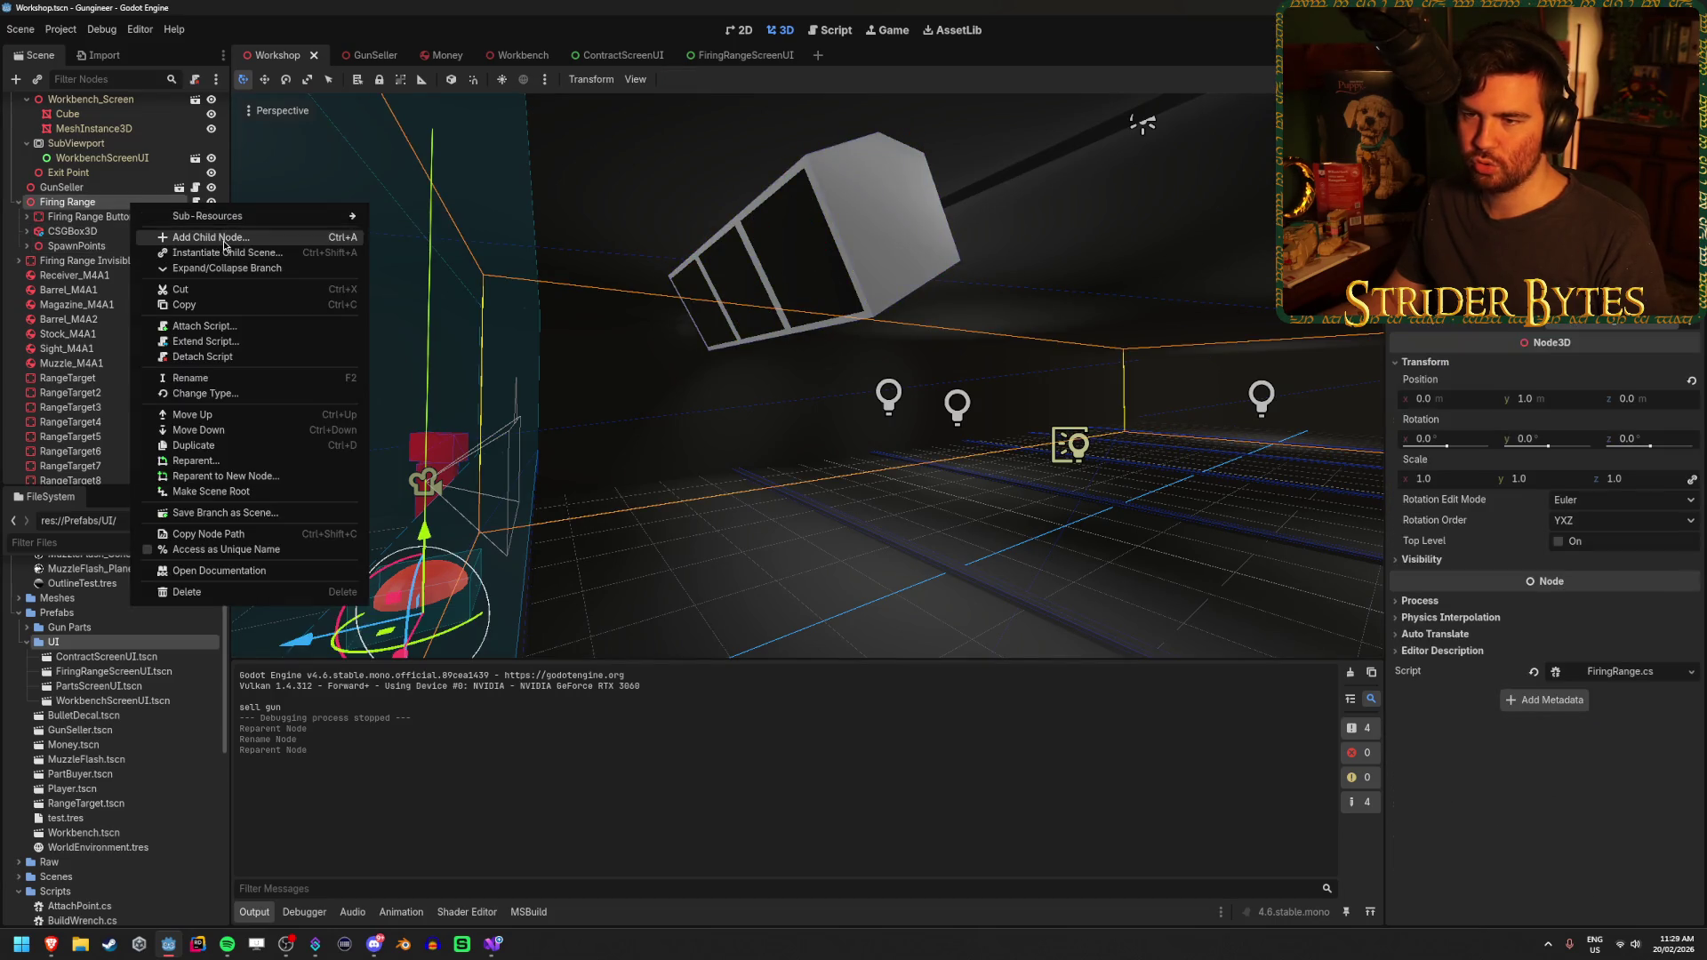
{"action": "left_click", "coordinate": [234, 238]}
{"action": "type", "text": "subvi"}
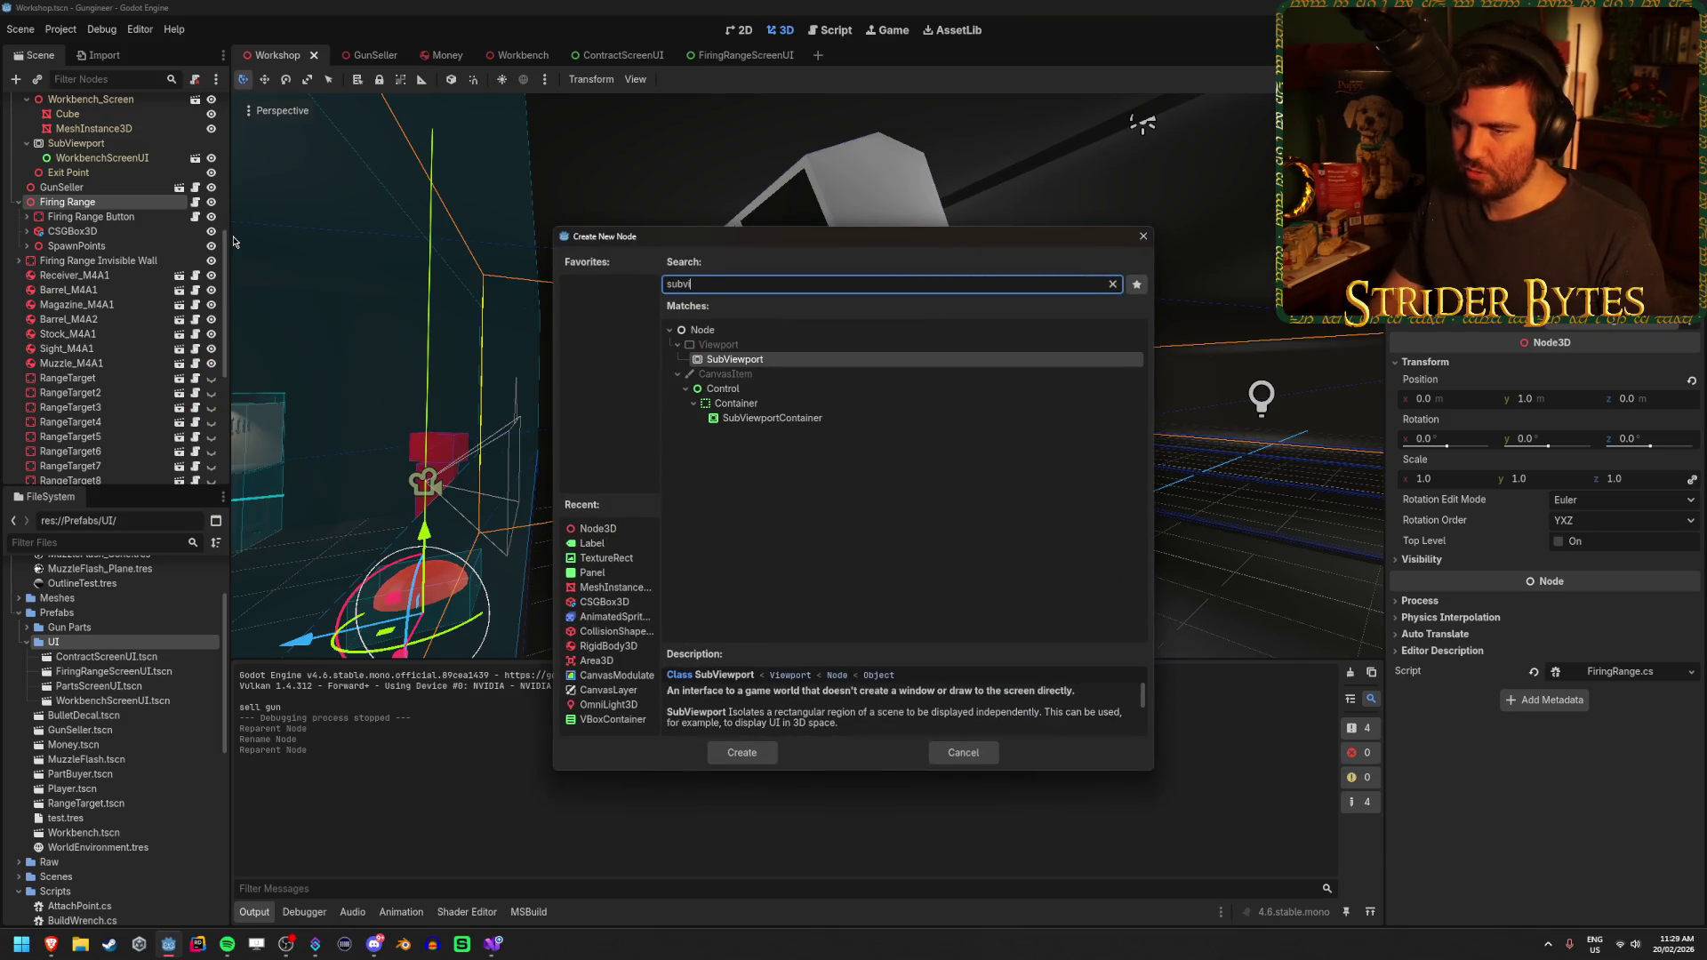
{"action": "key", "text": "Return"}
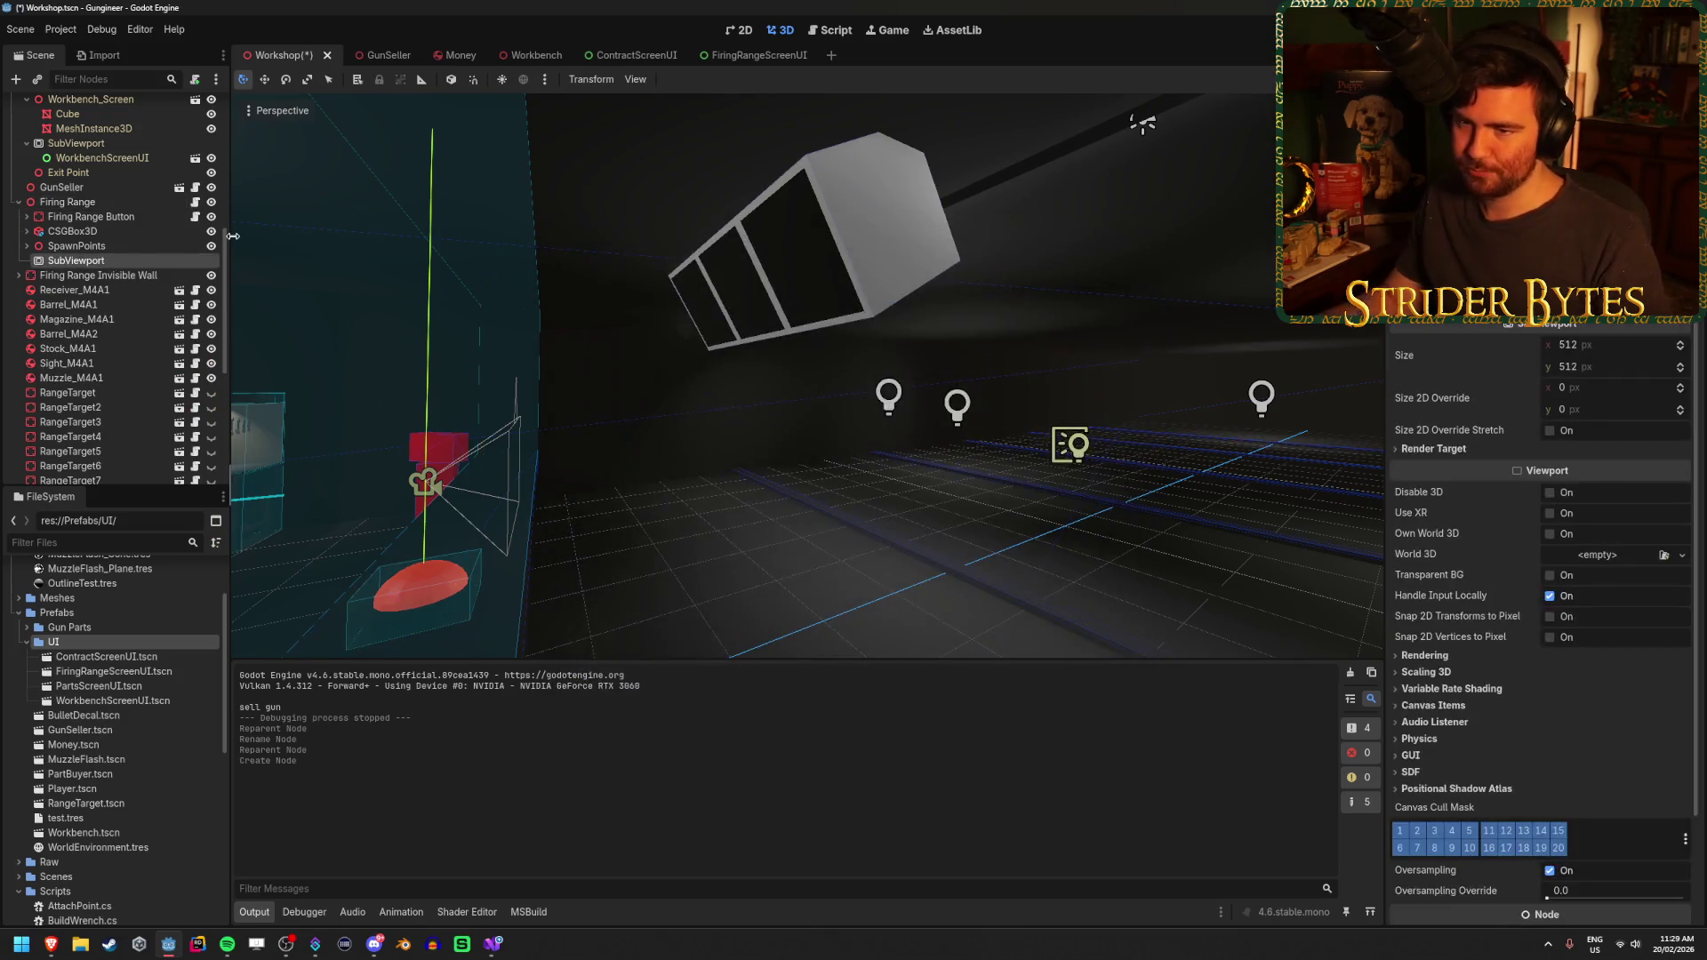
{"action": "key", "text": "ctrl+d"}
{"action": "key", "text": "ctrl+d"}
{"action": "left_click", "coordinate": [127, 261]}
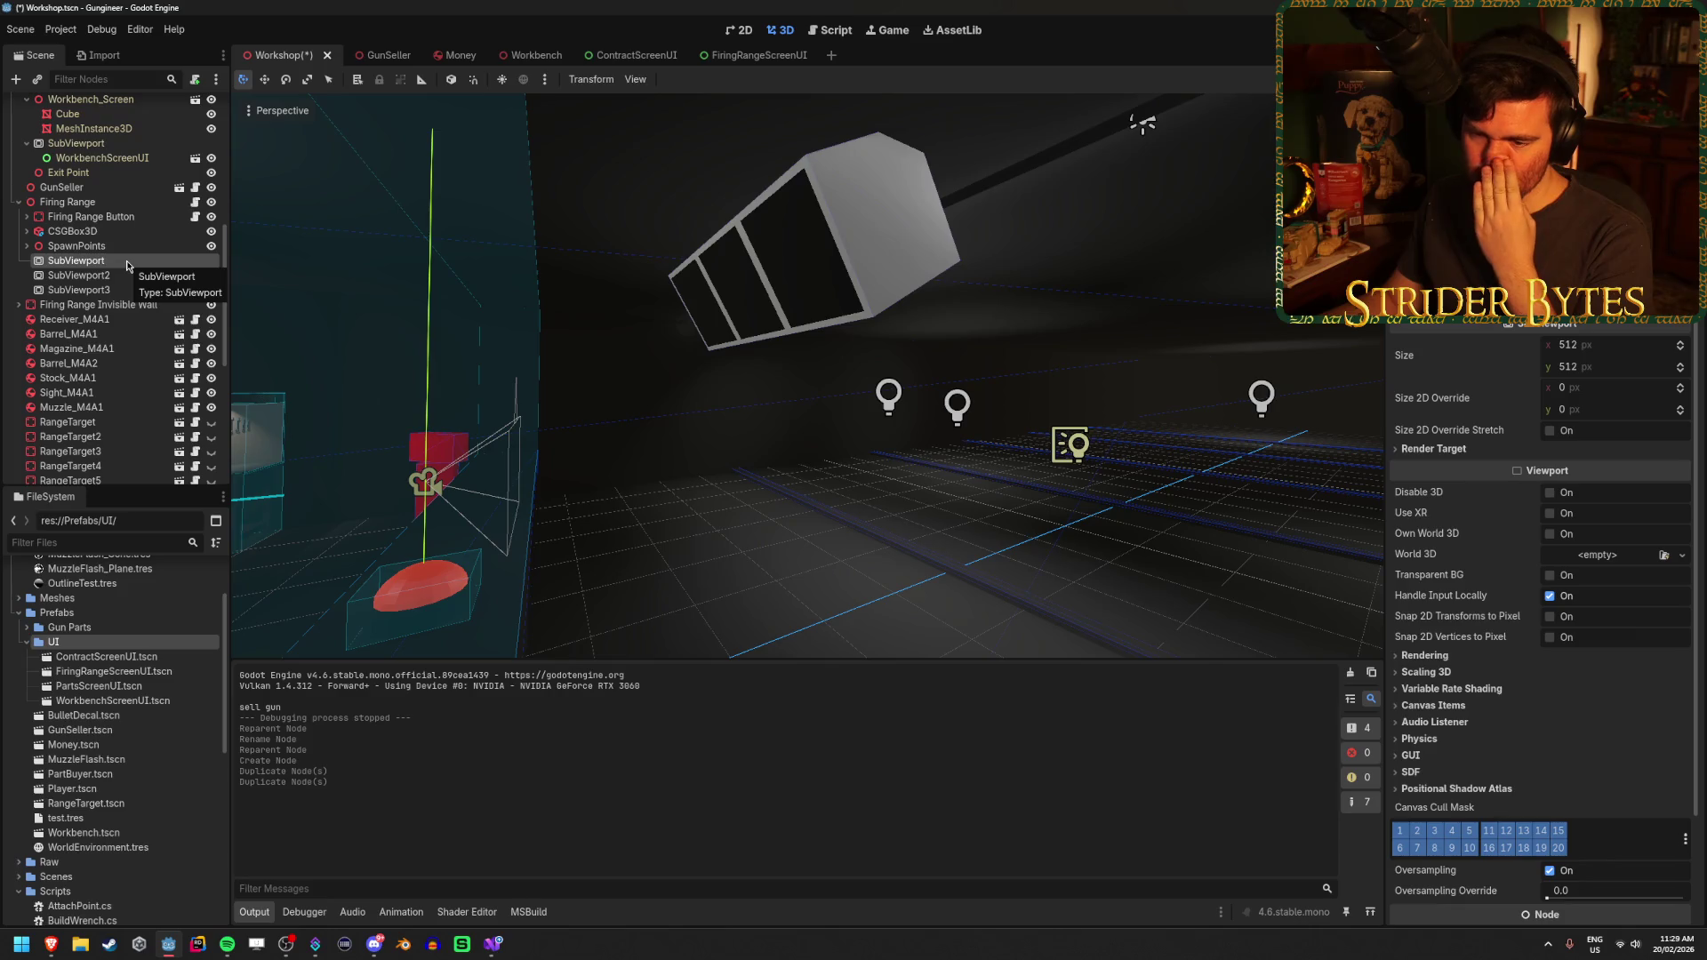
{"action": "mouse_move", "coordinate": [114, 671]}
{"action": "left_mouse_down"}
{"action": "mouse_move", "coordinate": [51, 349]}
{"action": "mouse_move", "coordinate": [91, 261]}
{"action": "left_mouse_up"}
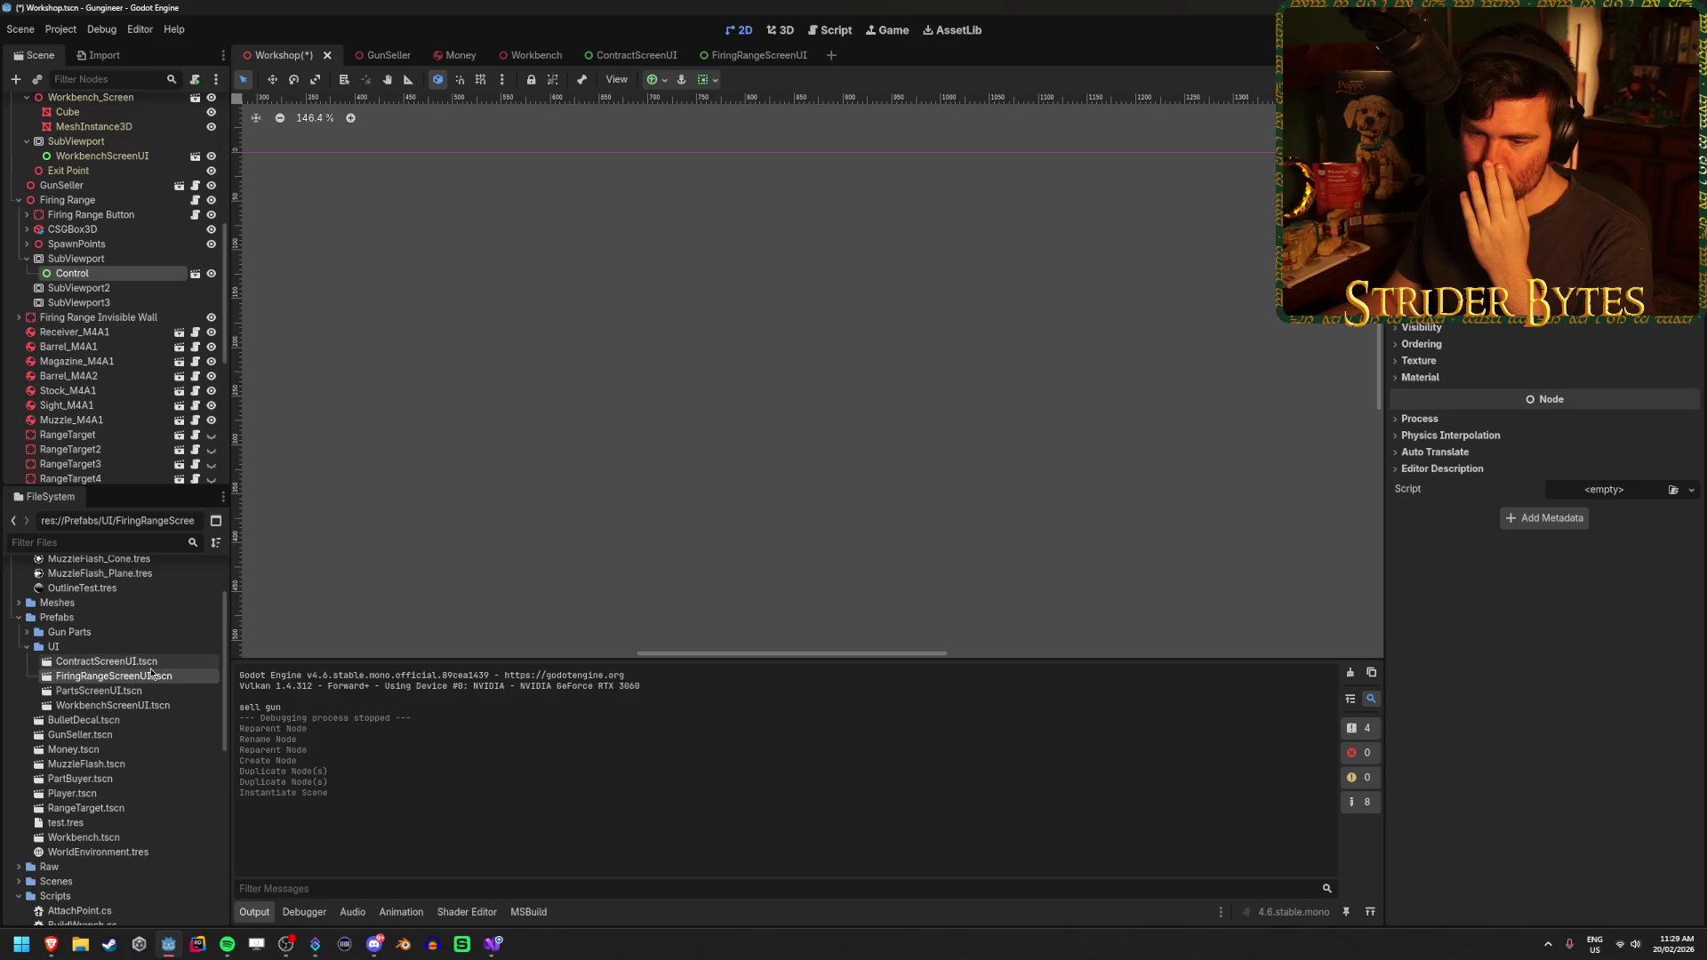
Rename FiringRangeScreenUI's root Control to FiringRangeScreen, save it, and return to Workshop
{"action": "left_click", "coordinate": [738, 63]}
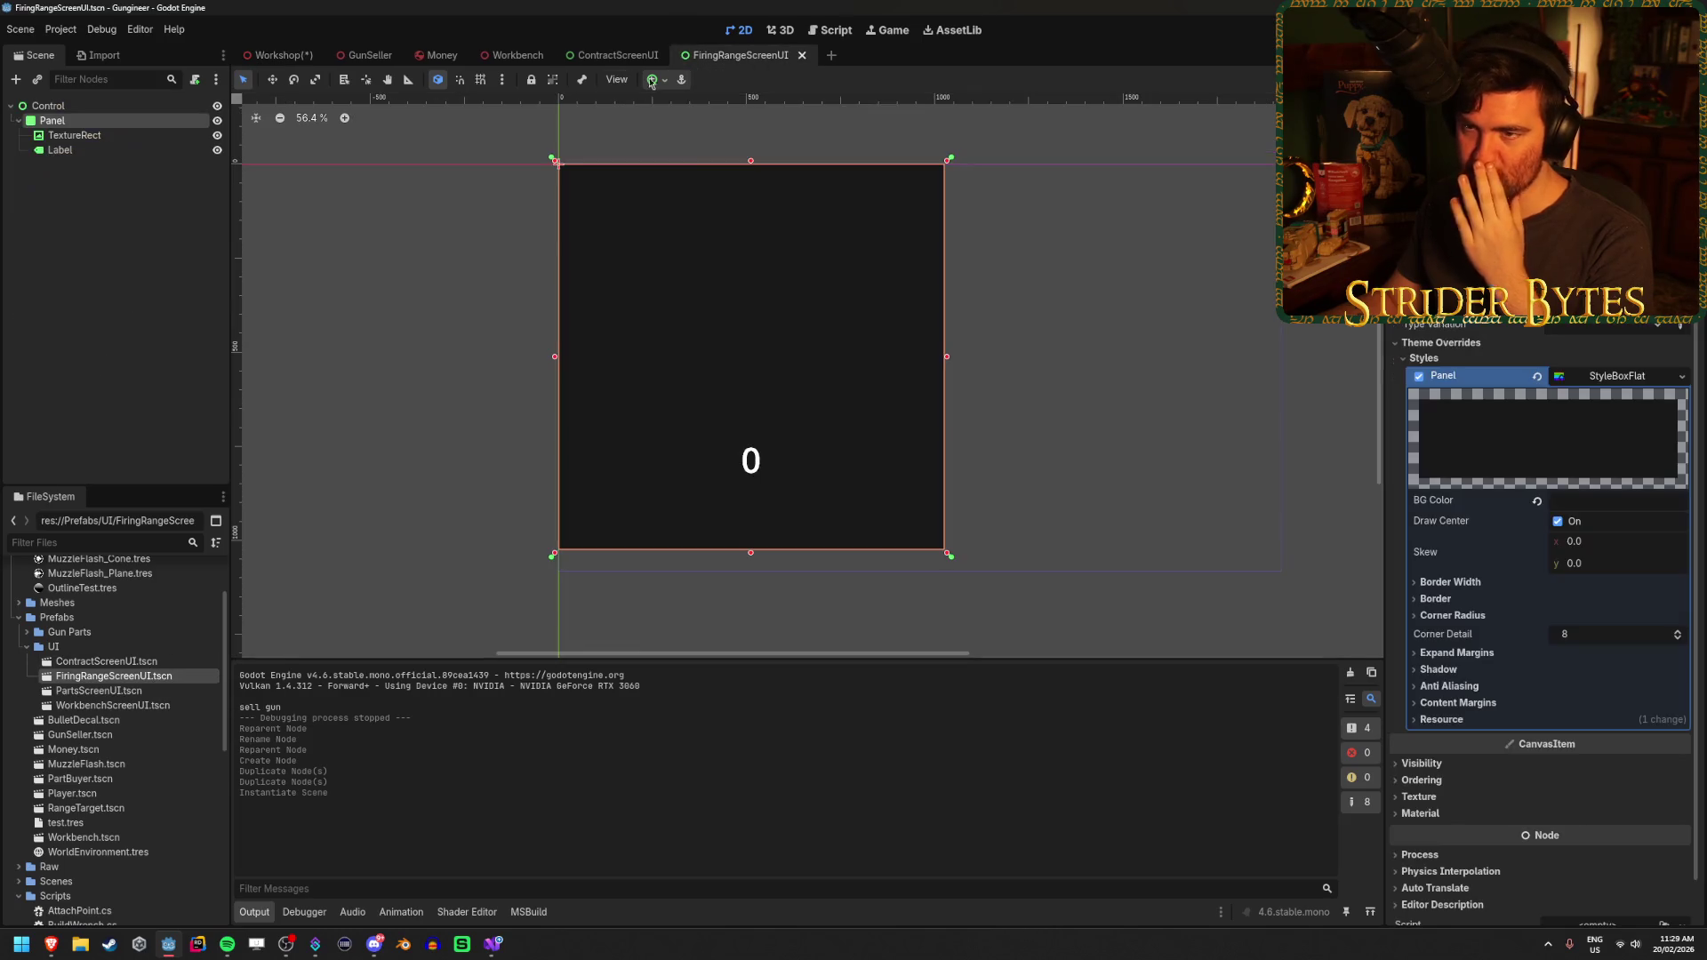
{"action": "double_click", "coordinate": [110, 104]}
{"action": "type", "text": "FiringRang"}
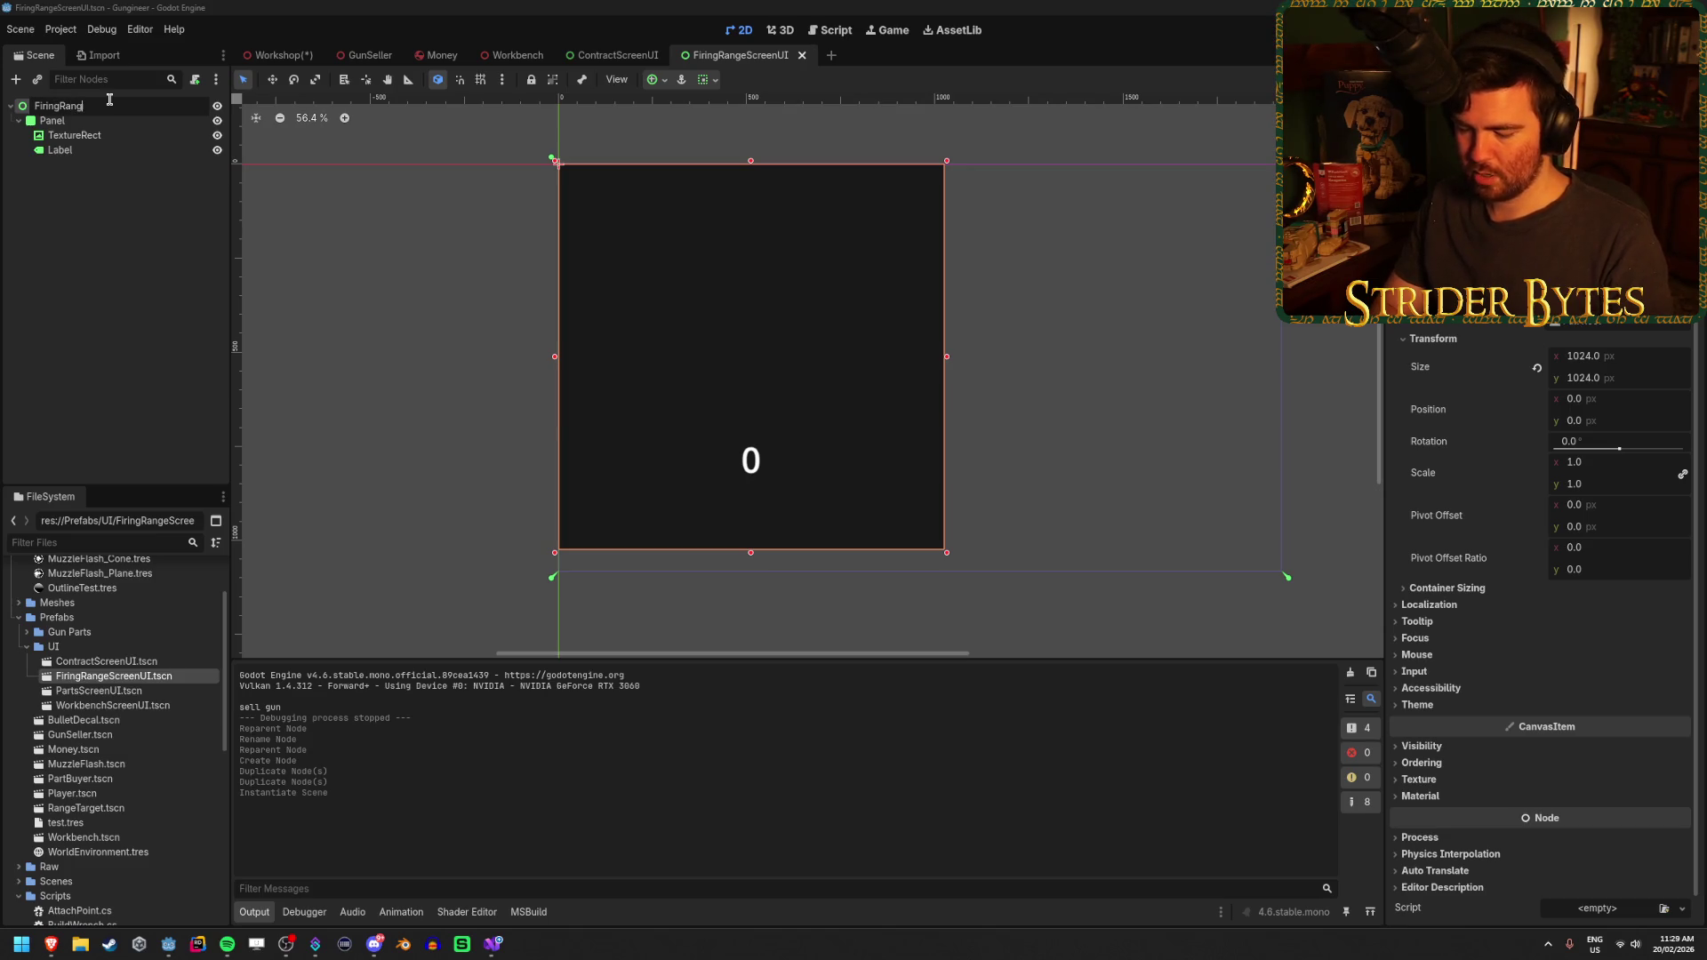
{"action": "type", "text": "eScreen"}
{"action": "key", "text": "Return"}
{"action": "key", "text": "ctrl+s"}
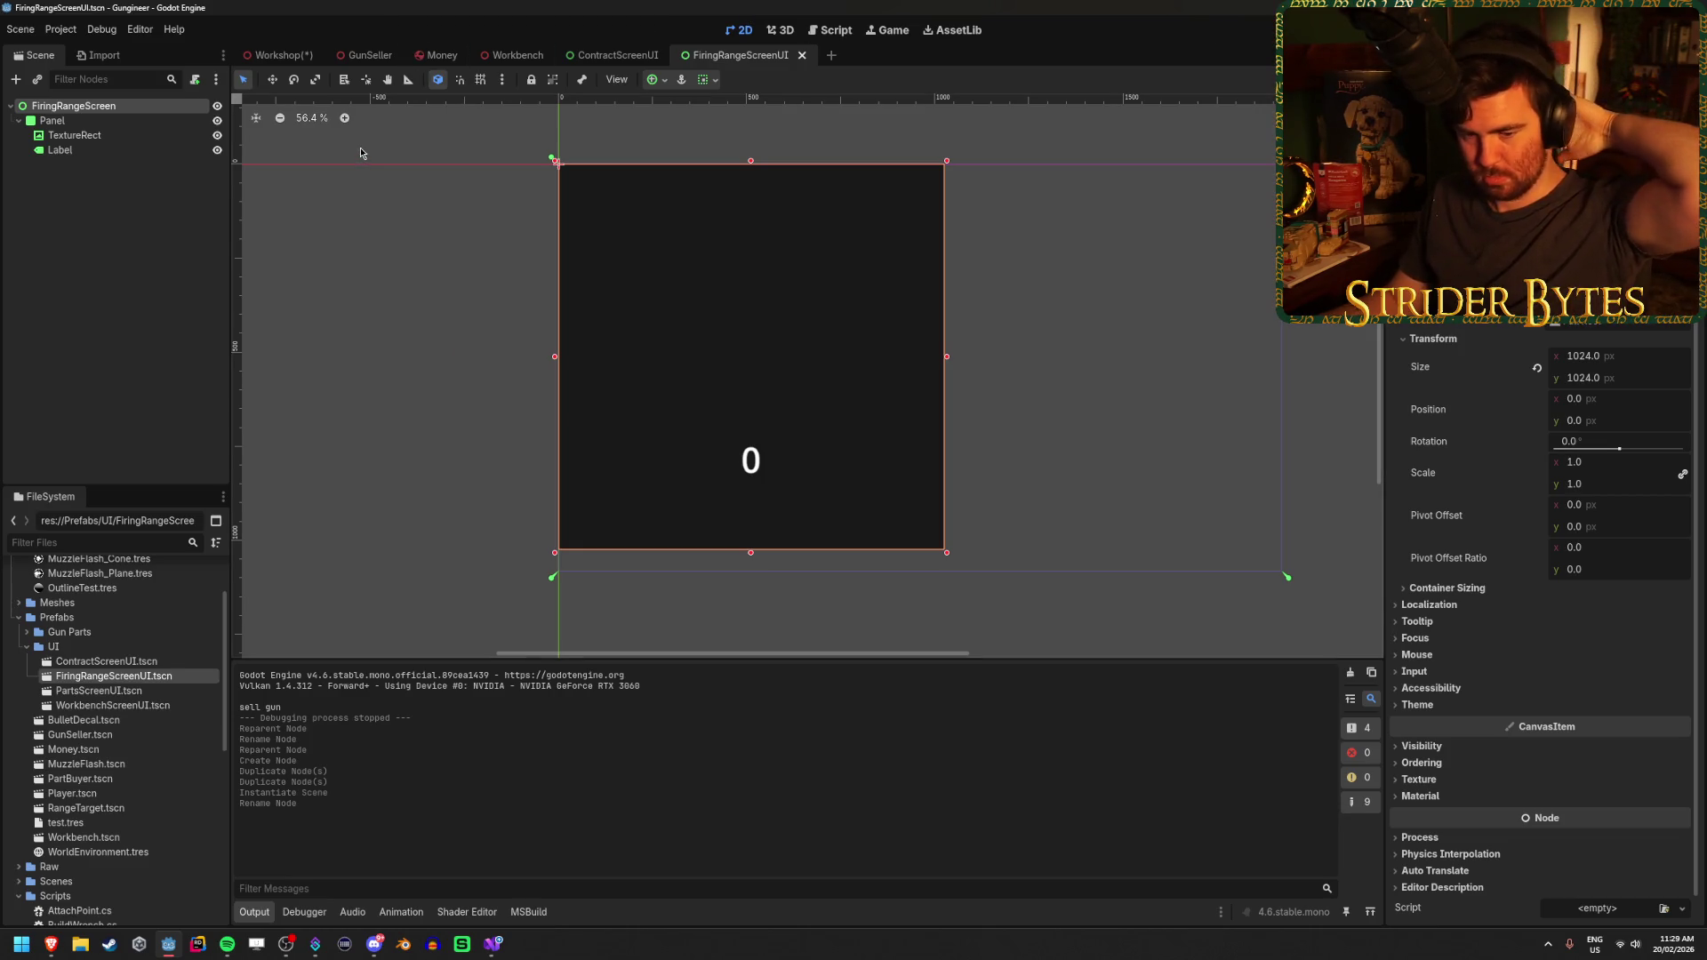
{"action": "left_click", "coordinate": [286, 55]}
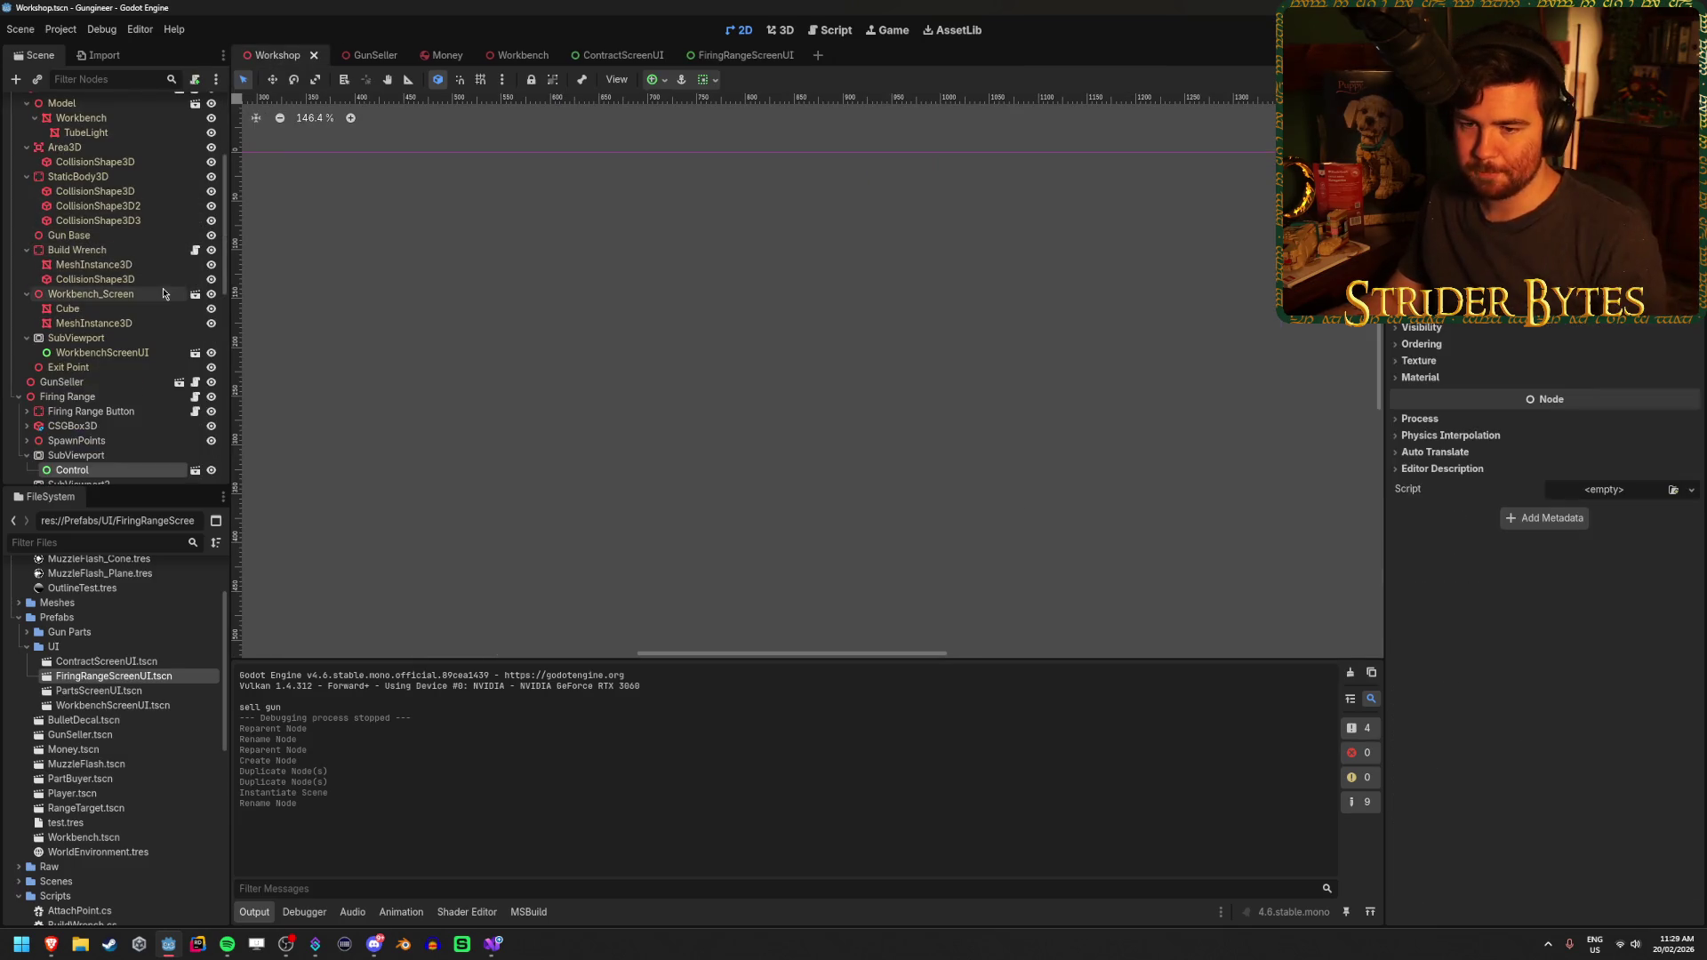
Delete the old Control instance under SubViewport
{"action": "scroll", "coordinate": [107, 293], "scroll_direction": "down", "scroll_amount": 5}
{"action": "left_click", "coordinate": [99, 326]}
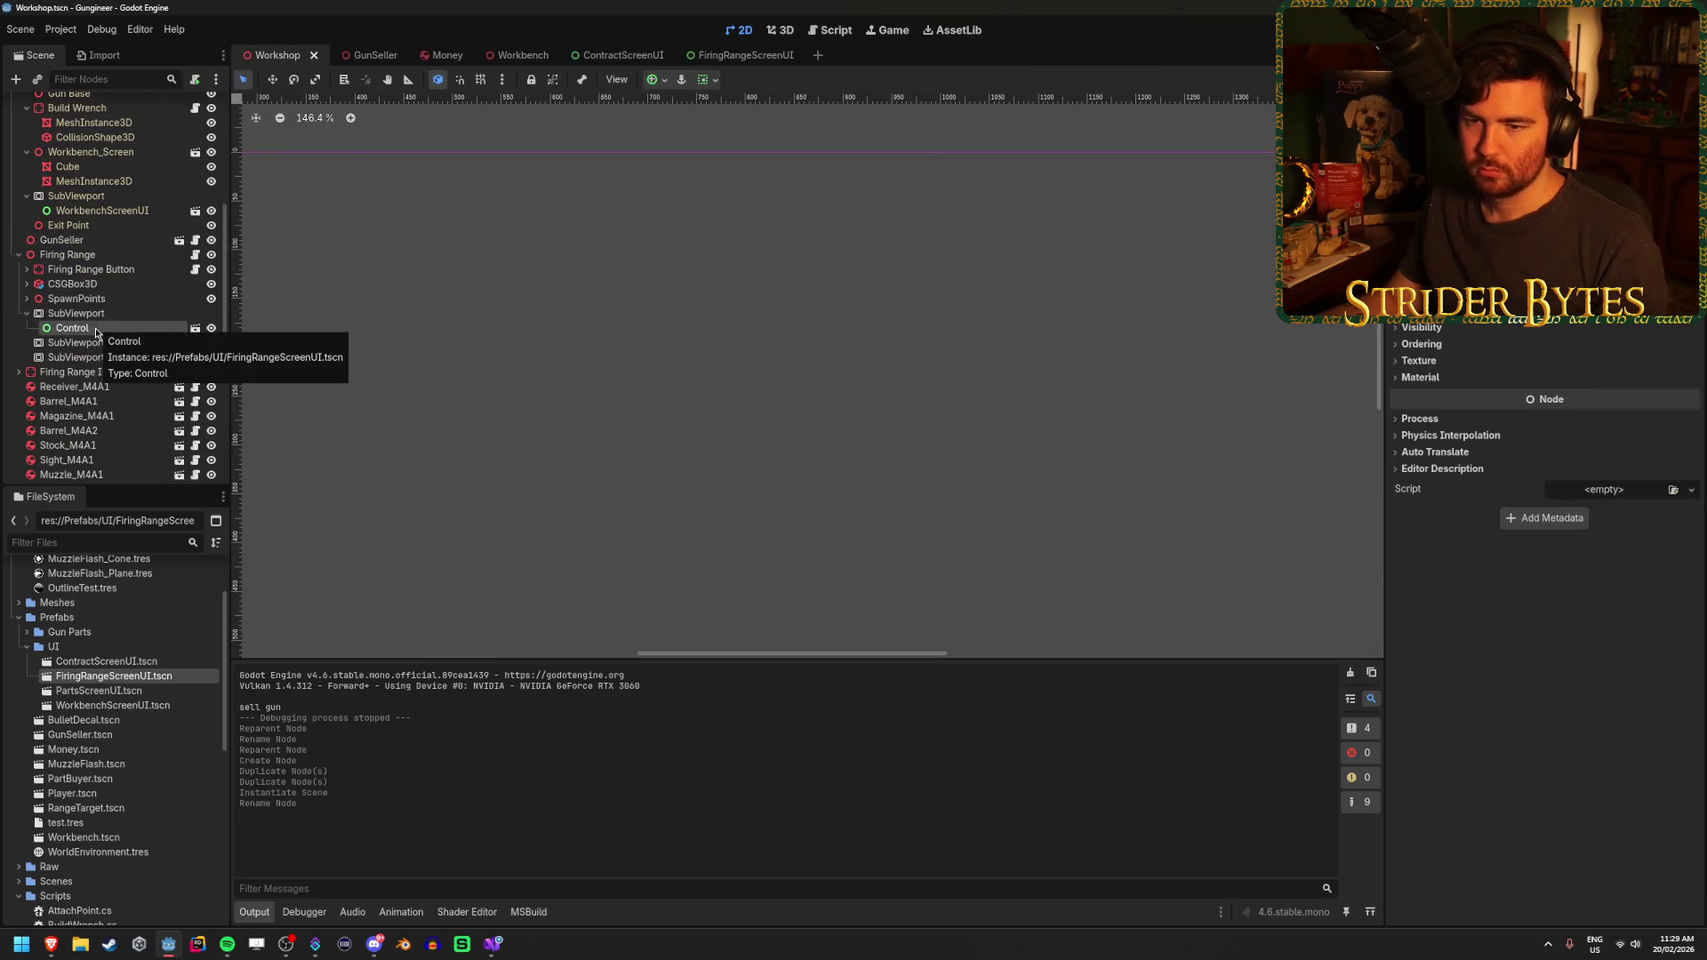
{"action": "key", "text": "Delete"}
{"action": "key", "text": "Return"}
Instance FiringRangeScreenUI under SubViewport, SubViewport2 and SubViewport3, then save the scene
{"action": "mouse_move", "coordinate": [114, 676]}
{"action": "left_mouse_down"}
{"action": "mouse_move", "coordinate": [133, 409]}
{"action": "mouse_move", "coordinate": [86, 313]}
{"action": "left_mouse_up"}
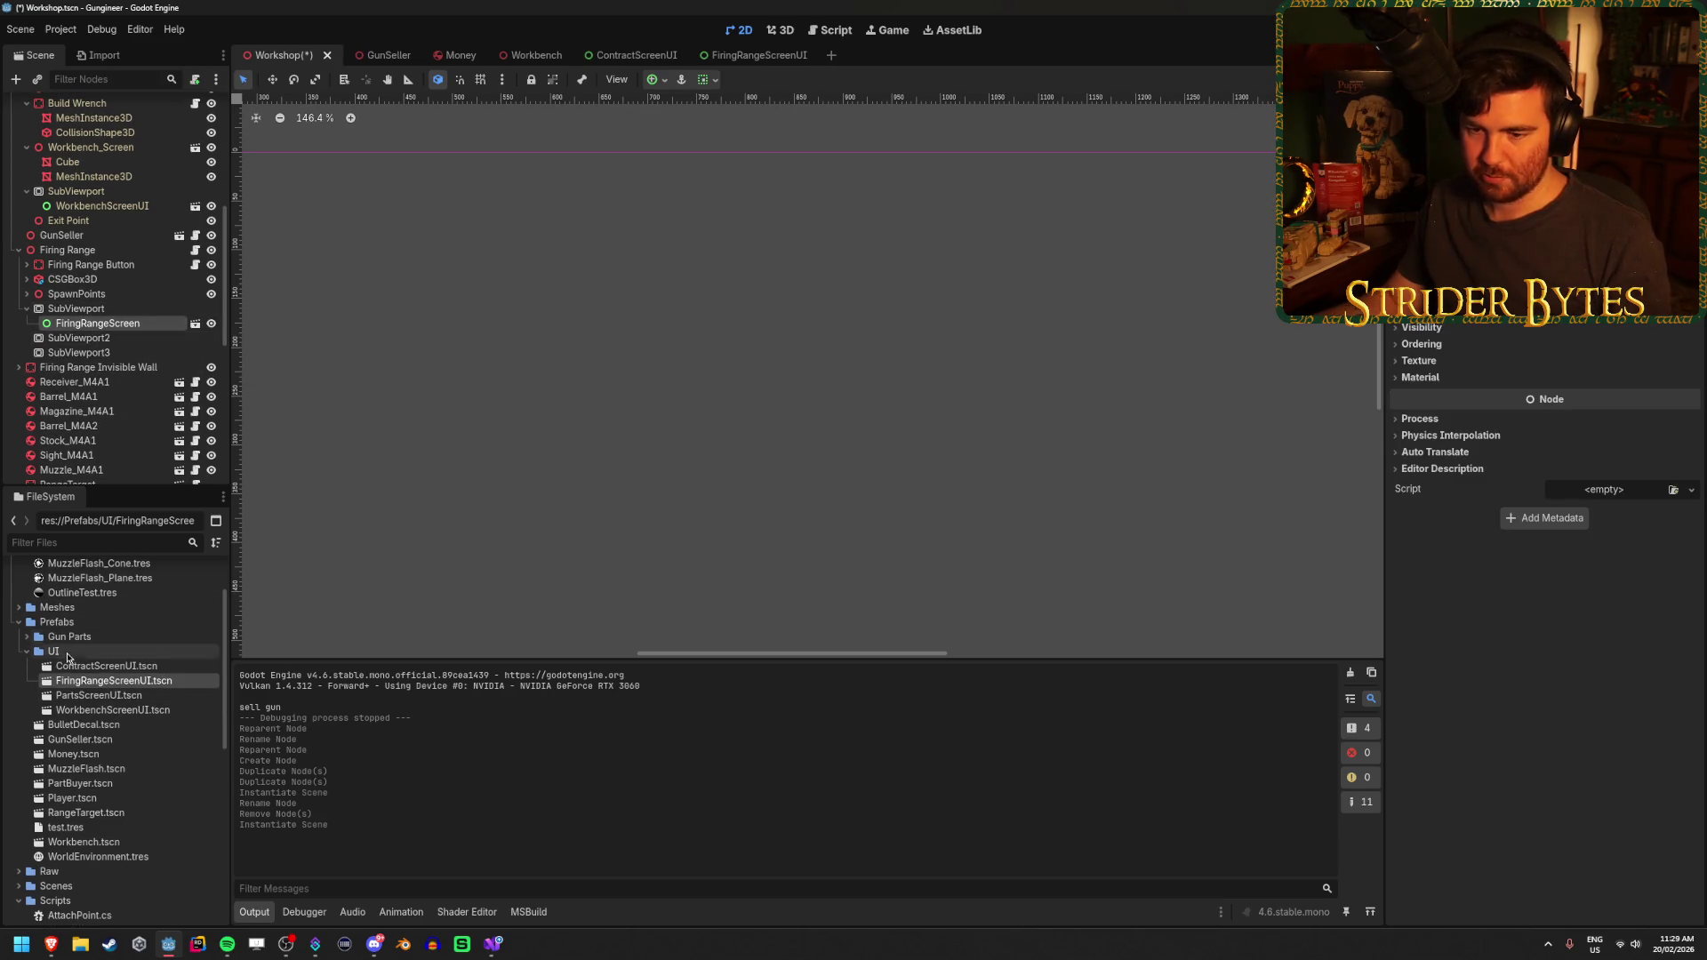
{"action": "left_click_drag", "start_coordinate": [114, 680], "coordinate": [89, 334]}
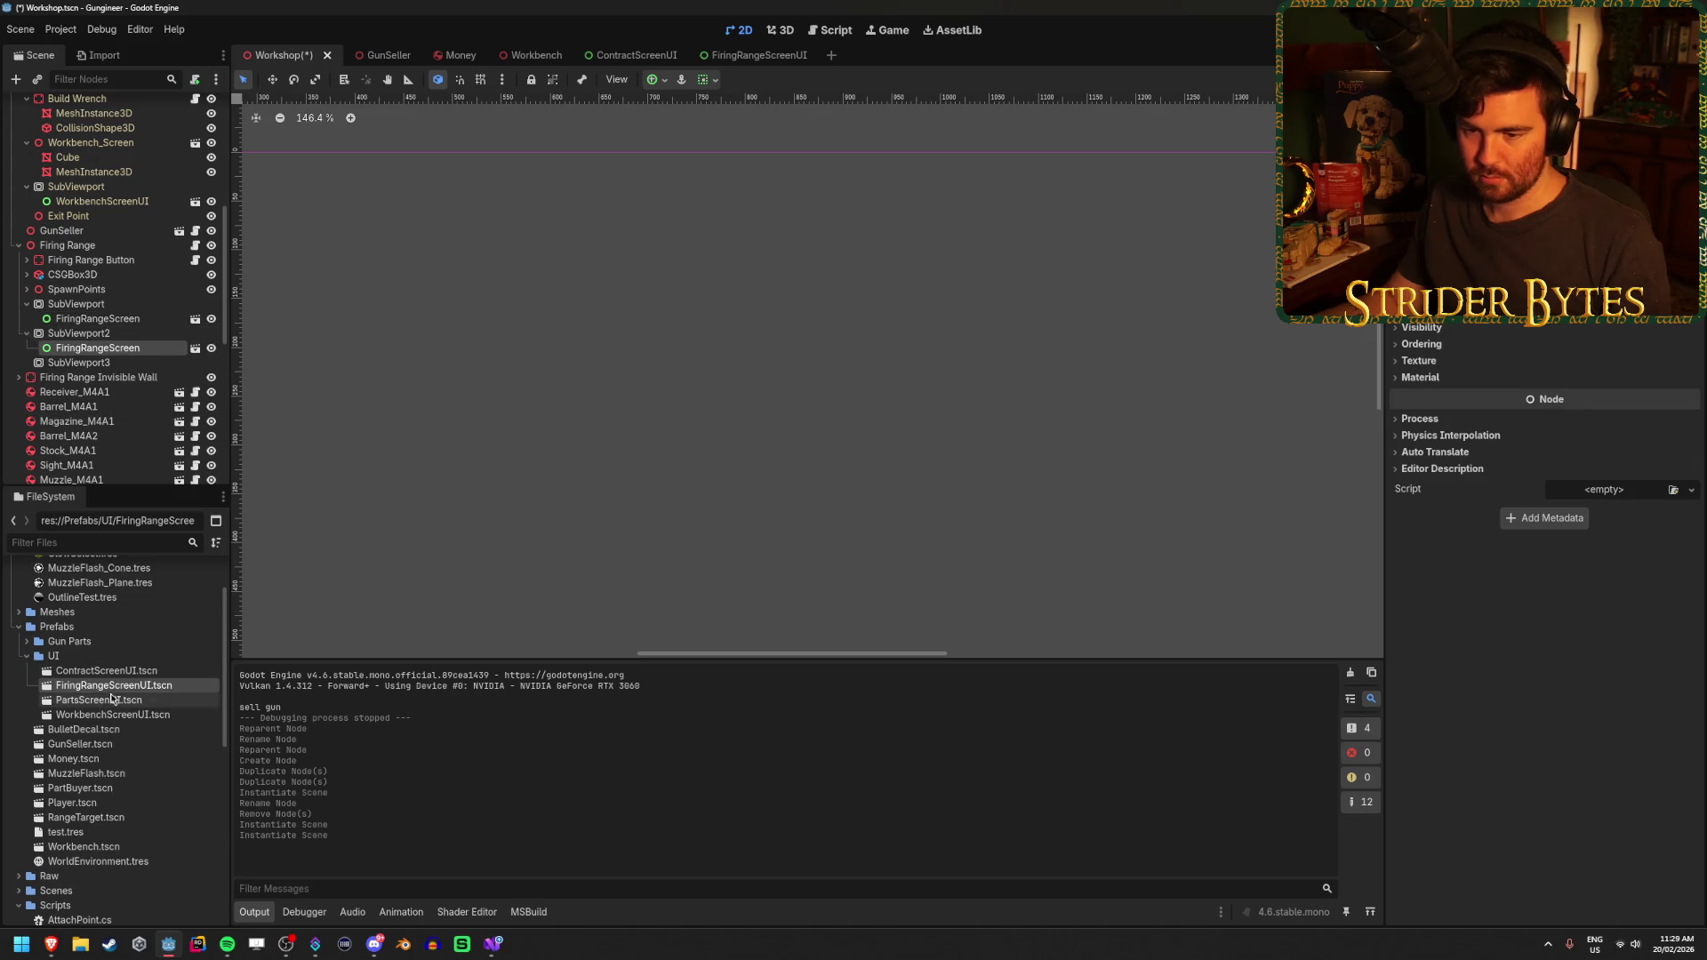
{"action": "left_click_drag", "start_coordinate": [114, 685], "coordinate": [115, 354]}
{"action": "key", "text": "ctrl+s"}
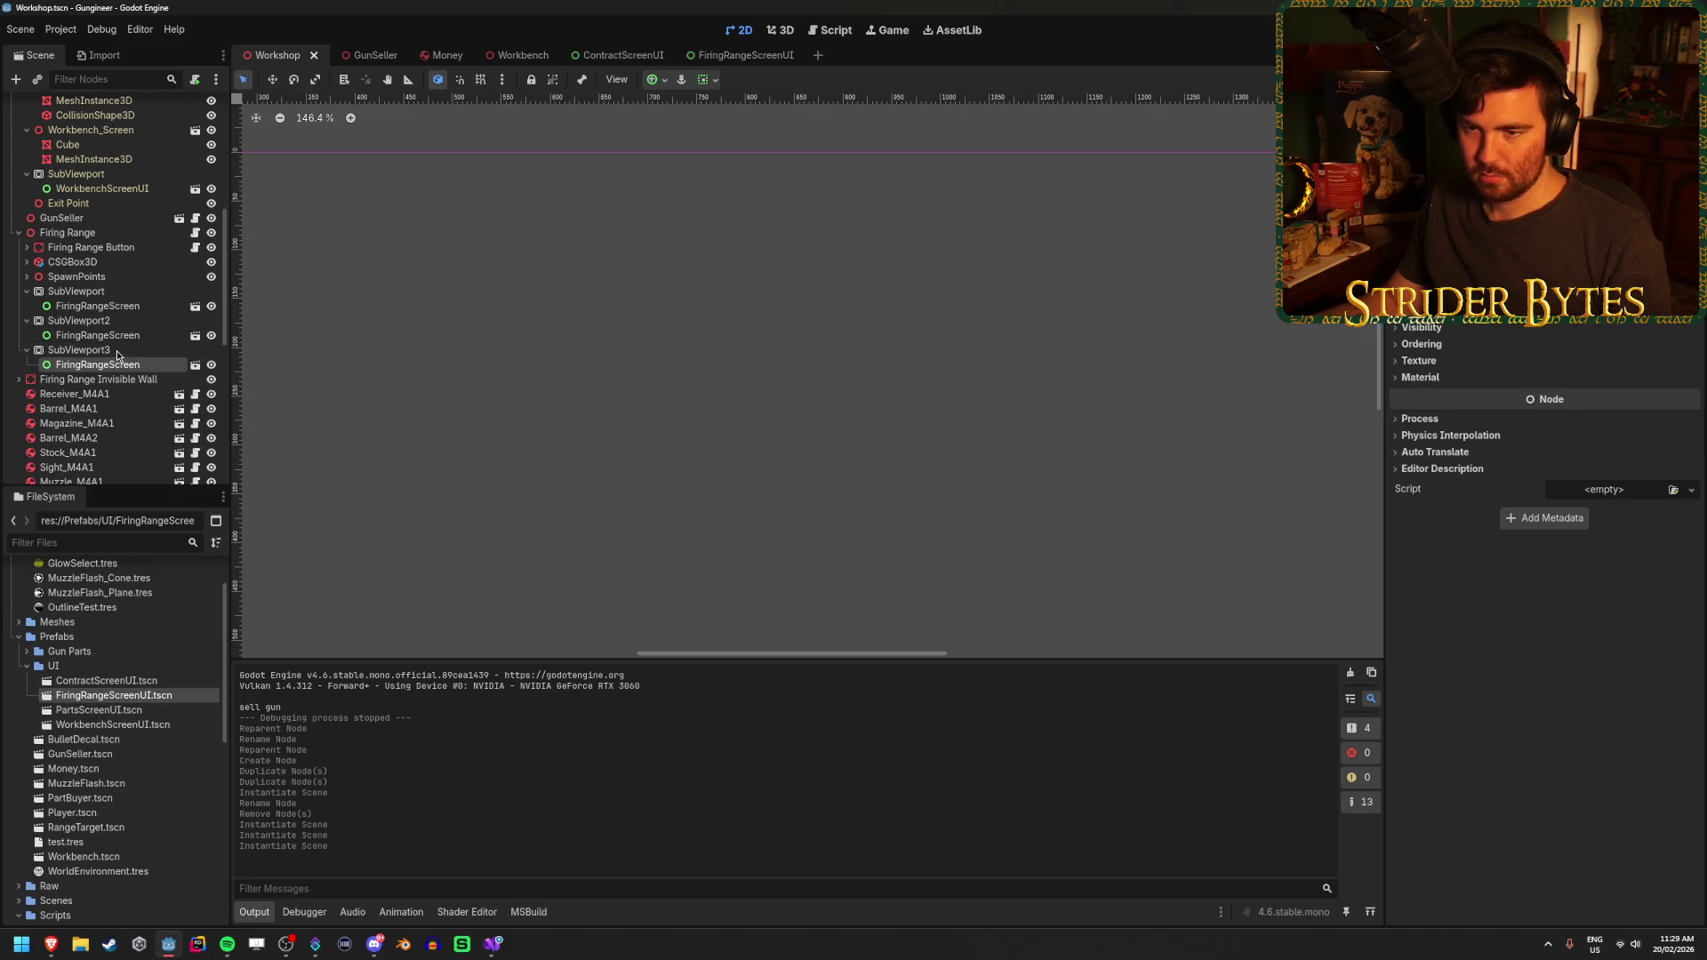
{"action": "left_click", "coordinate": [107, 297]}
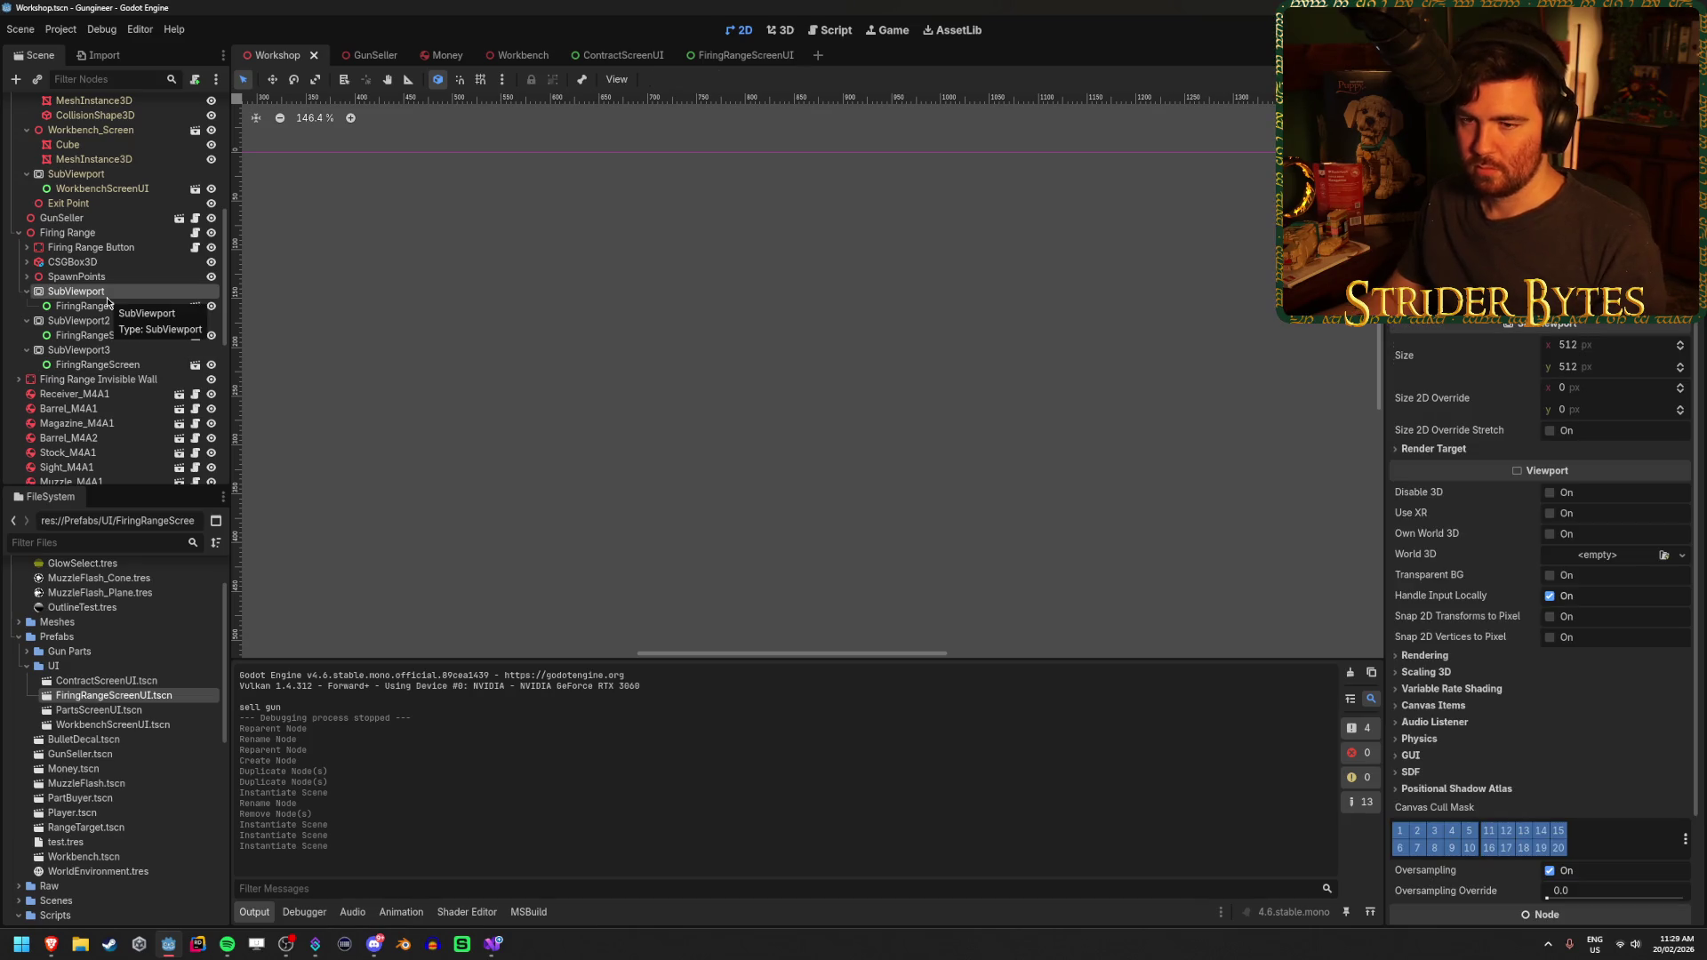
Rename the first SubViewport to PowerSubViewport
{"action": "left_click", "coordinate": [106, 294]}
{"action": "type", "text": "PowerSubViewport"}
{"action": "key", "text": "Return"}
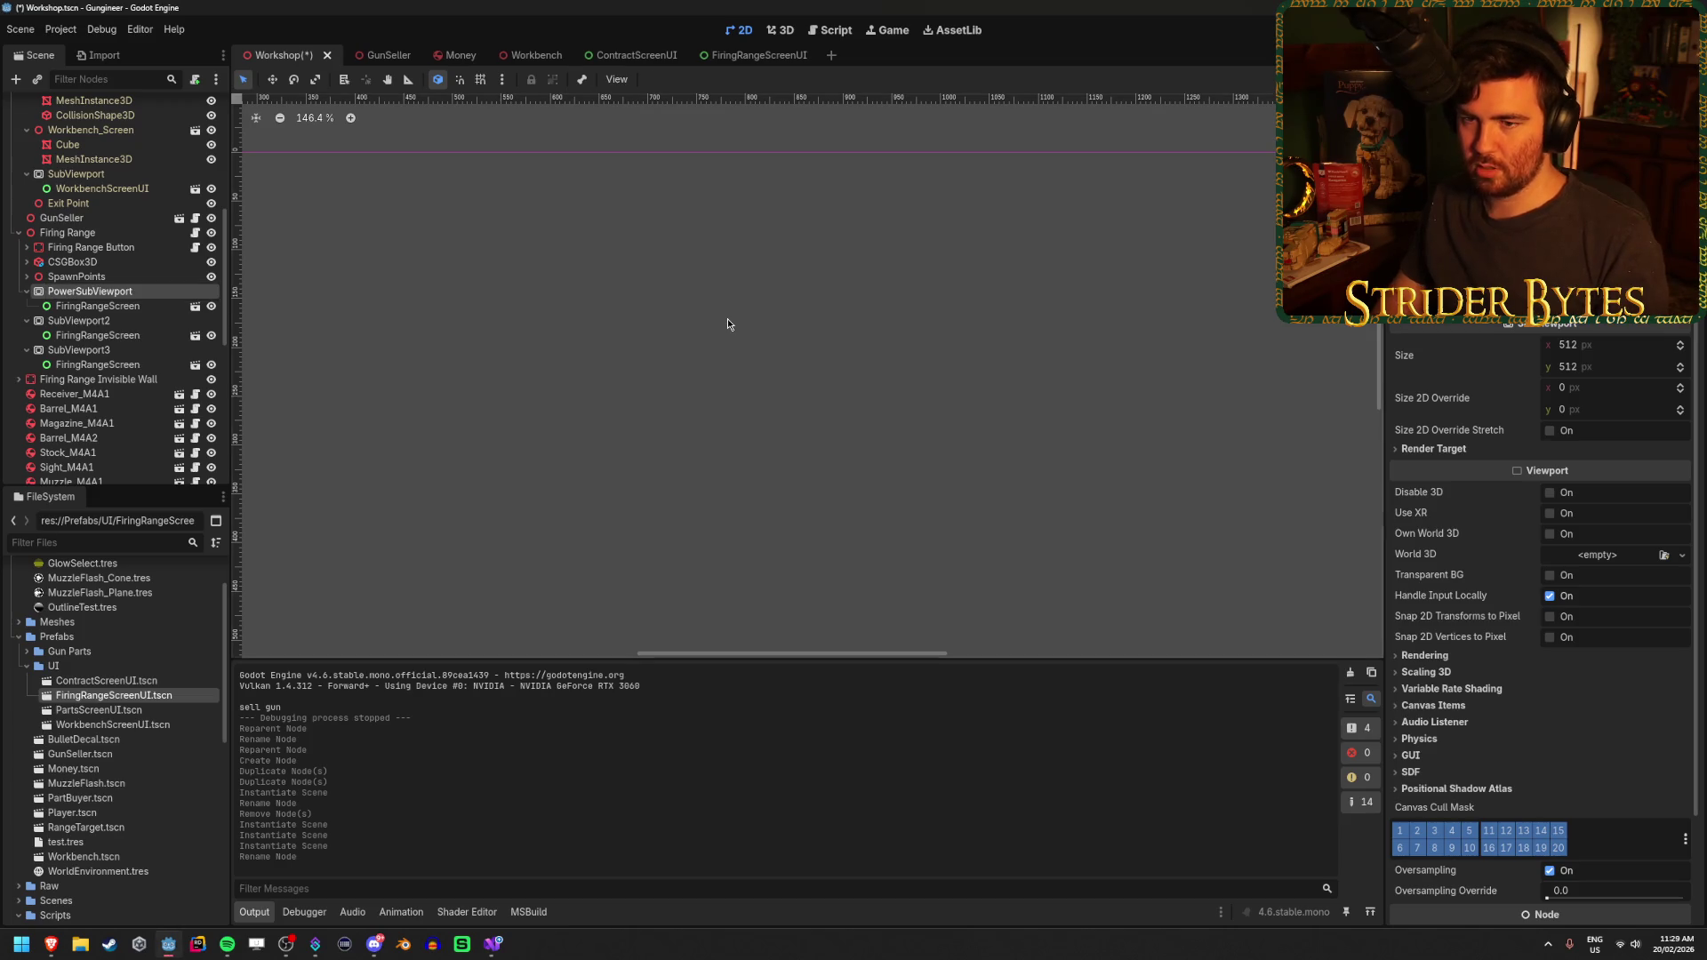
{"action": "left_click", "coordinate": [141, 320]}
{"action": "left_click", "coordinate": [141, 320]}
Rename the three screens to FiringRangeScreen_Power, FiringRangeScreen_Speed and FiringRangeScreen_Accuracy
{"action": "left_click", "coordinate": [71, 310]}
{"action": "left_click", "coordinate": [60, 305]}
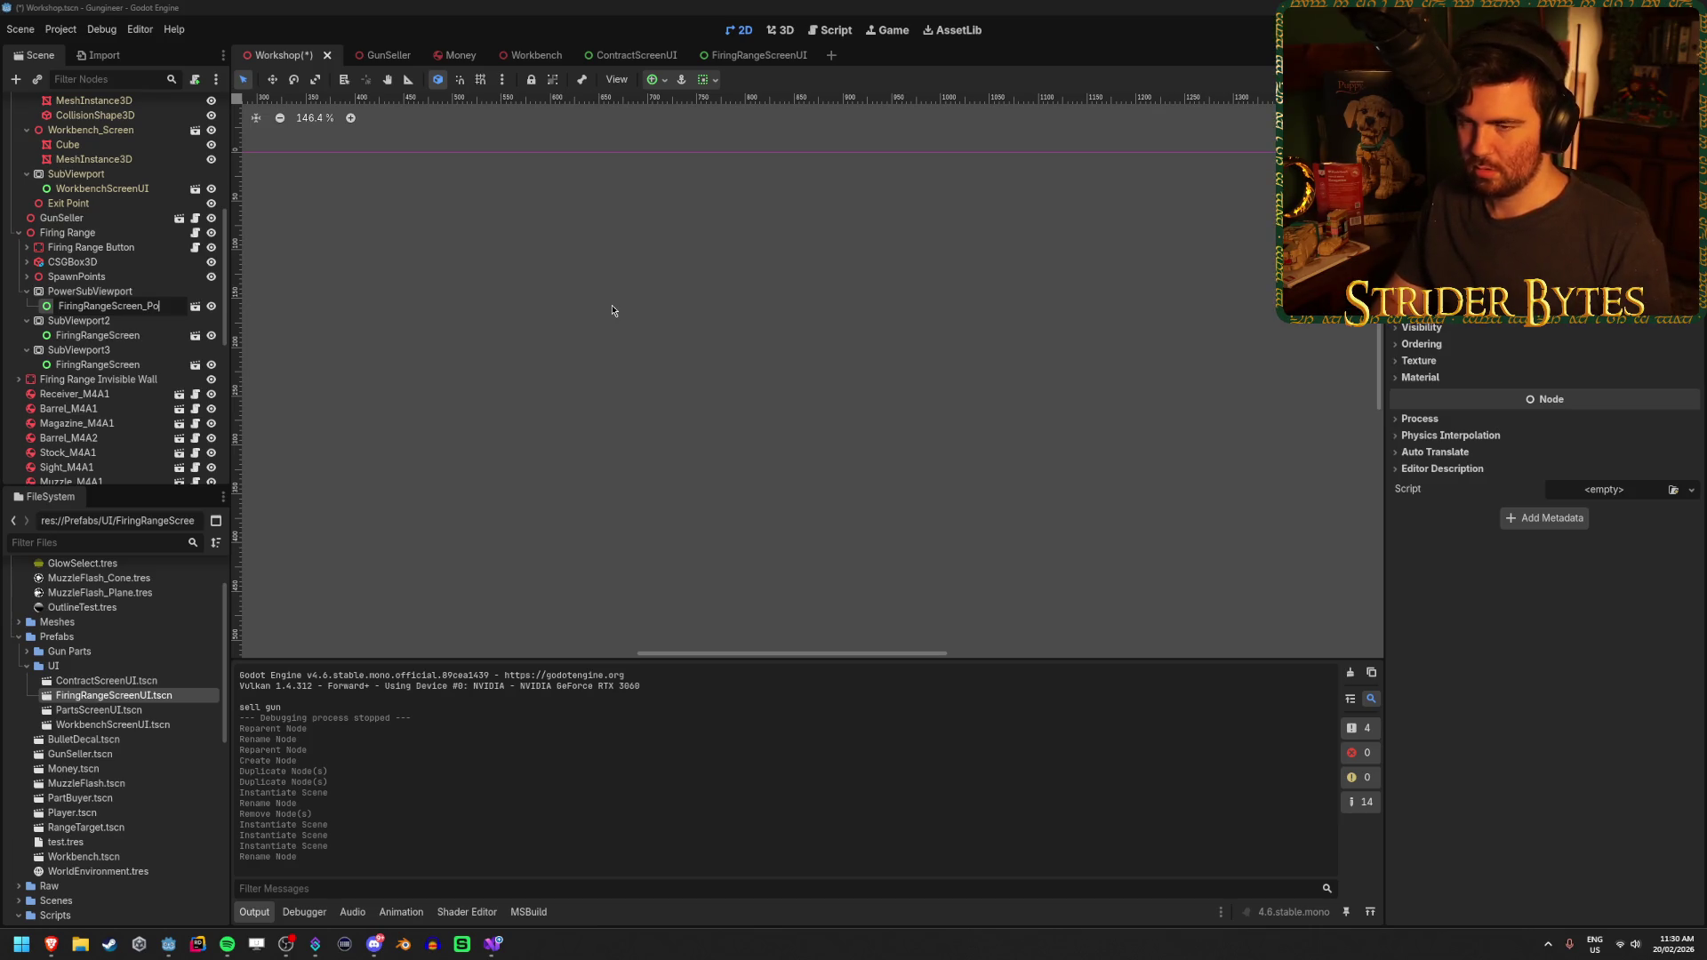
{"action": "type", "text": "wer"}
{"action": "key", "text": "Return"}
{"action": "double_click", "coordinate": [168, 334]}
{"action": "left_click", "coordinate": [168, 334]}
{"action": "type", "text": "_Speed"}
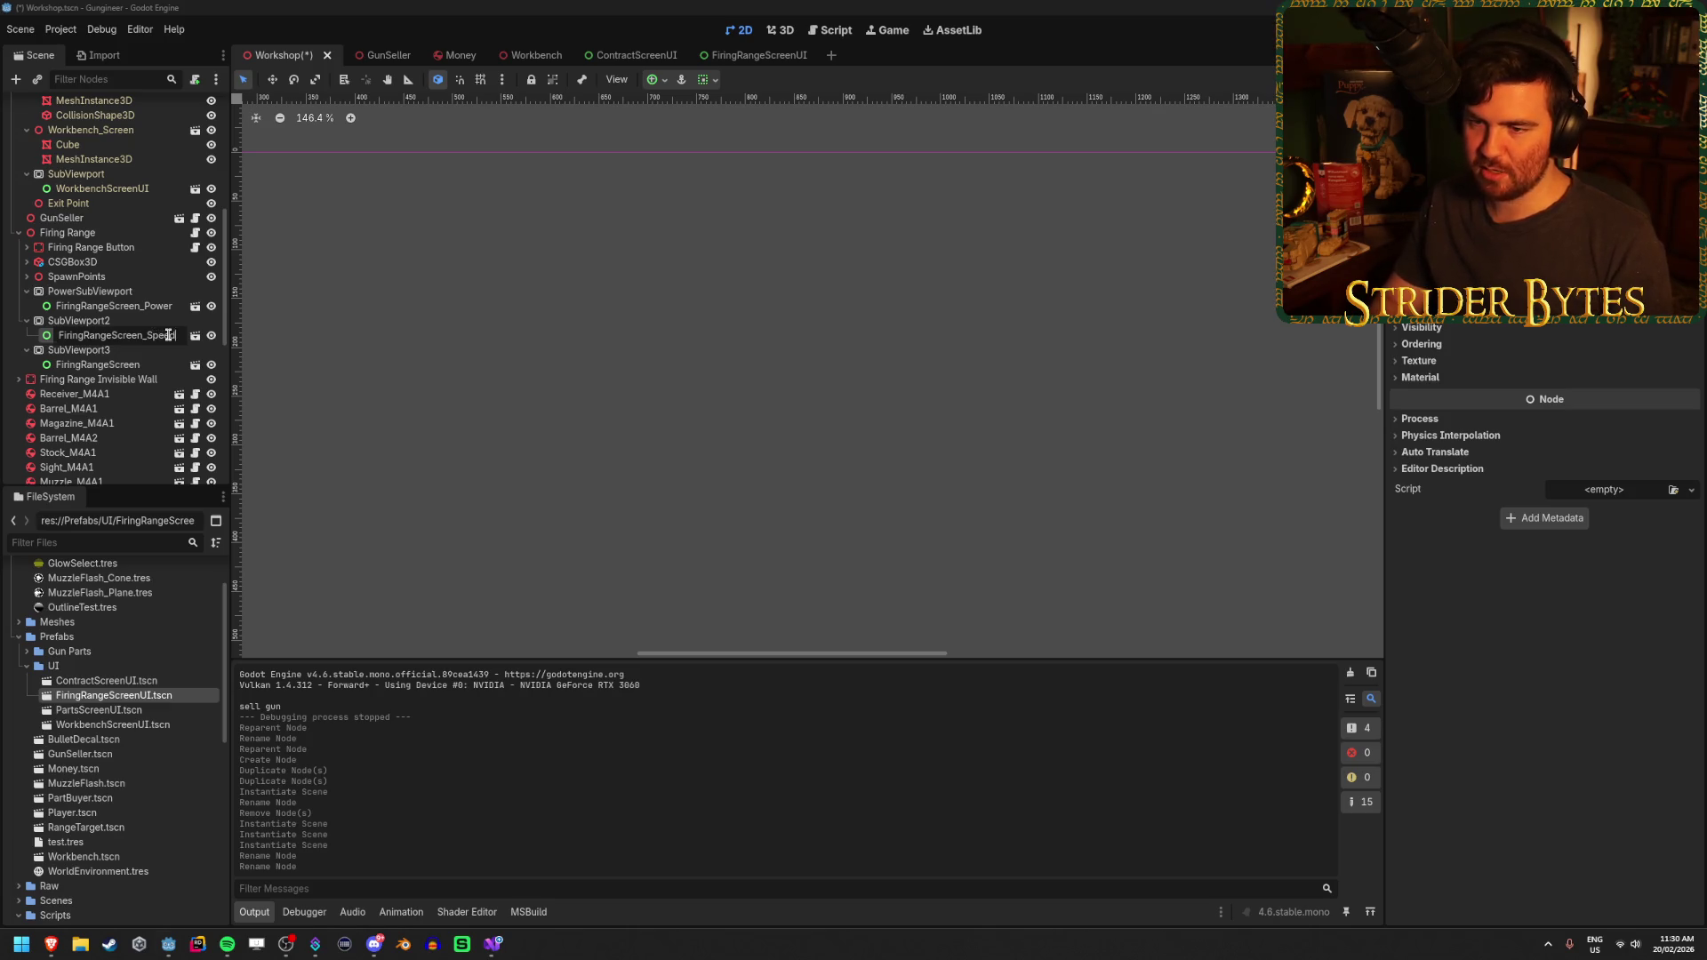
{"action": "key", "text": "Return"}
{"action": "double_click", "coordinate": [152, 376]}
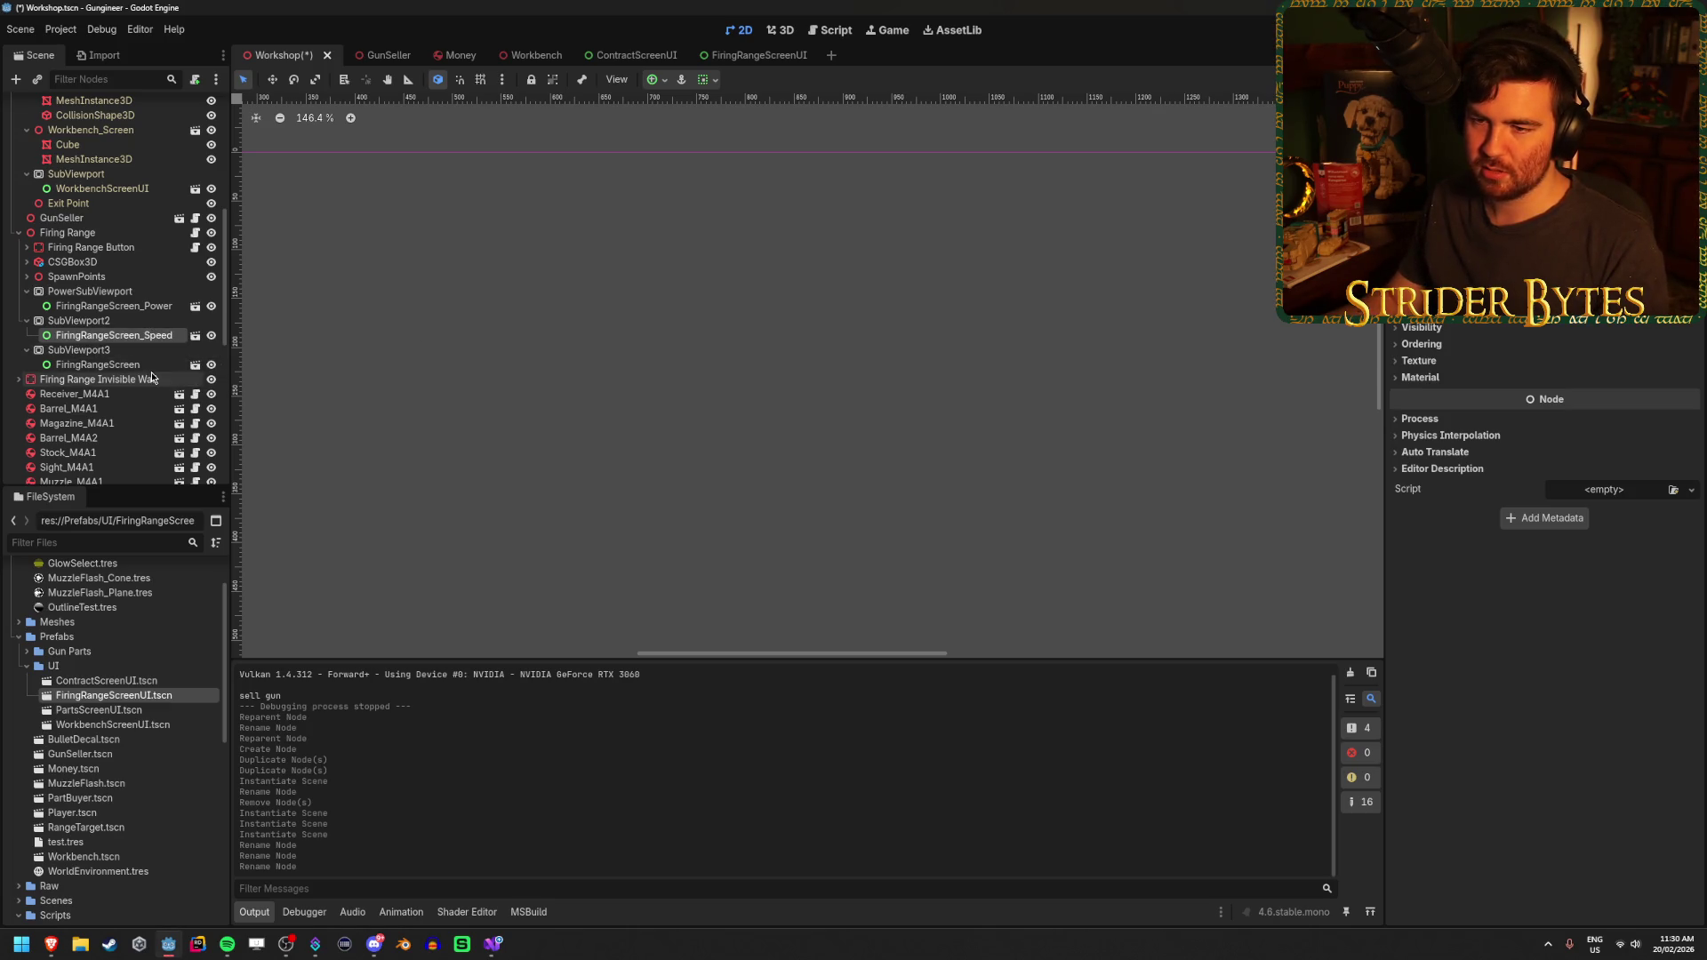
{"action": "left_click", "coordinate": [165, 365]}
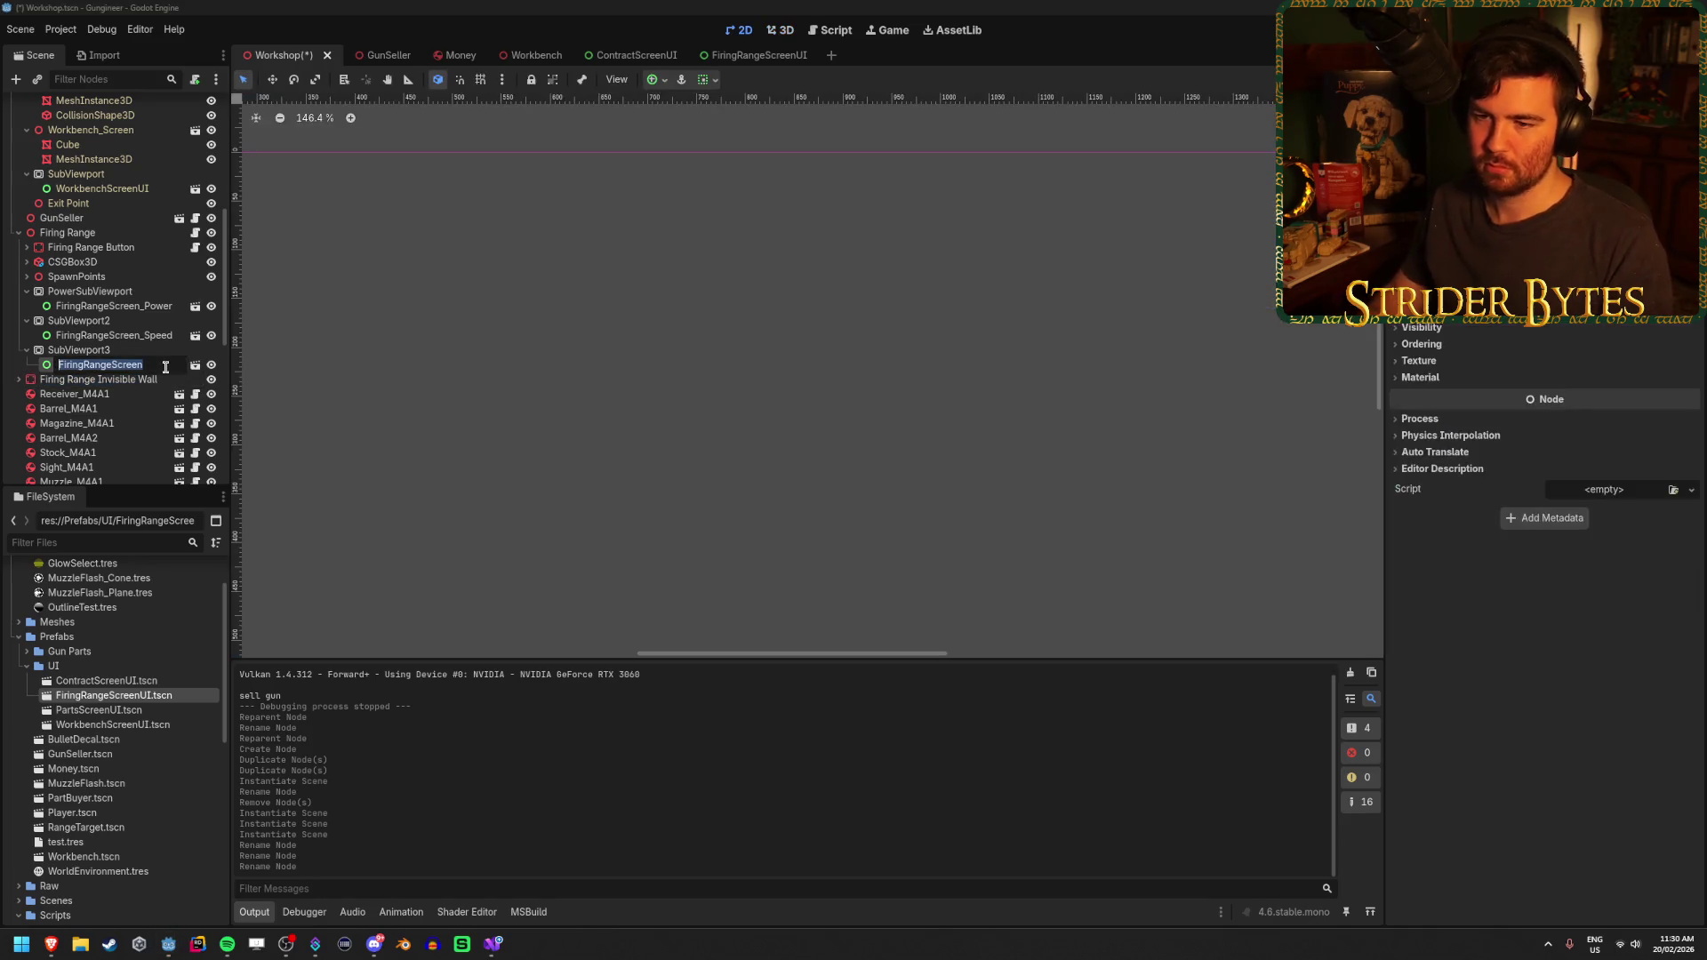
{"action": "type", "text": "_Accuracy"}
{"action": "key", "text": "Return"}
Rename SubViewport2 and SubViewport3 to SpeedSubViewport and AccuracySubViewport, then save
{"action": "key", "text": "F2"}
{"action": "key", "text": "BackSpace"}
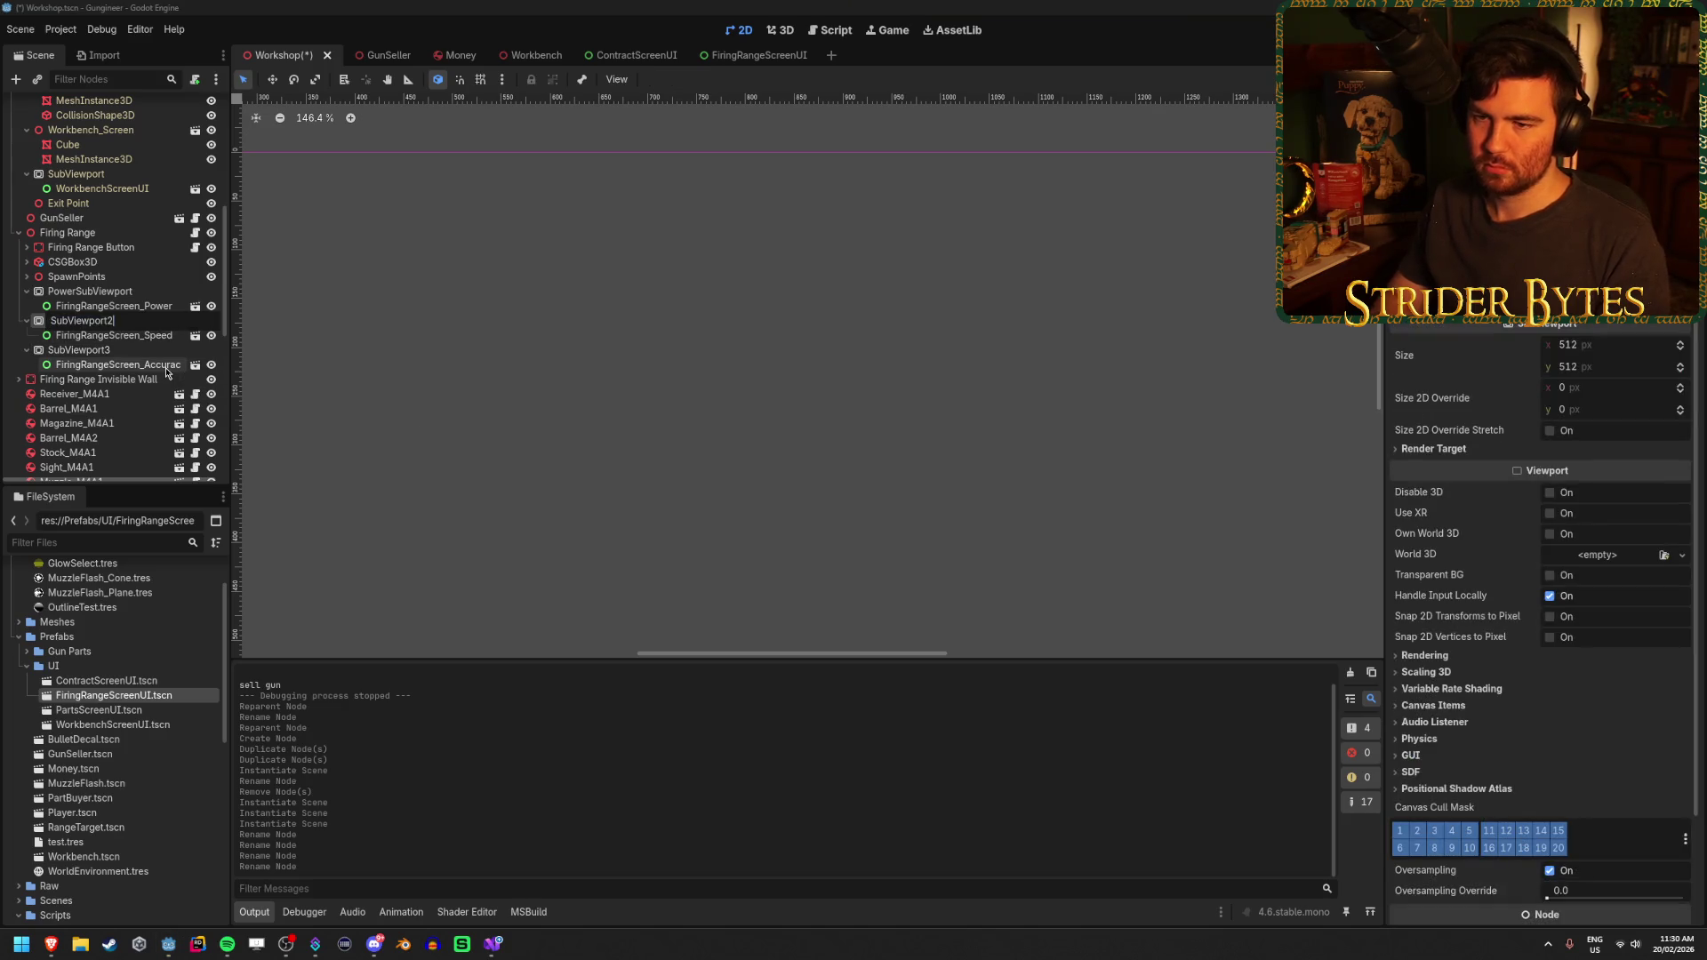
{"action": "type", "text": "Speed"}
{"action": "key", "text": "Return"}
{"action": "key", "text": "Down"}
{"action": "key", "text": "F2"}
{"action": "type", "text": "Accuracy"}
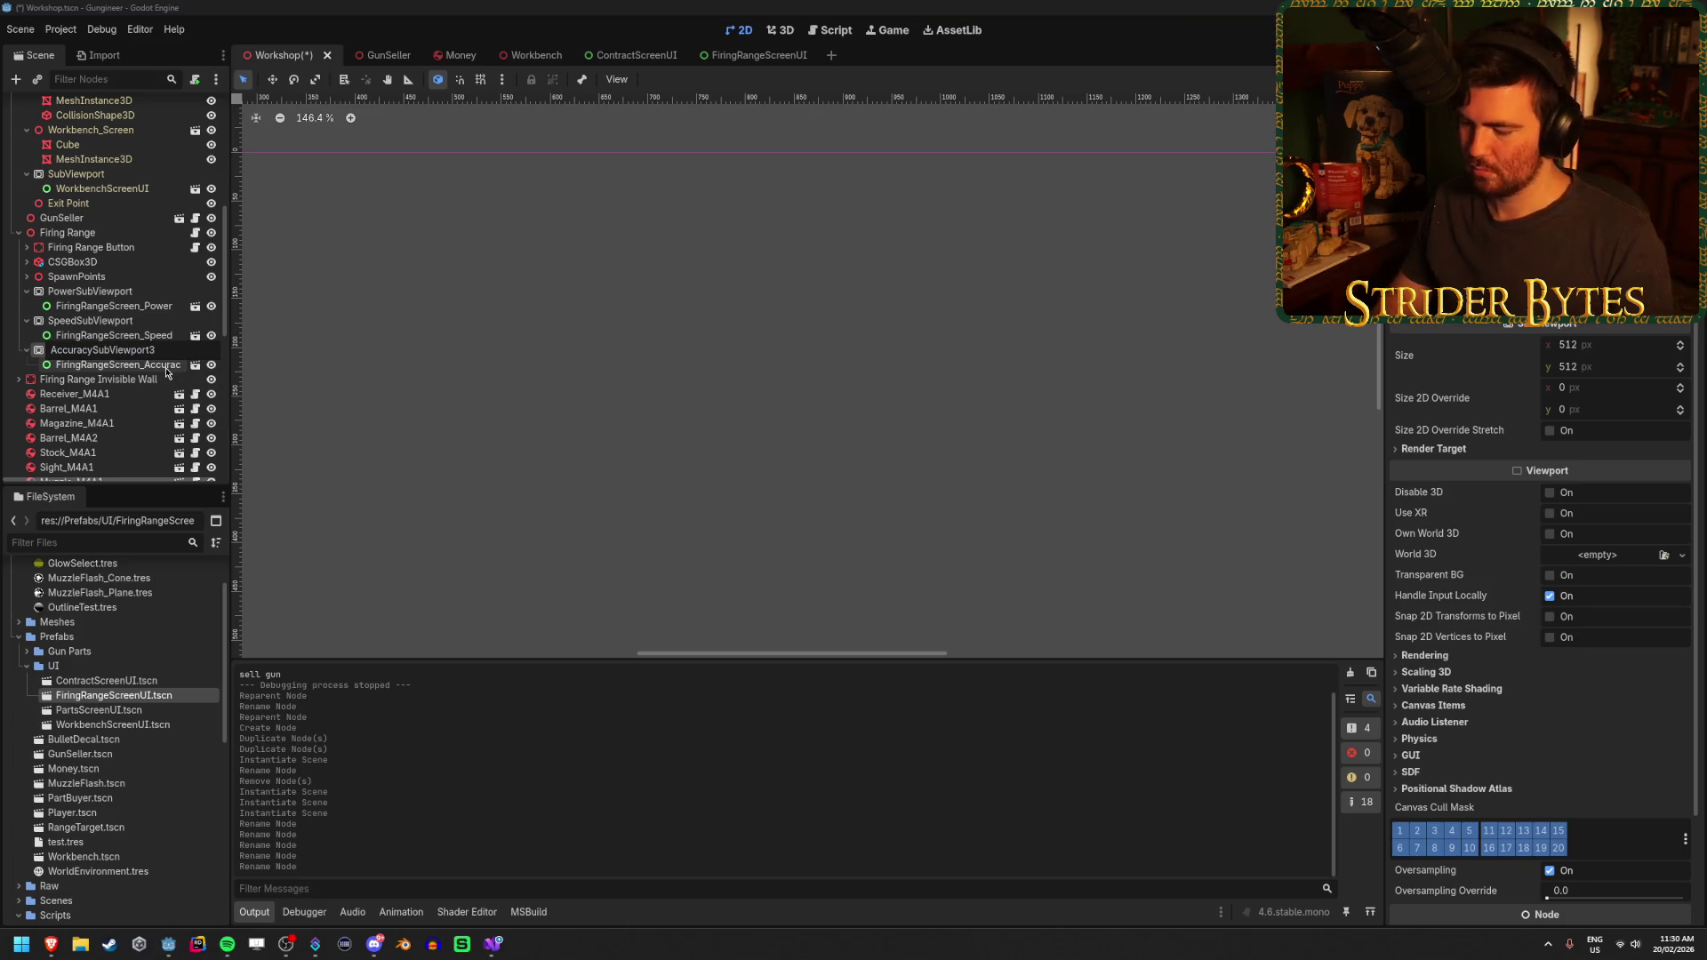
{"action": "key", "text": "End"}
{"action": "key", "text": "BackSpace"}
{"action": "key", "text": "Return"}
{"action": "key", "text": "ctrl+s"}
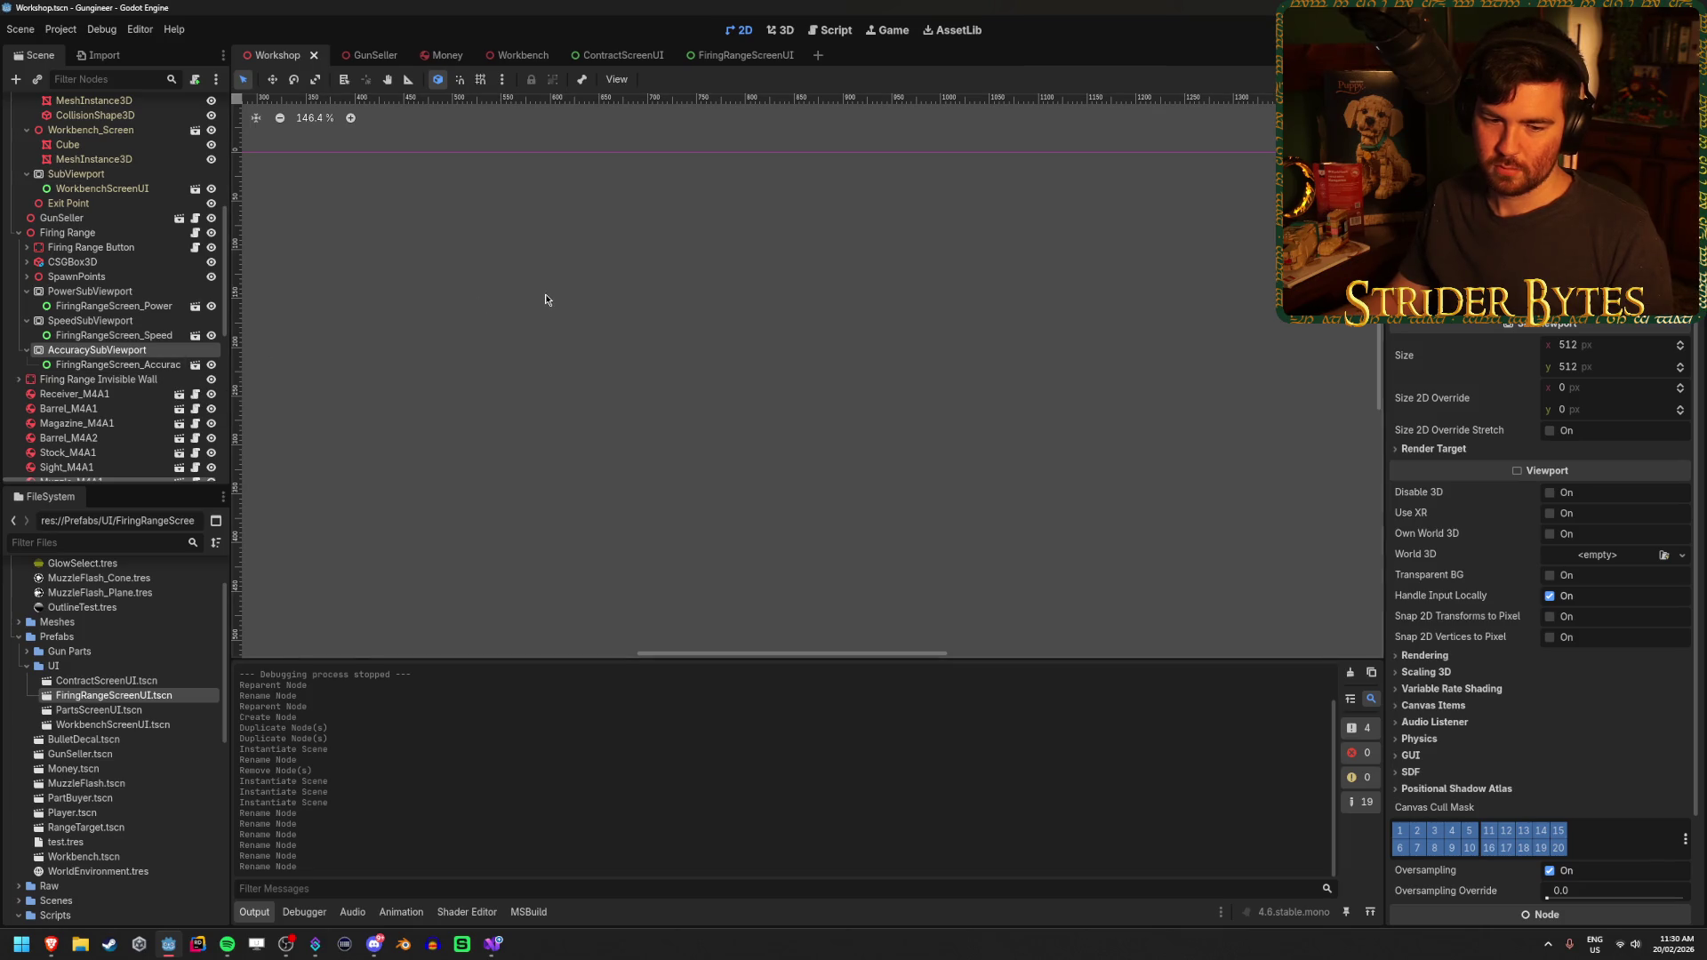
{"action": "right_click", "coordinate": [683, 397]}
{"action": "key", "text": "Escape"}
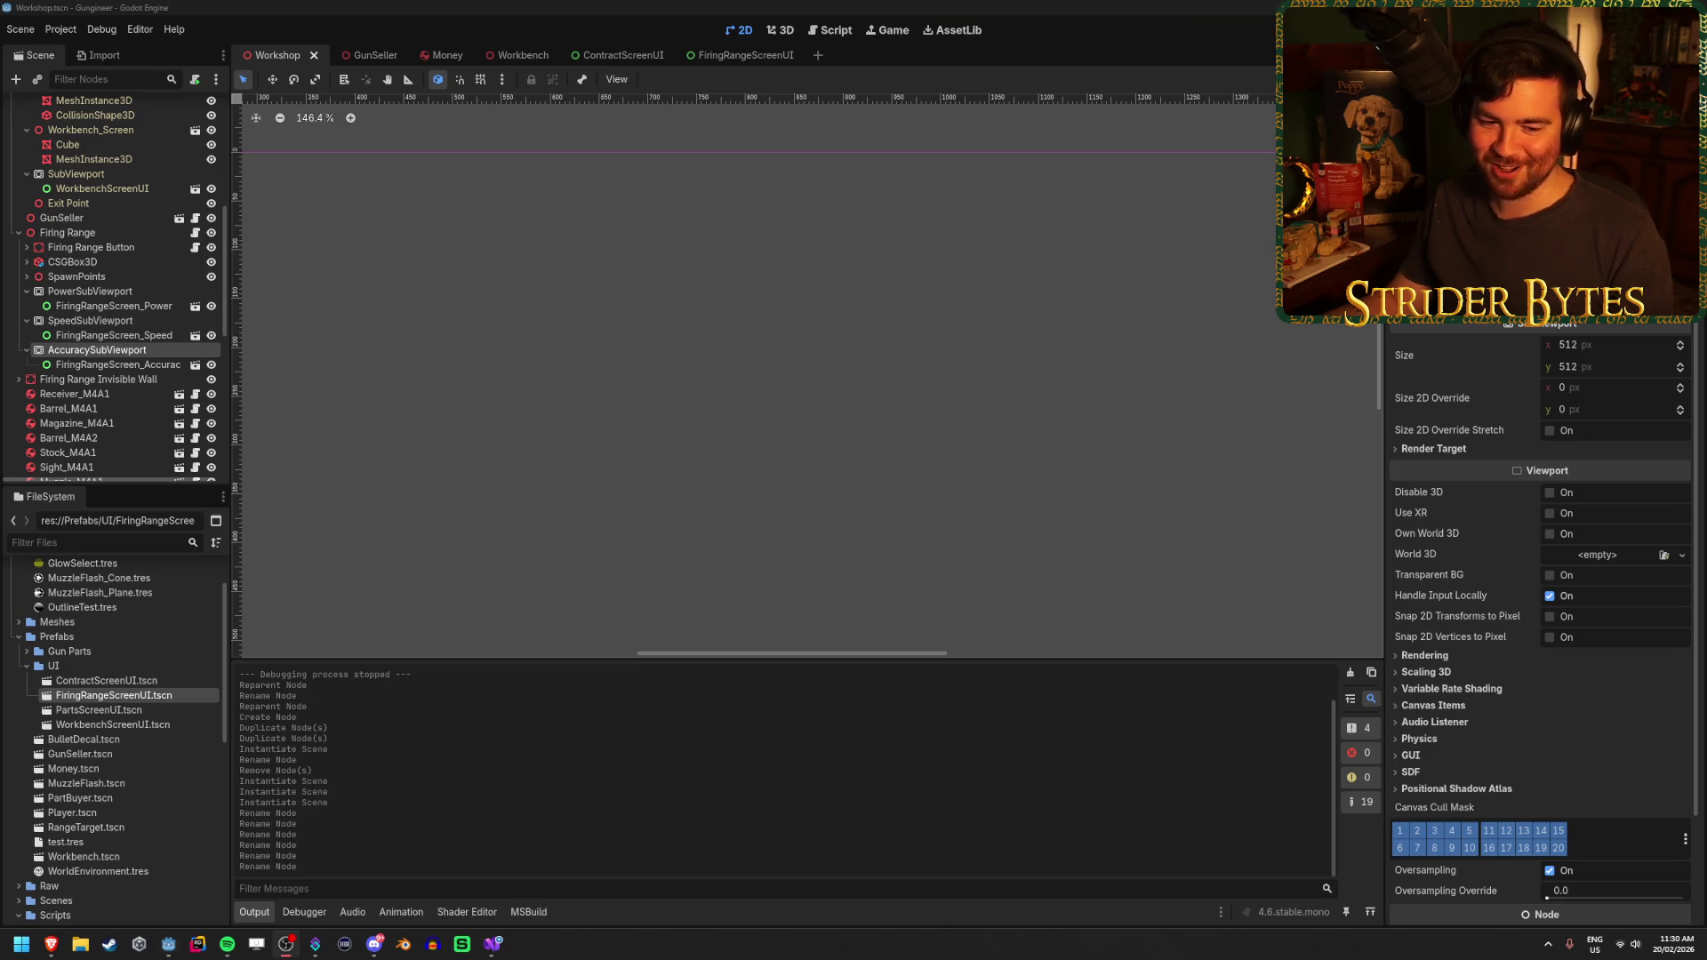
Collapse the Speed, Accuracy and Power SubViewports in the Scene dock
{"action": "left_click", "coordinate": [104, 321]}
{"action": "left_click", "coordinate": [26, 321]}
{"action": "left_click", "coordinate": [27, 335]}
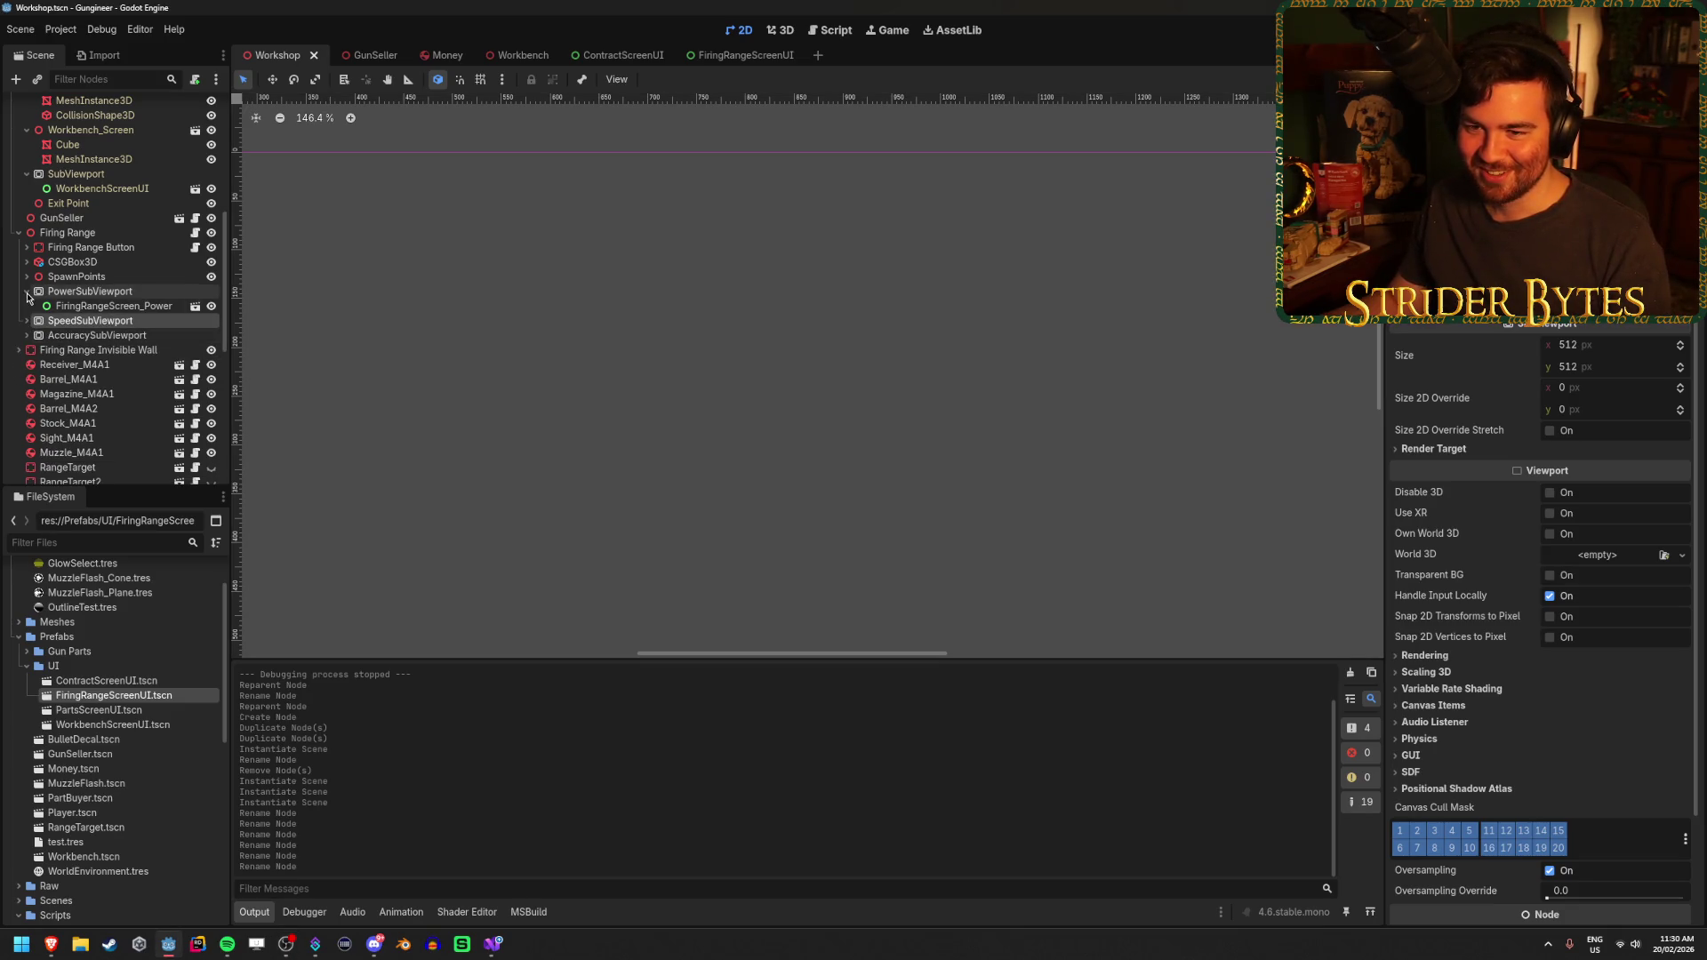
{"action": "left_click", "coordinate": [27, 291]}
Switch to the 3D view, save the scene, and turn toward the range's side wall
{"action": "left_click", "coordinate": [89, 290]}
{"action": "mouse_move", "coordinate": [797, 483]}
{"action": "left_mouse_down"}
{"action": "mouse_move", "coordinate": [783, 480]}
{"action": "mouse_move", "coordinate": [797, 483]}
{"action": "left_mouse_up"}
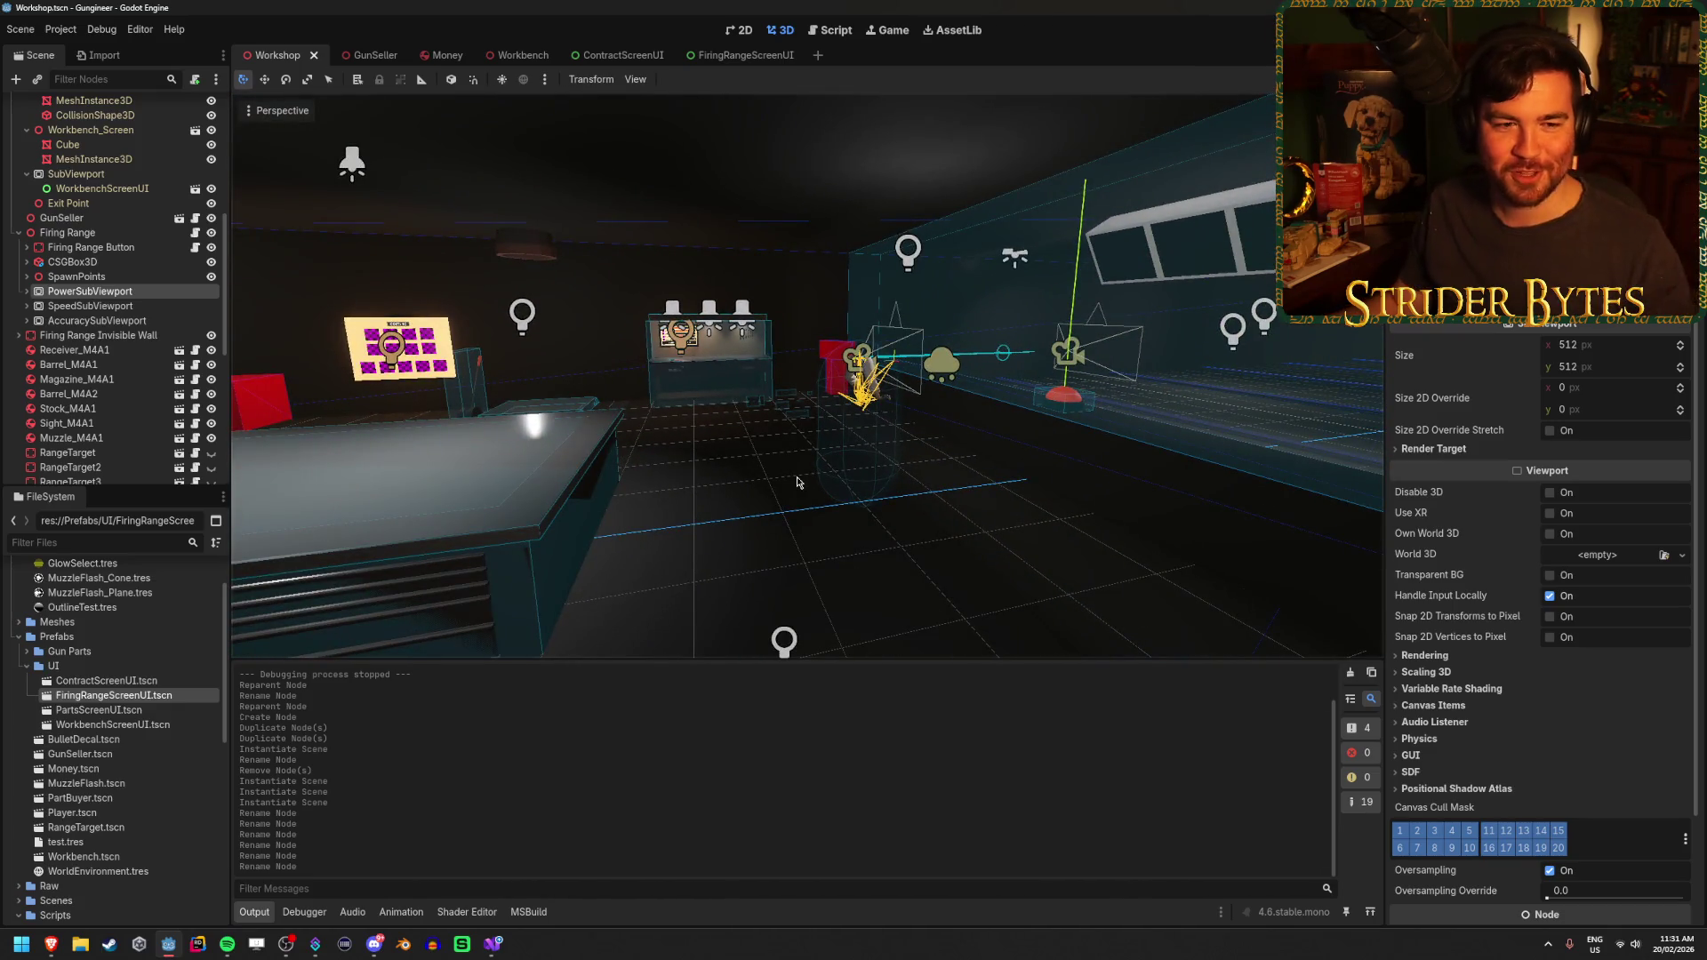
{"action": "key", "text": "ctrl+s"}
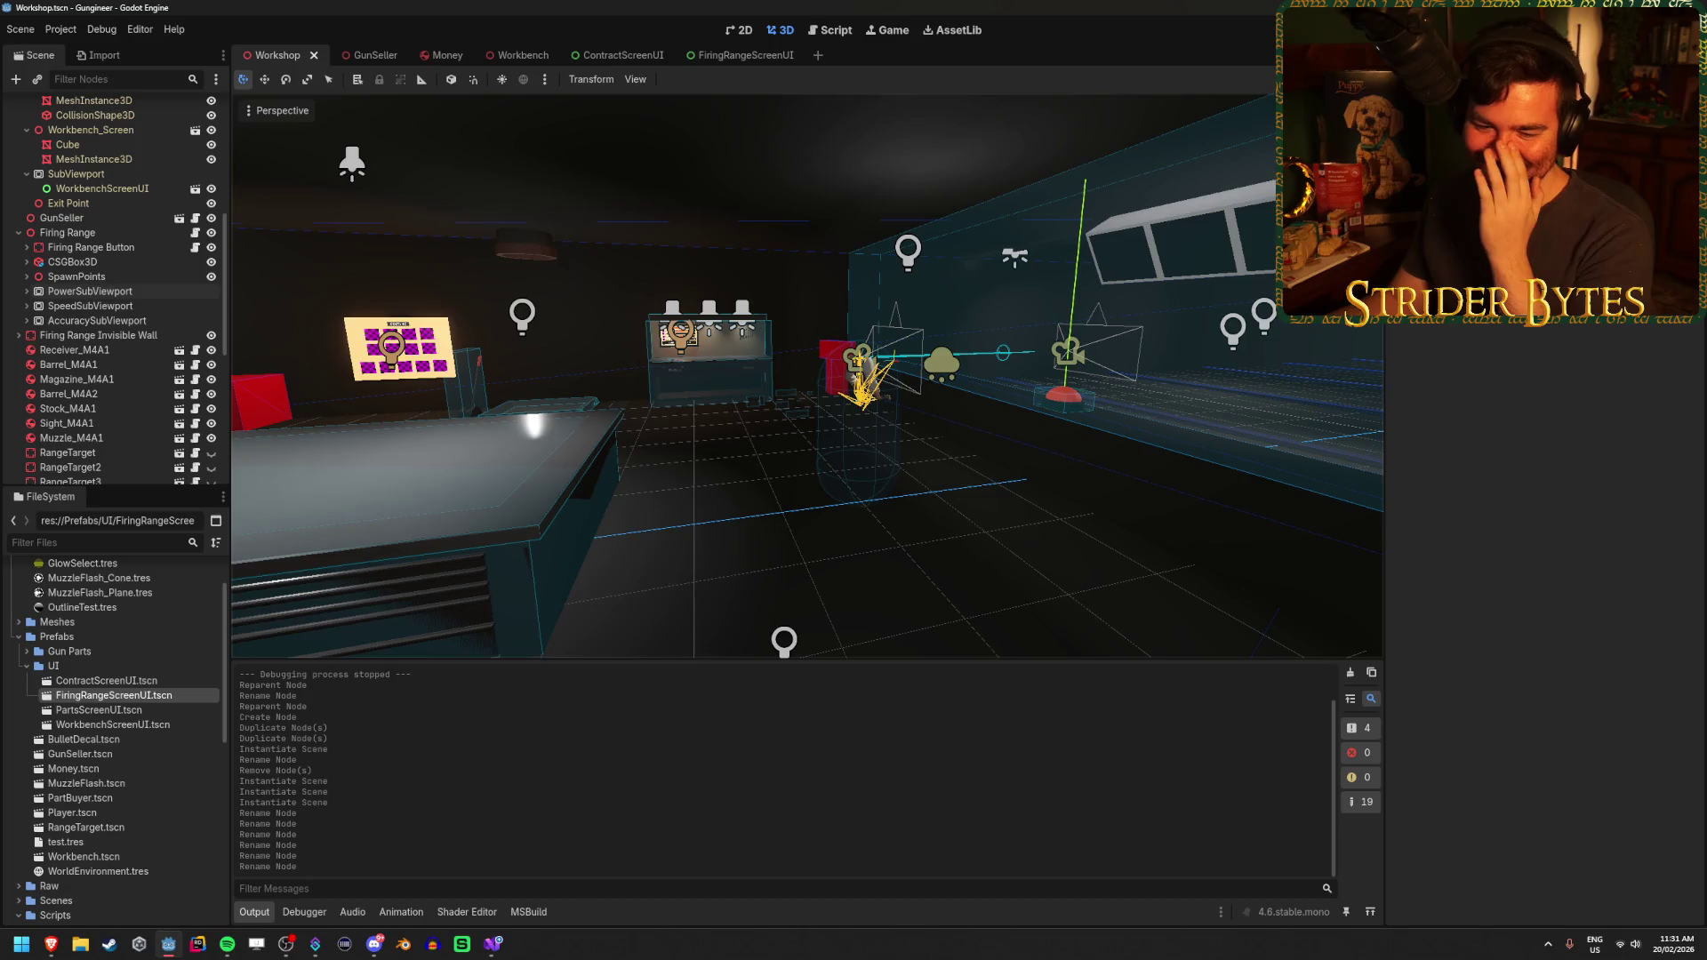
{"action": "mouse_move", "coordinate": [856, 574]}
{"action": "left_mouse_down"}
{"action": "mouse_move", "coordinate": [736, 583]}
{"action": "mouse_move", "coordinate": [843, 571]}
{"action": "mouse_move", "coordinate": [756, 565]}
{"action": "left_mouse_up"}
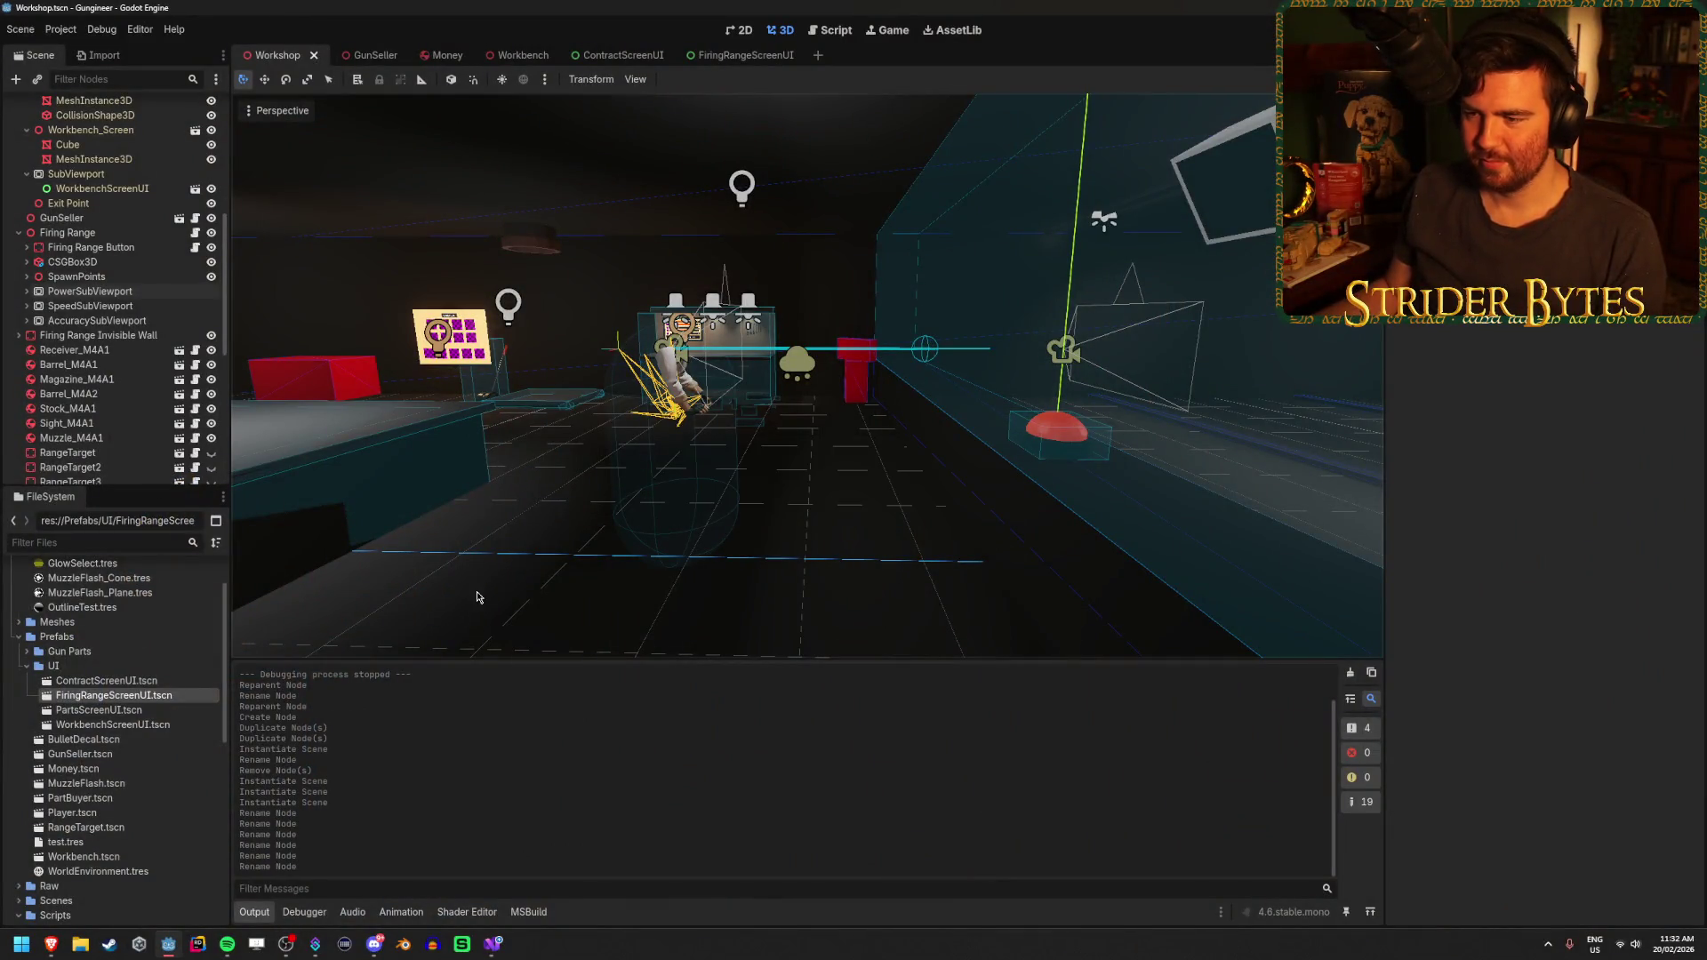
Face the screen frame above the range, then expand PowerSubViewport and select FiringRangeScreen_Power
{"action": "mouse_move", "coordinate": [561, 540]}
{"action": "left_mouse_down"}
{"action": "mouse_move", "coordinate": [757, 496]}
{"action": "mouse_move", "coordinate": [845, 445]}
{"action": "left_mouse_up"}
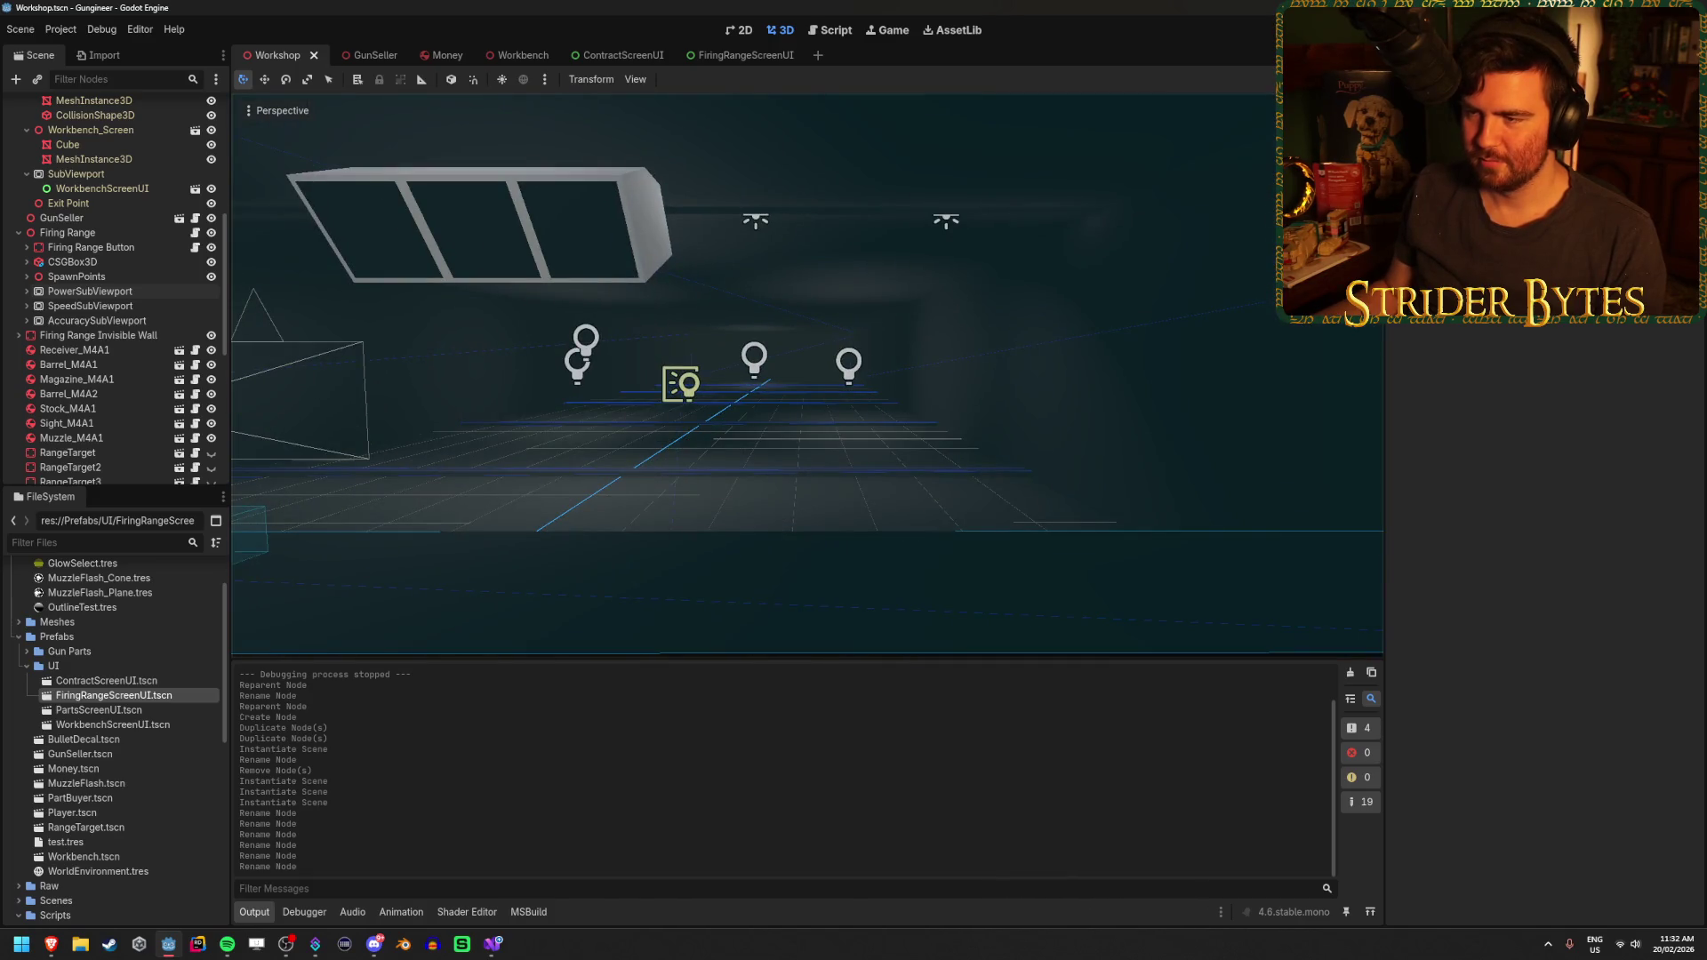
{"action": "mouse_move", "coordinate": [800, 374]}
{"action": "left_mouse_down"}
{"action": "mouse_move", "coordinate": [694, 373]}
{"action": "mouse_move", "coordinate": [764, 369]}
{"action": "mouse_move", "coordinate": [729, 373]}
{"action": "left_mouse_up"}
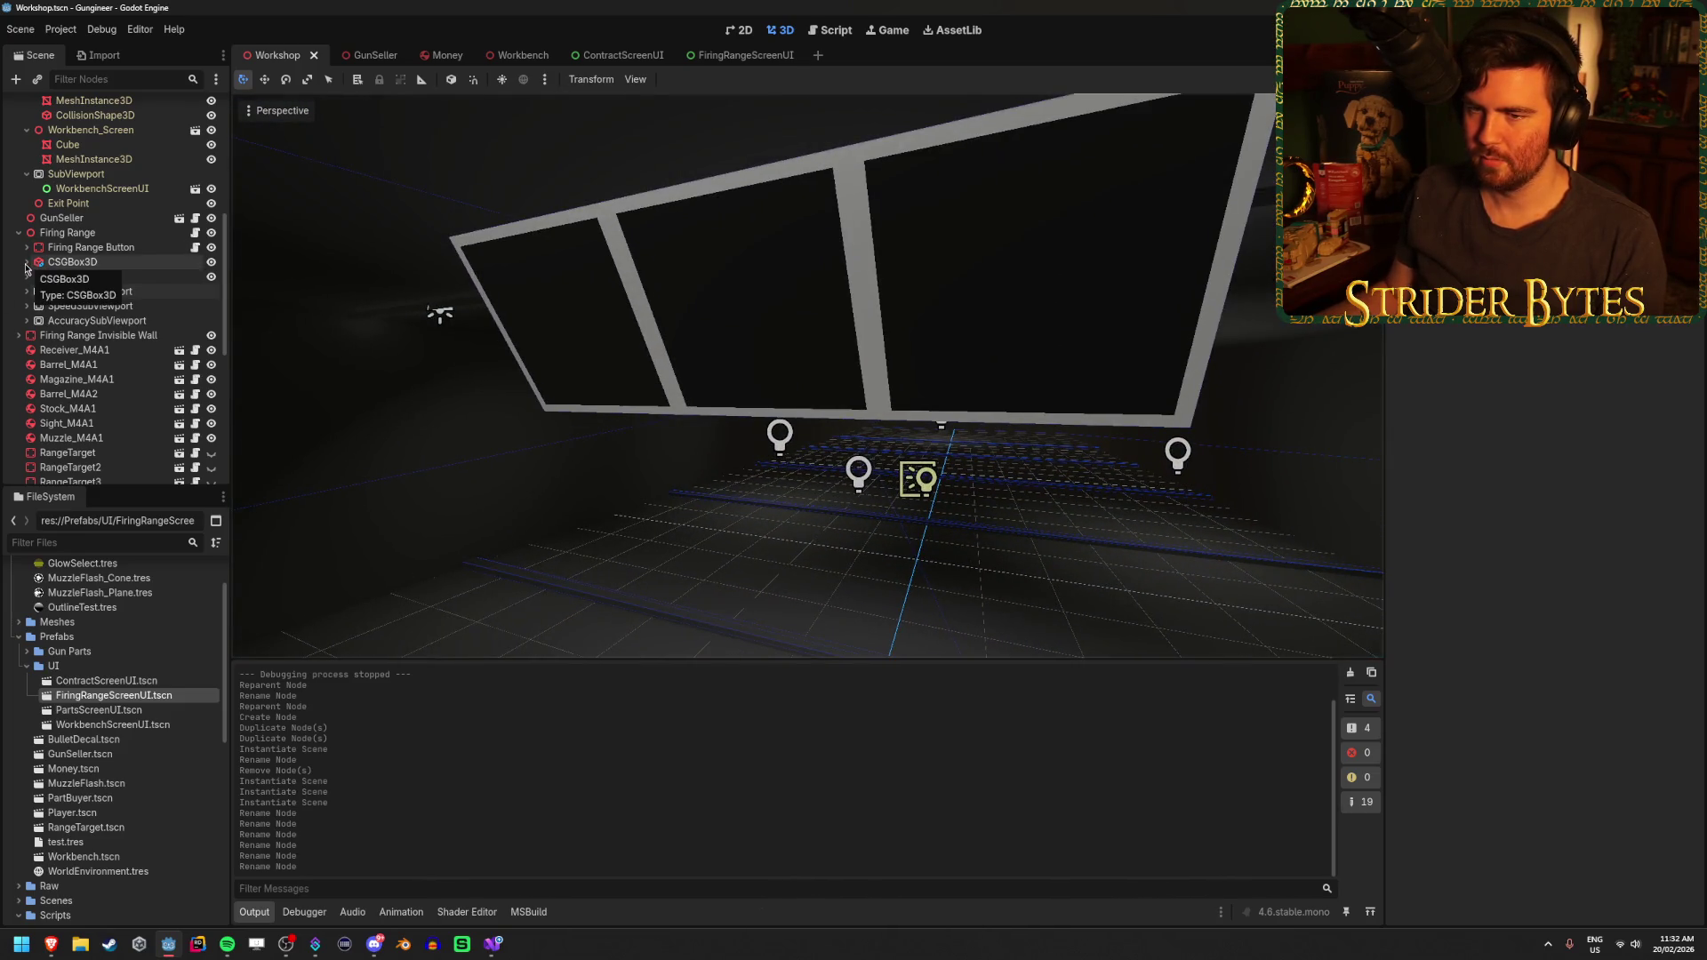
{"action": "left_click", "coordinate": [27, 291]}
{"action": "left_click", "coordinate": [28, 306]}
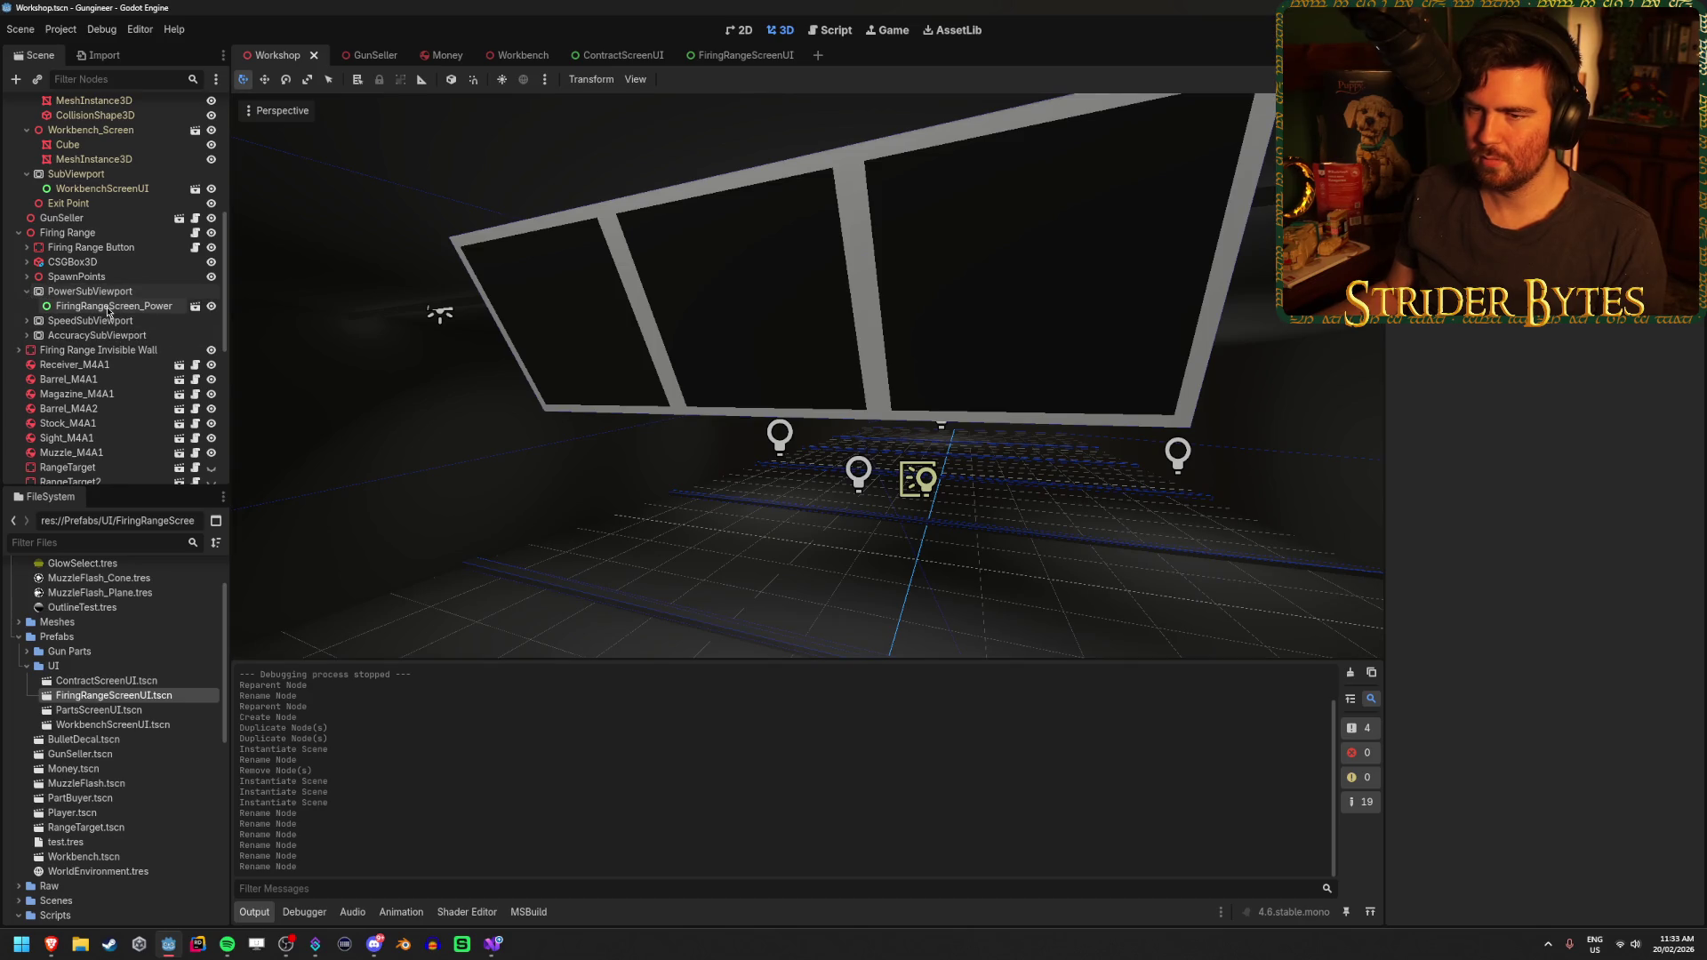
Expand the Speed and Accuracy viewports and make FiringRangeScreen_Power's children editable
{"action": "right_click", "coordinate": [105, 308]}
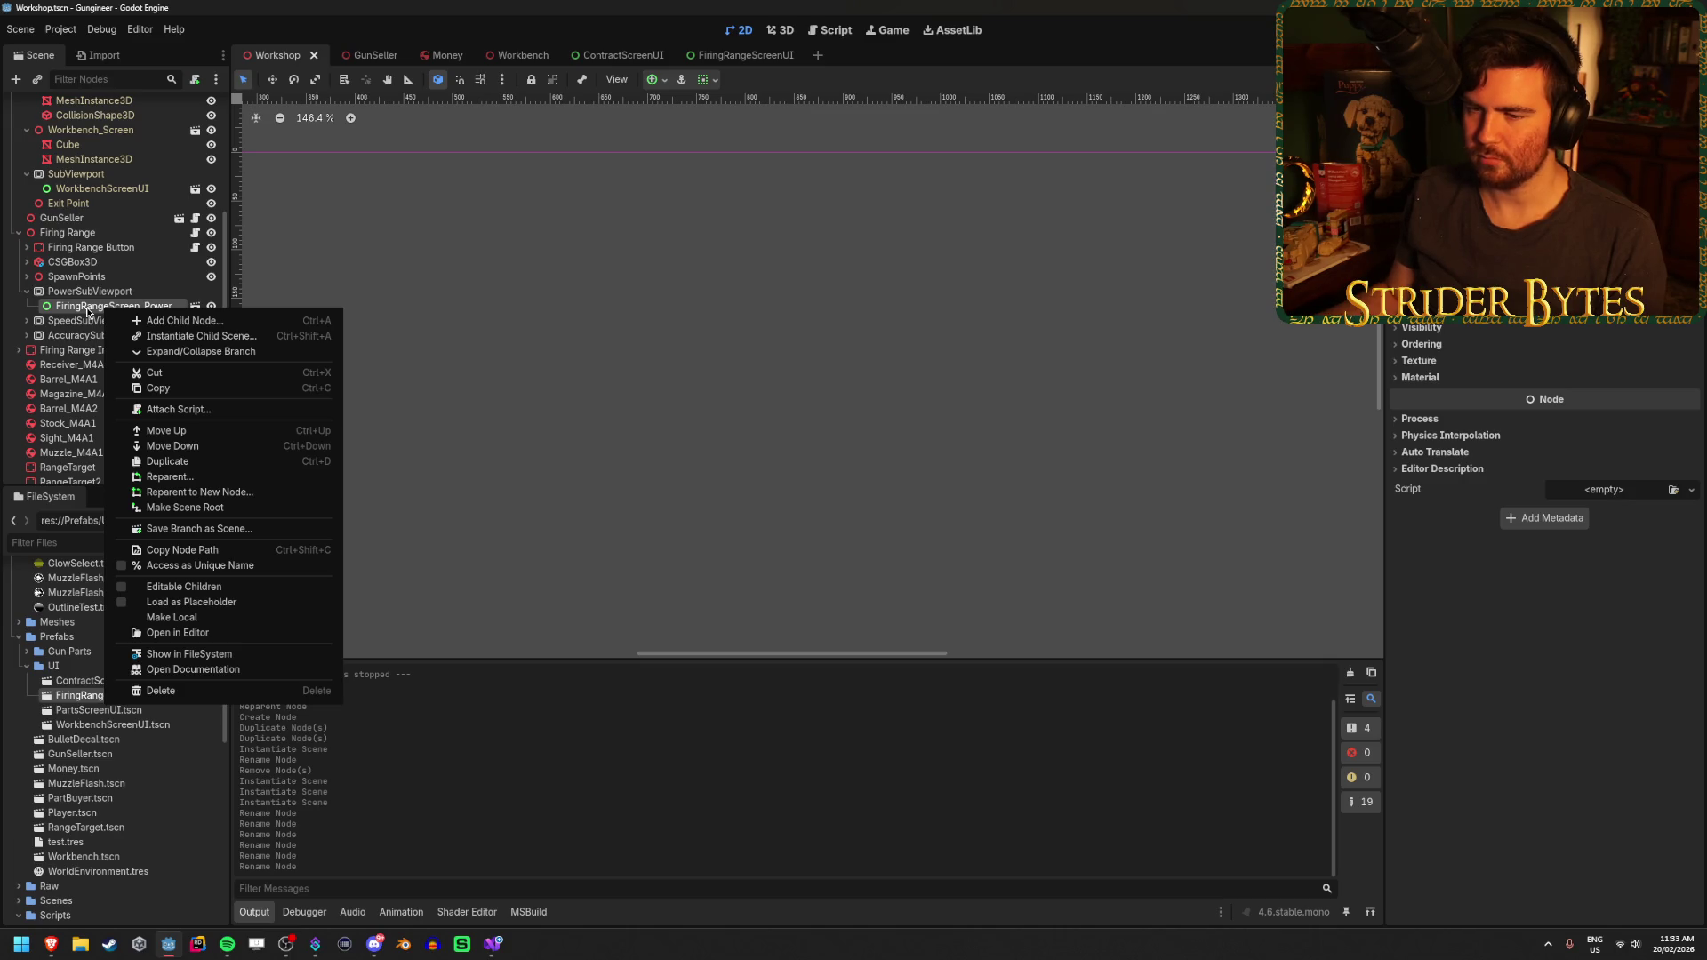
{"action": "left_click", "coordinate": [27, 321]}
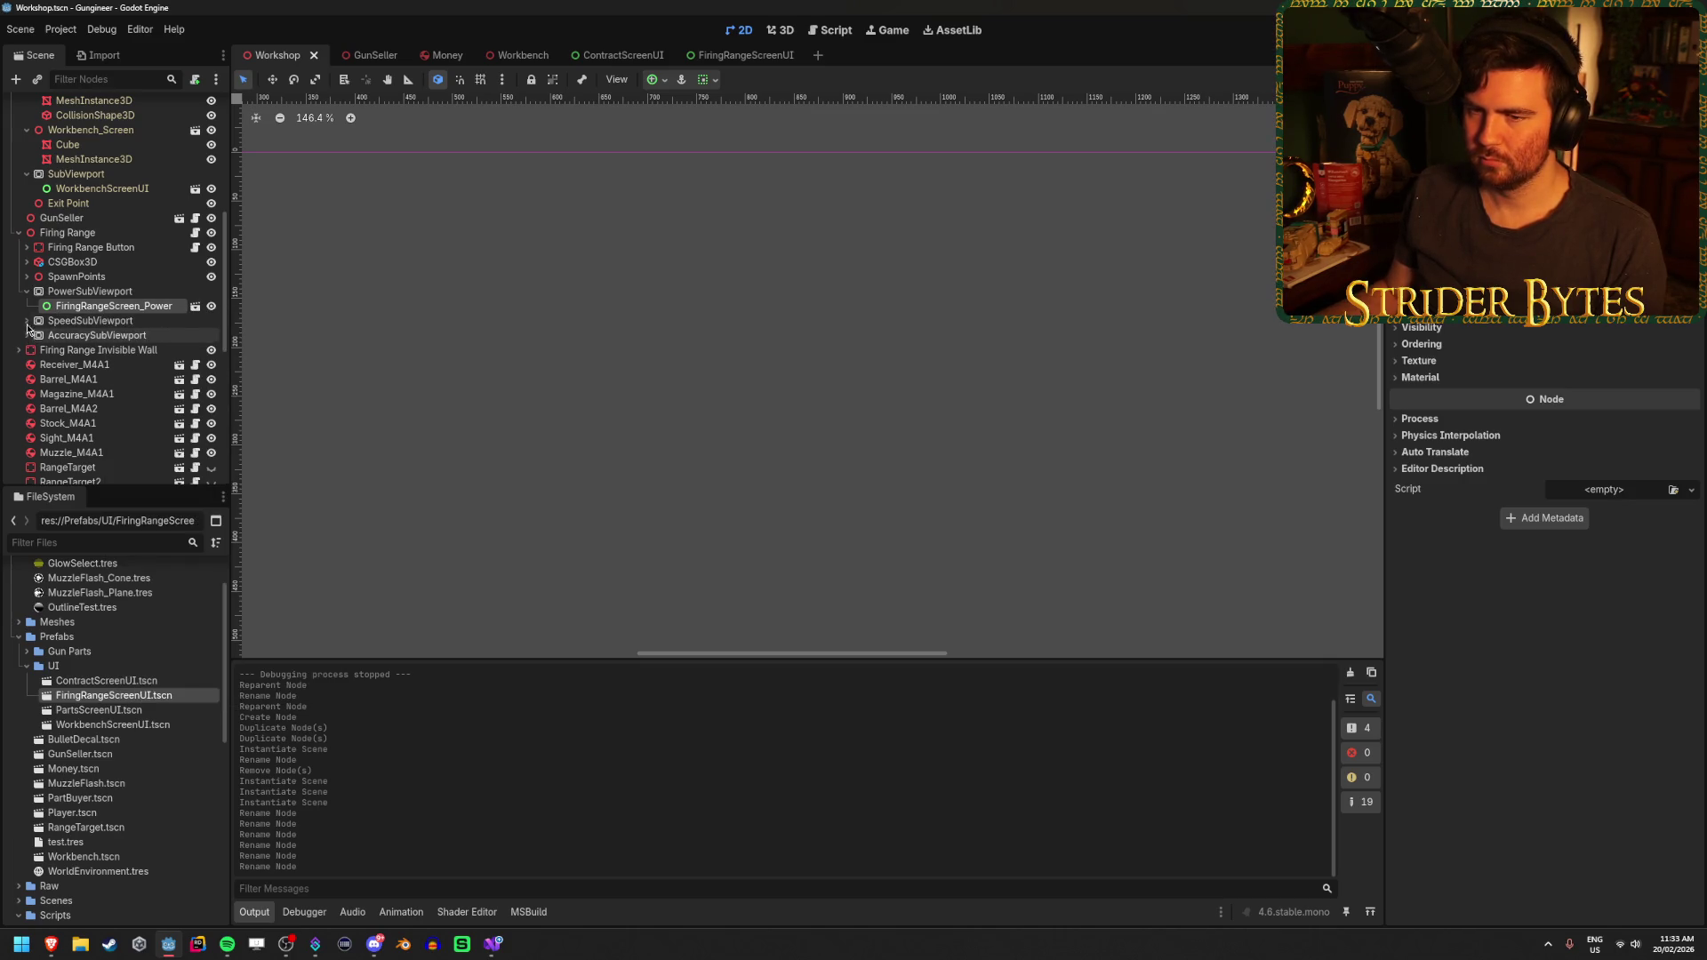
{"action": "left_click", "coordinate": [28, 350]}
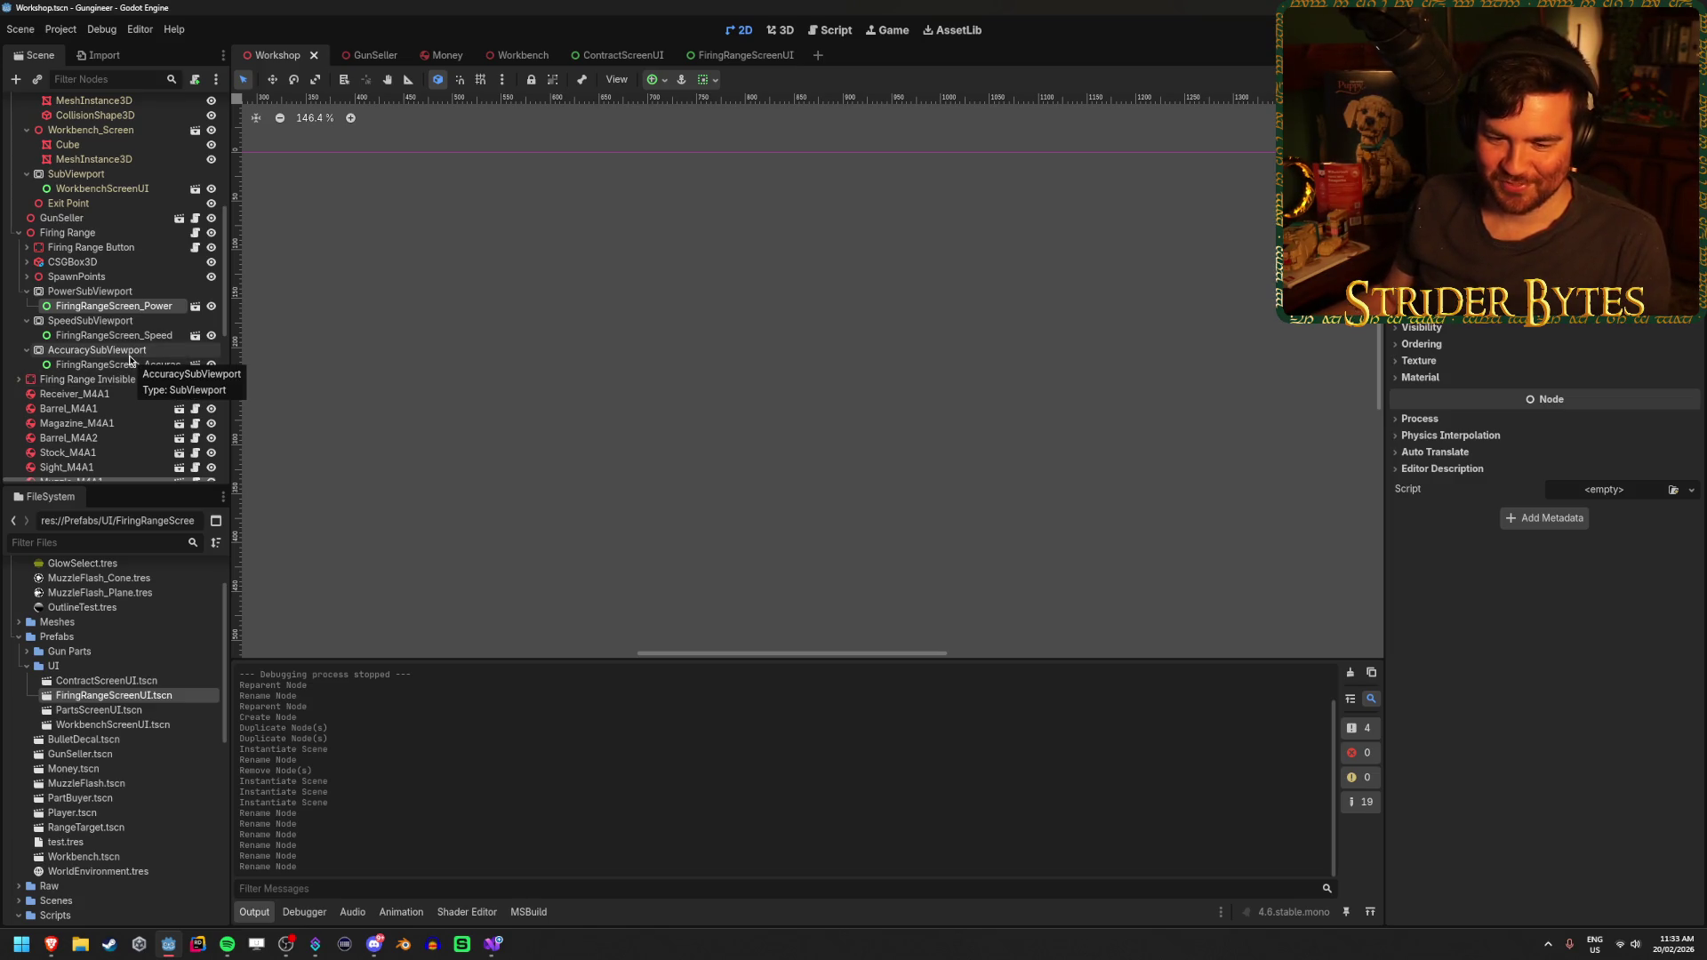
{"action": "left_click", "coordinate": [131, 366], "text": "shift"}
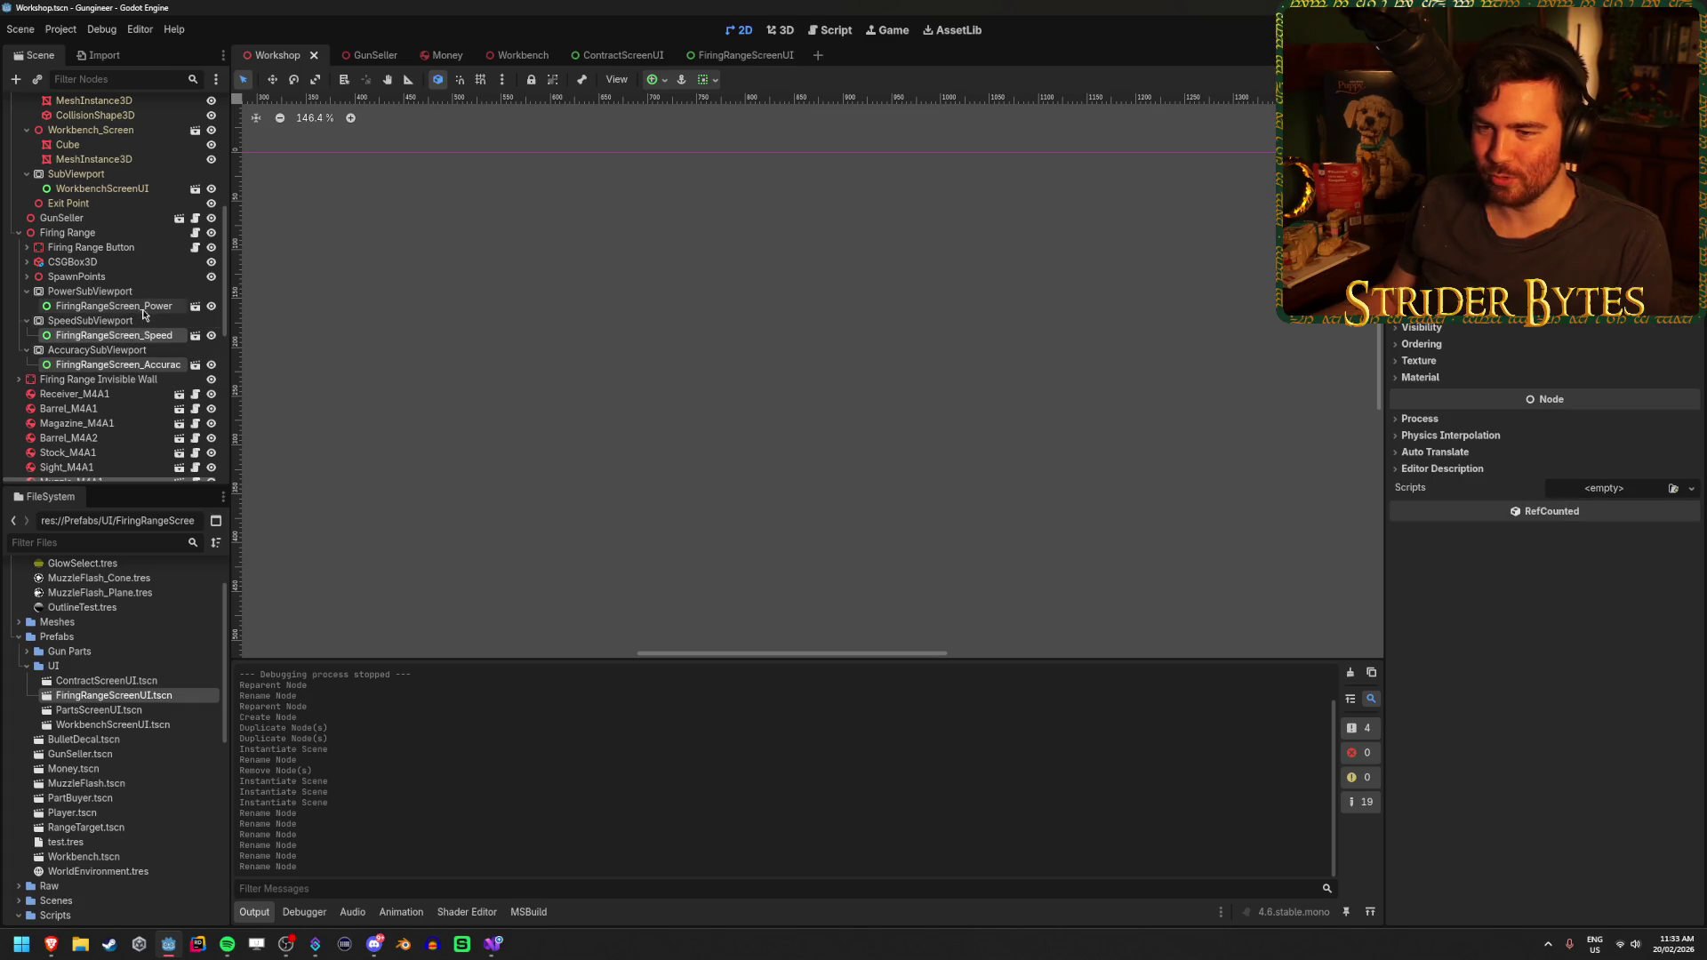
{"action": "right_click", "coordinate": [148, 311]}
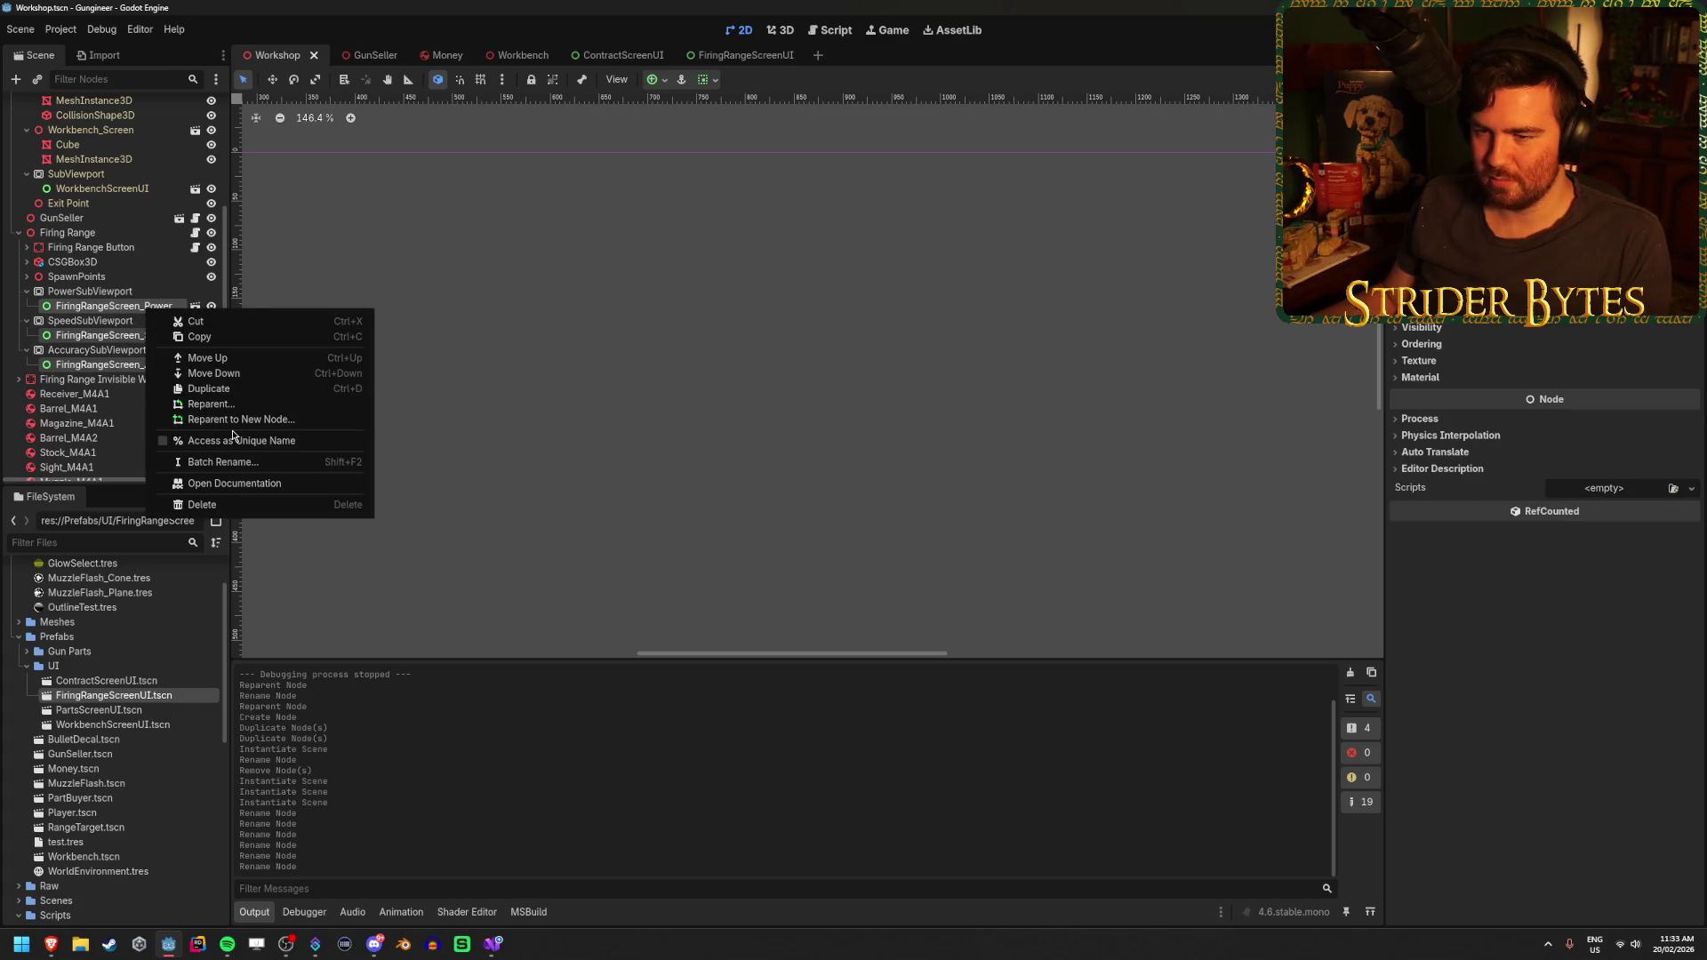
{"action": "right_click", "coordinate": [86, 308]}
{"action": "left_click", "coordinate": [82, 307]}
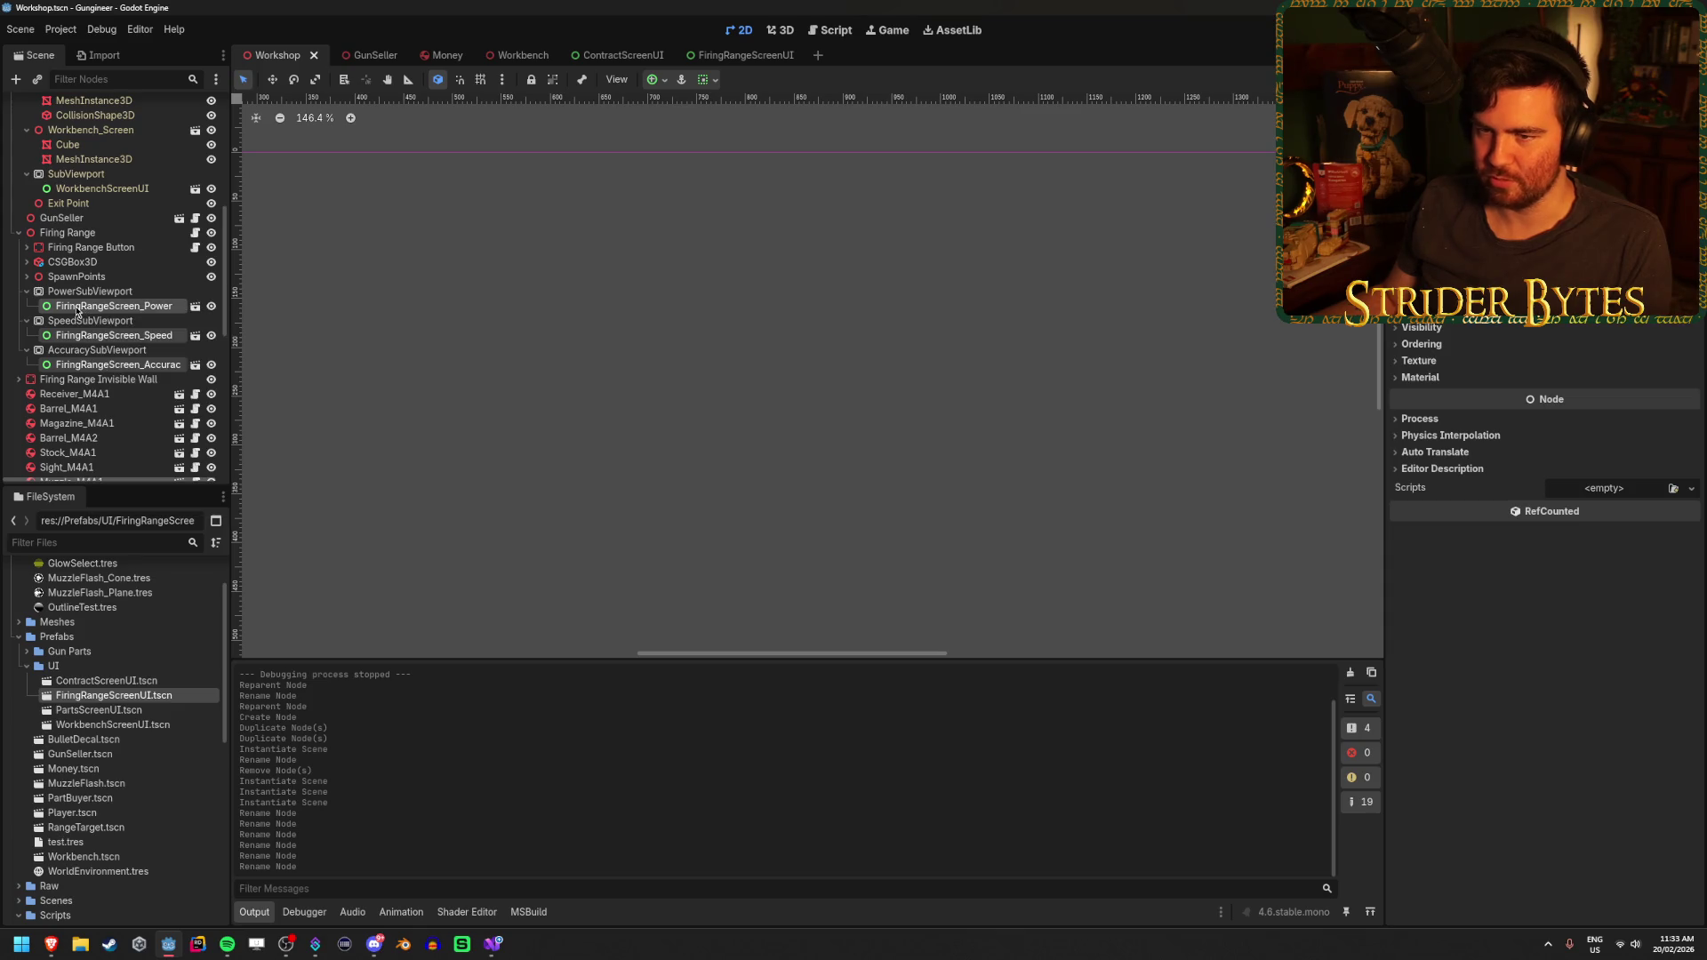
{"action": "key", "text": "F2"}
{"action": "right_click", "coordinate": [108, 307]}
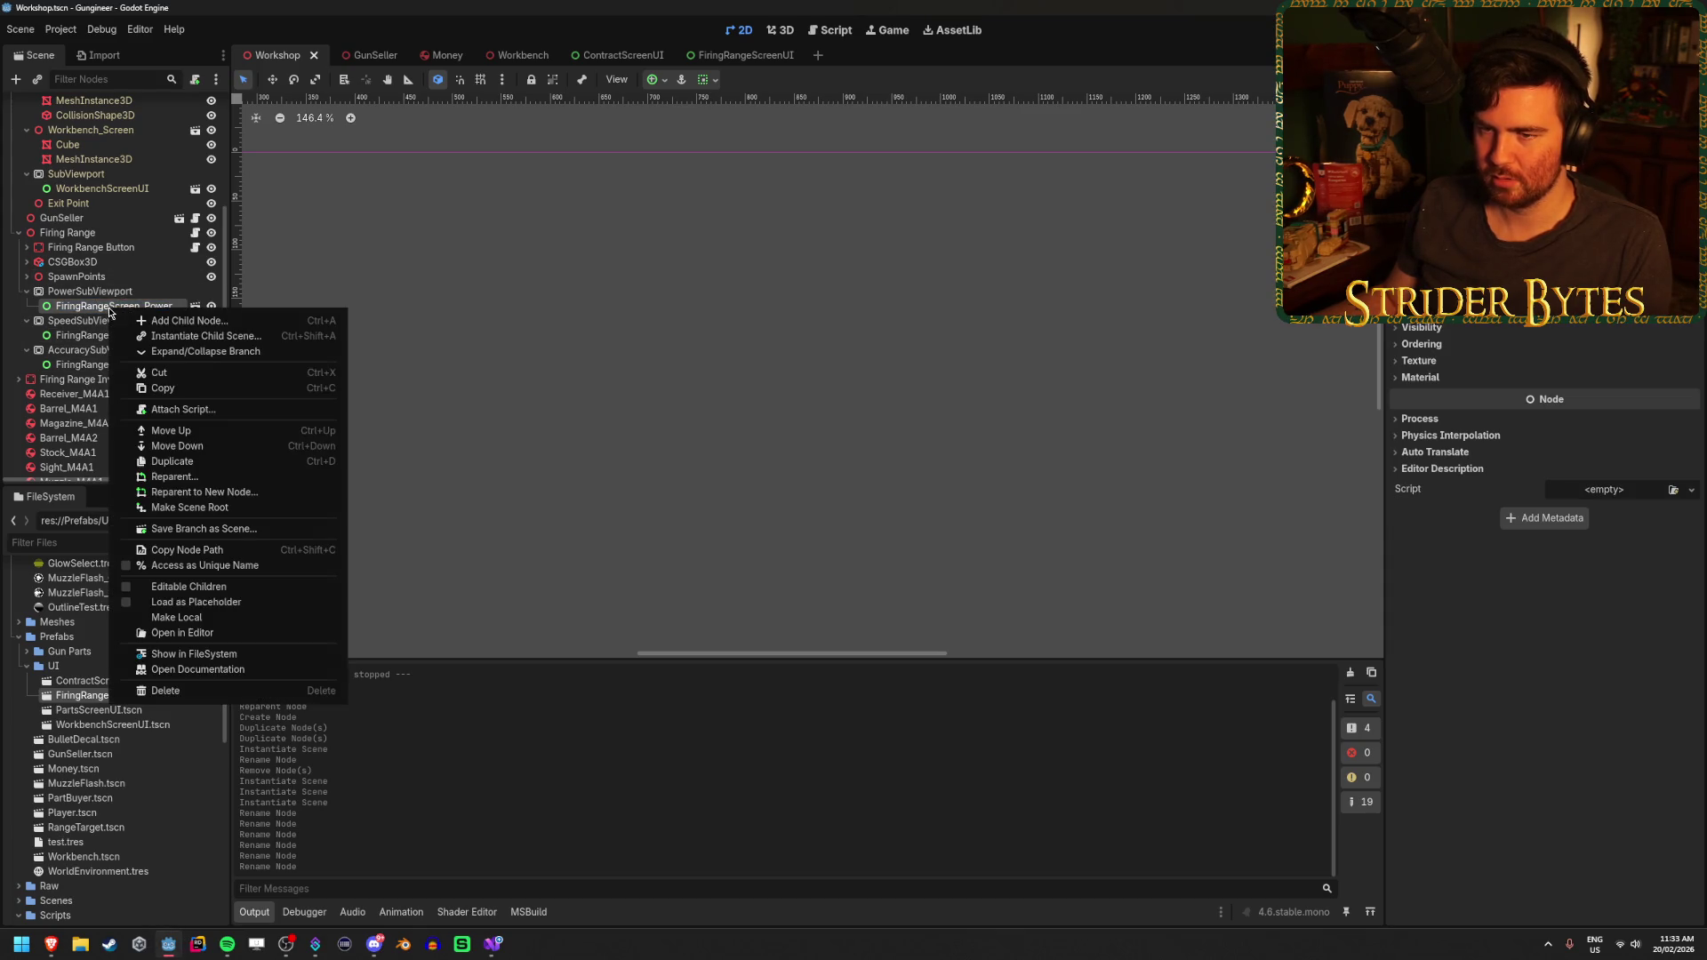
{"action": "left_click", "coordinate": [160, 603]}
Make the Speed and Accuracy screens' children editable and save the scene
{"action": "right_click", "coordinate": [112, 380]}
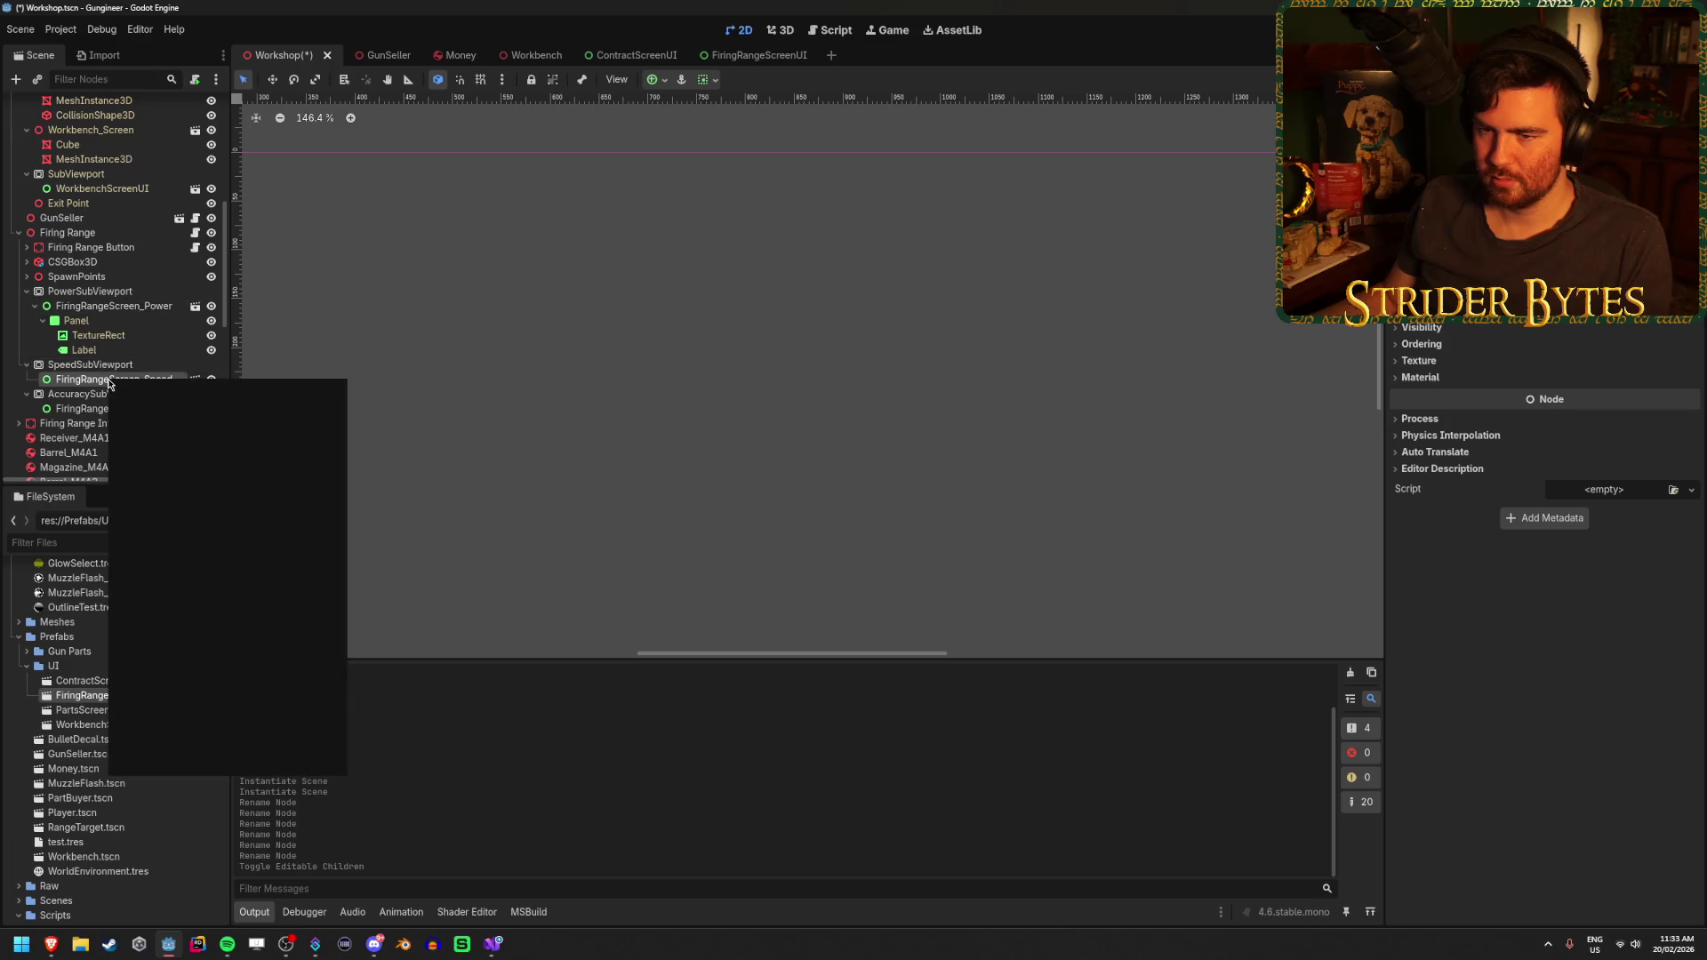
{"action": "left_click", "coordinate": [143, 658]}
{"action": "left_click", "coordinate": [98, 452]}
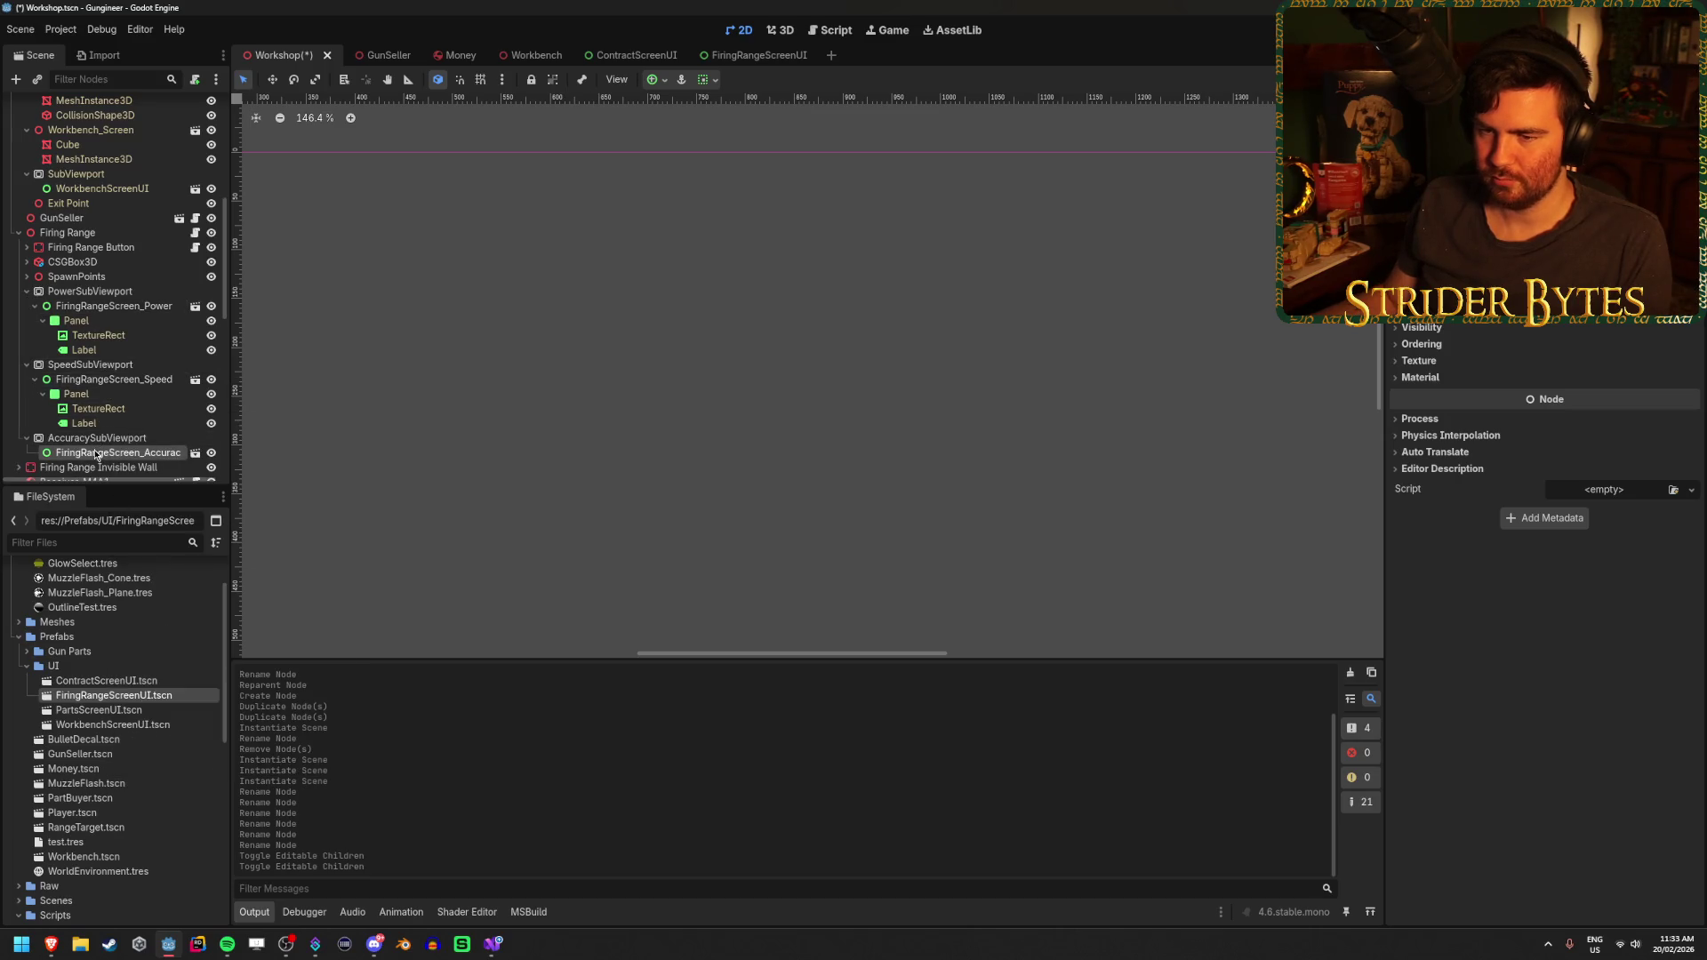
{"action": "right_click", "coordinate": [95, 451]}
{"action": "left_click", "coordinate": [177, 731]}
{"action": "scroll", "coordinate": [124, 356], "scroll_direction": "down", "scroll_amount": 2}
{"action": "key", "text": "ctrl+s"}
Assign each screen's Label to Firing Range's powerLabel, speedLabel and accuracyLabel, then save
{"action": "left_click", "coordinate": [129, 349]}
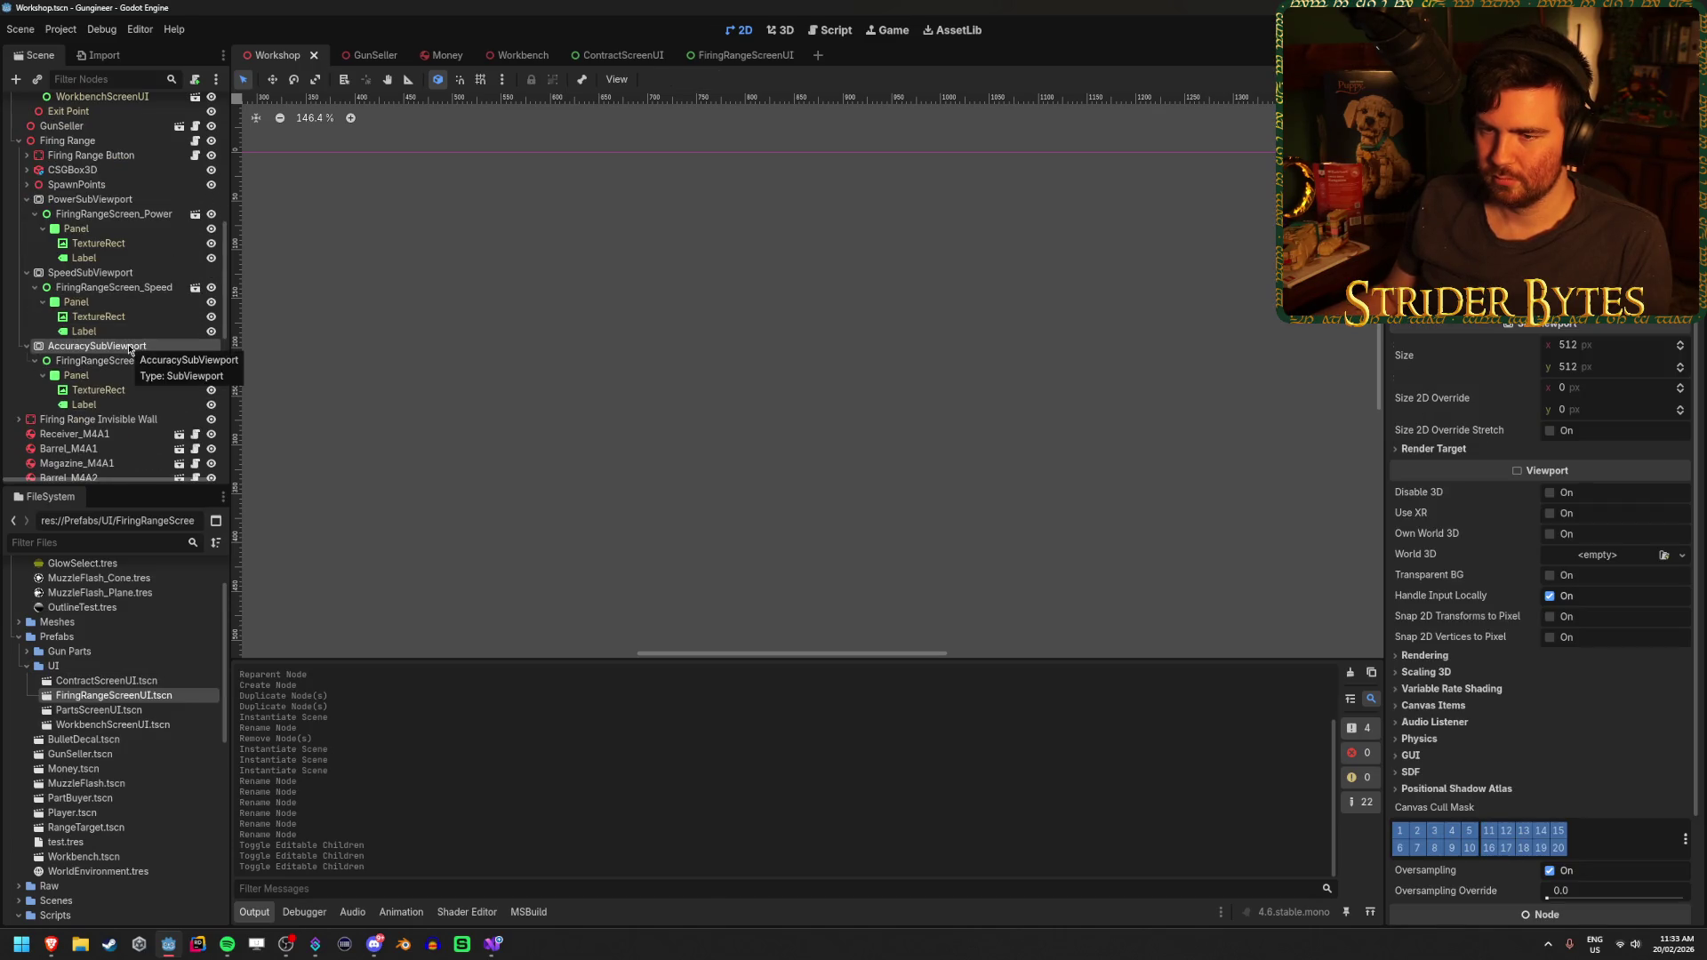
{"action": "scroll", "coordinate": [119, 393], "scroll_direction": "up", "scroll_amount": 2}
{"action": "left_click", "coordinate": [94, 232]}
{"action": "scroll", "coordinate": [116, 266], "scroll_direction": "down", "scroll_amount": 2}
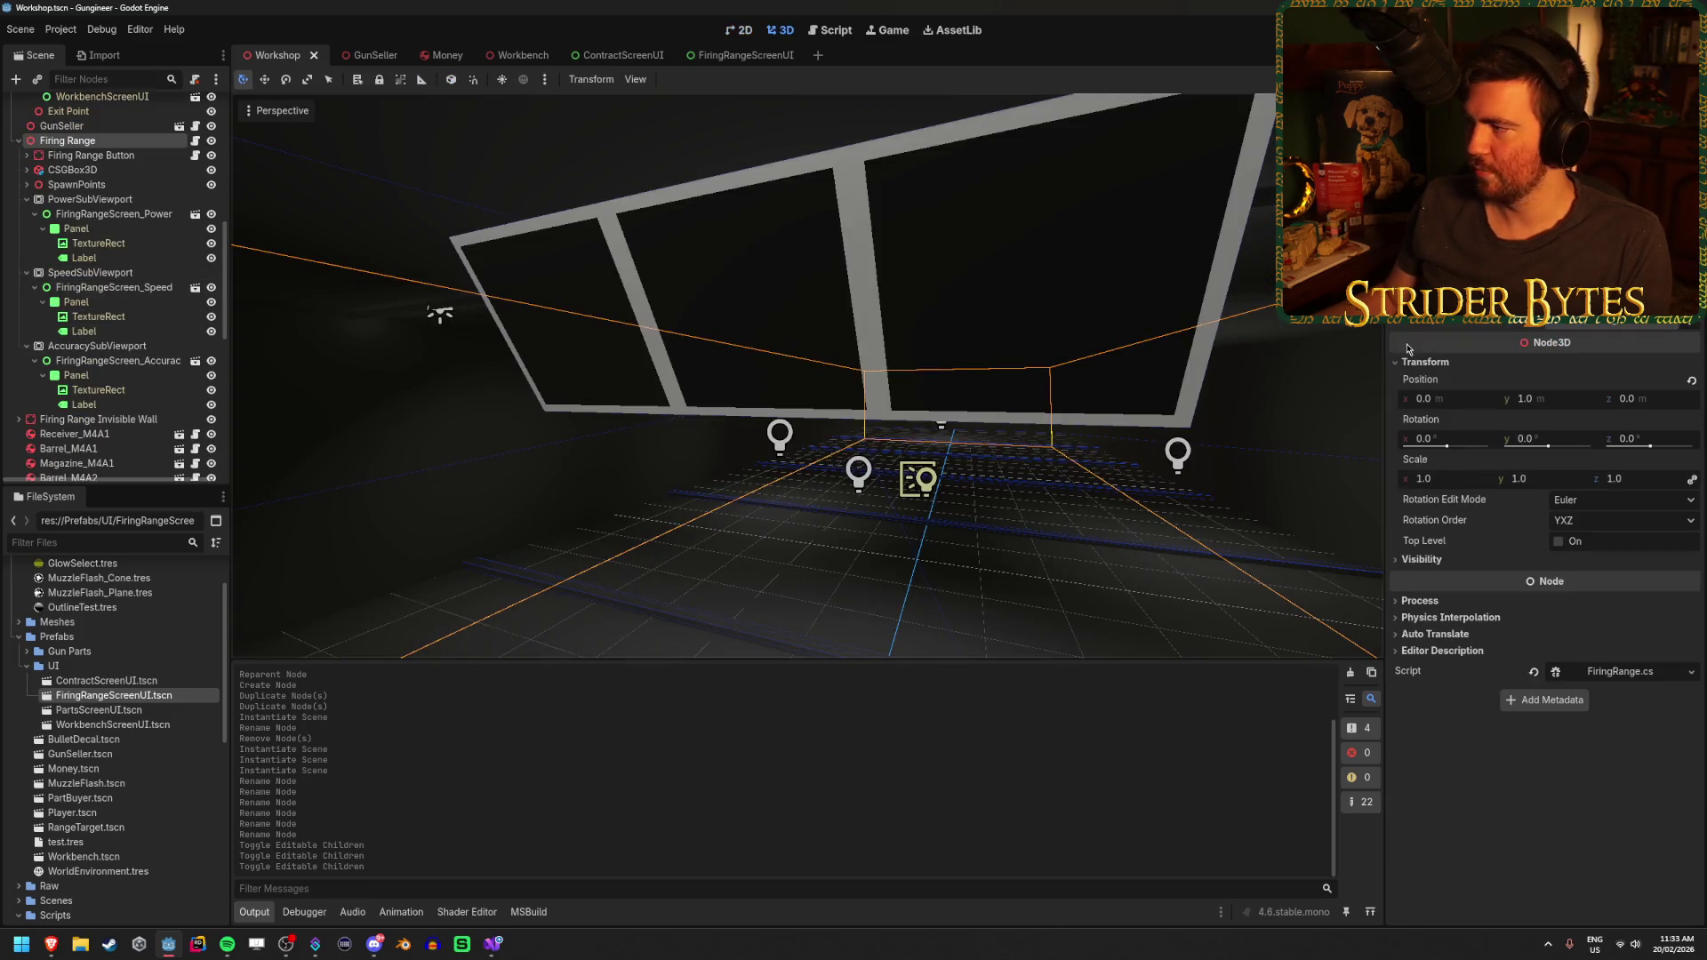
{"action": "mouse_move", "coordinate": [82, 258]}
{"action": "left_mouse_down"}
{"action": "mouse_move", "coordinate": [1467, 178]}
{"action": "mouse_move", "coordinate": [1512, 151]}
{"action": "left_mouse_up"}
{"action": "left_click_drag", "start_coordinate": [79, 331], "coordinate": [1611, 327]}
{"action": "mouse_move", "coordinate": [79, 405]}
{"action": "left_mouse_down"}
{"action": "mouse_move", "coordinate": [427, 380]}
{"action": "mouse_move", "coordinate": [849, 410]}
{"action": "left_mouse_up"}
{"action": "left_click_drag", "start_coordinate": [1600, 327], "coordinate": [1600, 327]}
{"action": "key", "text": "ctrl+s"}
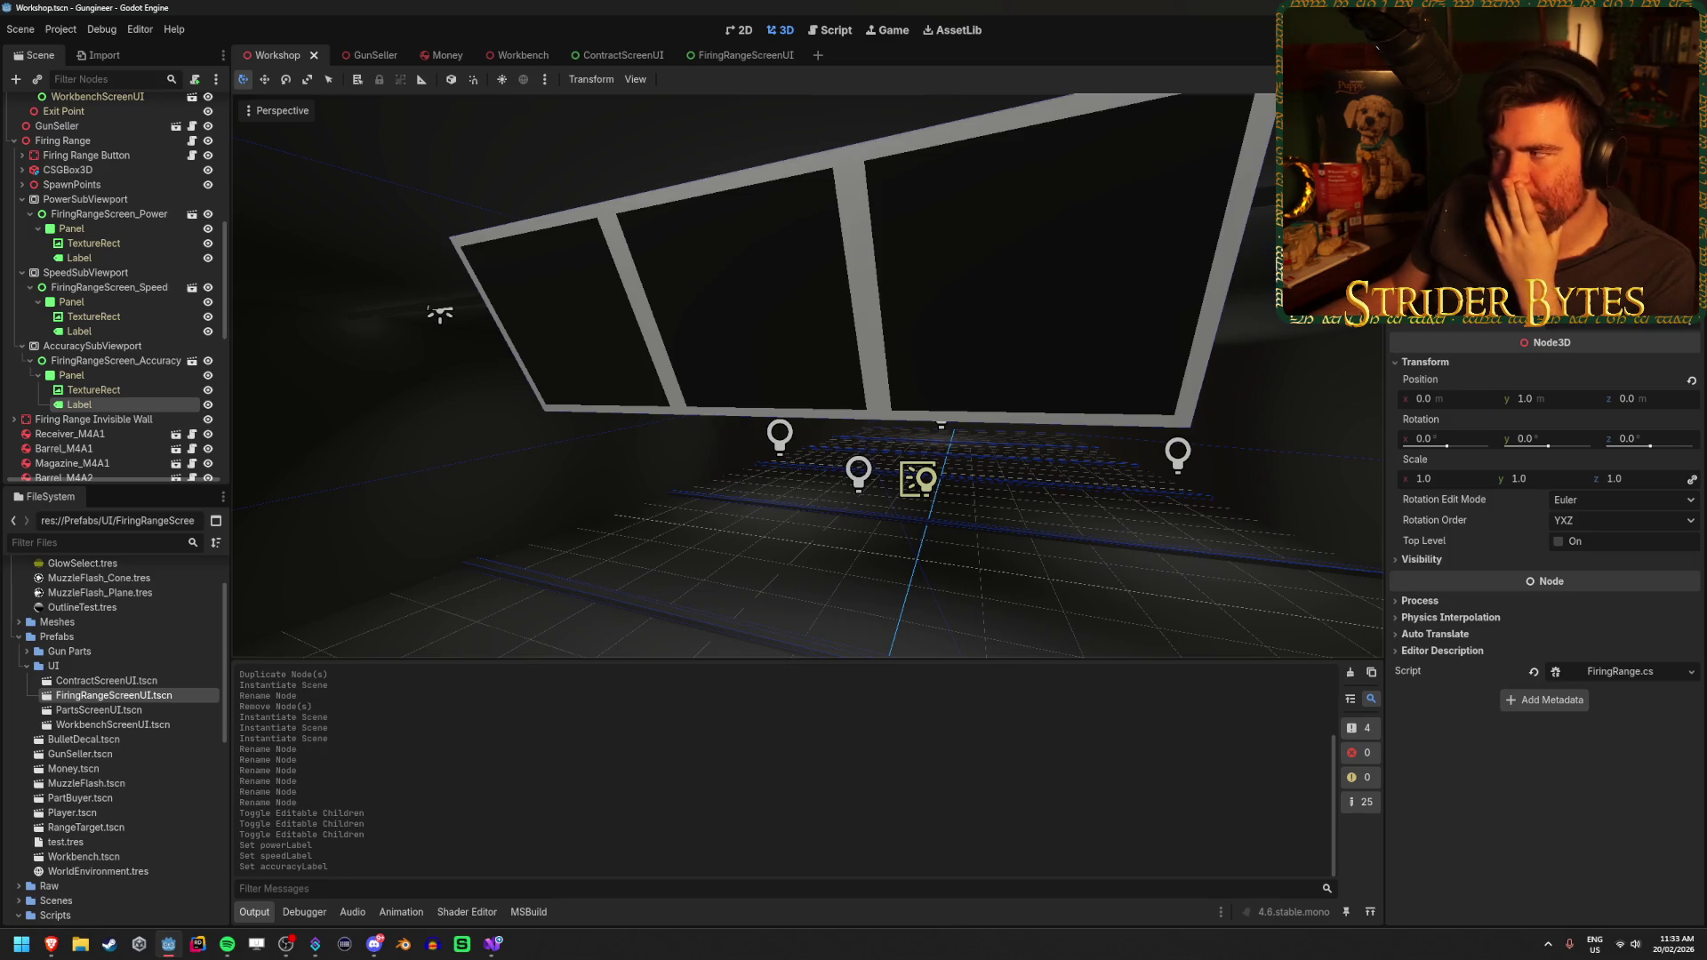
Collapse the Speed, Accuracy and Power SubViewports and inspect PowerSubViewport's settings
{"action": "left_click", "coordinate": [21, 272]}
{"action": "left_click", "coordinate": [22, 287]}
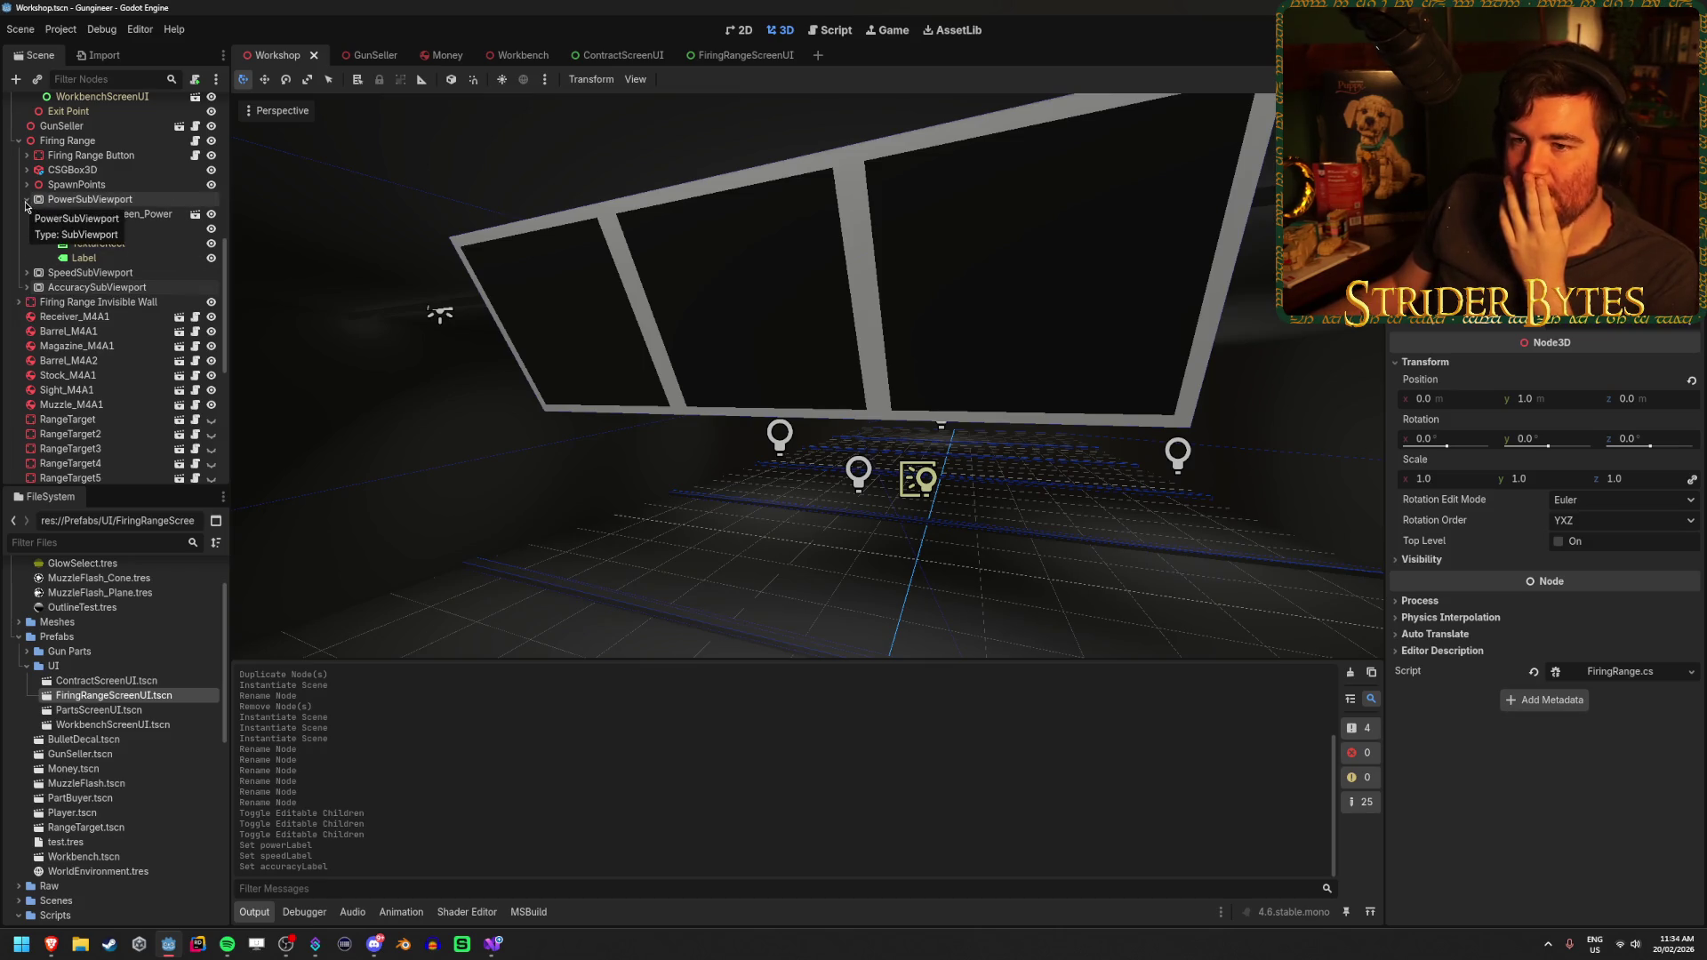
{"action": "left_click", "coordinate": [27, 201]}
{"action": "left_click", "coordinate": [107, 200]}
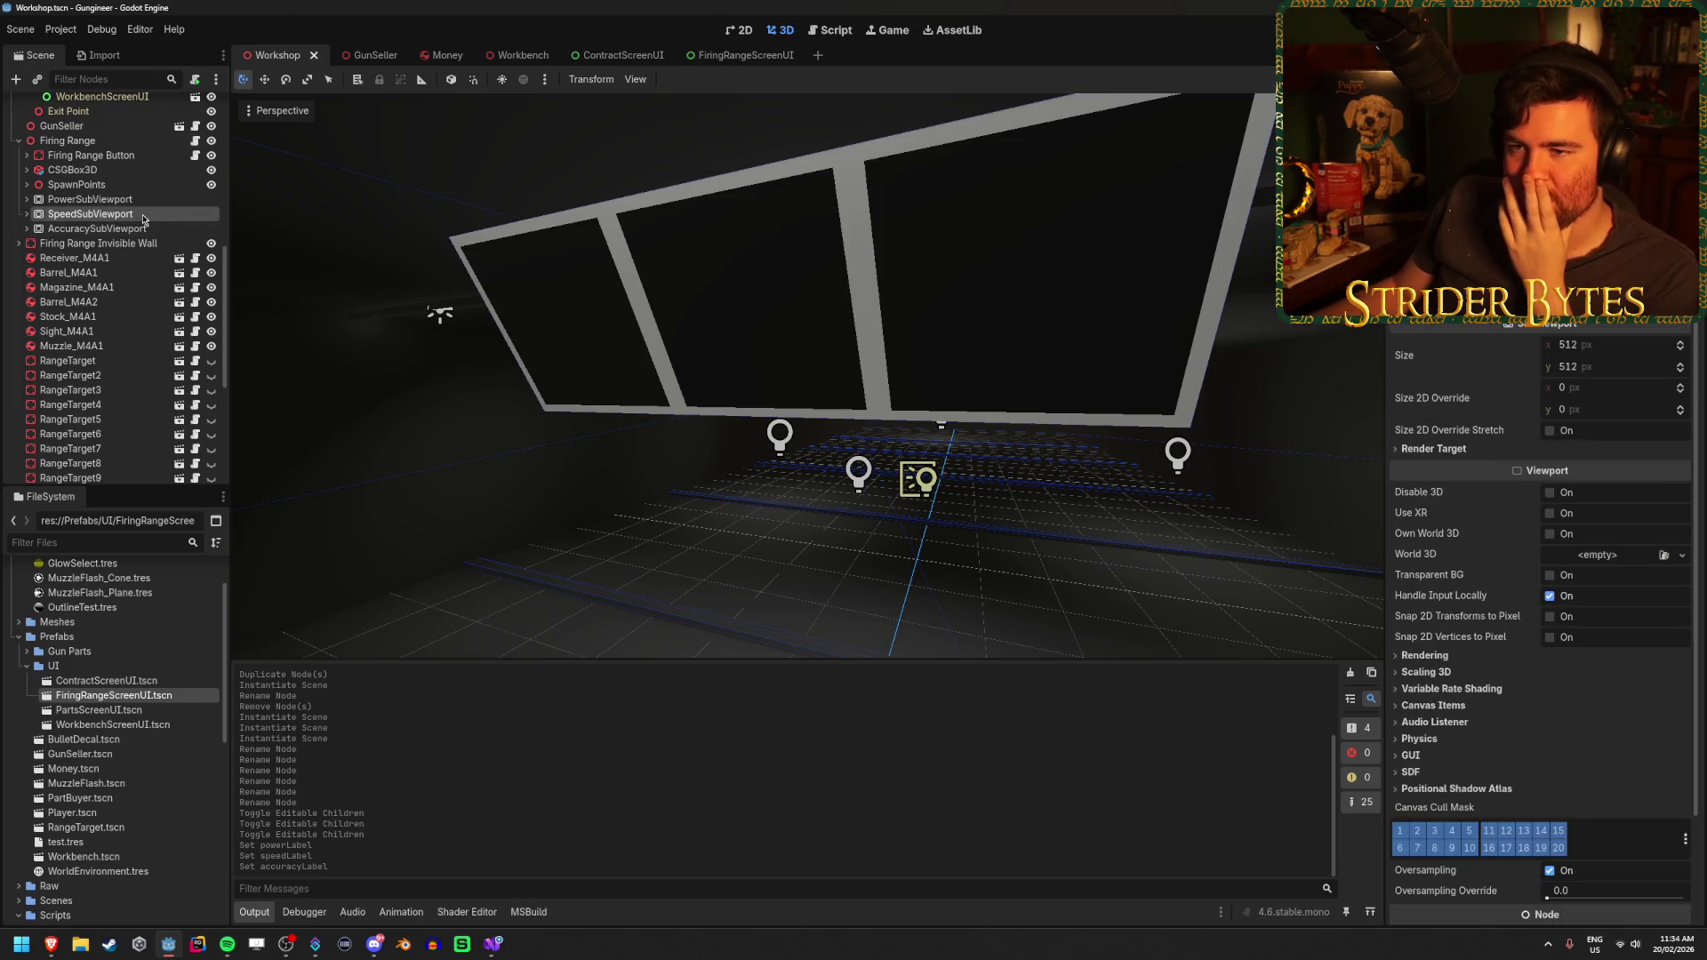
{"action": "left_click", "coordinate": [147, 229]}
{"action": "left_click", "coordinate": [149, 199]}
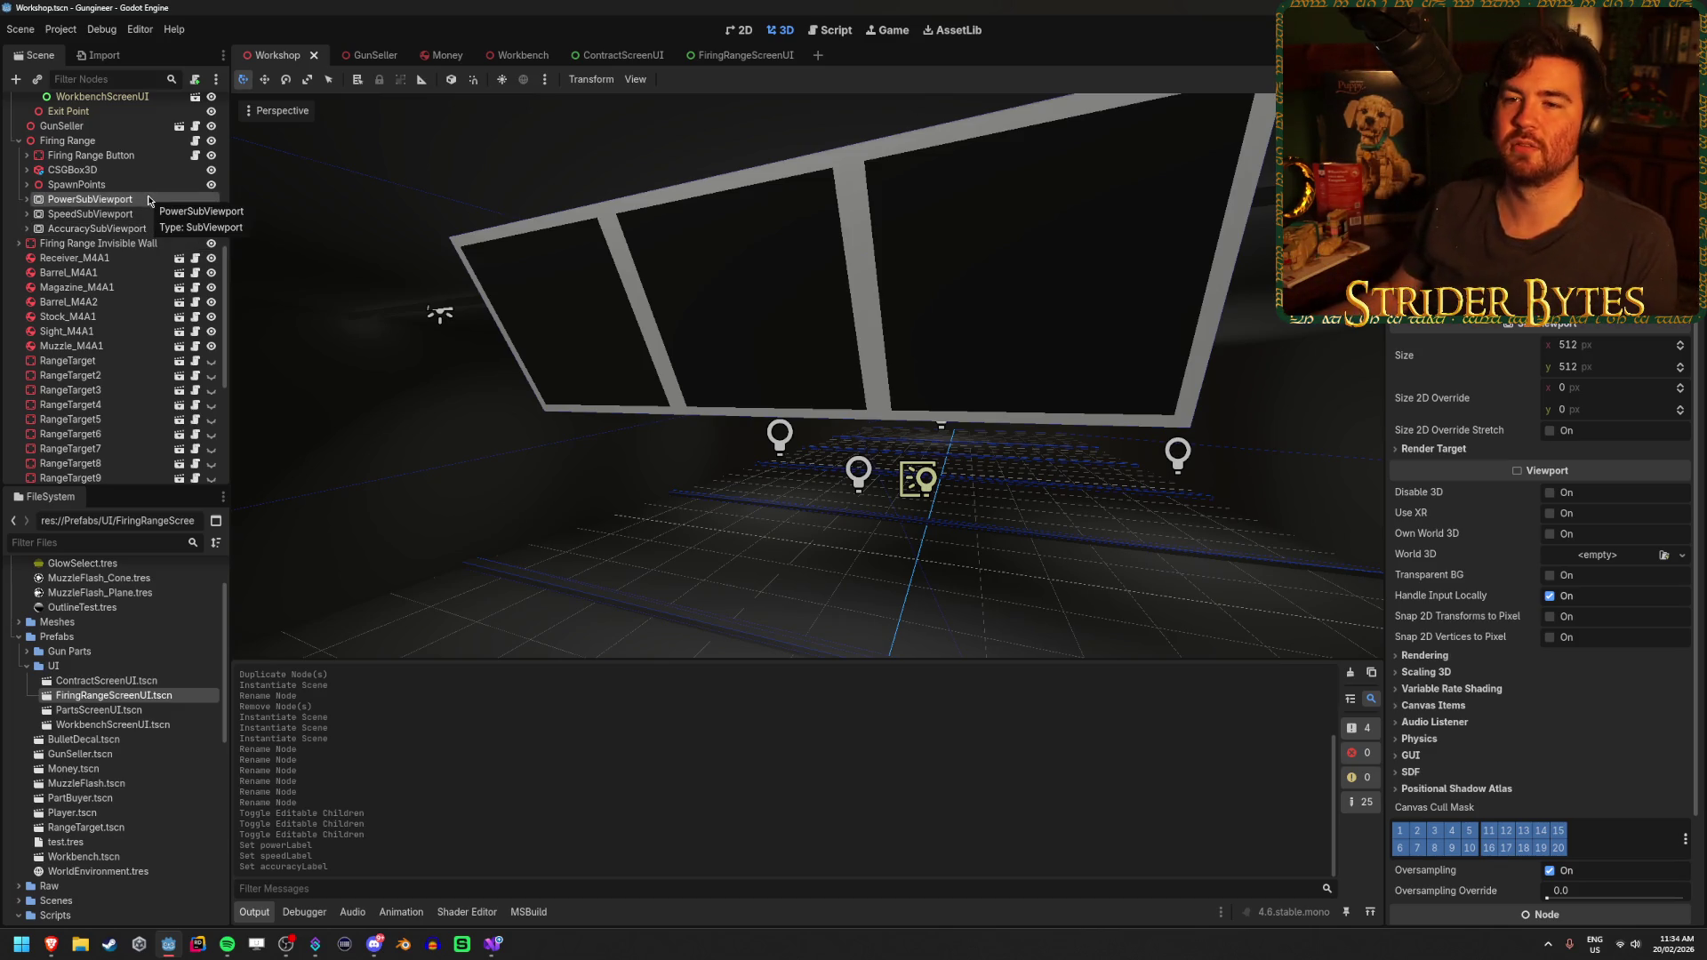
{"action": "left_click", "coordinate": [137, 185]}
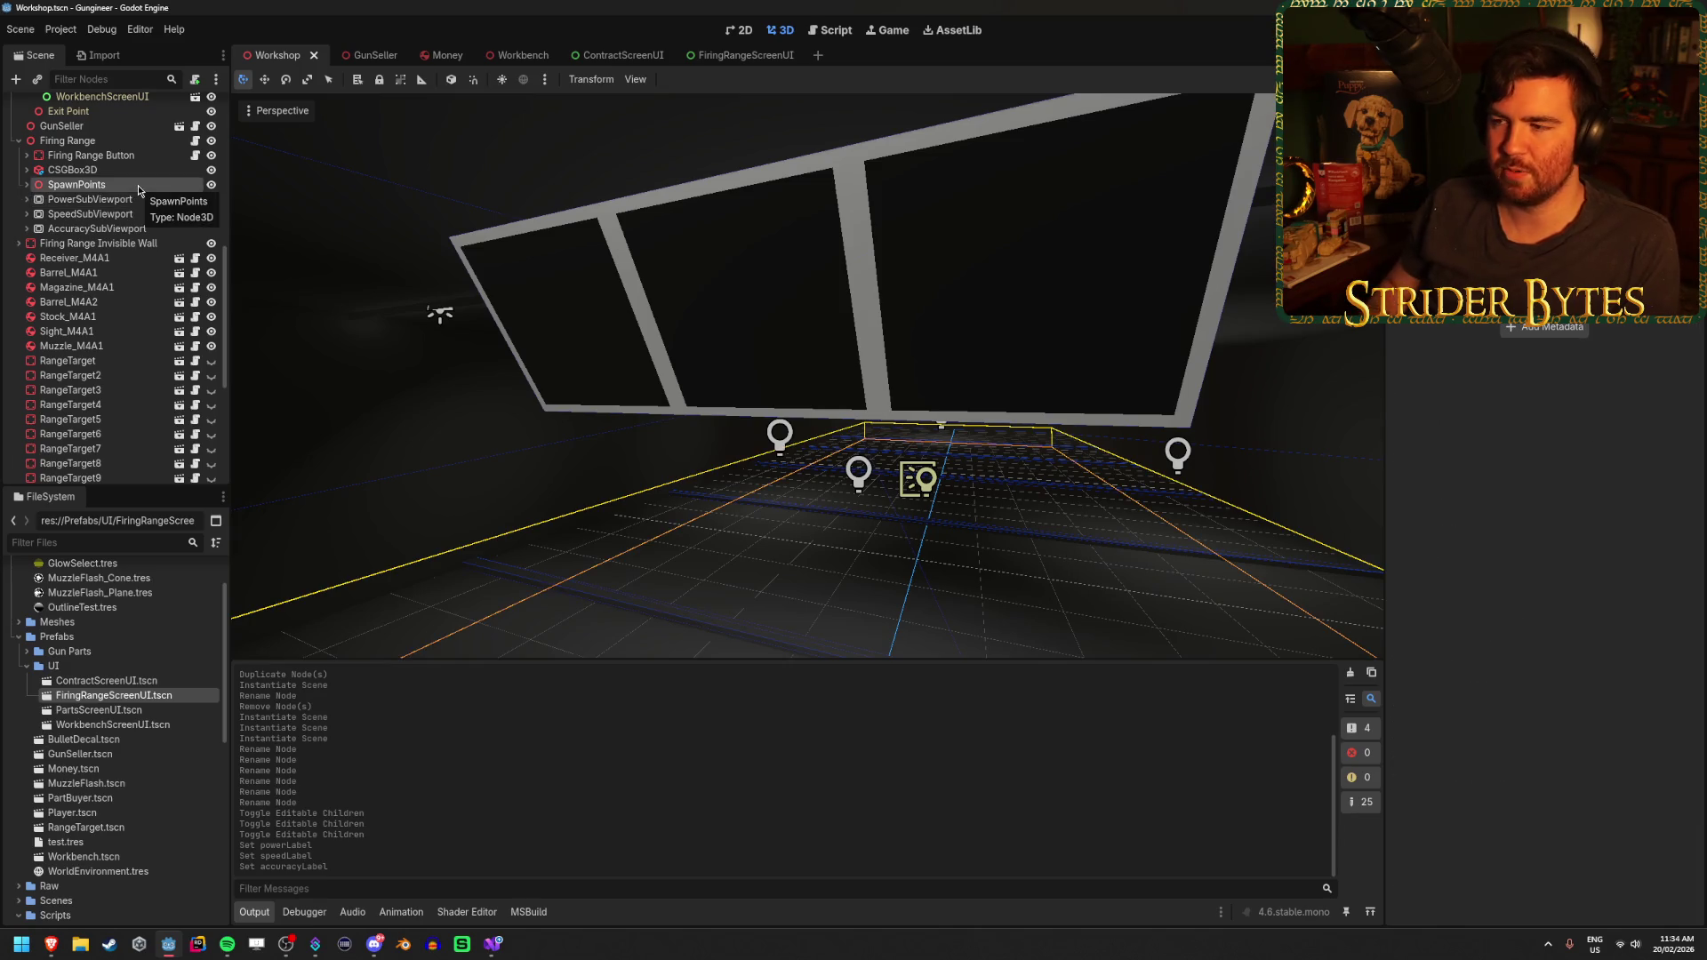
Expand CSGBox3D and rename the second screen mesh PowerScreen, keeping it directly under CSGBox3D
{"action": "key", "text": "Up"}
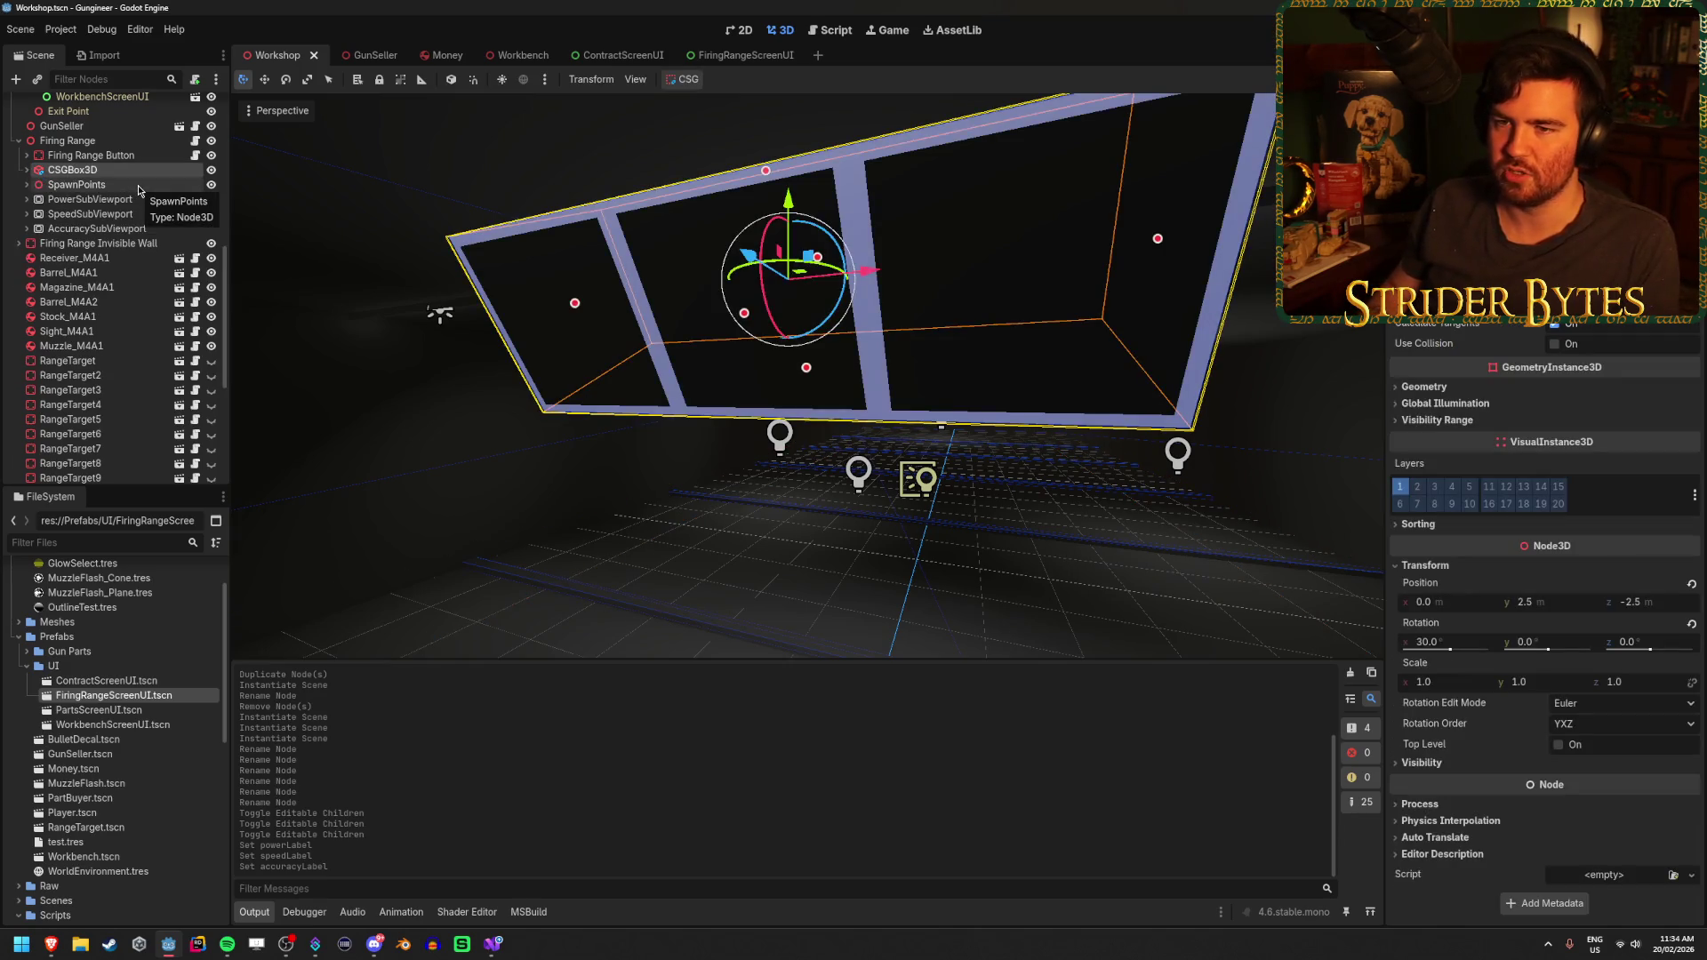
{"action": "key", "text": "Right"}
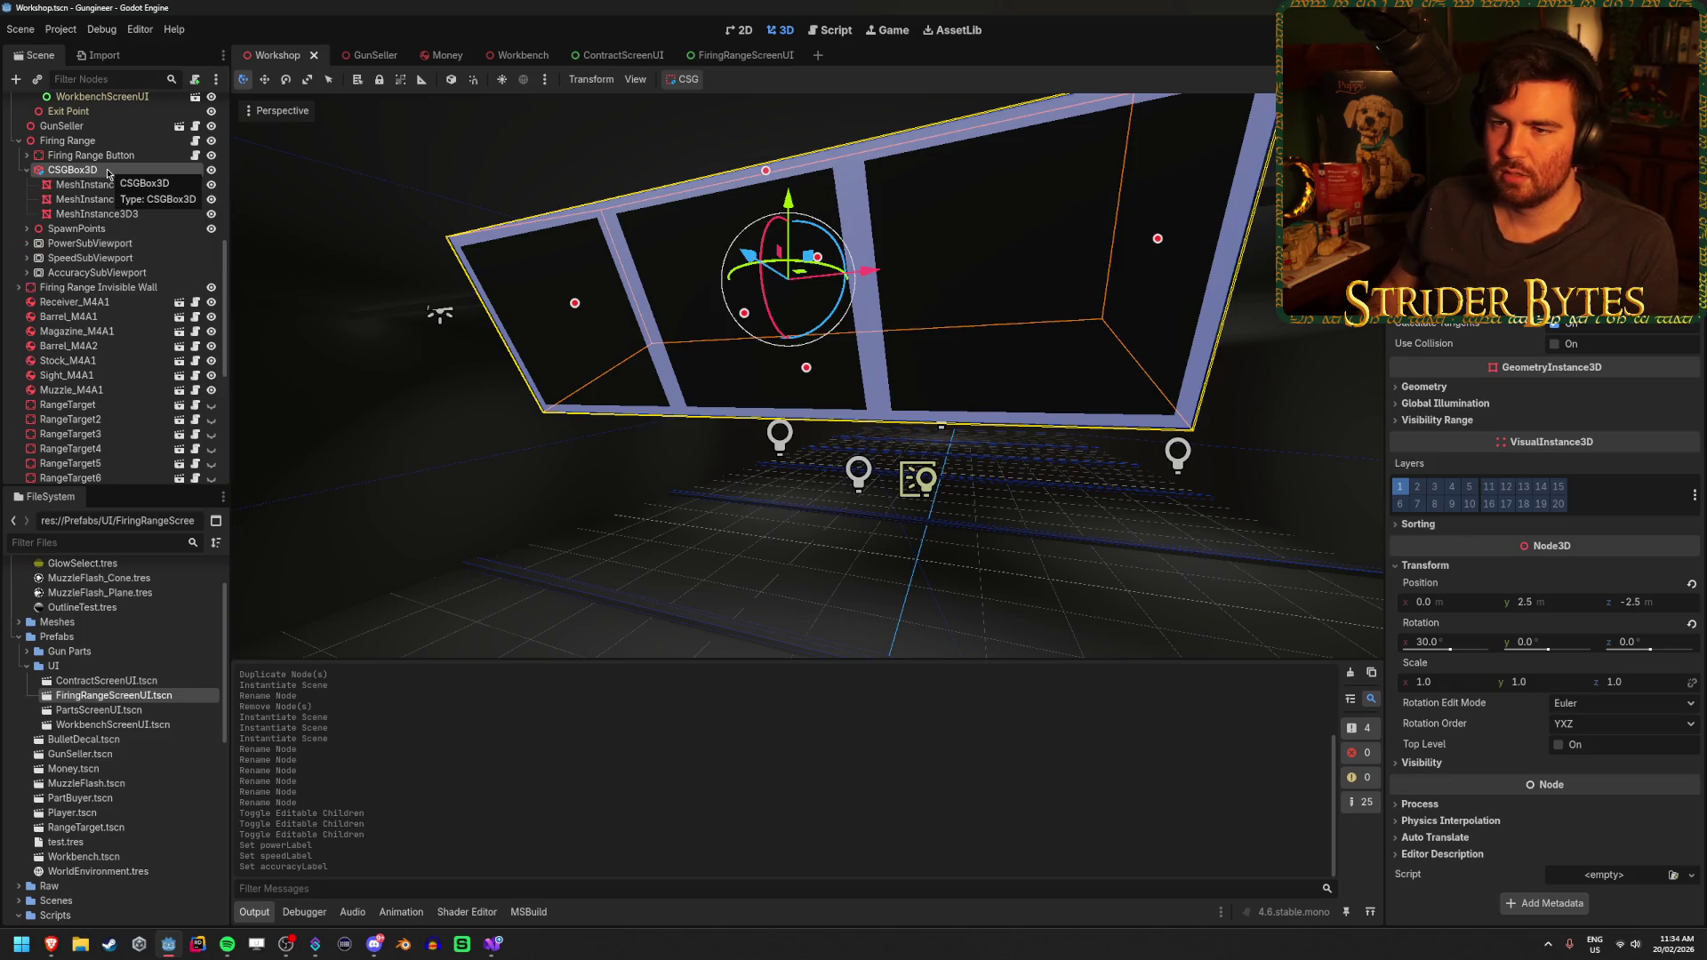
{"action": "key", "text": "Down"}
{"action": "key", "text": "Down"}
{"action": "key", "text": "Down"}
{"action": "key", "text": "Up"}
{"action": "key", "text": "Up"}
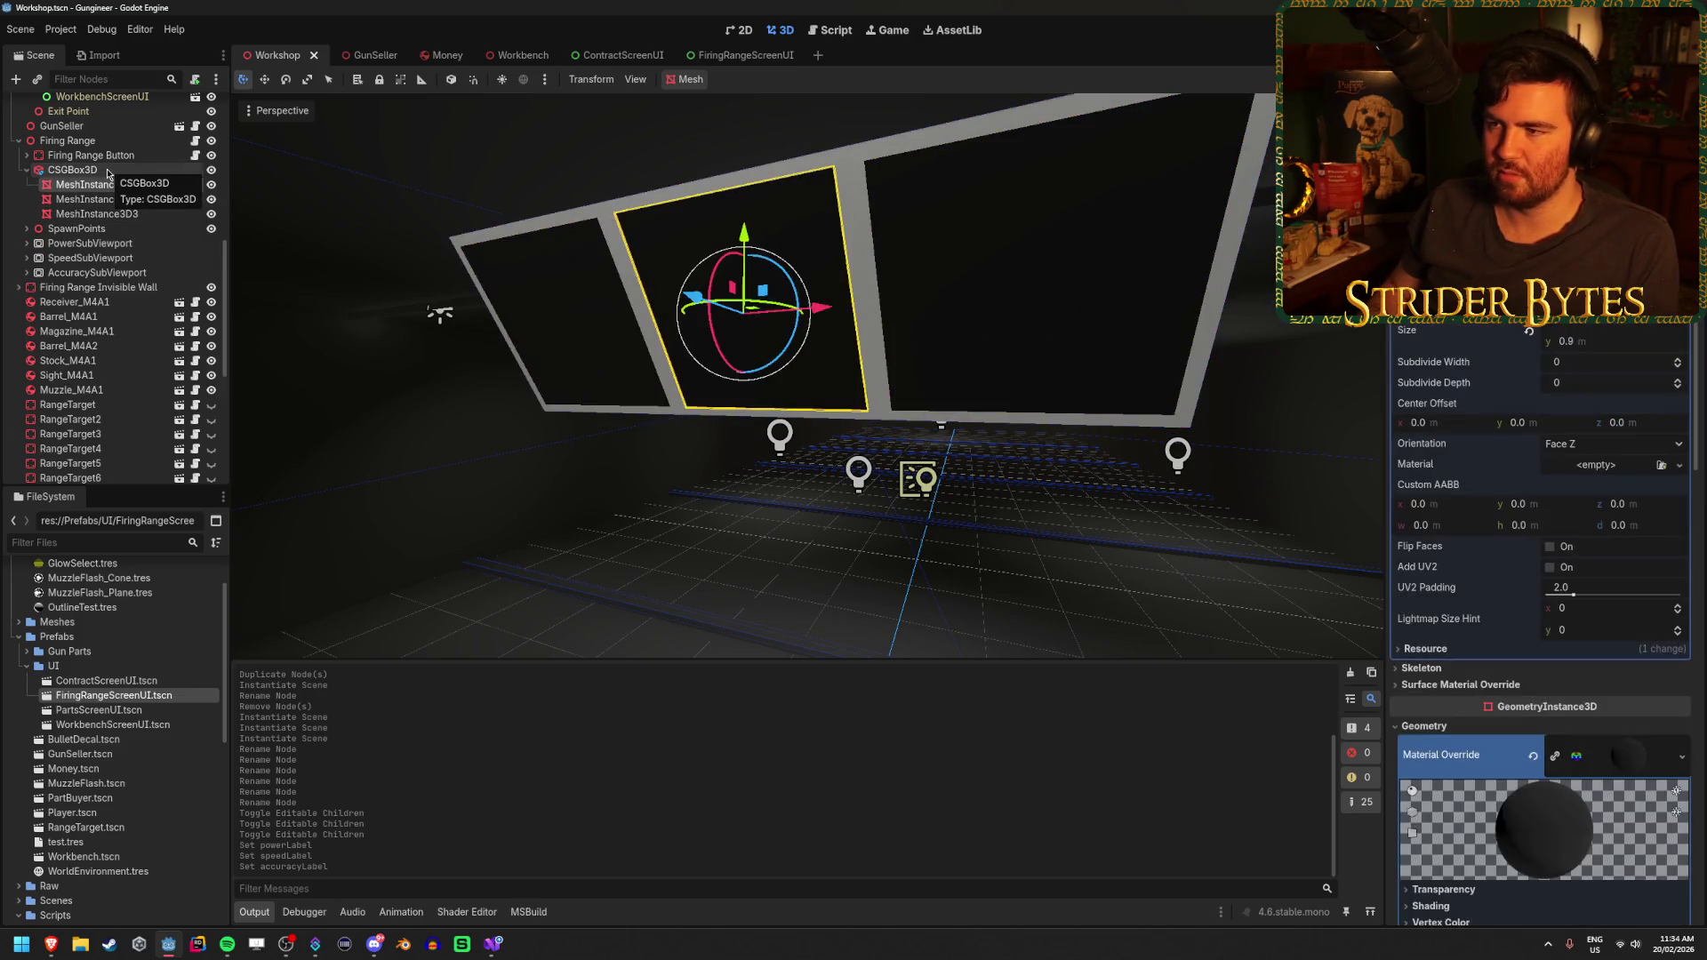
{"action": "left_click", "coordinate": [95, 203]}
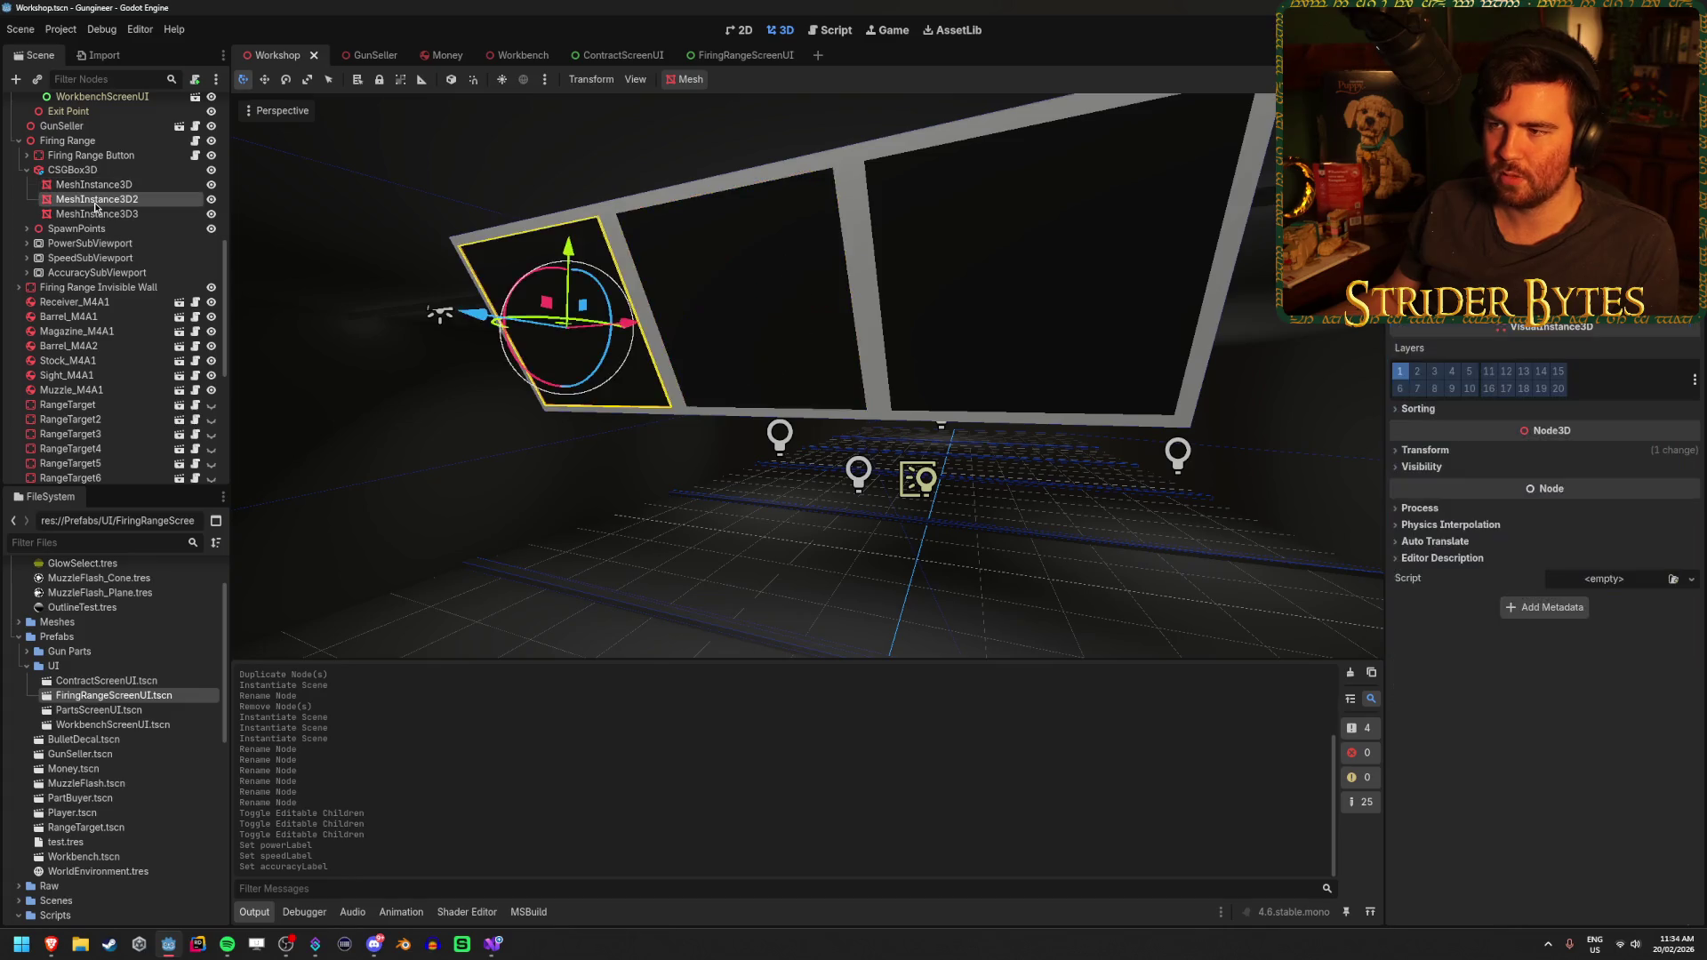
{"action": "double_click", "coordinate": [107, 198]}
{"action": "type", "text": "PowerScr"}
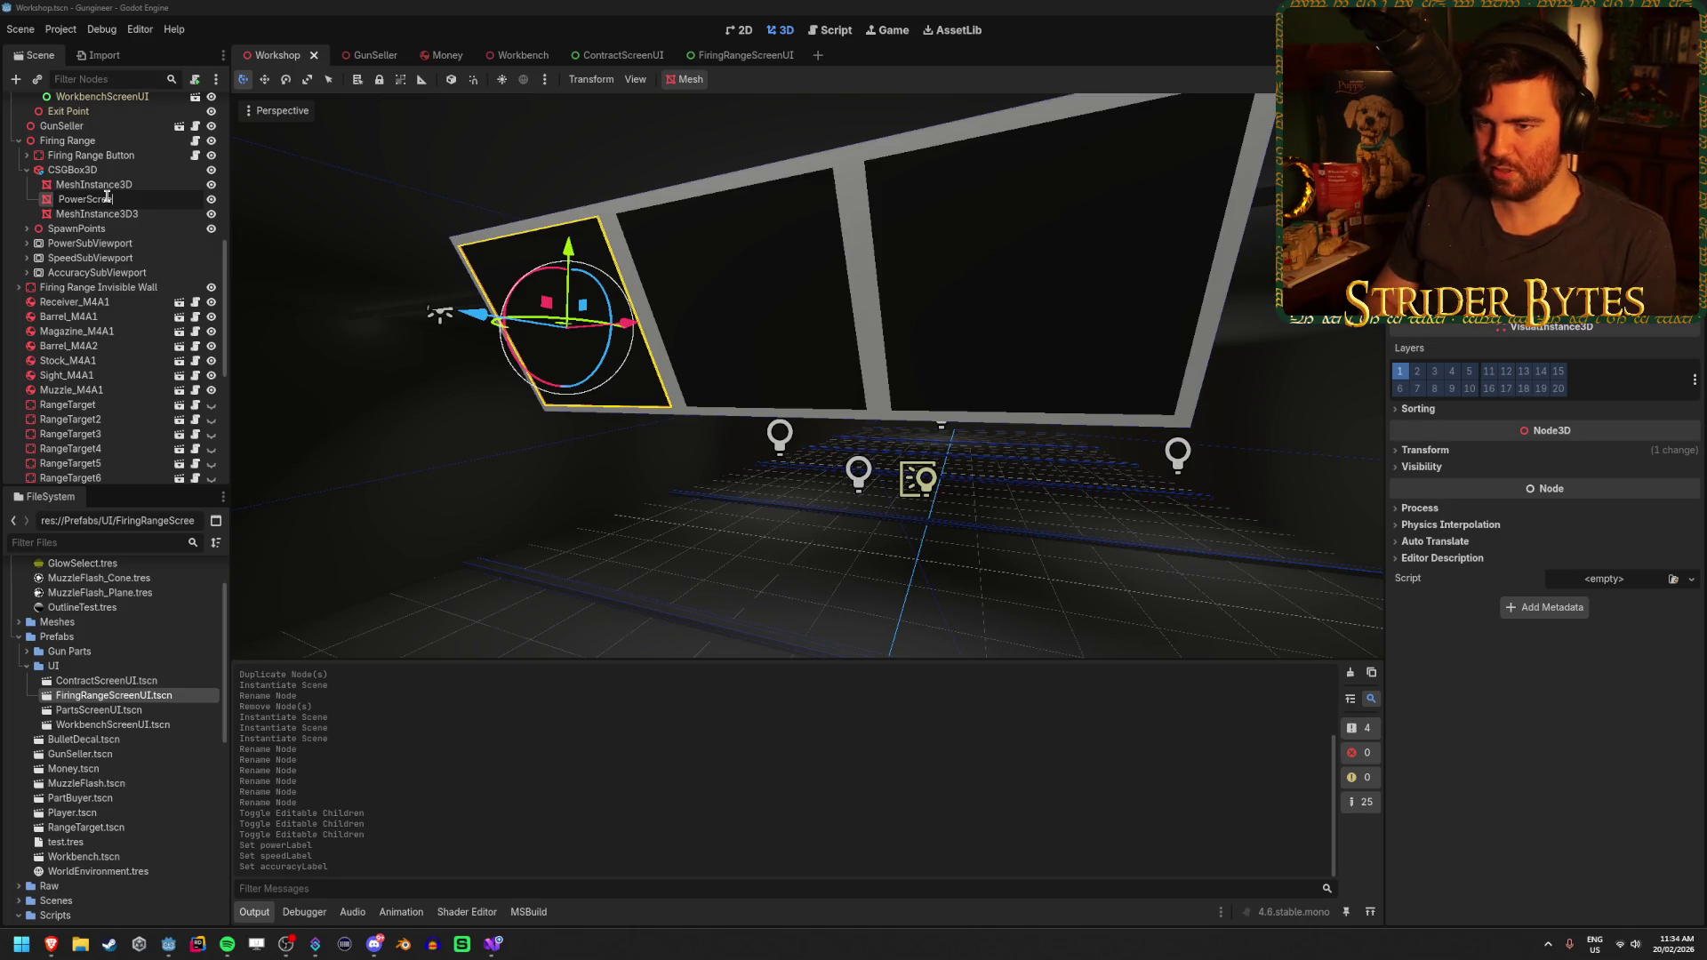
{"action": "type", "text": "en"}
{"action": "key", "text": "Return"}
{"action": "mouse_move", "coordinate": [107, 200]}
{"action": "left_mouse_down"}
{"action": "mouse_move", "coordinate": [130, 188]}
{"action": "mouse_move", "coordinate": [98, 178]}
{"action": "left_mouse_up"}
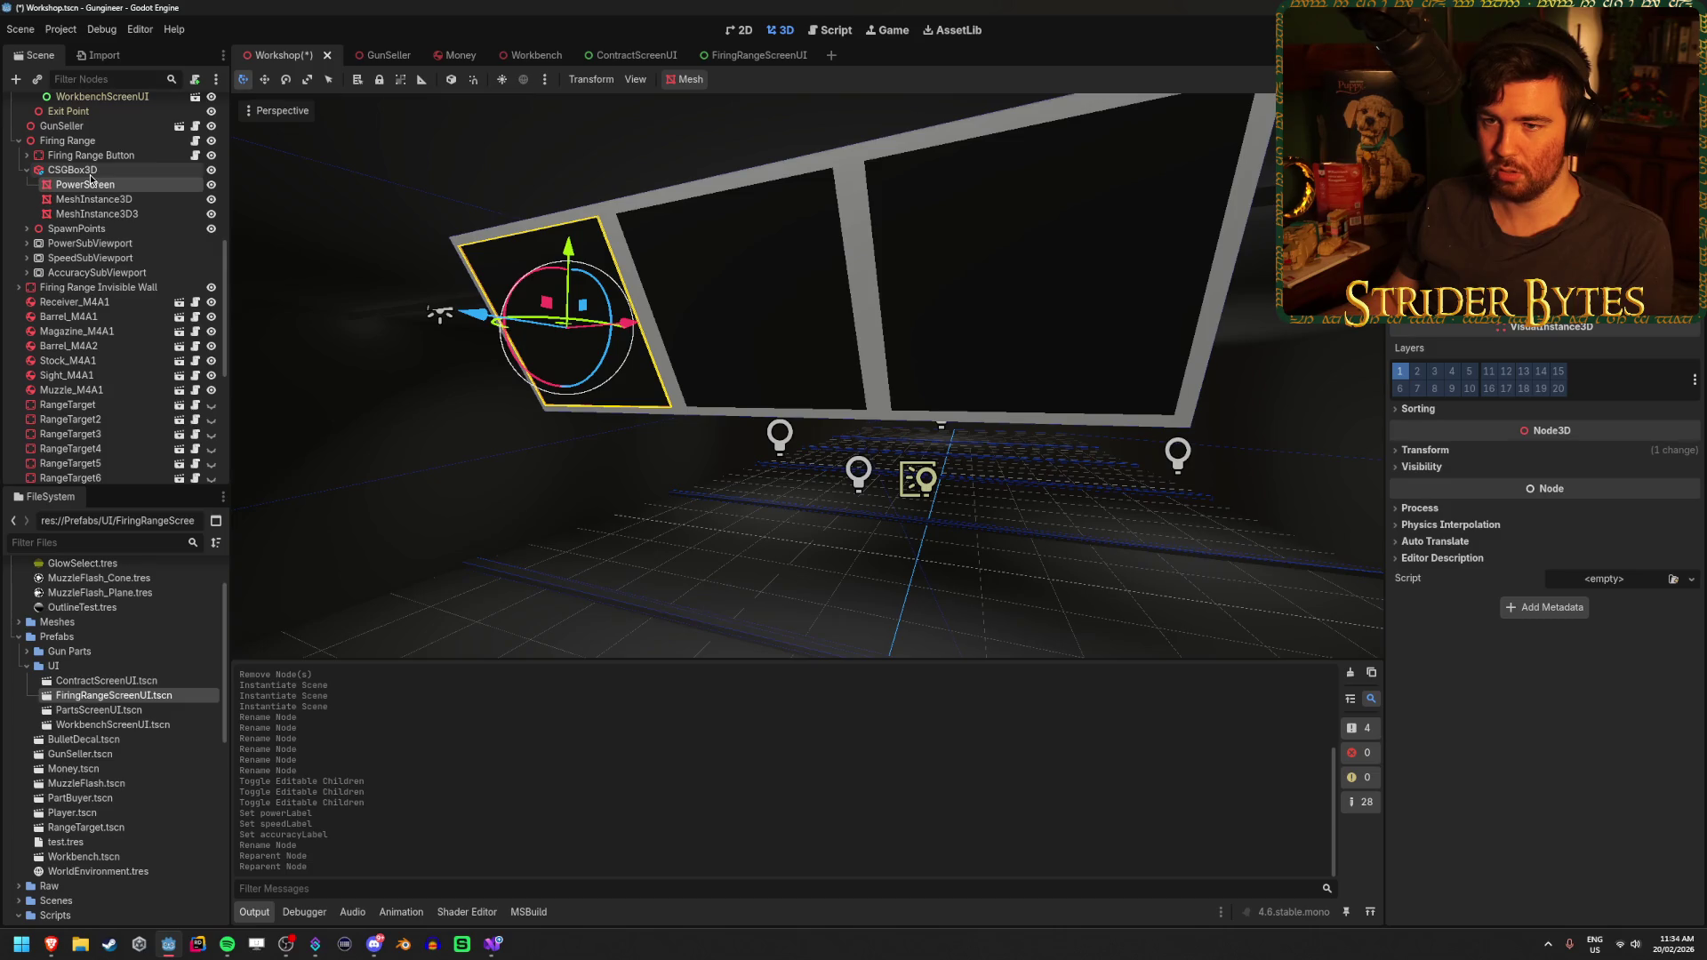
{"action": "left_click", "coordinate": [109, 201]}
Rename the other two screen meshes SpeedScreen and AccuracyScreen and save the scene
{"action": "double_click", "coordinate": [109, 201]}
{"action": "type", "text": "SpeedScreen"}
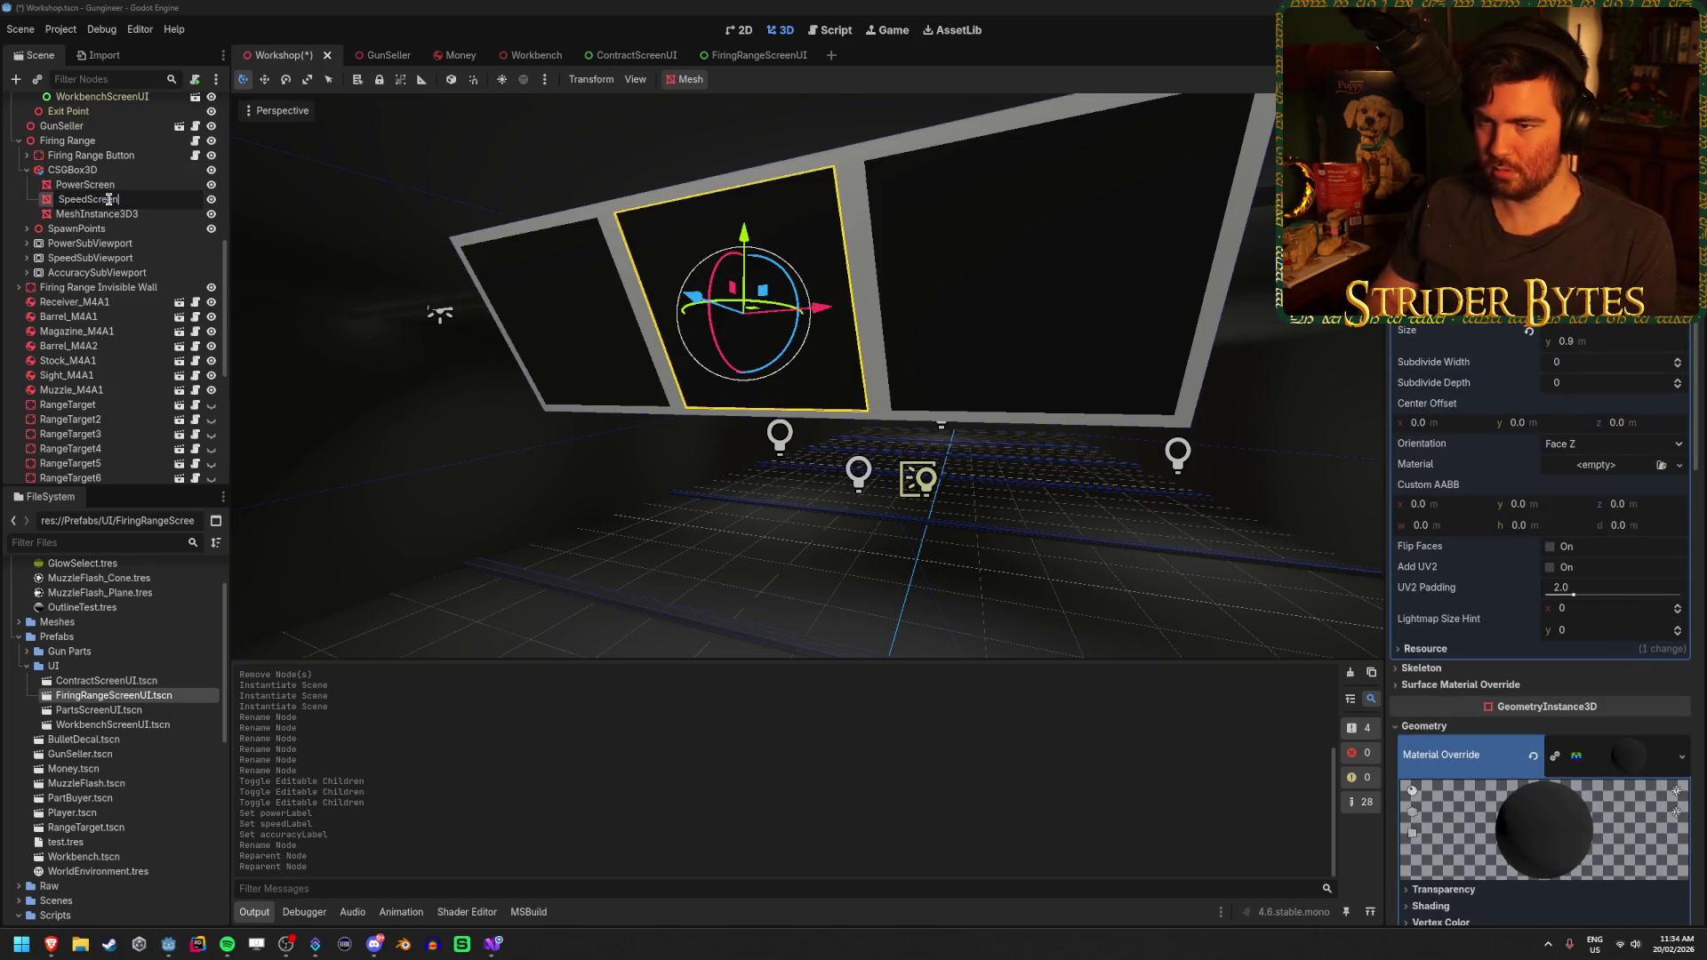
{"action": "key", "text": "Return"}
{"action": "key", "text": "Down"}
{"action": "key", "text": "F2"}
{"action": "type", "text": "Accuracy"}
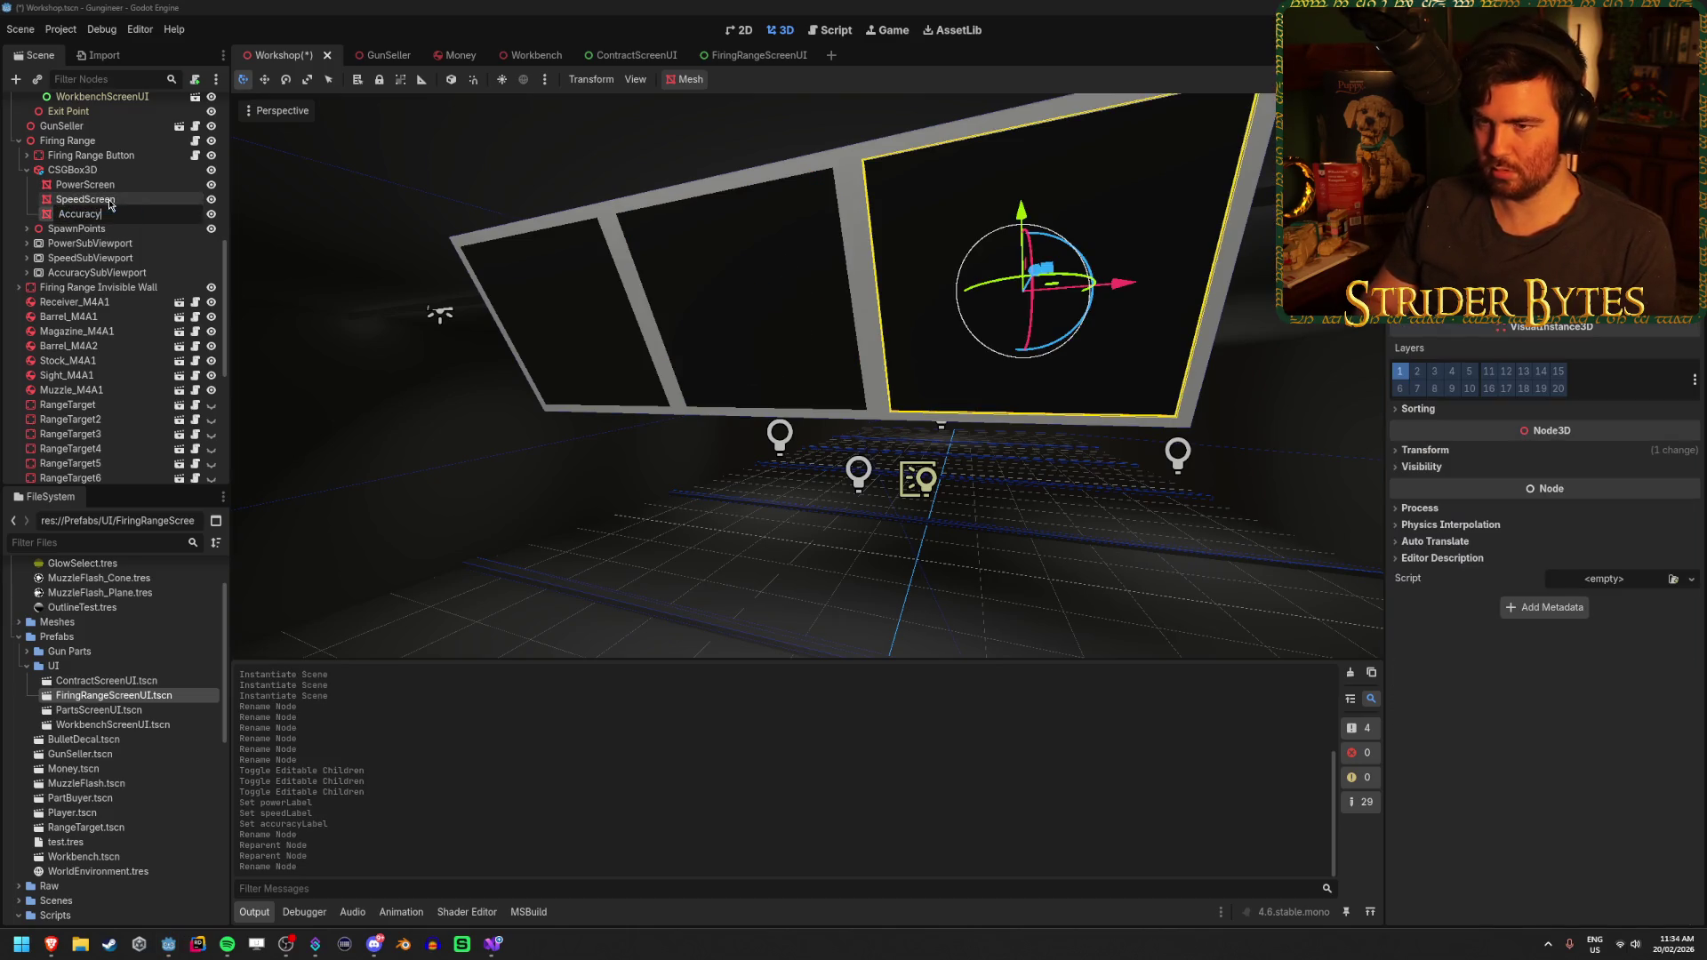
{"action": "type", "text": "Screen"}
{"action": "key", "text": "Return"}
{"action": "key", "text": "ctrl+s"}
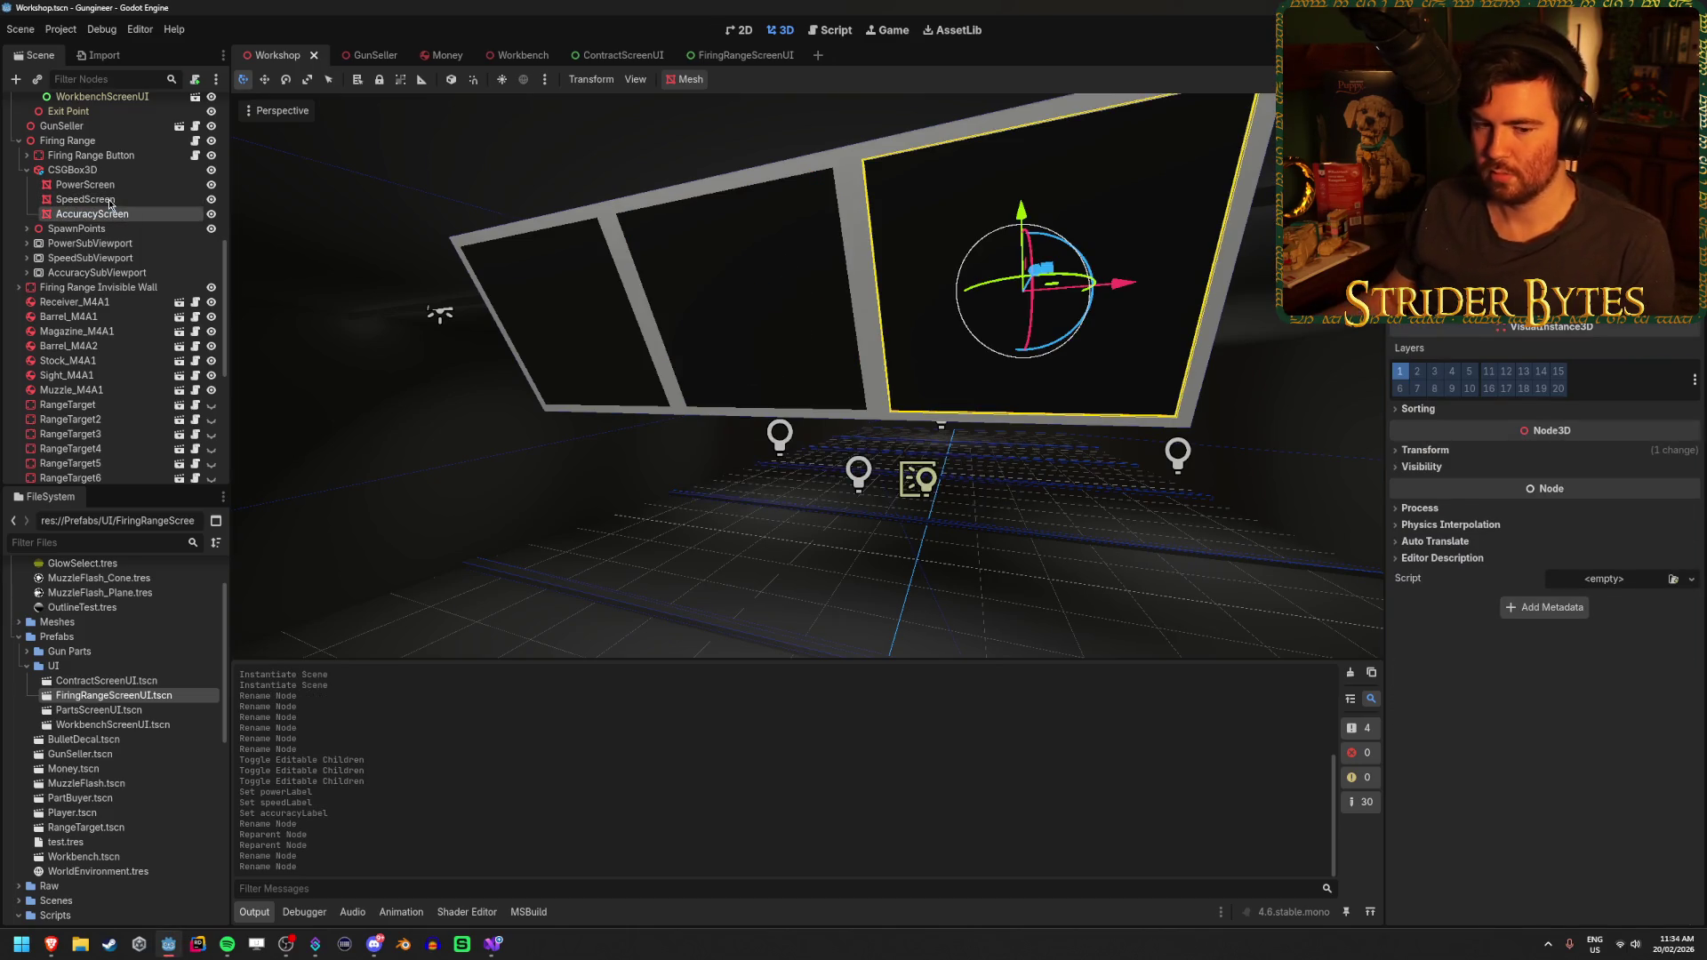
{"action": "left_click", "coordinate": [114, 188]}
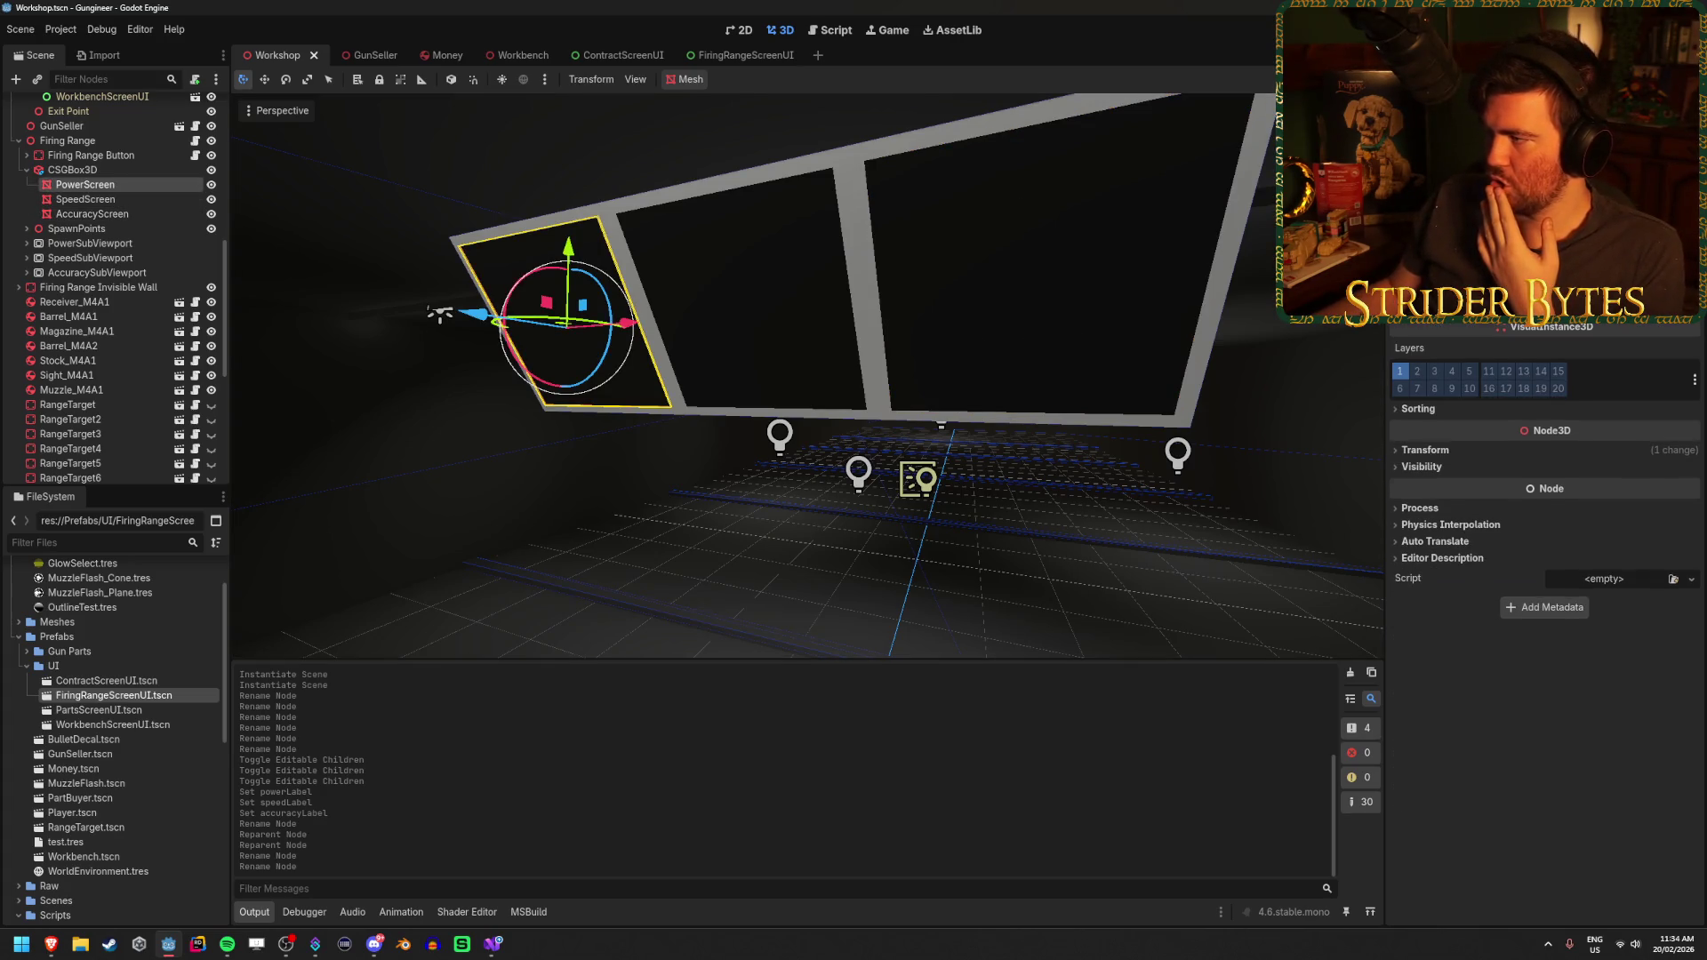
Dismiss the viewport-texture warning and enable Local to Scene on PowerScreen's material
{"action": "scroll", "coordinate": [1545, 534], "scroll_direction": "up", "scroll_amount": 3}
{"action": "scroll", "coordinate": [1476, 523], "scroll_direction": "up", "scroll_amount": 5}
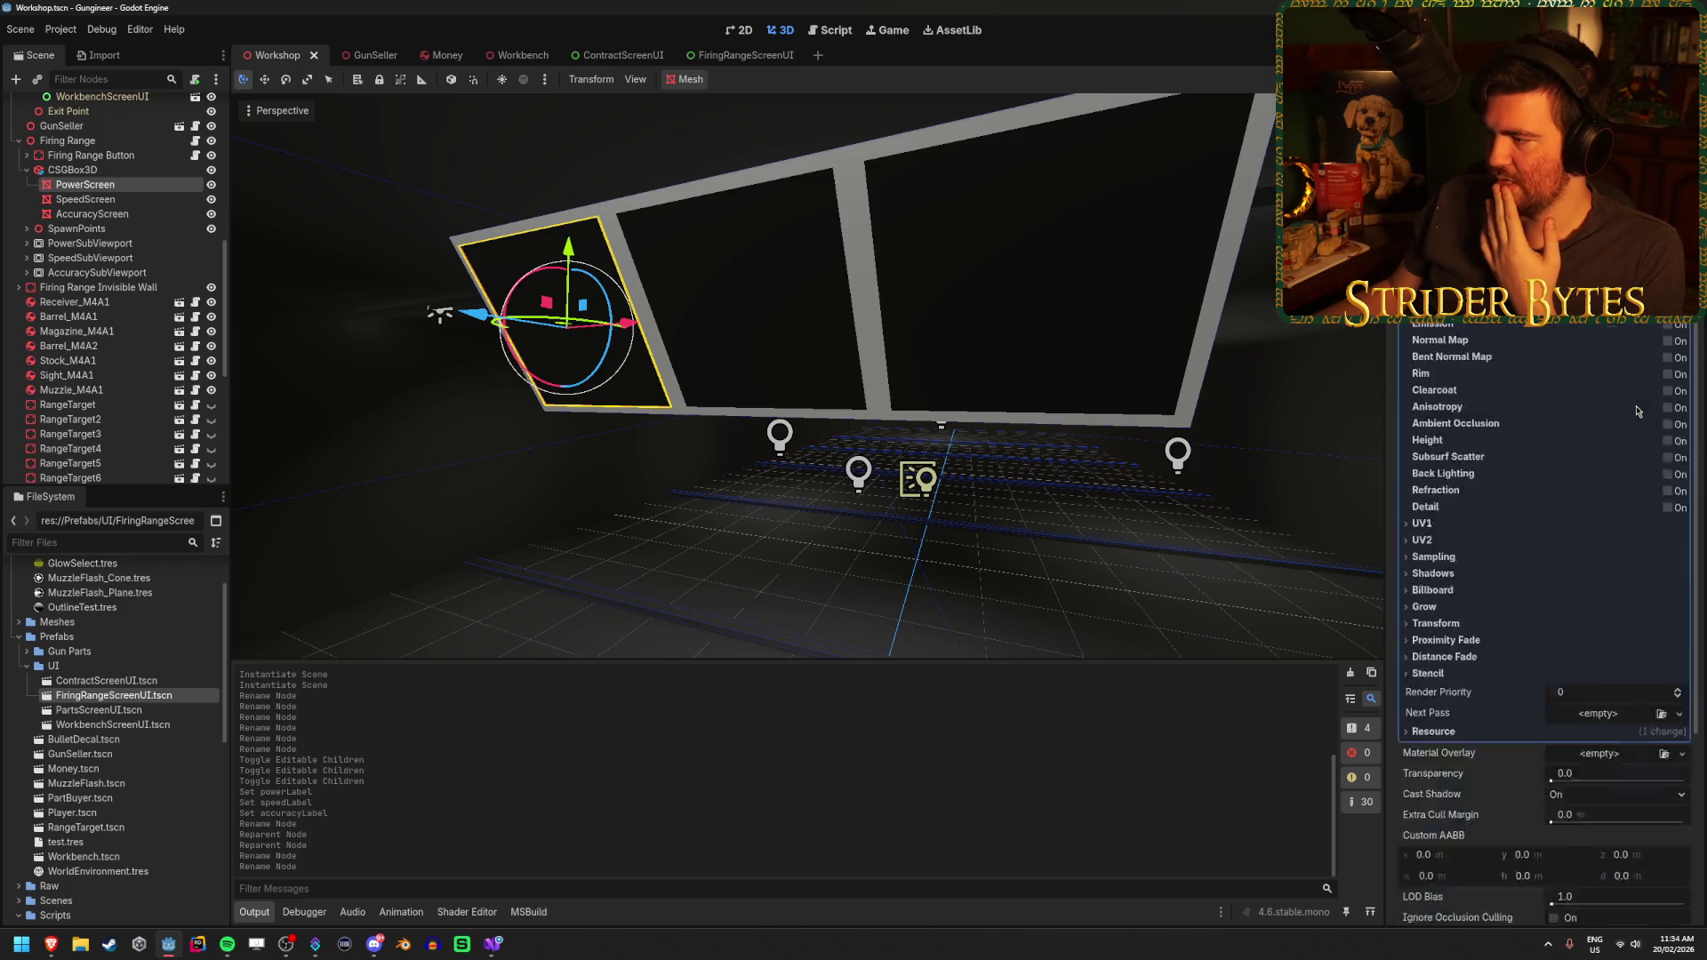
{"action": "scroll", "coordinate": [1476, 522], "scroll_direction": "up", "scroll_amount": 1}
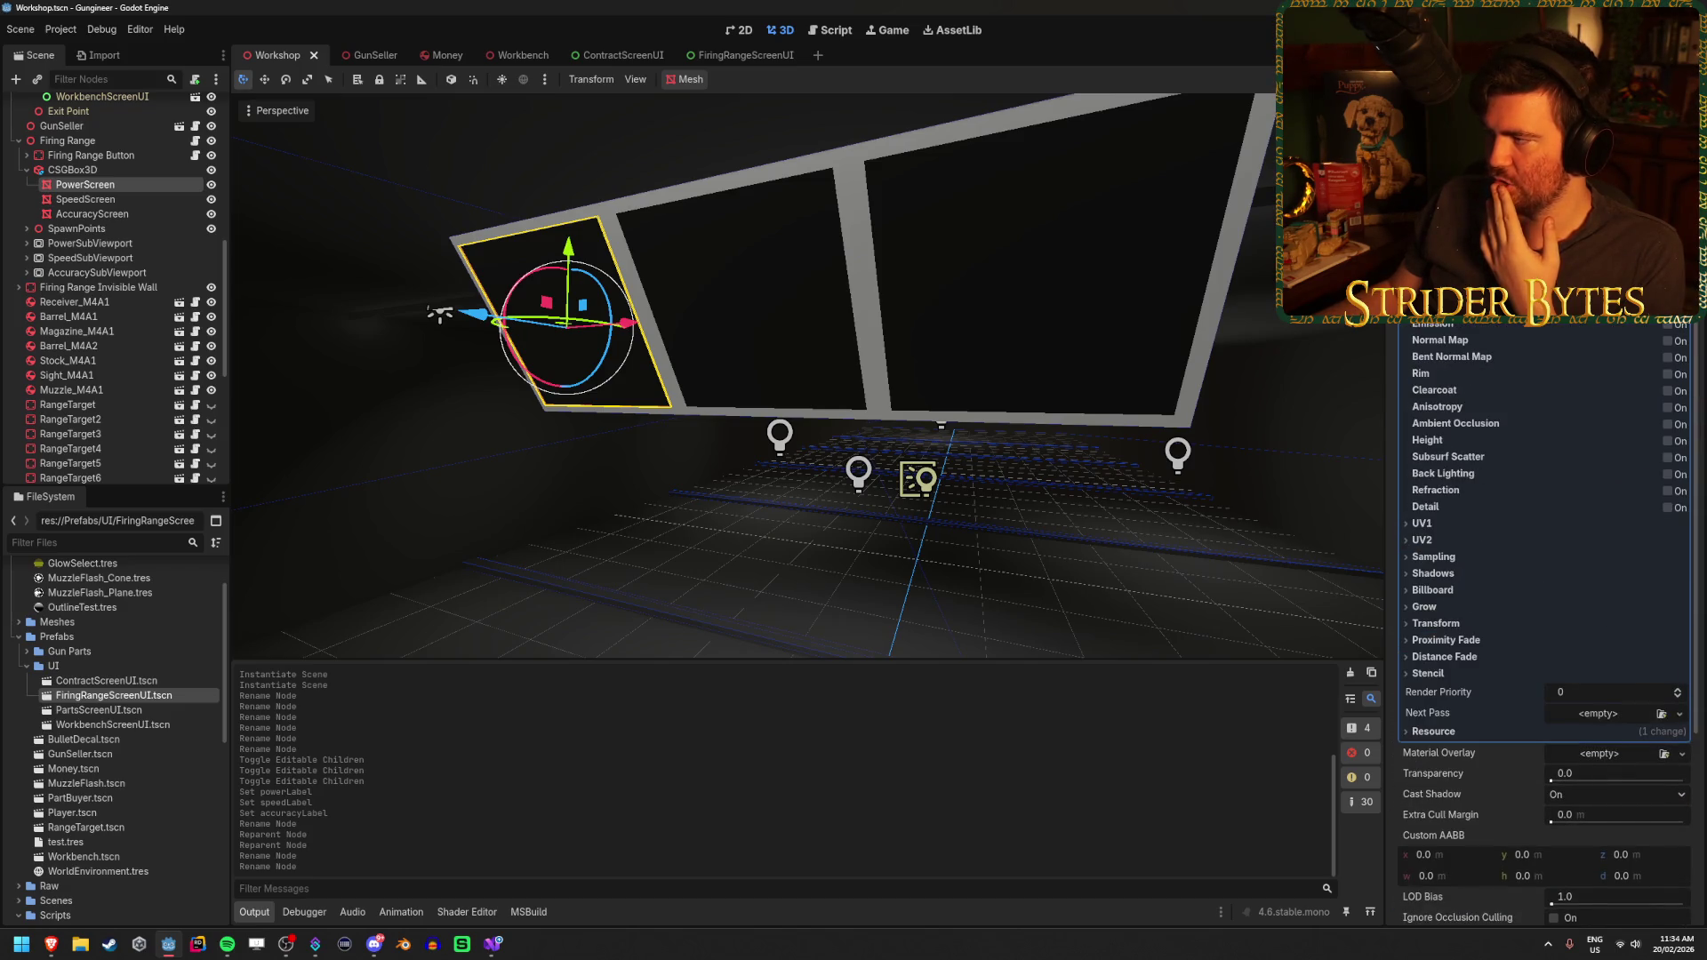
{"action": "left_click", "coordinate": [1596, 303]}
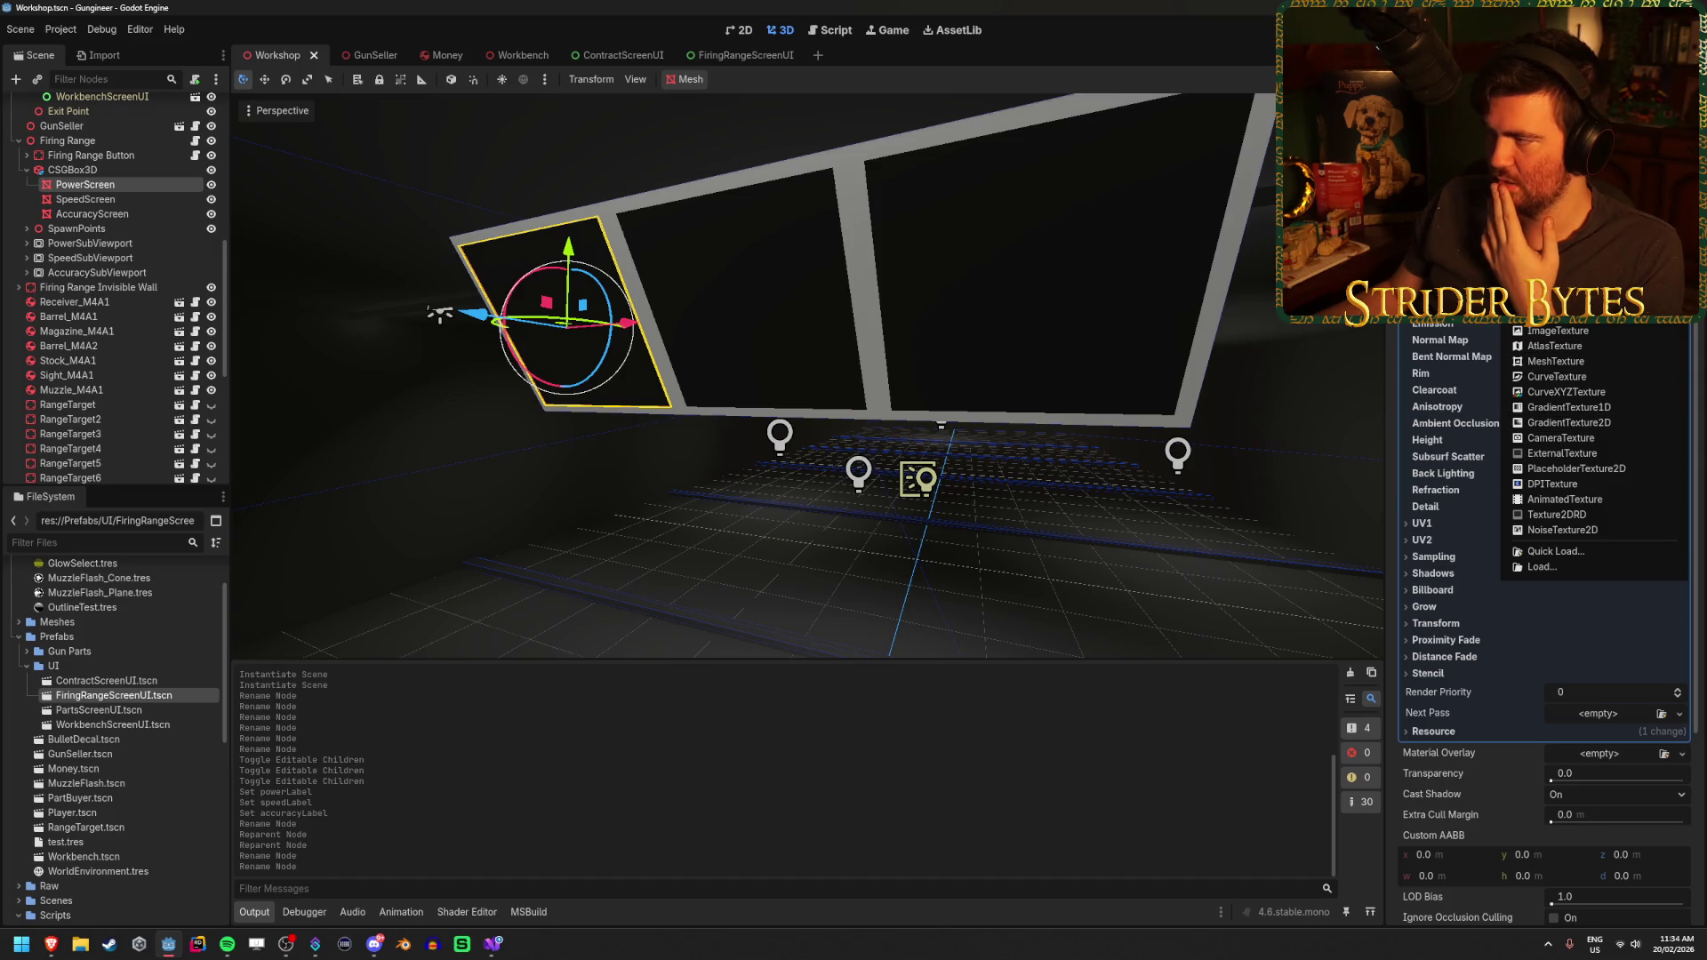
{"action": "left_click", "coordinate": [1556, 307]}
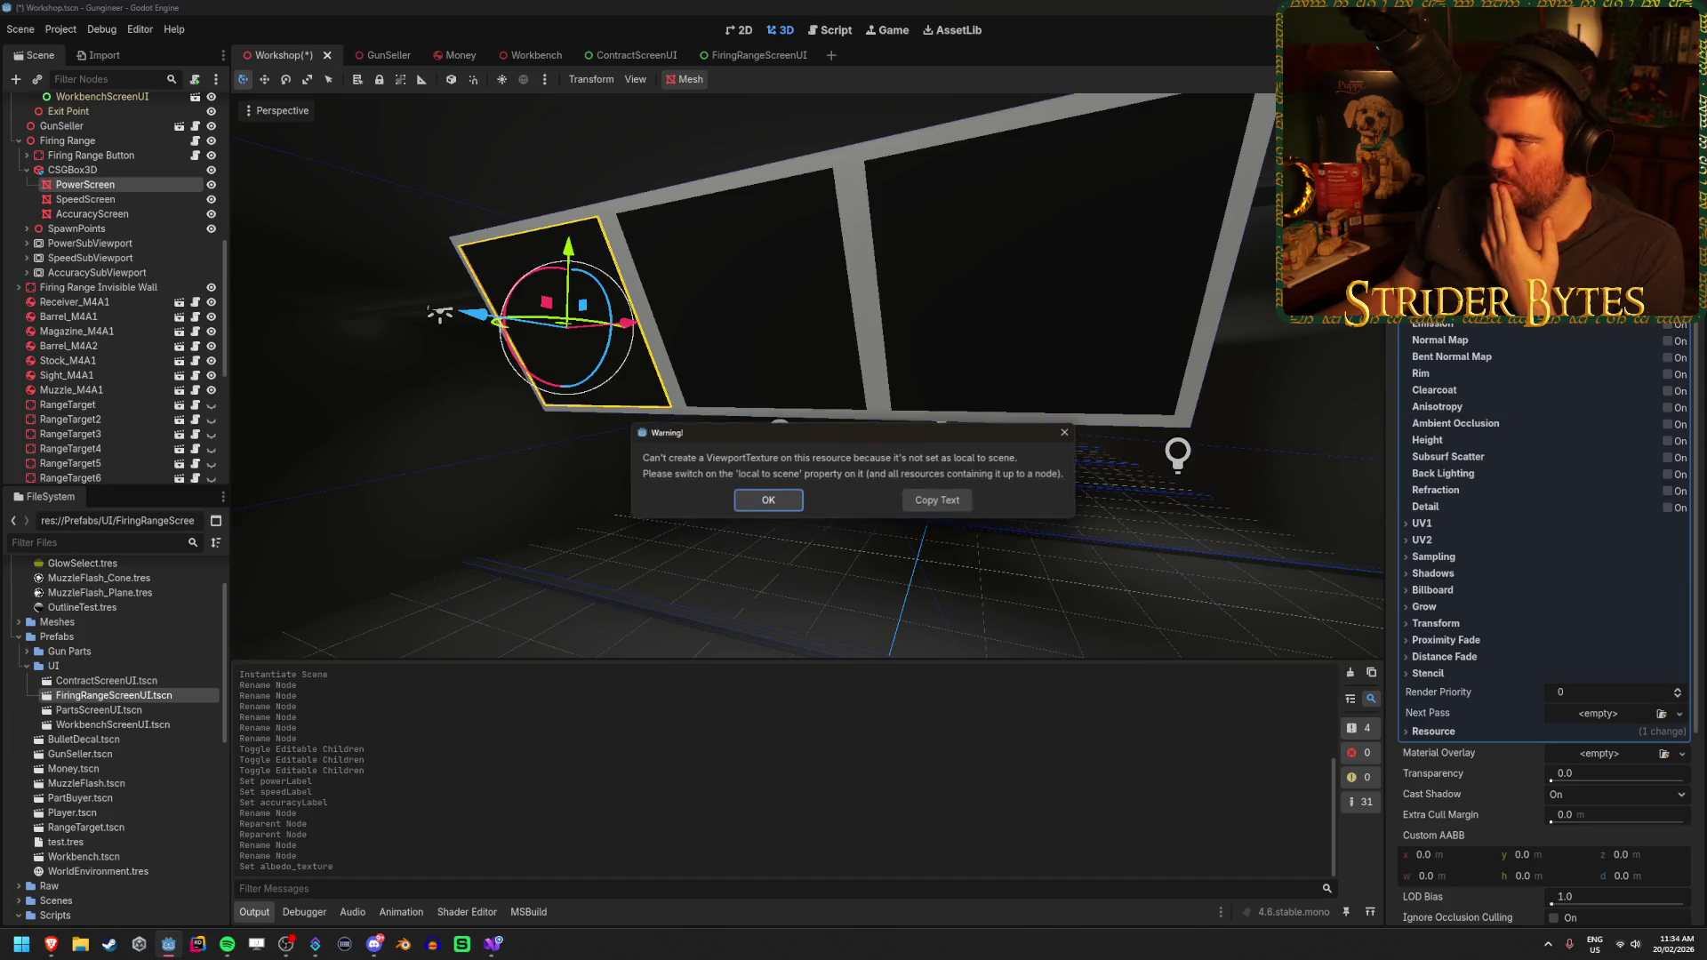
{"action": "left_click", "coordinate": [788, 508]}
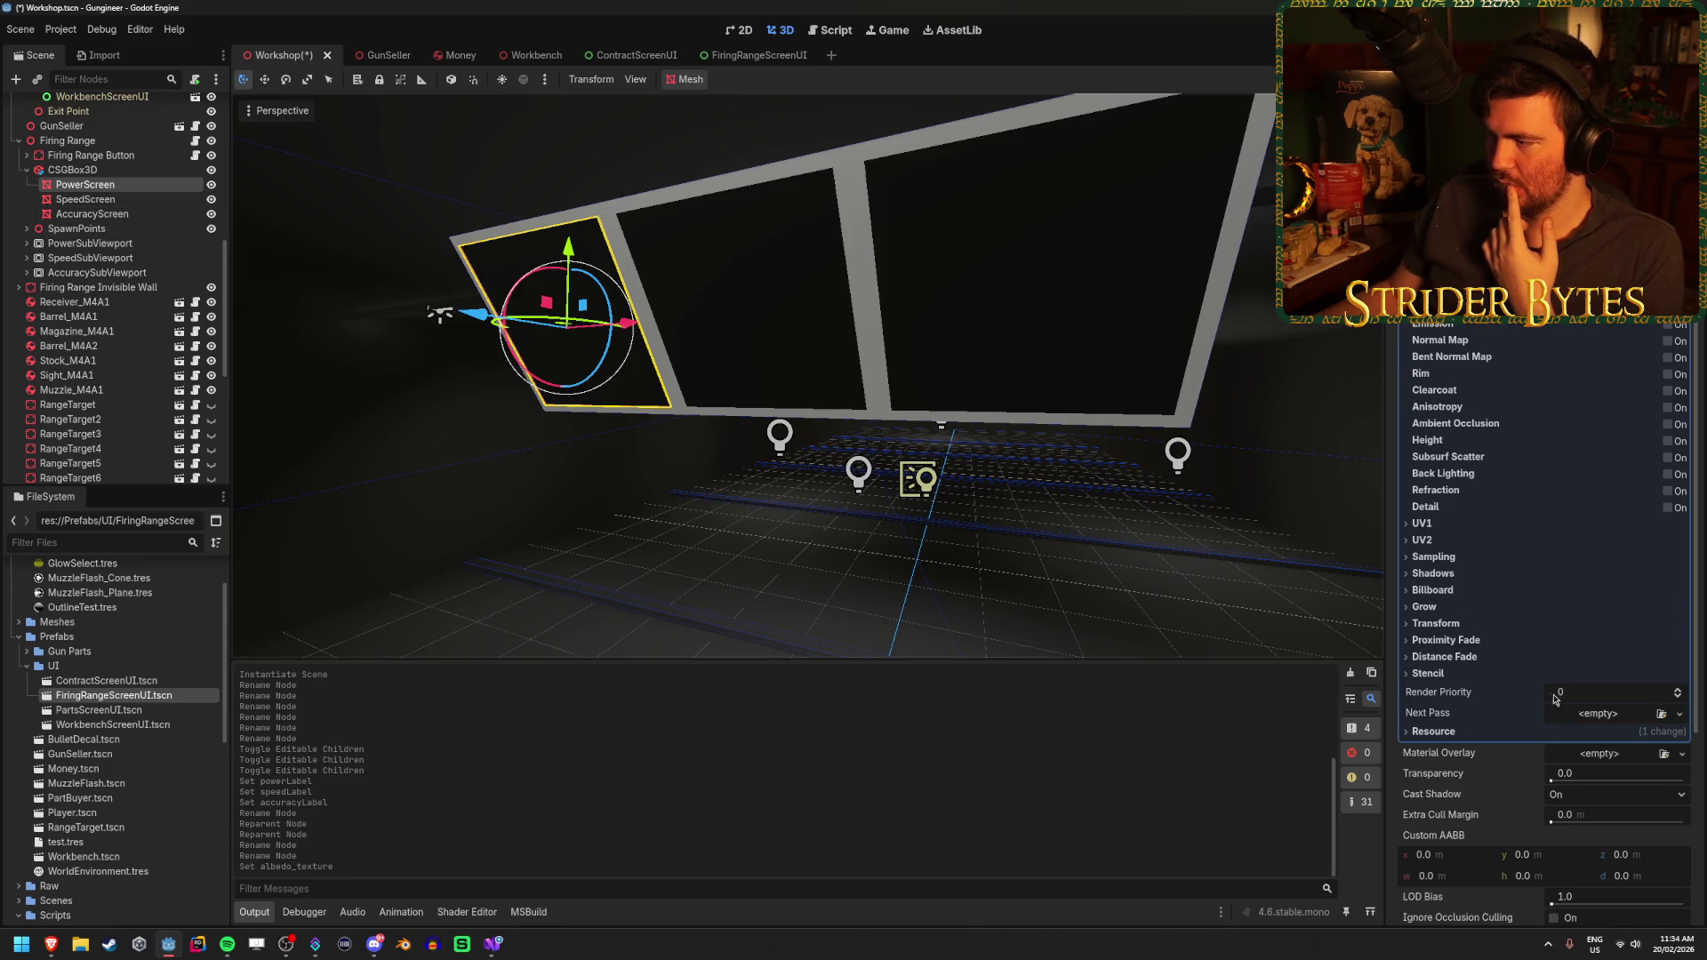
{"action": "scroll", "coordinate": [1529, 711], "scroll_direction": "down", "scroll_amount": 2}
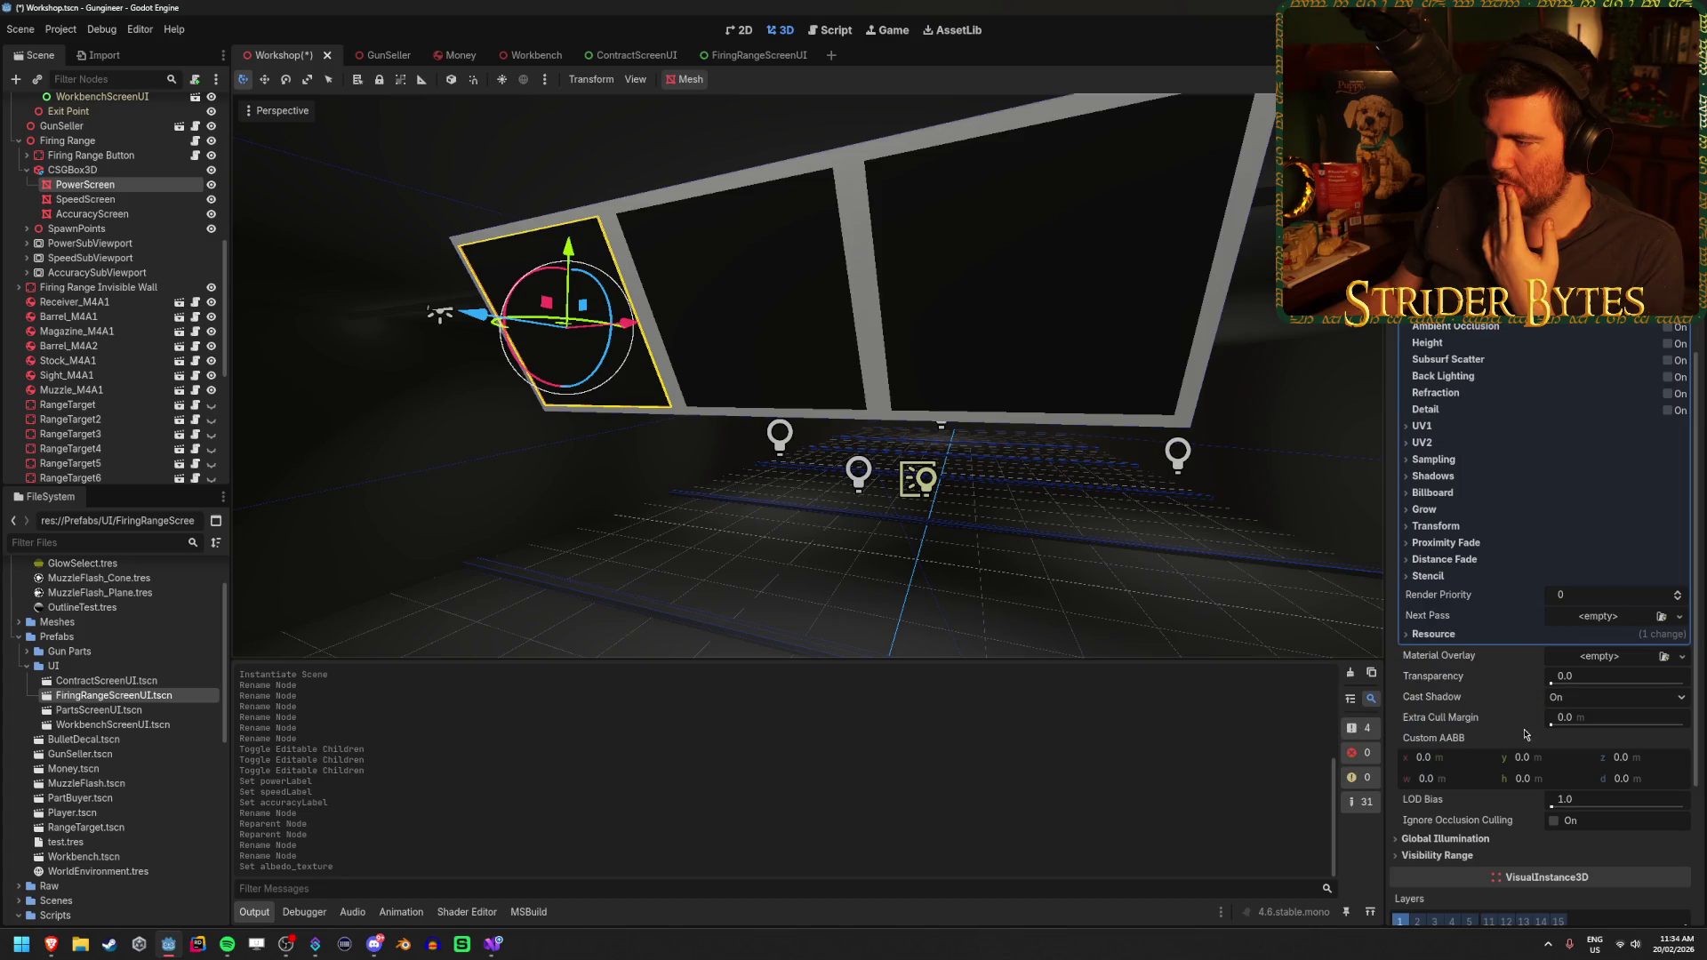
{"action": "left_click", "coordinate": [1457, 634]}
{"action": "left_click", "coordinate": [1555, 653]}
Set the albedo texture to a ViewportTexture fed by PowerSubViewport and save the scene
{"action": "scroll", "coordinate": [1632, 380], "scroll_direction": "up", "scroll_amount": 4}
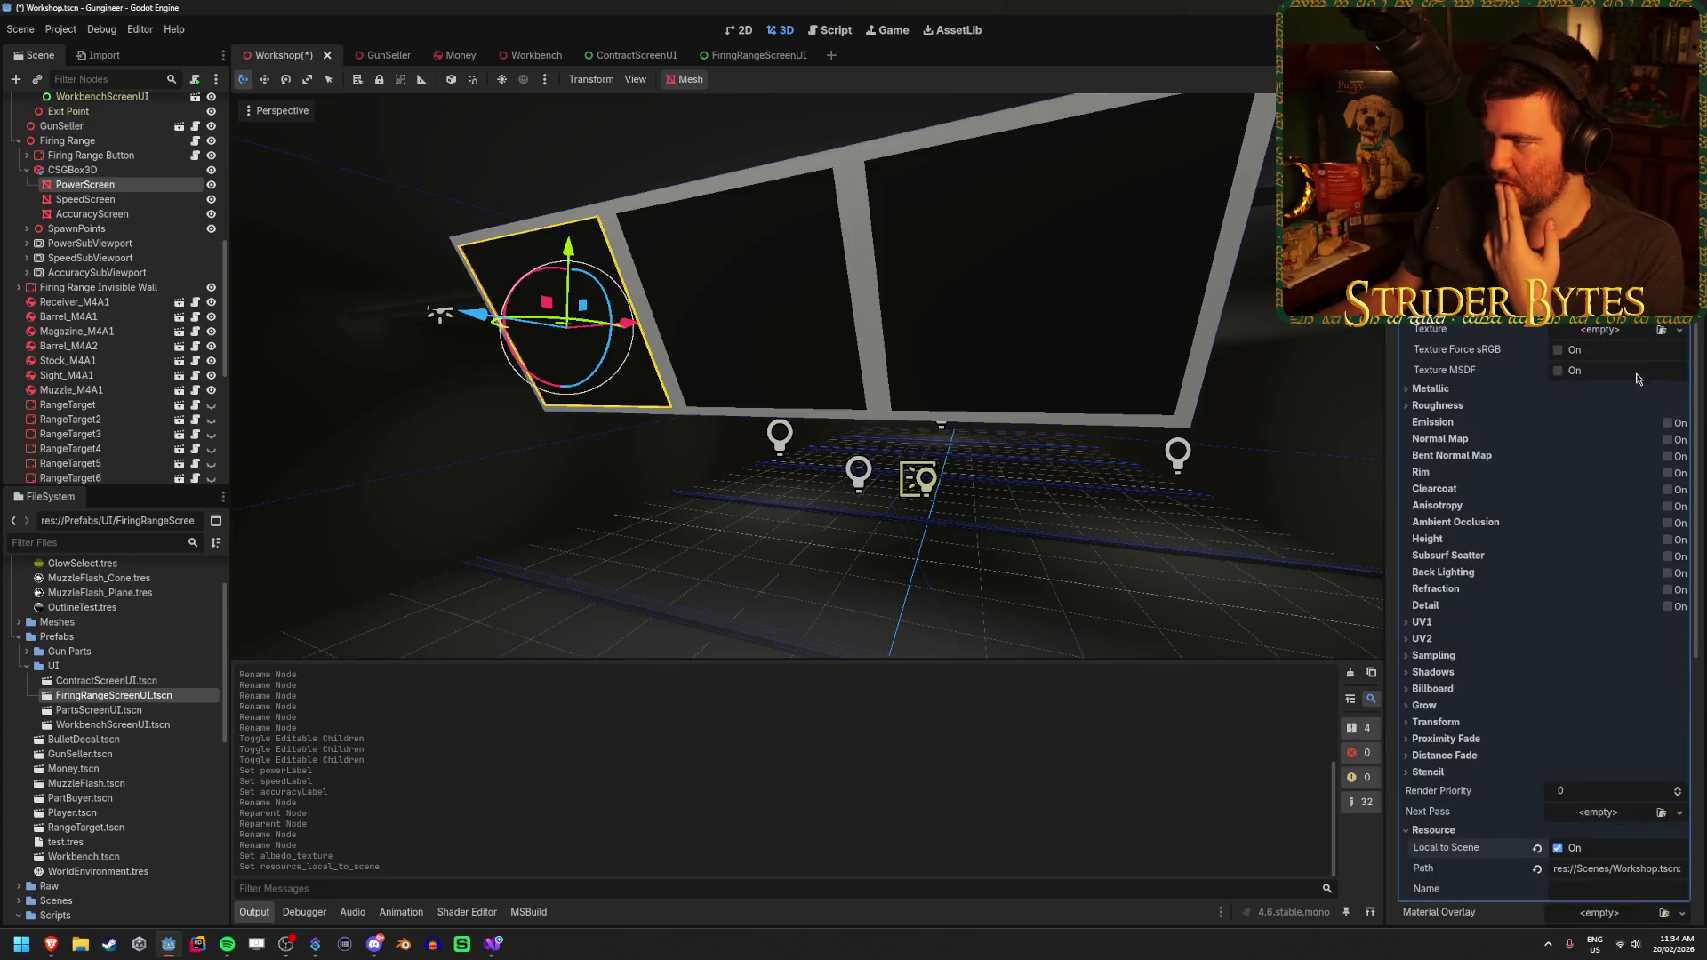
{"action": "left_click", "coordinate": [1679, 331]}
{"action": "left_click", "coordinate": [1628, 374]}
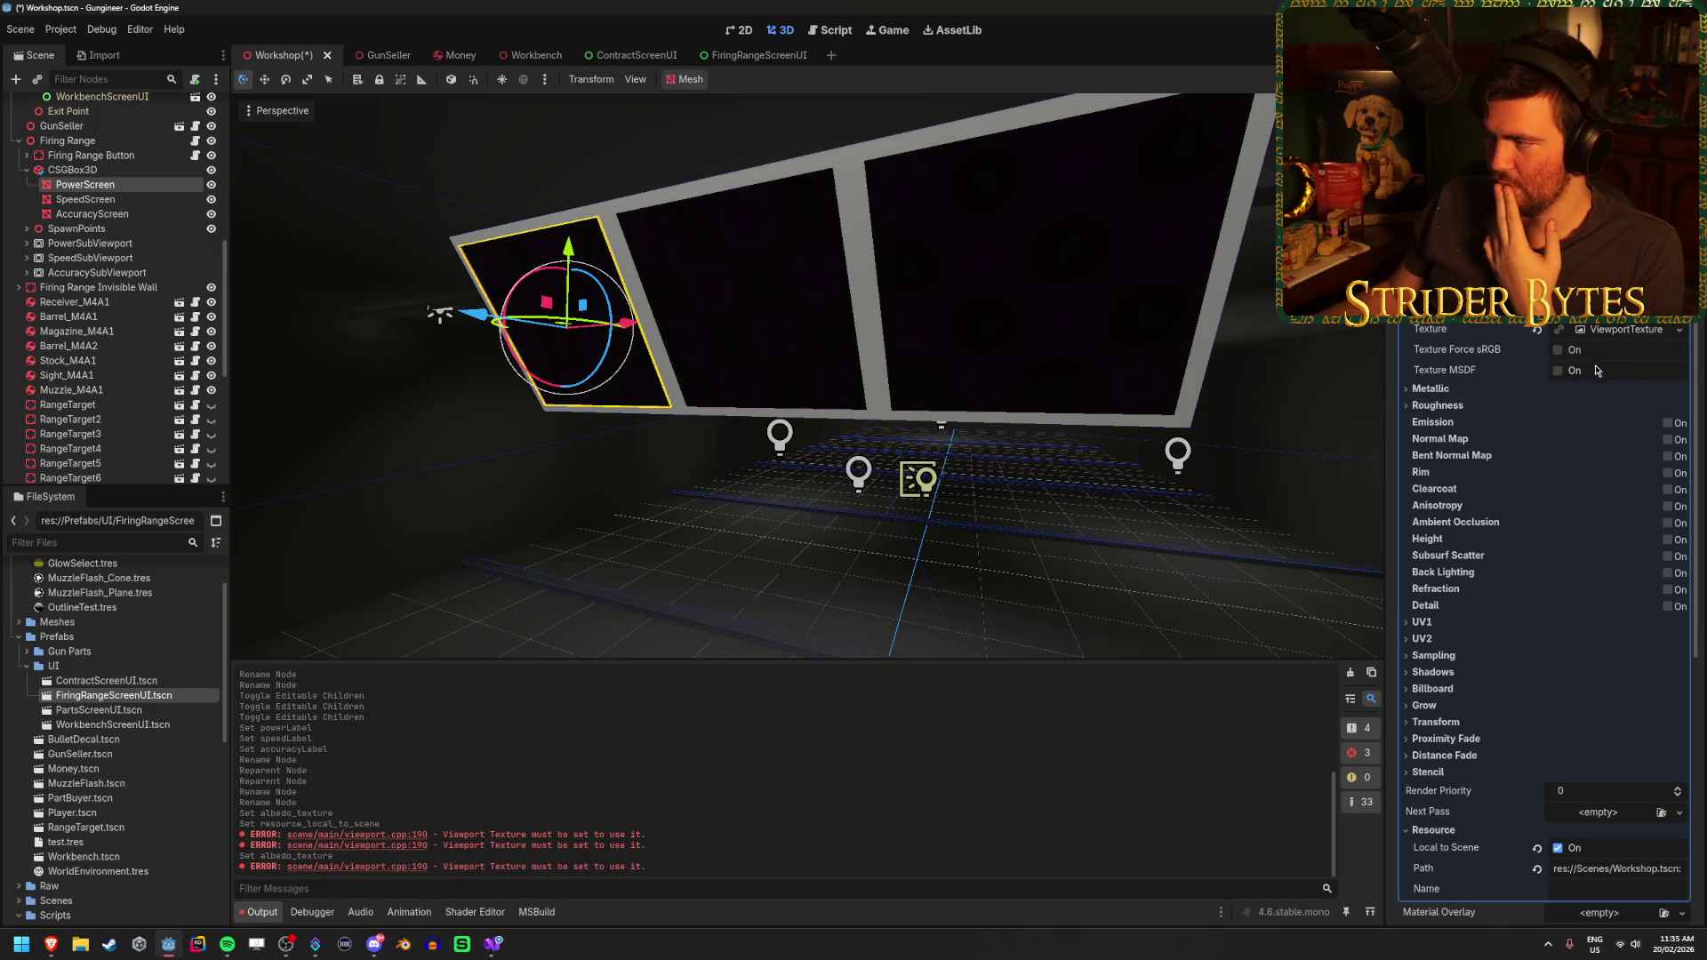
{"action": "left_click", "coordinate": [1646, 331]}
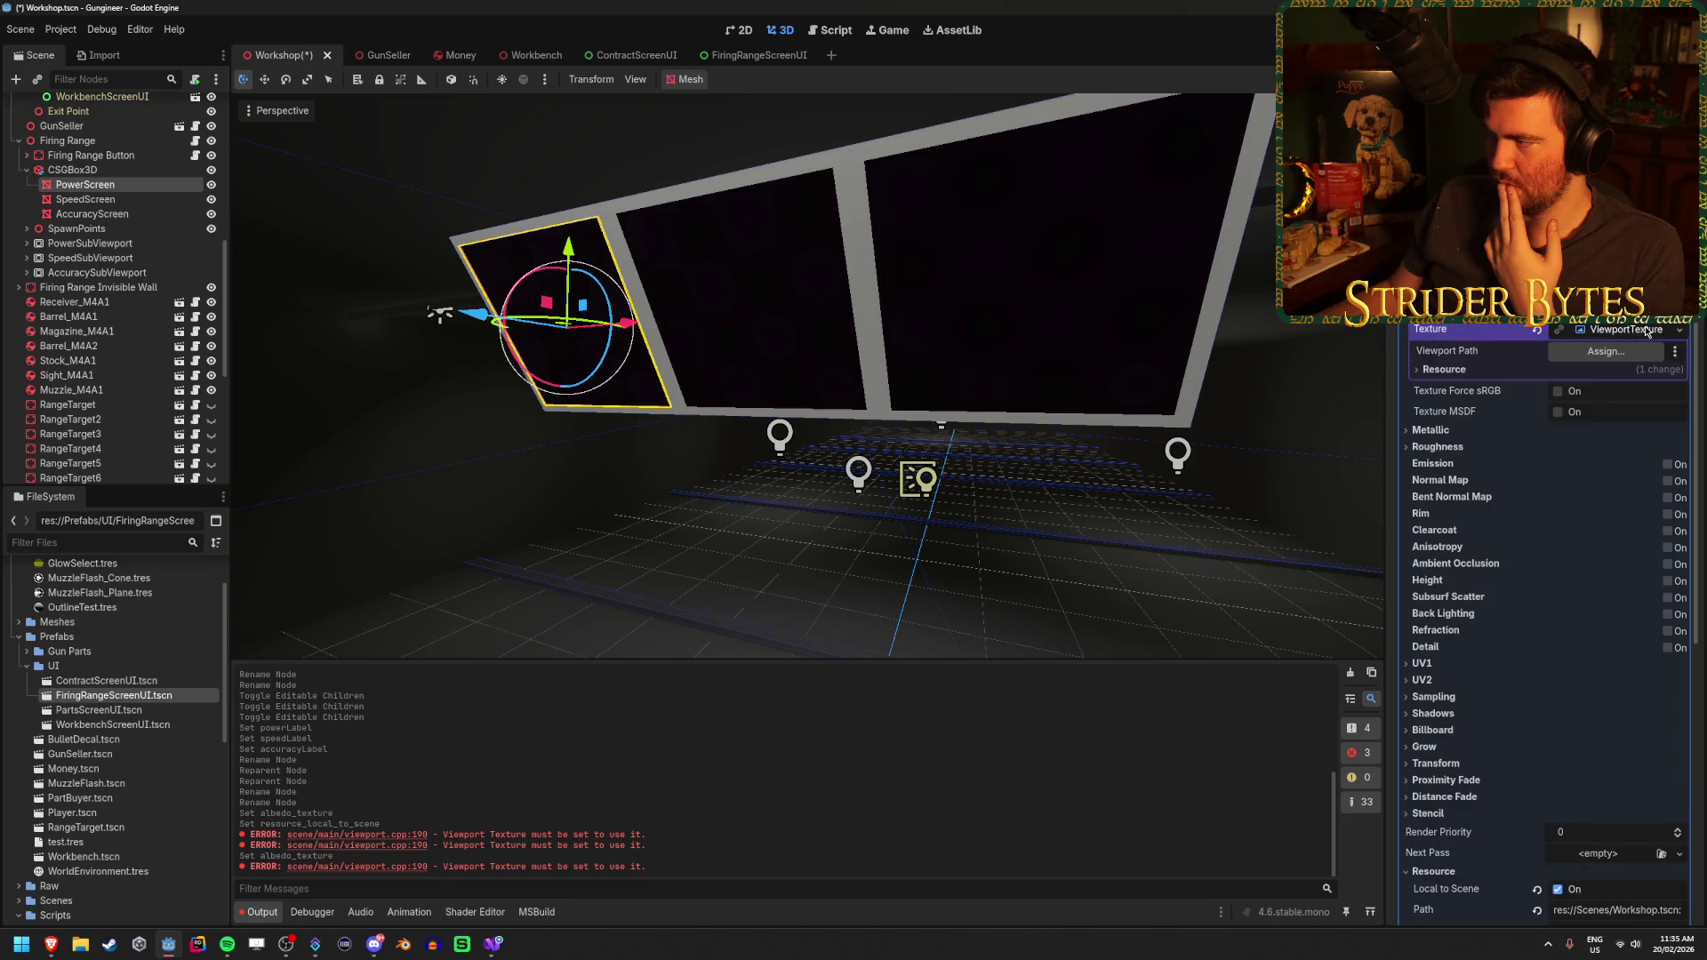
{"action": "left_click", "coordinate": [1605, 351]}
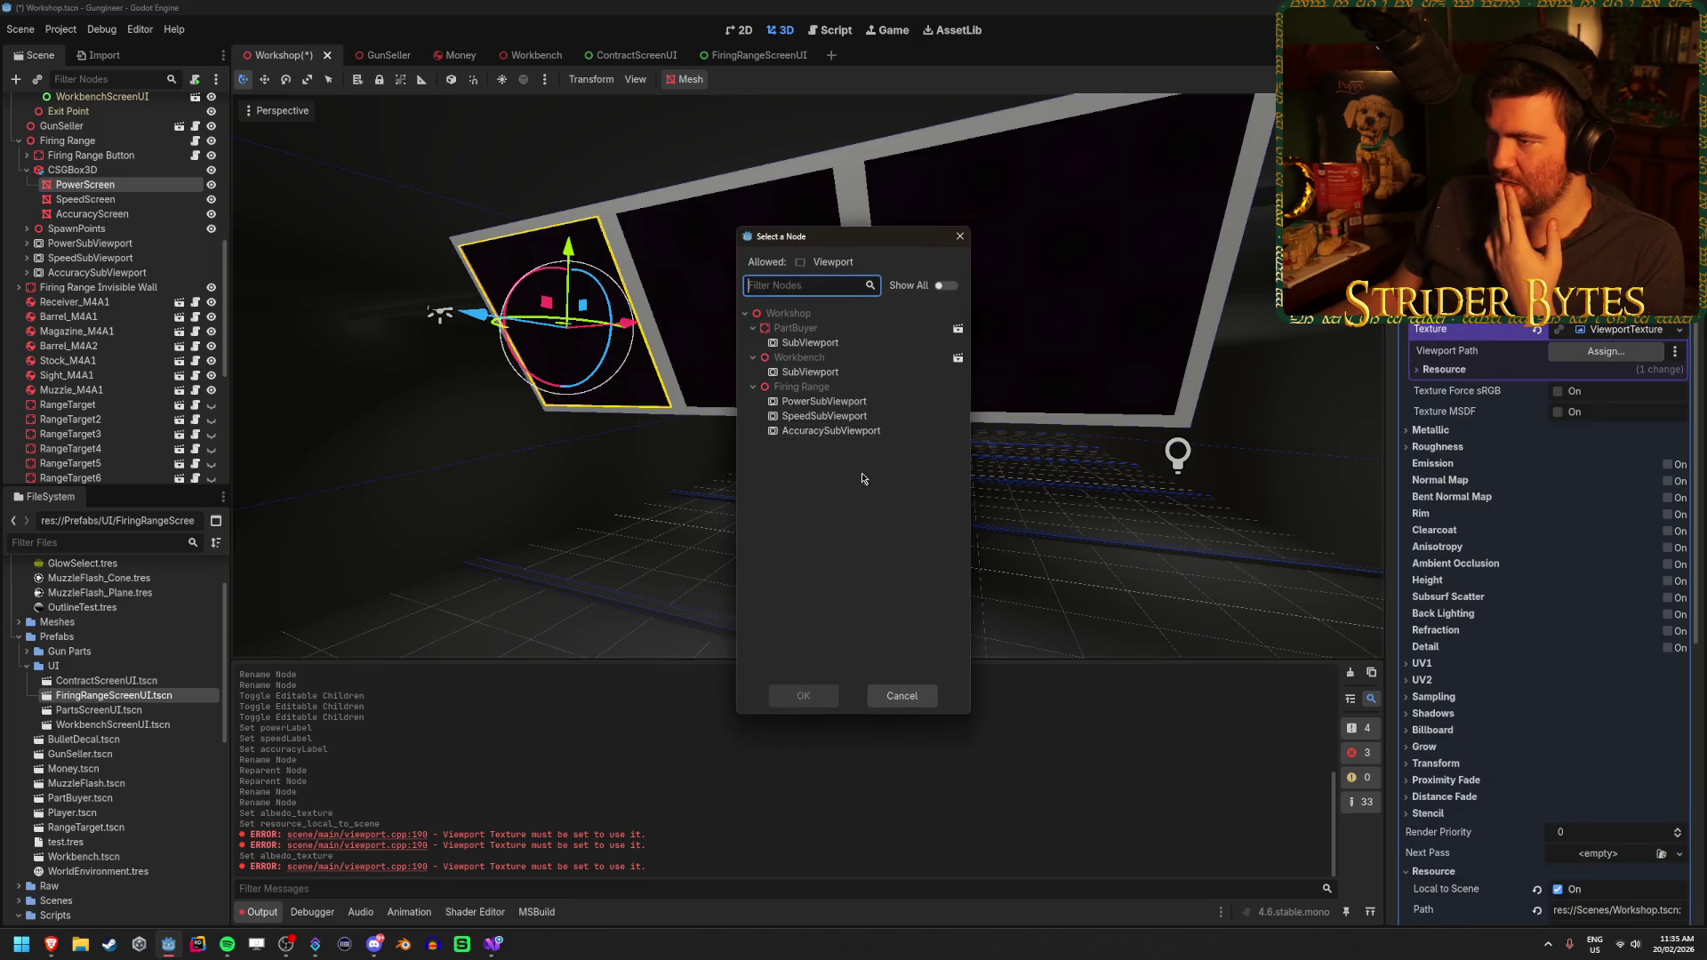
{"action": "left_click", "coordinate": [865, 402]}
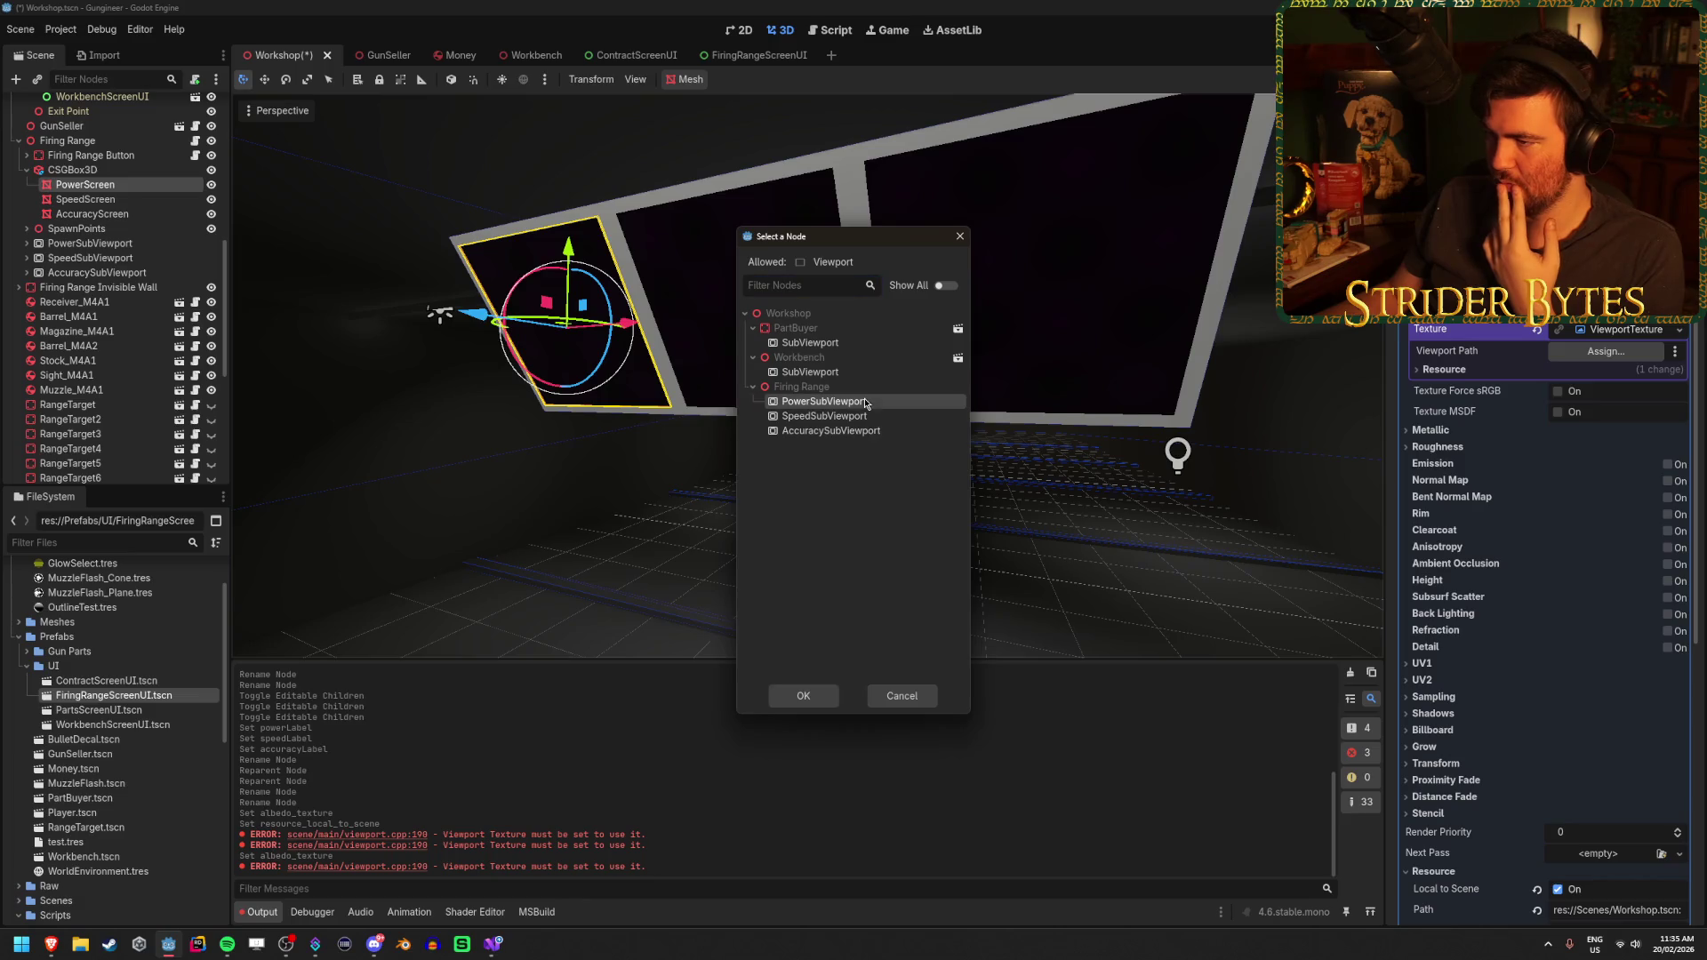
{"action": "left_click", "coordinate": [804, 696]}
{"action": "left_click_drag", "start_coordinate": [765, 569], "coordinate": [682, 525]}
{"action": "key", "text": "ctrl+s"}
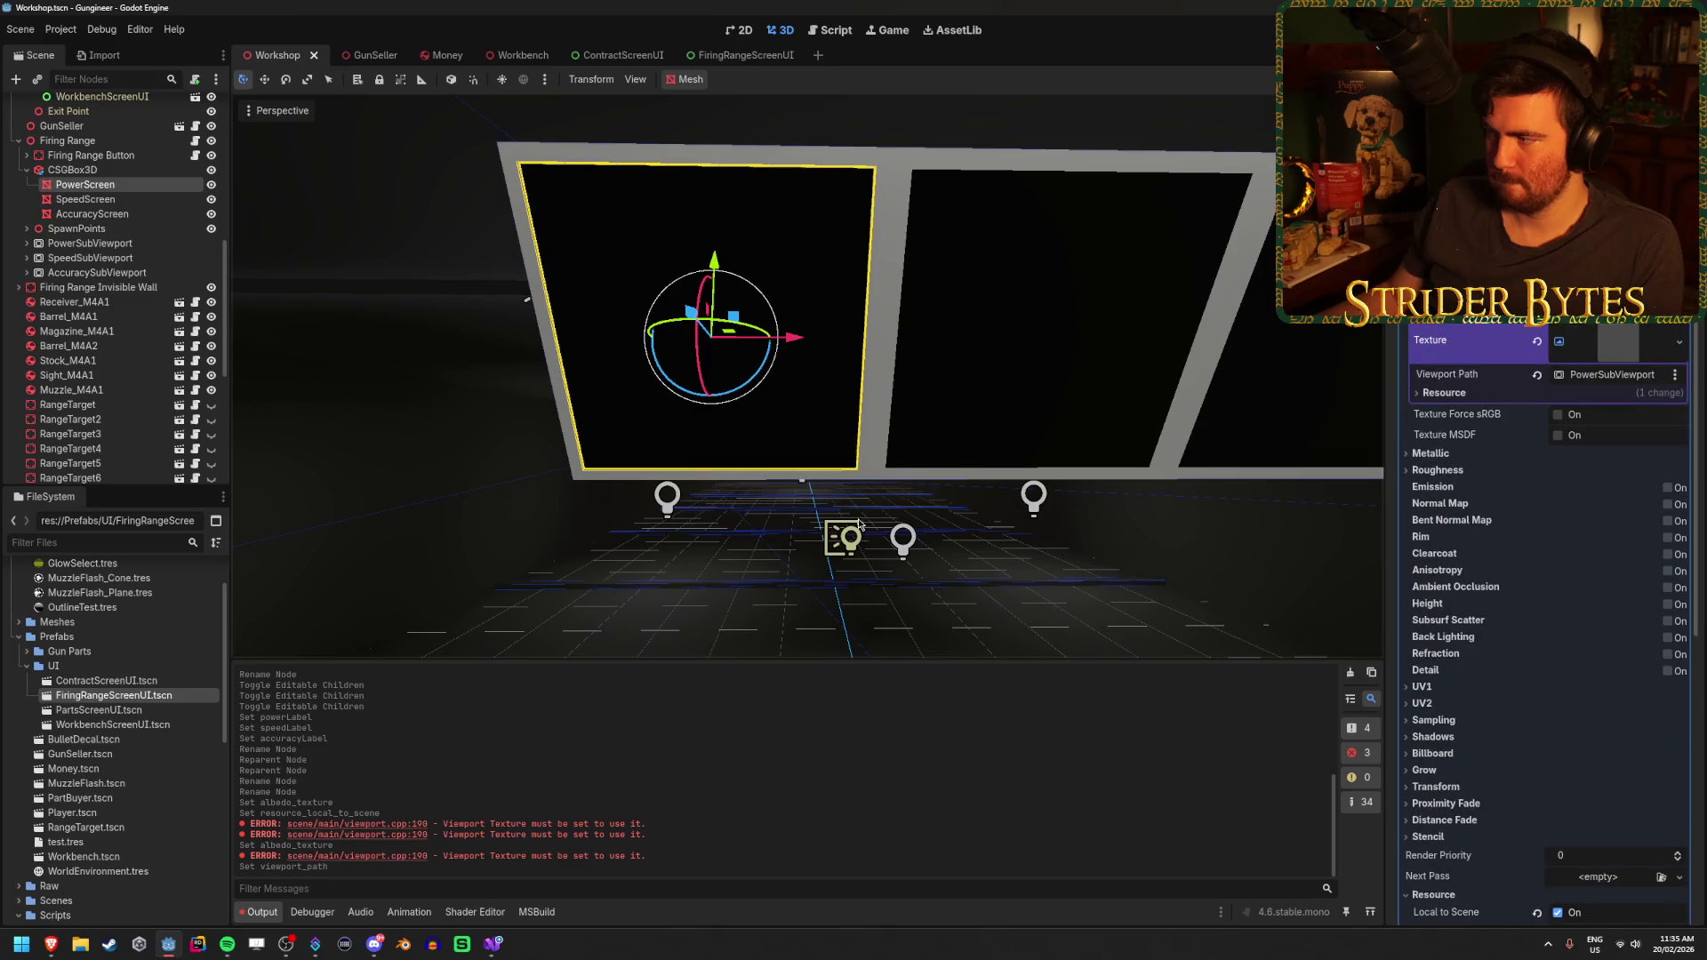
Darken PowerScreen's albedo colour to dark grey, set shading to Unshaded, and save
{"action": "left_click", "coordinate": [1618, 309]}
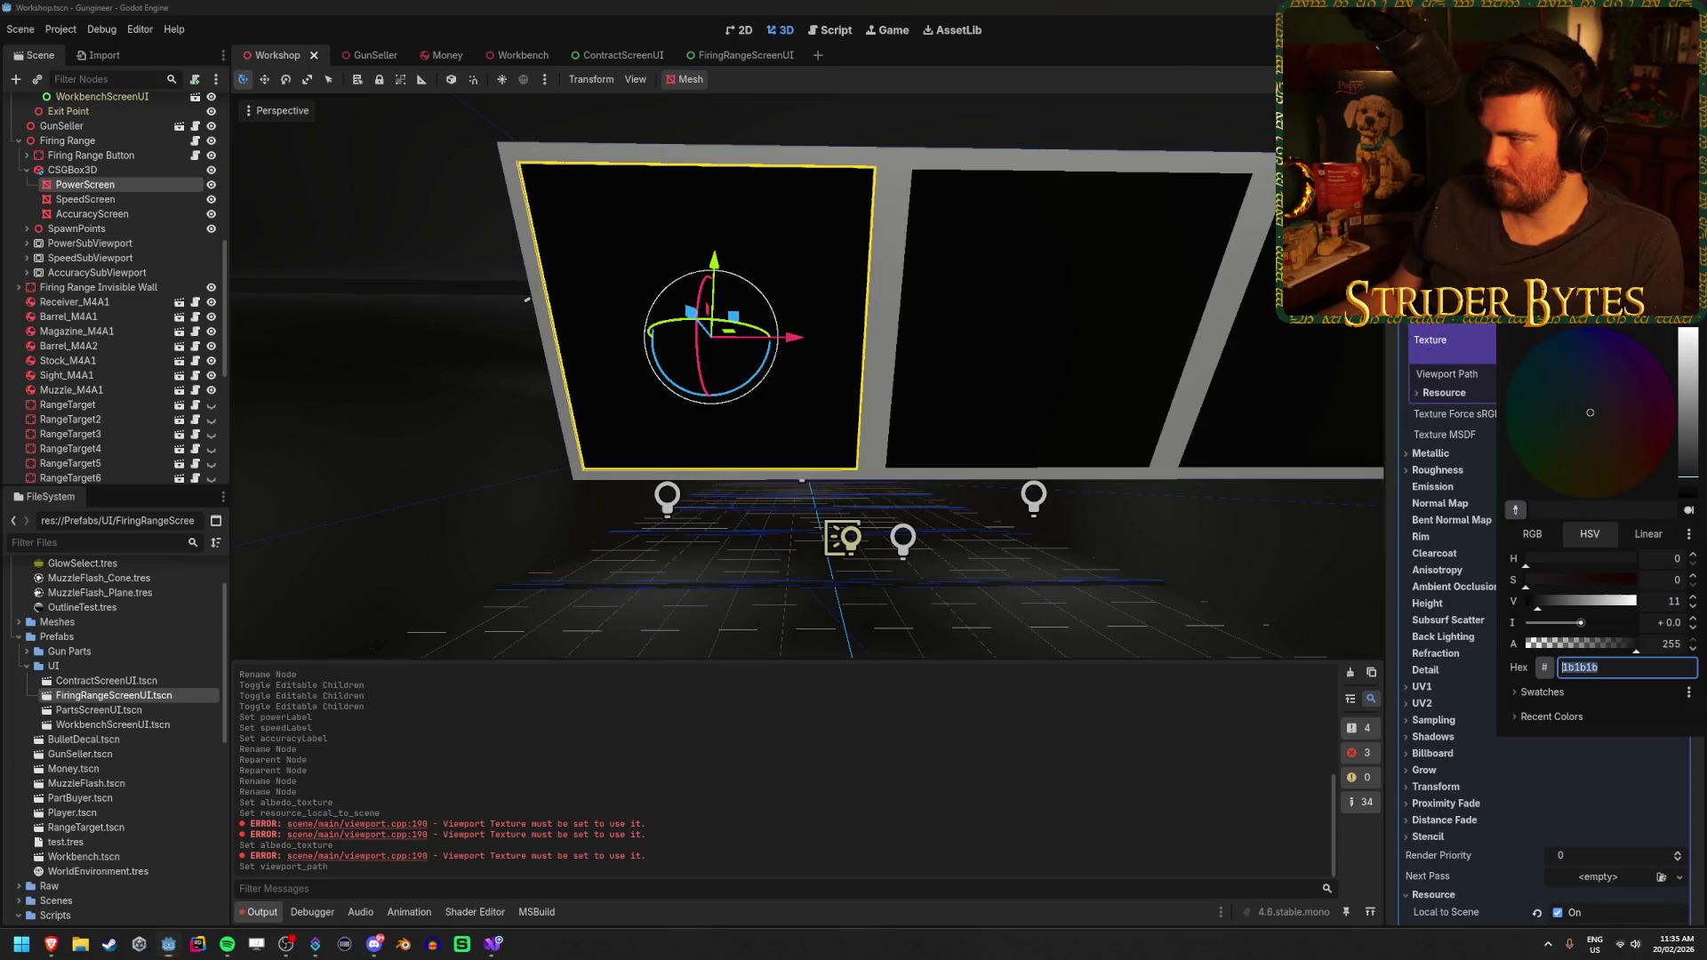
{"action": "mouse_move", "coordinate": [1687, 332]}
{"action": "left_mouse_down"}
{"action": "mouse_move", "coordinate": [1691, 471]}
{"action": "mouse_move", "coordinate": [1689, 441]}
{"action": "left_mouse_up"}
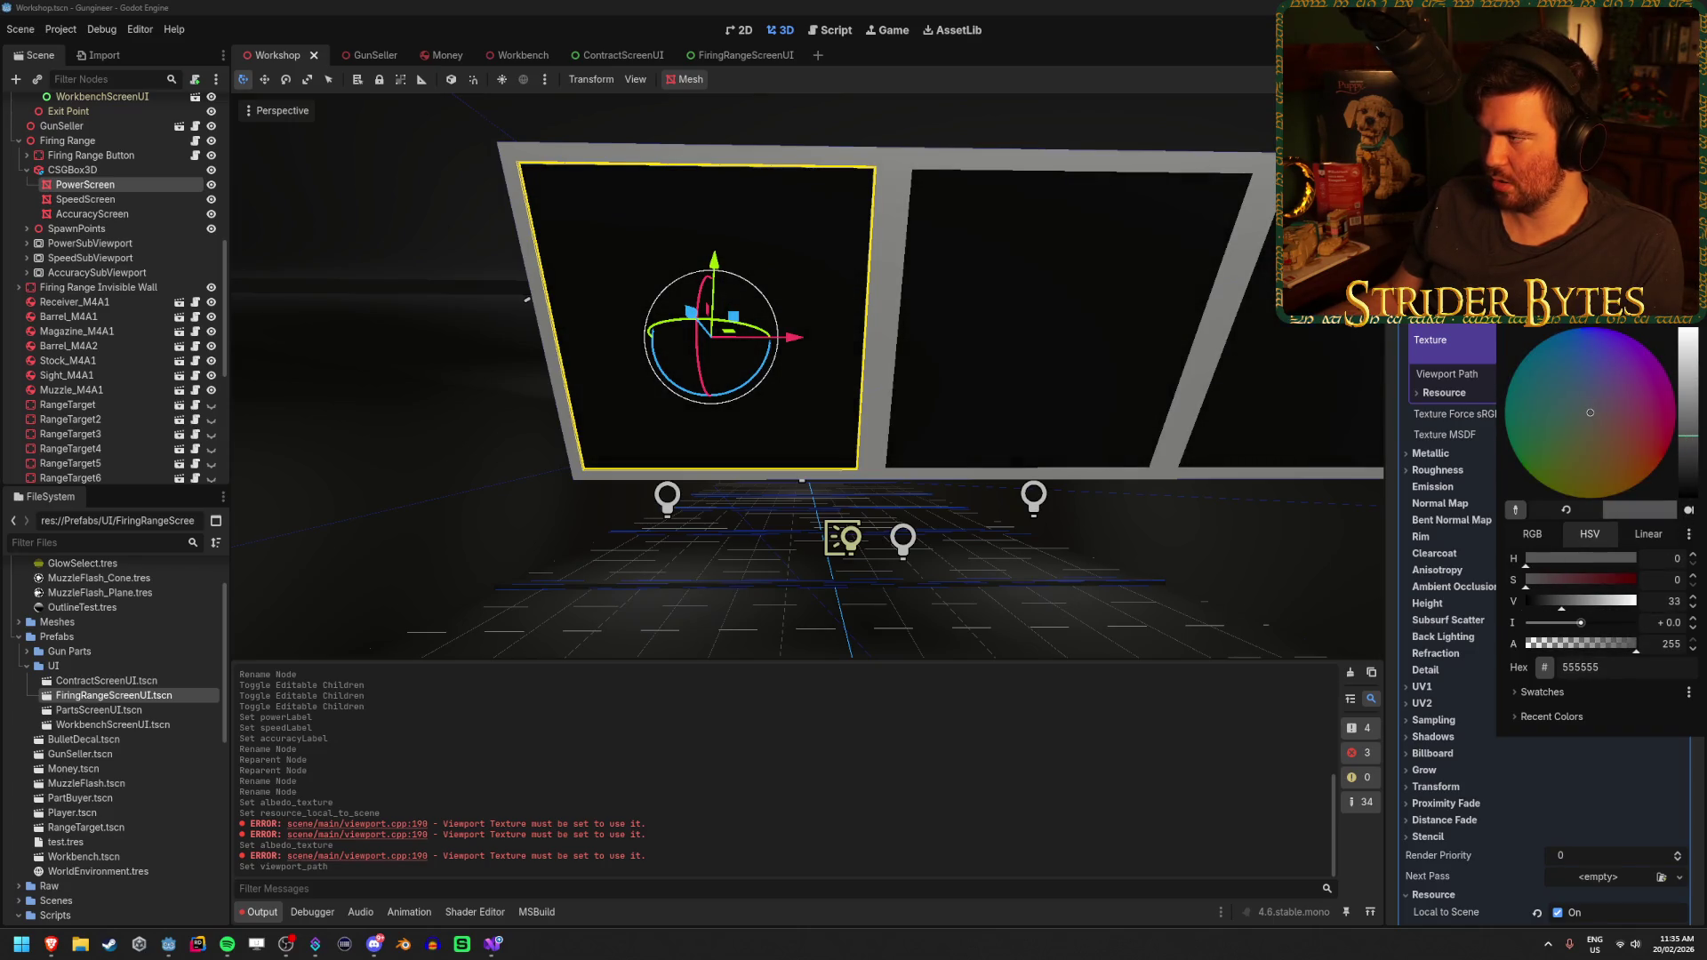
{"action": "key", "text": "Escape"}
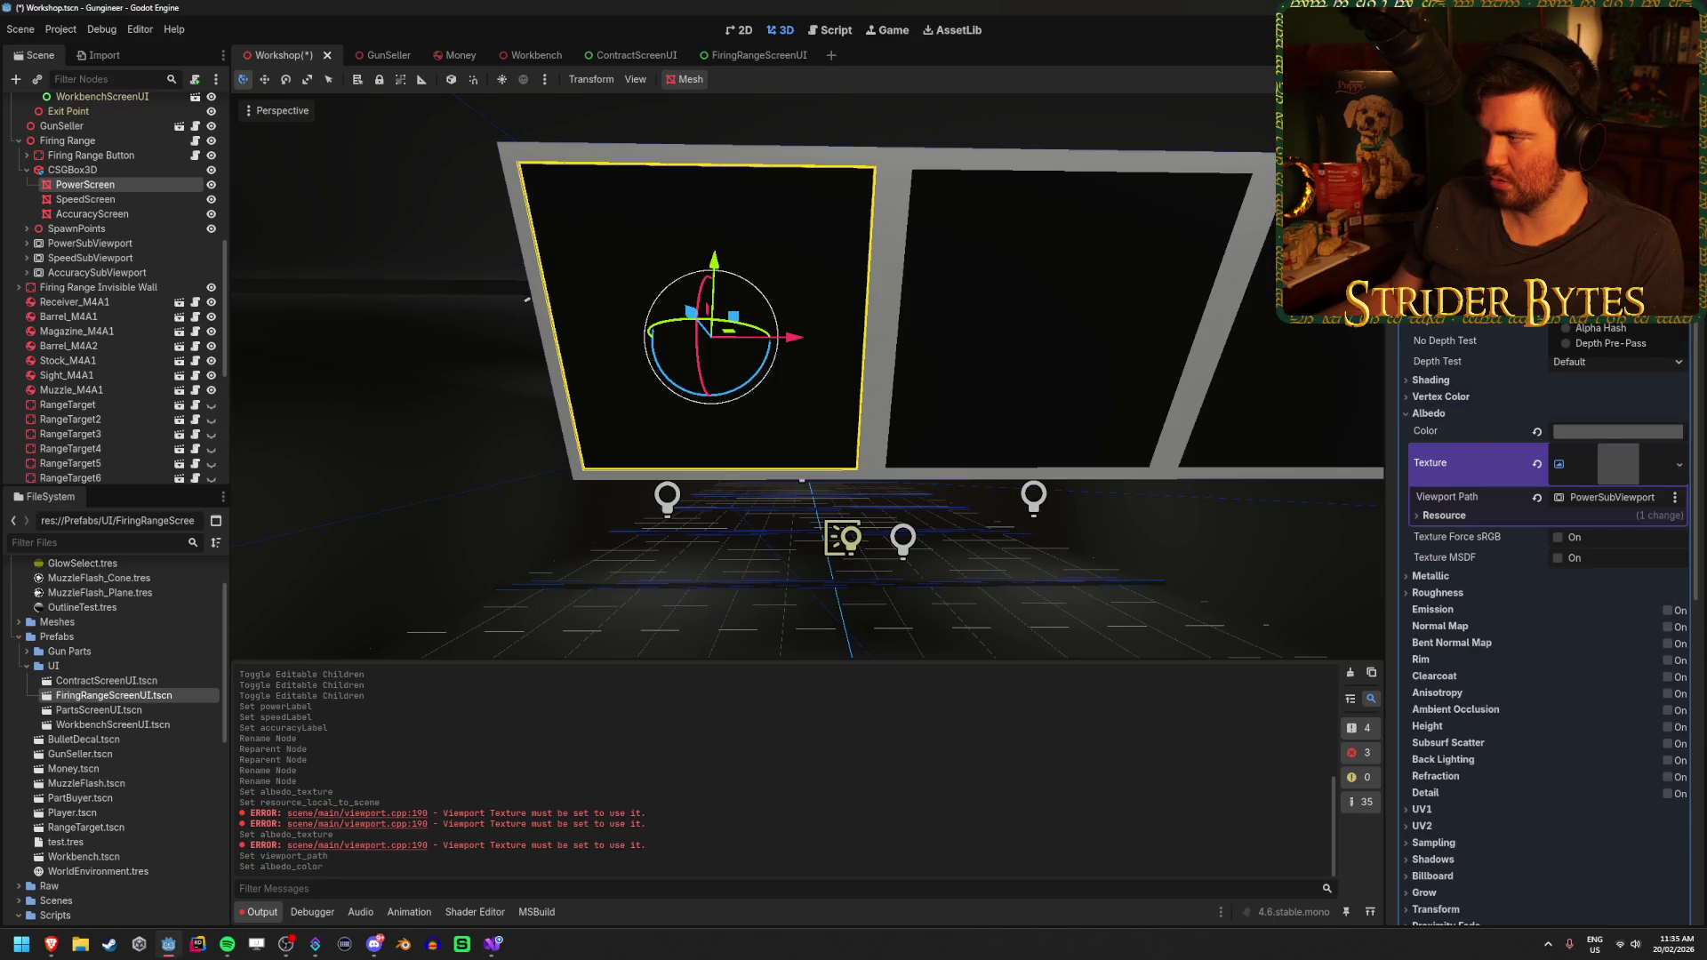
{"action": "left_click", "coordinate": [1431, 380]}
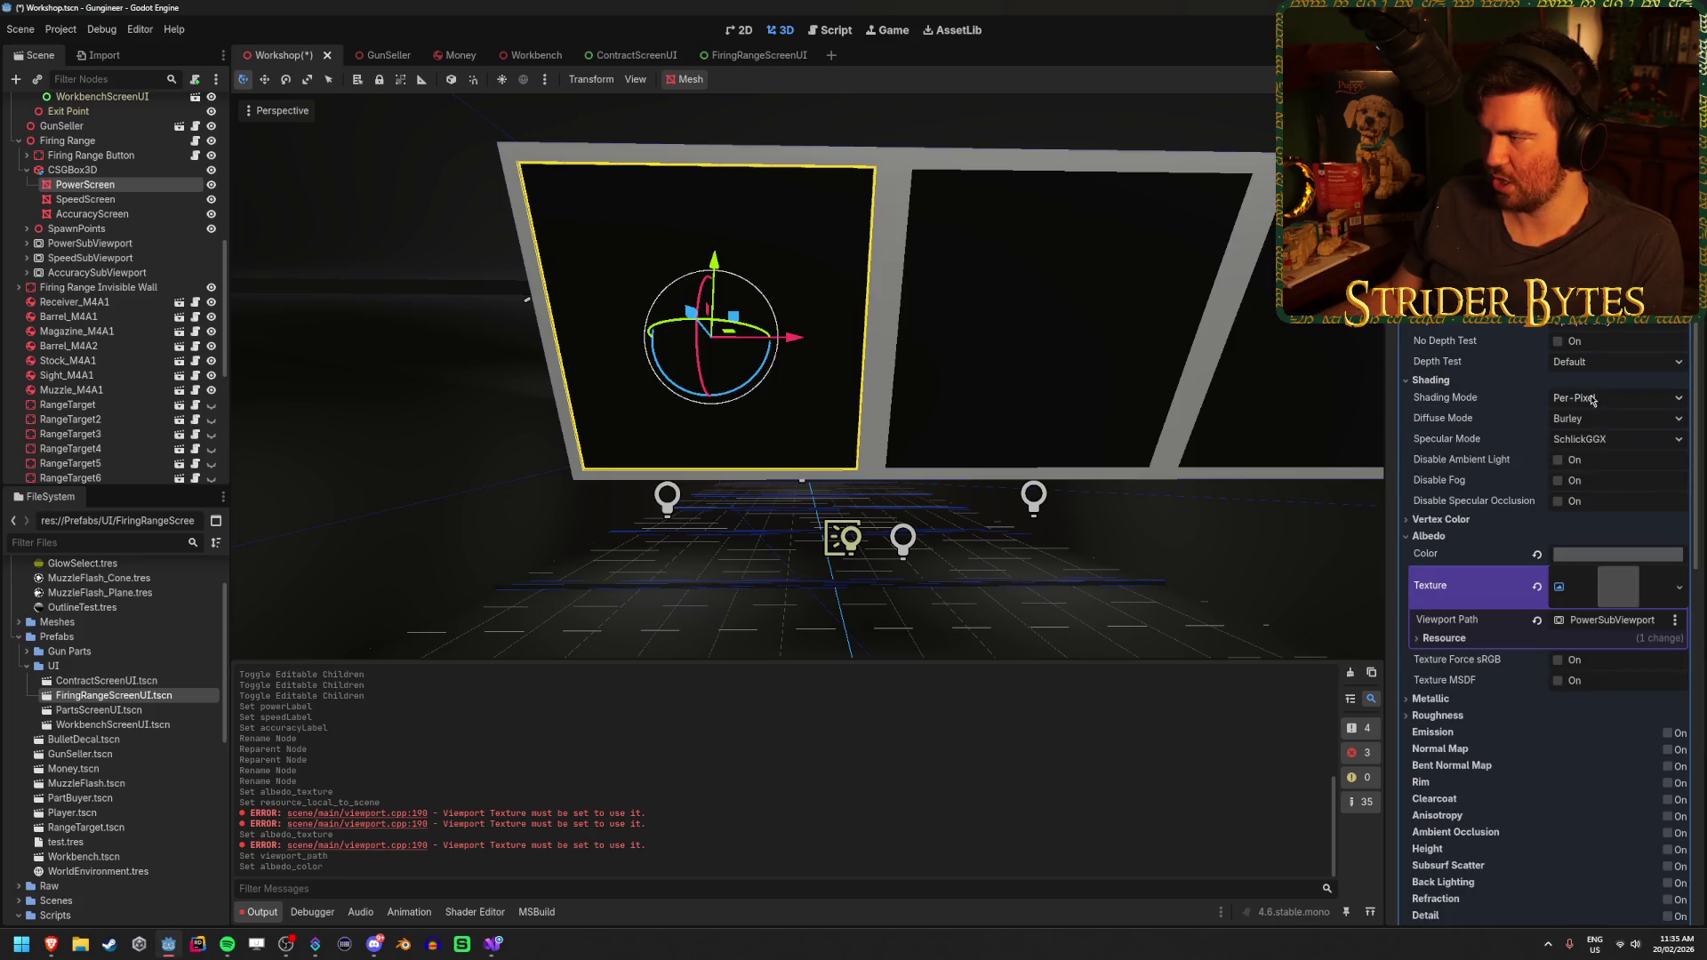
{"action": "key", "text": "ctrl+s"}
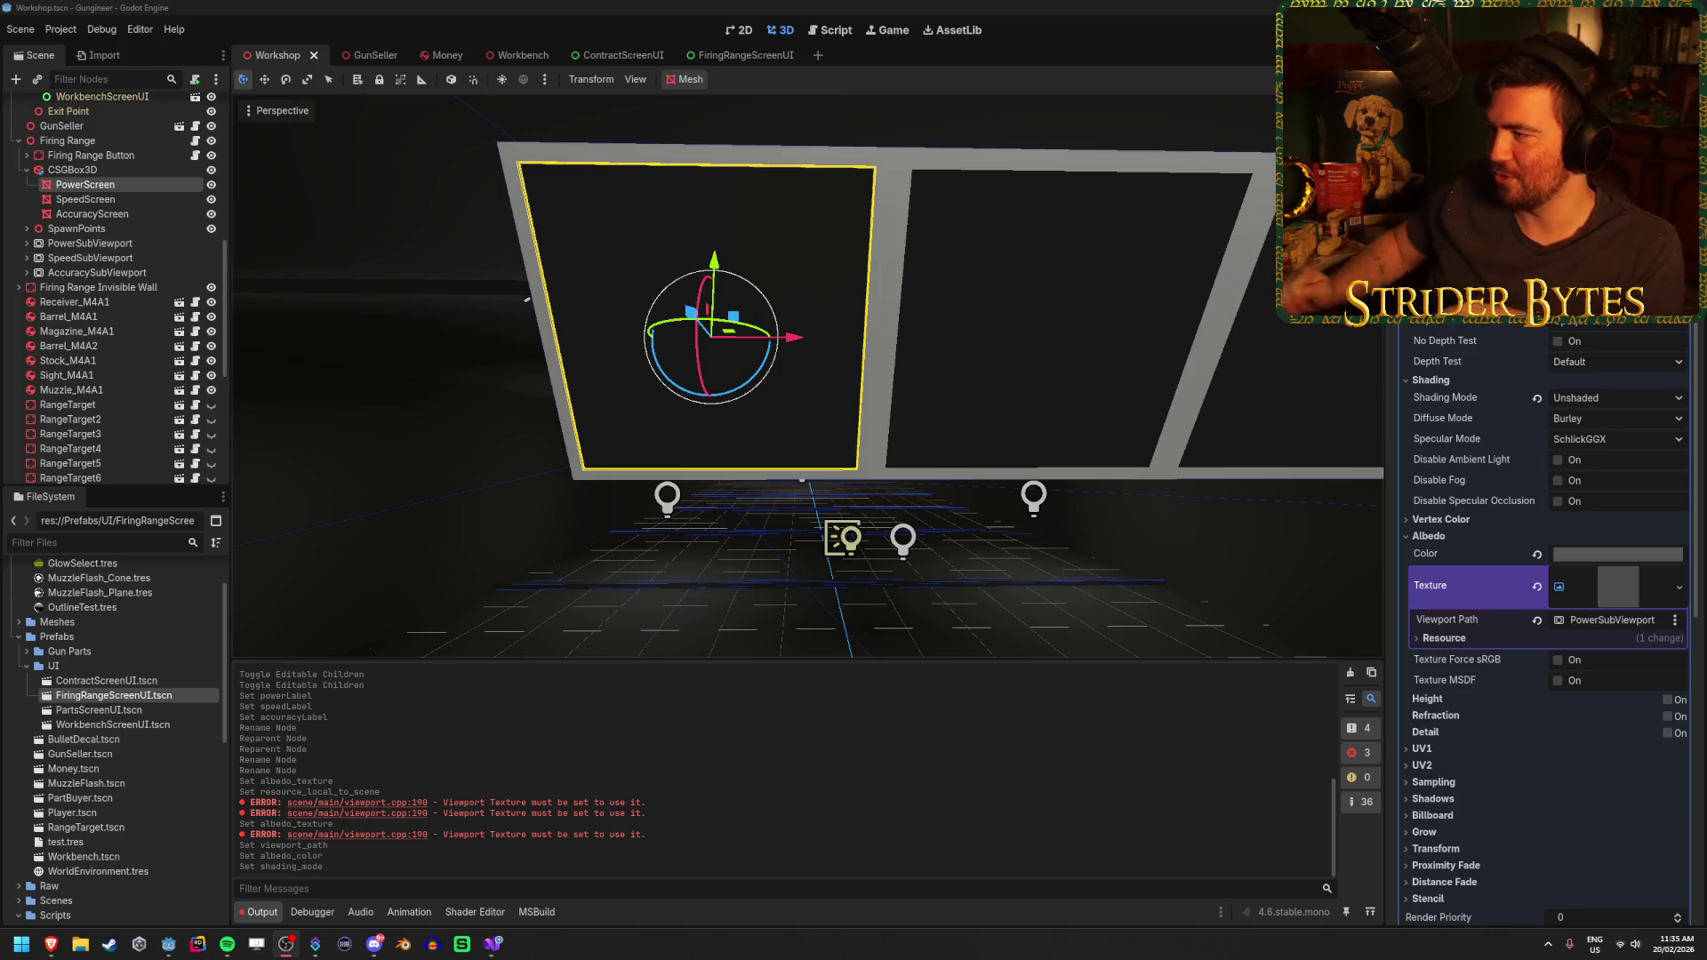
{"action": "left_click", "coordinate": [588, 5]}
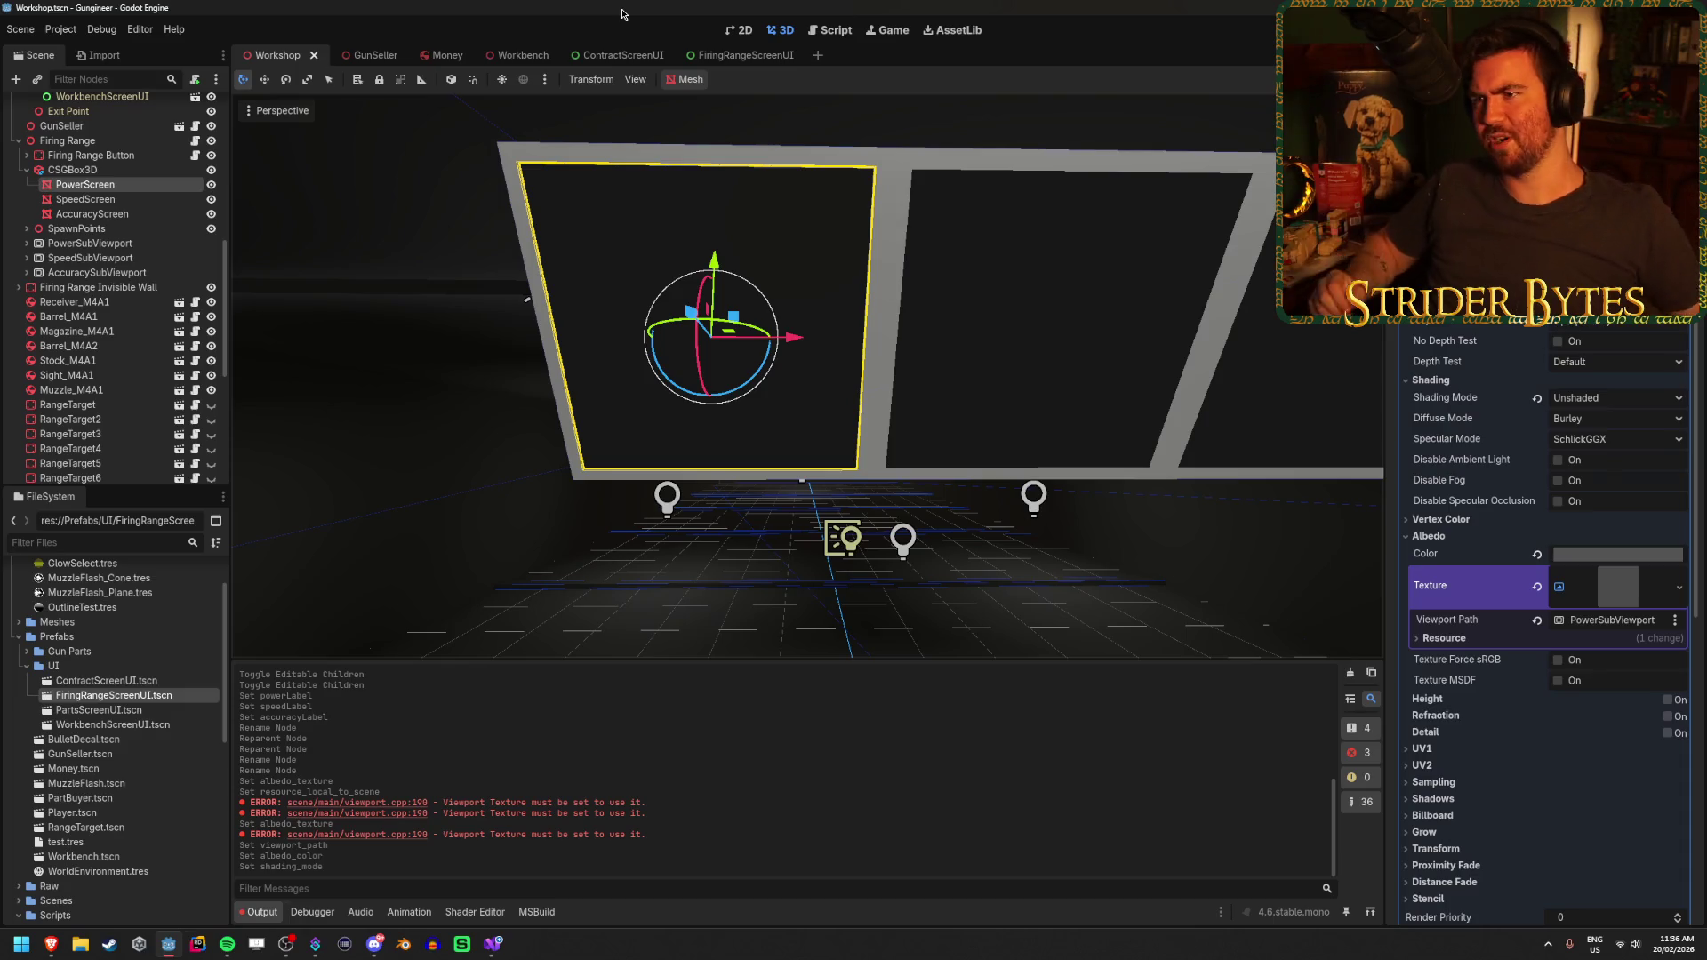
Give the screen UI's TextureRect a new PlaceholderTexture2D in the 2D view
{"action": "left_click", "coordinate": [740, 32]}
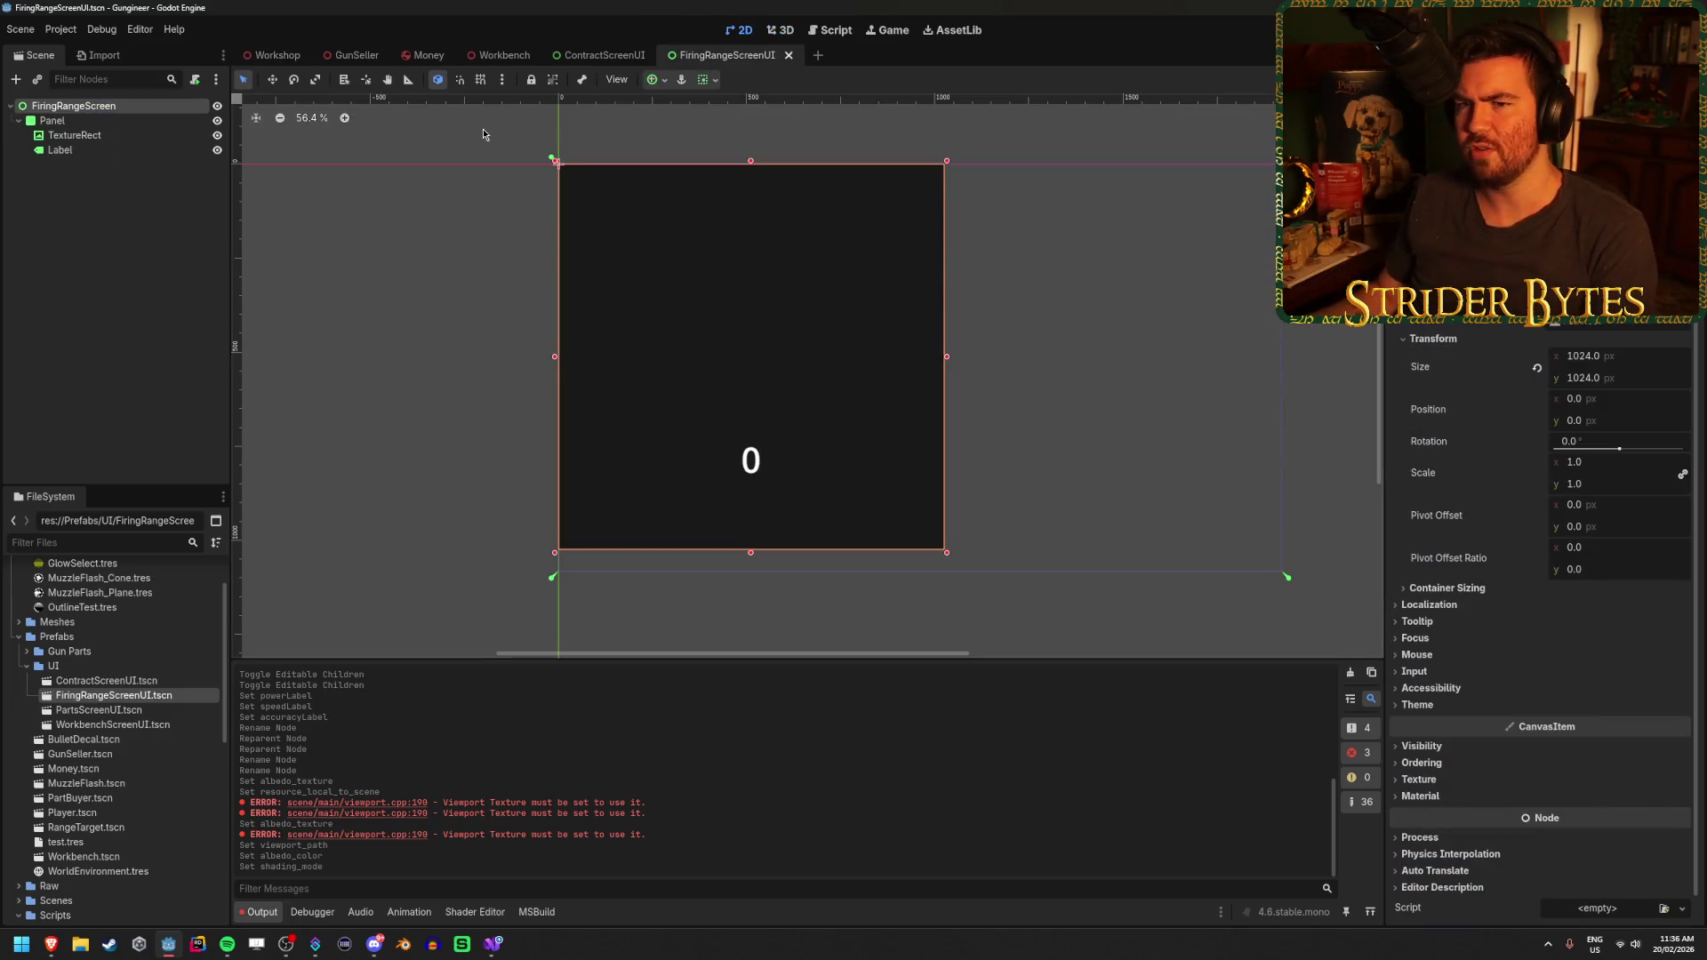
{"action": "left_click", "coordinate": [114, 141]}
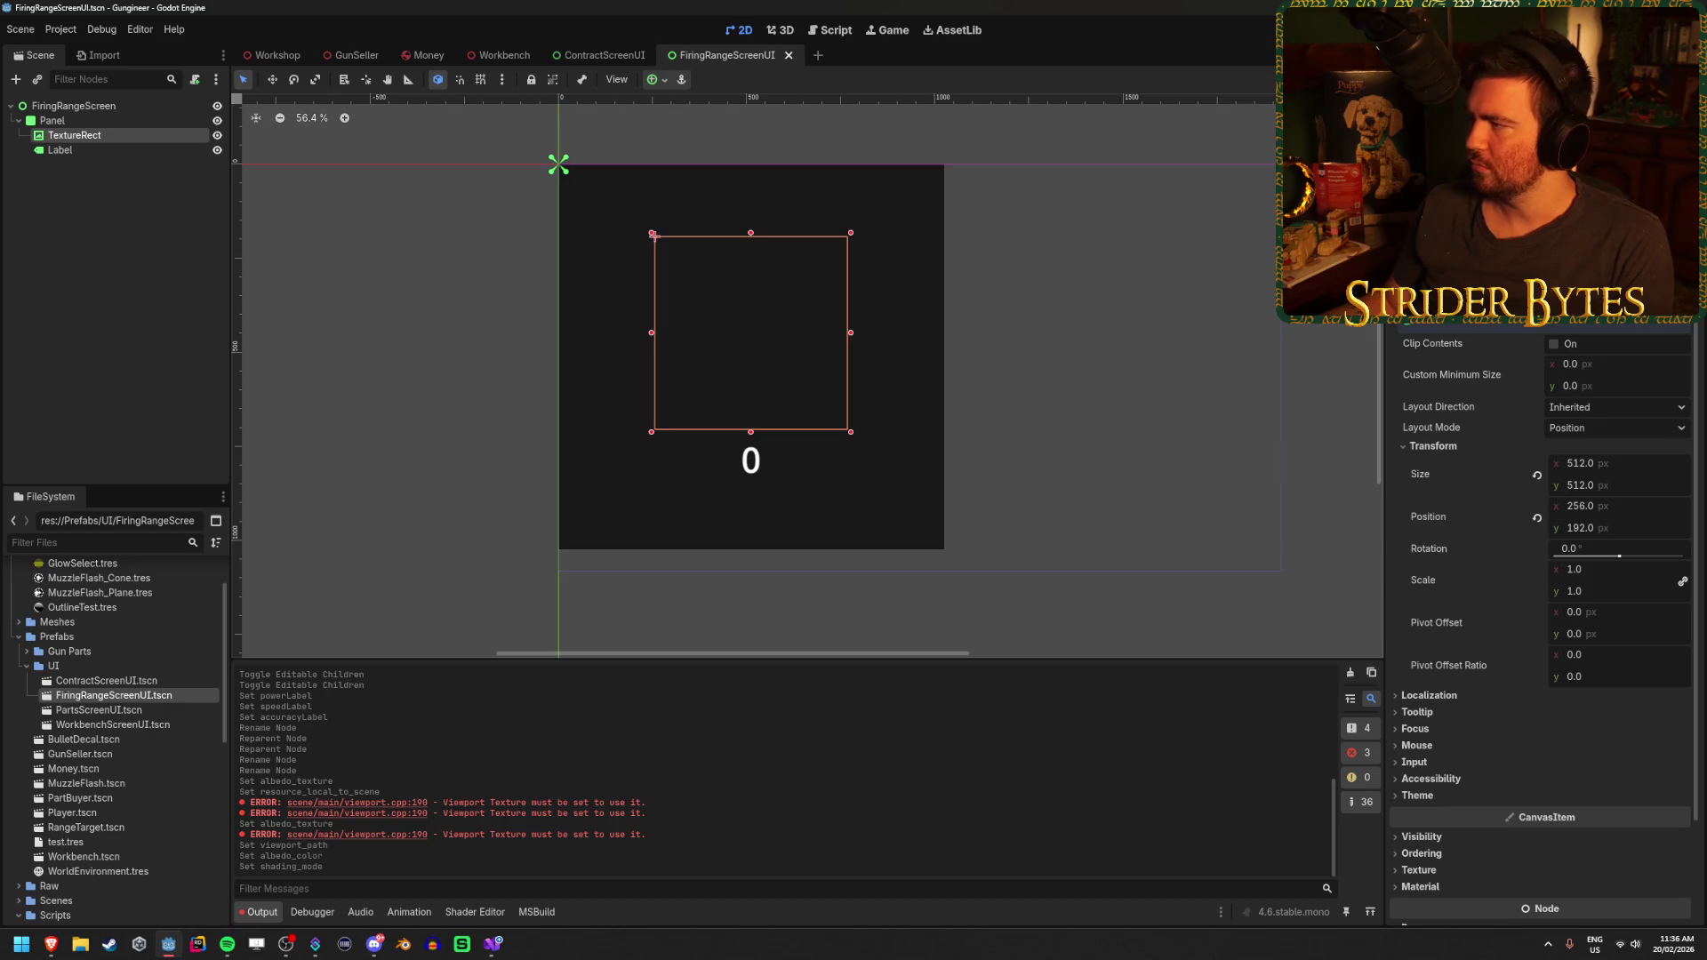
{"action": "left_click", "coordinate": [1680, 303]}
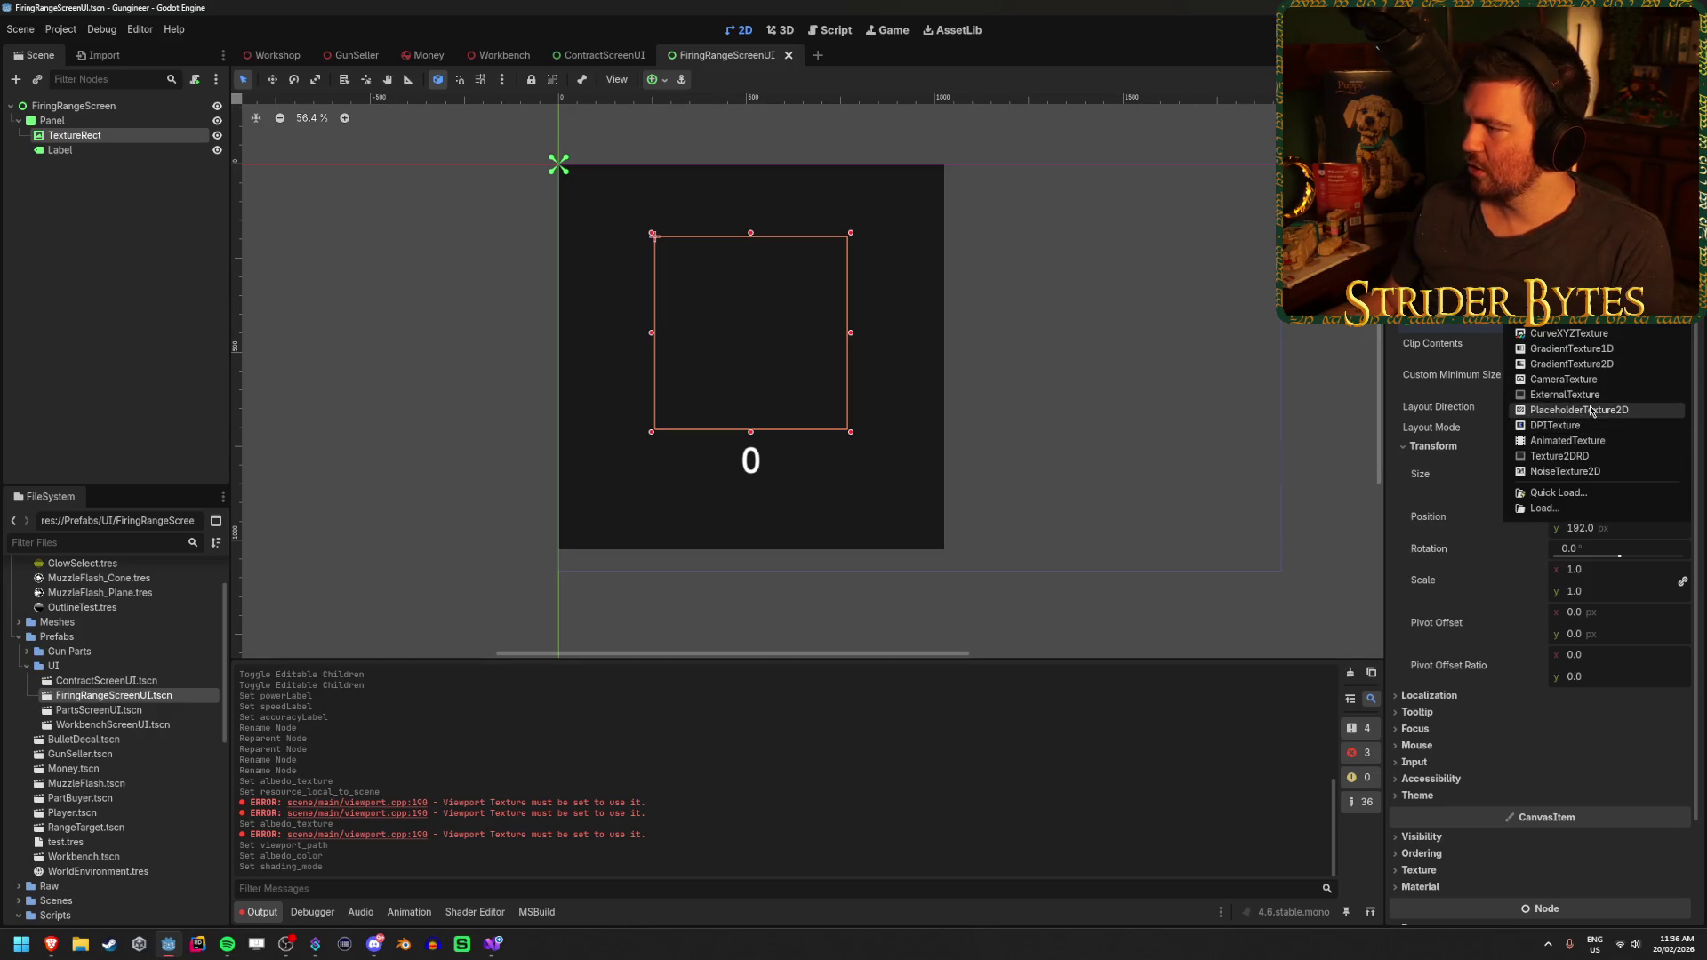
{"action": "left_click", "coordinate": [1574, 410]}
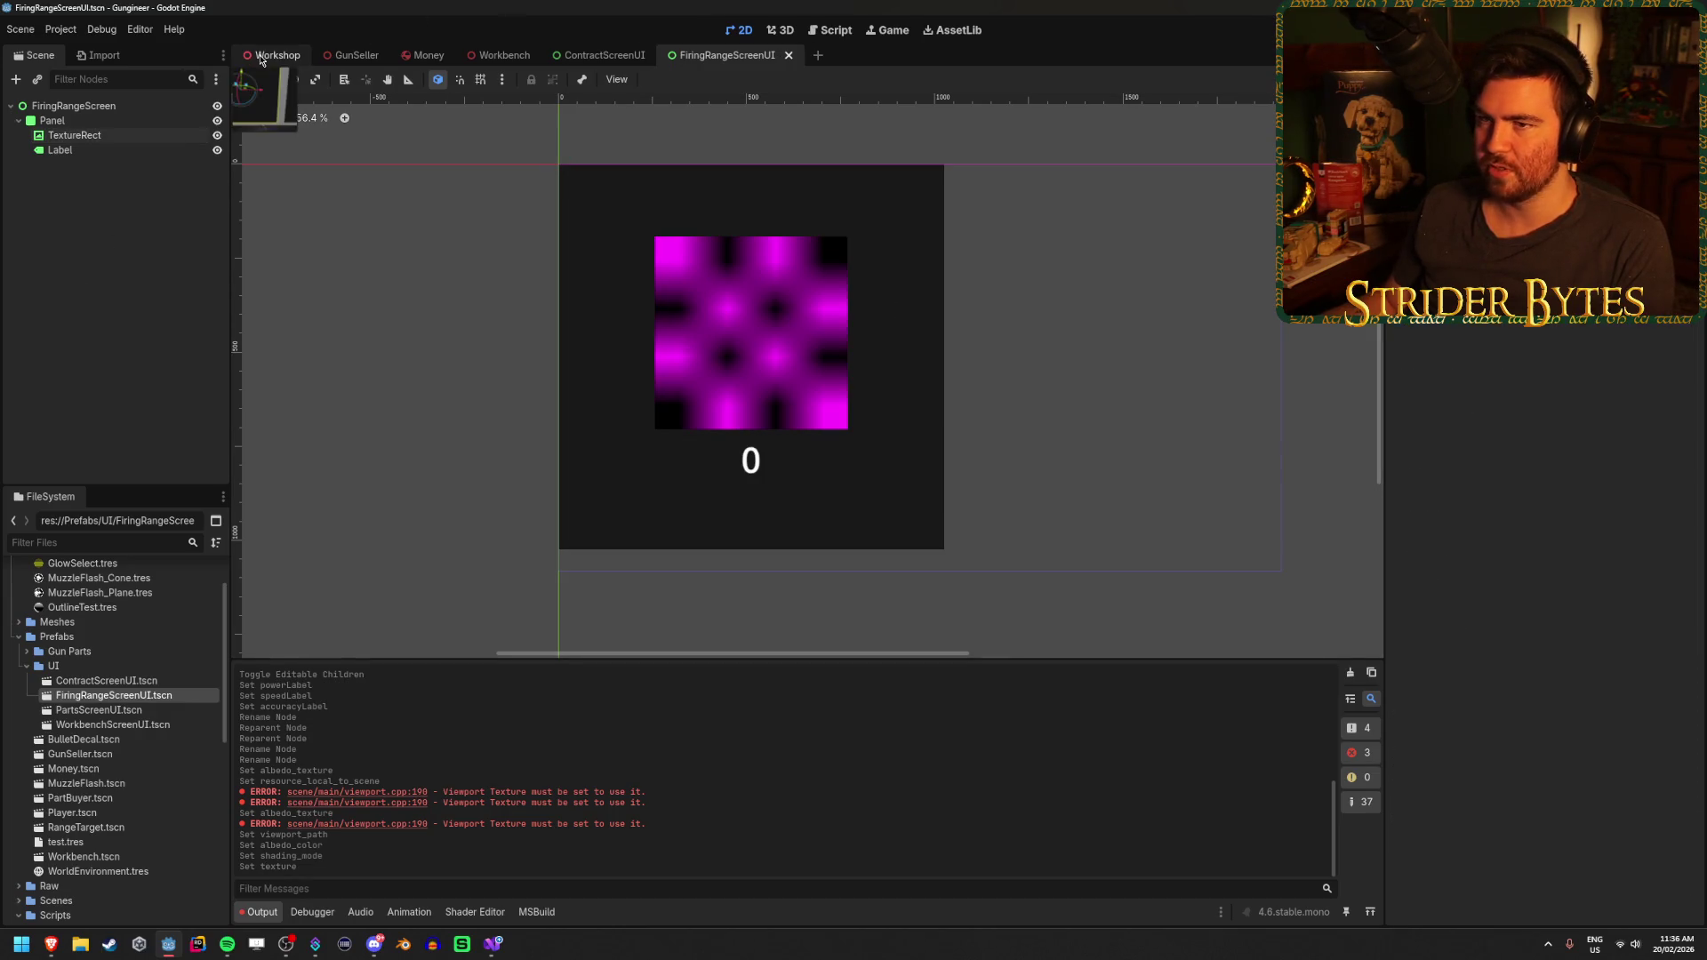
In the Workshop scene, select FiringRangeScreen_Power under PowerSubViewport and expand its Transform
{"action": "left_click", "coordinate": [274, 55]}
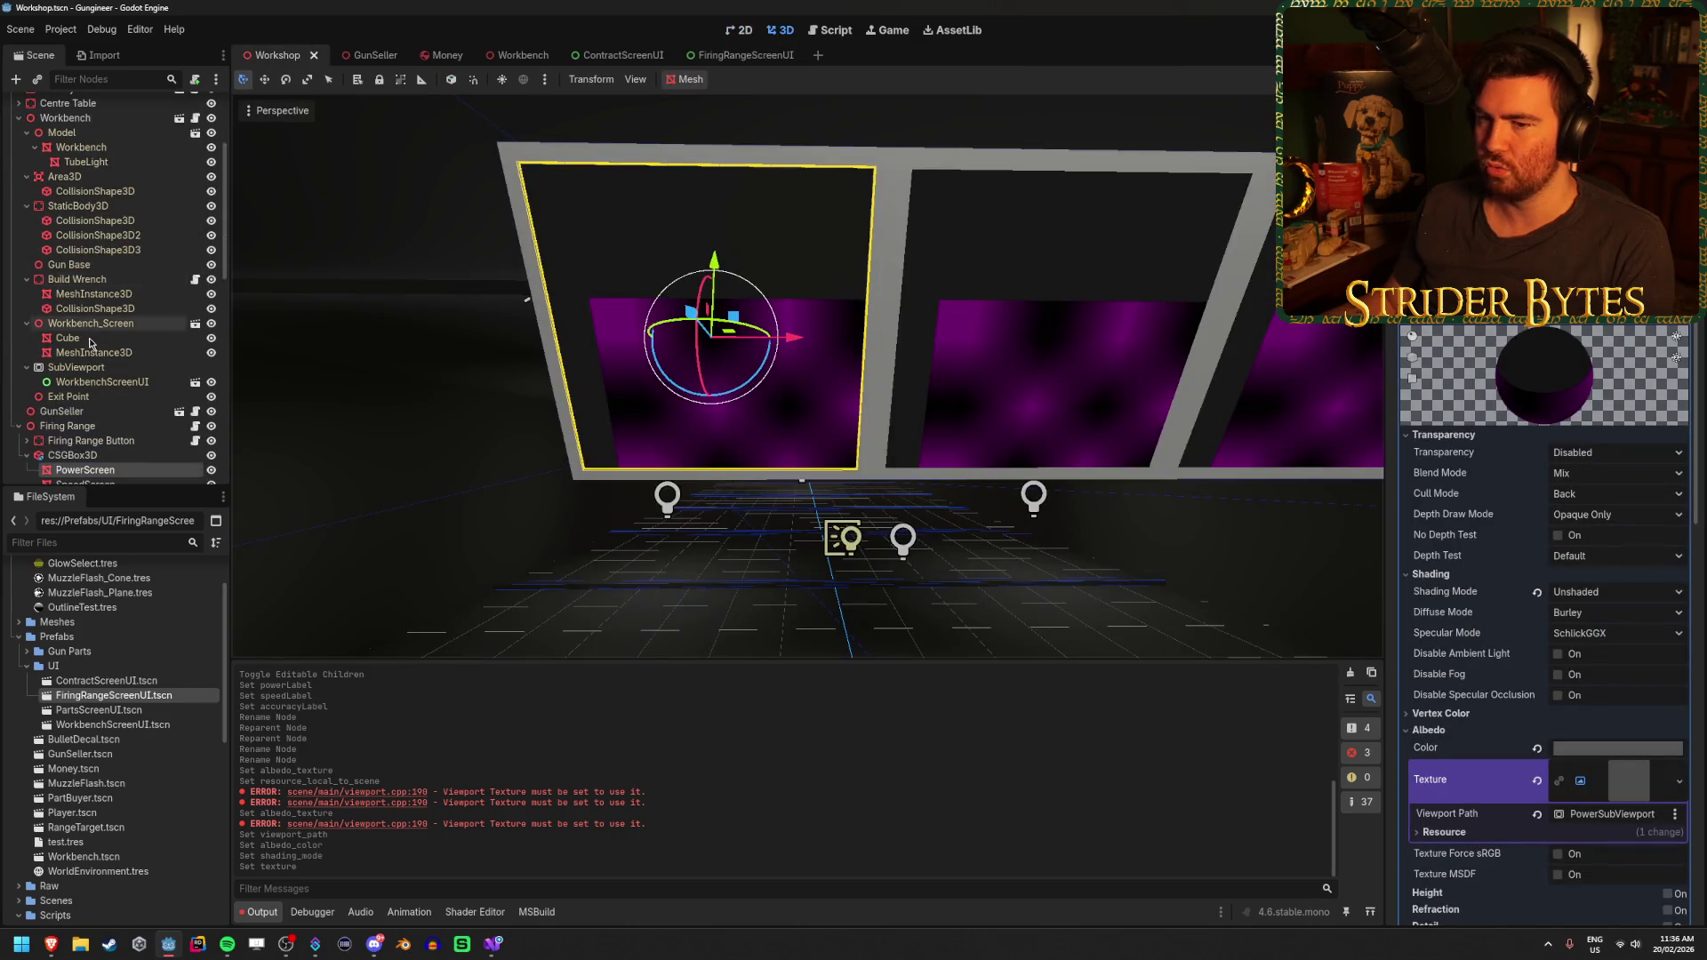
{"action": "scroll", "coordinate": [106, 320], "scroll_direction": "down", "scroll_amount": 3}
{"action": "scroll", "coordinate": [1539, 623], "scroll_direction": "up", "scroll_amount": 5}
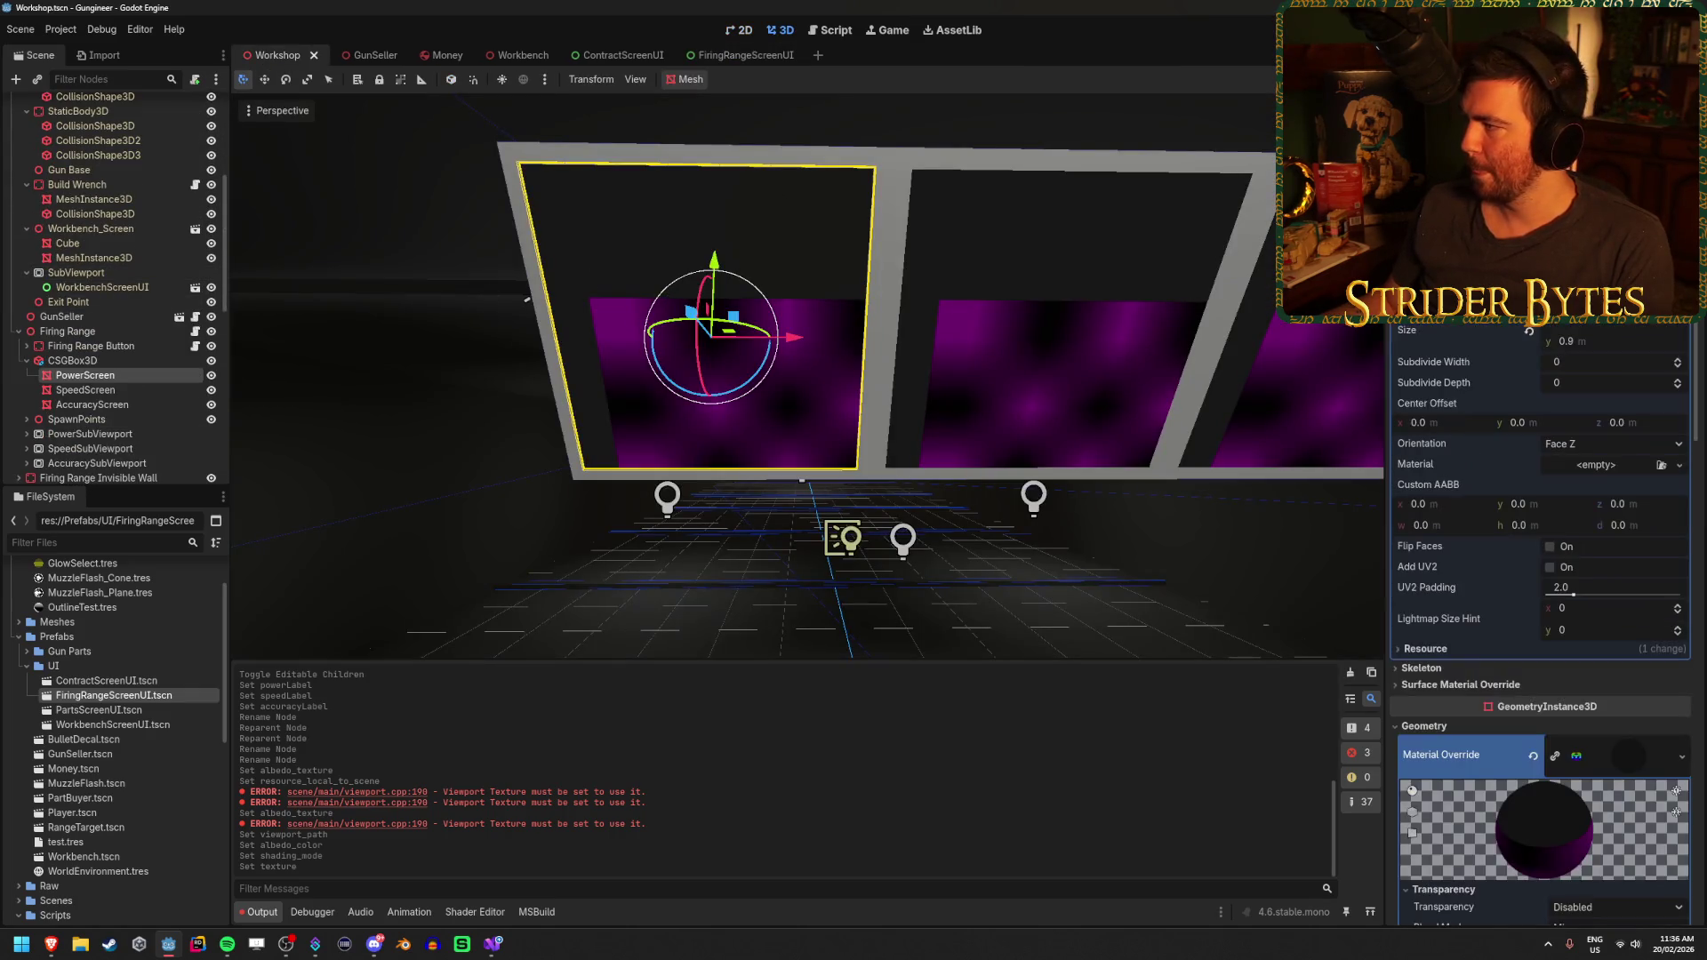
{"action": "scroll", "coordinate": [1554, 544], "scroll_direction": "down", "scroll_amount": 3}
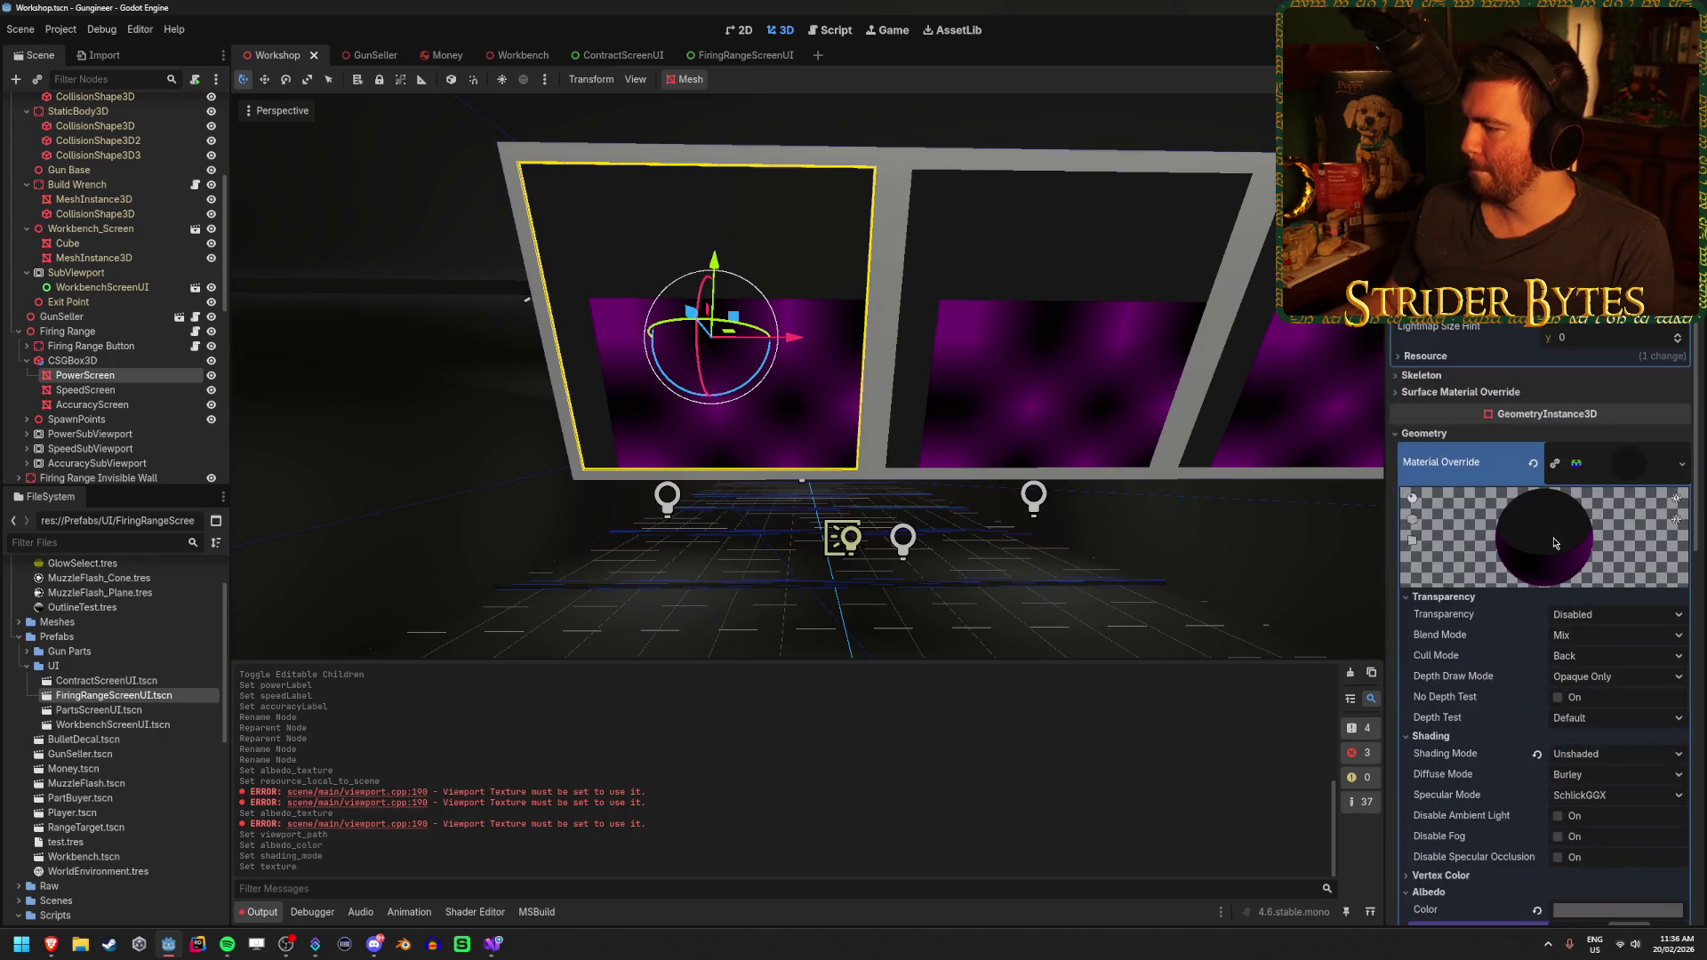
{"action": "scroll", "coordinate": [1554, 543], "scroll_direction": "down", "scroll_amount": 6}
{"action": "scroll", "coordinate": [1554, 543], "scroll_direction": "up", "scroll_amount": 9}
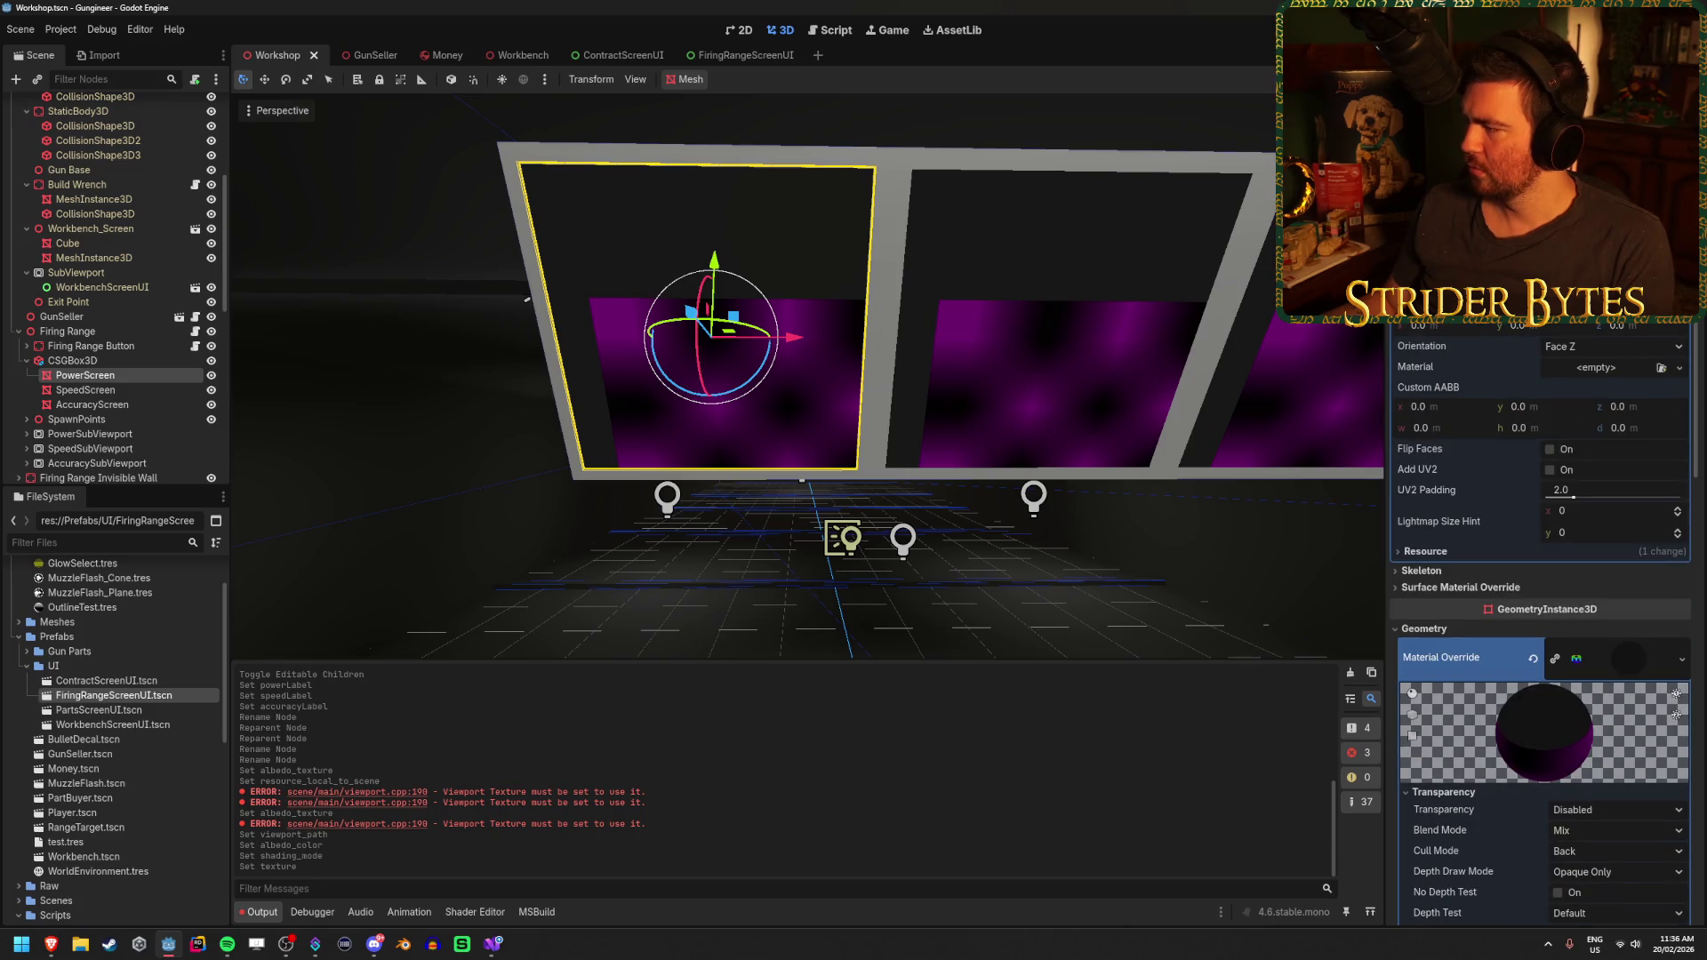
{"action": "key", "text": "Return"}
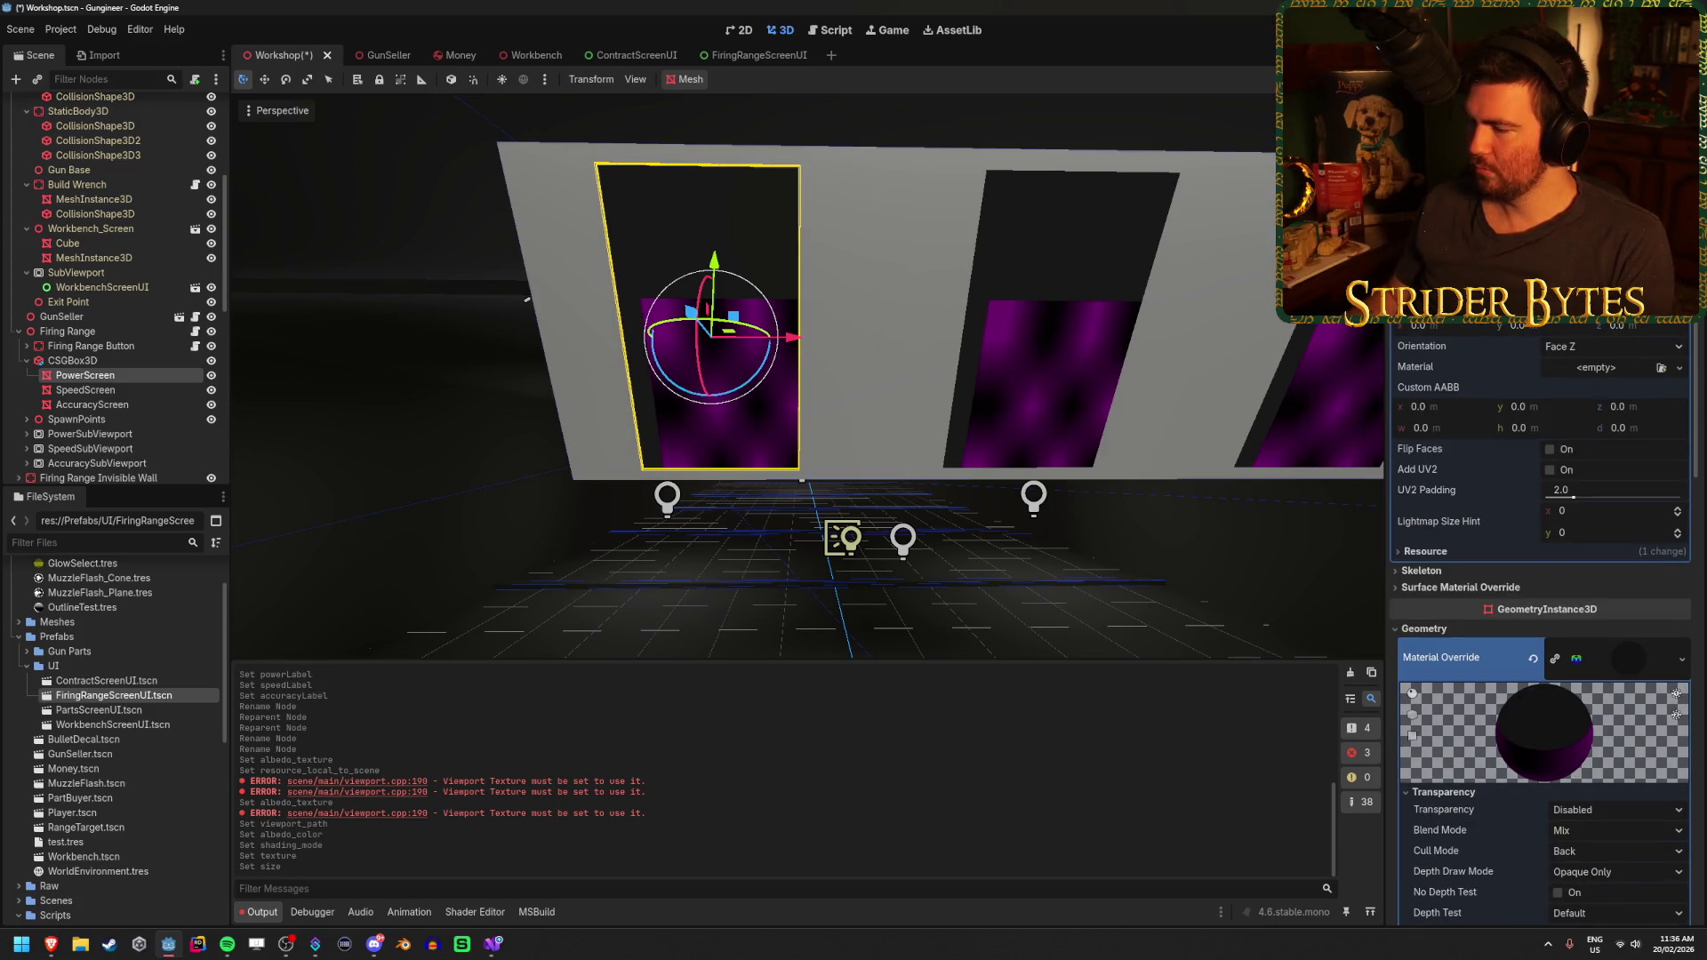
{"action": "key", "text": "ctrl+z"}
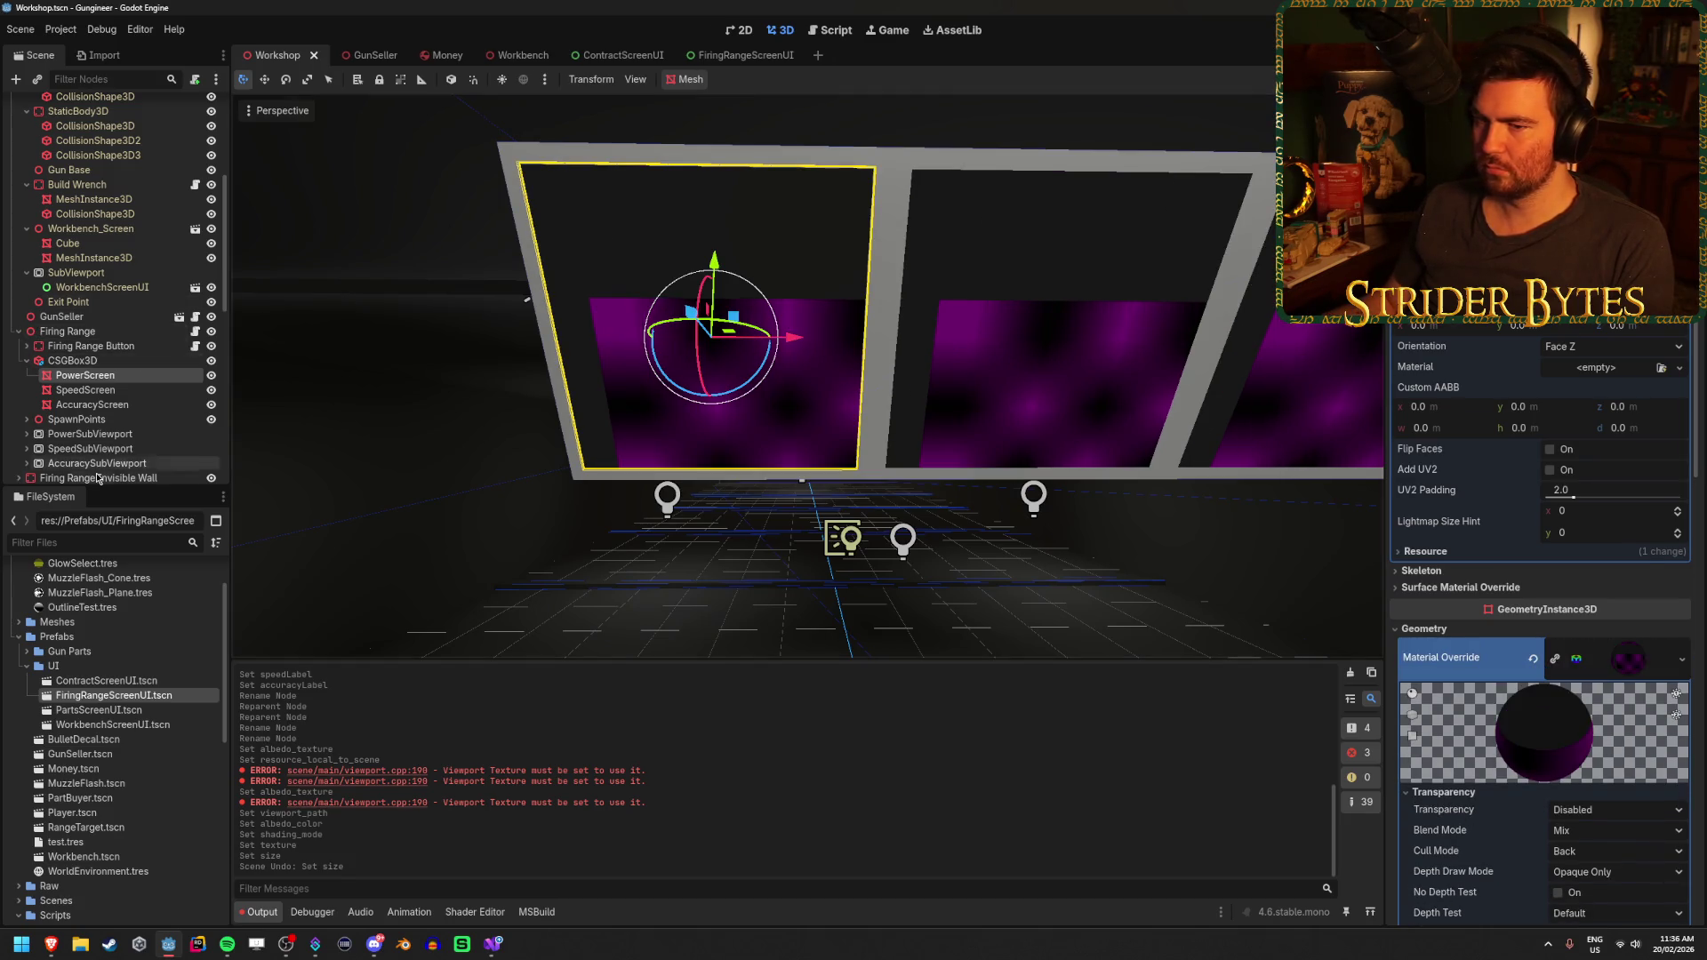
{"action": "left_click", "coordinate": [93, 435]}
{"action": "left_click", "coordinate": [116, 449]}
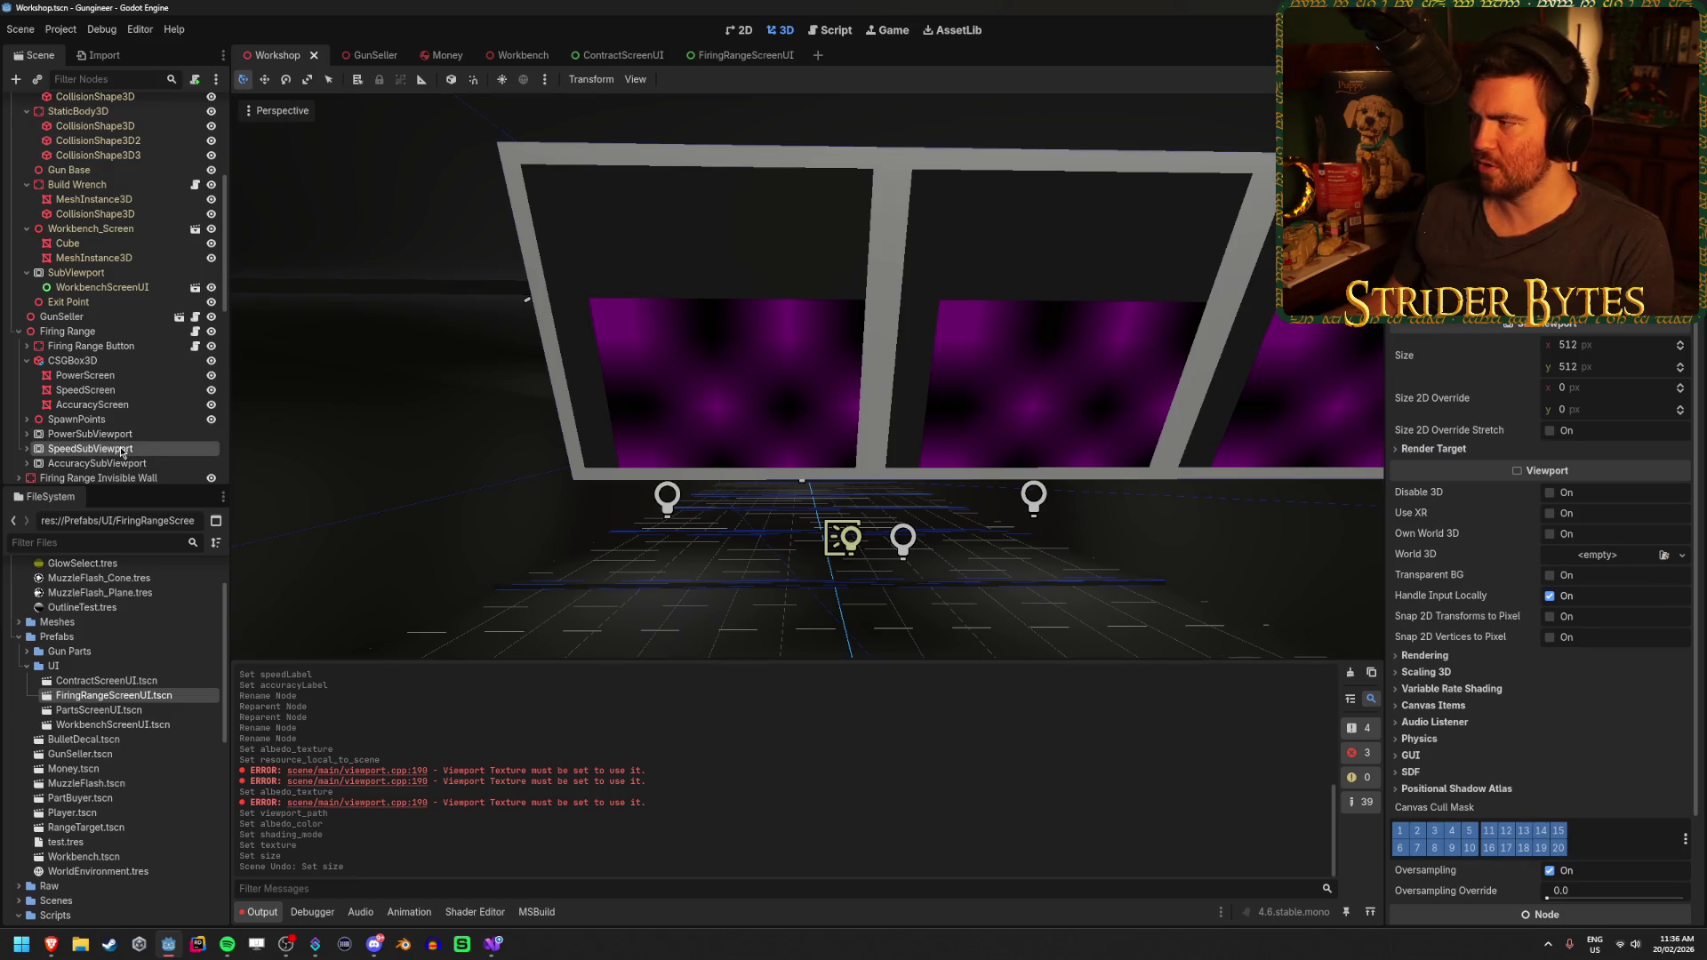
{"action": "left_click", "coordinate": [27, 434]}
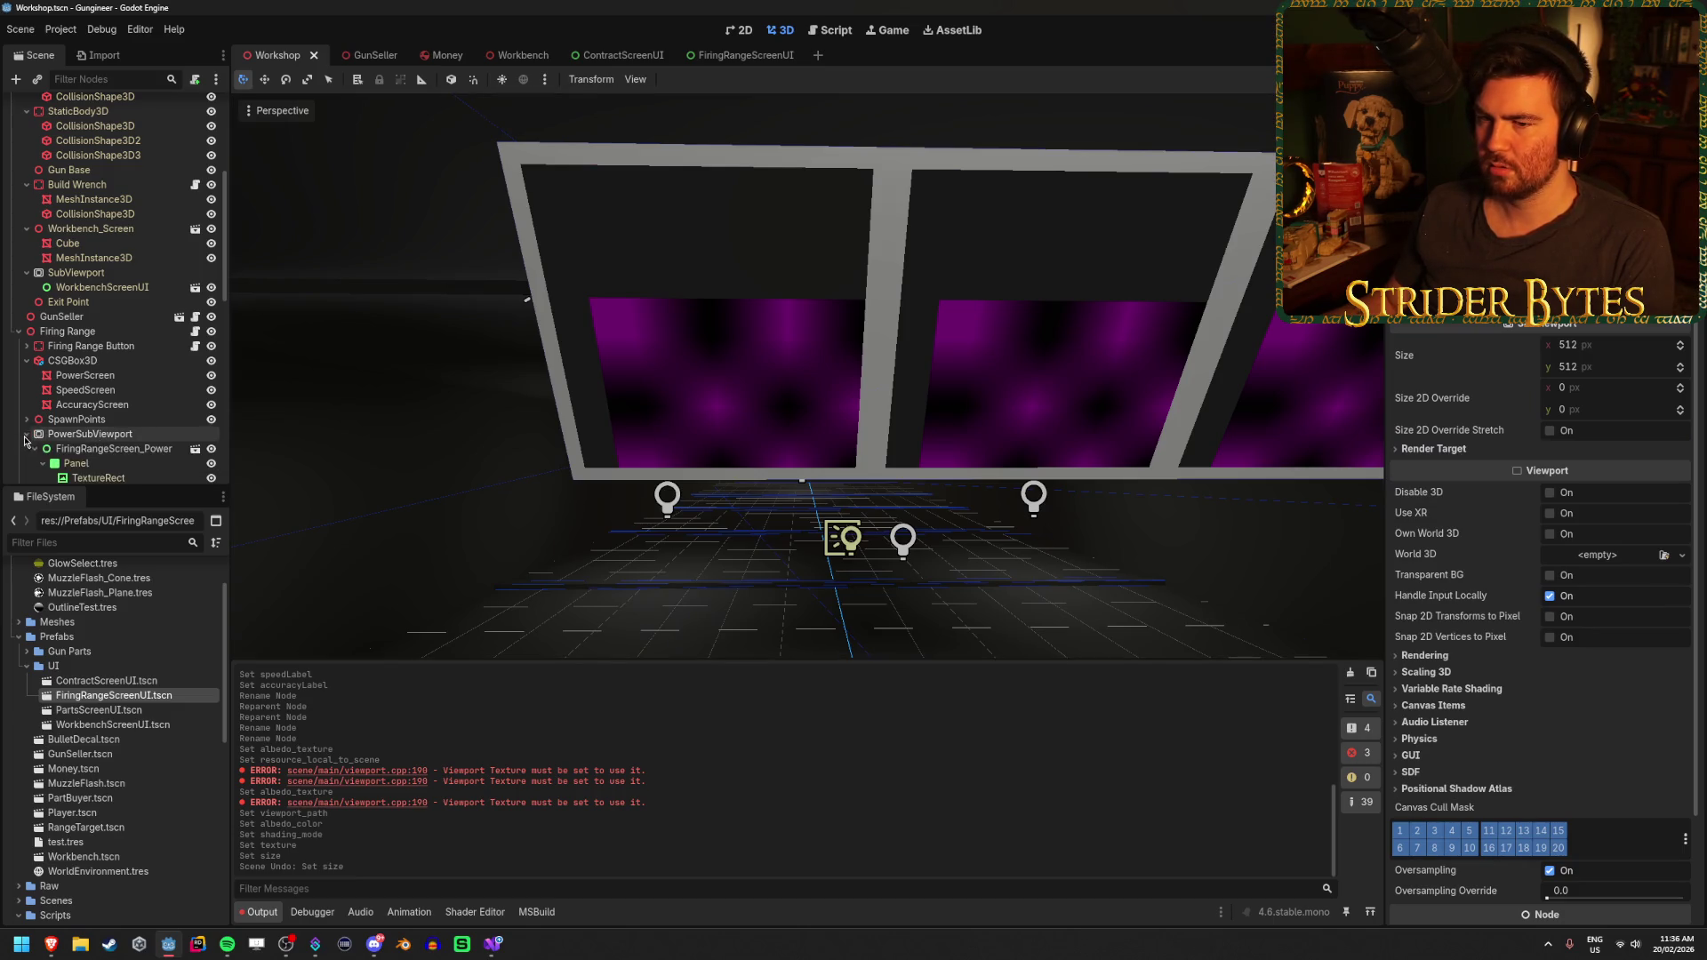
{"action": "left_click", "coordinate": [122, 451]}
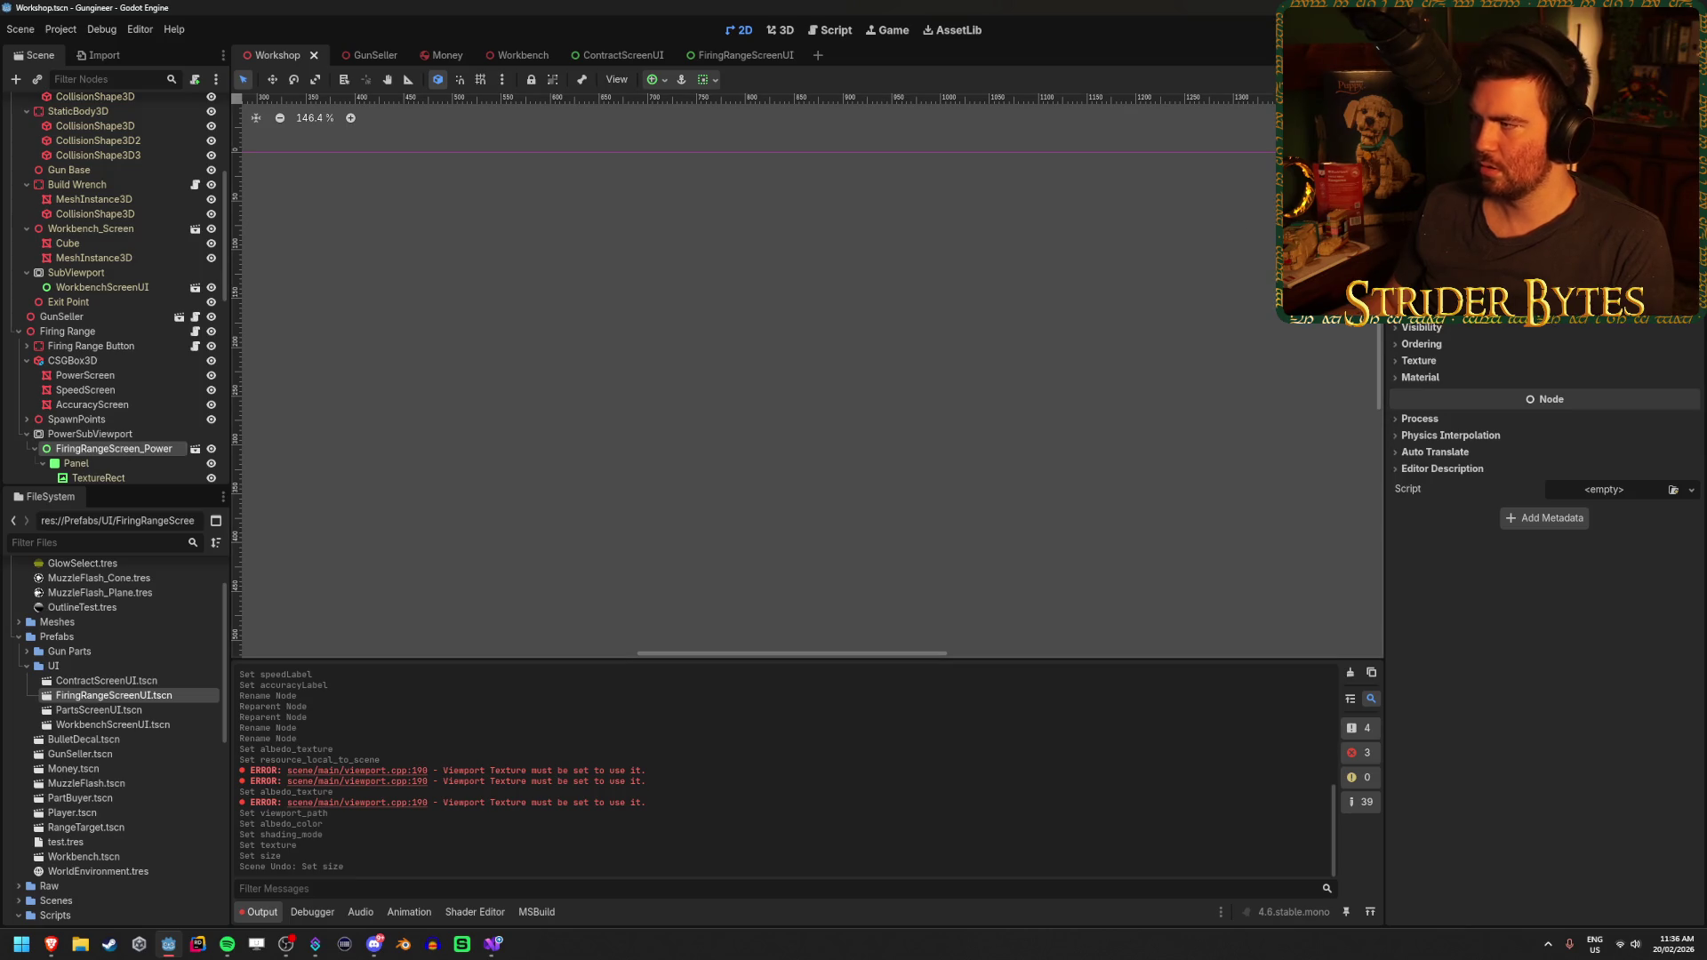
{"action": "scroll", "coordinate": [1433, 347], "scroll_direction": "up", "scroll_amount": 4}
{"action": "left_click", "coordinate": [1433, 338]}
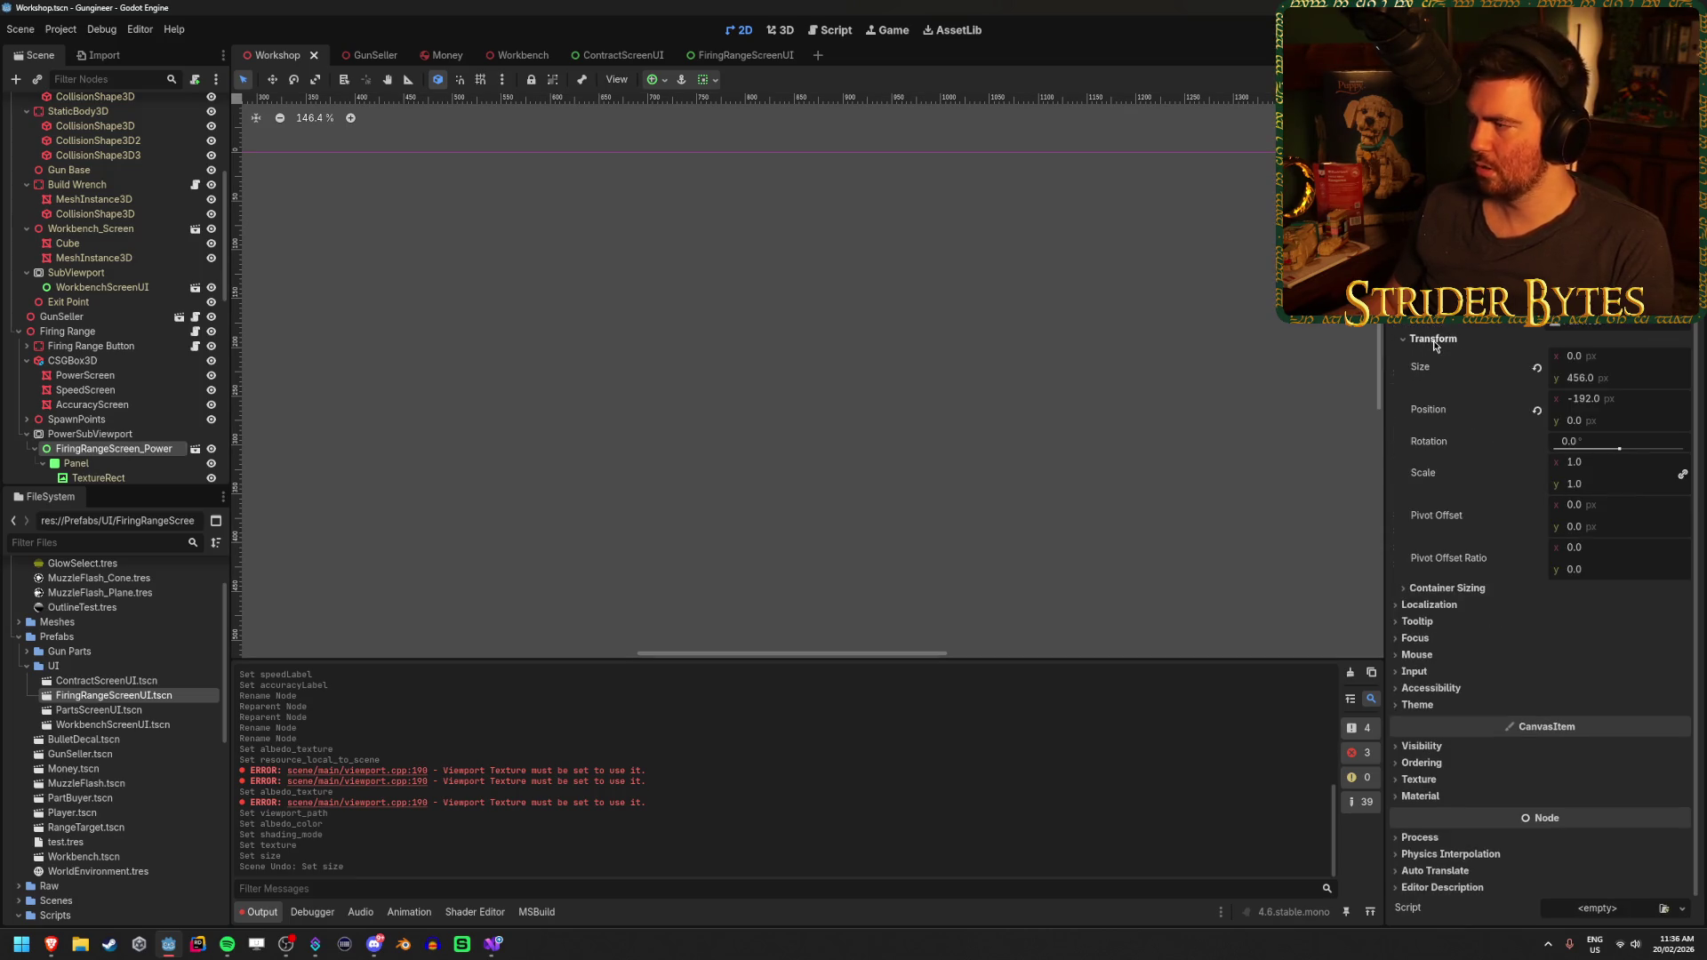
Set FiringRangeScreen_Power's size to 512 × 512 and return to the Firing Range in 3D
{"action": "left_click", "coordinate": [1629, 356]}
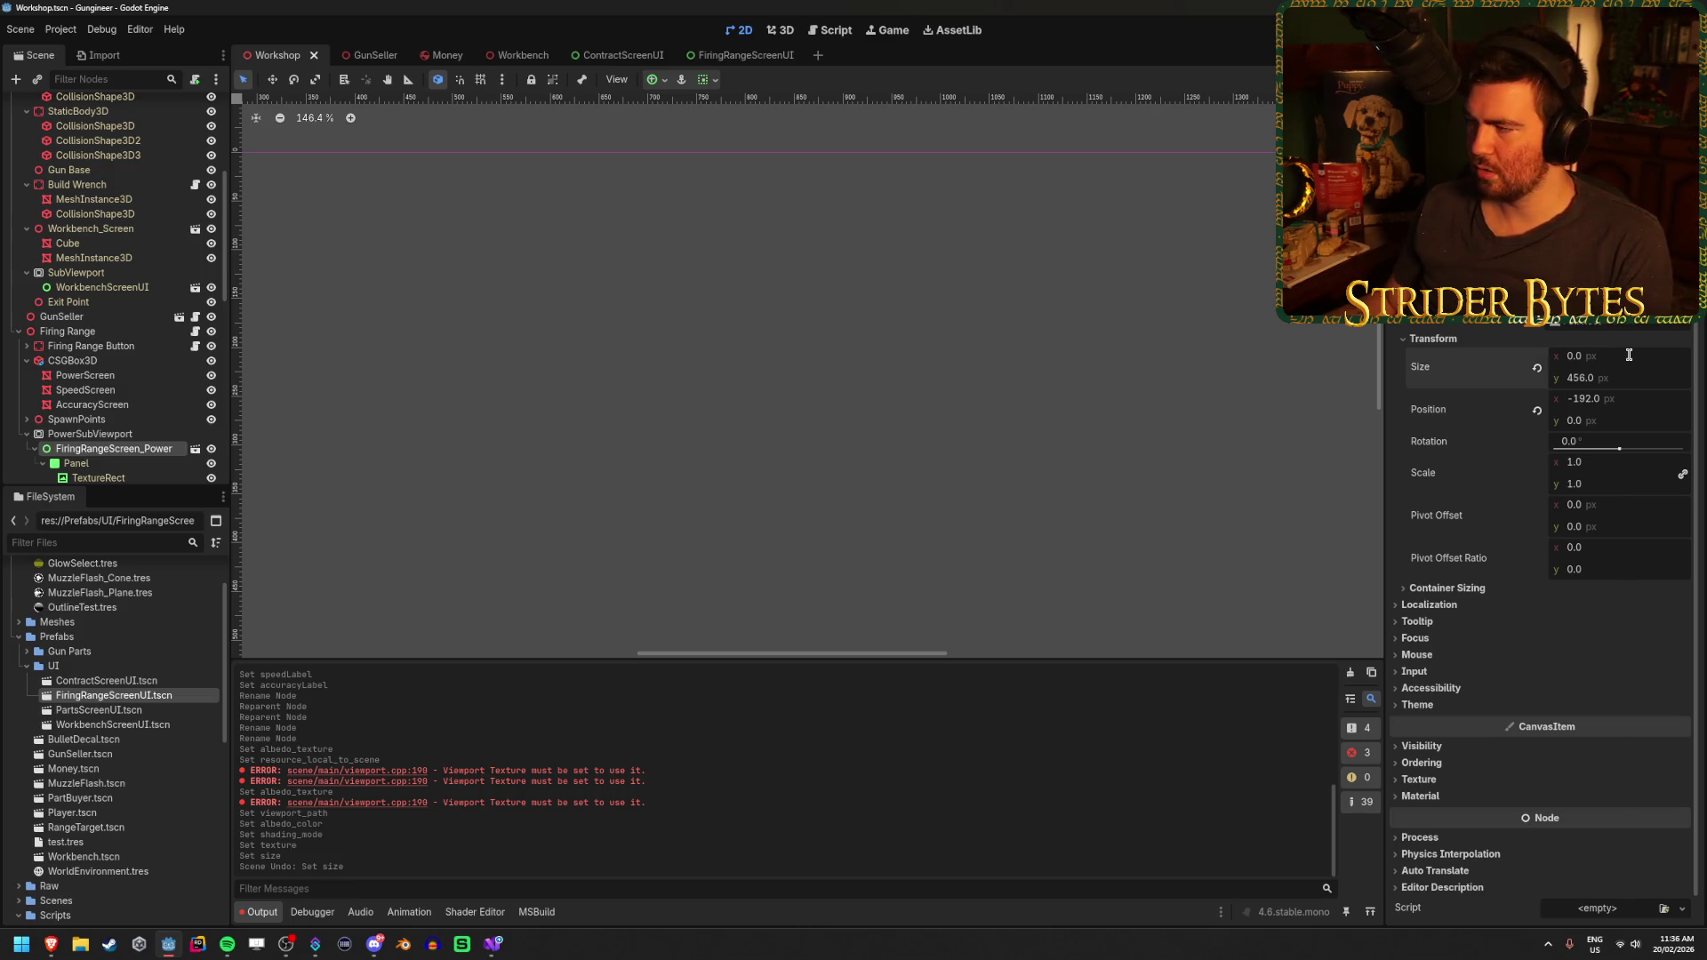
{"action": "type", "text": "512"}
{"action": "key", "text": "Tab"}
{"action": "type", "text": "512"}
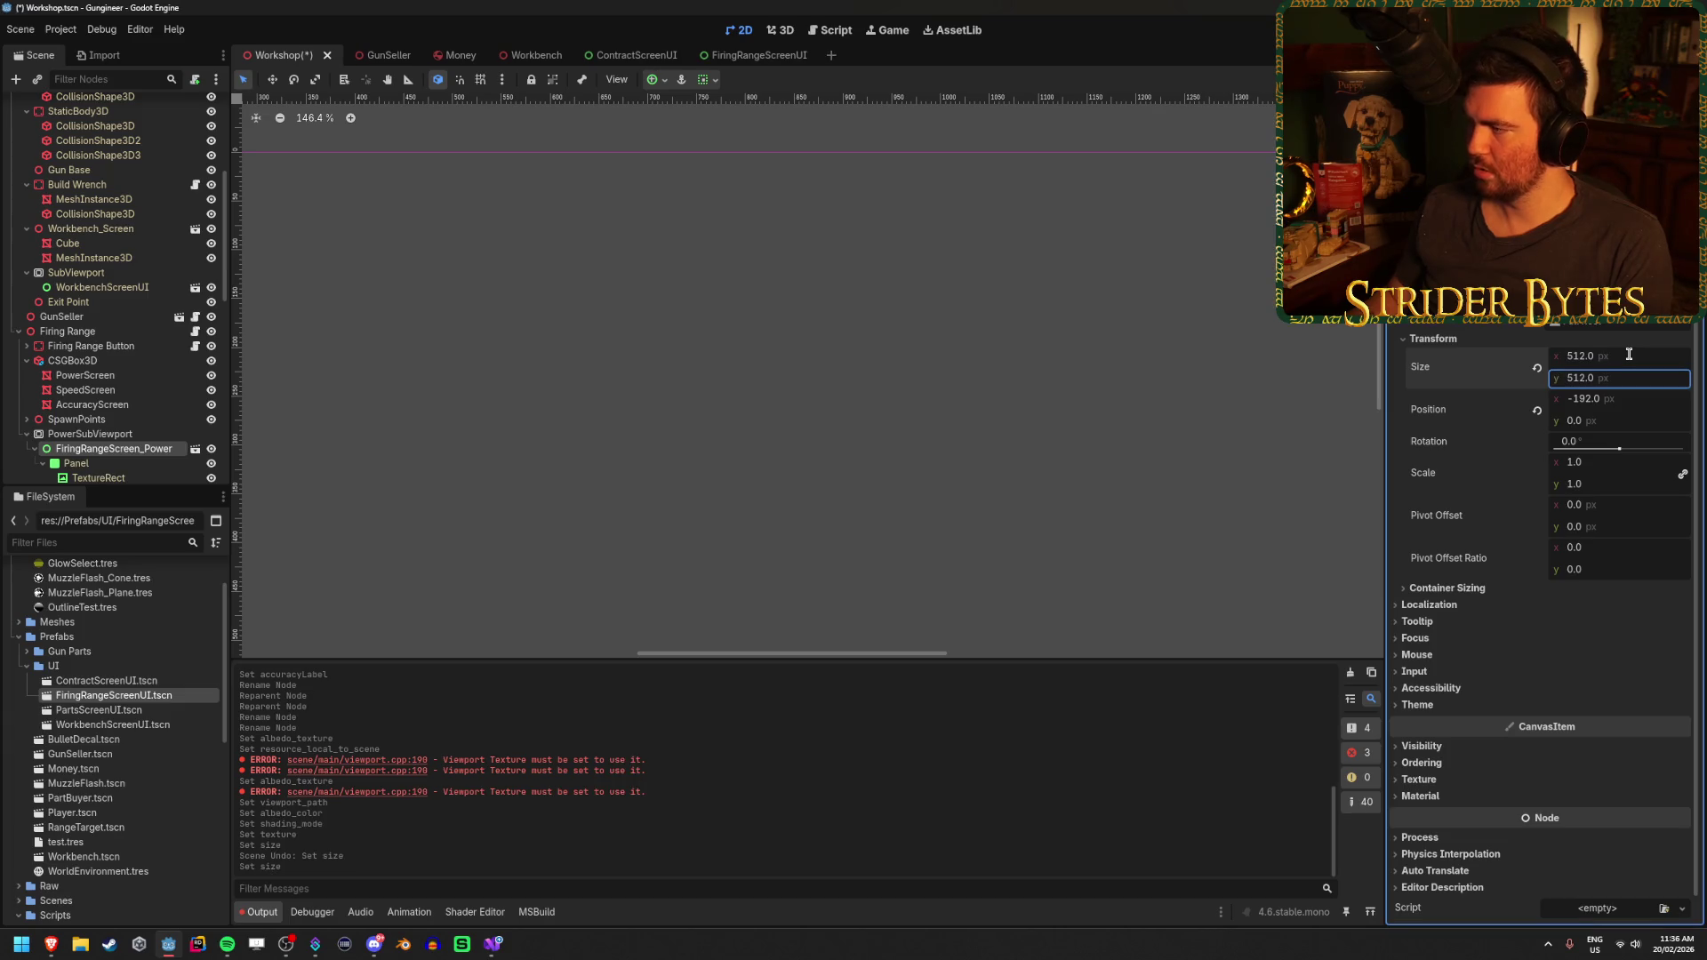
{"action": "key", "text": "Return"}
{"action": "scroll", "coordinate": [199, 326], "scroll_direction": "down", "scroll_amount": 2}
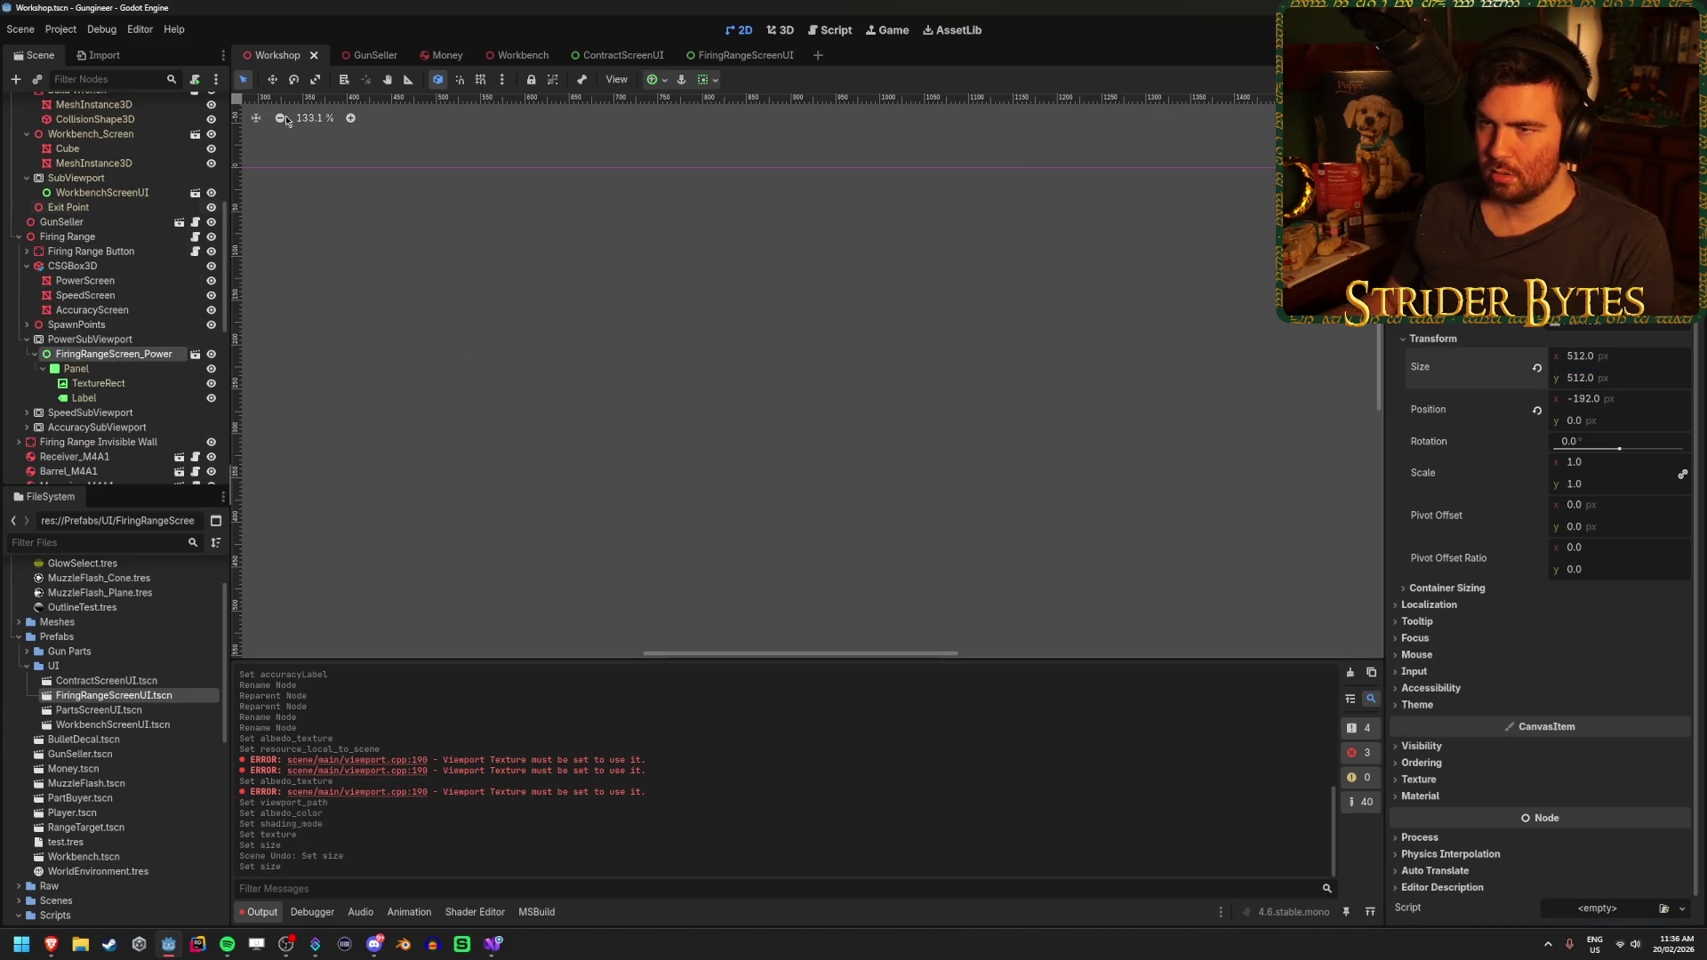
{"action": "left_click", "coordinate": [71, 239]}
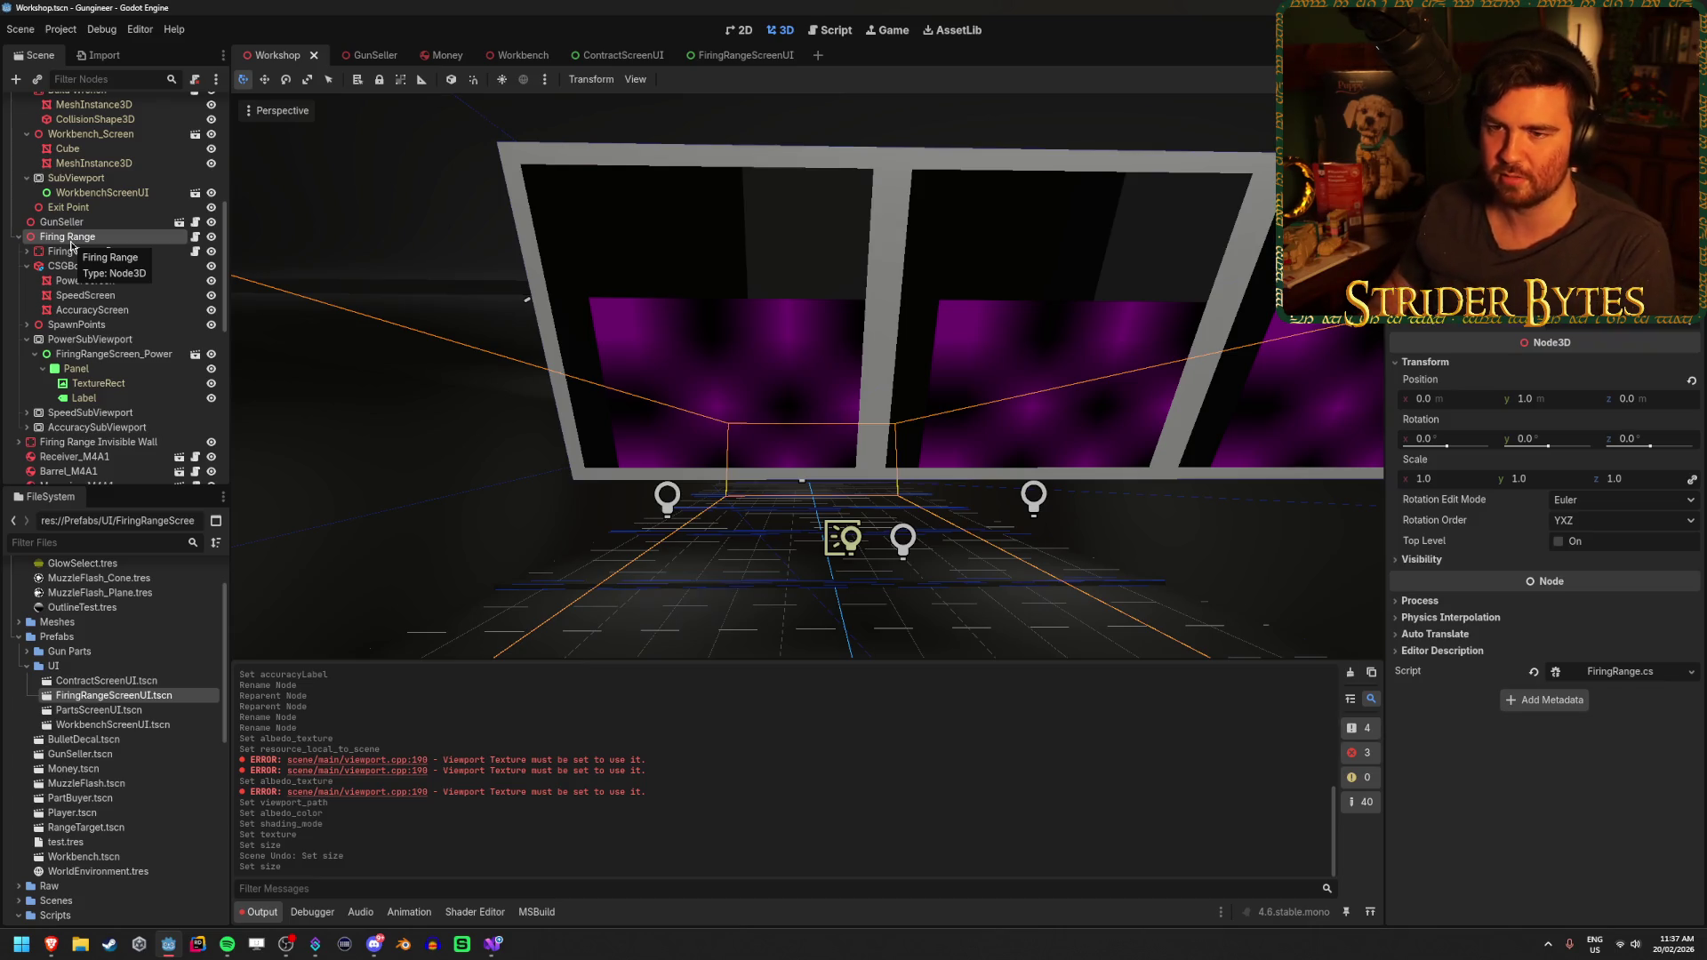
{"action": "left_click", "coordinate": [71, 248]}
{"action": "key", "text": "Down"}
{"action": "key", "text": "Down"}
{"action": "key", "text": "Down"}
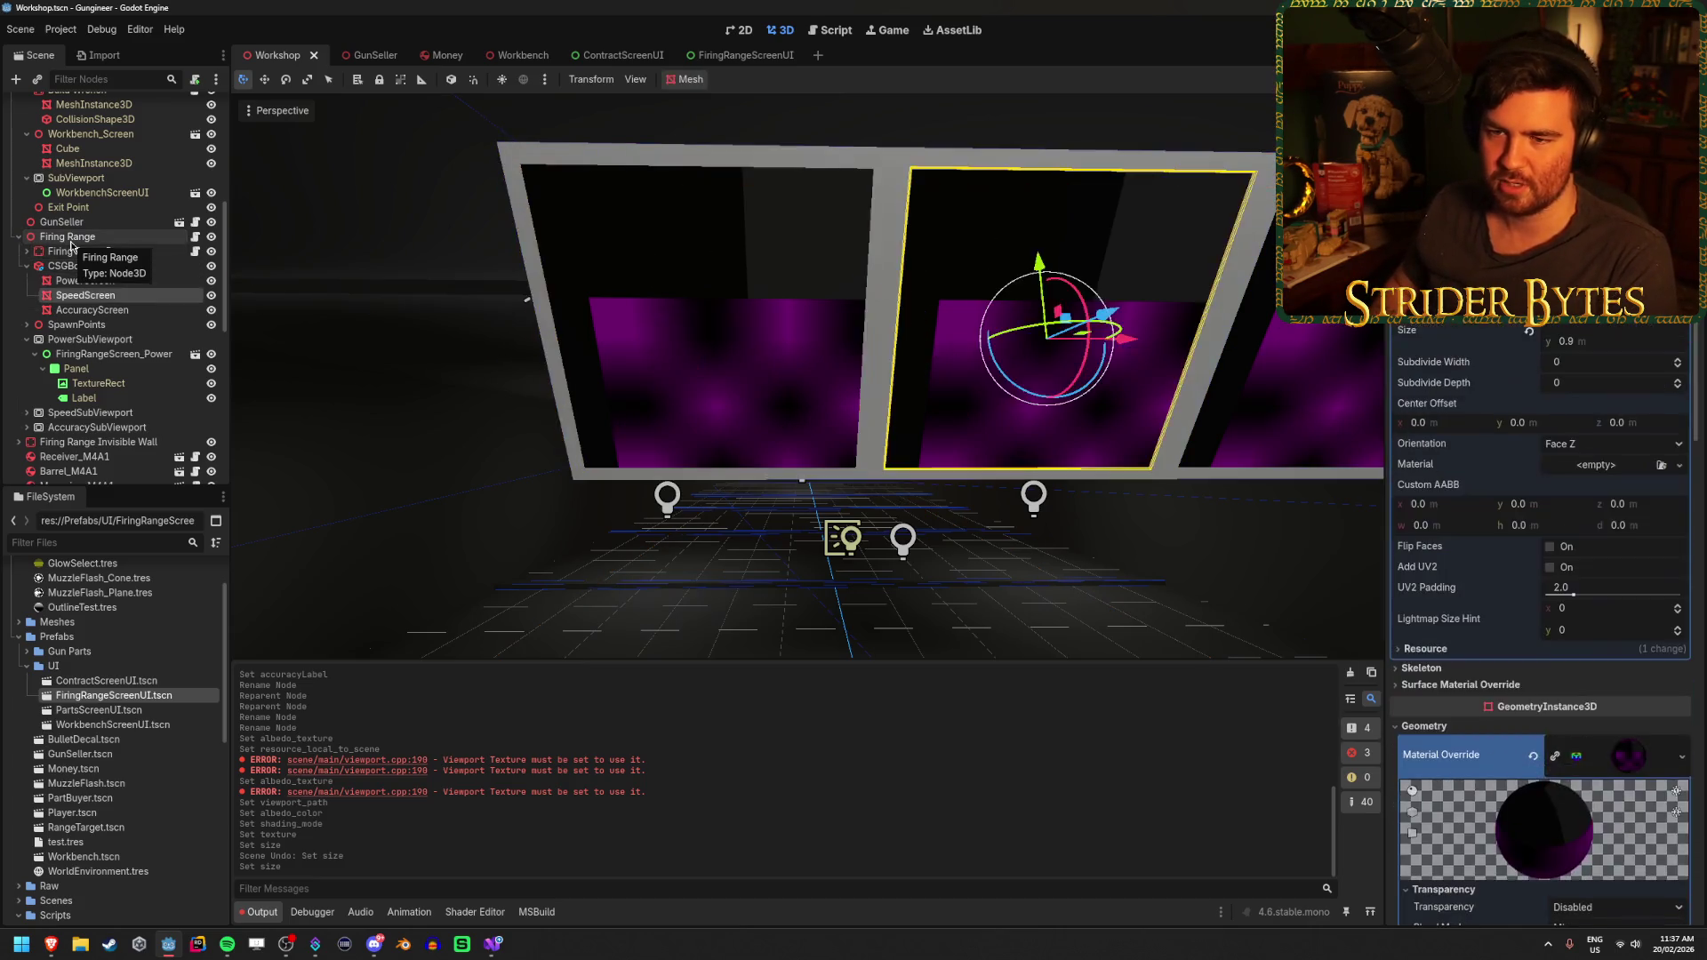
{"action": "key", "text": "Up"}
{"action": "key", "text": "Up"}
{"action": "key", "text": "Up"}
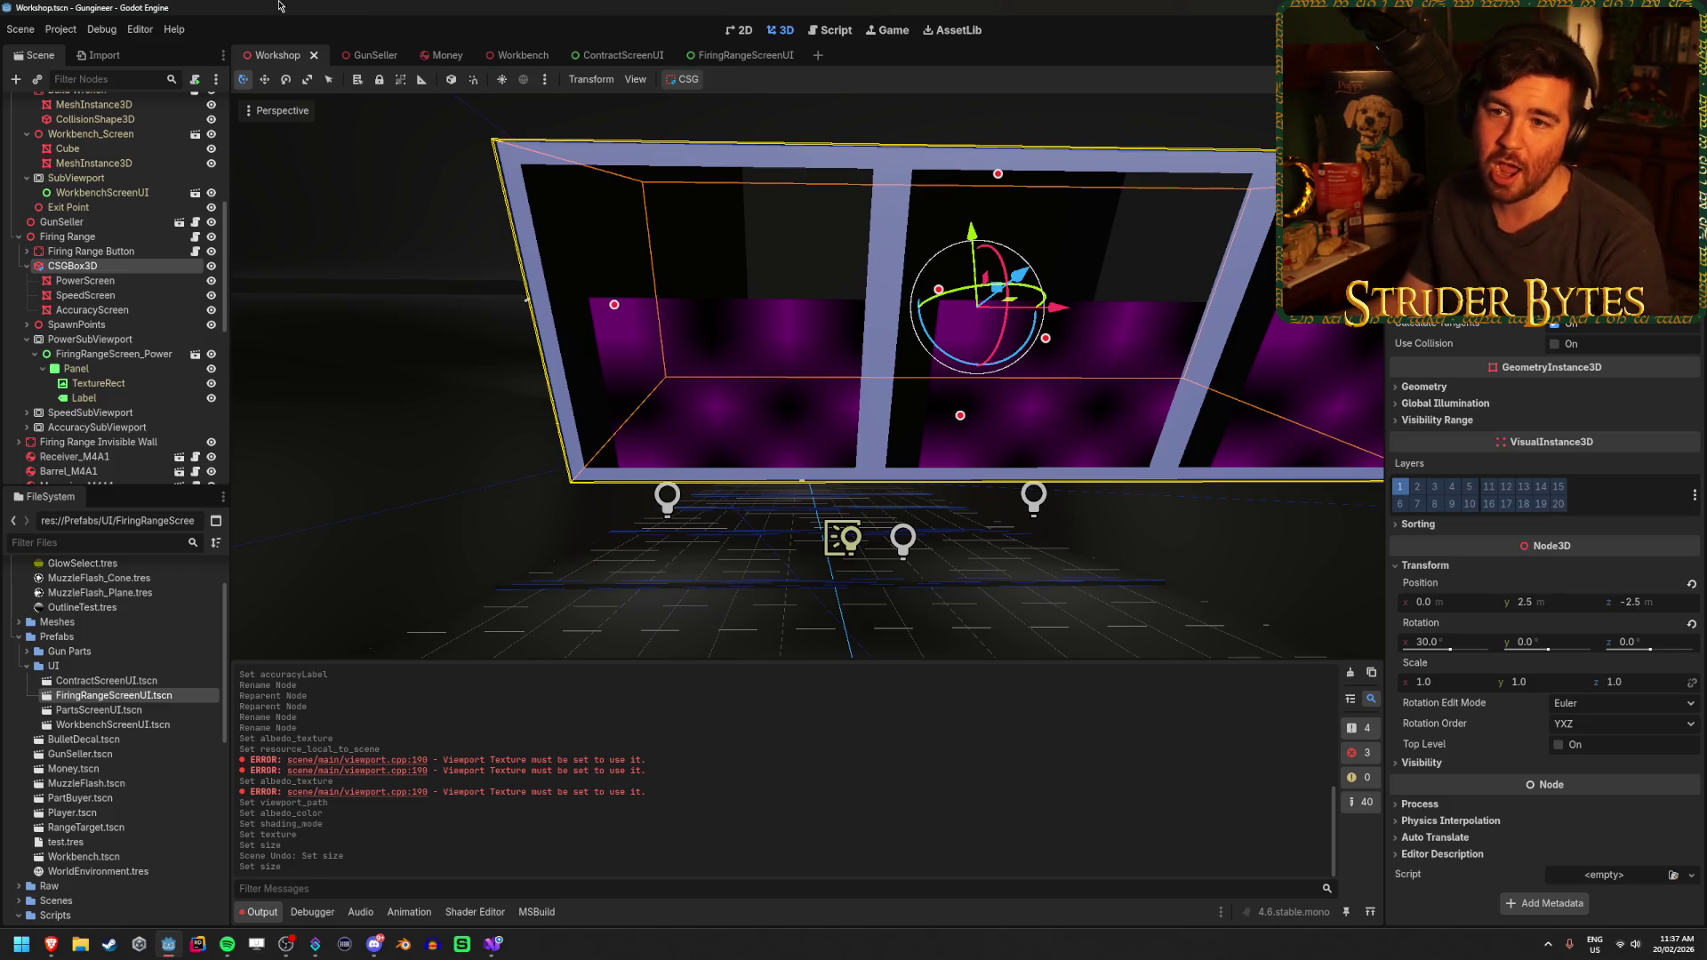
{"action": "left_click", "coordinate": [13, 32]}
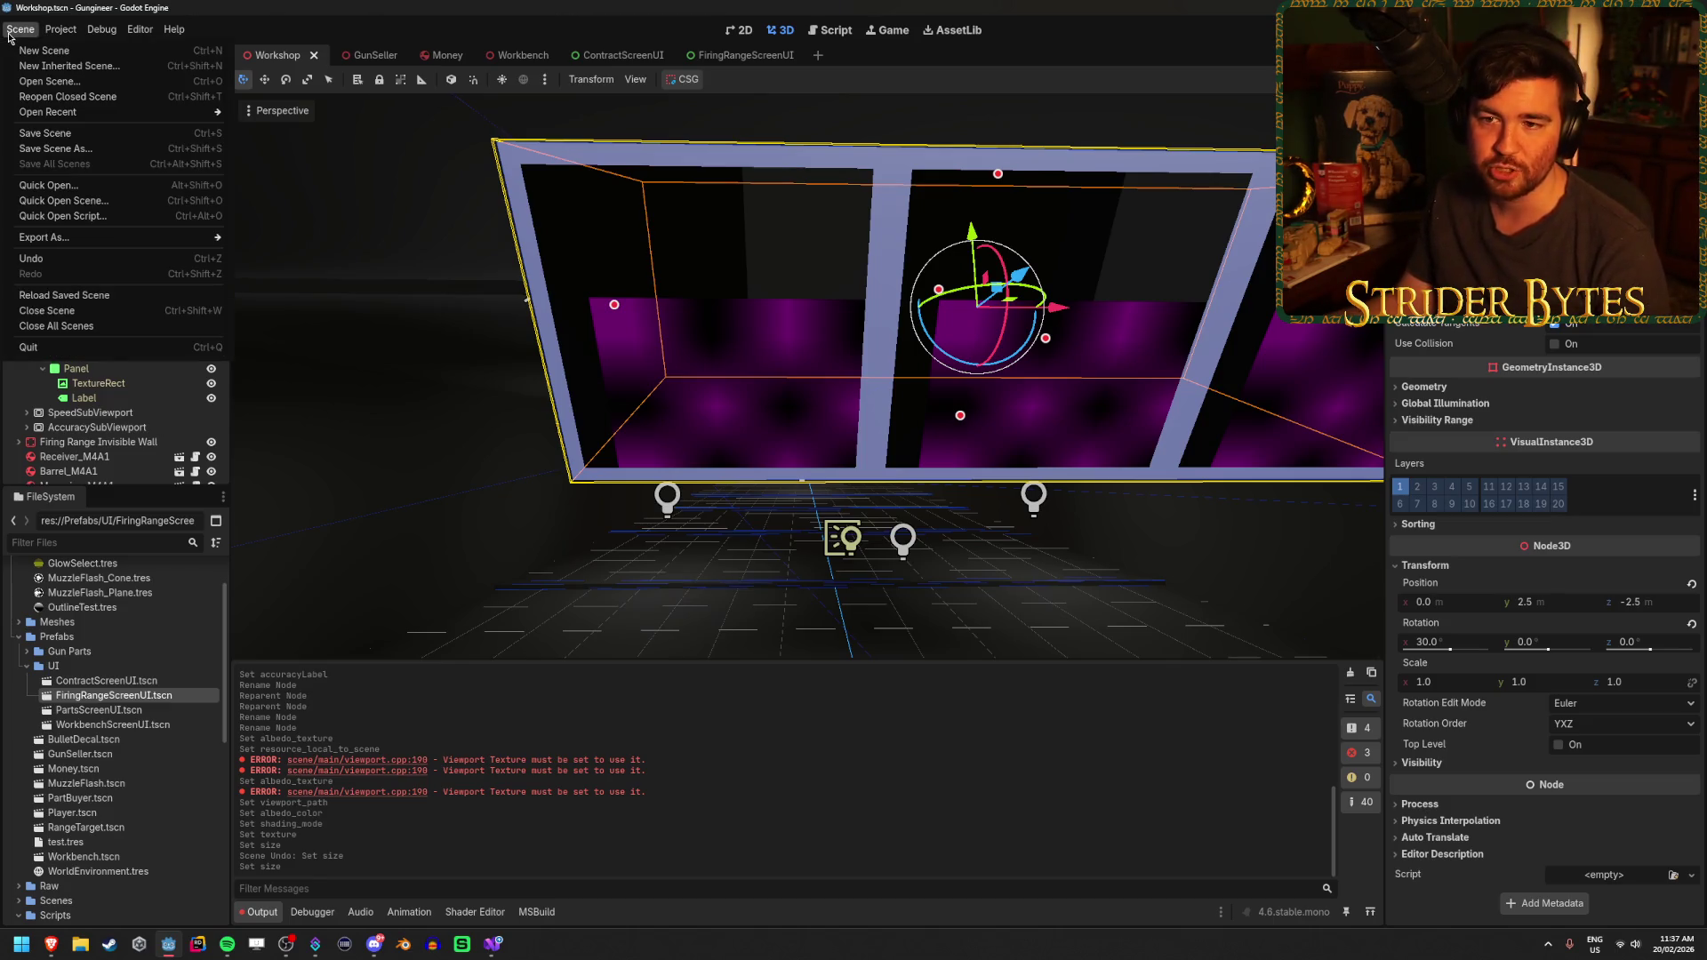
{"action": "mouse_move", "coordinate": [55, 32]}
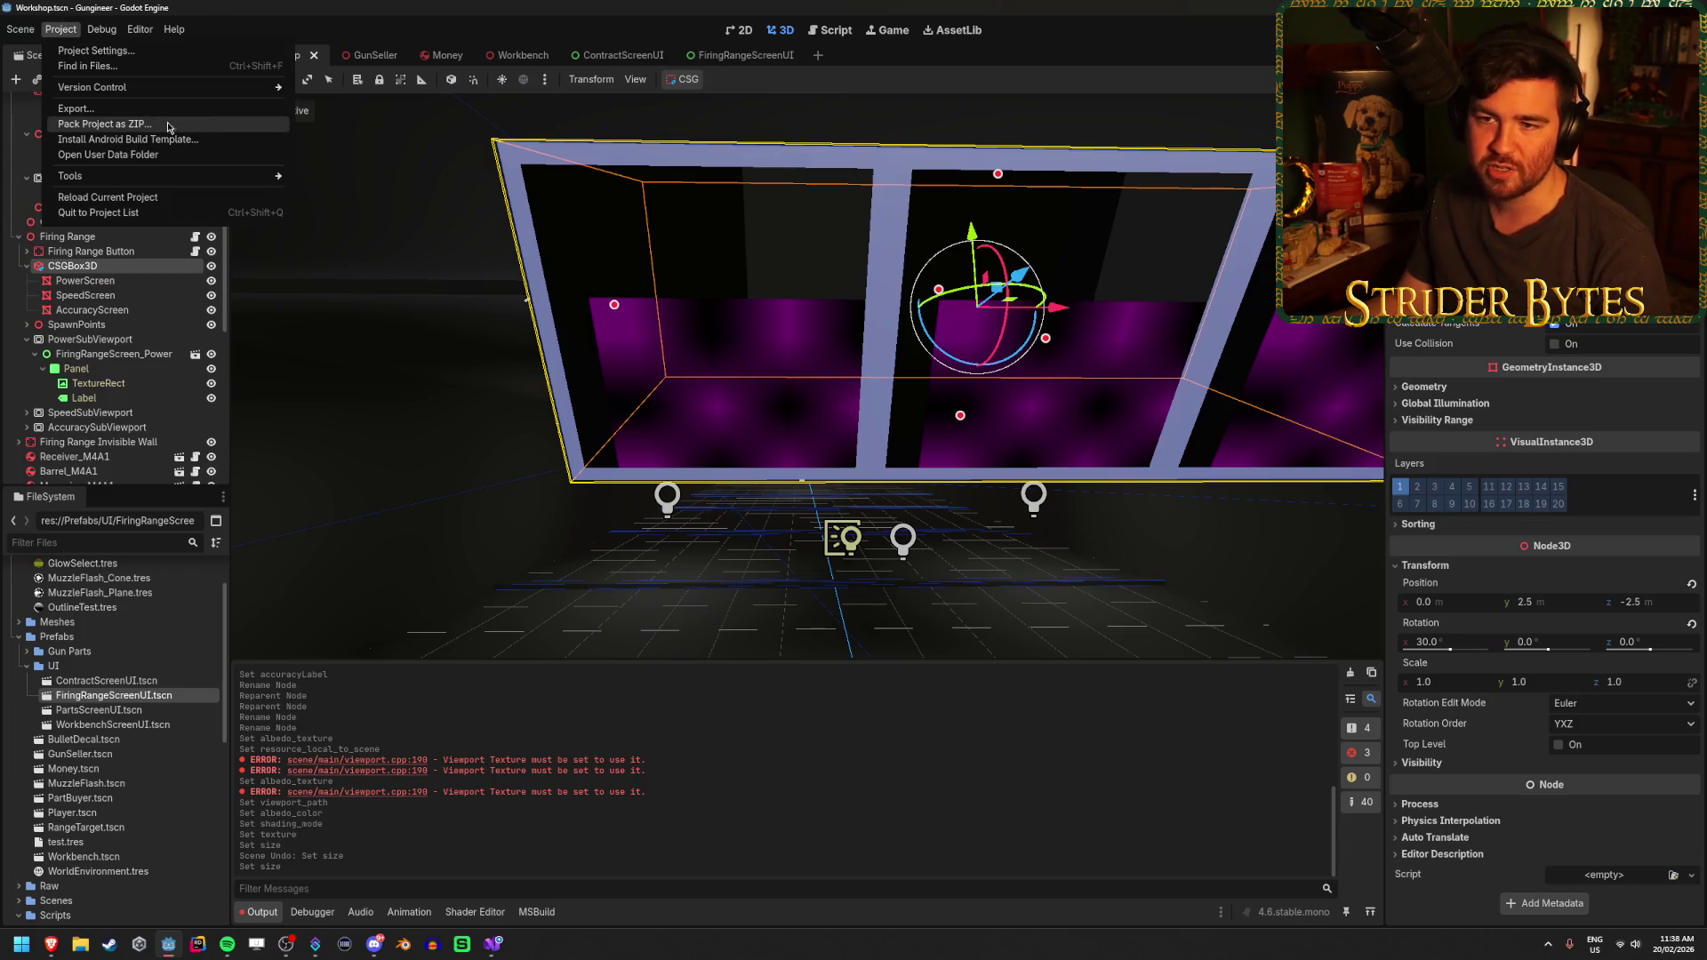
{"action": "left_click", "coordinate": [119, 110]}
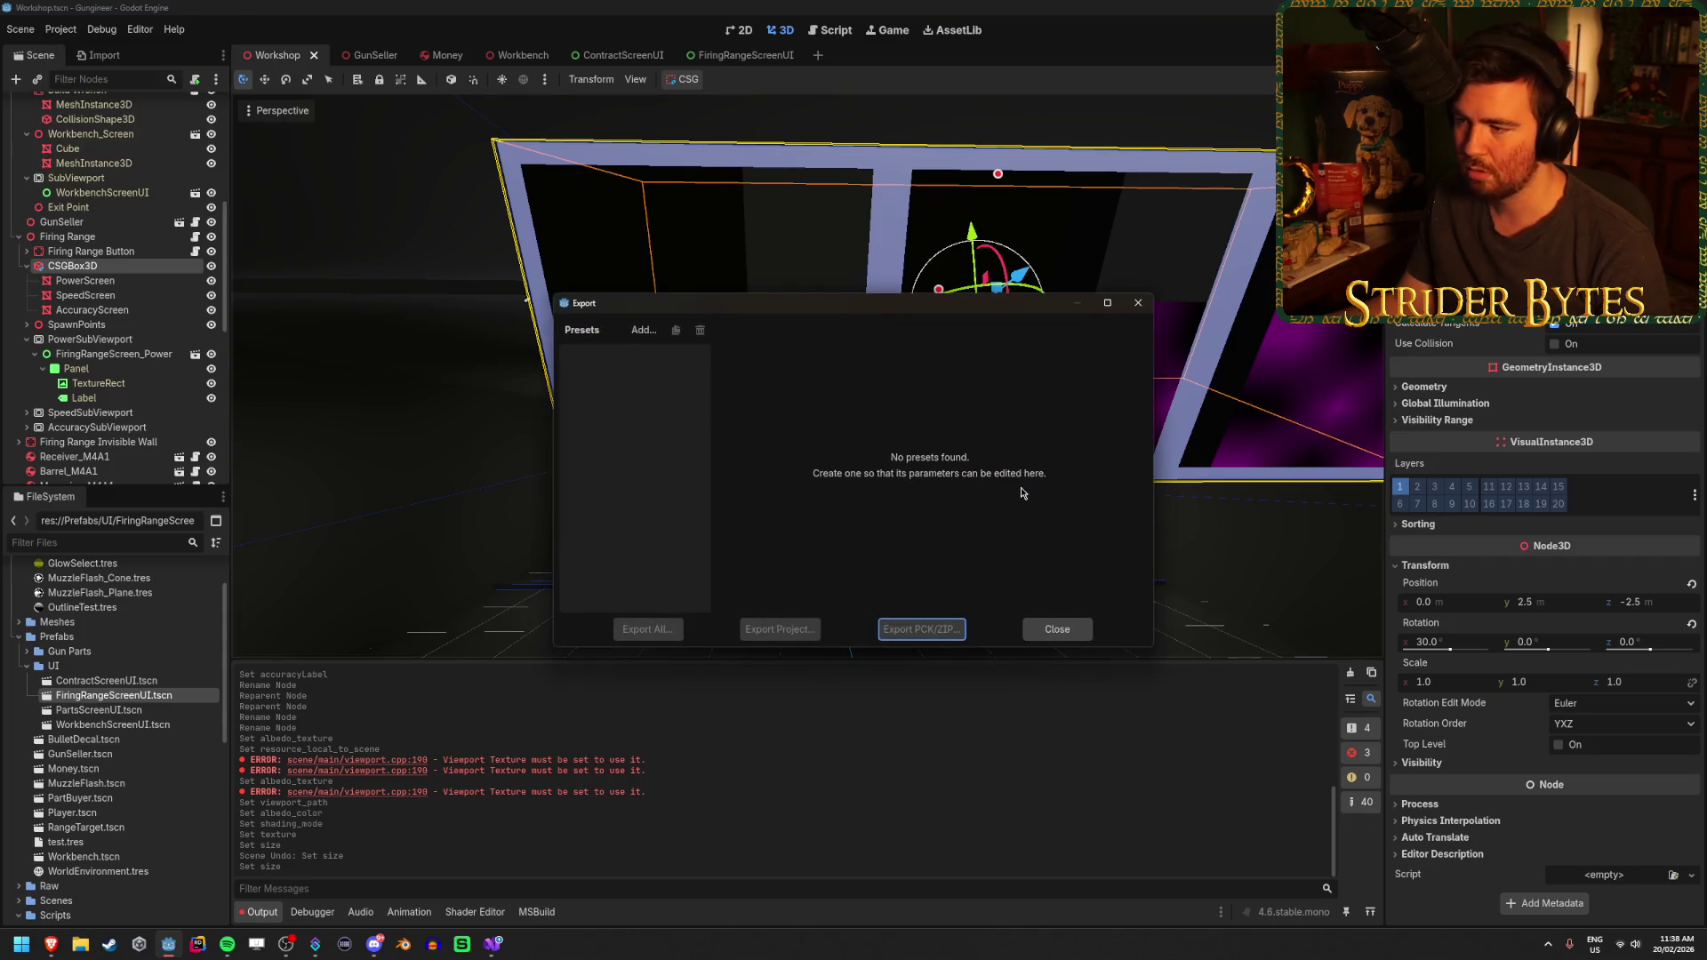
{"action": "left_click", "coordinate": [1052, 629]}
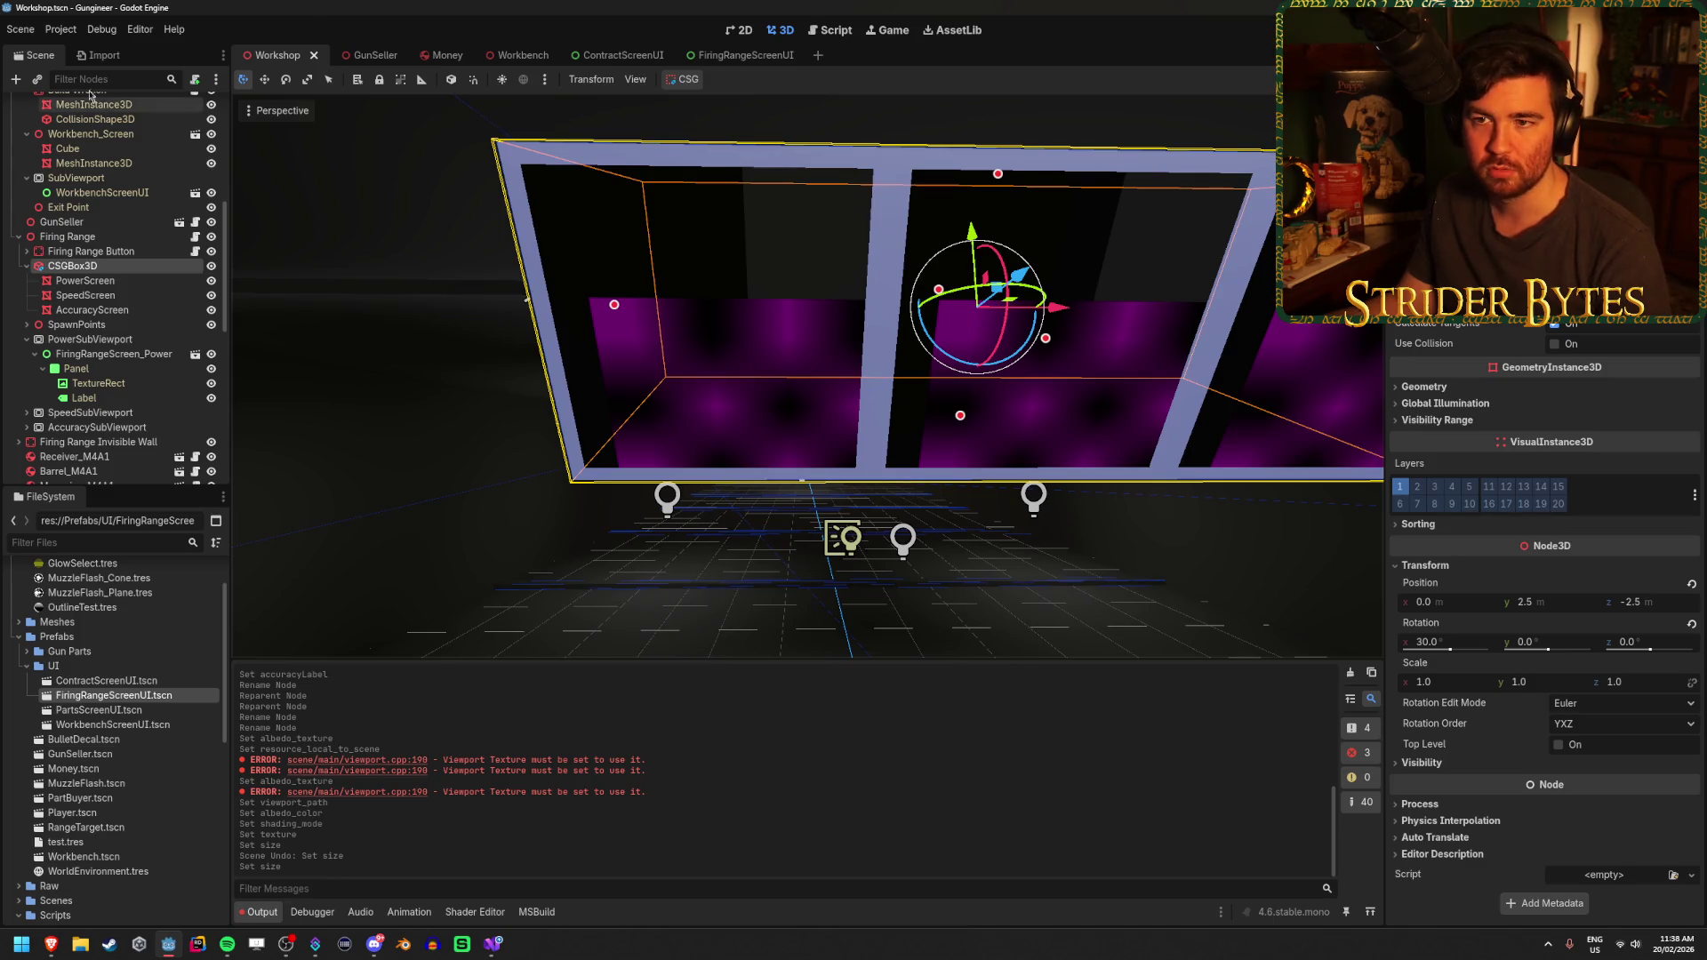
{"action": "left_click", "coordinate": [49, 29]}
{"action": "mouse_move", "coordinate": [122, 93]}
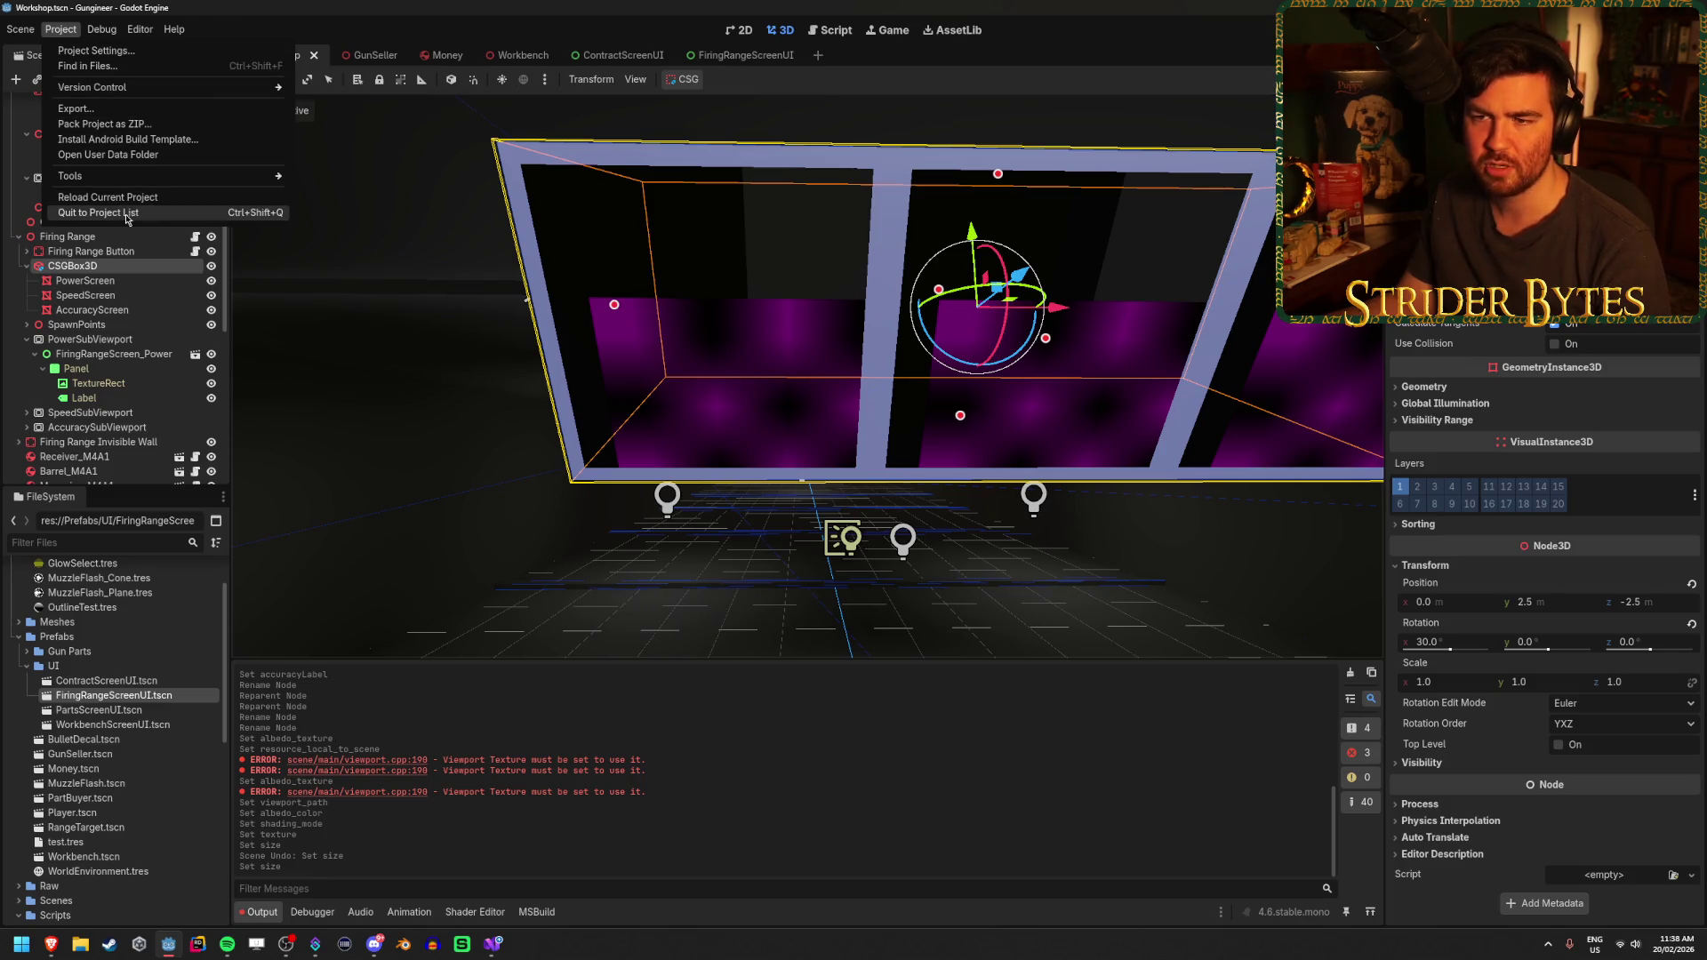
{"action": "mouse_move", "coordinate": [129, 178]}
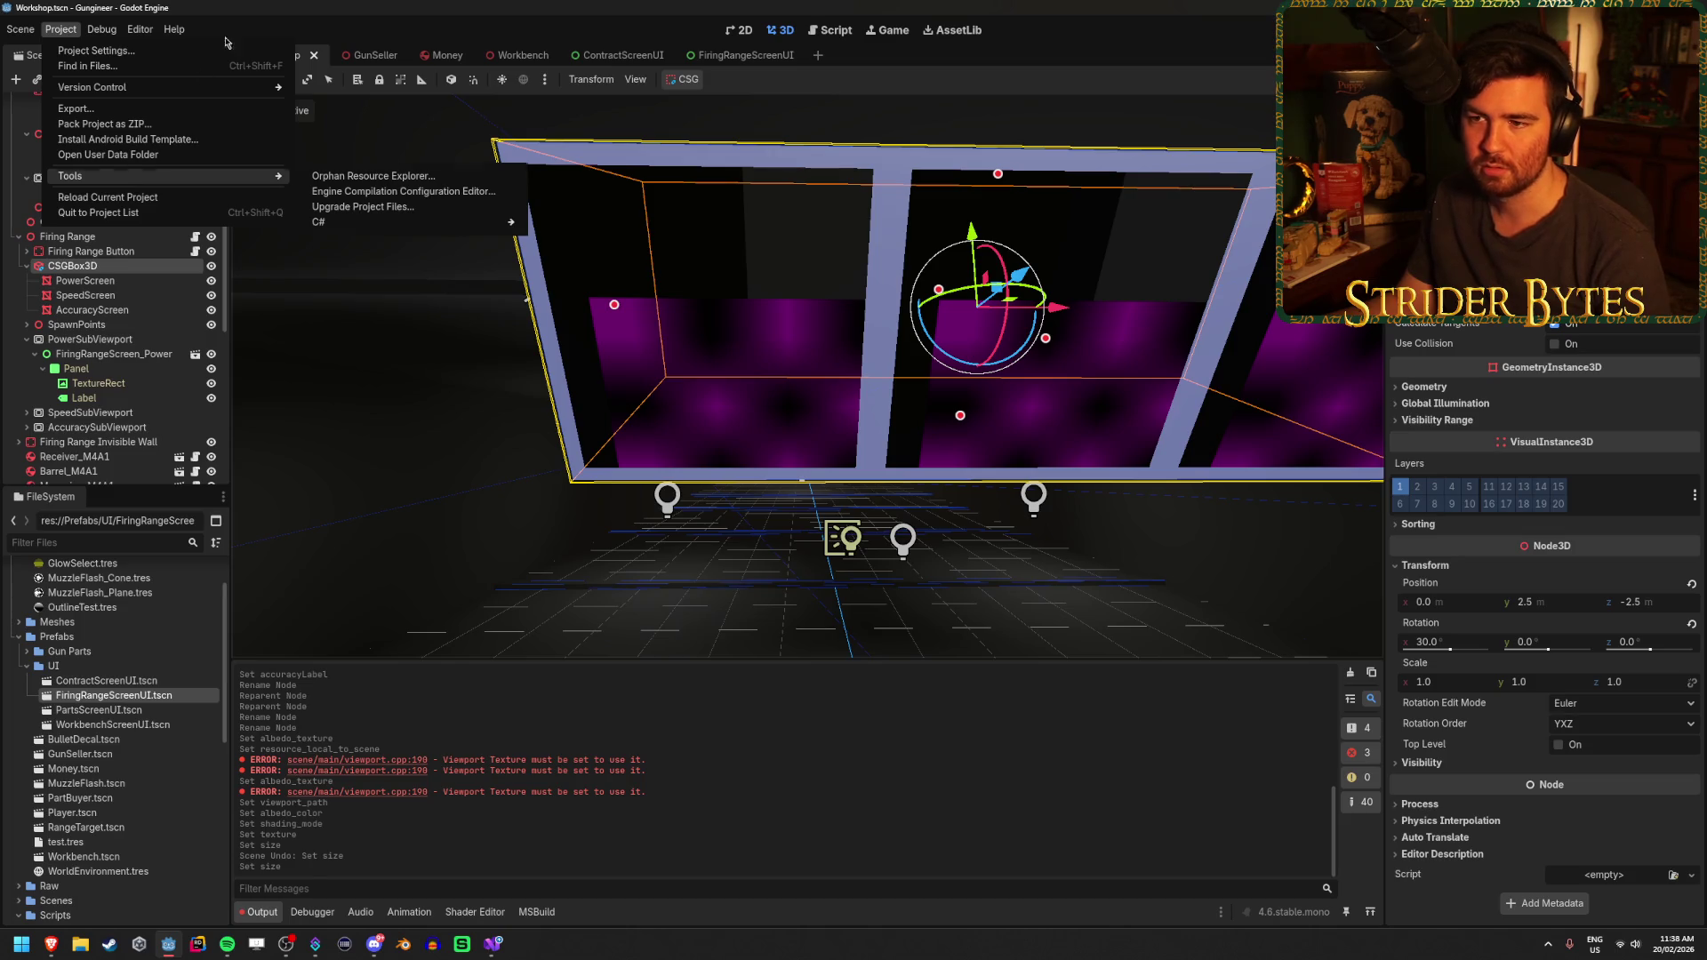
{"action": "left_click", "coordinate": [279, 6]}
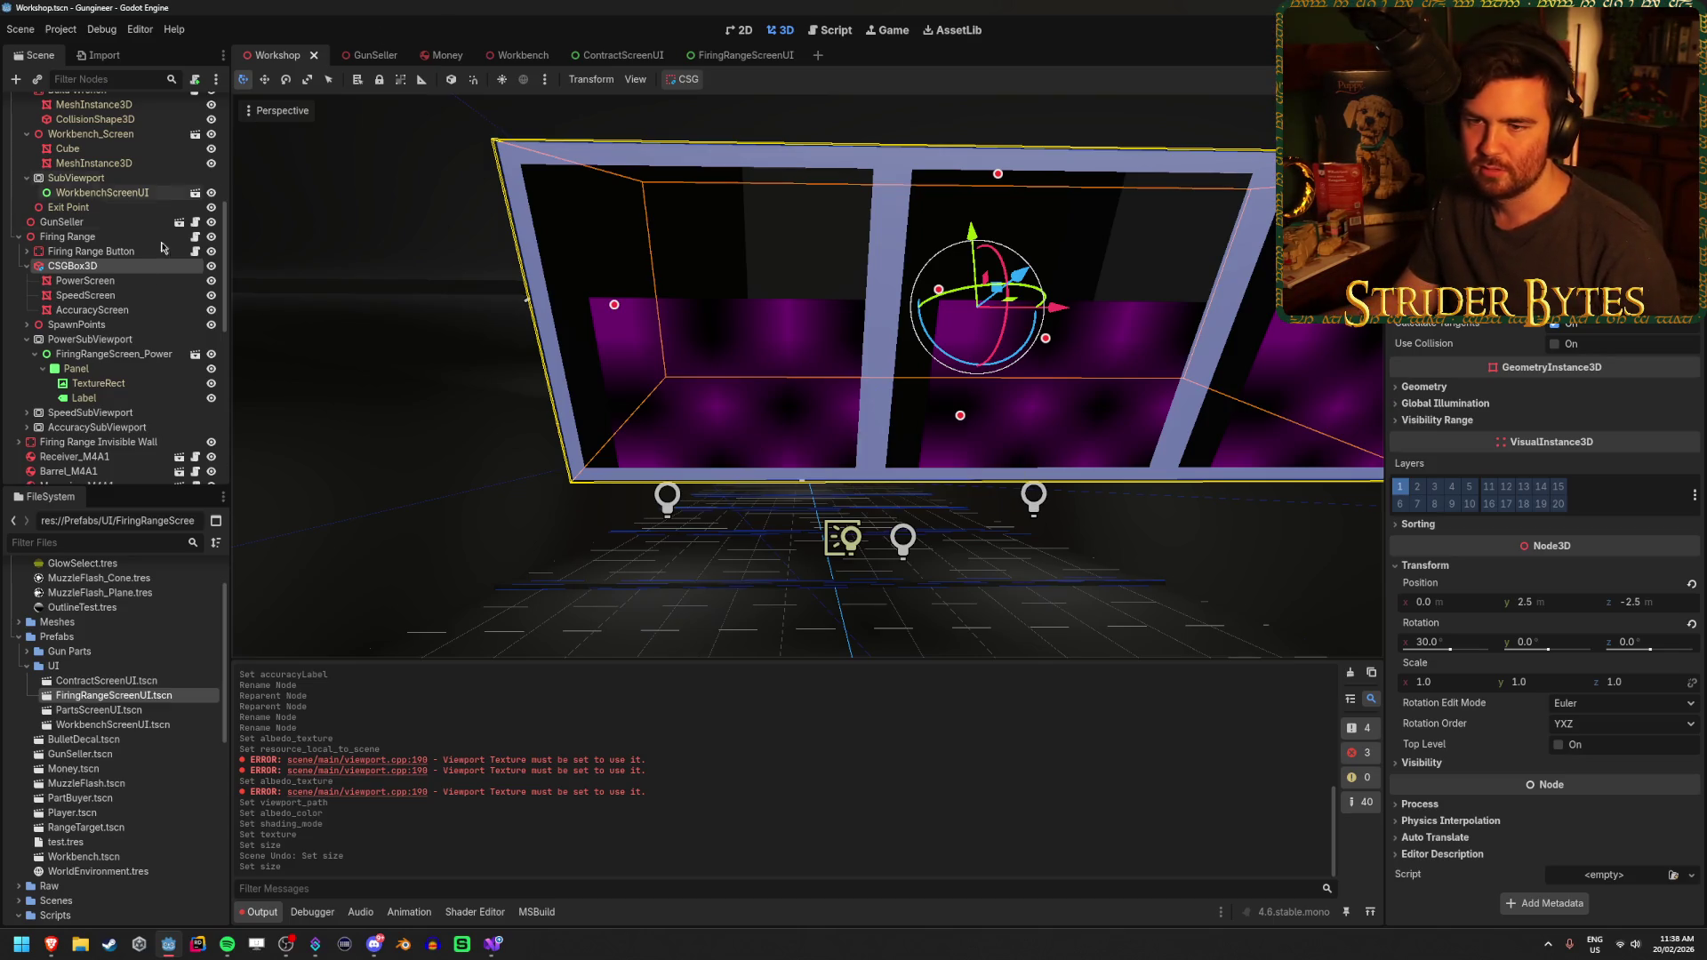
Select the PowerScreen quad and close the viewport node picker without changes
{"action": "left_click", "coordinate": [133, 281]}
{"action": "left_click", "coordinate": [136, 296]}
{"action": "left_click", "coordinate": [139, 311]}
{"action": "left_click", "coordinate": [143, 296]}
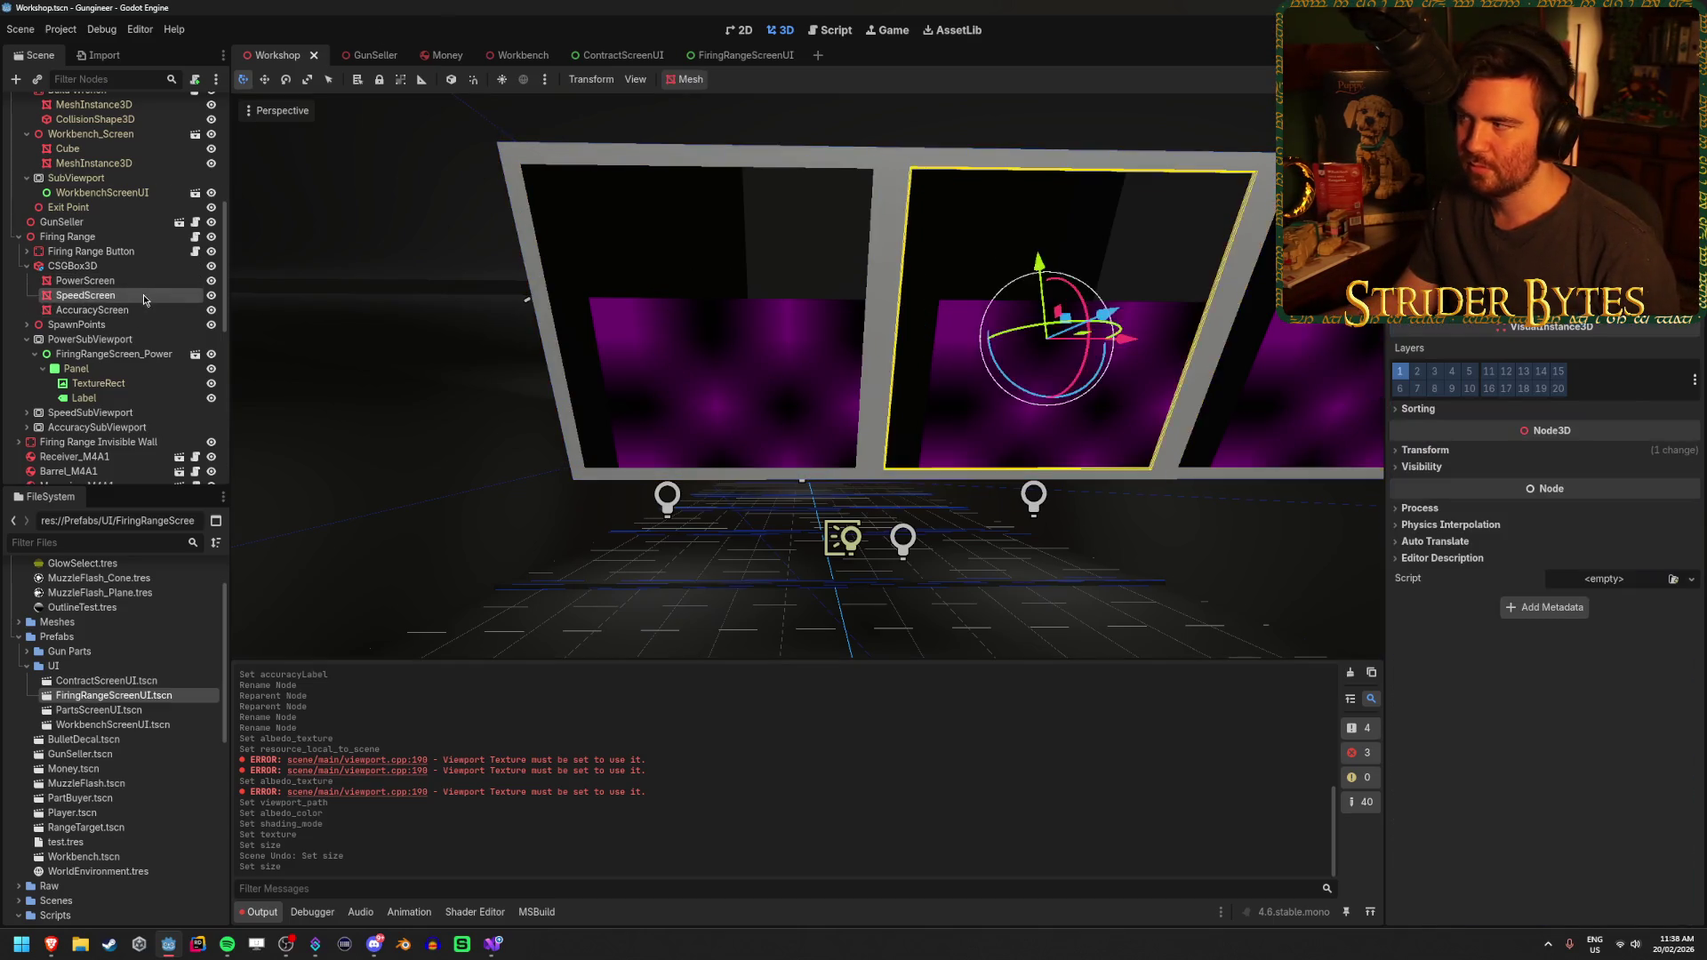
{"action": "left_click", "coordinate": [144, 281]}
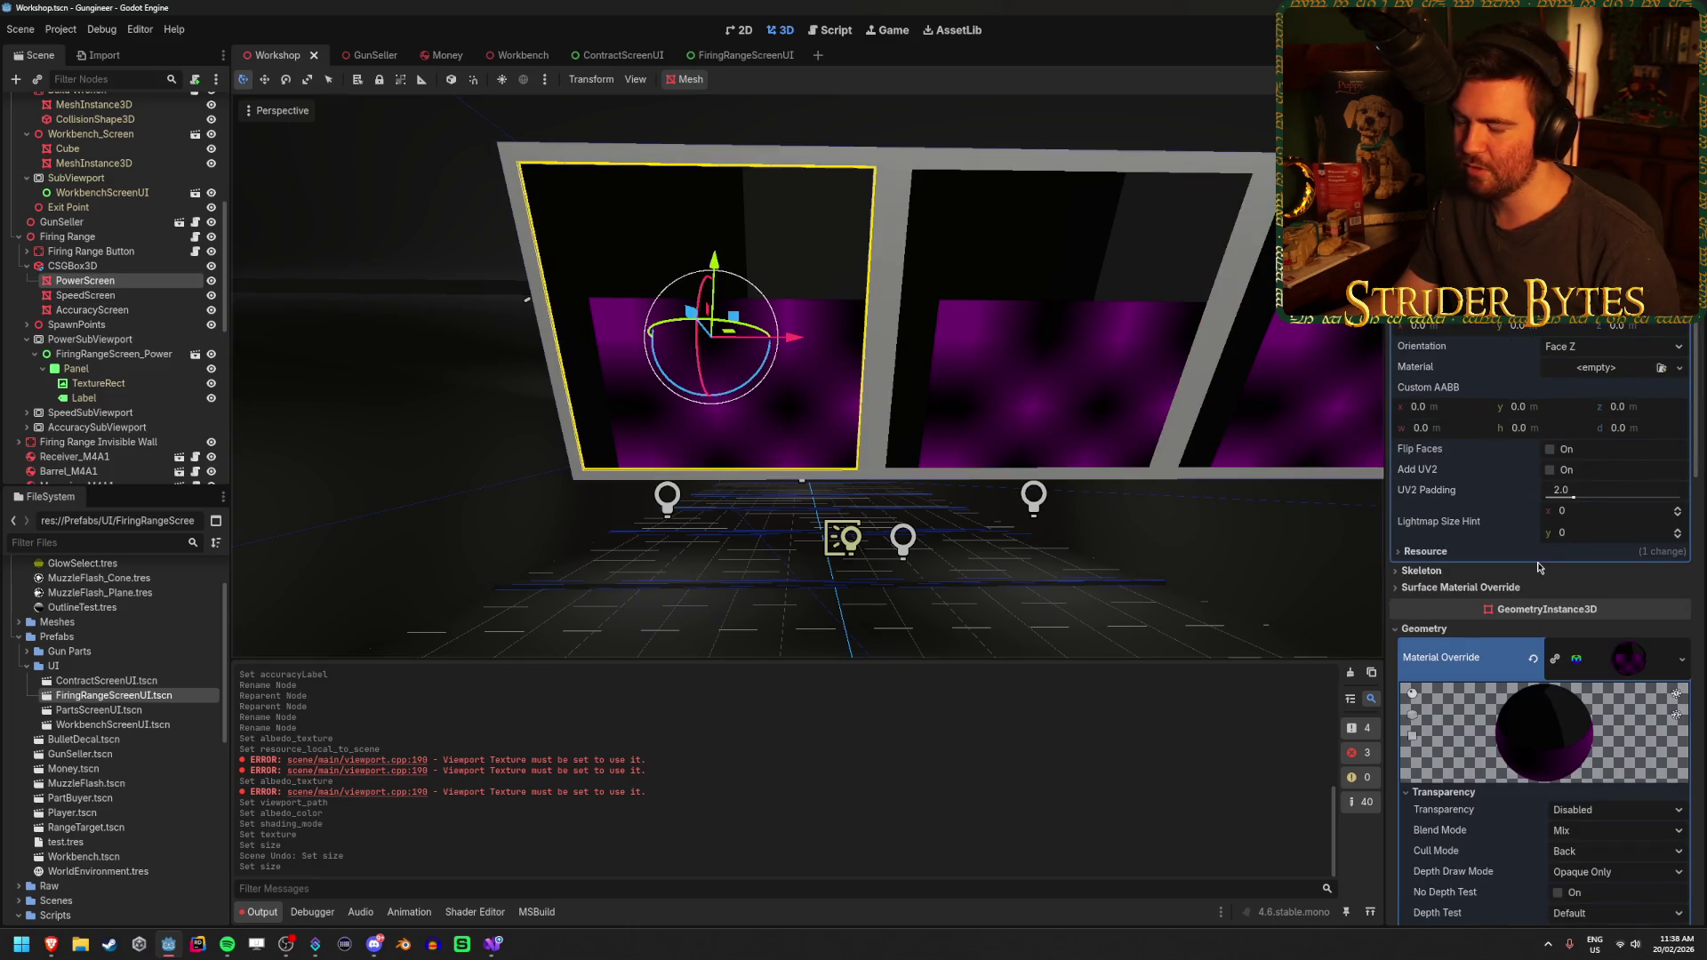
{"action": "scroll", "coordinate": [1579, 519], "scroll_direction": "down", "scroll_amount": 10}
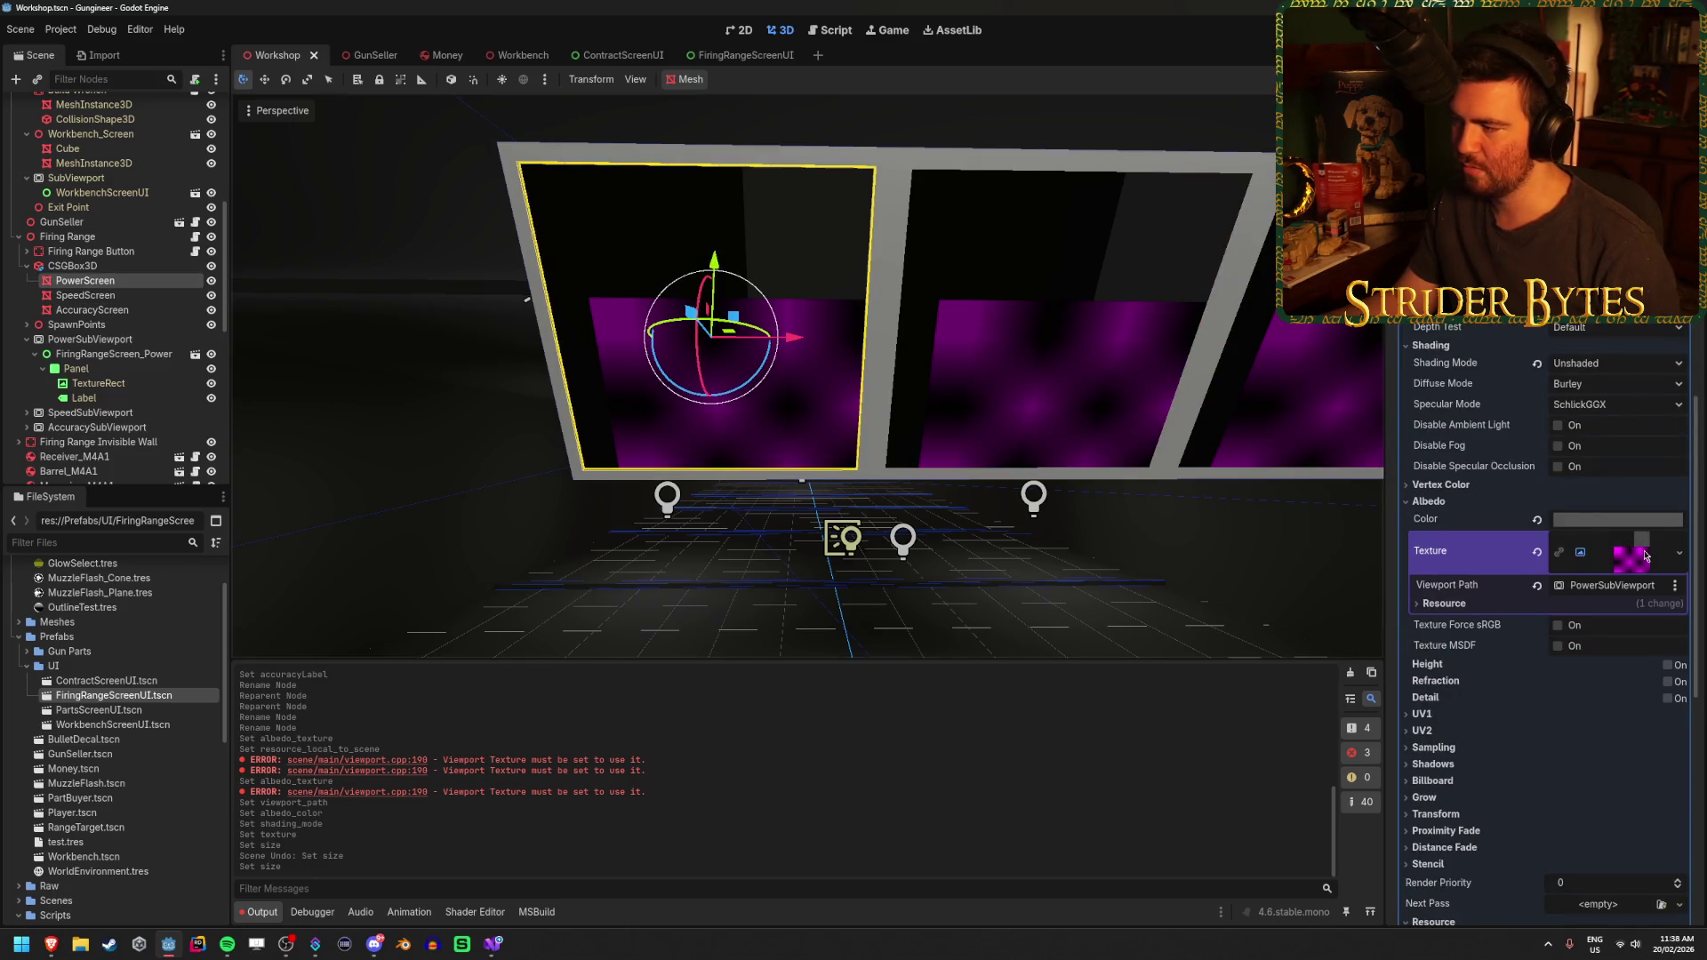
{"action": "left_click", "coordinate": [1675, 585]}
{"action": "left_click", "coordinate": [1621, 584]}
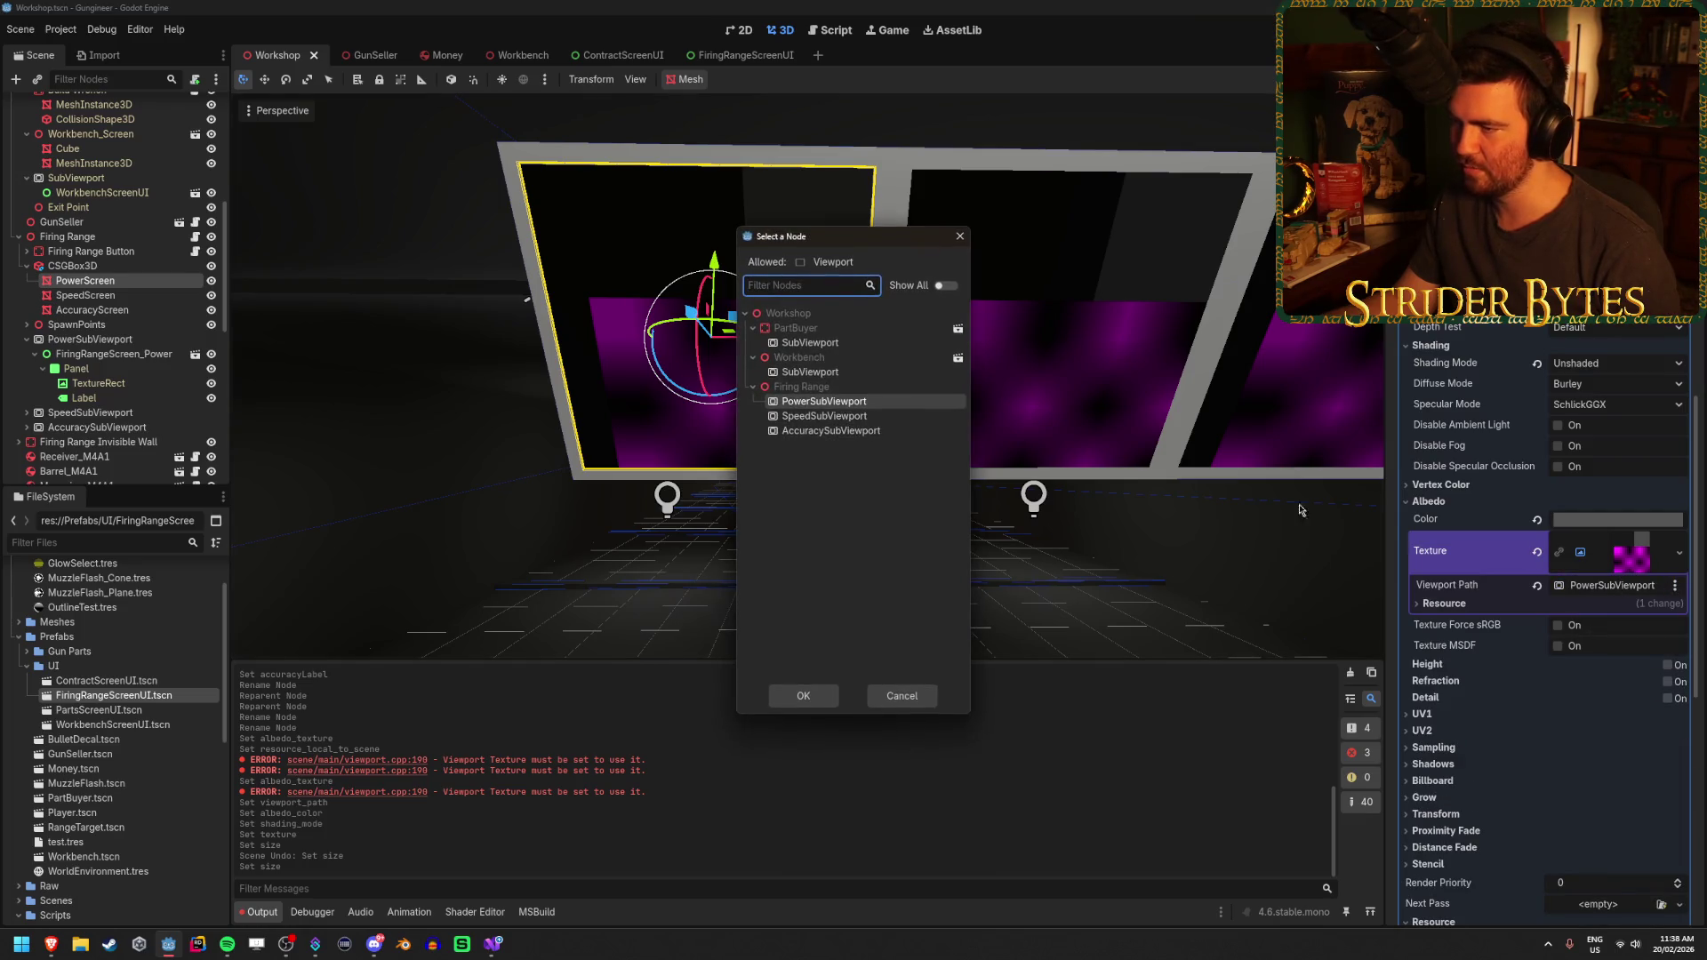
{"action": "left_click", "coordinate": [959, 236]}
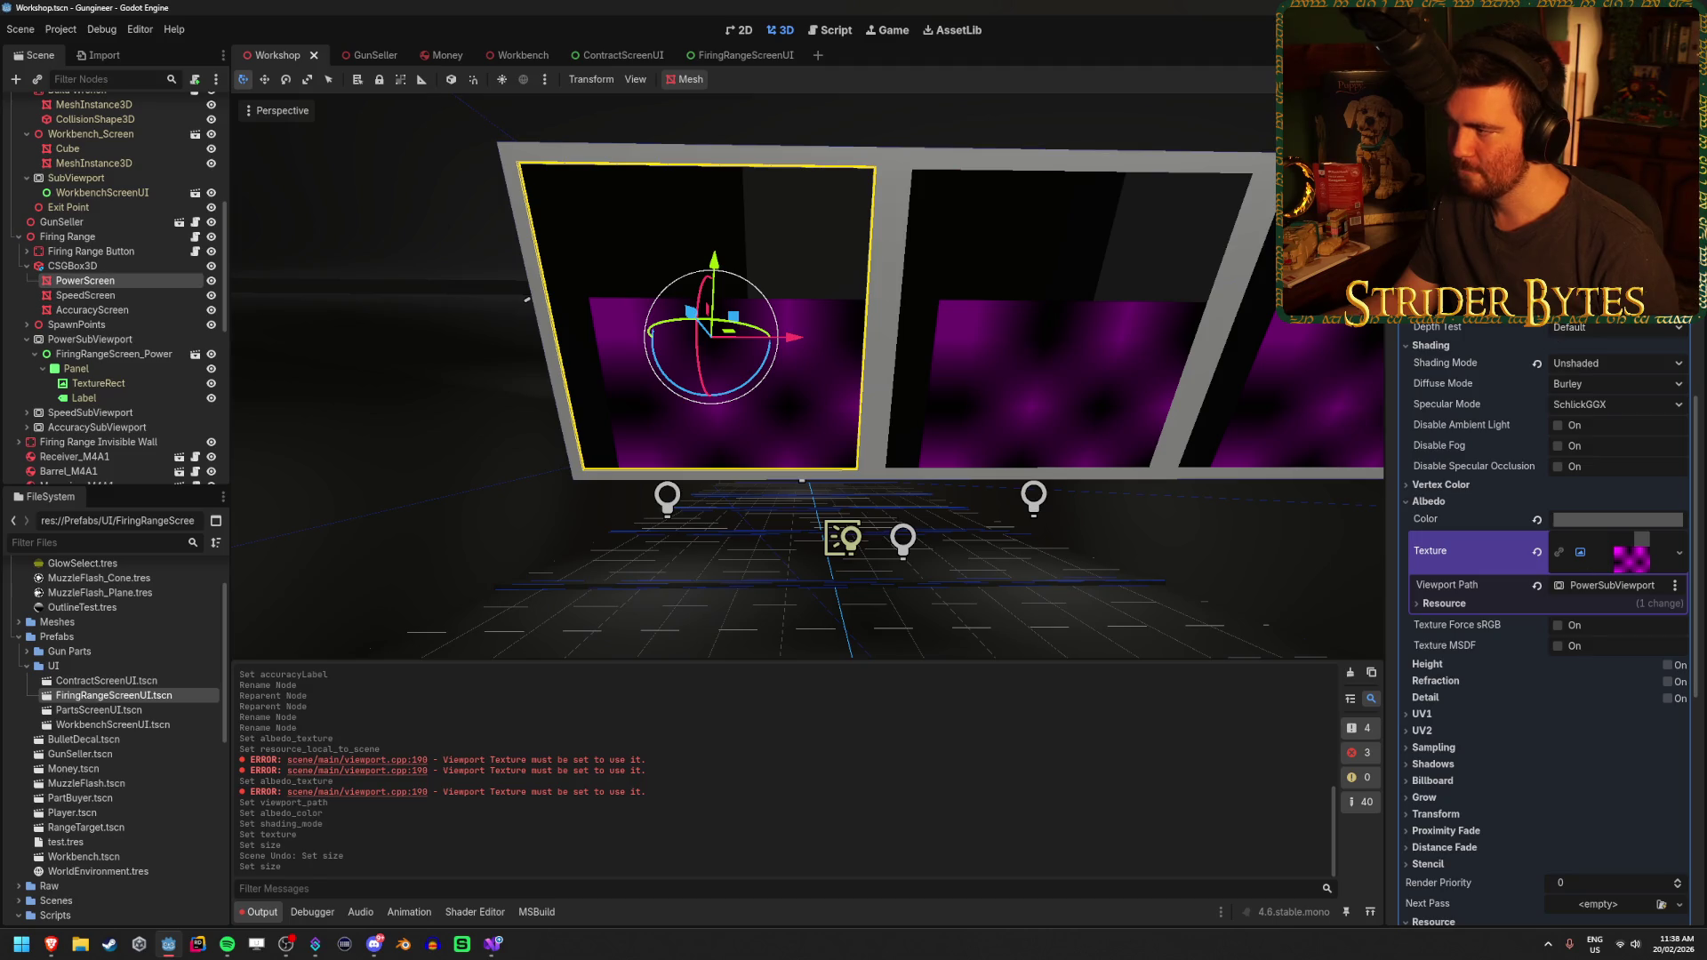
Set PowerScreen's material transparency to Alpha and save, undoing an accidental width change
{"action": "left_click", "coordinate": [1518, 320]}
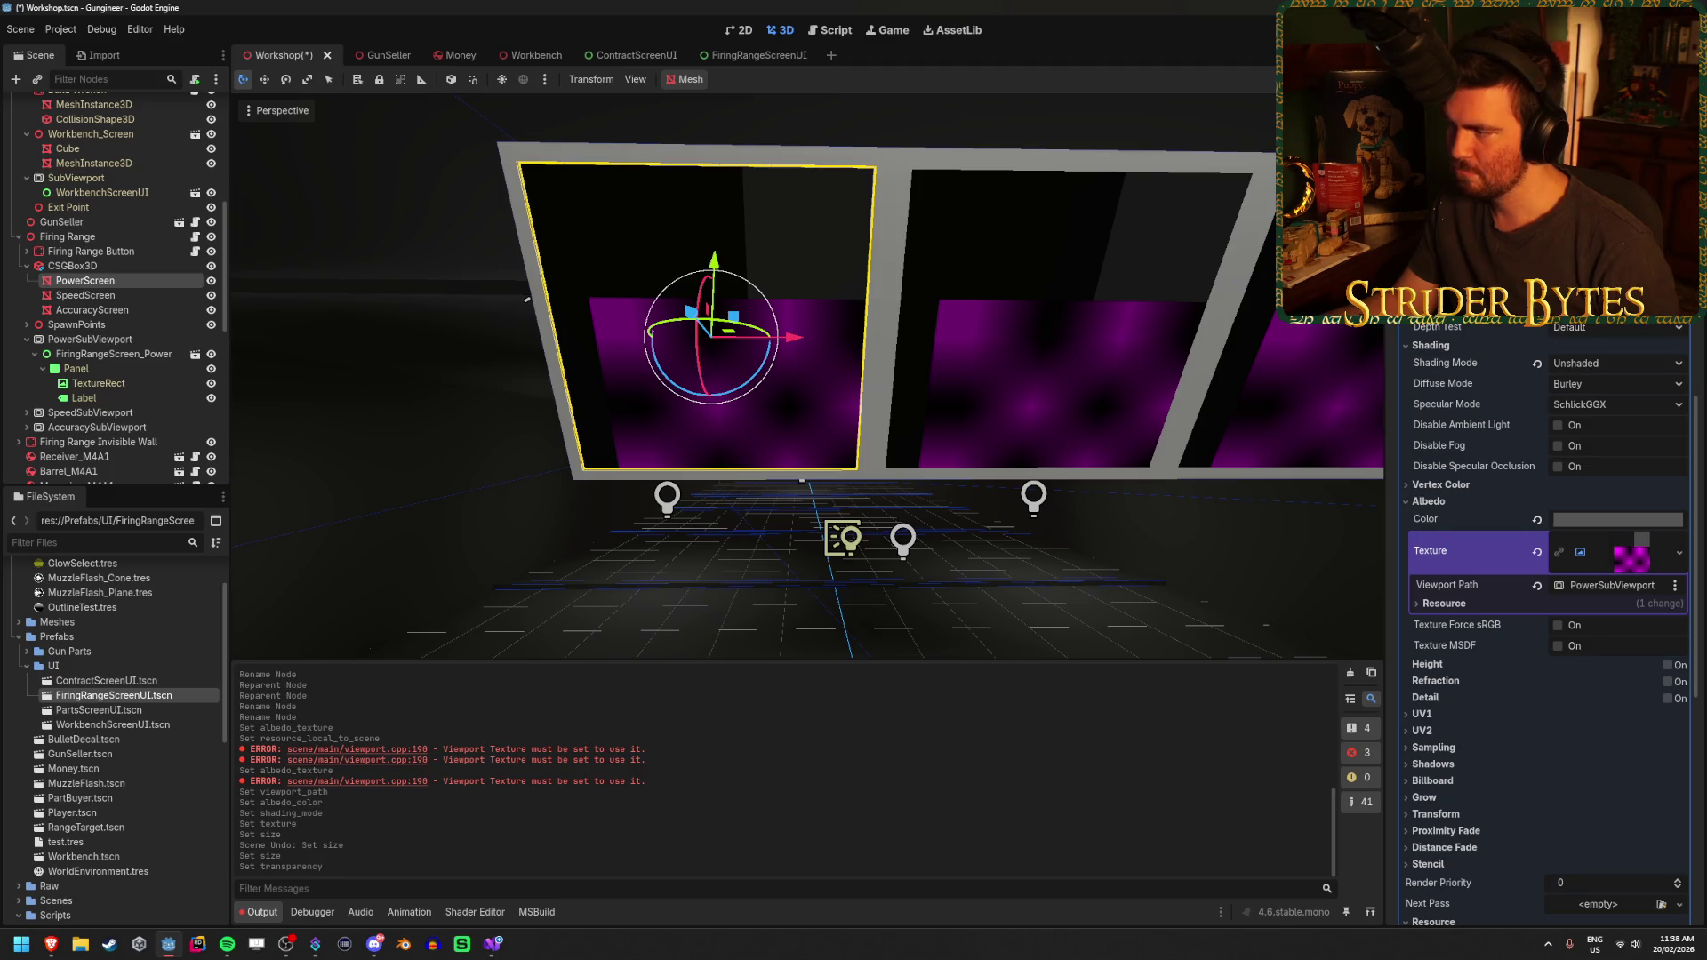
{"action": "key", "text": "ctrl+s"}
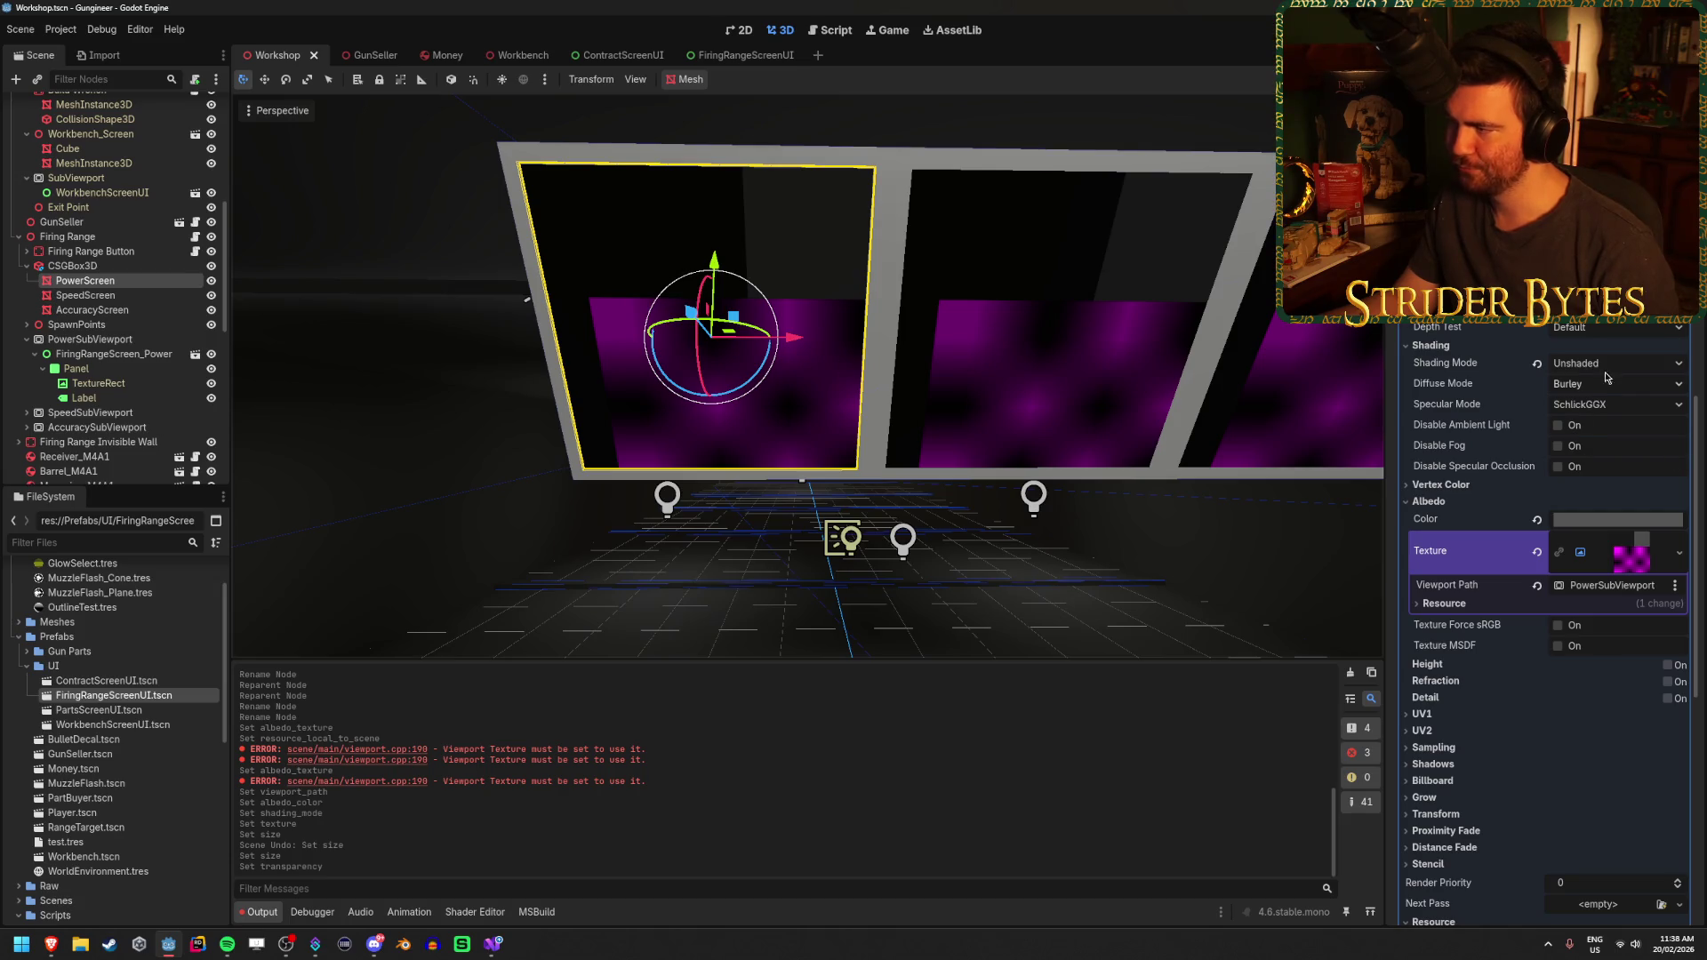
{"action": "scroll", "coordinate": [1605, 380], "scroll_direction": "down", "scroll_amount": 5}
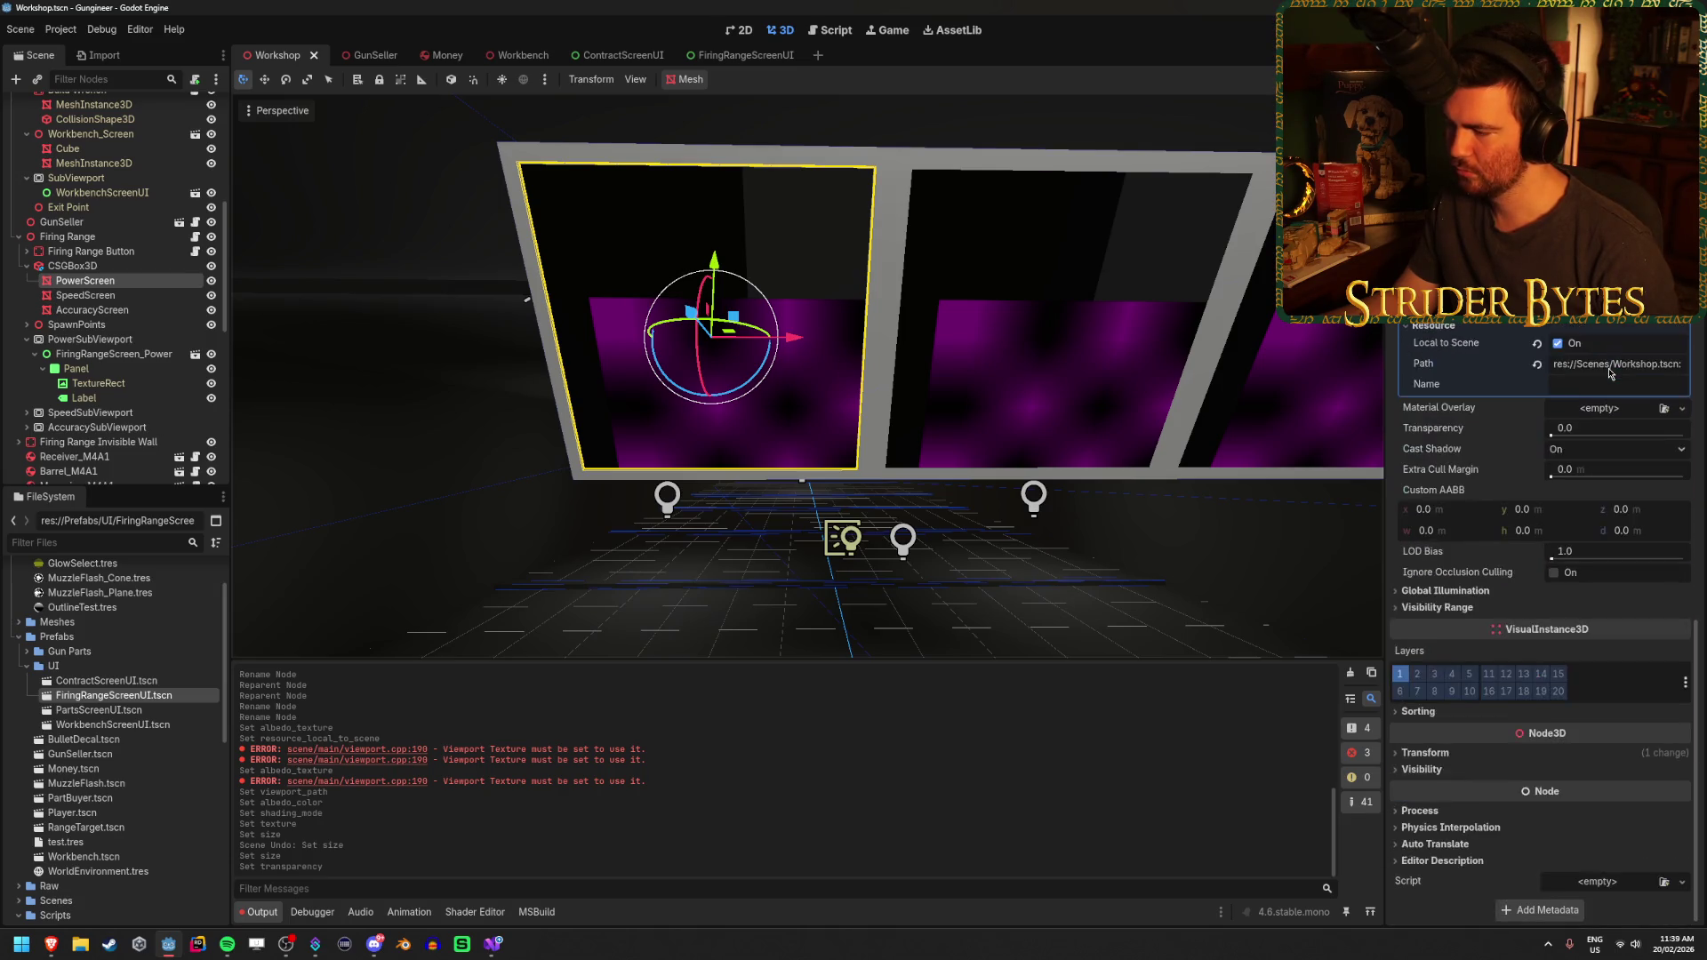
{"action": "scroll", "coordinate": [1609, 374], "scroll_direction": "up", "scroll_amount": 10}
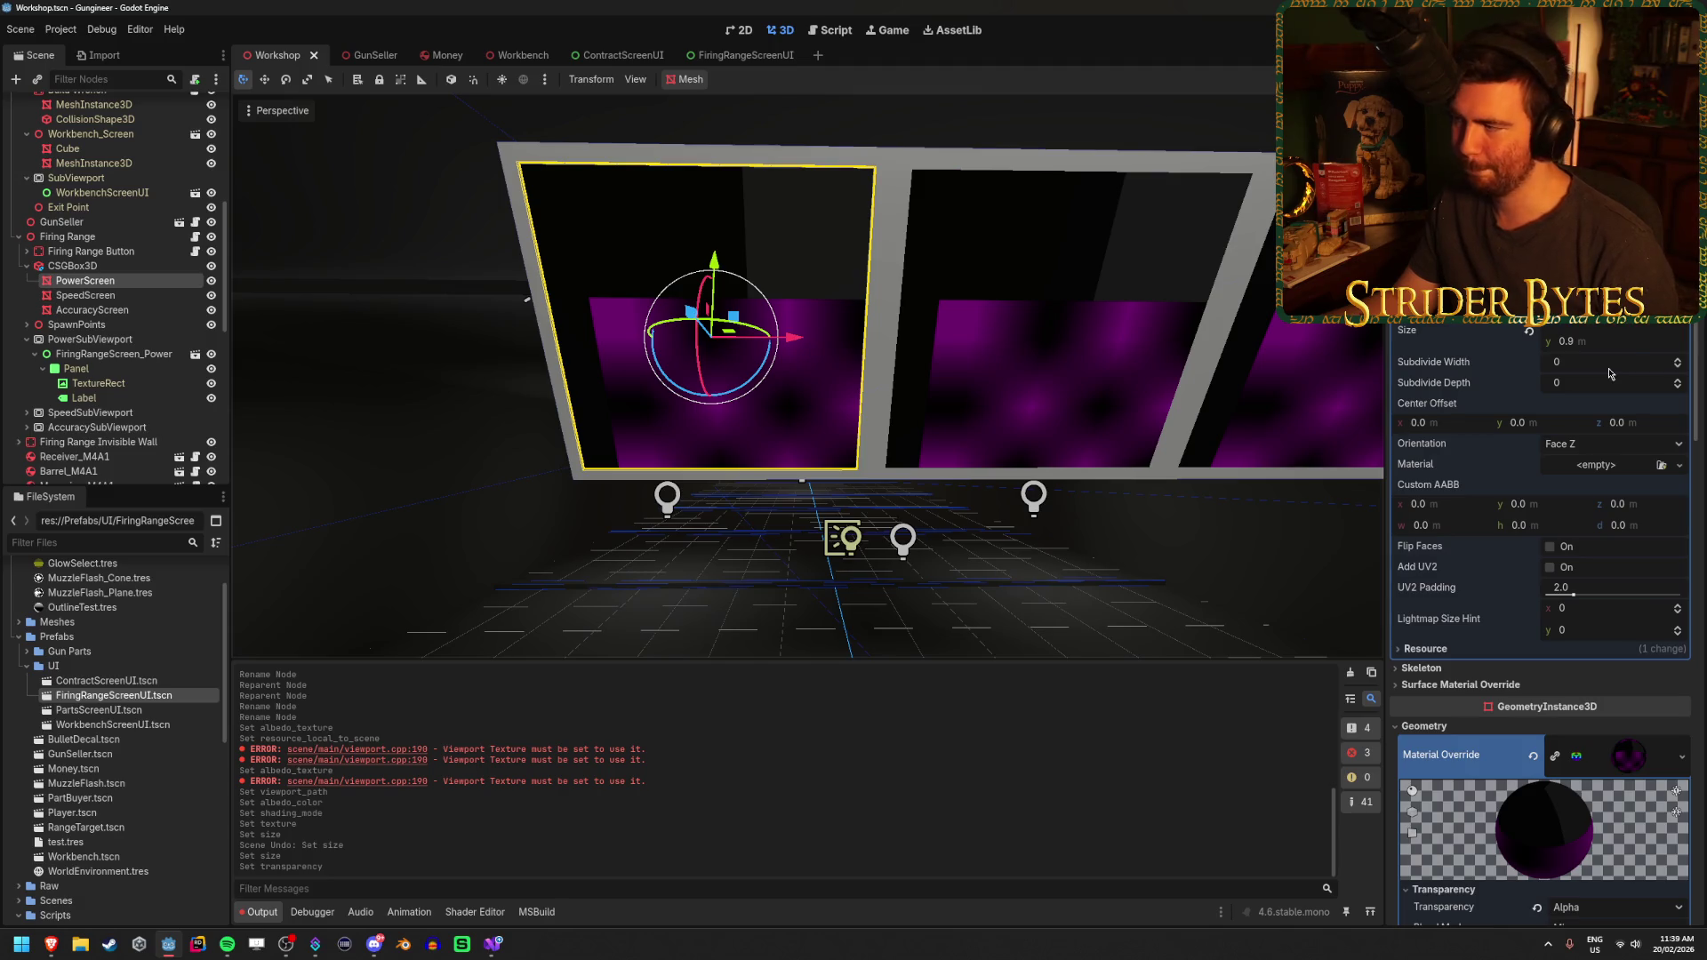
{"action": "mouse_move", "coordinate": [1564, 320]}
{"action": "left_mouse_down"}
{"action": "mouse_move", "coordinate": [1511, 320]}
{"action": "mouse_move", "coordinate": [1551, 320]}
{"action": "left_mouse_up"}
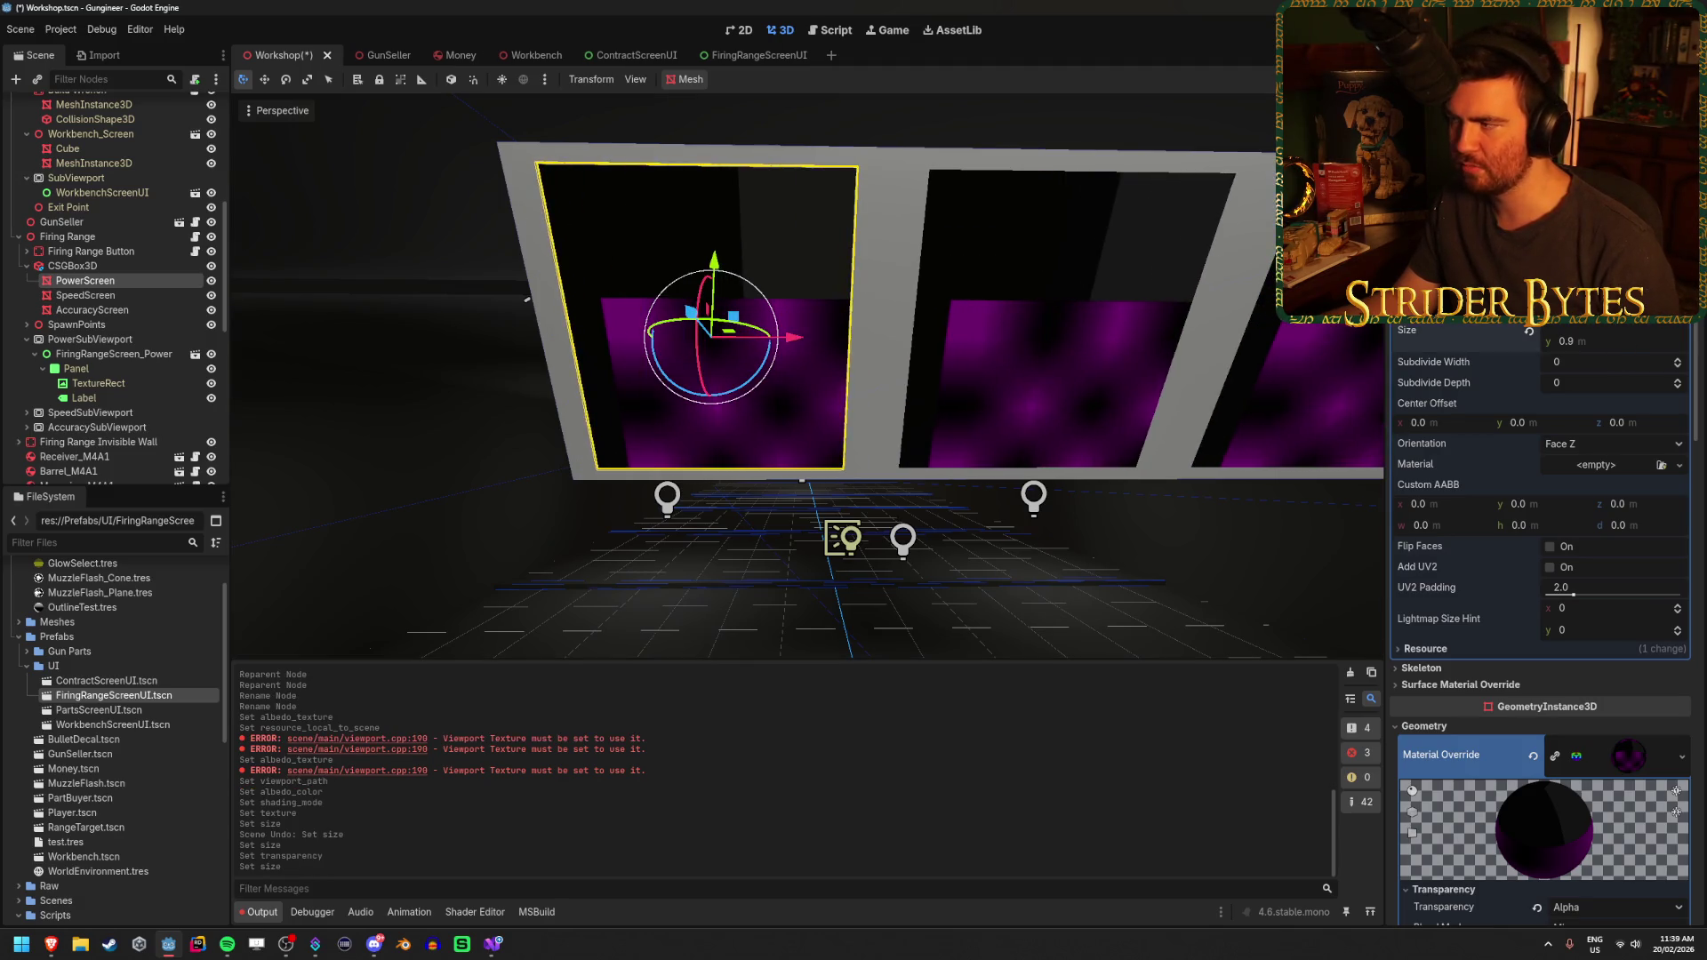
{"action": "key", "text": "ctrl+z"}
{"action": "key", "text": "ctrl+s"}
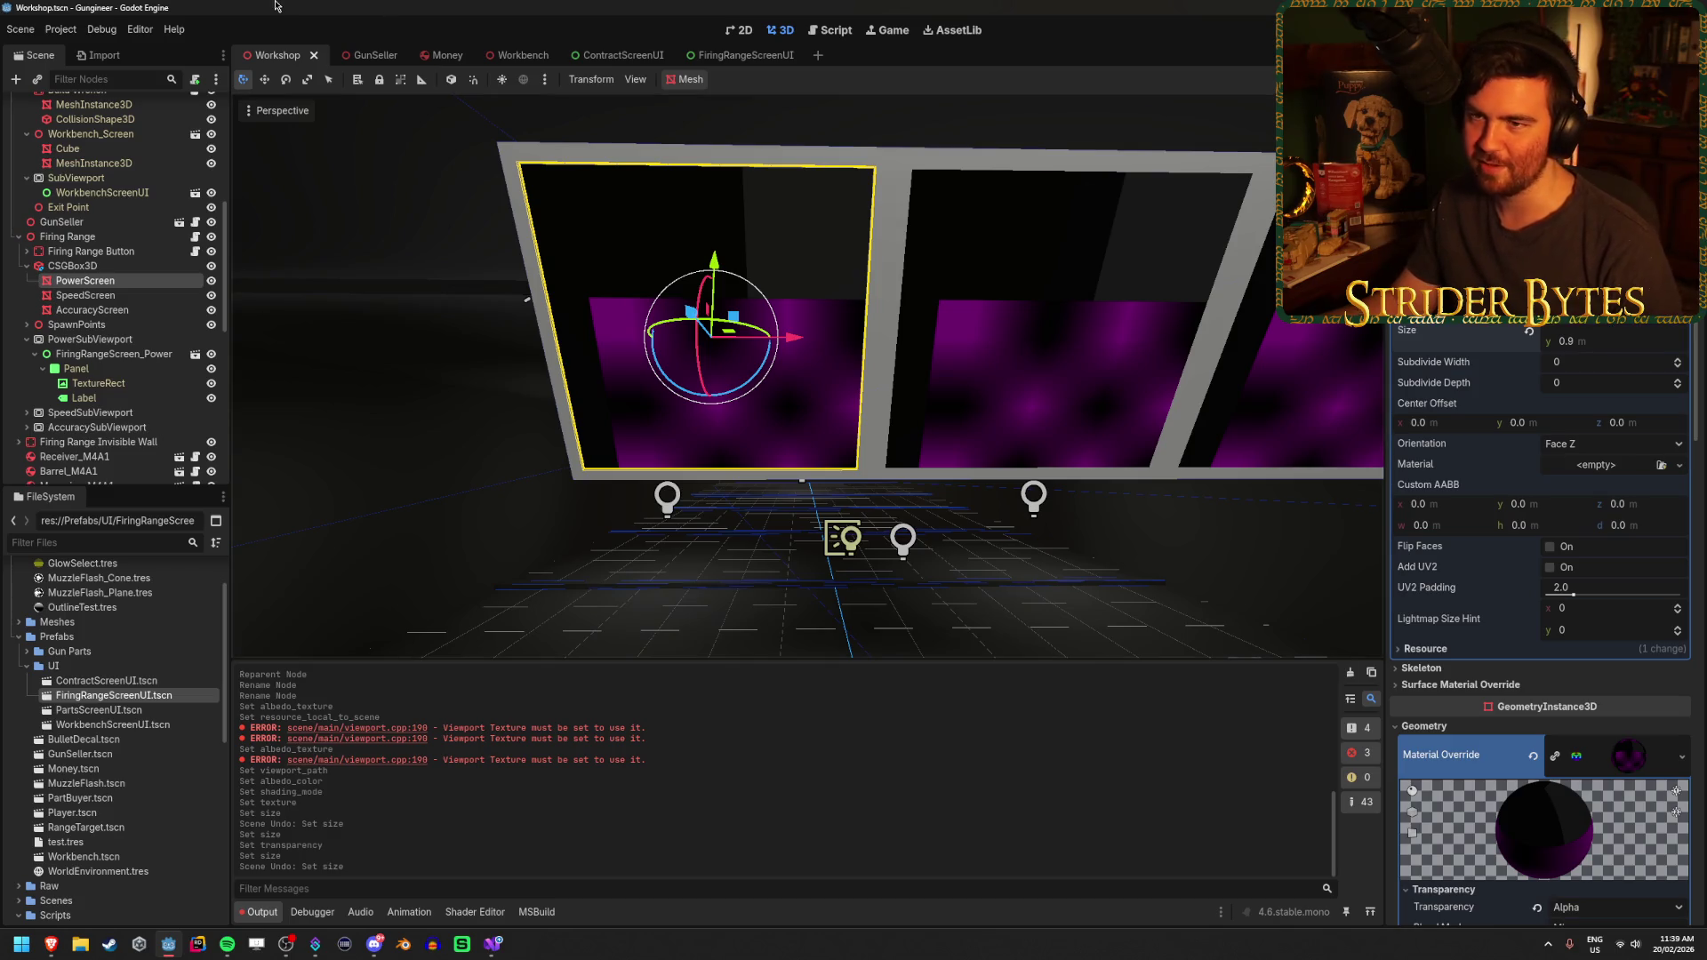
Reselect the PowerScreen node and switch over to Visual Studio
{"action": "left_click", "coordinate": [89, 295]}
{"action": "left_click", "coordinate": [102, 281]}
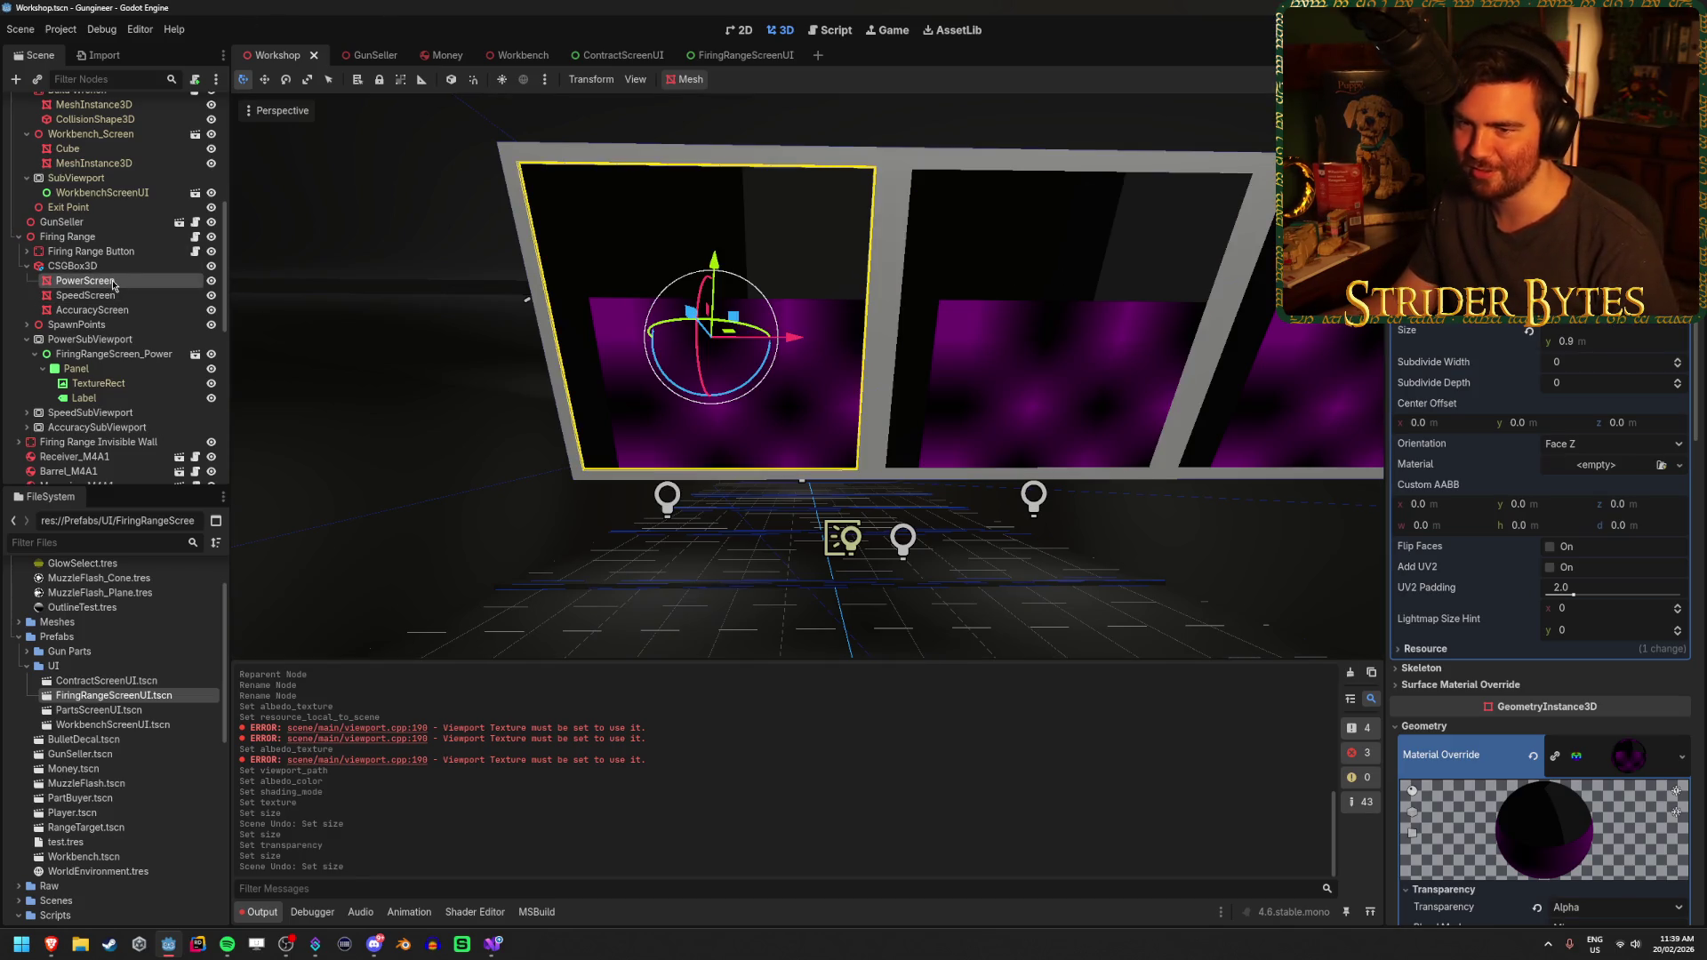
{"action": "left_click", "coordinate": [118, 294]}
{"action": "left_click", "coordinate": [107, 281]}
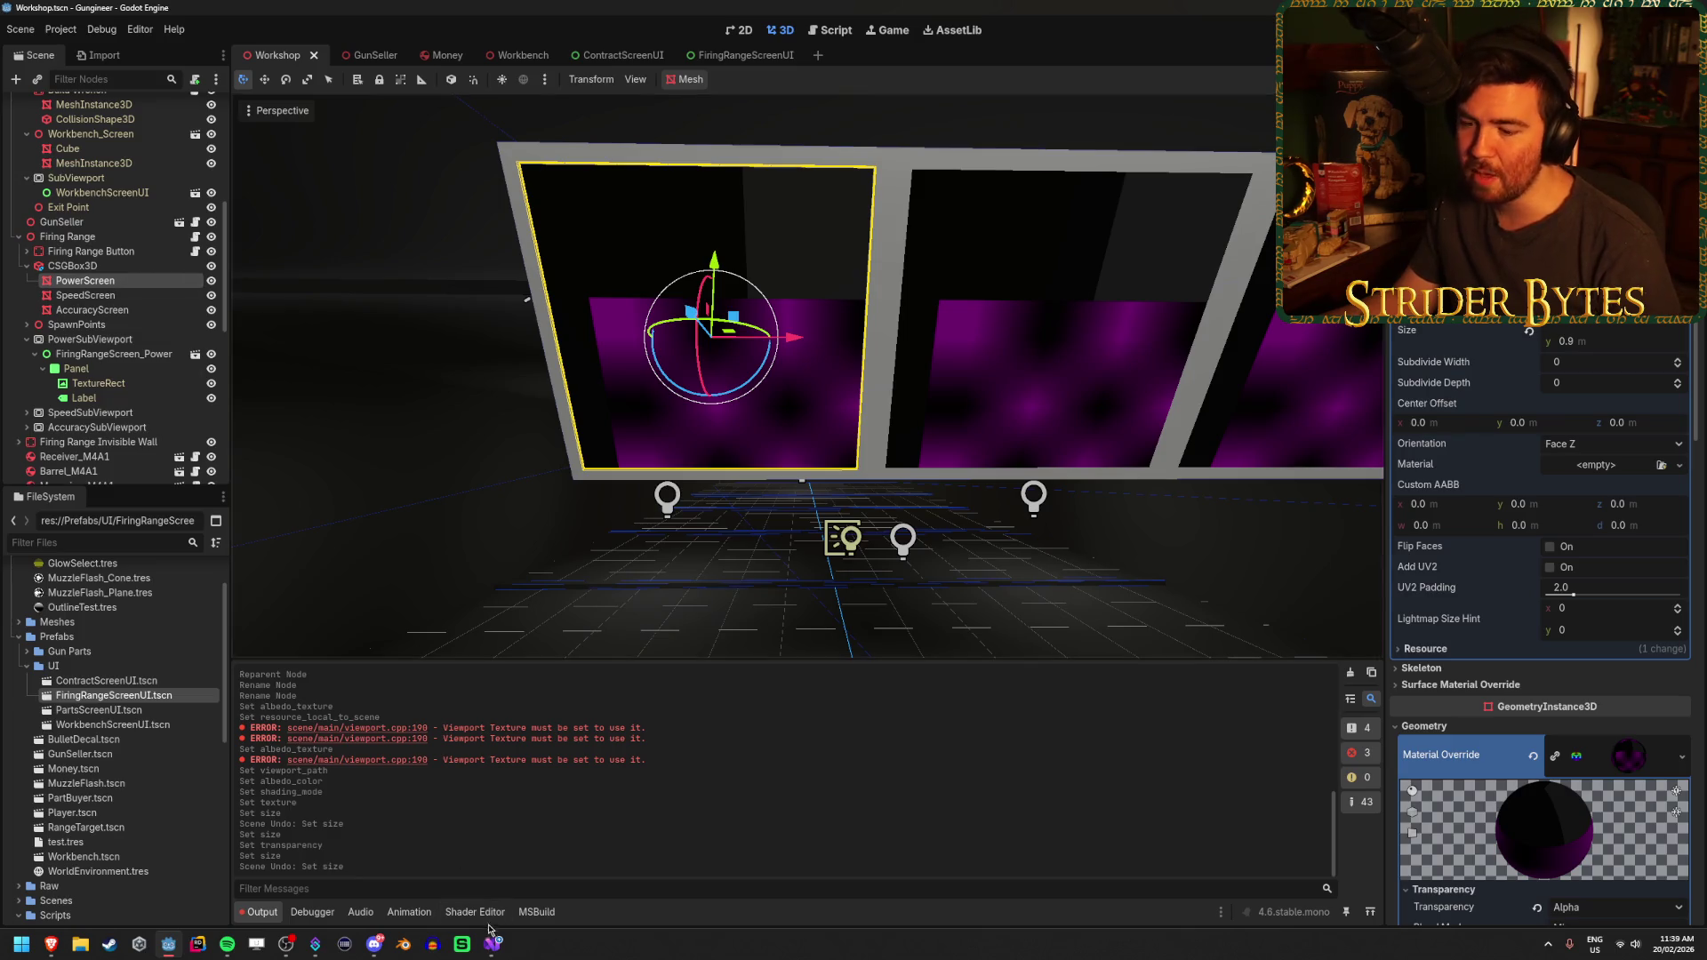
{"action": "left_click", "coordinate": [493, 944]}
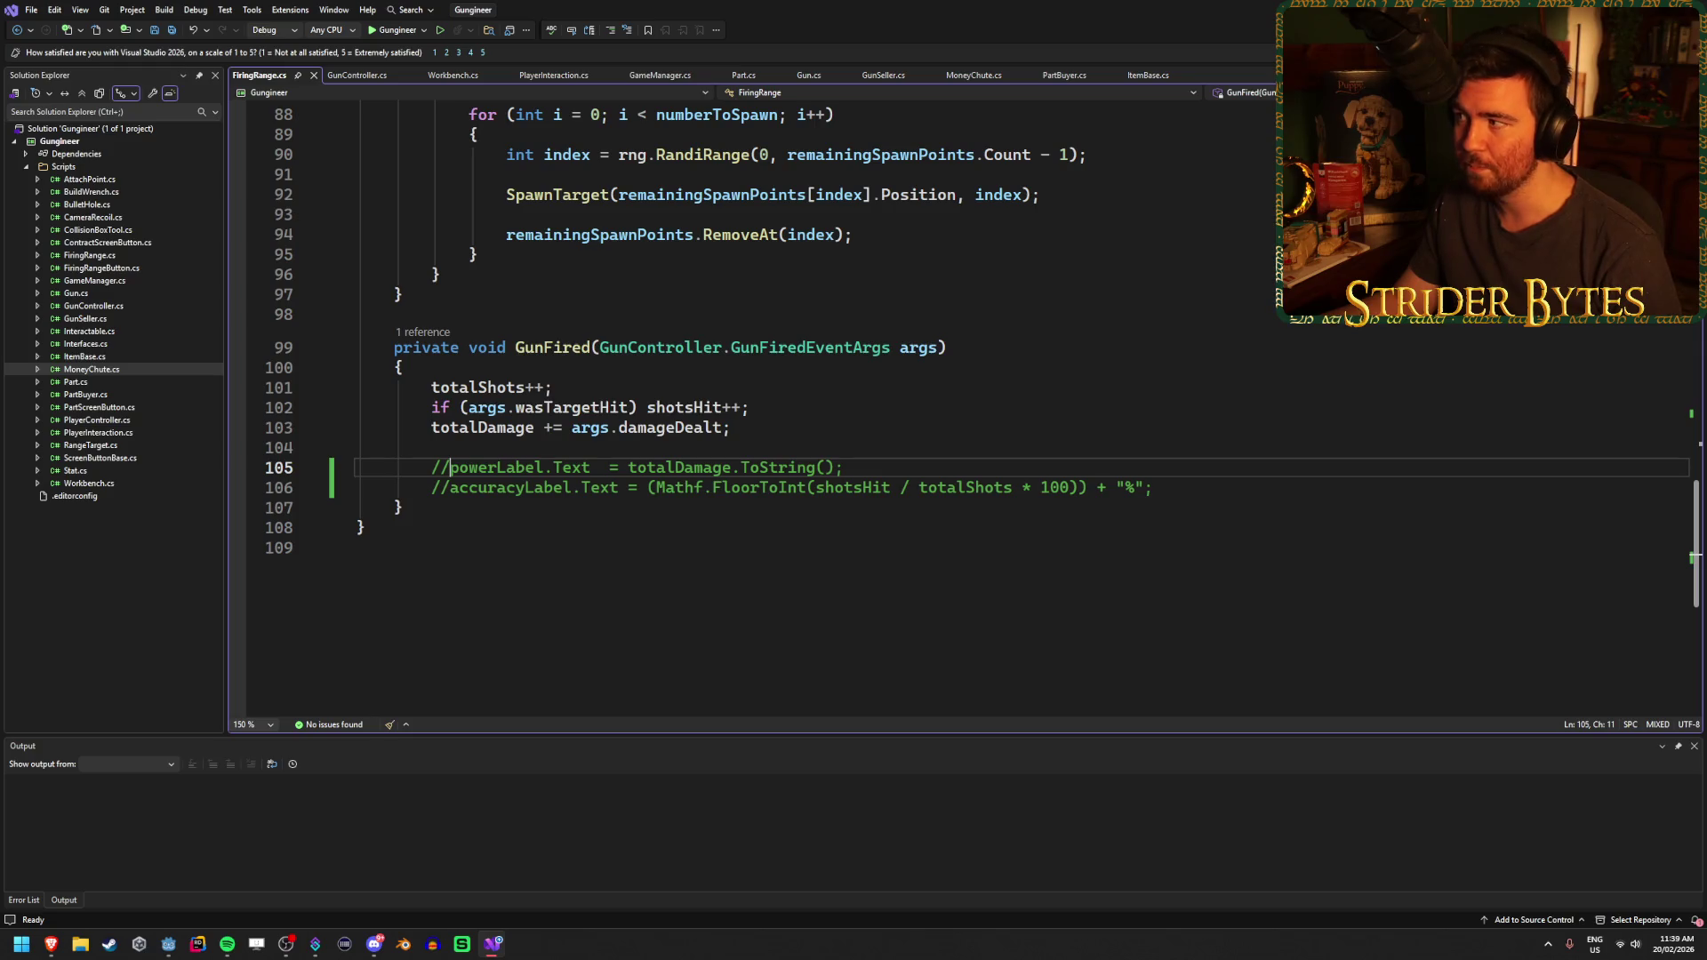
Check Godot's Script and 3D workspaces, then bring FiringRange.cs up in Visual Studio
{"action": "key", "text": "alt+Tab"}
{"action": "left_click", "coordinate": [827, 31]}
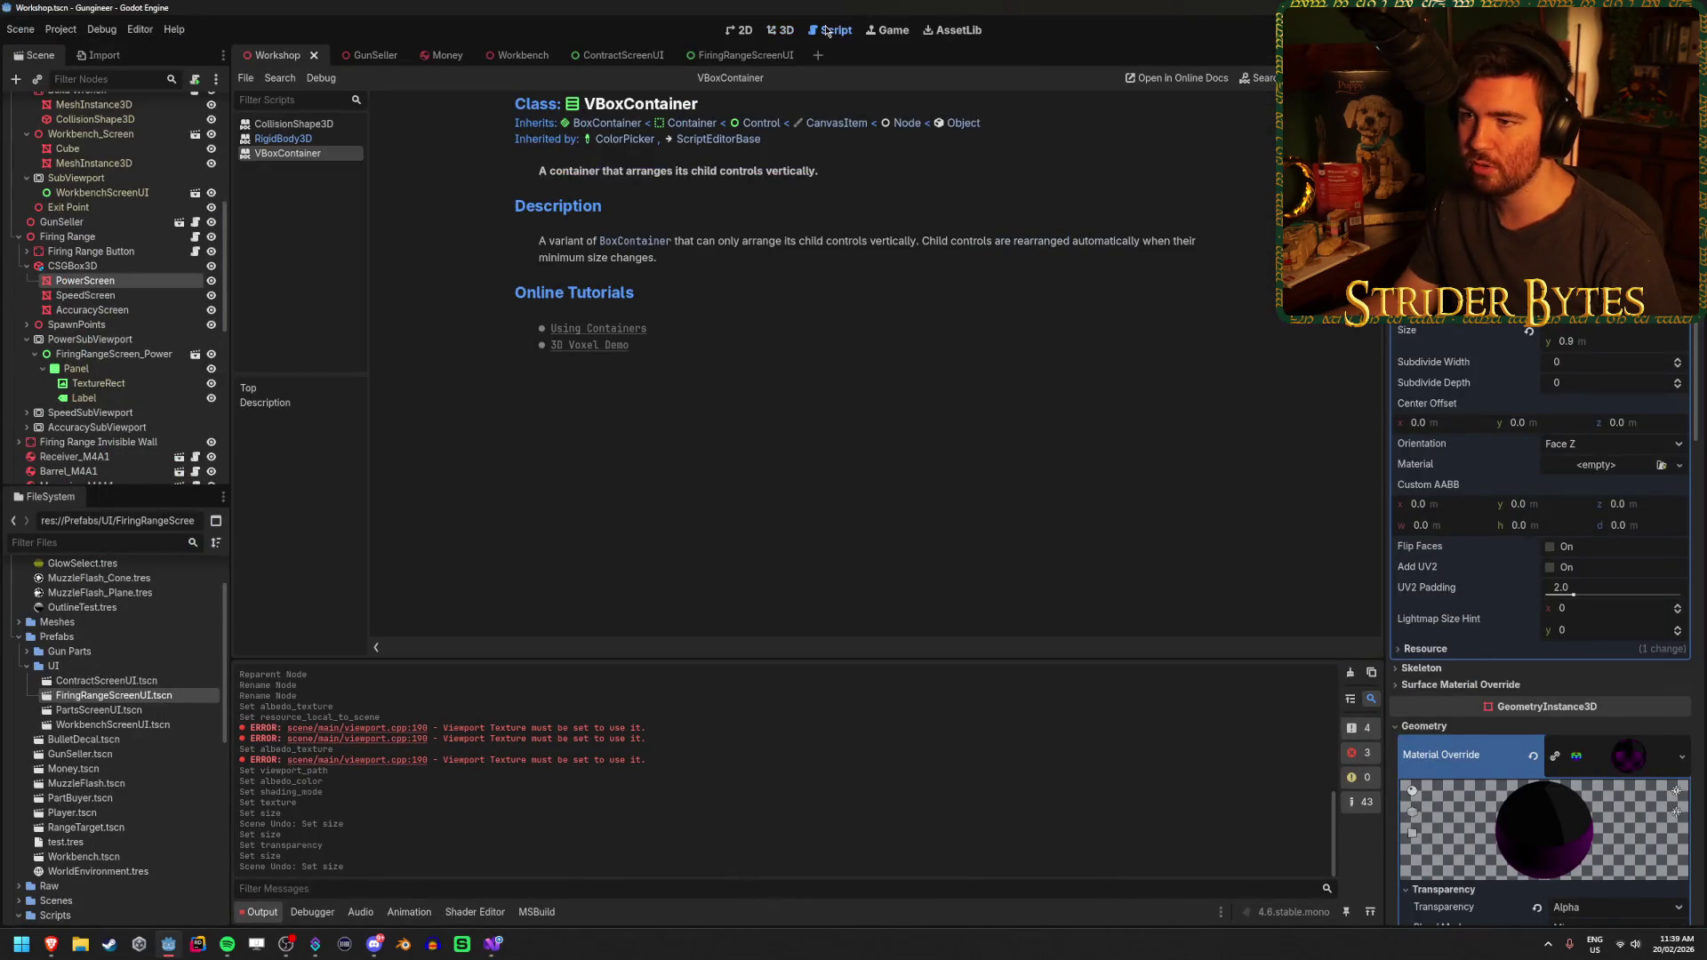
{"action": "key", "text": "ctrl+F2"}
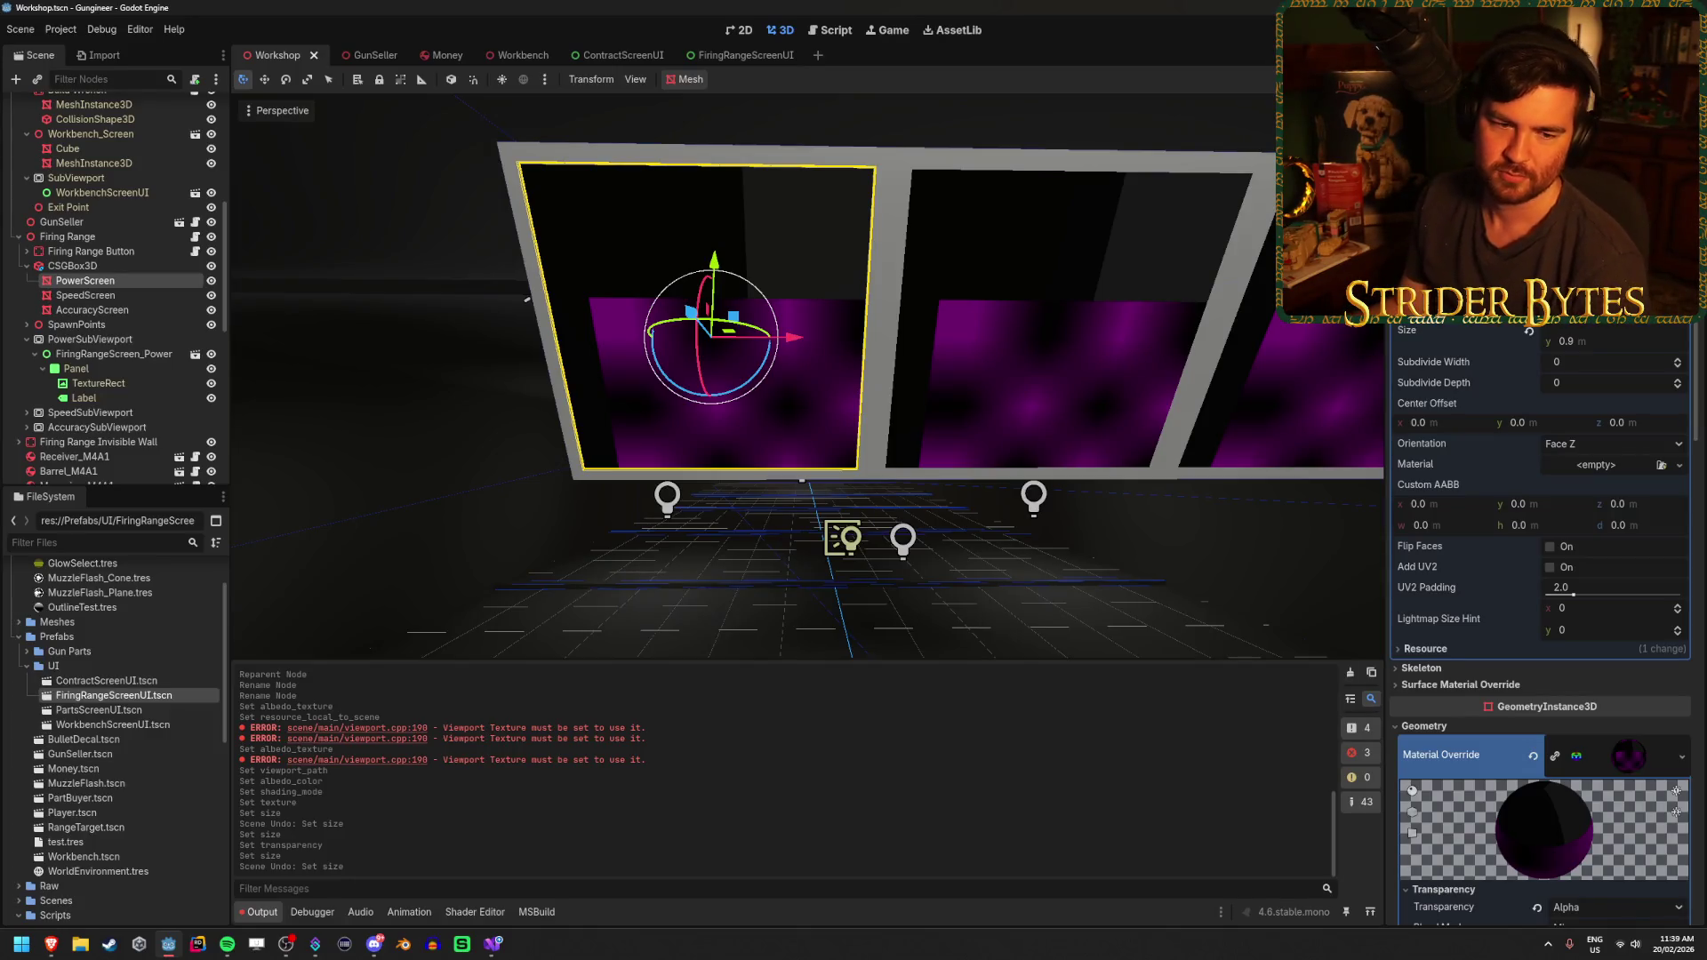
{"action": "key", "text": "alt+Tab"}
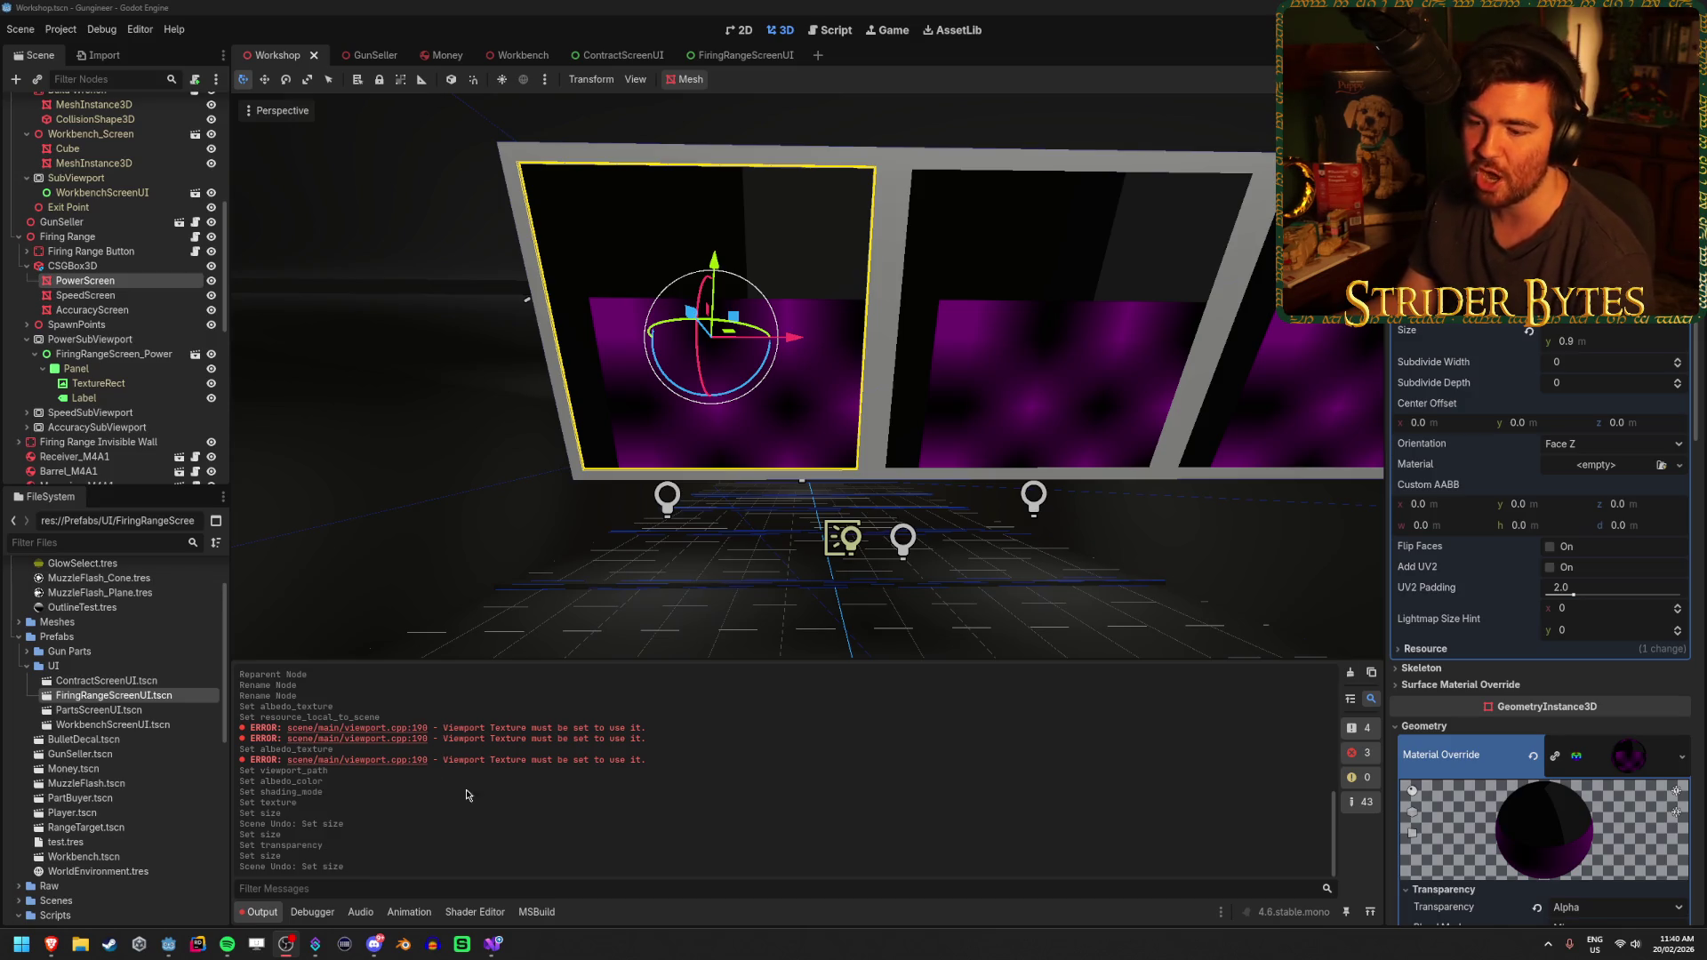
{"action": "key", "text": "alt+Tab"}
Read through FiringRange.cs, placing the cursor after _Ready() and selecting the rng declaration on line 11
{"action": "scroll", "coordinate": [632, 650], "scroll_direction": "up", "scroll_amount": 10}
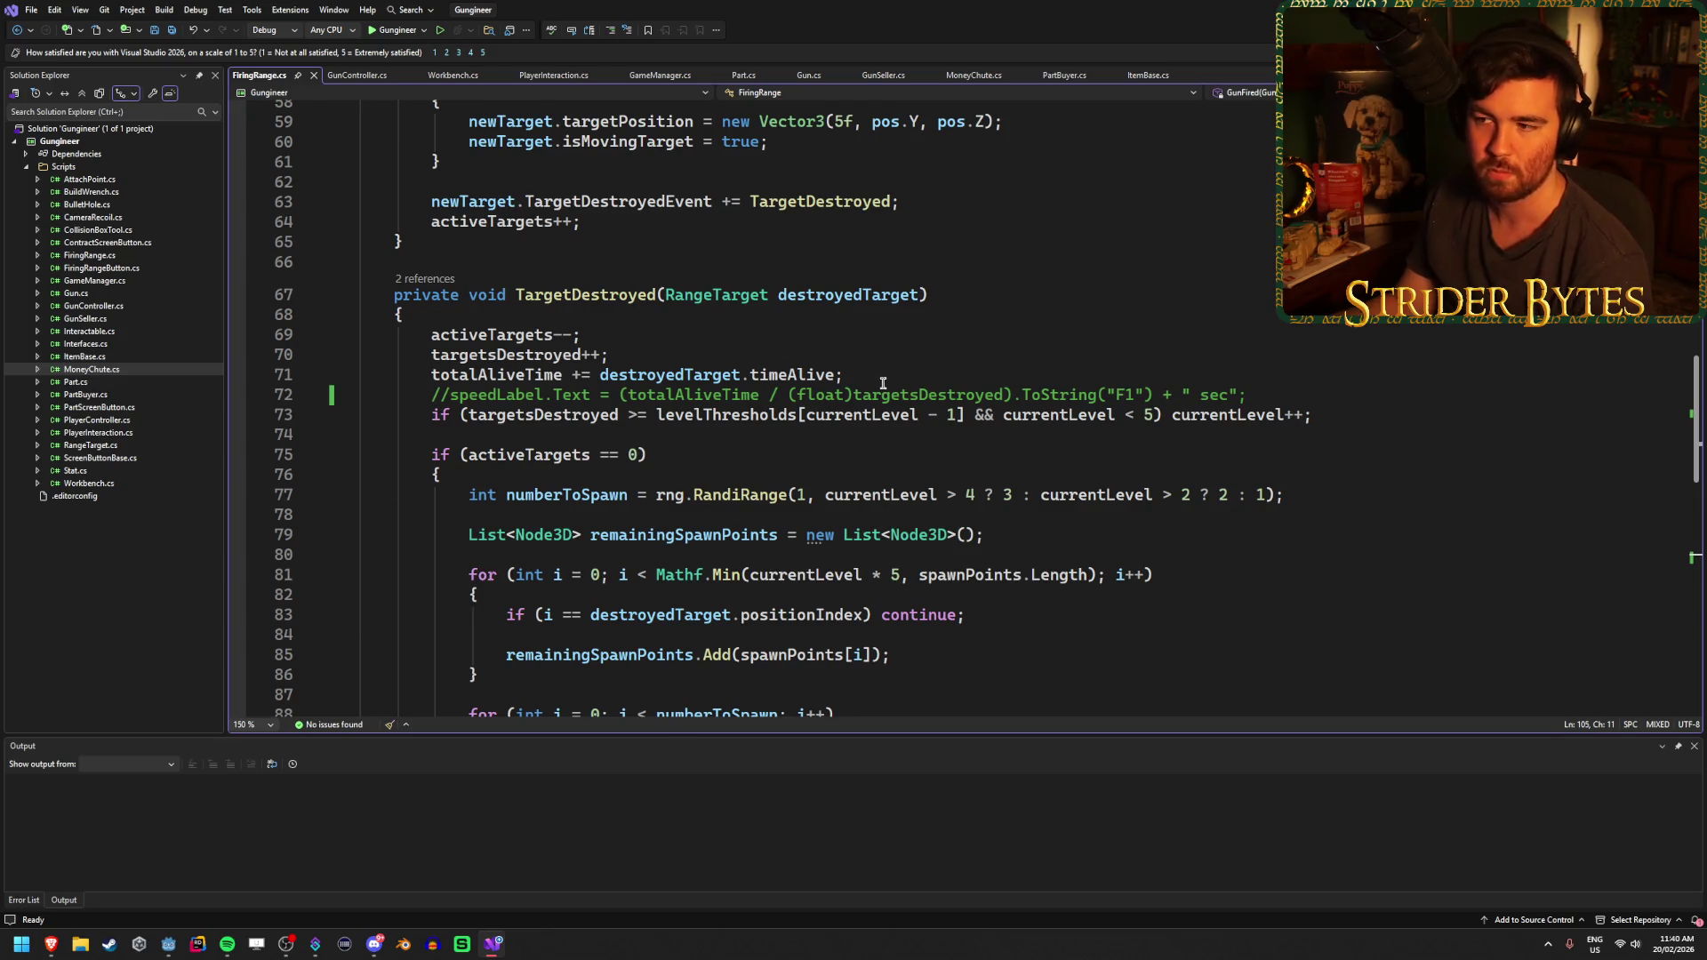
{"action": "scroll", "coordinate": [658, 616], "scroll_direction": "up", "scroll_amount": 15}
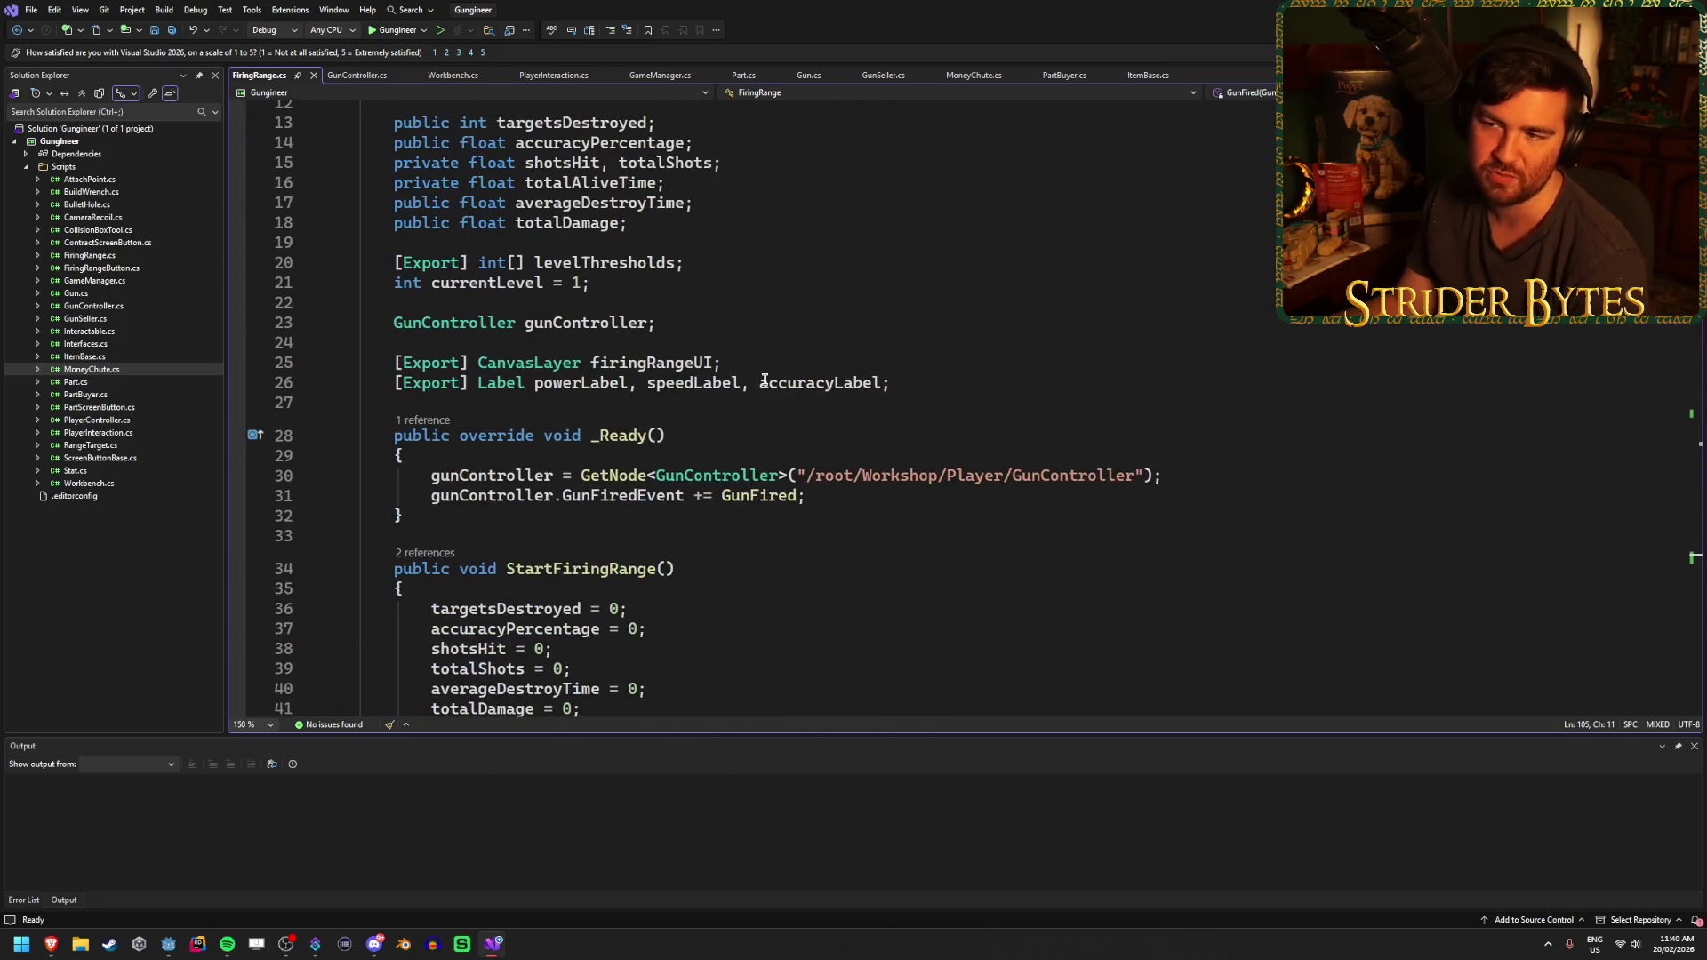
{"action": "left_click", "coordinate": [690, 441]}
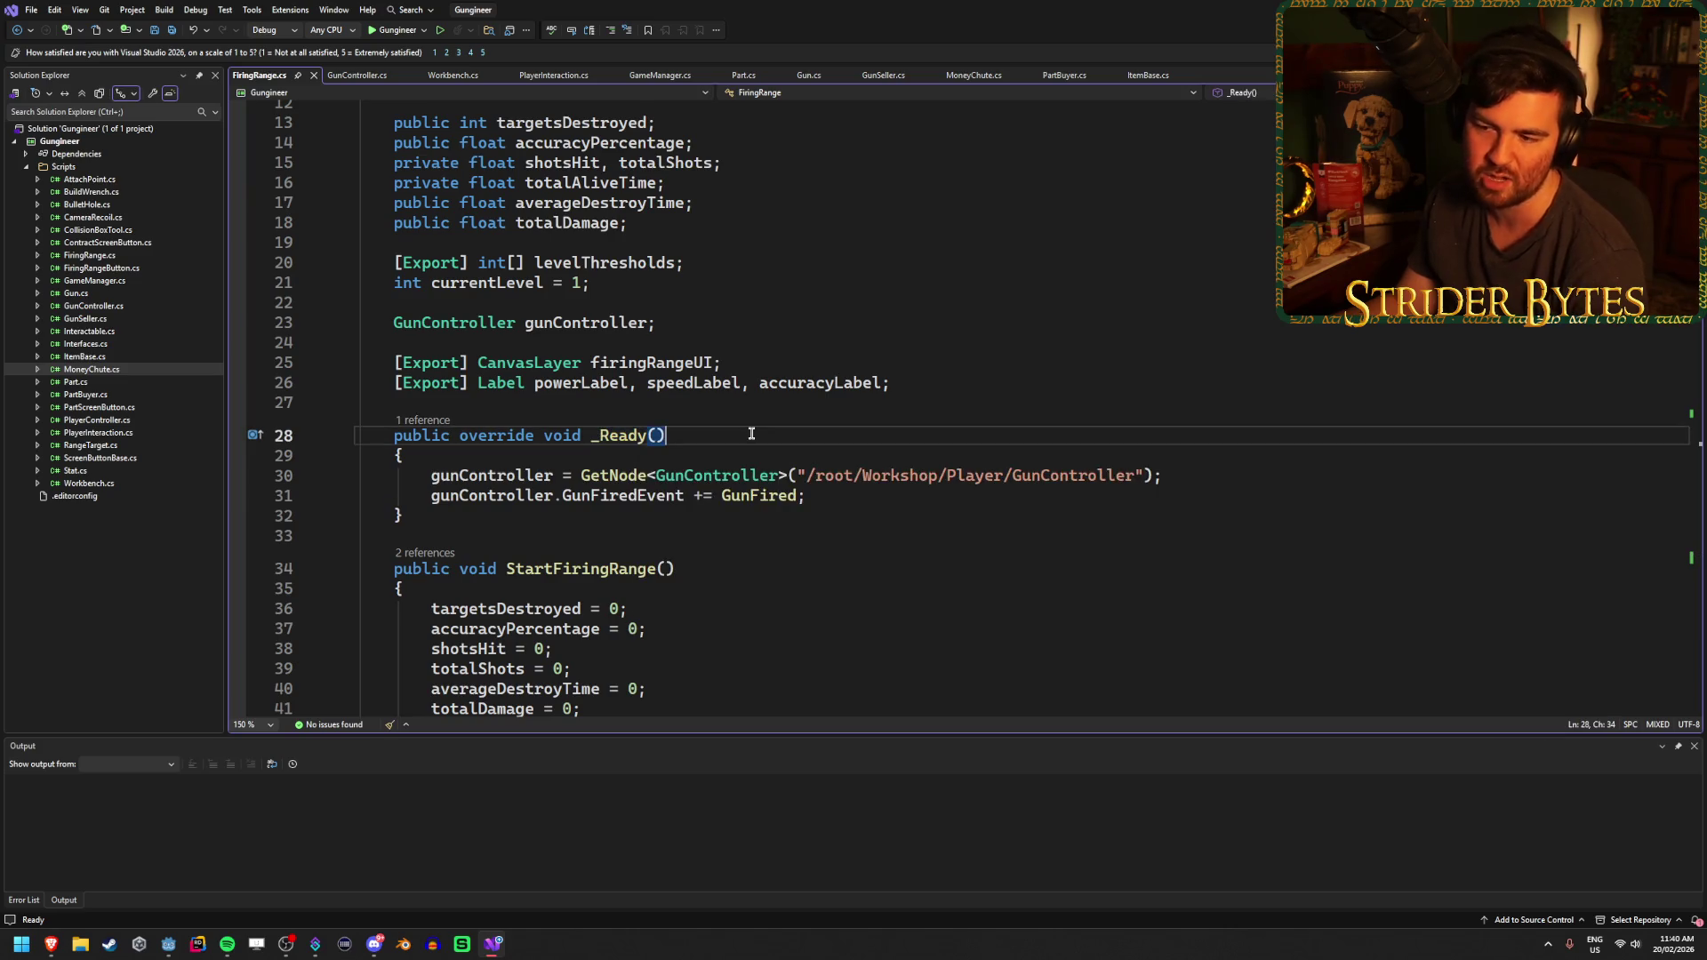
{"action": "scroll", "coordinate": [751, 433], "scroll_direction": "down", "scroll_amount": 7}
{"action": "scroll", "coordinate": [752, 434], "scroll_direction": "down", "scroll_amount": 10}
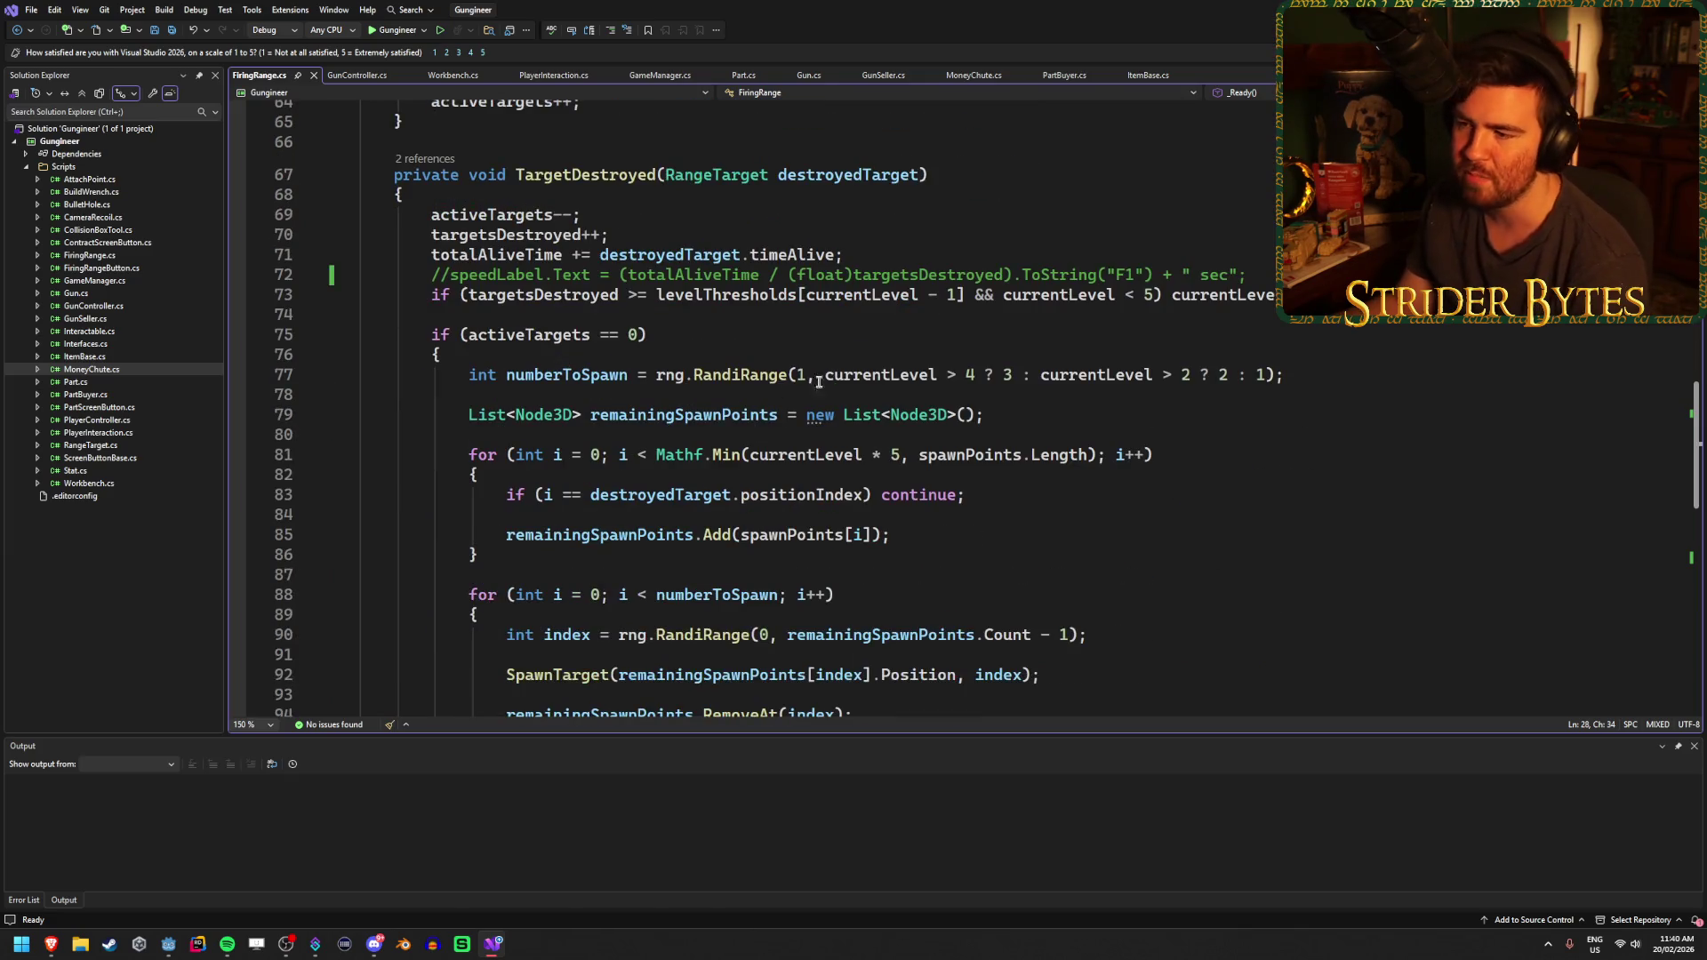
{"action": "scroll", "coordinate": [764, 418], "scroll_direction": "down", "scroll_amount": 4}
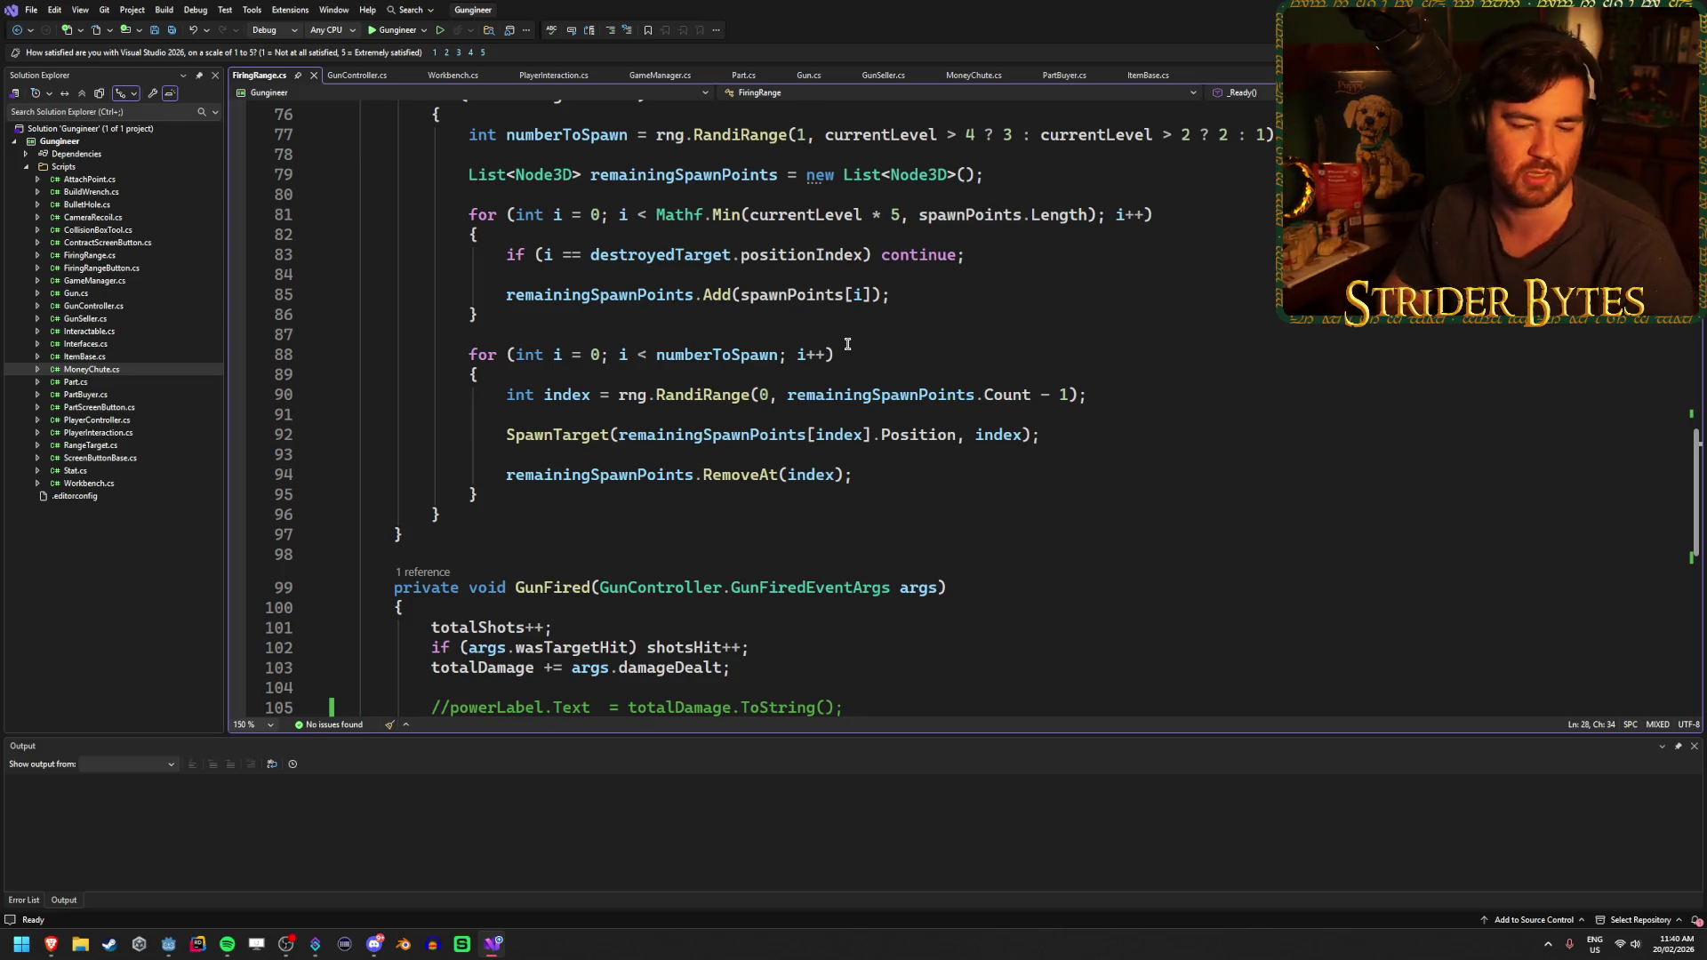
{"action": "scroll", "coordinate": [803, 342], "scroll_direction": "up", "scroll_amount": 20}
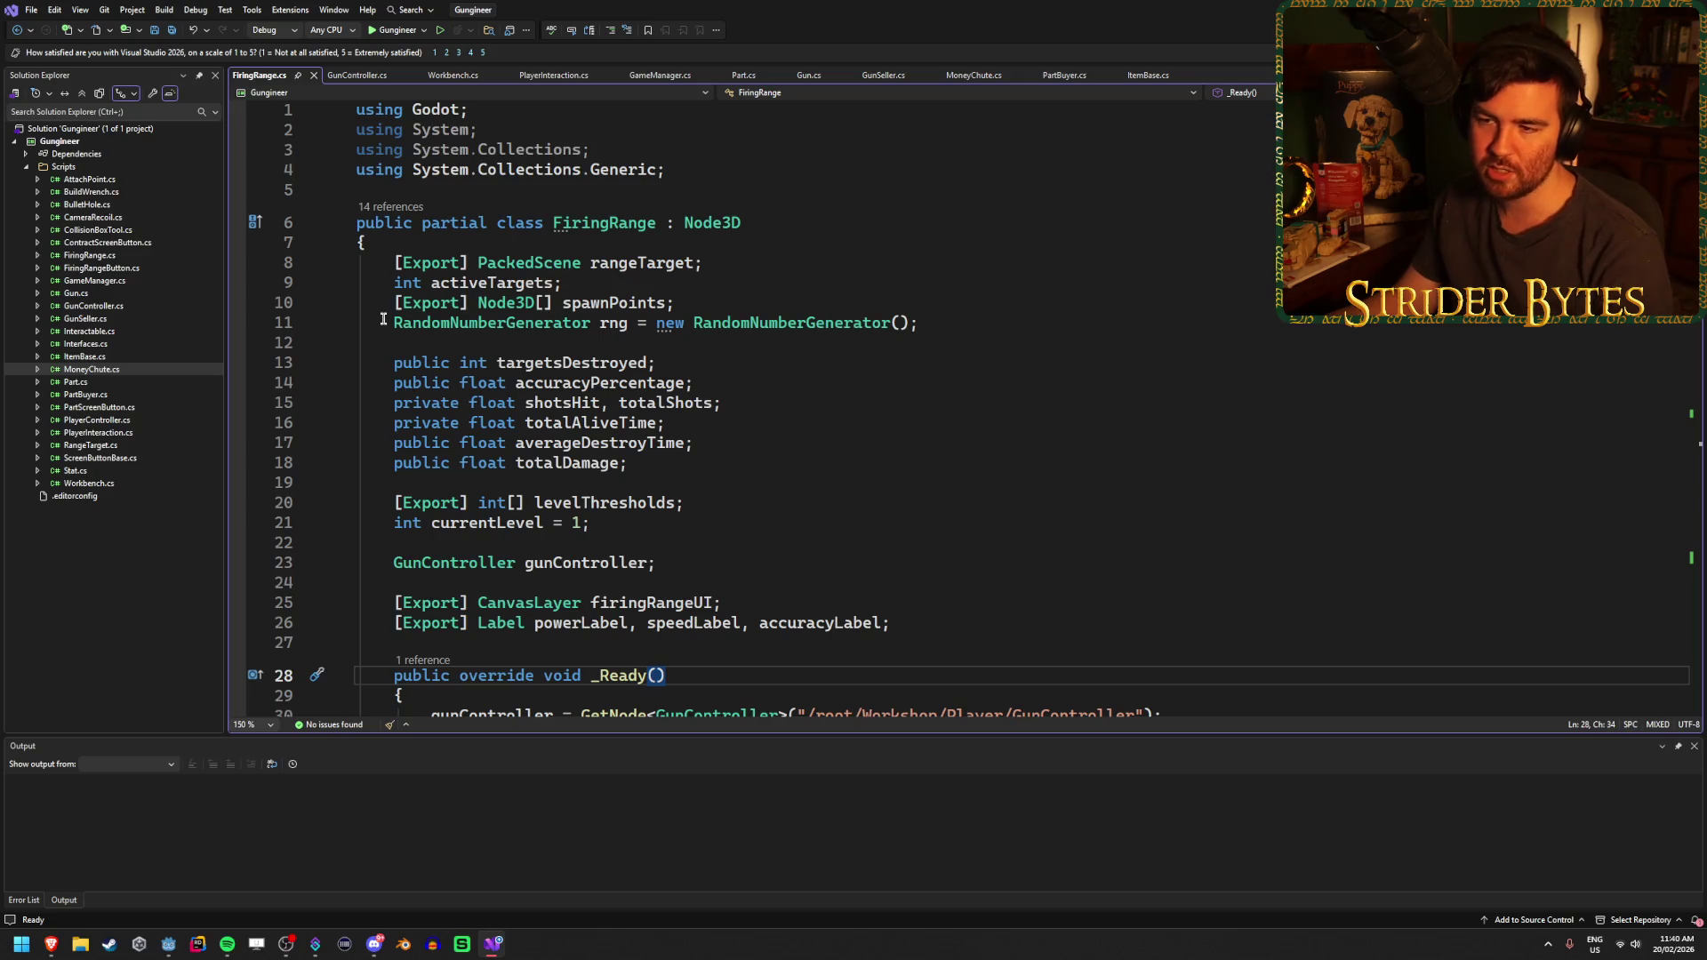
{"action": "left_click_drag", "start_coordinate": [392, 319], "coordinate": [967, 323]}
Inspect the RandomNumberGenerator rng field declared on line 11
{"action": "left_click", "coordinate": [967, 322]}
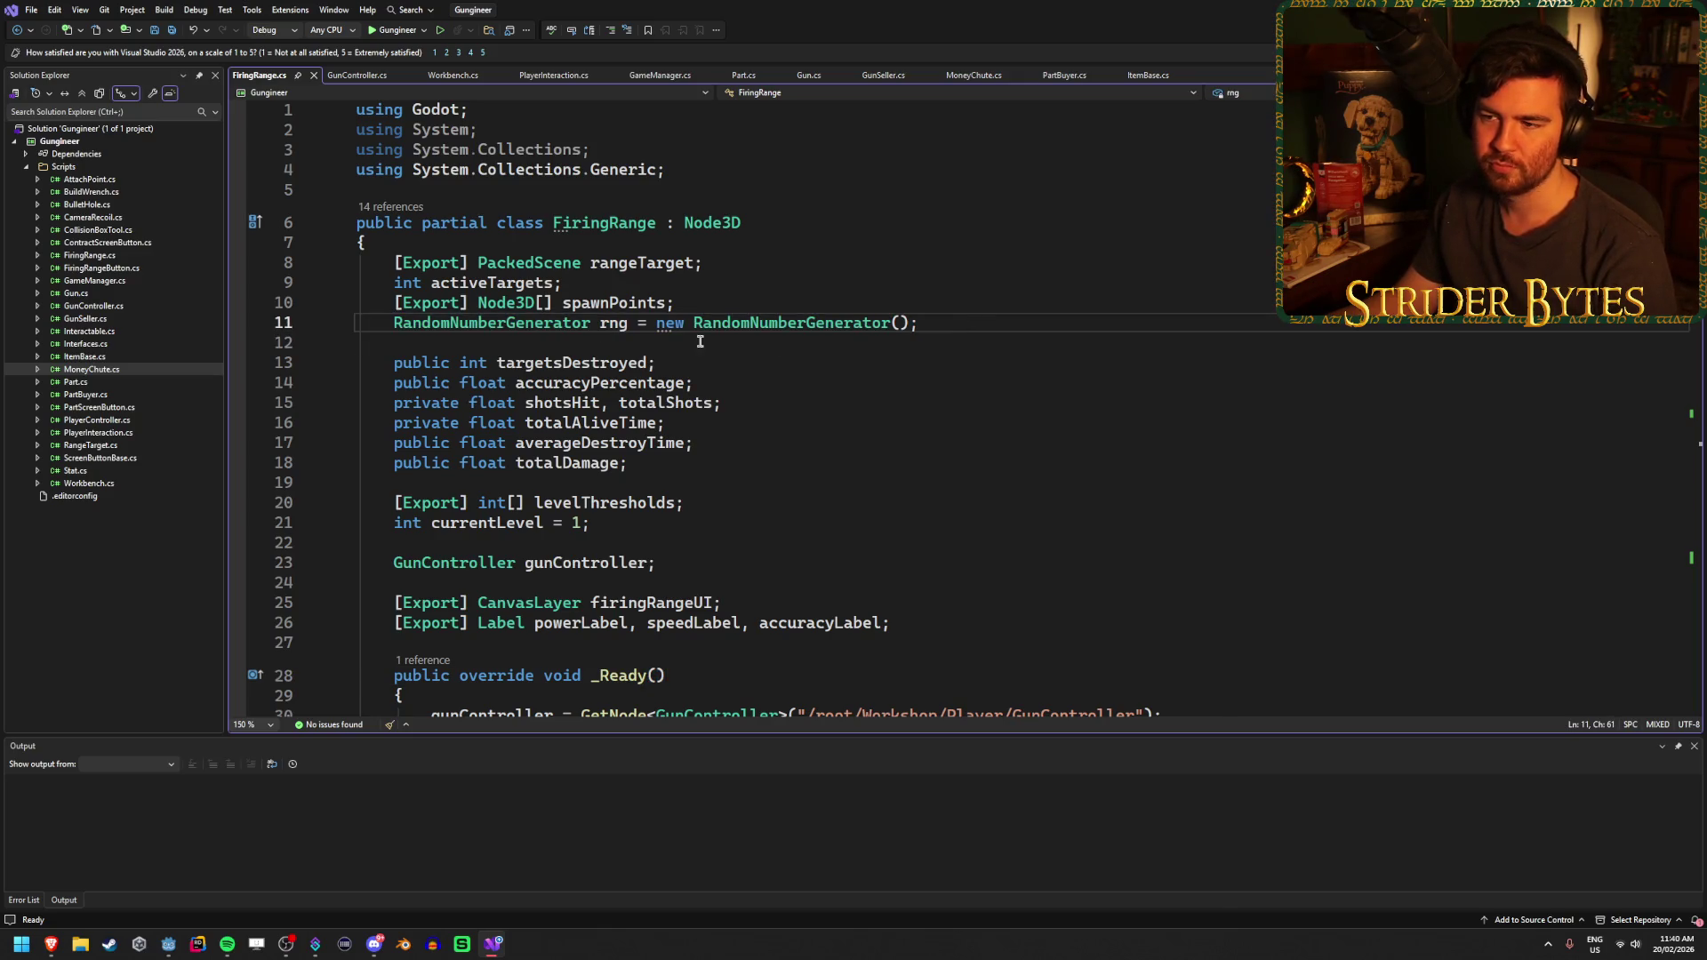
{"action": "left_click", "coordinate": [420, 317]}
{"action": "left_click", "coordinate": [633, 322]}
{"action": "key", "text": "Home"}
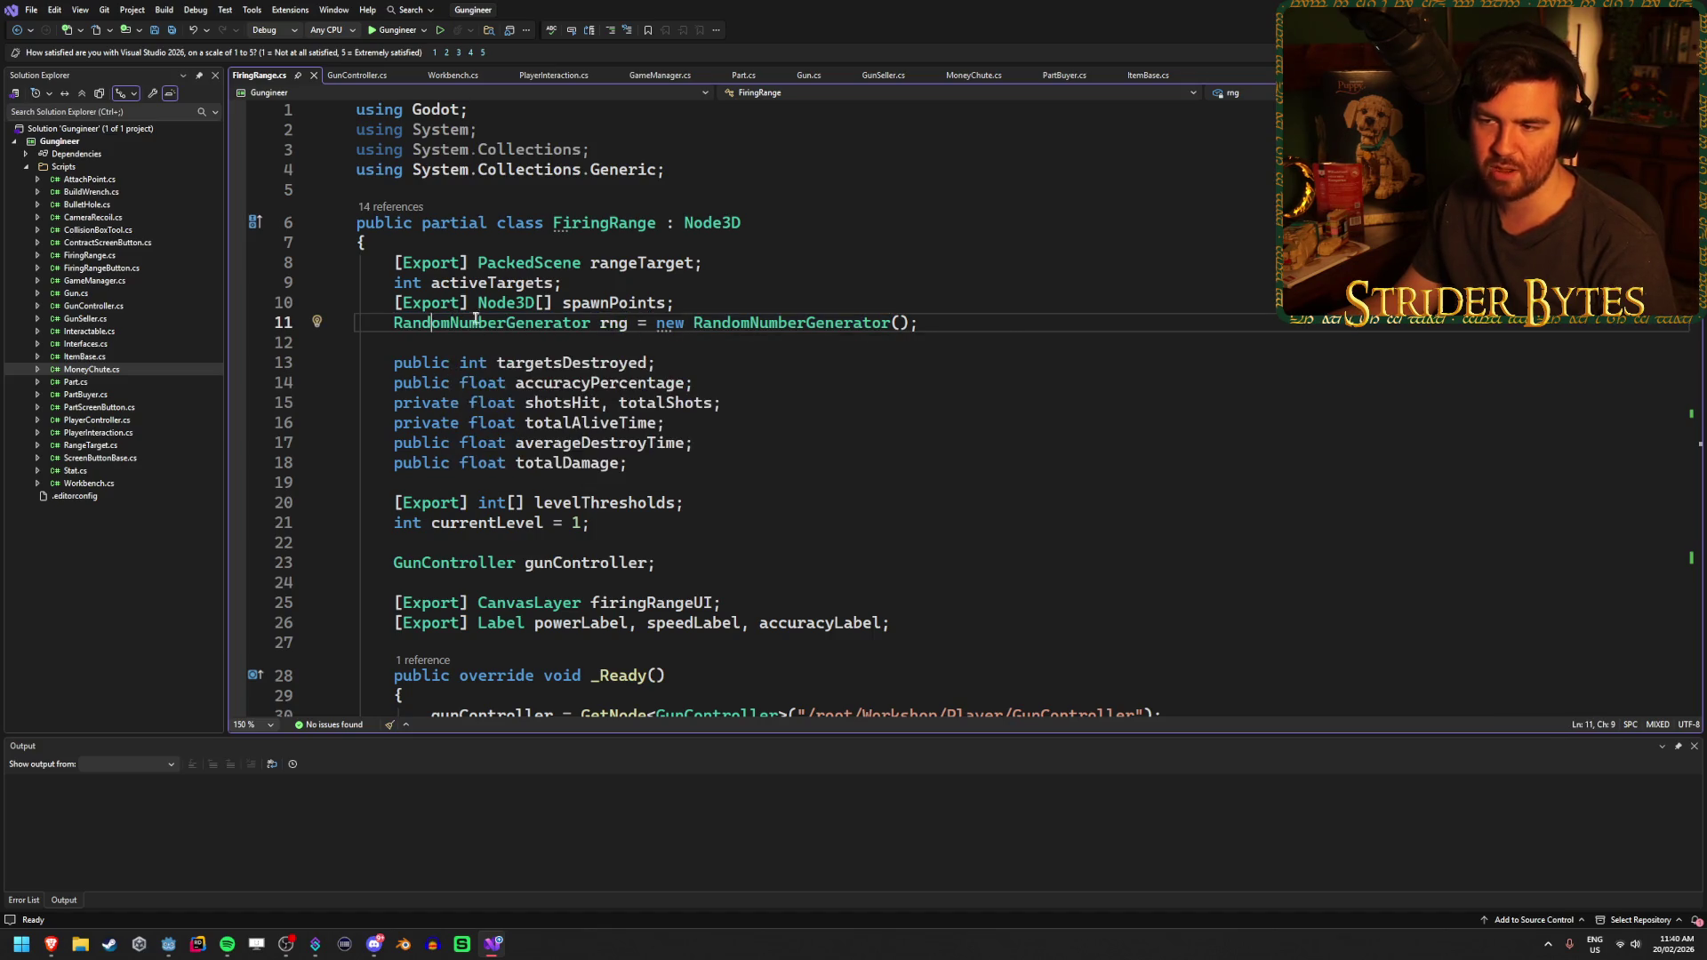
{"action": "left_click", "coordinate": [877, 326]}
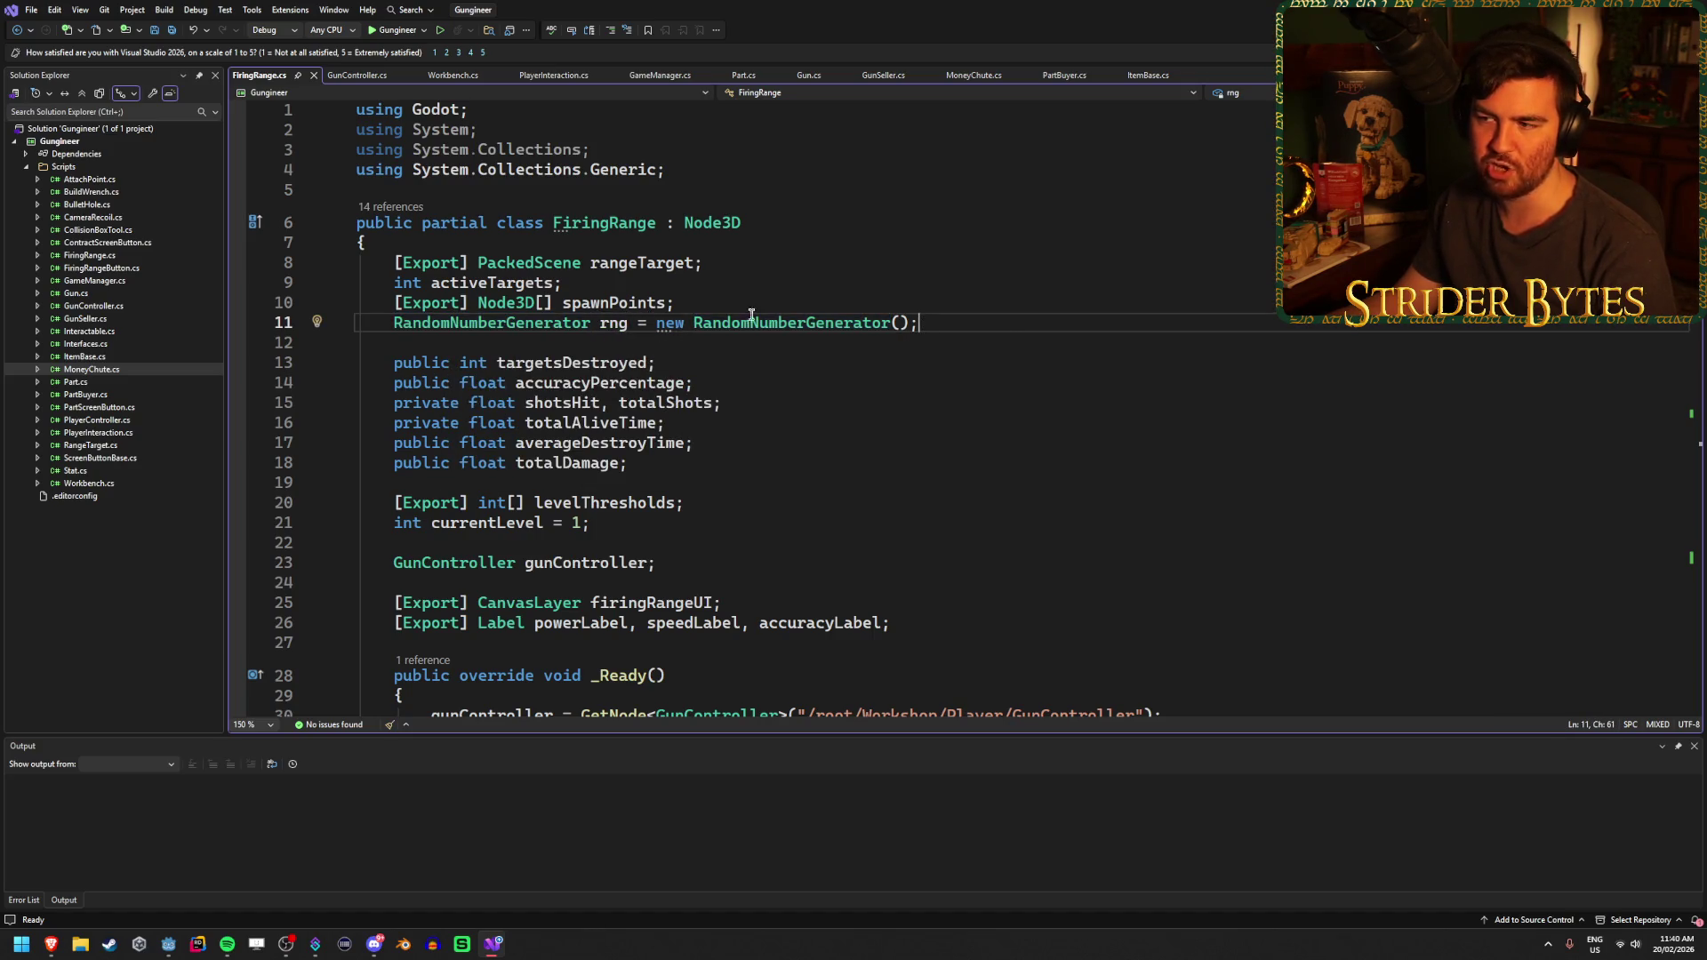
{"action": "scroll", "coordinate": [688, 438], "scroll_direction": "down", "scroll_amount": 5}
{"action": "scroll", "coordinate": [787, 468], "scroll_direction": "up", "scroll_amount": 5}
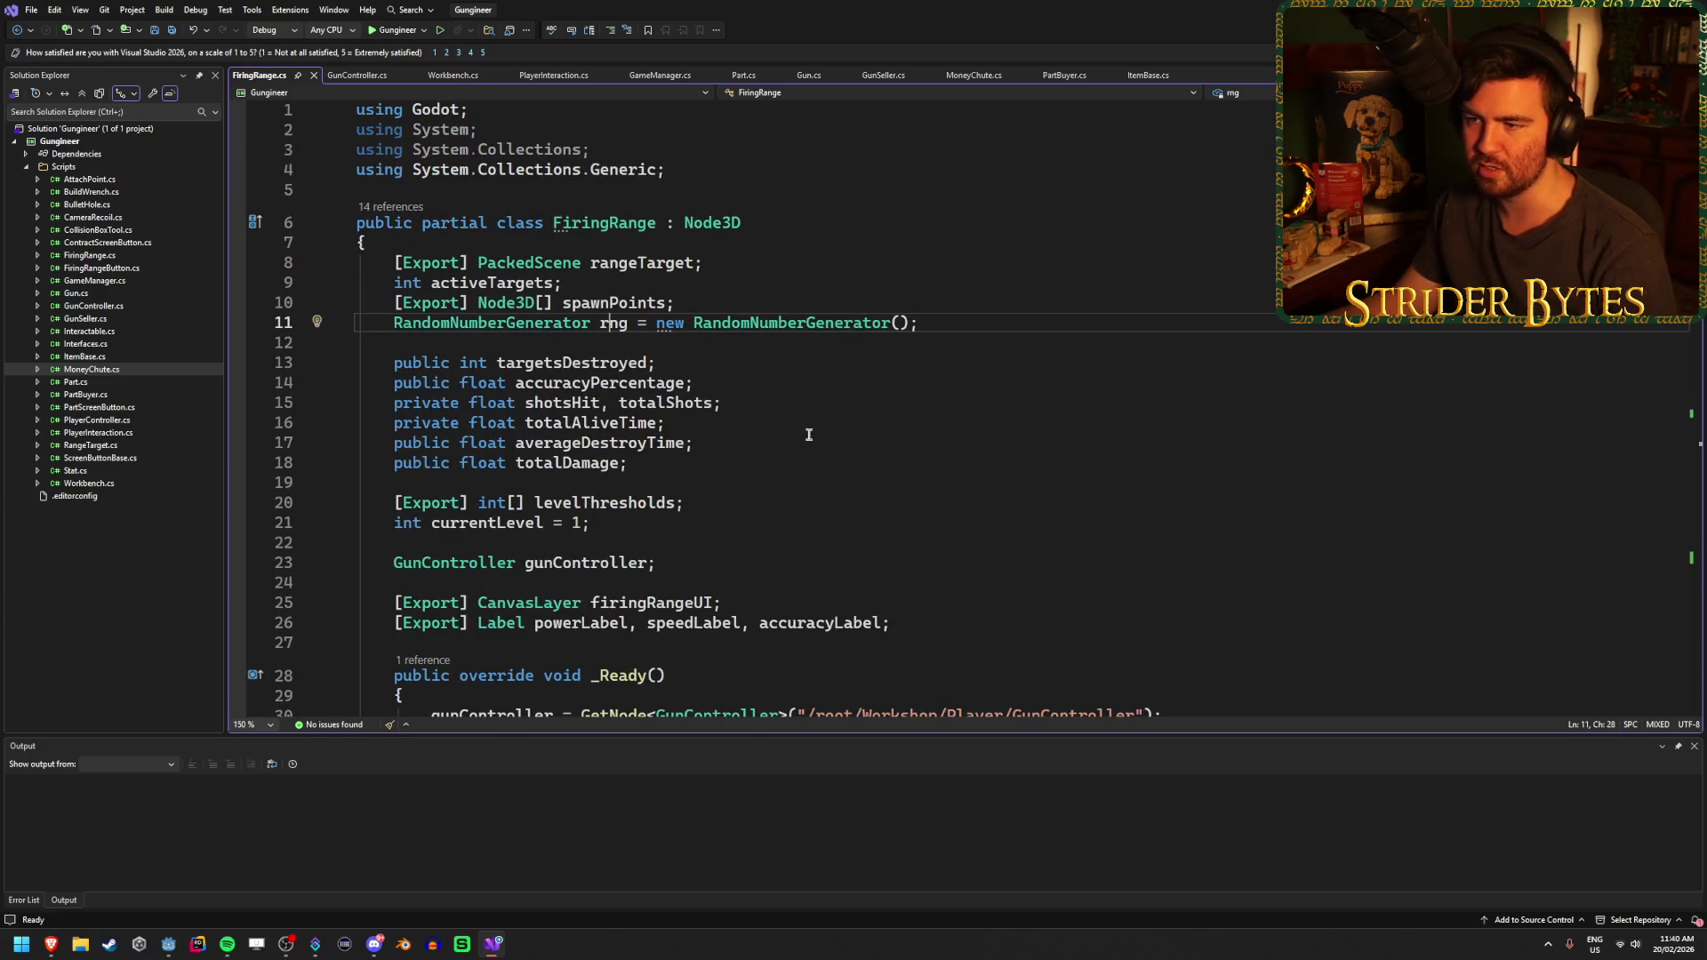
{"action": "scroll", "coordinate": [767, 401], "scroll_direction": "down", "scroll_amount": 10}
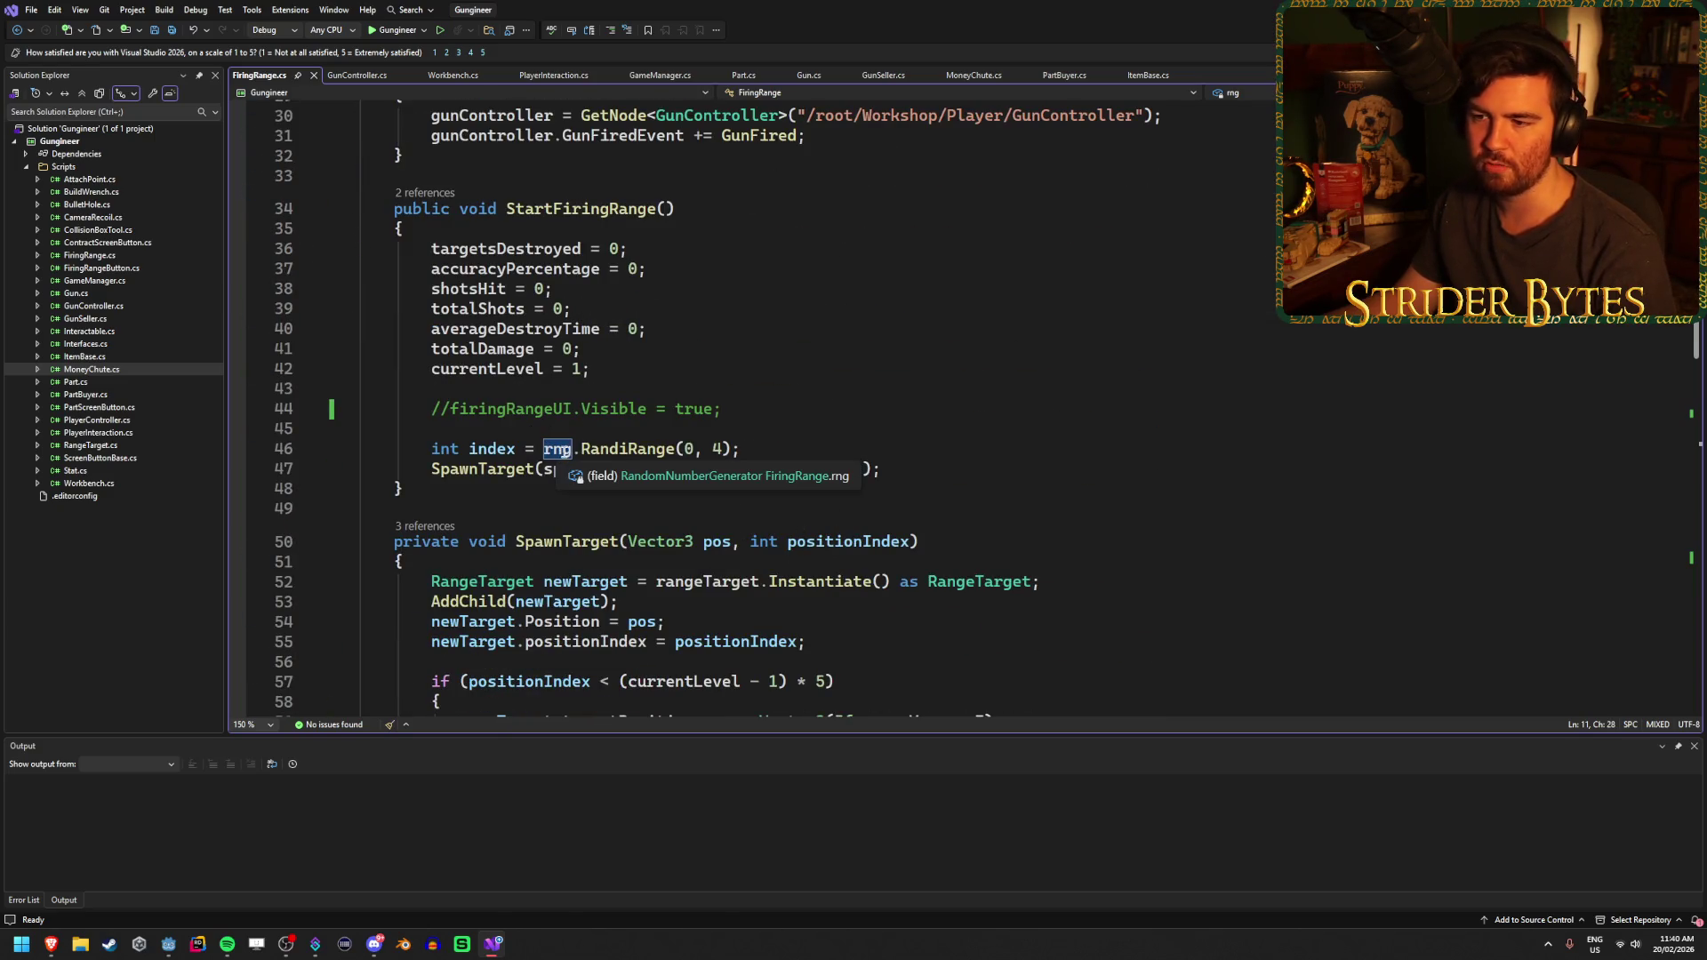
Start a new line 47 after the RandiRange index line with rng.R, picking Randfn
{"action": "left_click", "coordinate": [780, 445]}
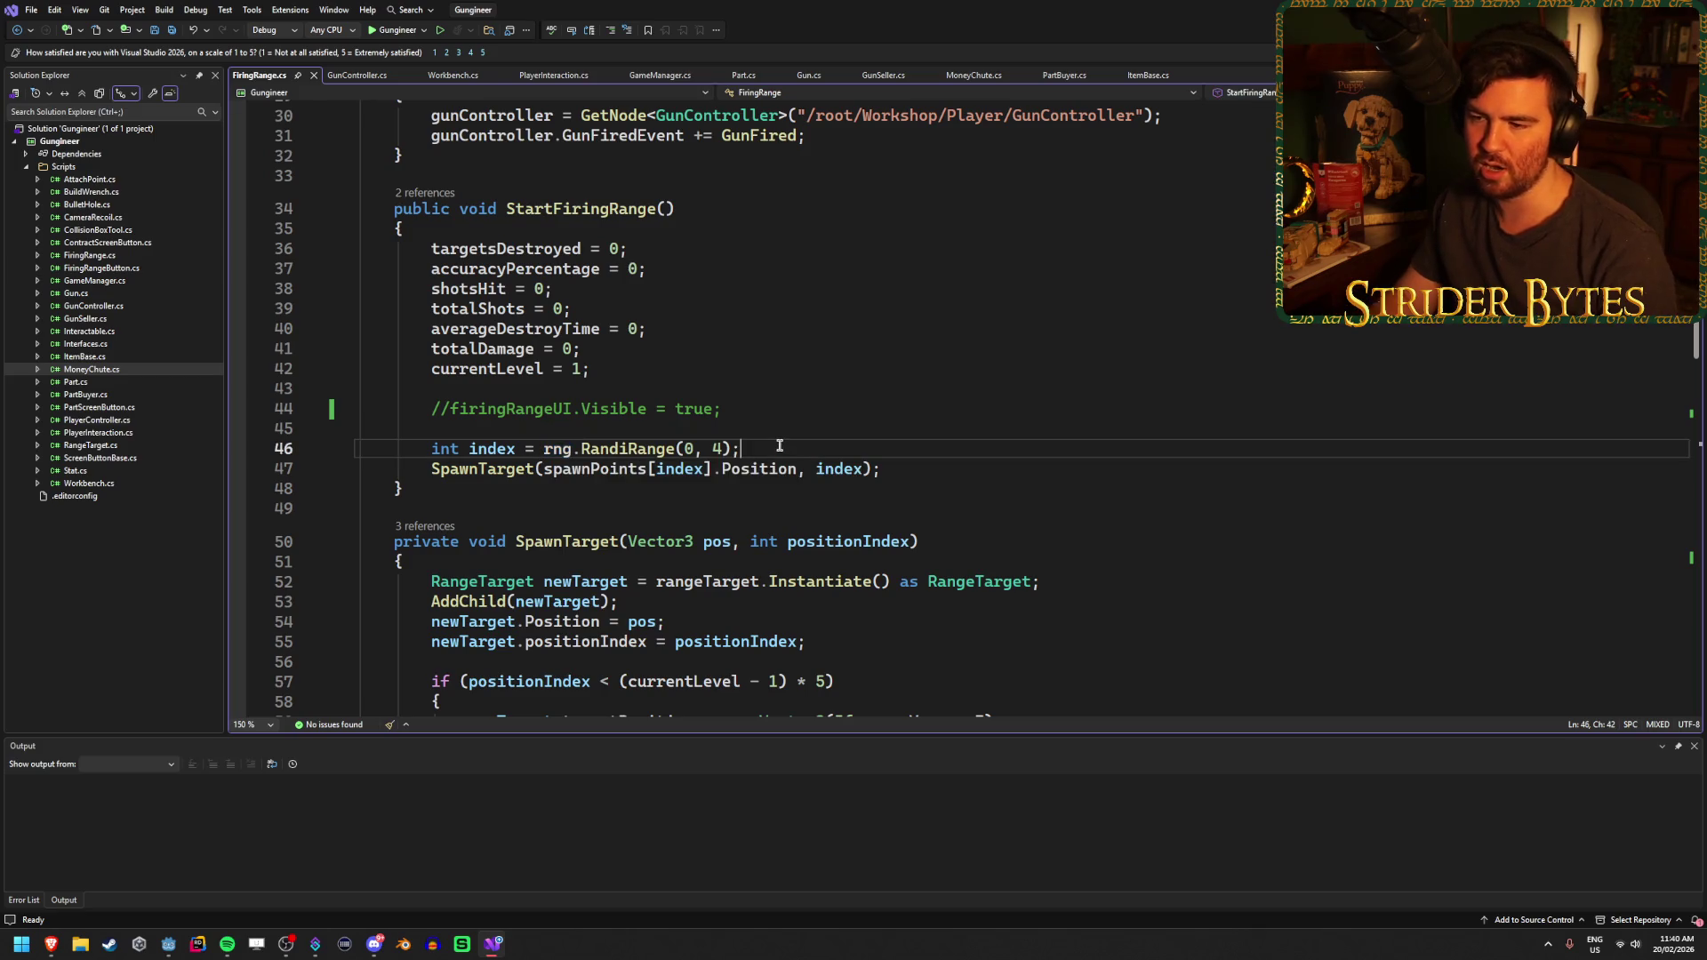
{"action": "key", "text": "Return"}
{"action": "type", "text": "rng.R"}
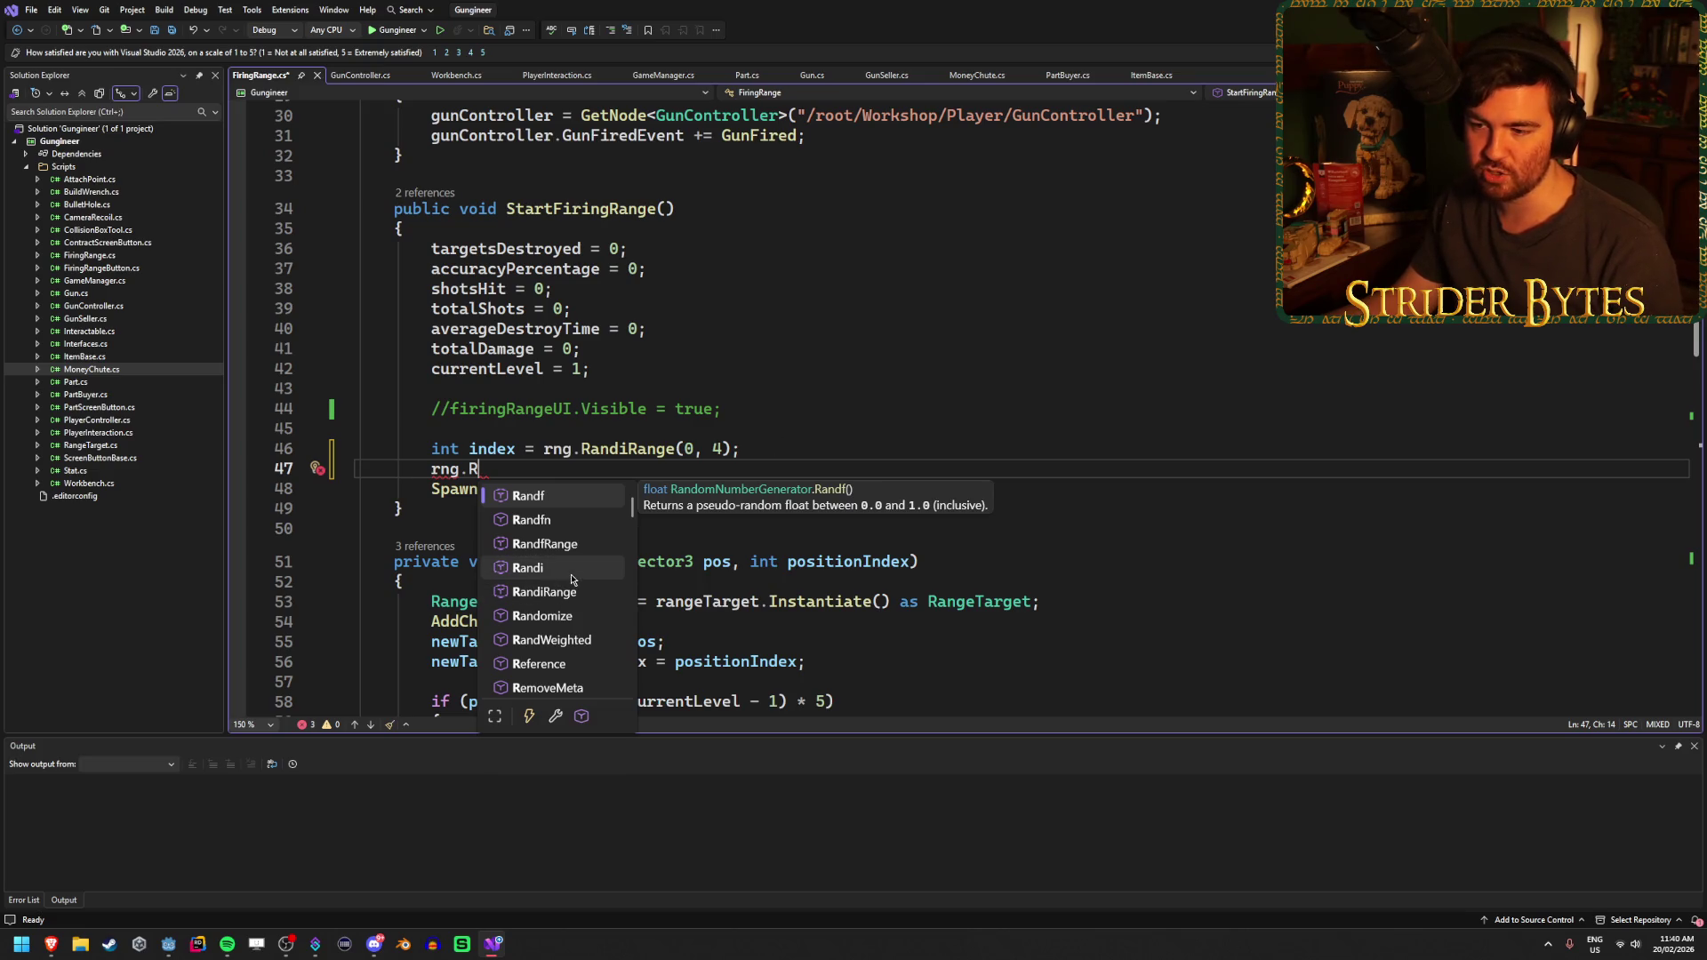
{"action": "left_click", "coordinate": [559, 521]}
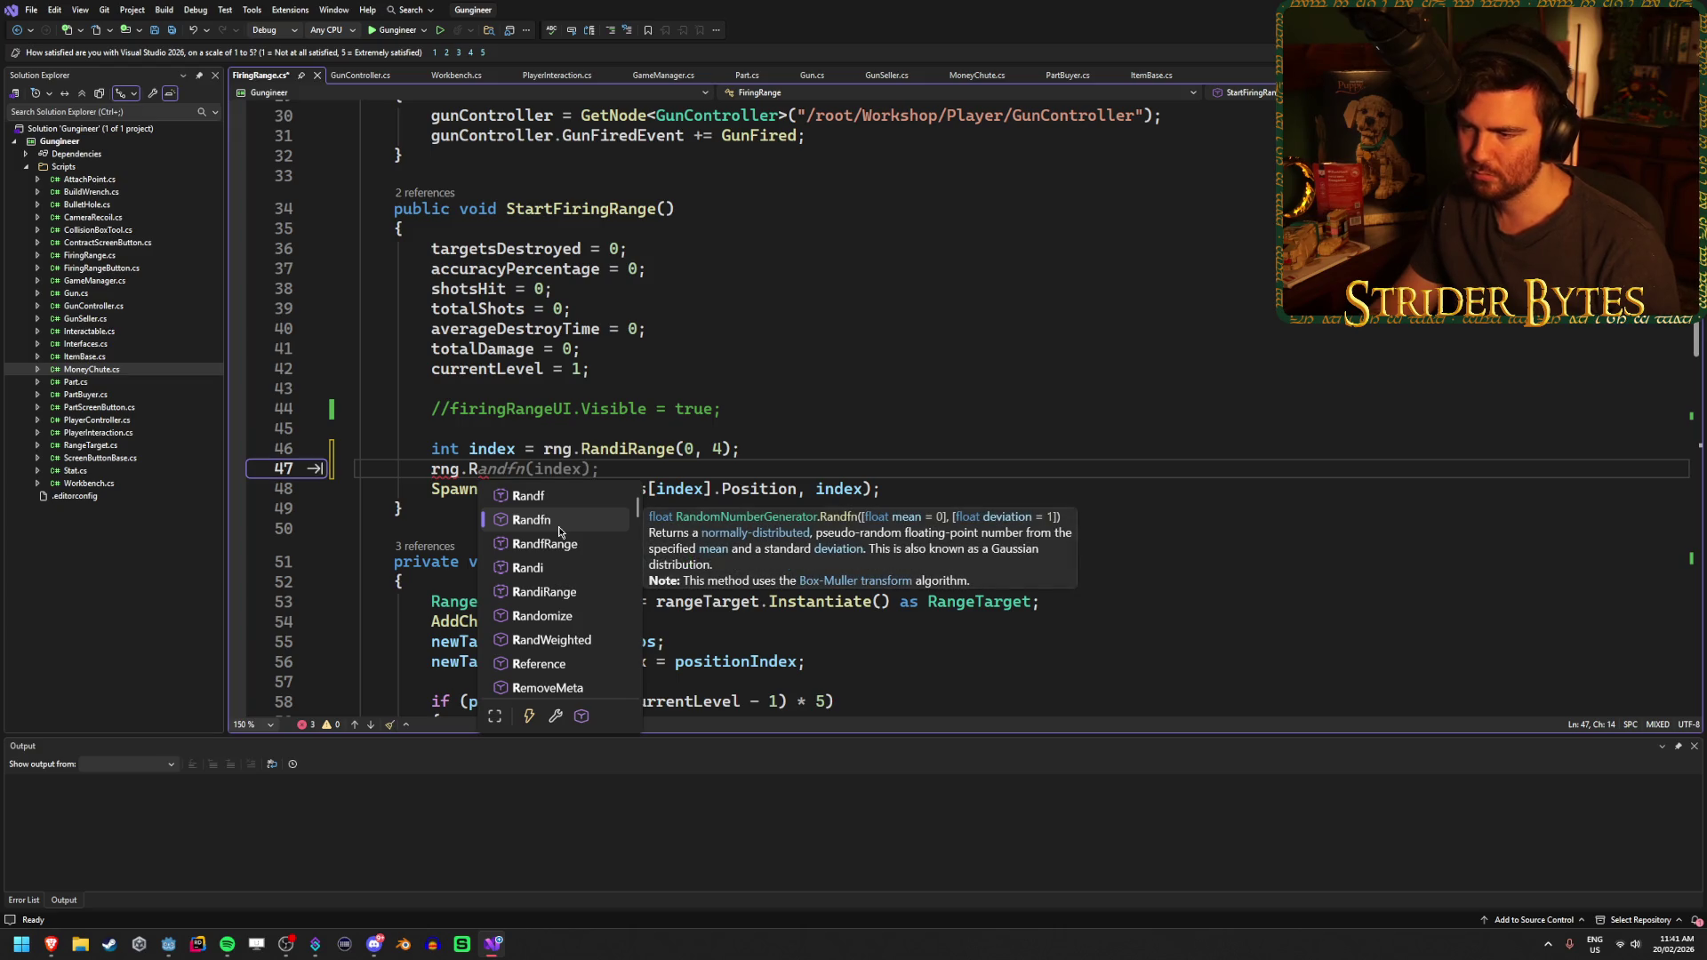
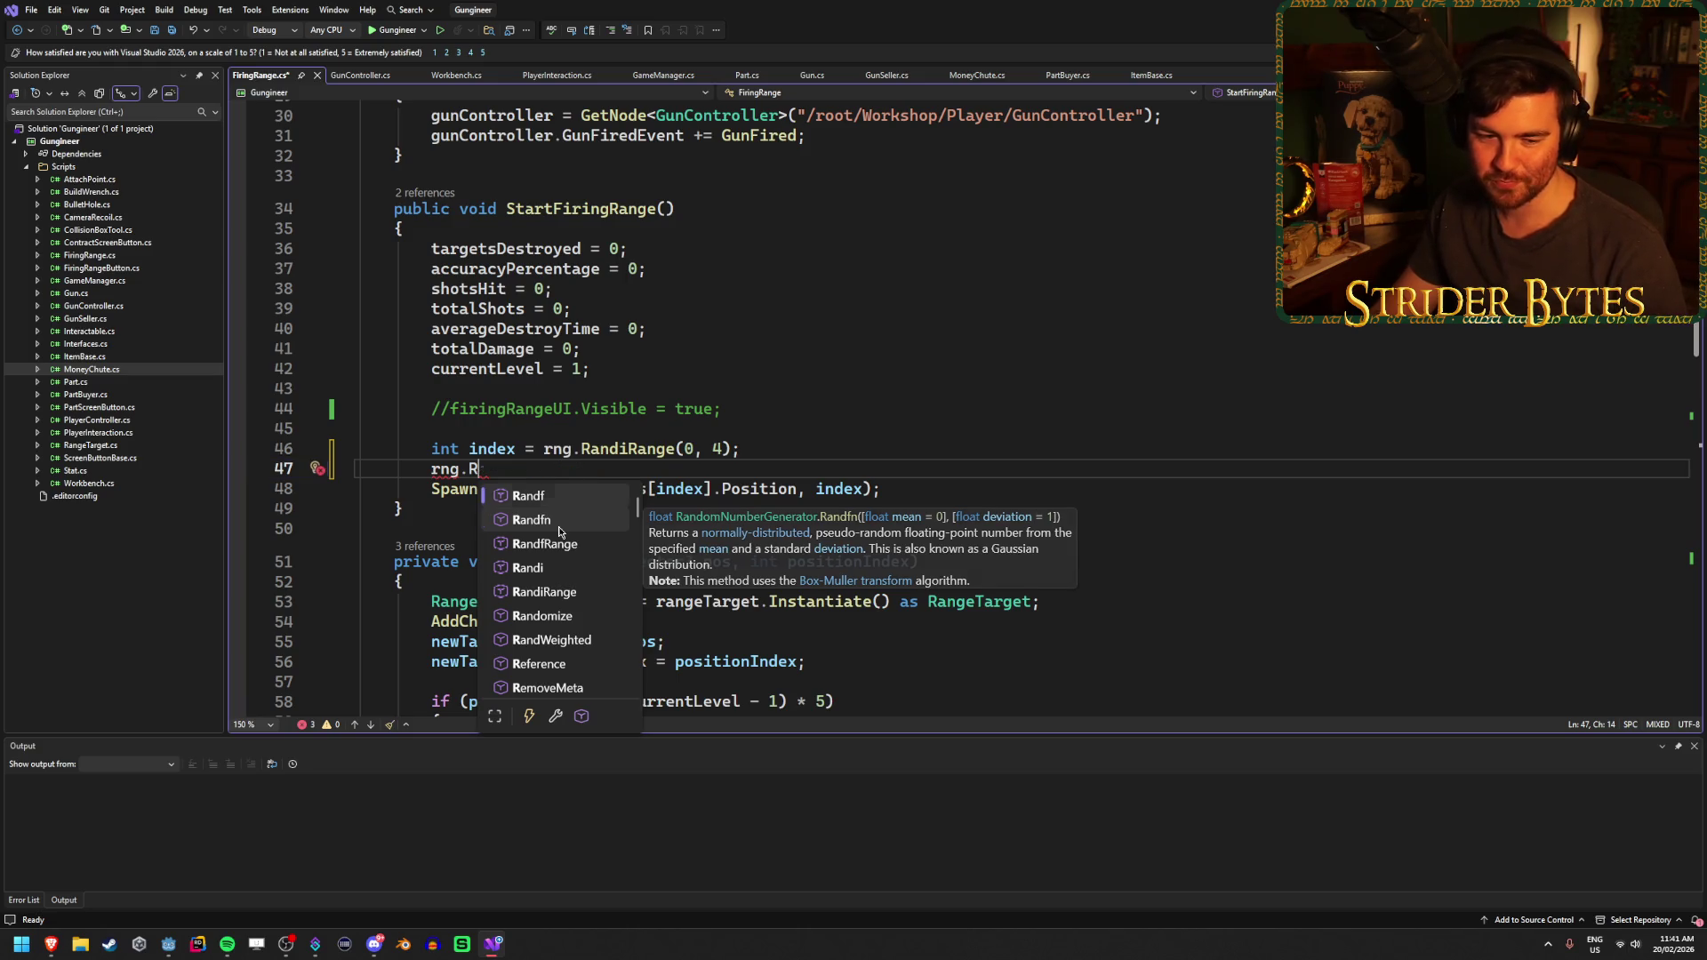
Erase the half-typed rng line in StartFiringRange and save FiringRange.cs
{"action": "key", "text": "BackSpace"}
{"action": "key", "text": "BackSpace"}
{"action": "key", "text": "BackSpace"}
{"action": "key", "text": "BackSpace"}
{"action": "key", "text": "ctrl+s"}
{"action": "scroll", "coordinate": [670, 453], "scroll_direction": "up", "scroll_amount": 8}
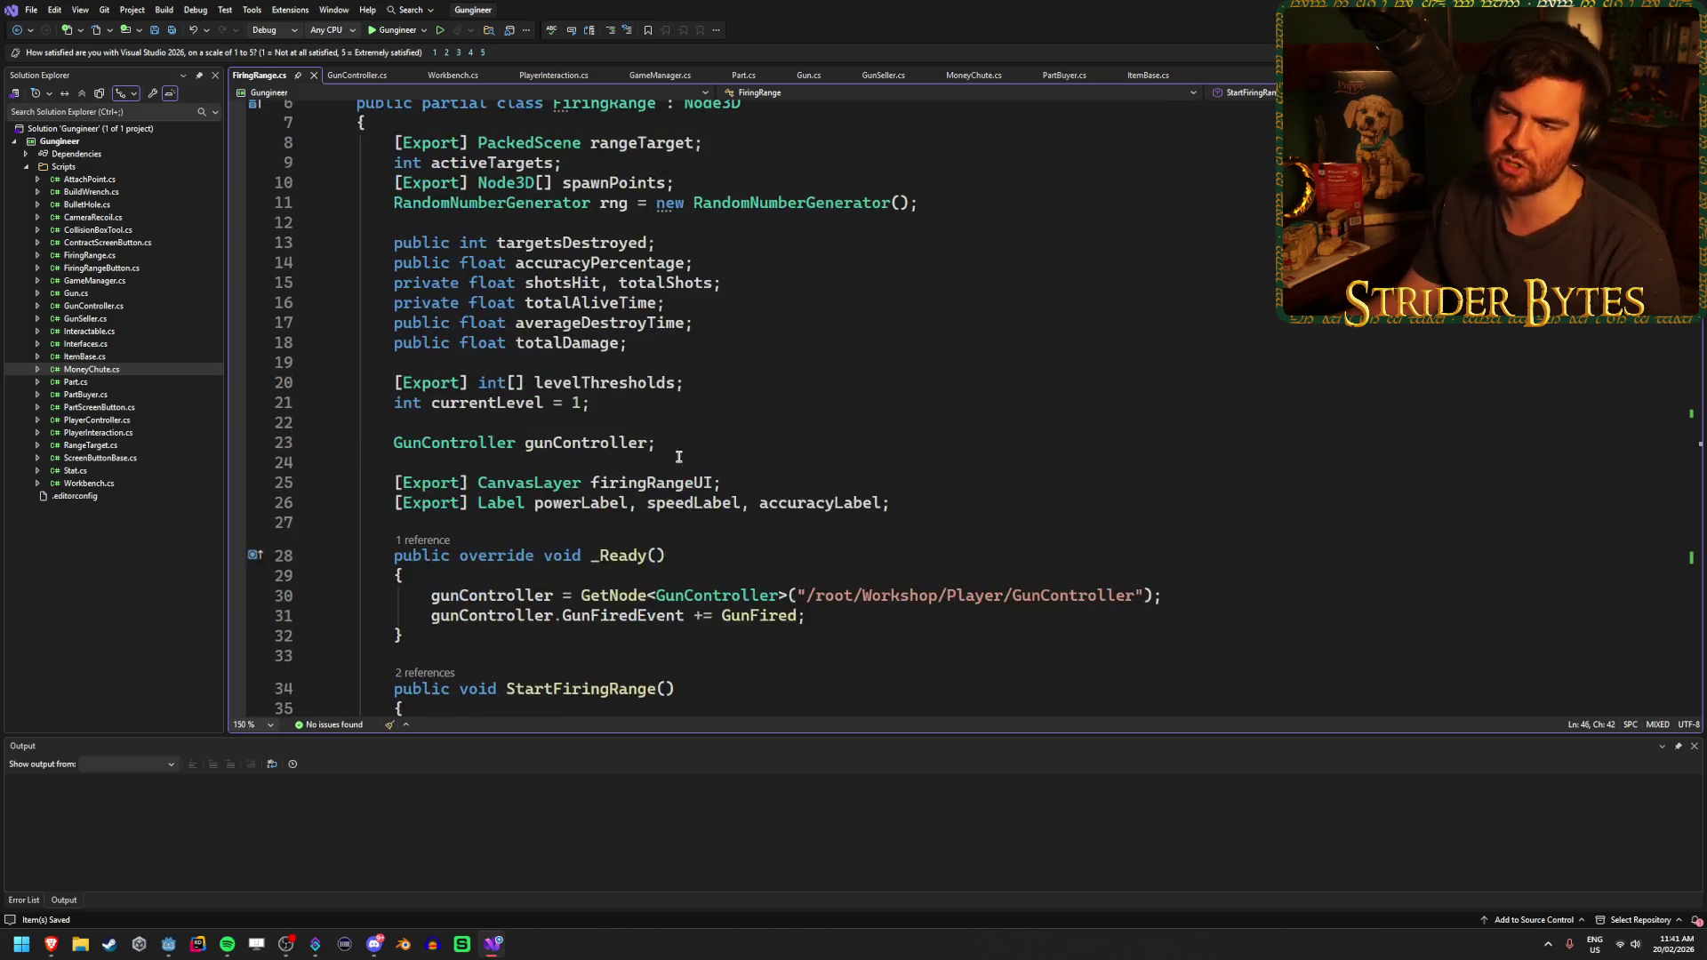
{"action": "scroll", "coordinate": [670, 453], "scroll_direction": "up", "scroll_amount": 2}
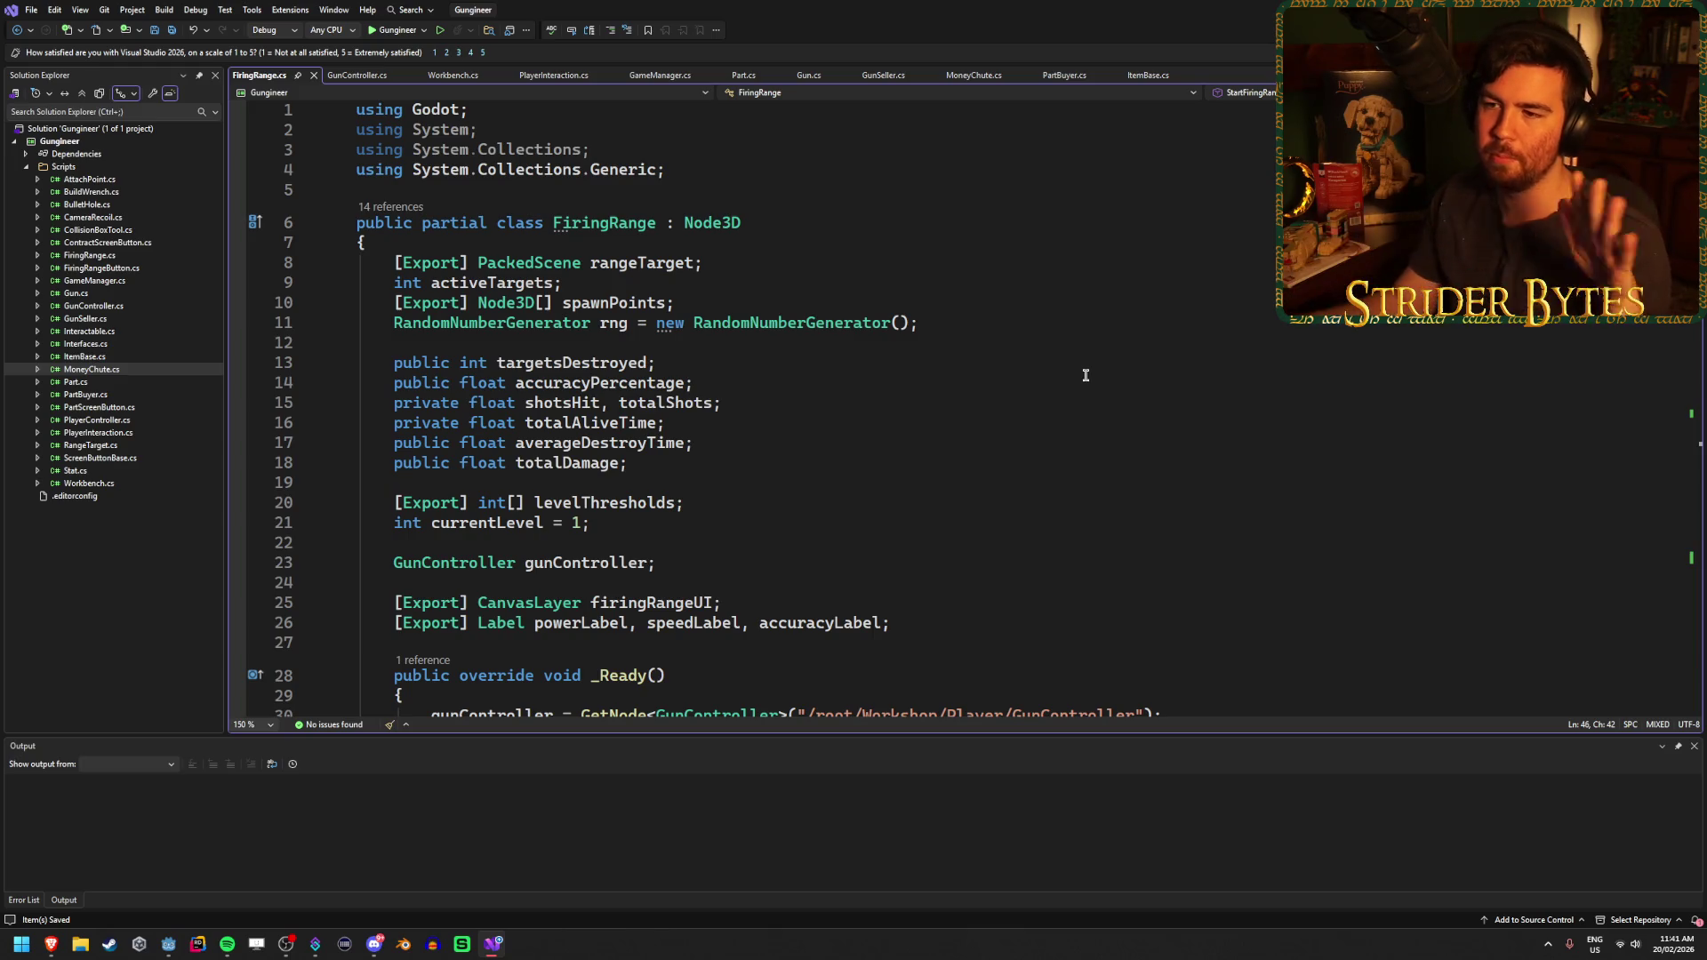
{"action": "left_click", "coordinate": [1045, 323]}
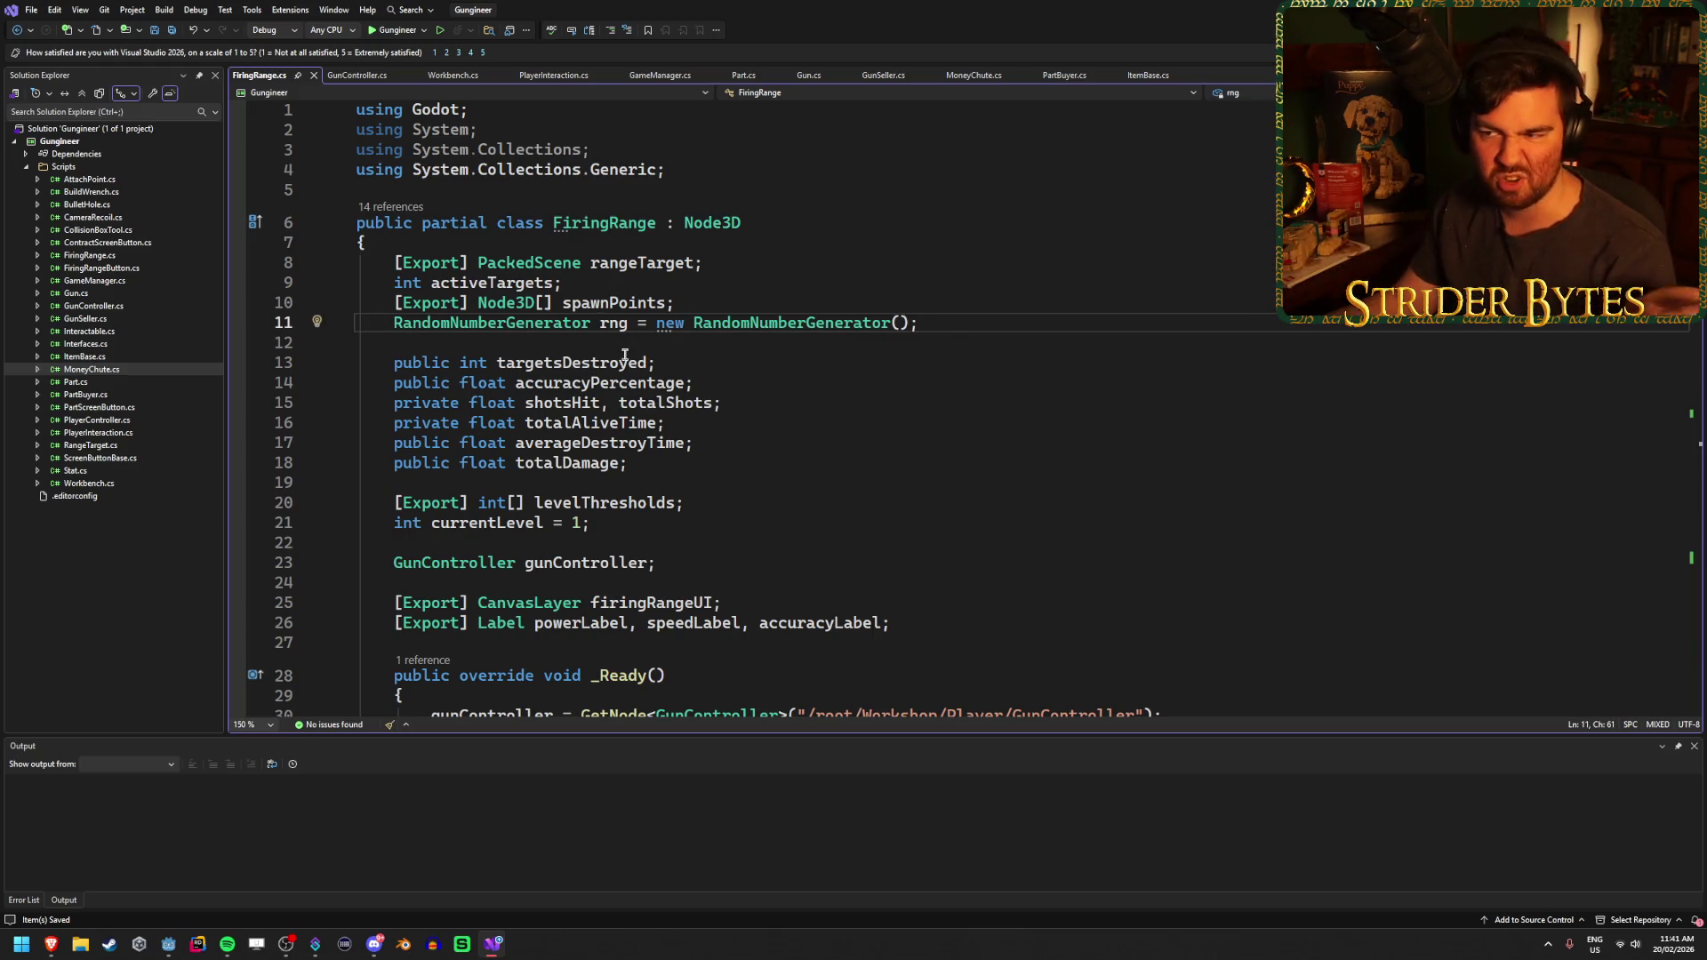
{"action": "mouse_move", "coordinate": [558, 322]}
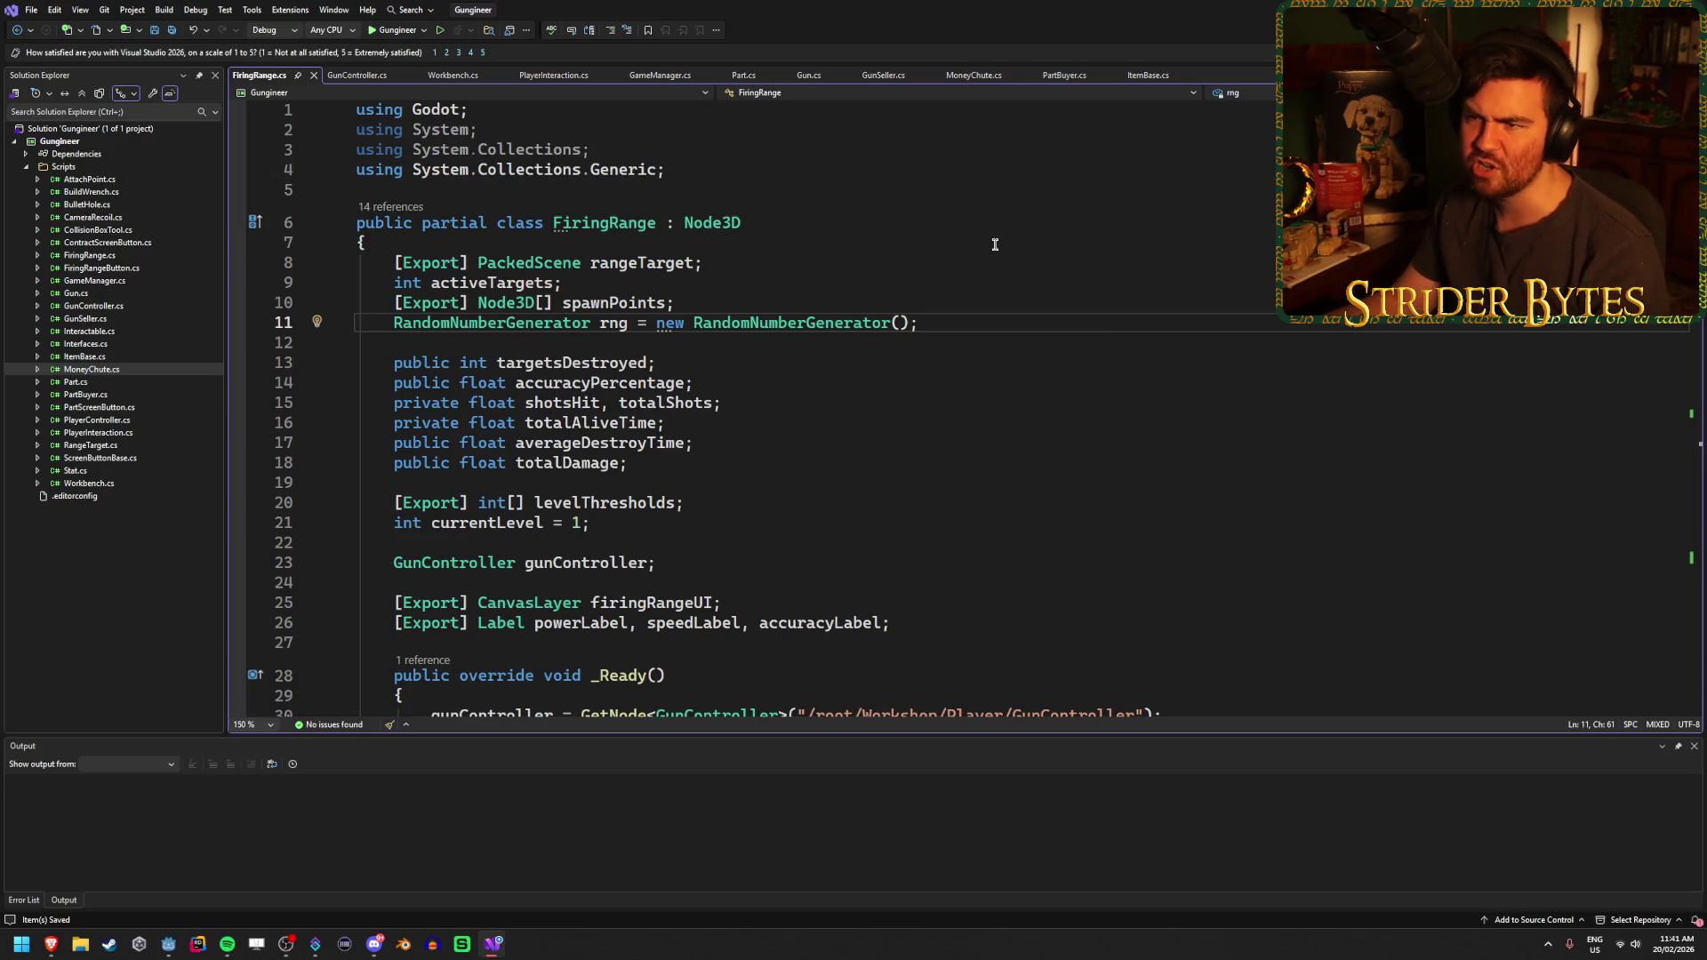
{"action": "scroll", "coordinate": [960, 530], "scroll_direction": "down", "scroll_amount": 12}
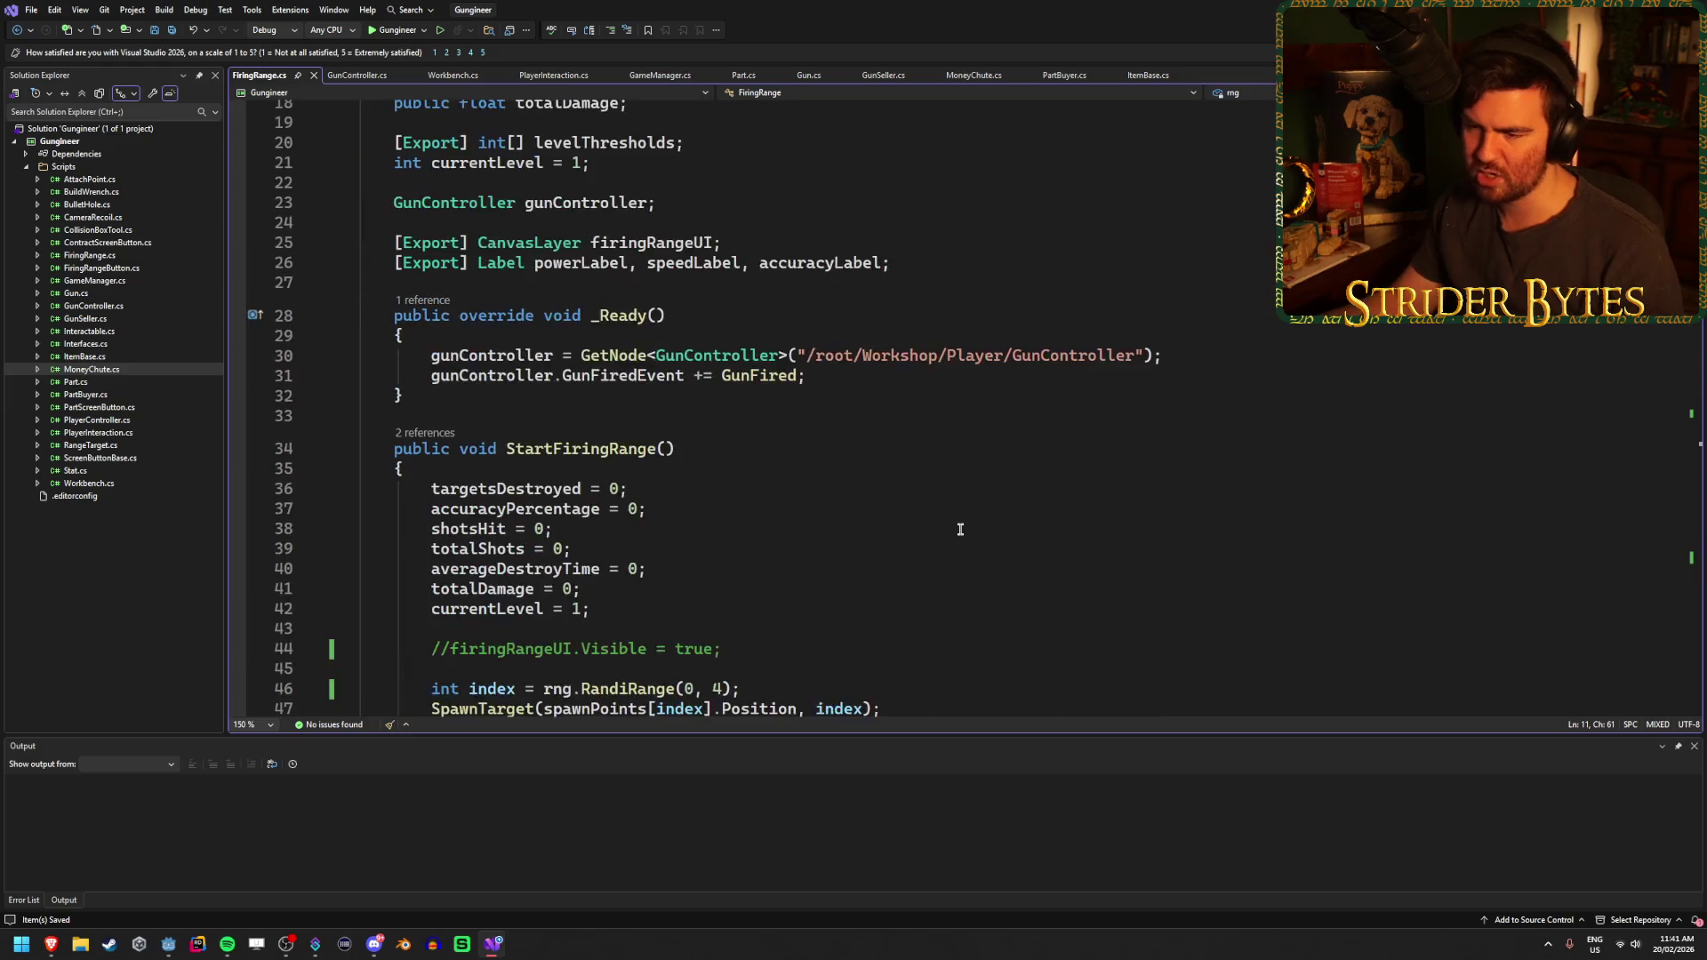
Remove the experimental System.Random line below the SpawnTarget call, save, and return to Godot
{"action": "left_click", "coordinate": [935, 295]}
{"action": "key", "text": "Return"}
{"action": "key", "text": "Return"}
{"action": "type", "text": "System"}
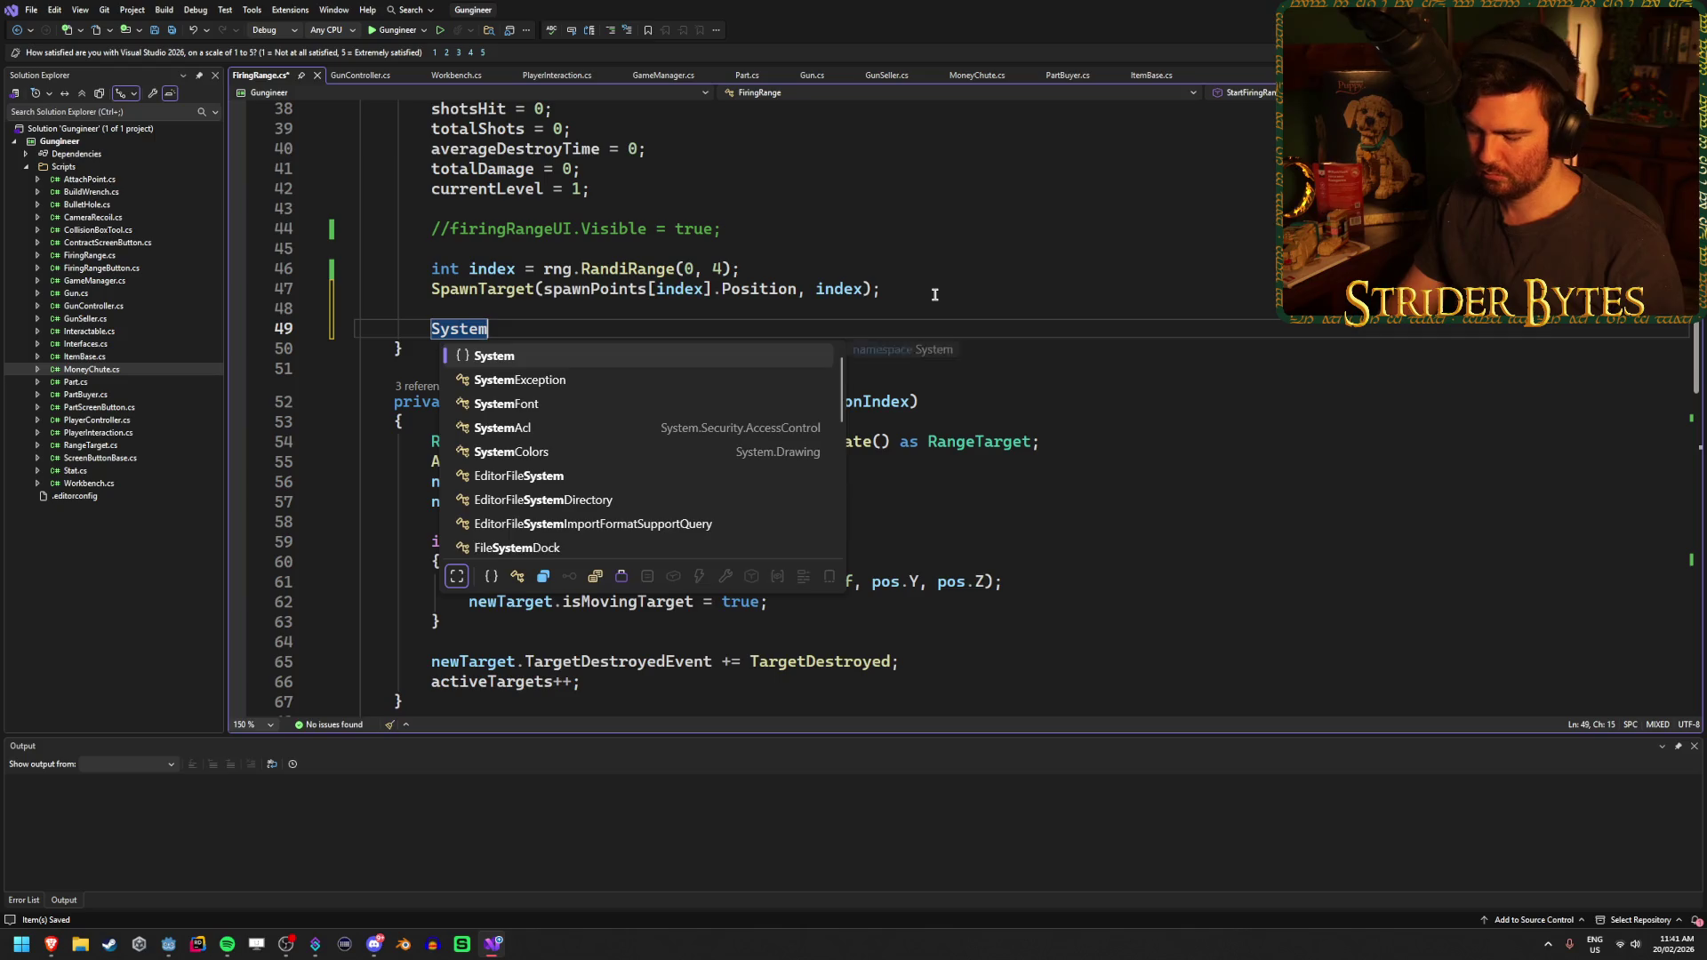
{"action": "type", "text": ".Random."}
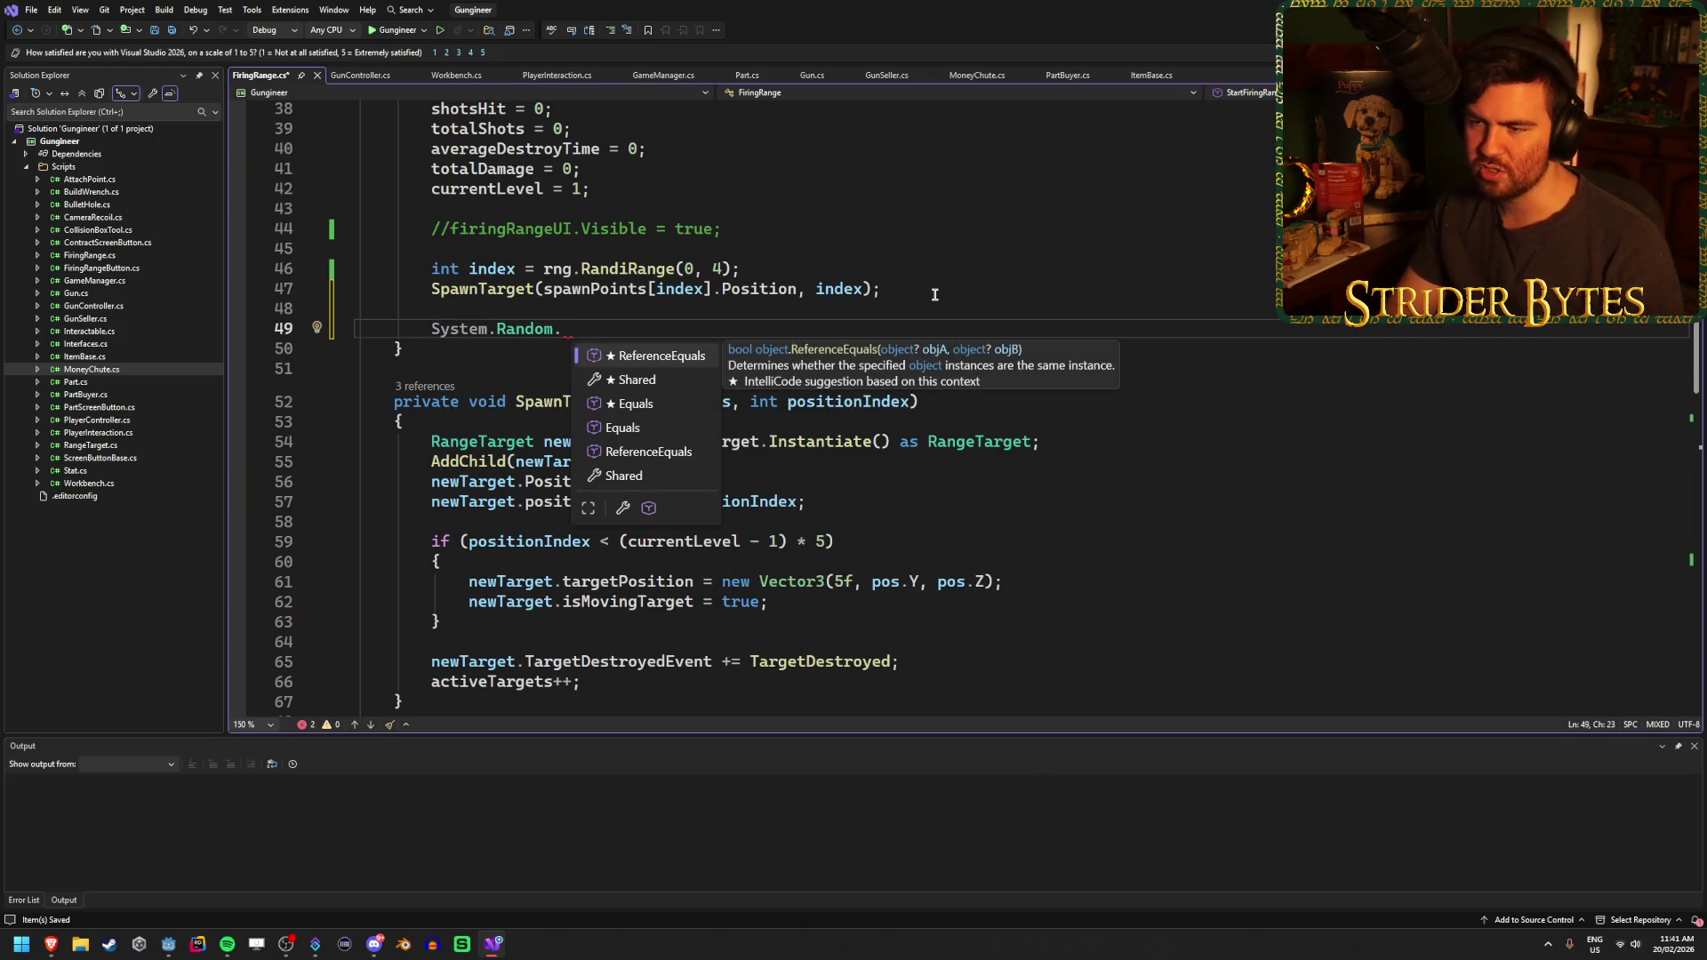
{"action": "key", "text": "BackSpace"}
{"action": "key", "text": "BackSpace"}
{"action": "key", "text": "BackSpace"}
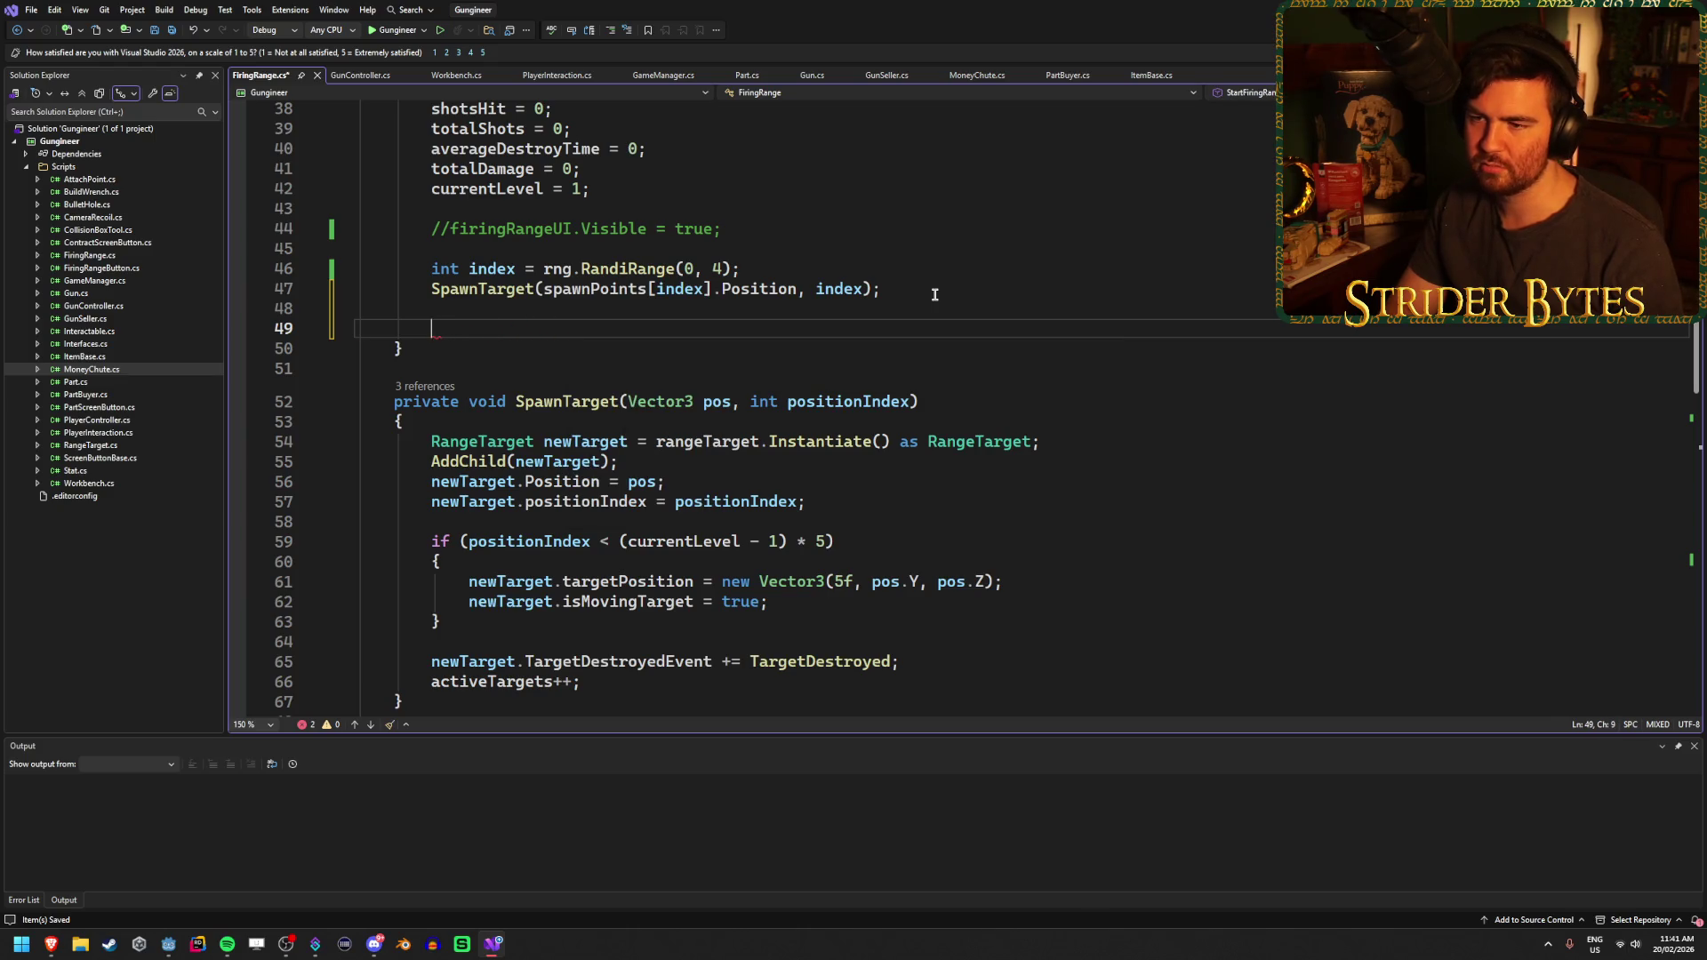
{"action": "key", "text": "BackSpace"}
{"action": "key", "text": "BackSpace"}
{"action": "key", "text": "ctrl+s"}
{"action": "scroll", "coordinate": [935, 294], "scroll_direction": "up", "scroll_amount": 12}
{"action": "scroll", "coordinate": [945, 452], "scroll_direction": "down", "scroll_amount": 12}
{"action": "scroll", "coordinate": [945, 452], "scroll_direction": "up", "scroll_amount": 12}
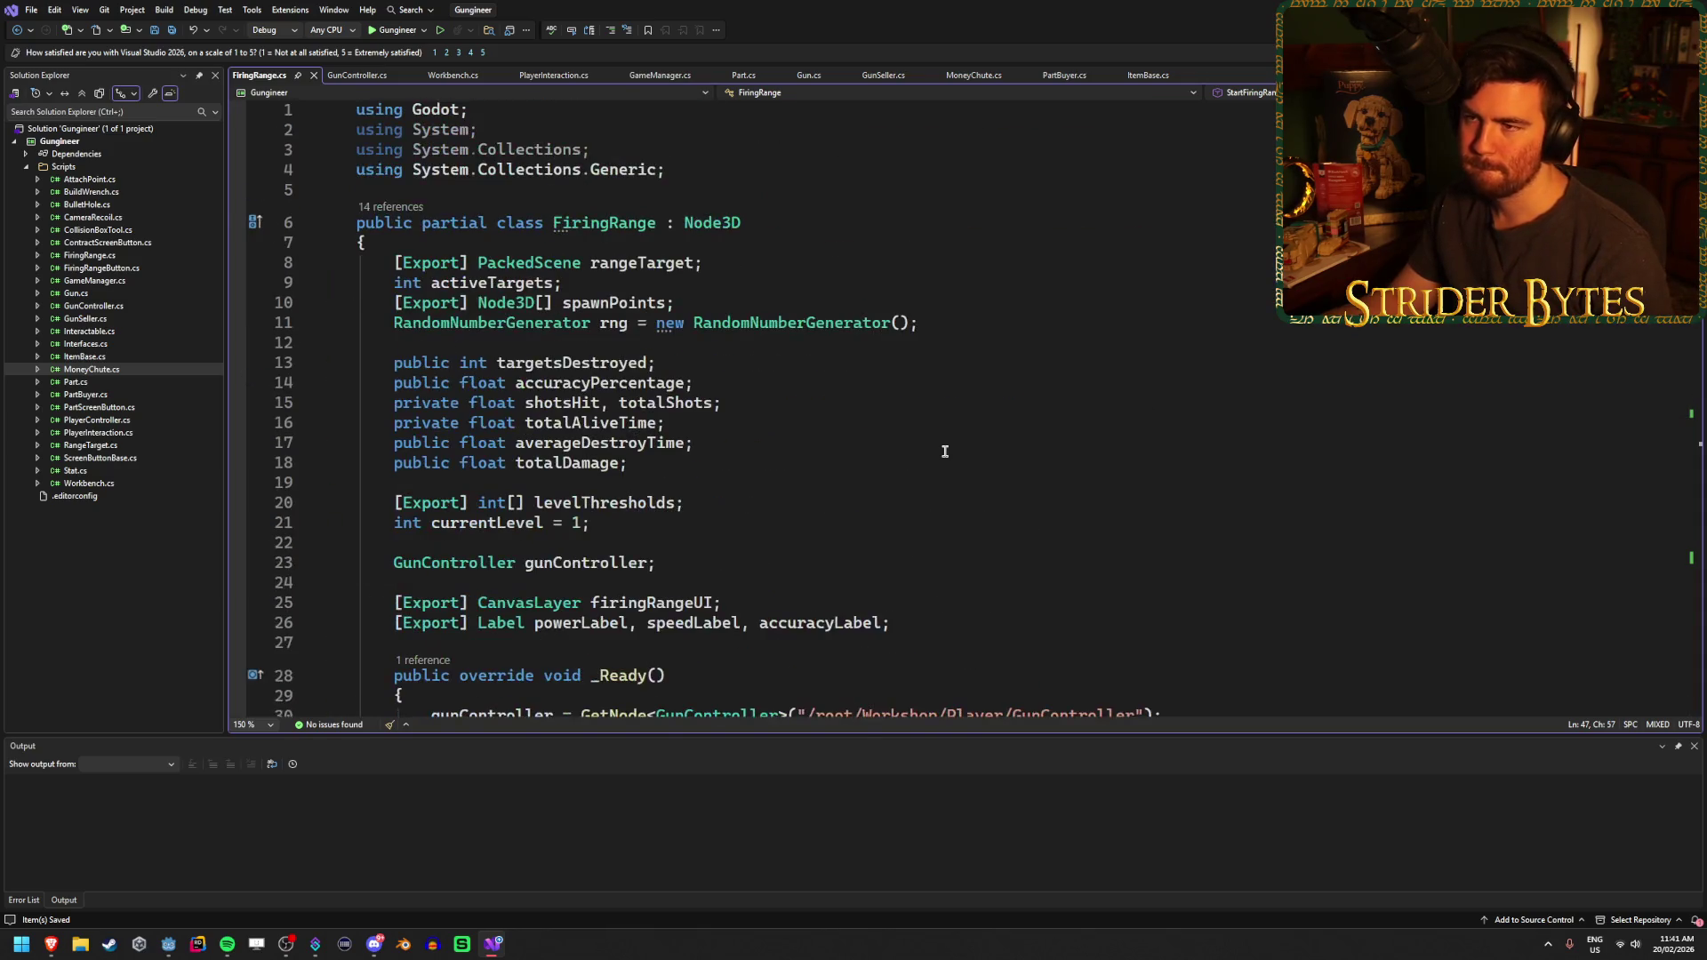
{"action": "key", "text": "alt+Tab"}
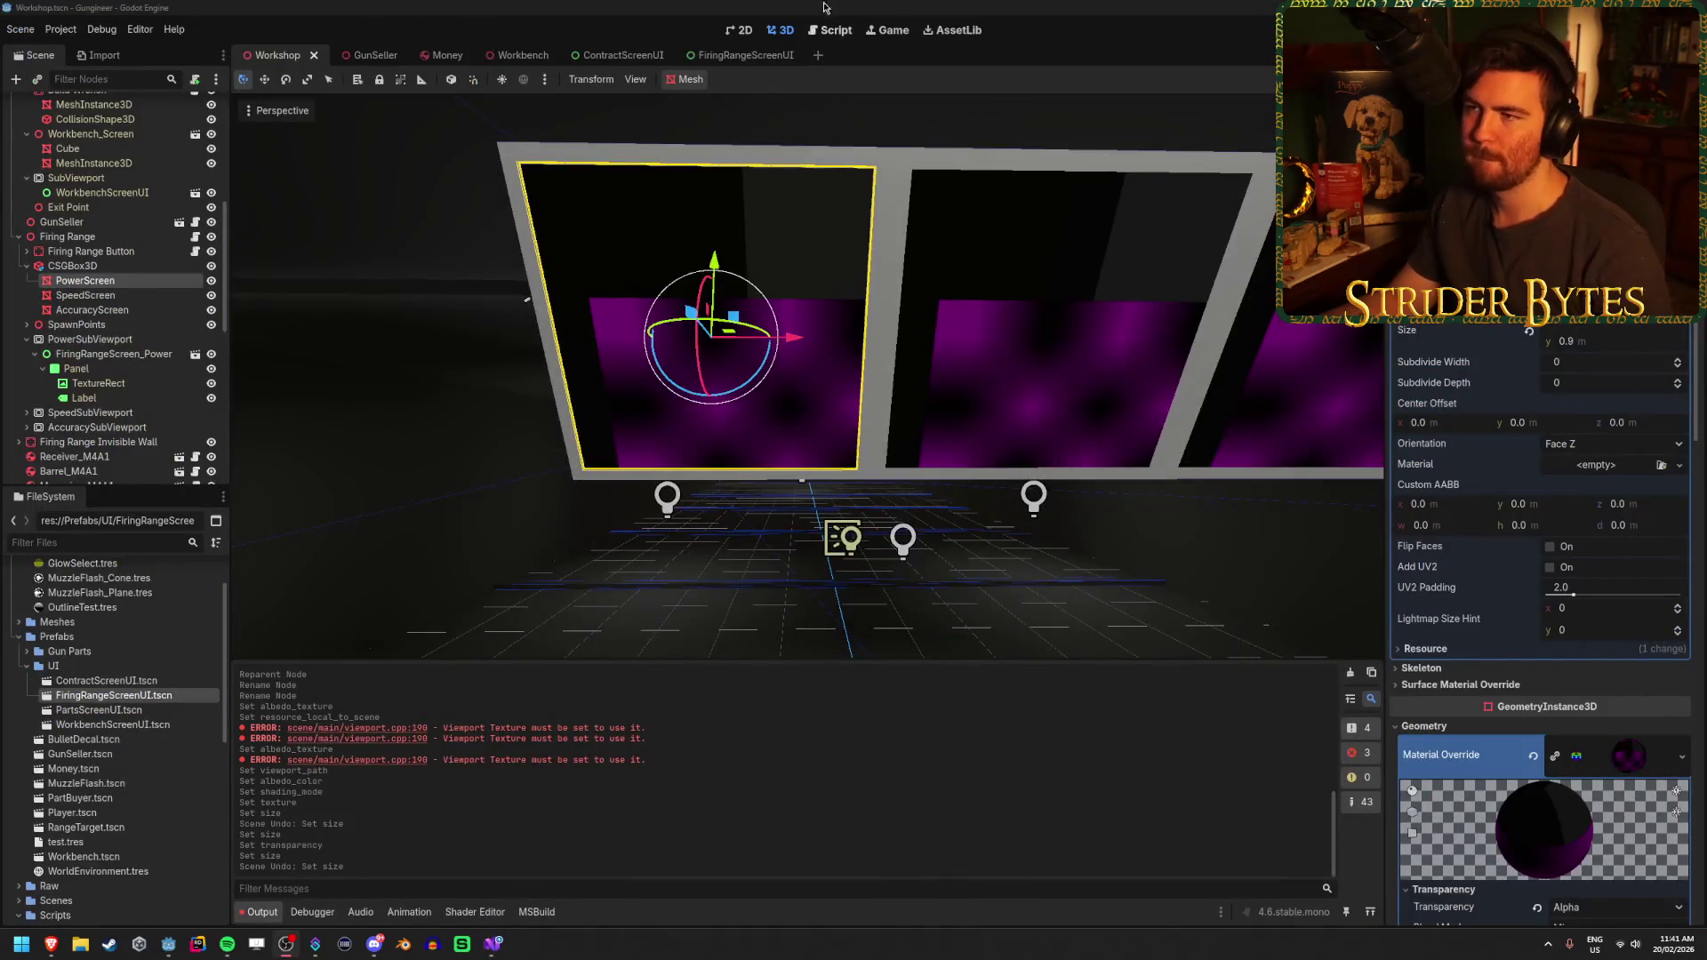
Inspect the power, speed and accuracy screen panels and the power UI Panel's transform
{"action": "left_click", "coordinate": [140, 295]}
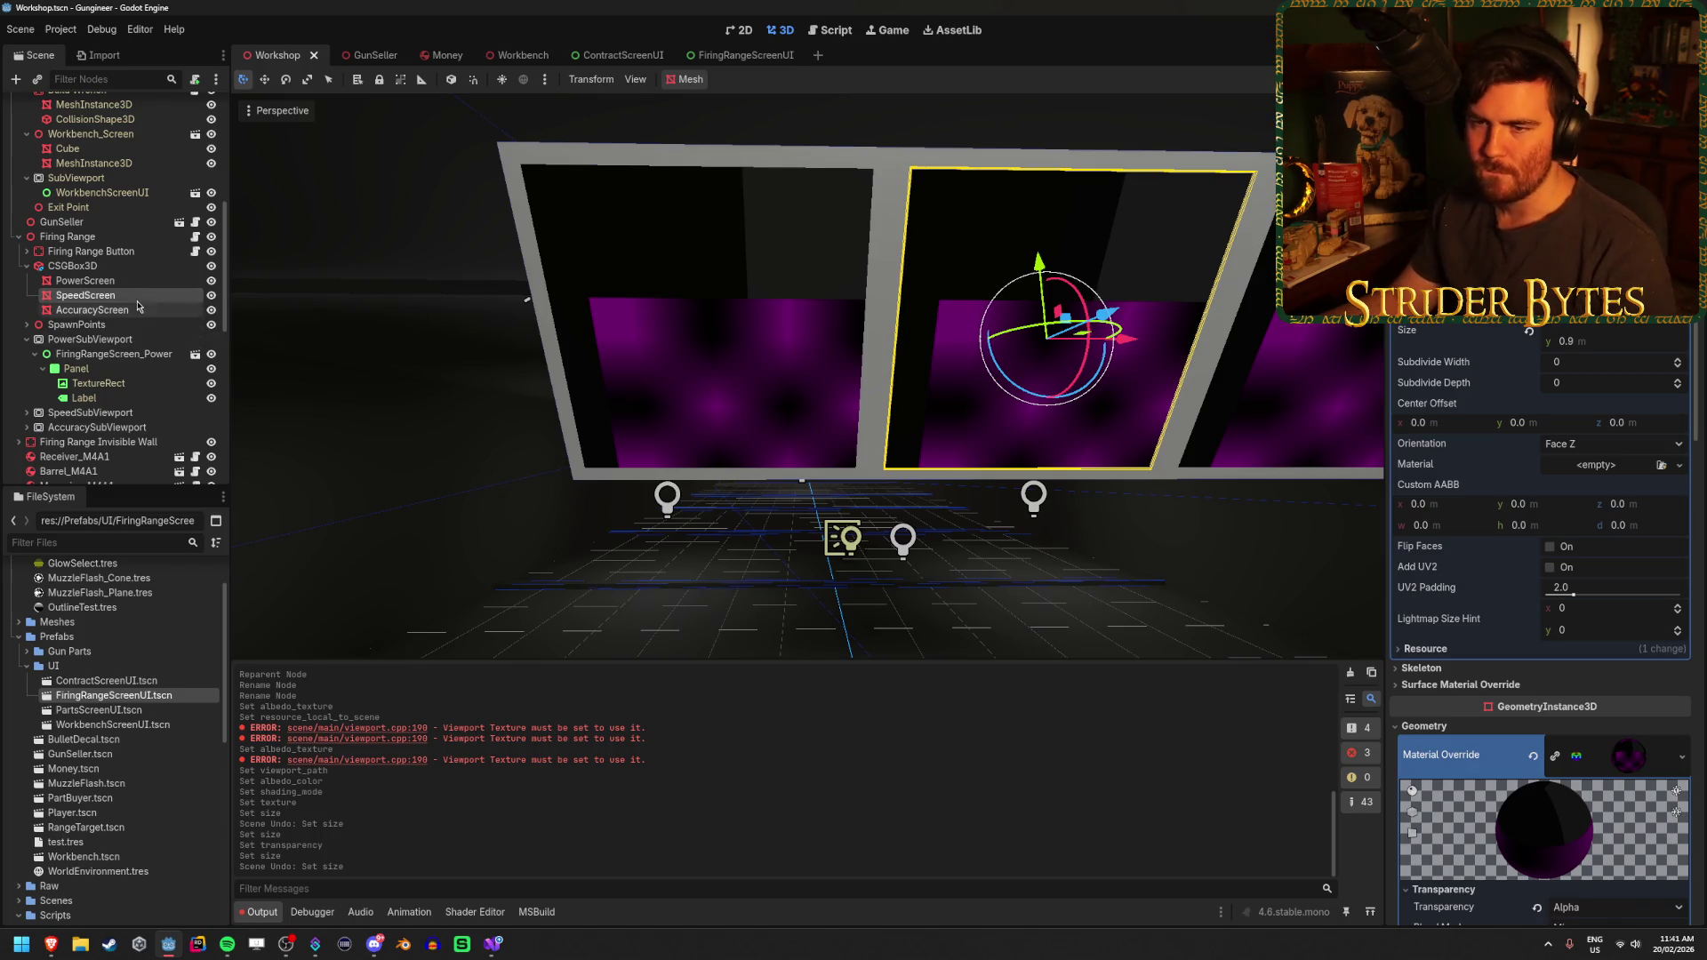
{"action": "left_click", "coordinate": [145, 309]}
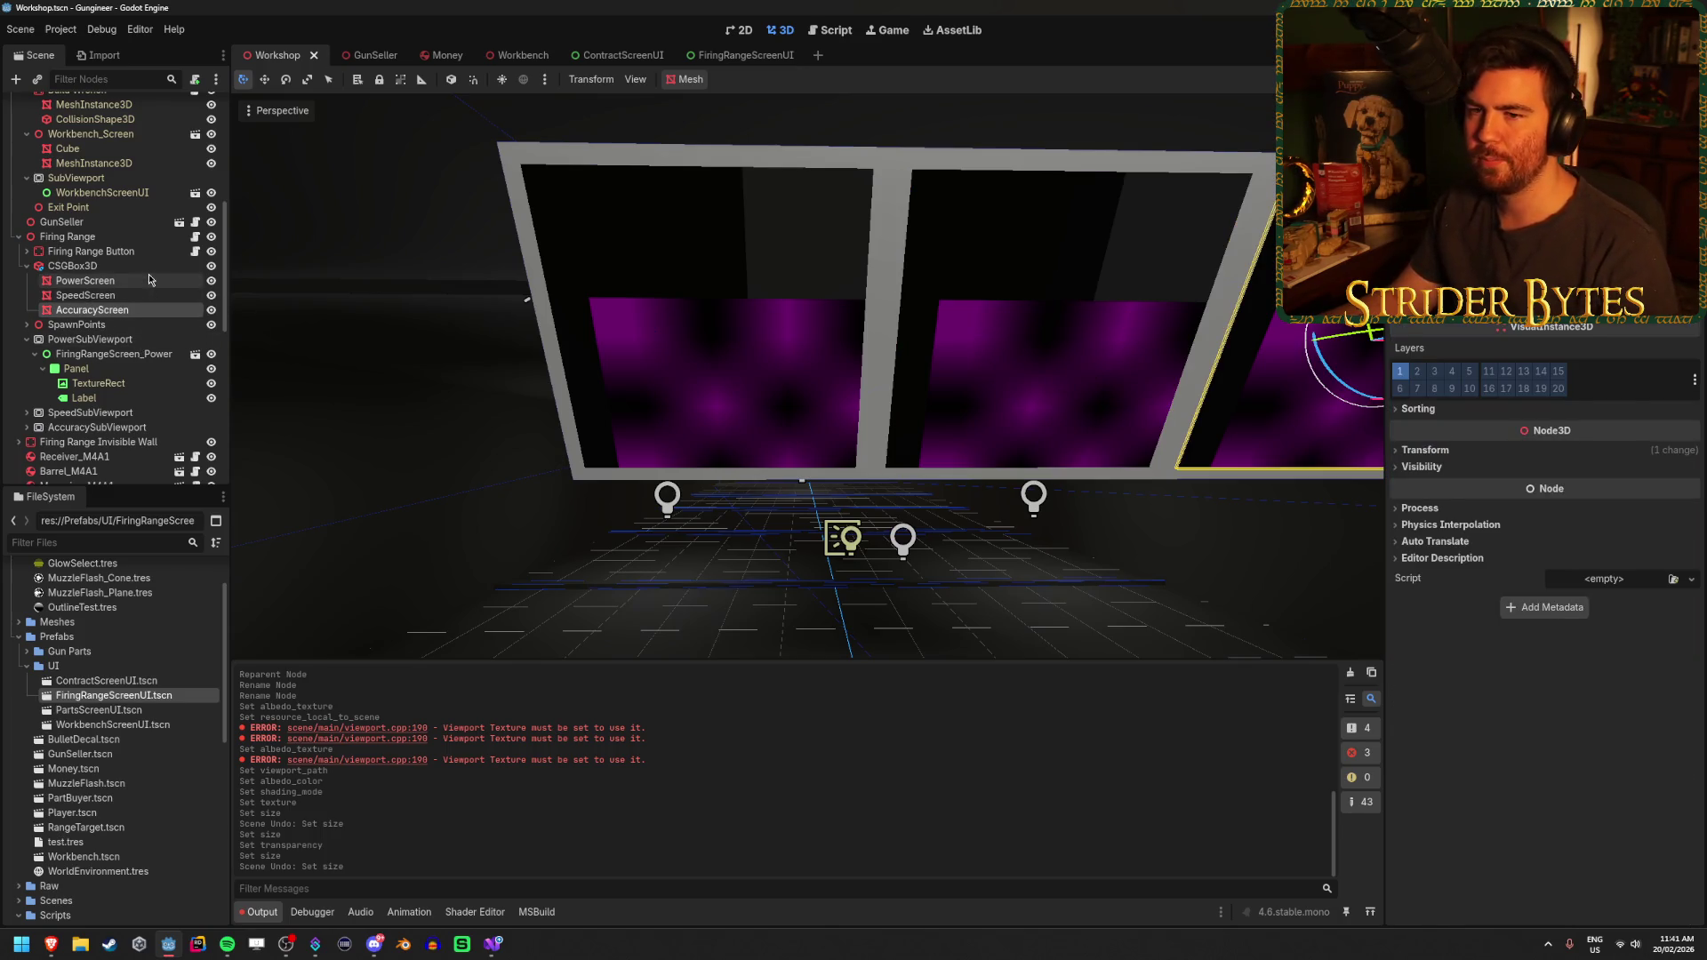
{"action": "left_click", "coordinate": [147, 275]}
{"action": "left_click", "coordinate": [131, 355]}
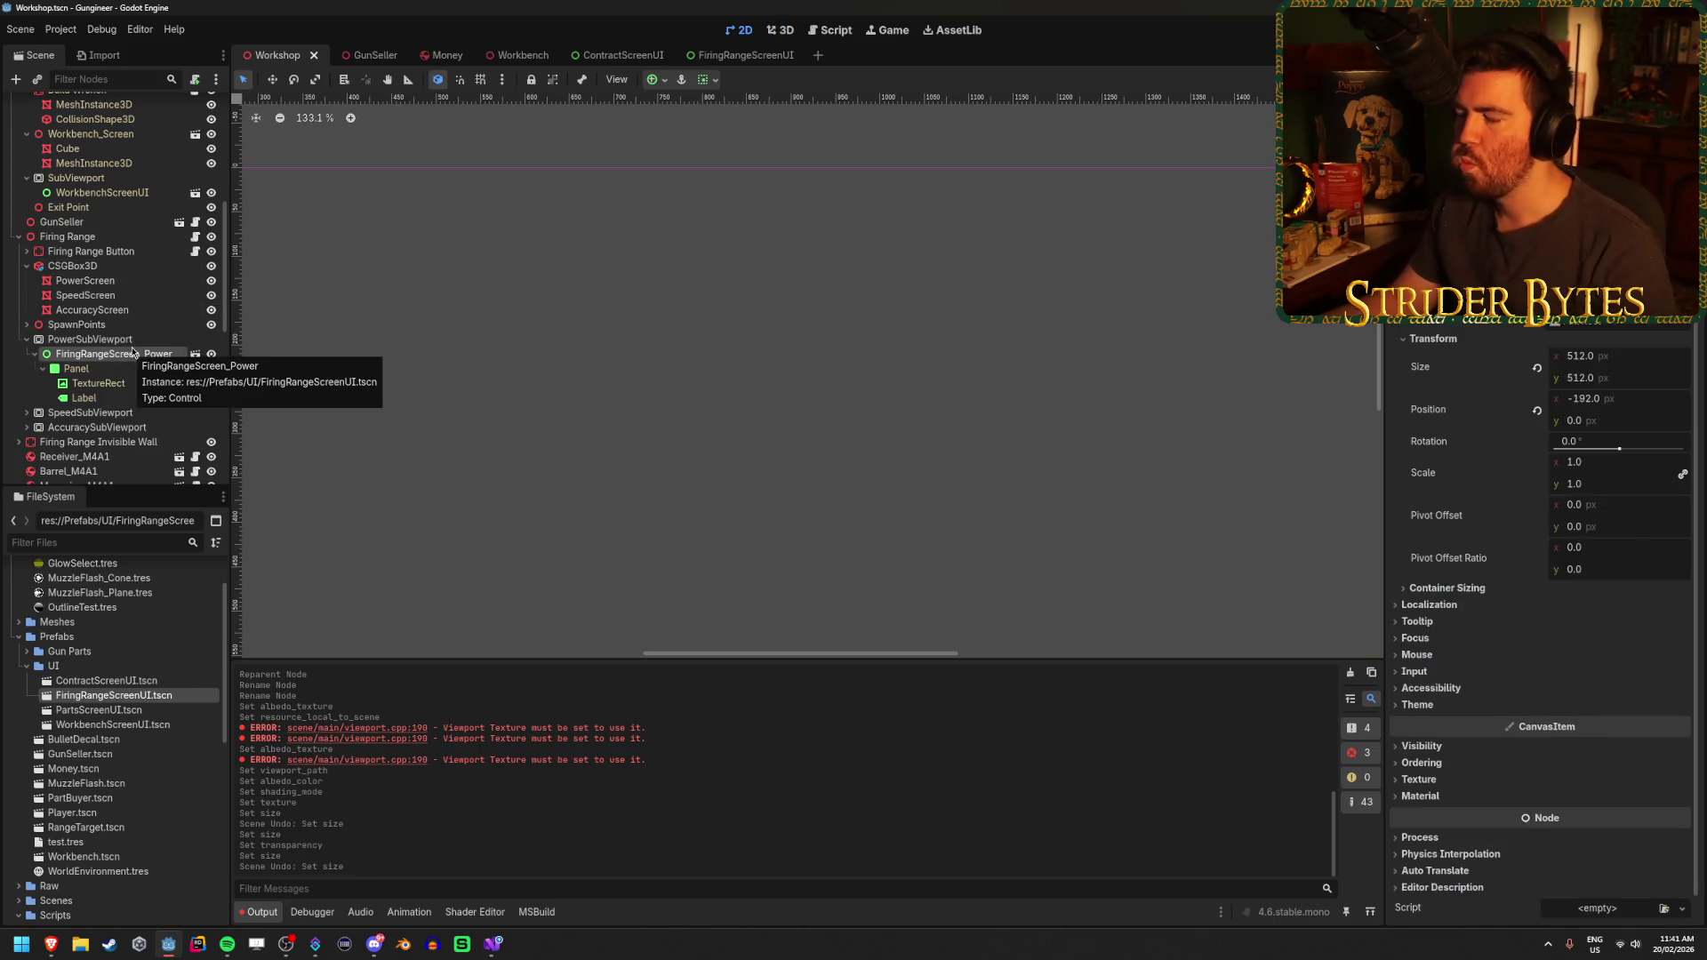
{"action": "left_click", "coordinate": [134, 370]}
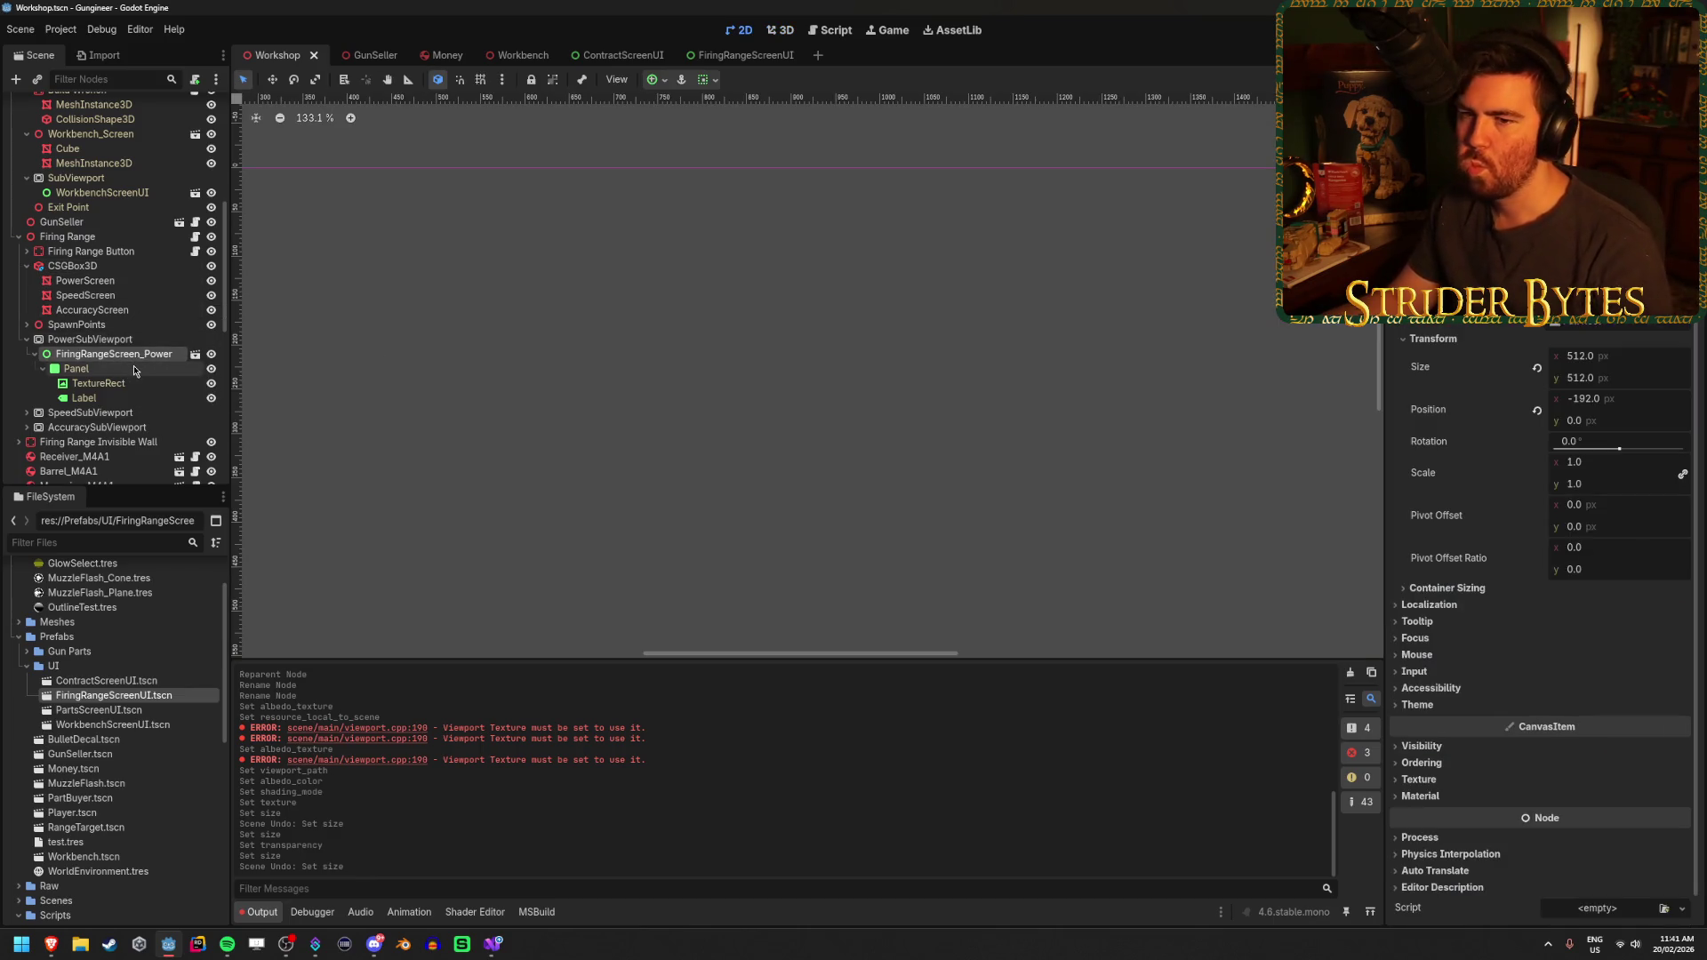
{"action": "scroll", "coordinate": [1454, 445], "scroll_direction": "up", "scroll_amount": 3}
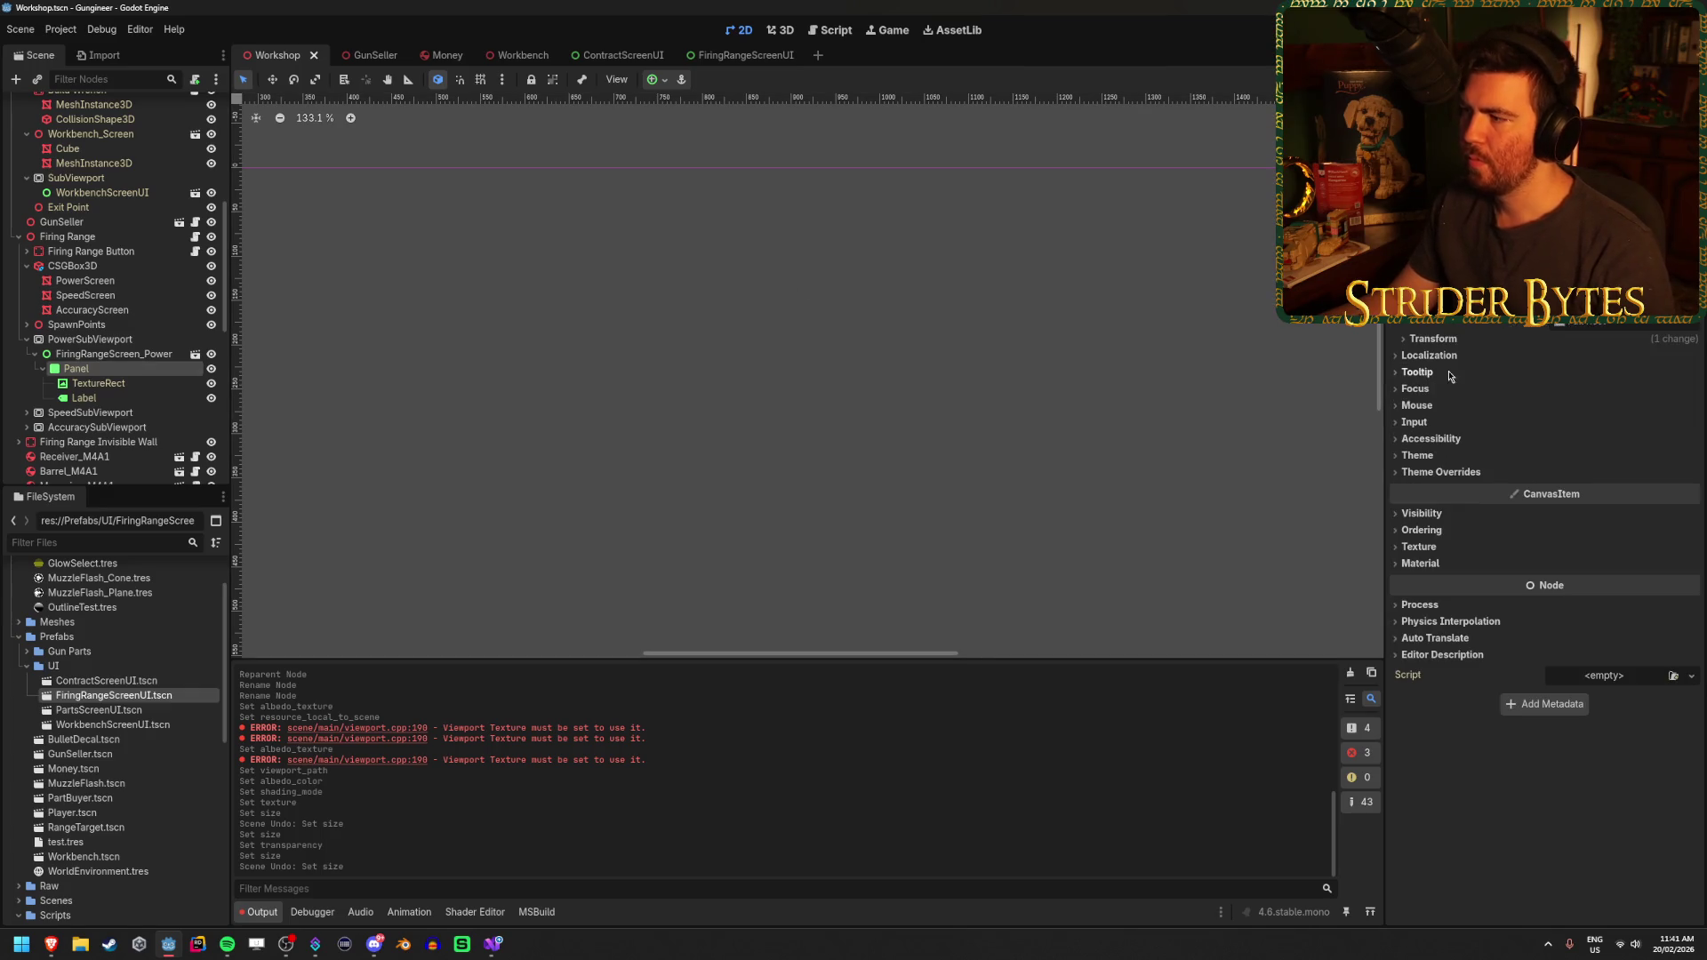
{"action": "left_click", "coordinate": [1452, 342]}
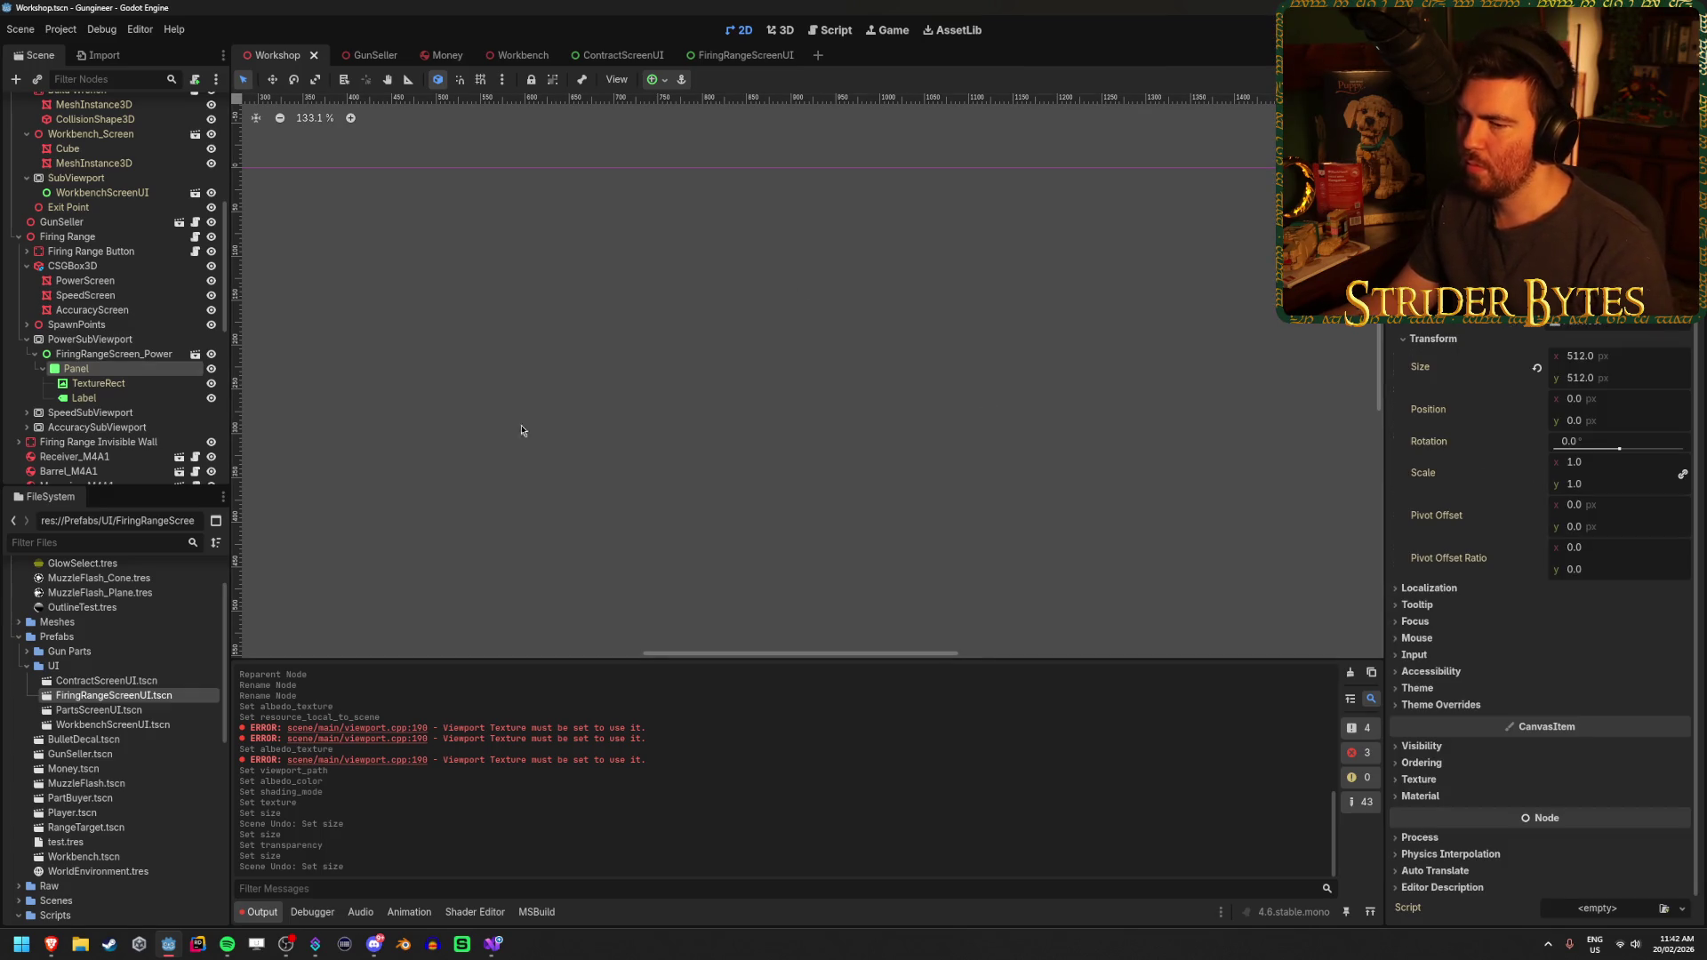
Set FiringRangeScreen_Power's x position to 0 and save the Workshop scene
{"action": "left_click", "coordinate": [160, 354]}
{"action": "left_click", "coordinate": [1659, 396]}
{"action": "type", "text": "0"}
{"action": "key", "text": "Return"}
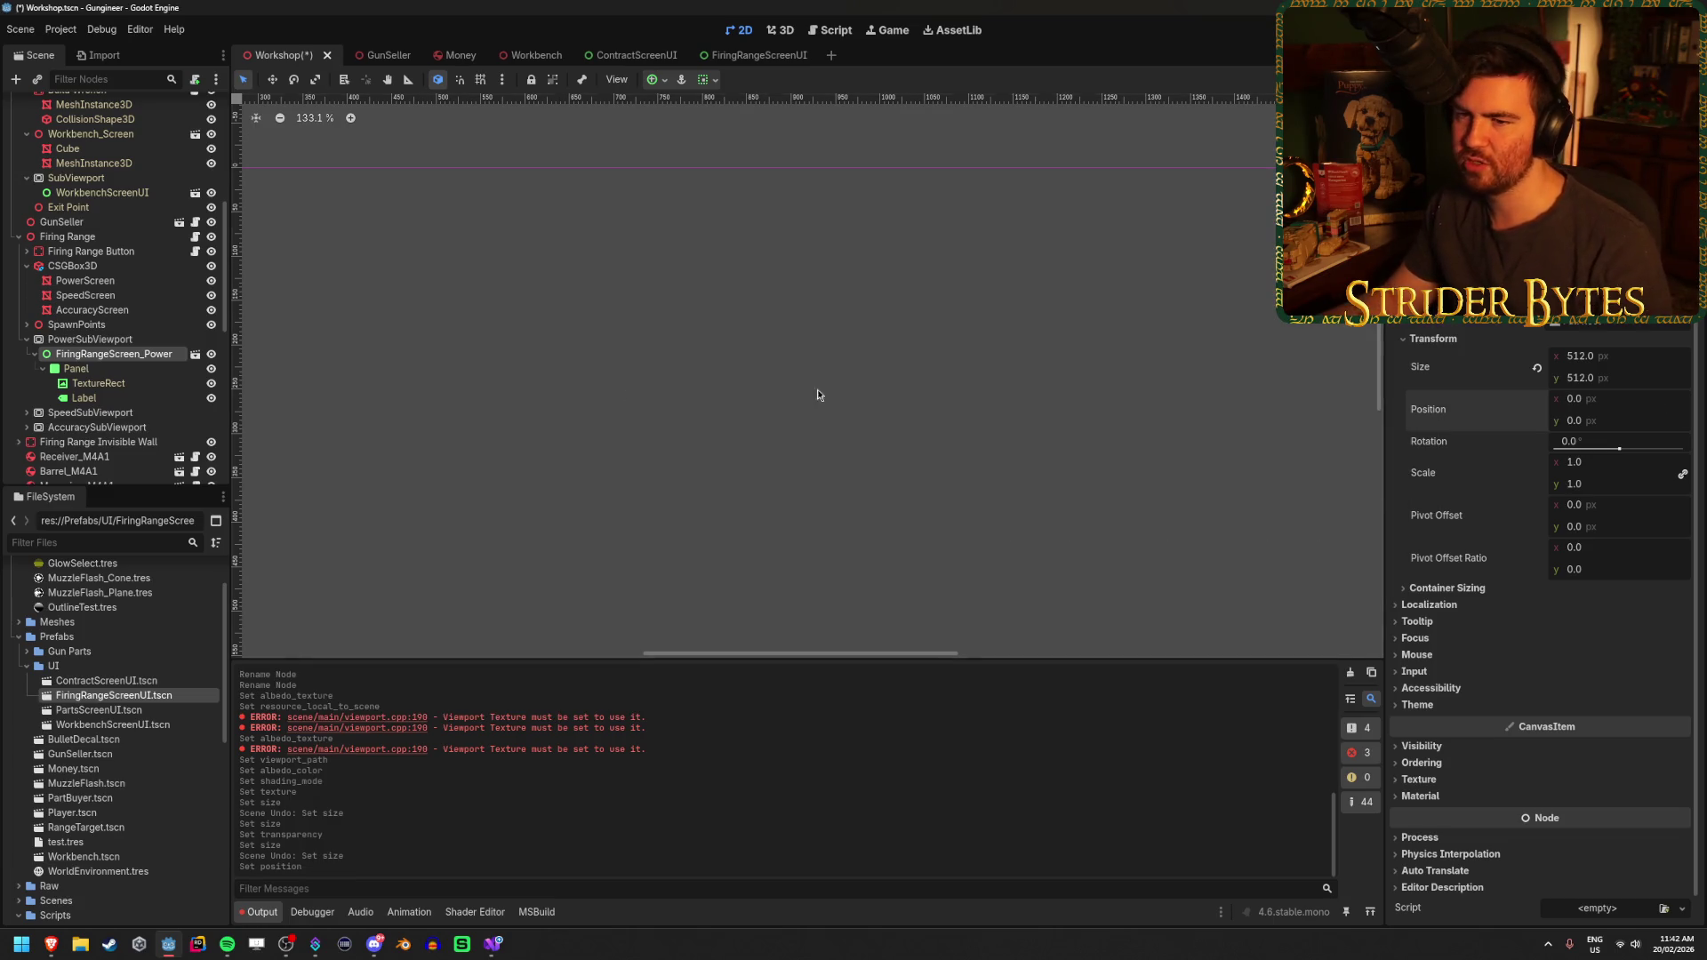
{"action": "key", "text": "ctrl+s"}
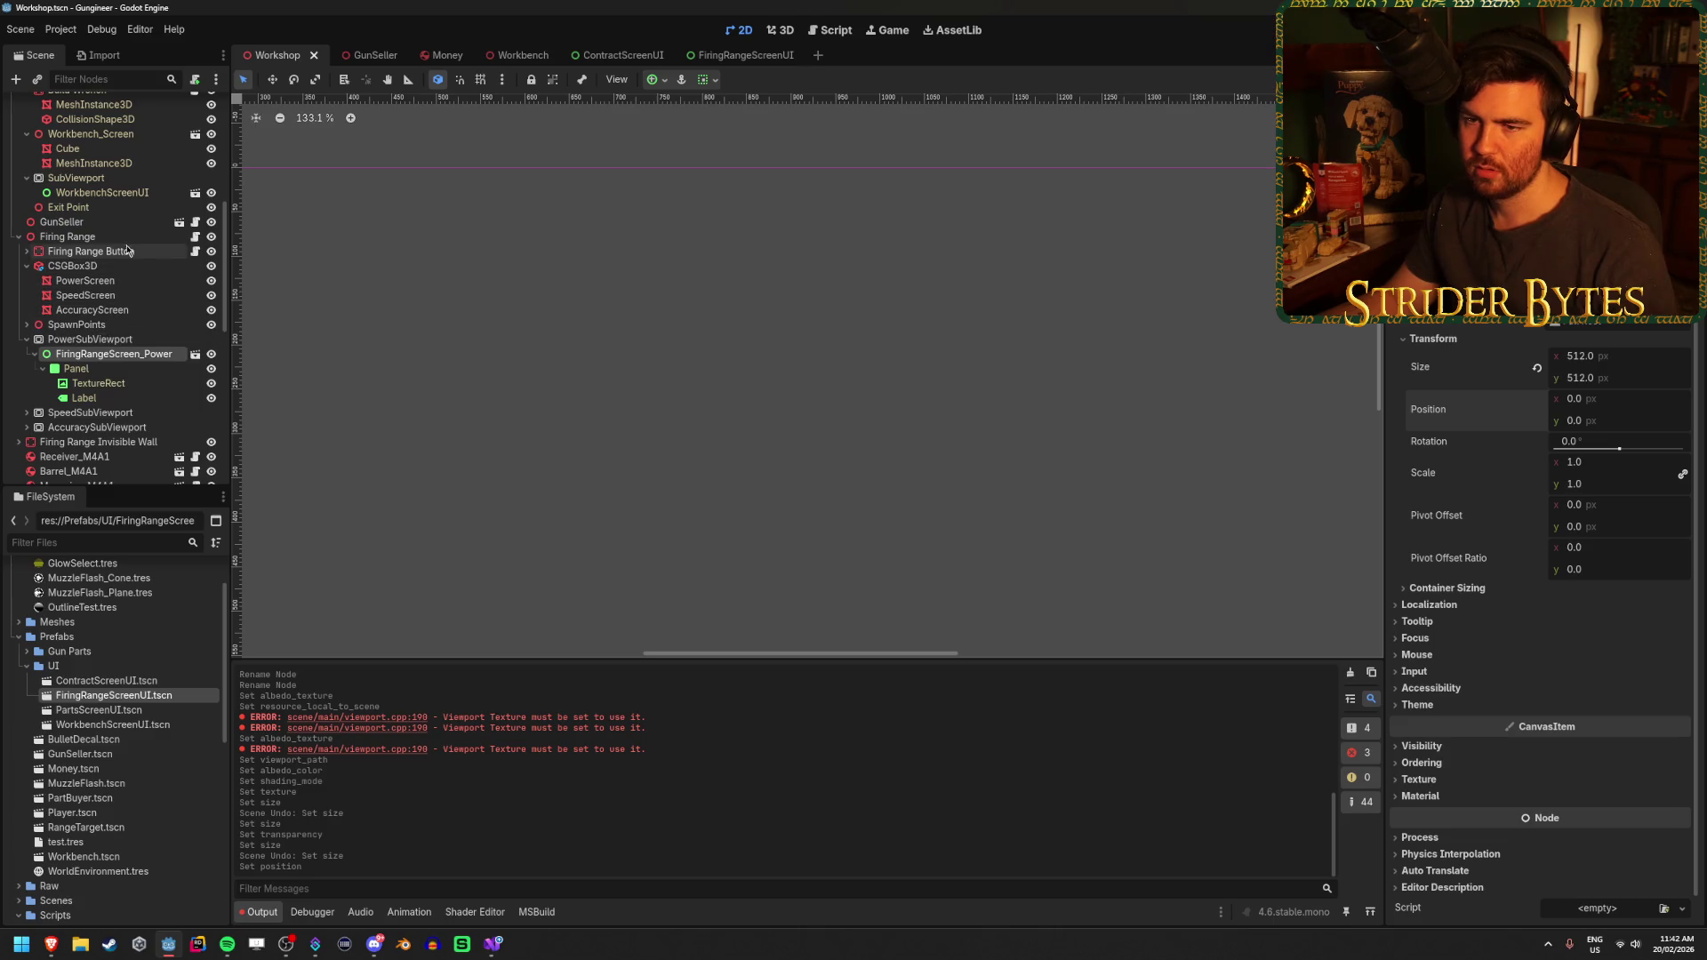
Select the Firing Range, Firing Range Button and SpeedScreen nodes in the Scene tree
{"action": "left_click", "coordinate": [131, 237]}
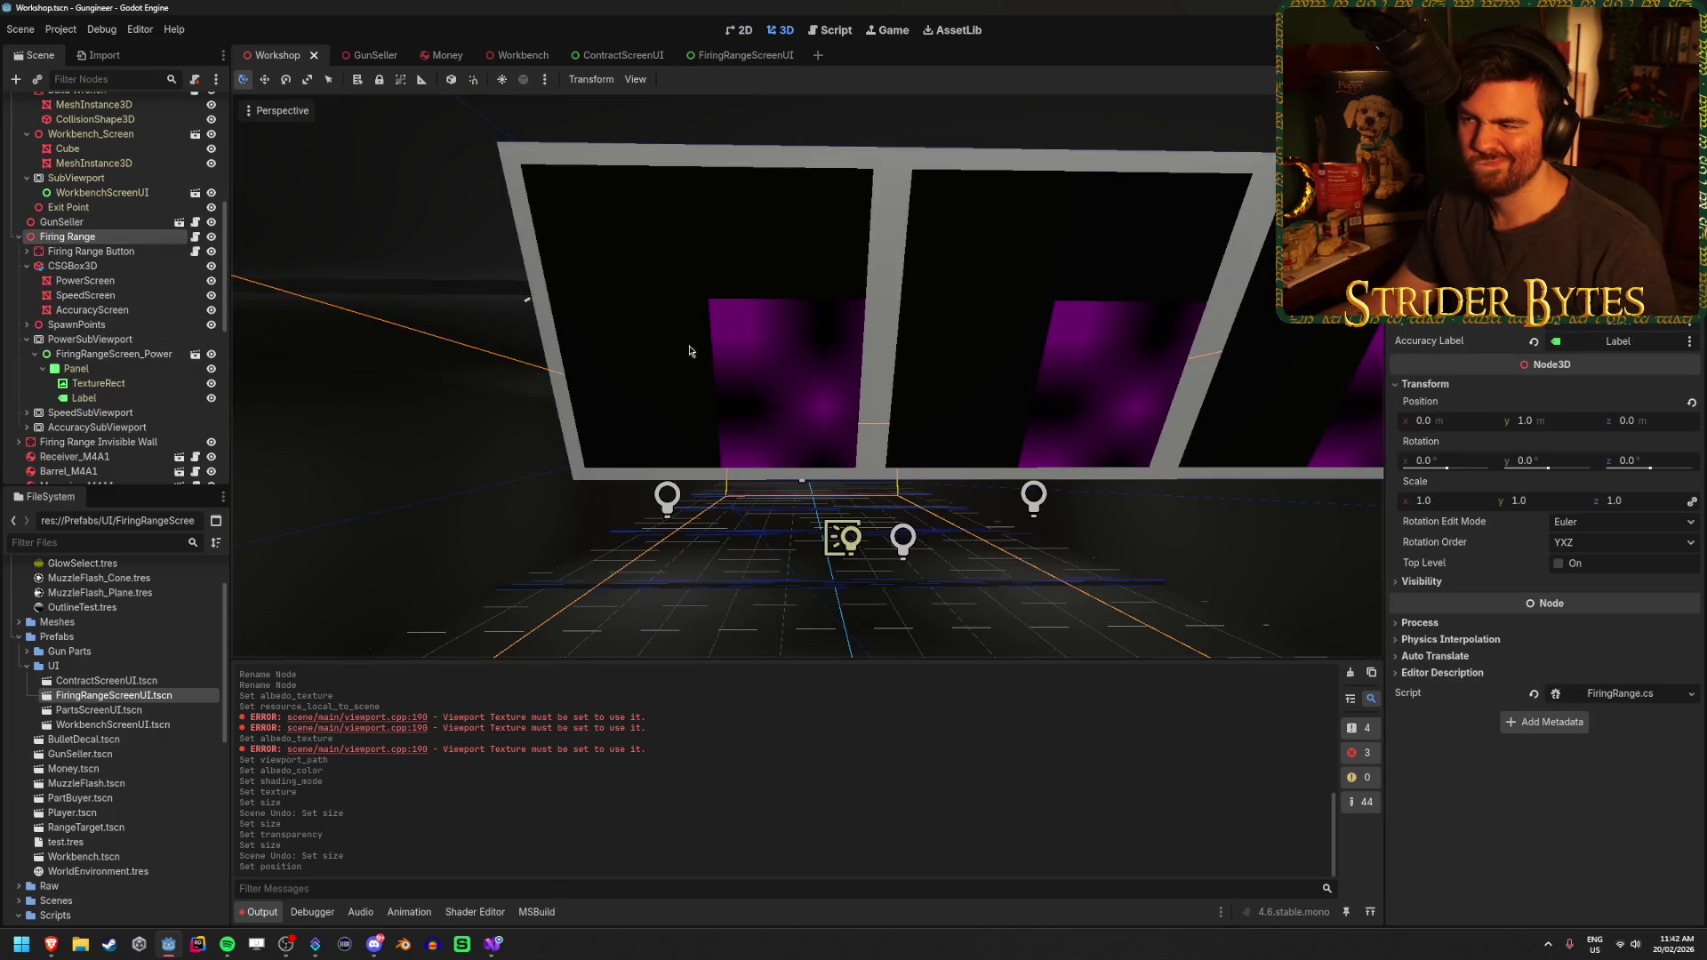
{"action": "scroll", "coordinate": [710, 548], "scroll_direction": "up", "scroll_amount": 5}
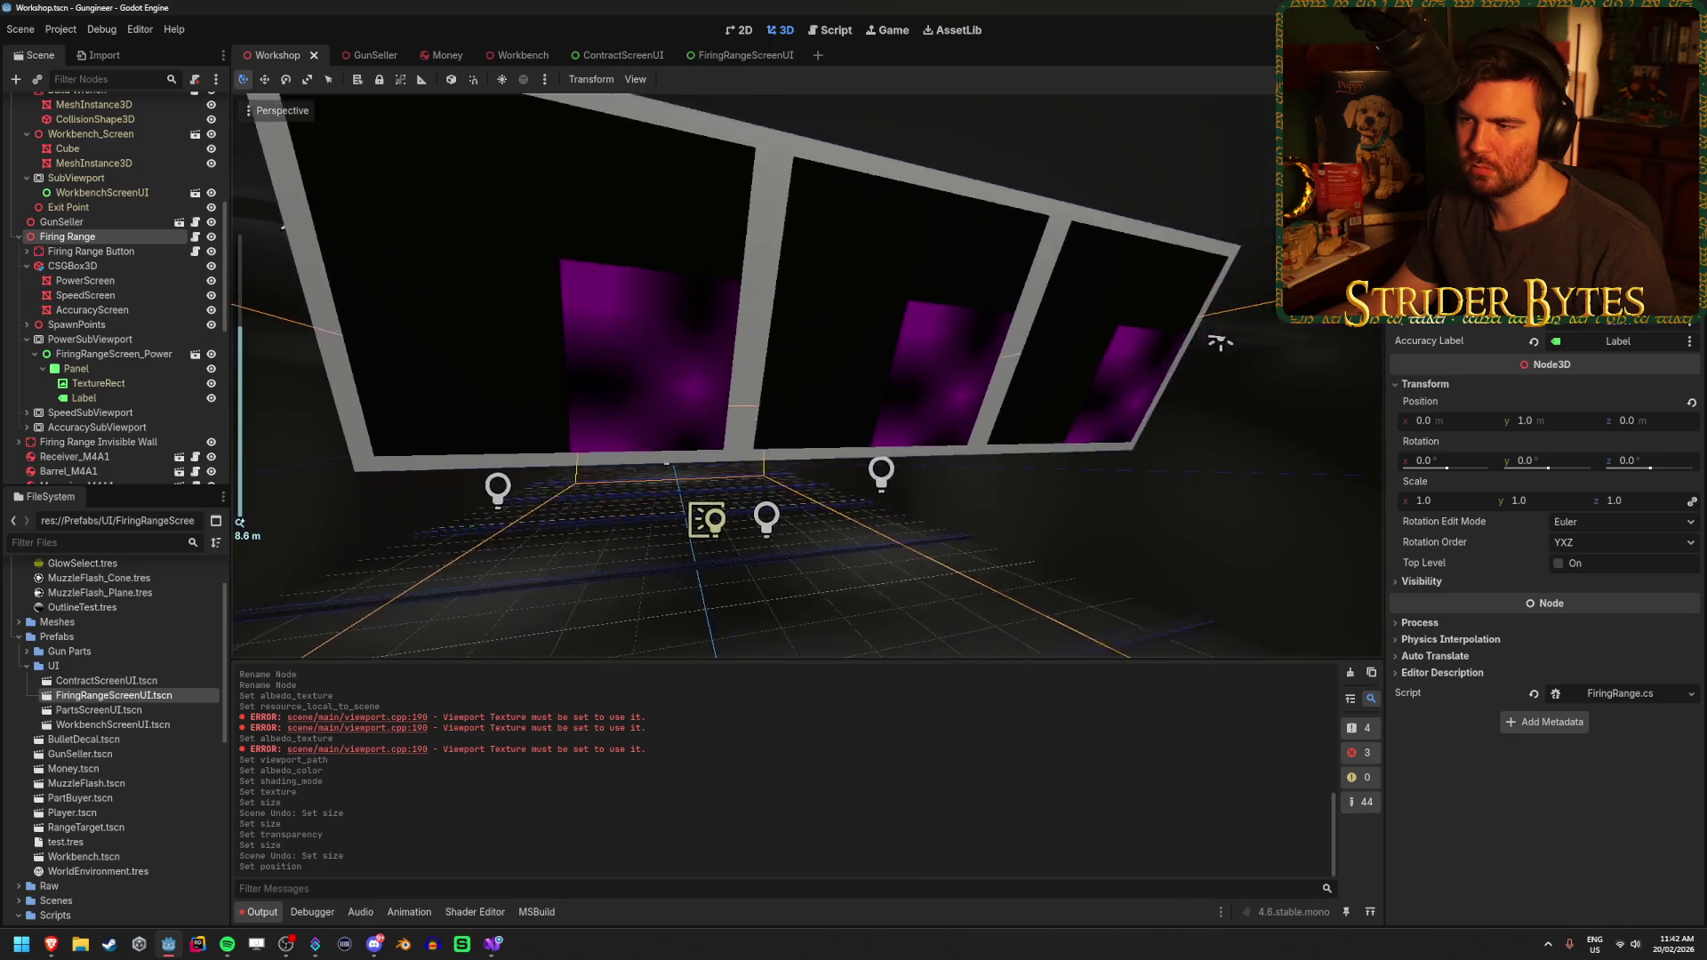
{"action": "left_click", "coordinate": [133, 253]}
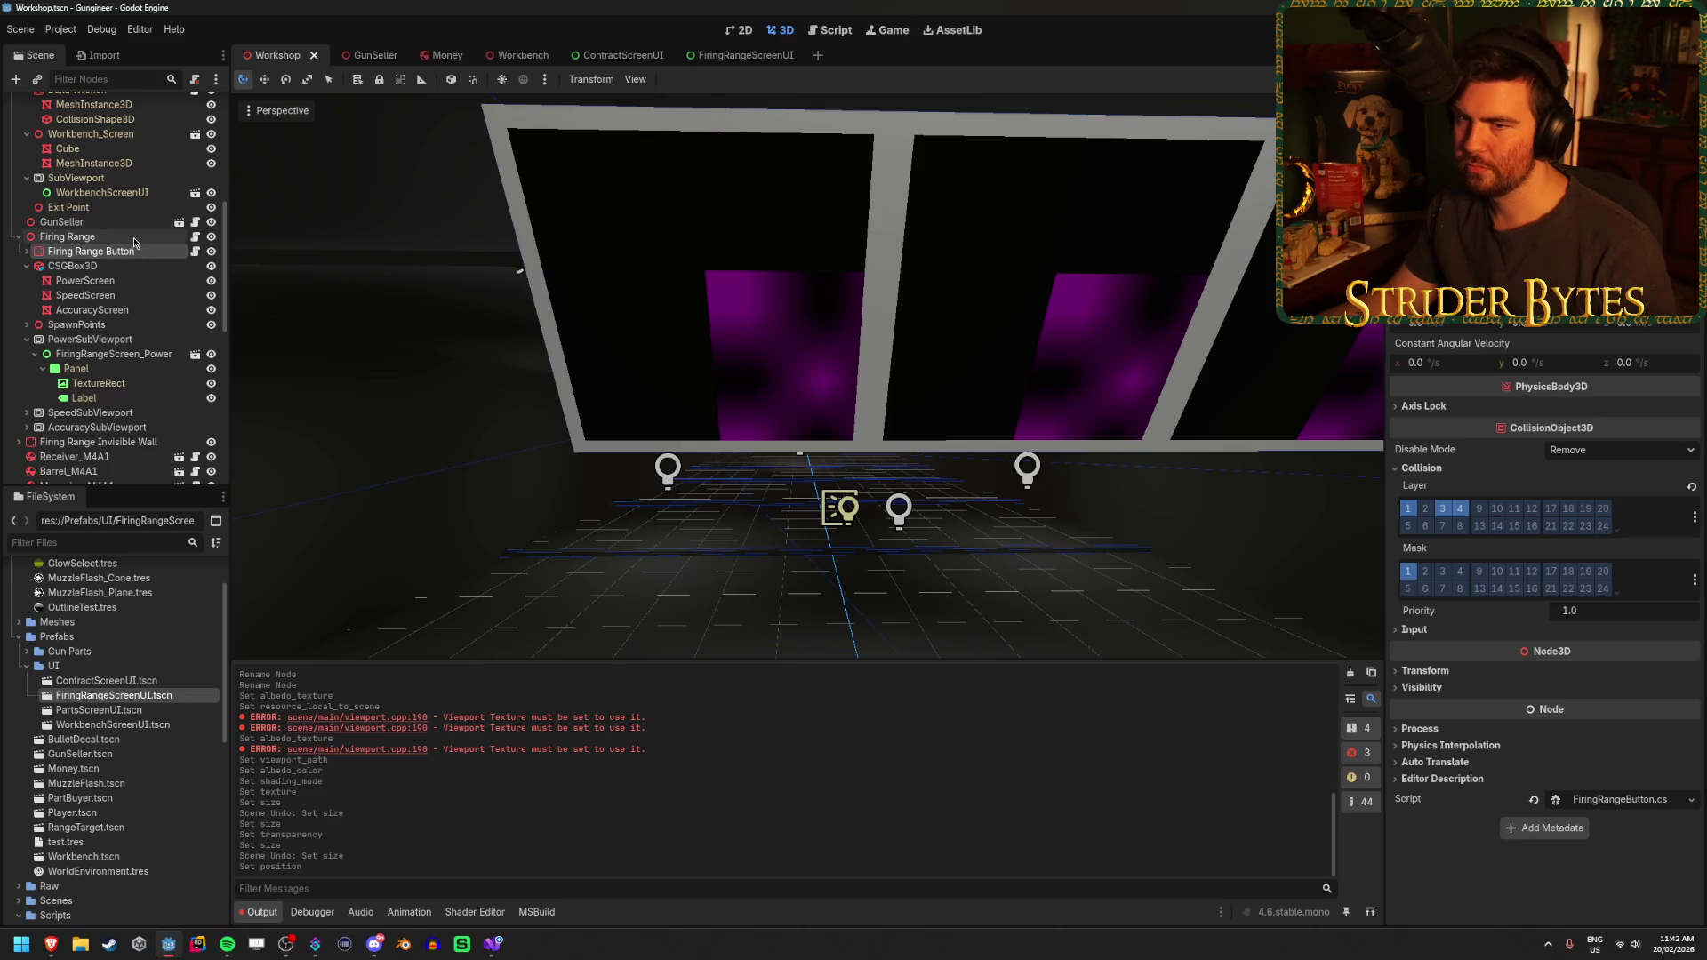
{"action": "left_click", "coordinate": [88, 295]}
{"action": "left_click", "coordinate": [89, 280]}
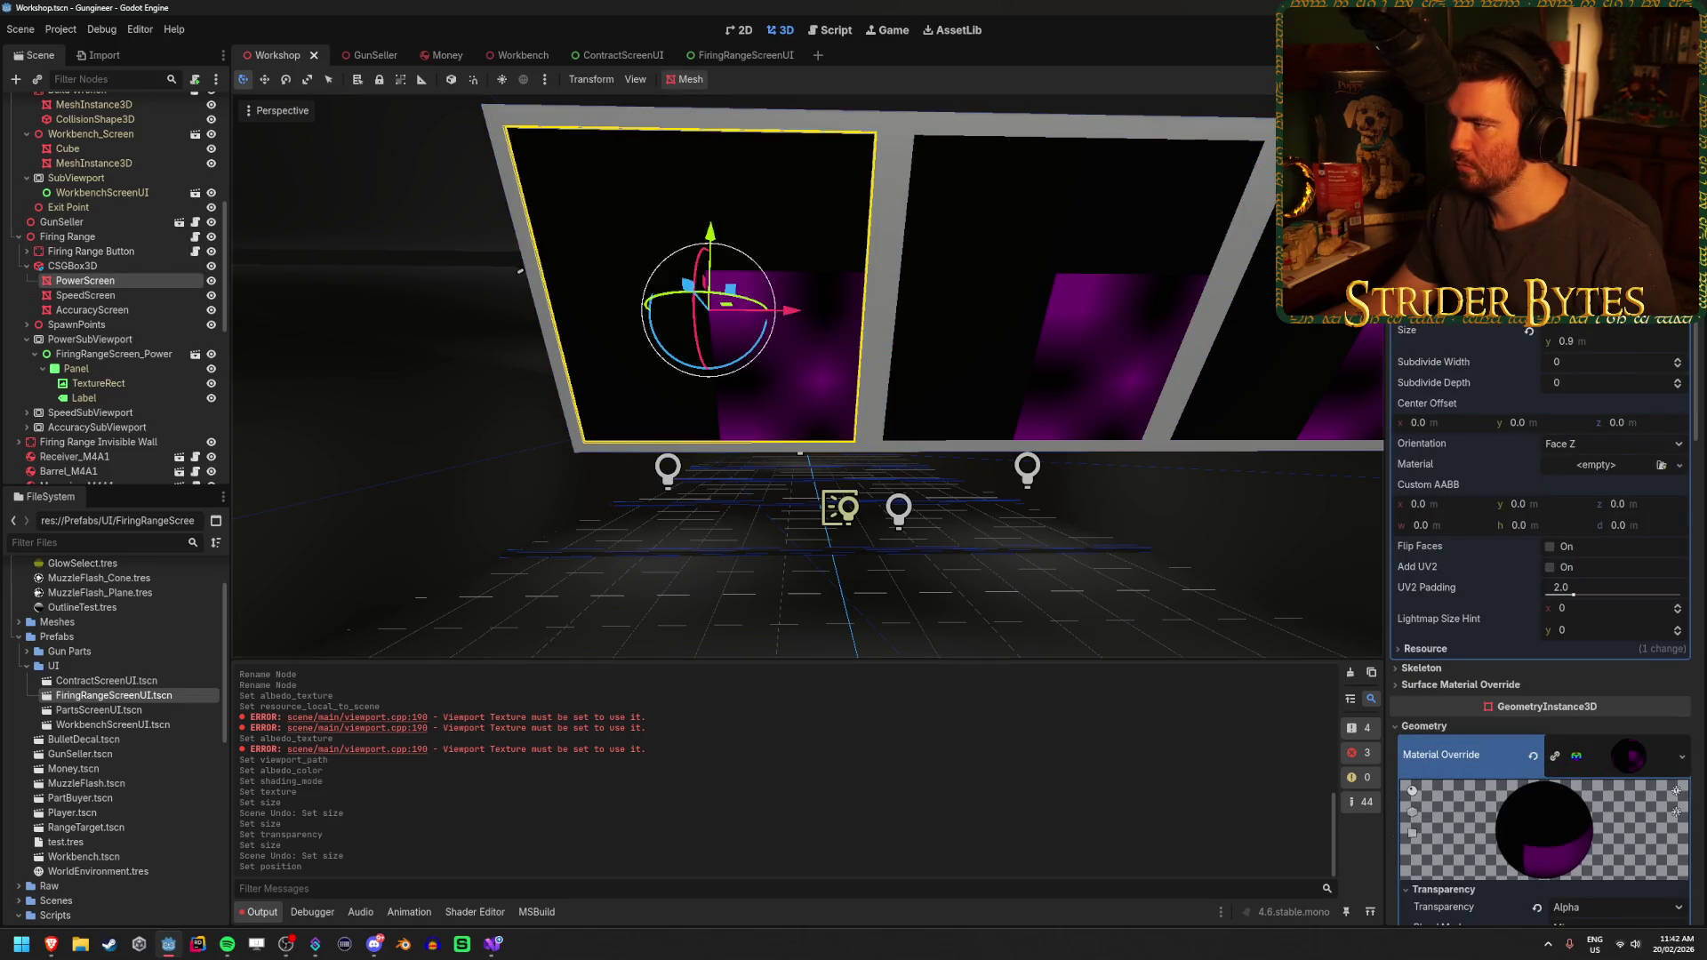
{"action": "scroll", "coordinate": [1539, 622], "scroll_direction": "down", "scroll_amount": 10}
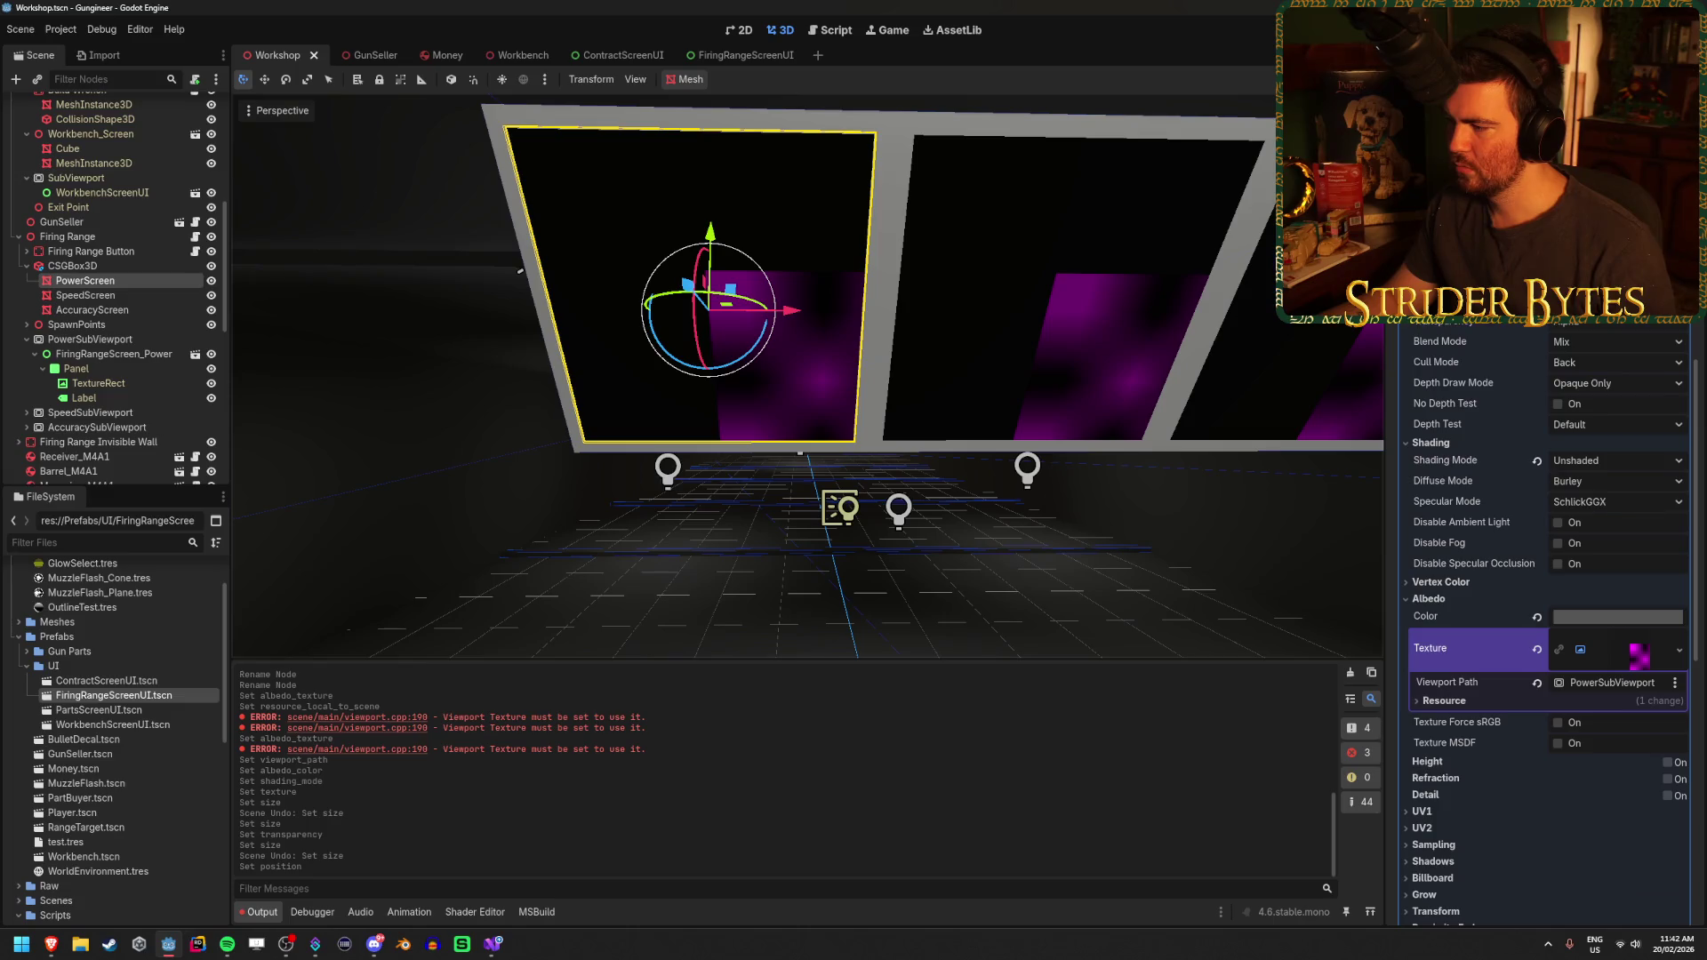
{"action": "scroll", "coordinate": [1567, 377], "scroll_direction": "down", "scroll_amount": 3}
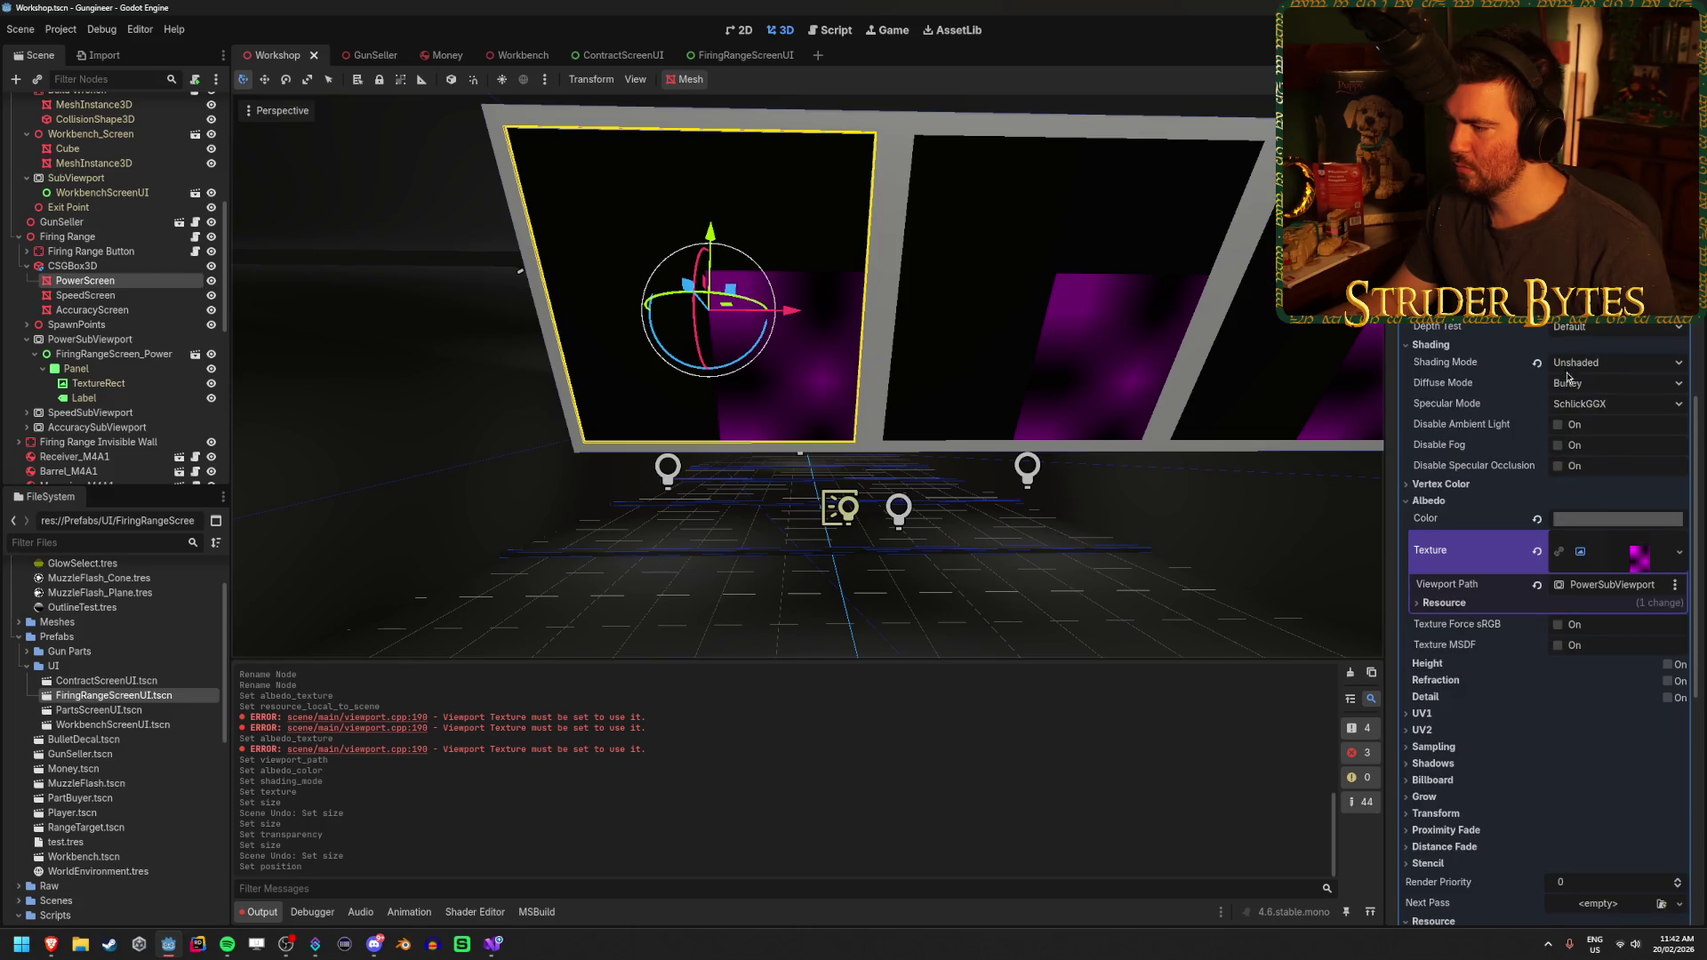
{"action": "left_click", "coordinate": [1425, 713]}
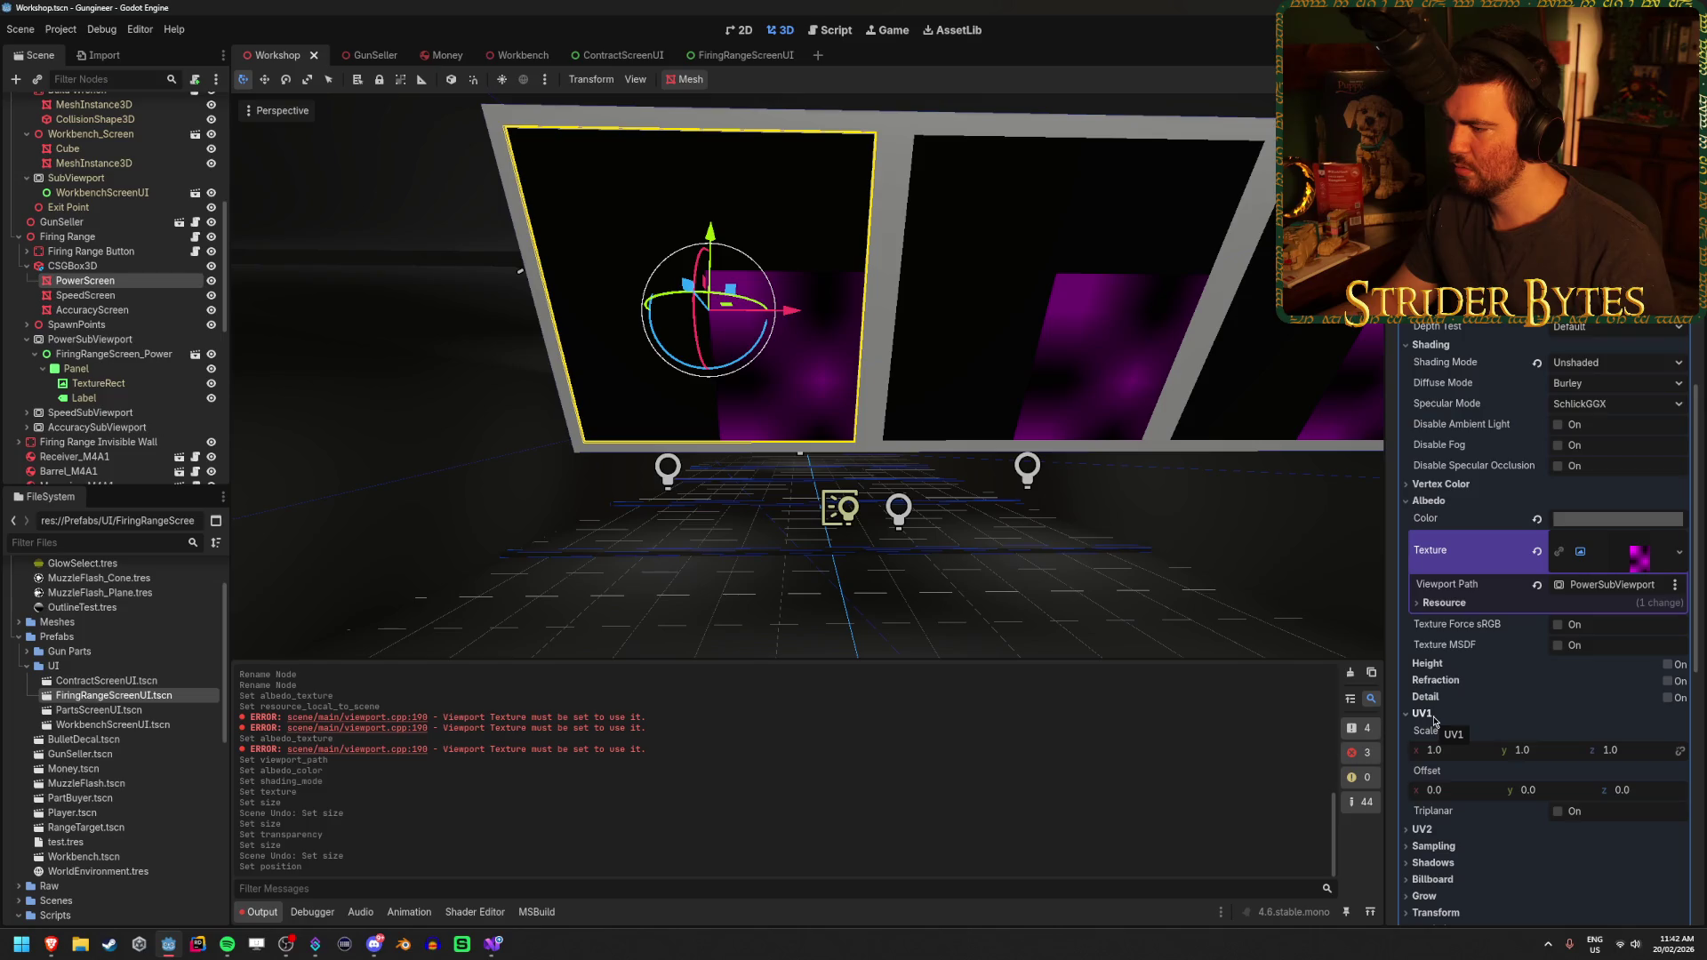
{"action": "left_click", "coordinate": [1427, 713]}
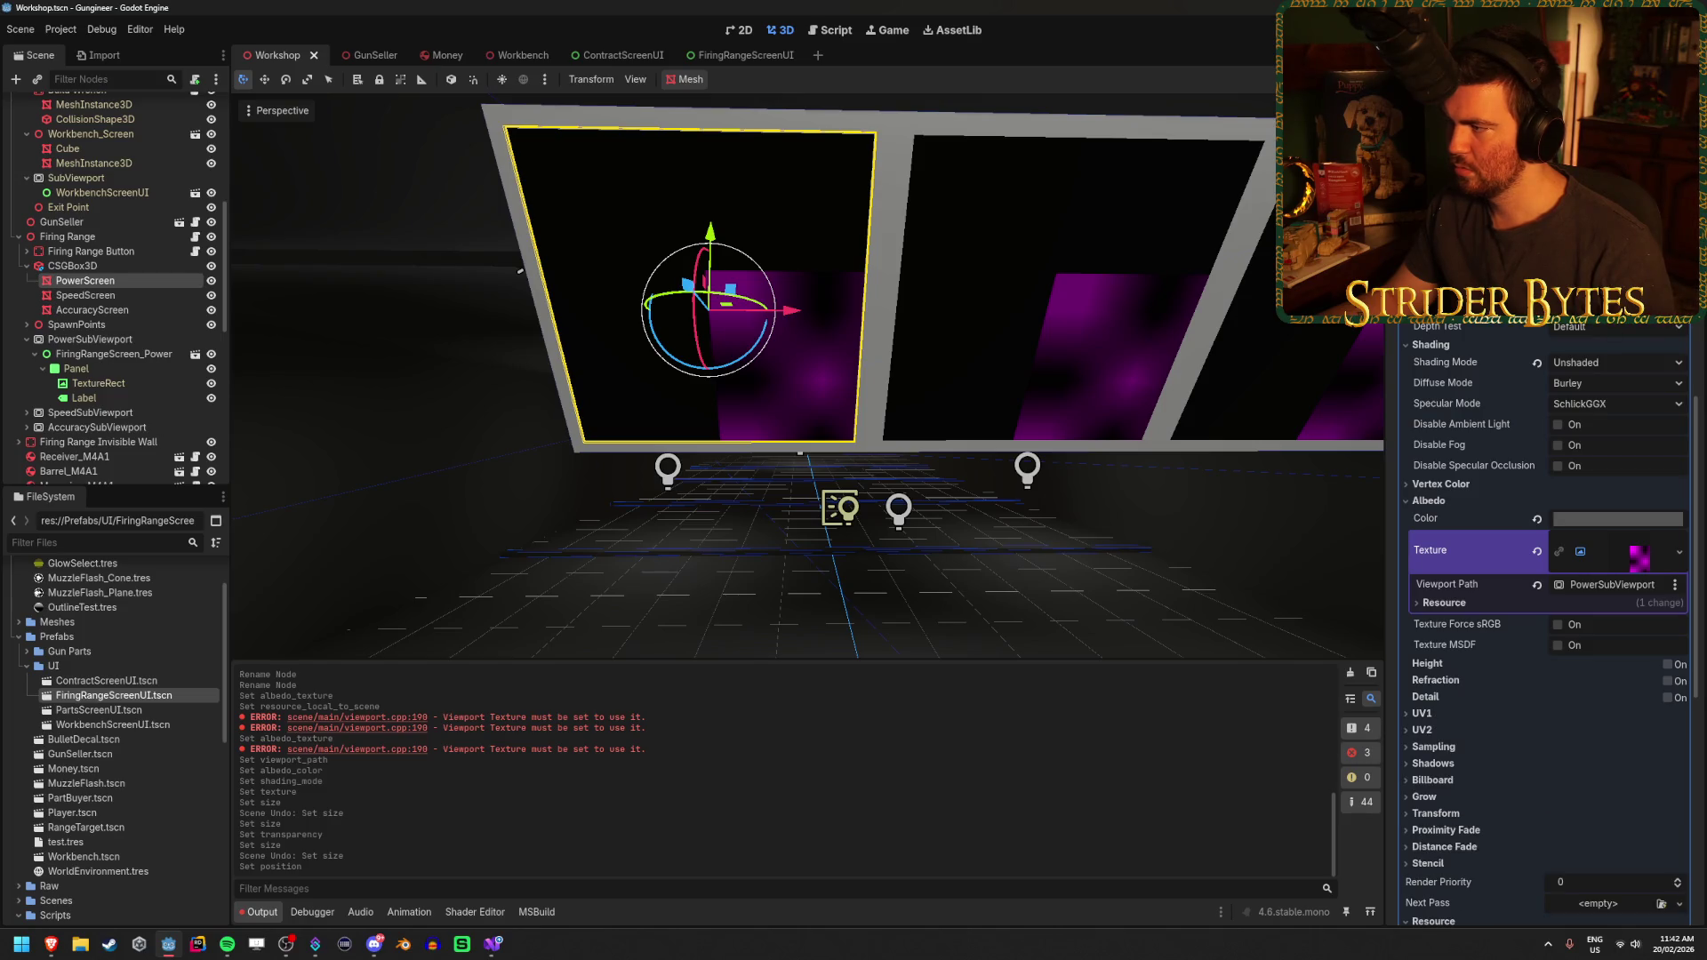
{"action": "scroll", "coordinate": [1589, 332], "scroll_direction": "down", "scroll_amount": 8}
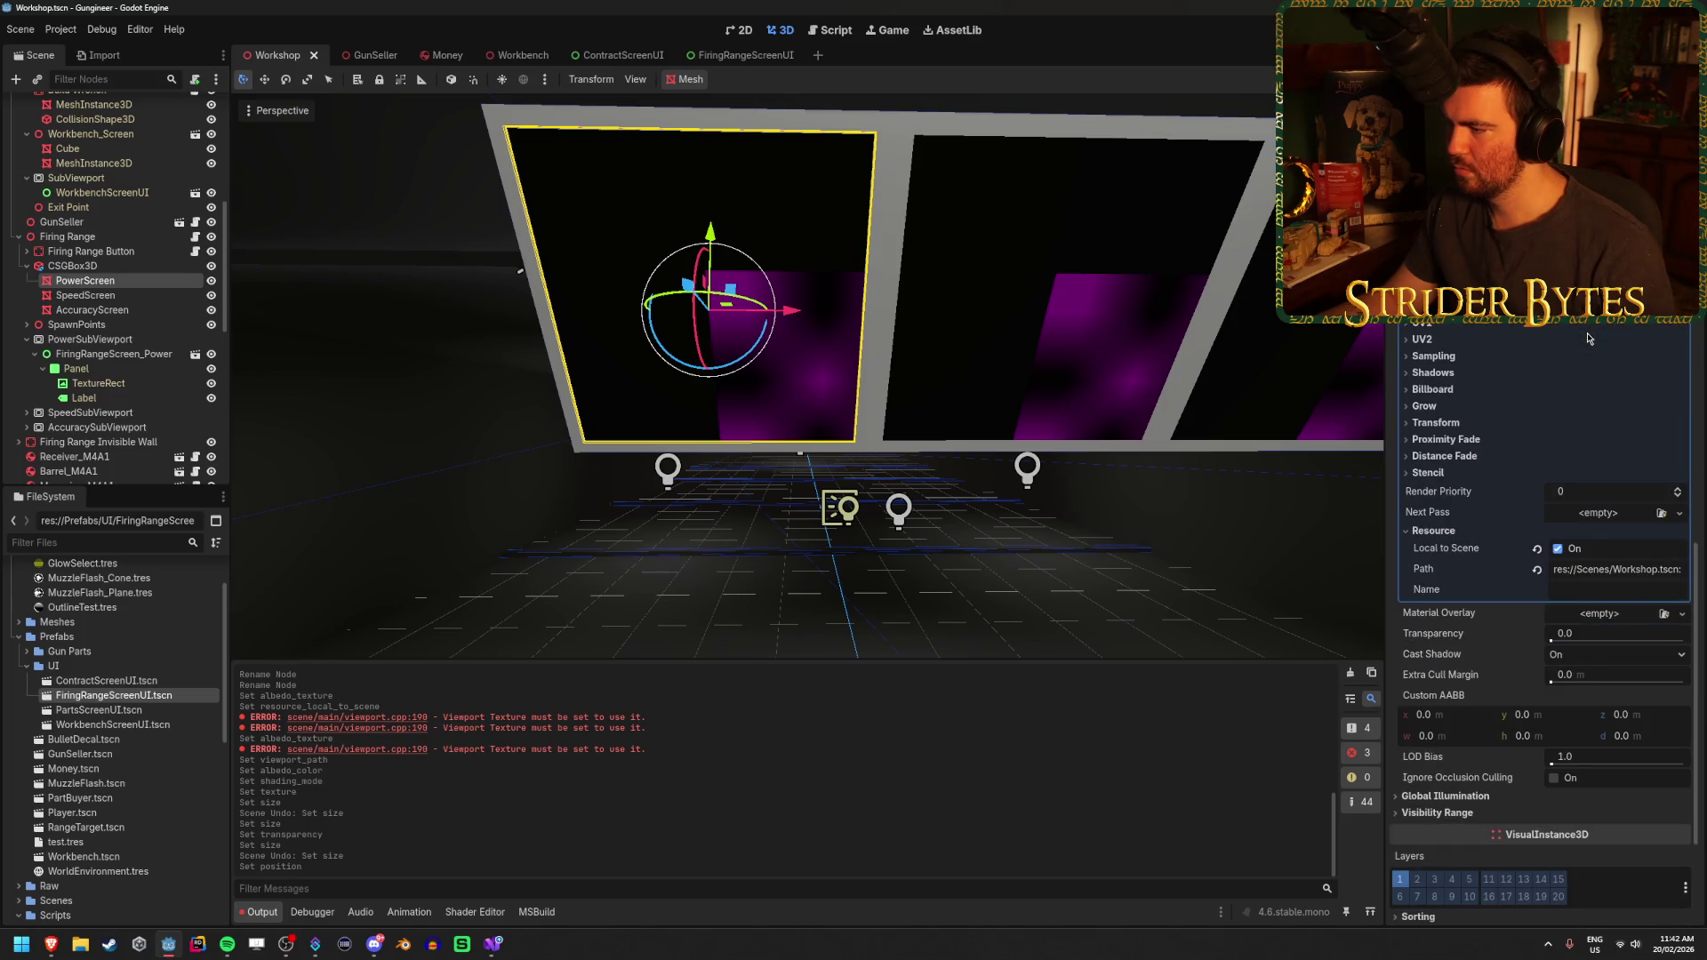
{"action": "scroll", "coordinate": [1589, 338], "scroll_direction": "up", "scroll_amount": 2}
{"action": "scroll", "coordinate": [1589, 338], "scroll_direction": "down", "scroll_amount": 2}
{"action": "scroll", "coordinate": [1588, 338], "scroll_direction": "down", "scroll_amount": 4}
{"action": "scroll", "coordinate": [1589, 338], "scroll_direction": "up", "scroll_amount": 5}
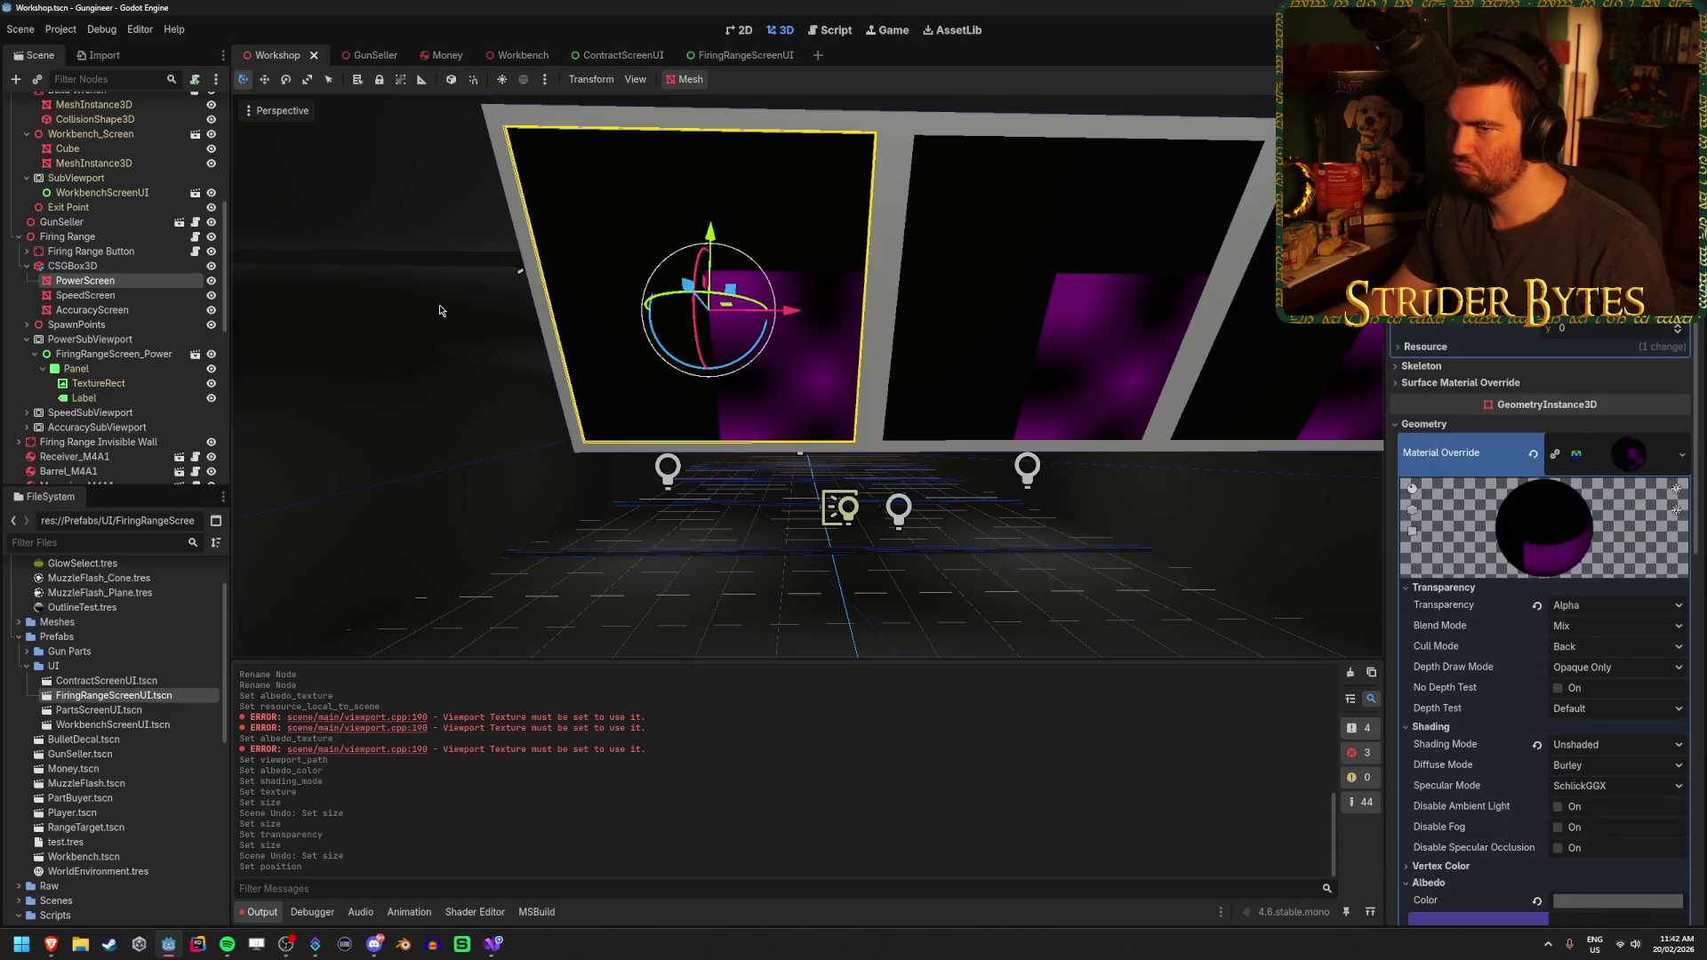
{"action": "key", "text": "w"}
{"action": "mouse_move", "coordinate": [787, 313]}
{"action": "left_mouse_down"}
{"action": "mouse_move", "coordinate": [551, 311]}
{"action": "mouse_move", "coordinate": [742, 312]}
{"action": "left_mouse_up"}
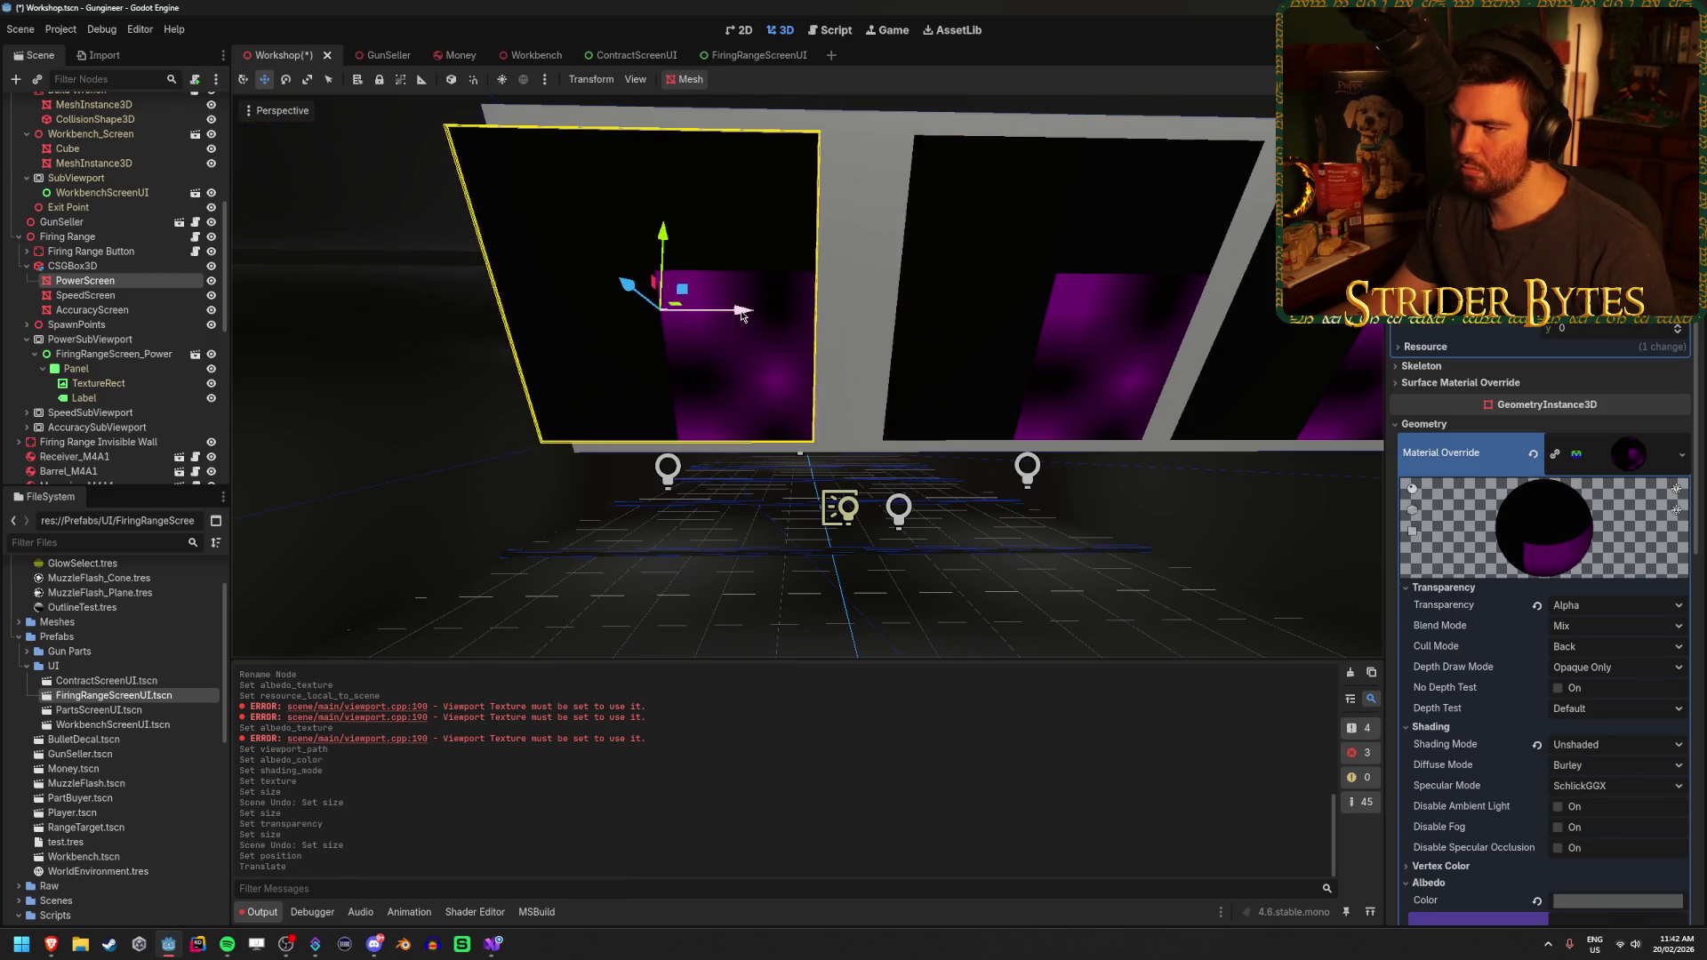
{"action": "key", "text": "ctrl+z"}
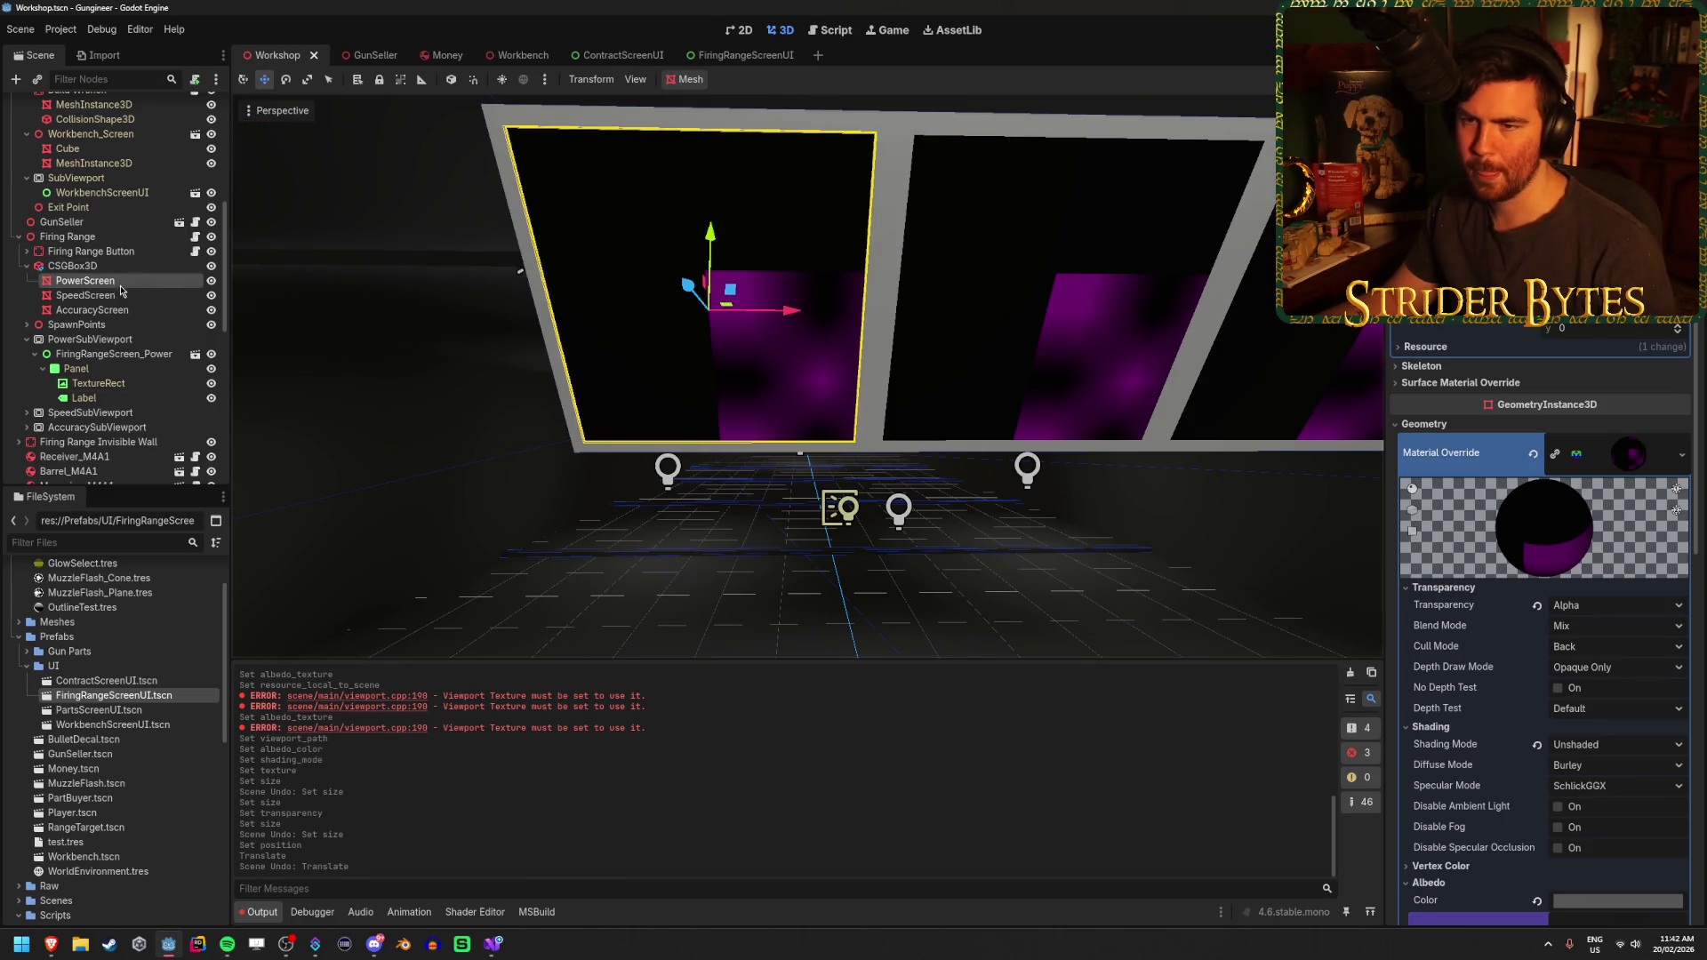
{"action": "left_click", "coordinate": [98, 383]}
{"action": "scroll", "coordinate": [513, 352], "scroll_direction": "down", "scroll_amount": 5}
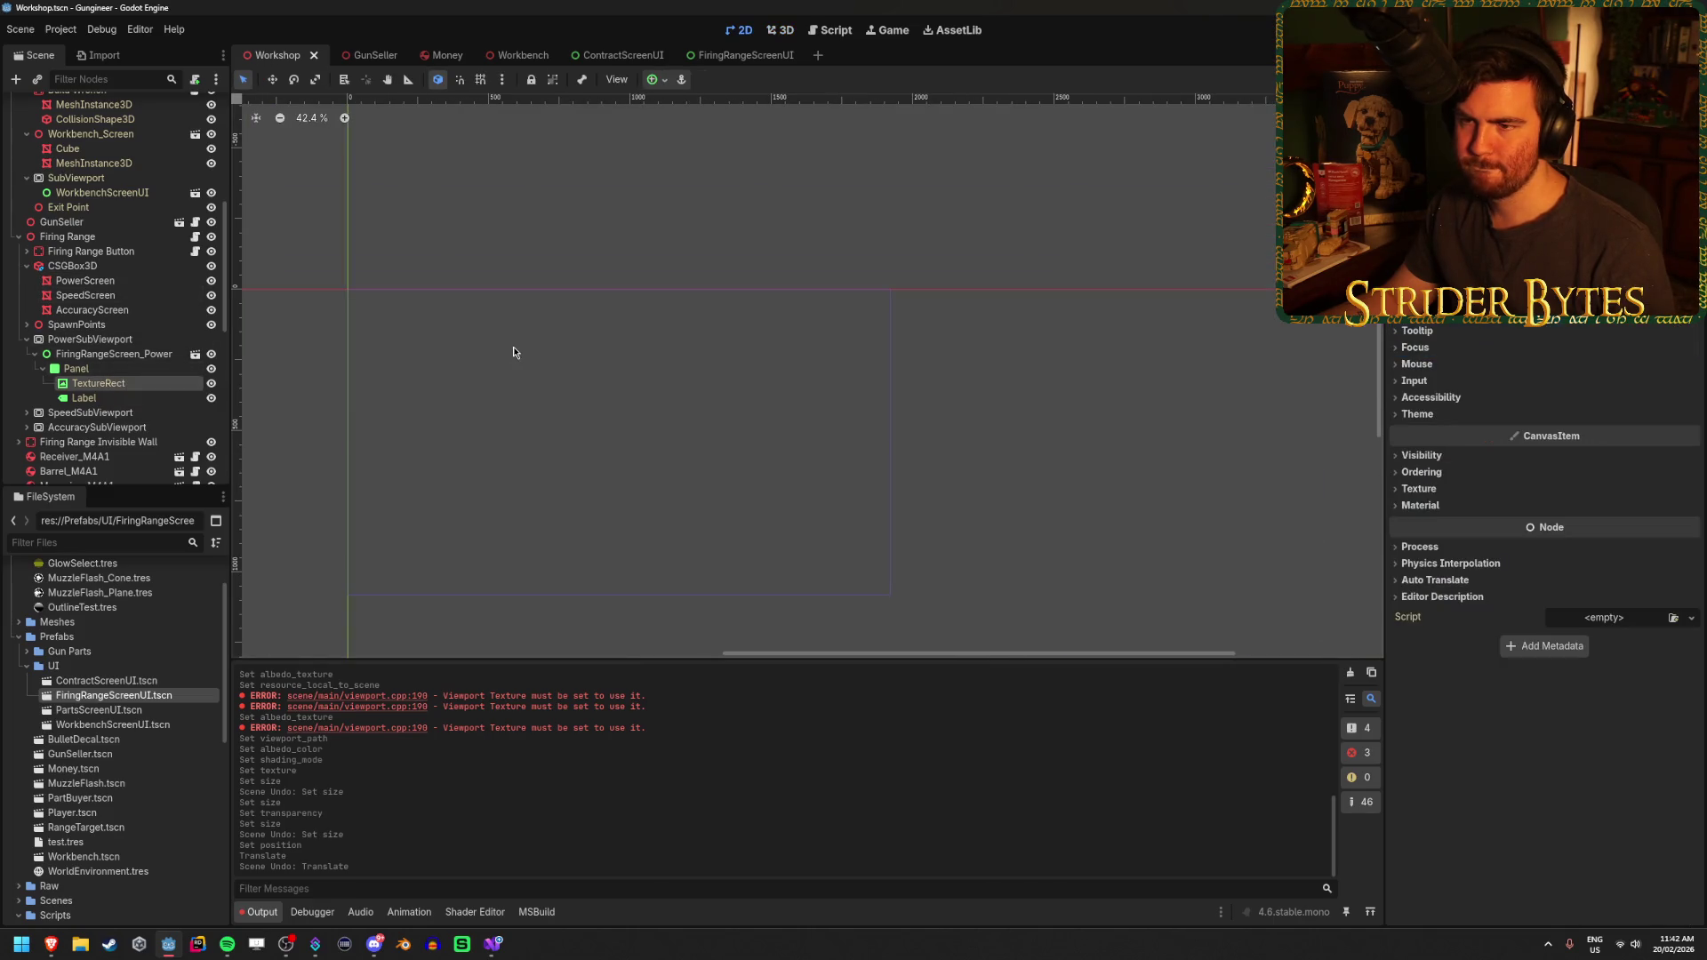
Check the FiringRangeScreenUI root size, then set FiringRangeScreen_Power to 1024 × 1024 and save
{"action": "left_click", "coordinate": [138, 355]}
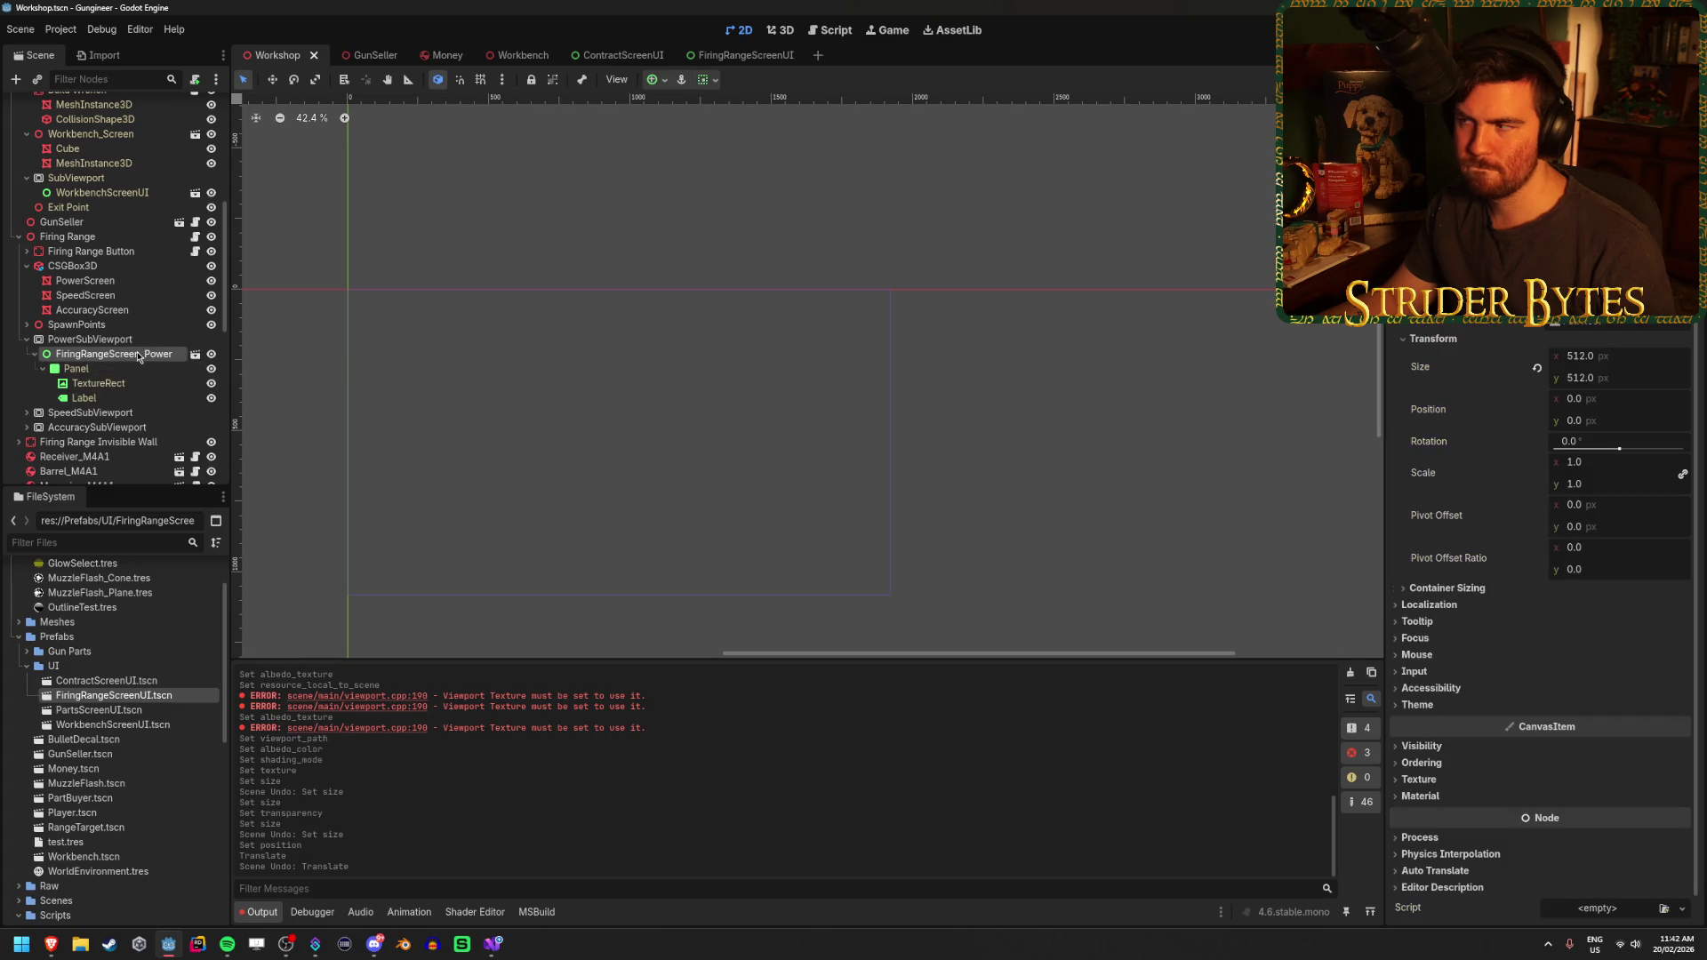
{"action": "left_click", "coordinate": [729, 55]}
{"action": "key", "text": "ctrl+s"}
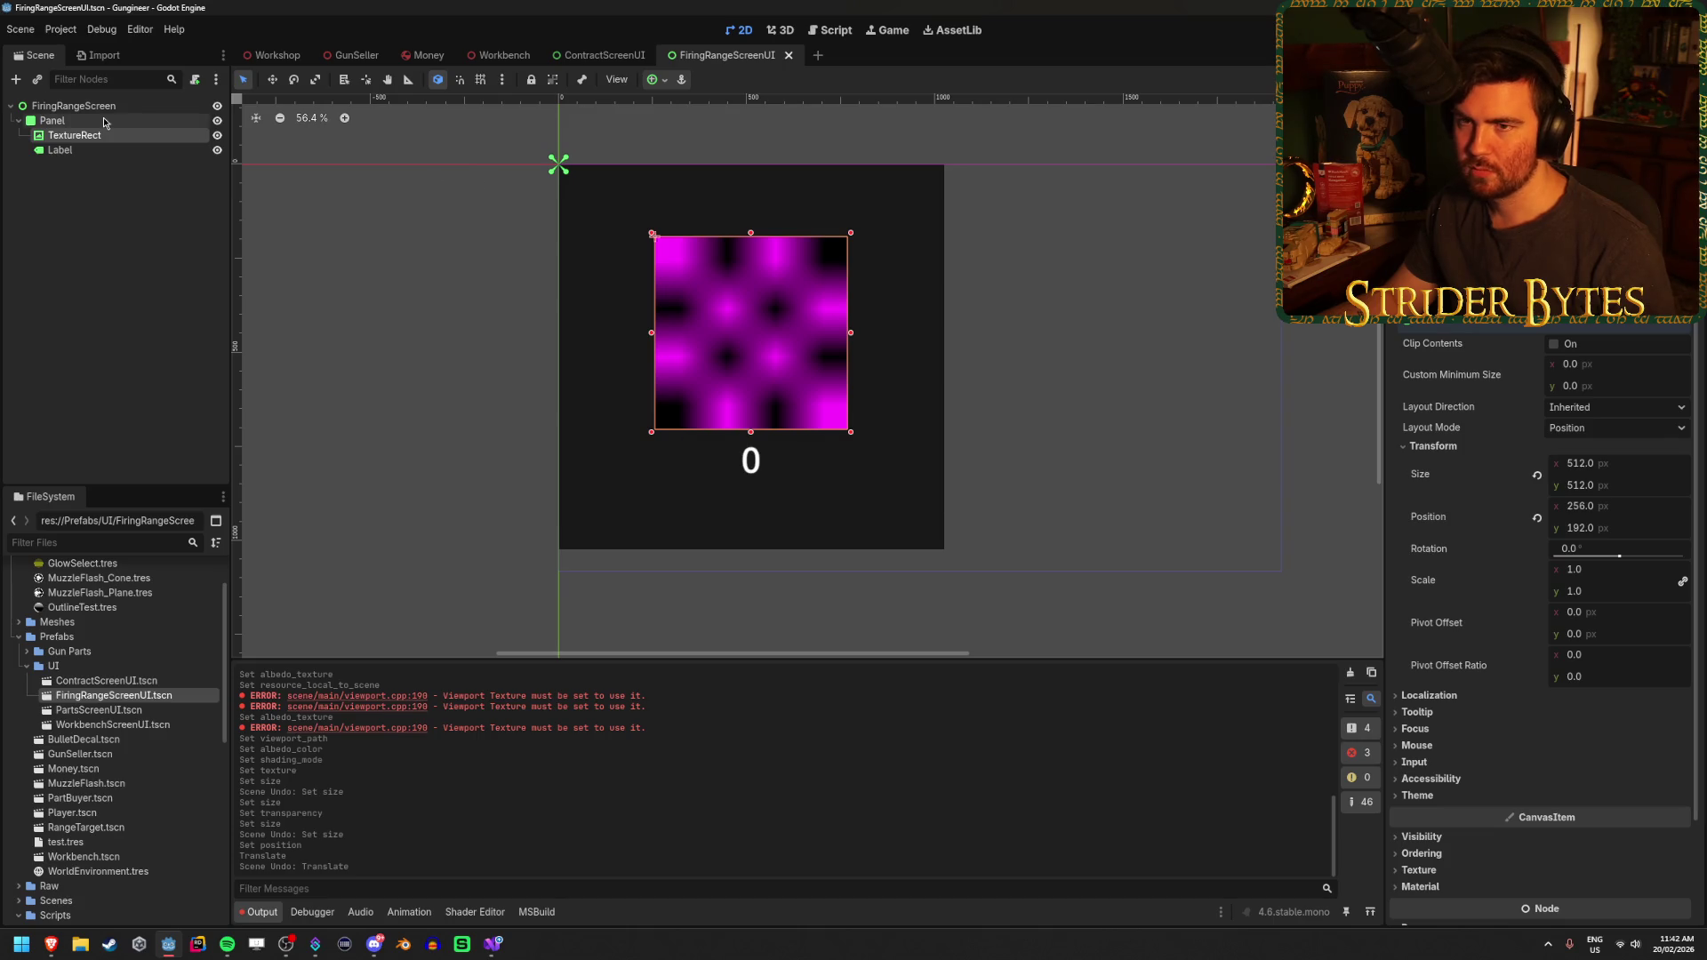
{"action": "left_click", "coordinate": [107, 107]}
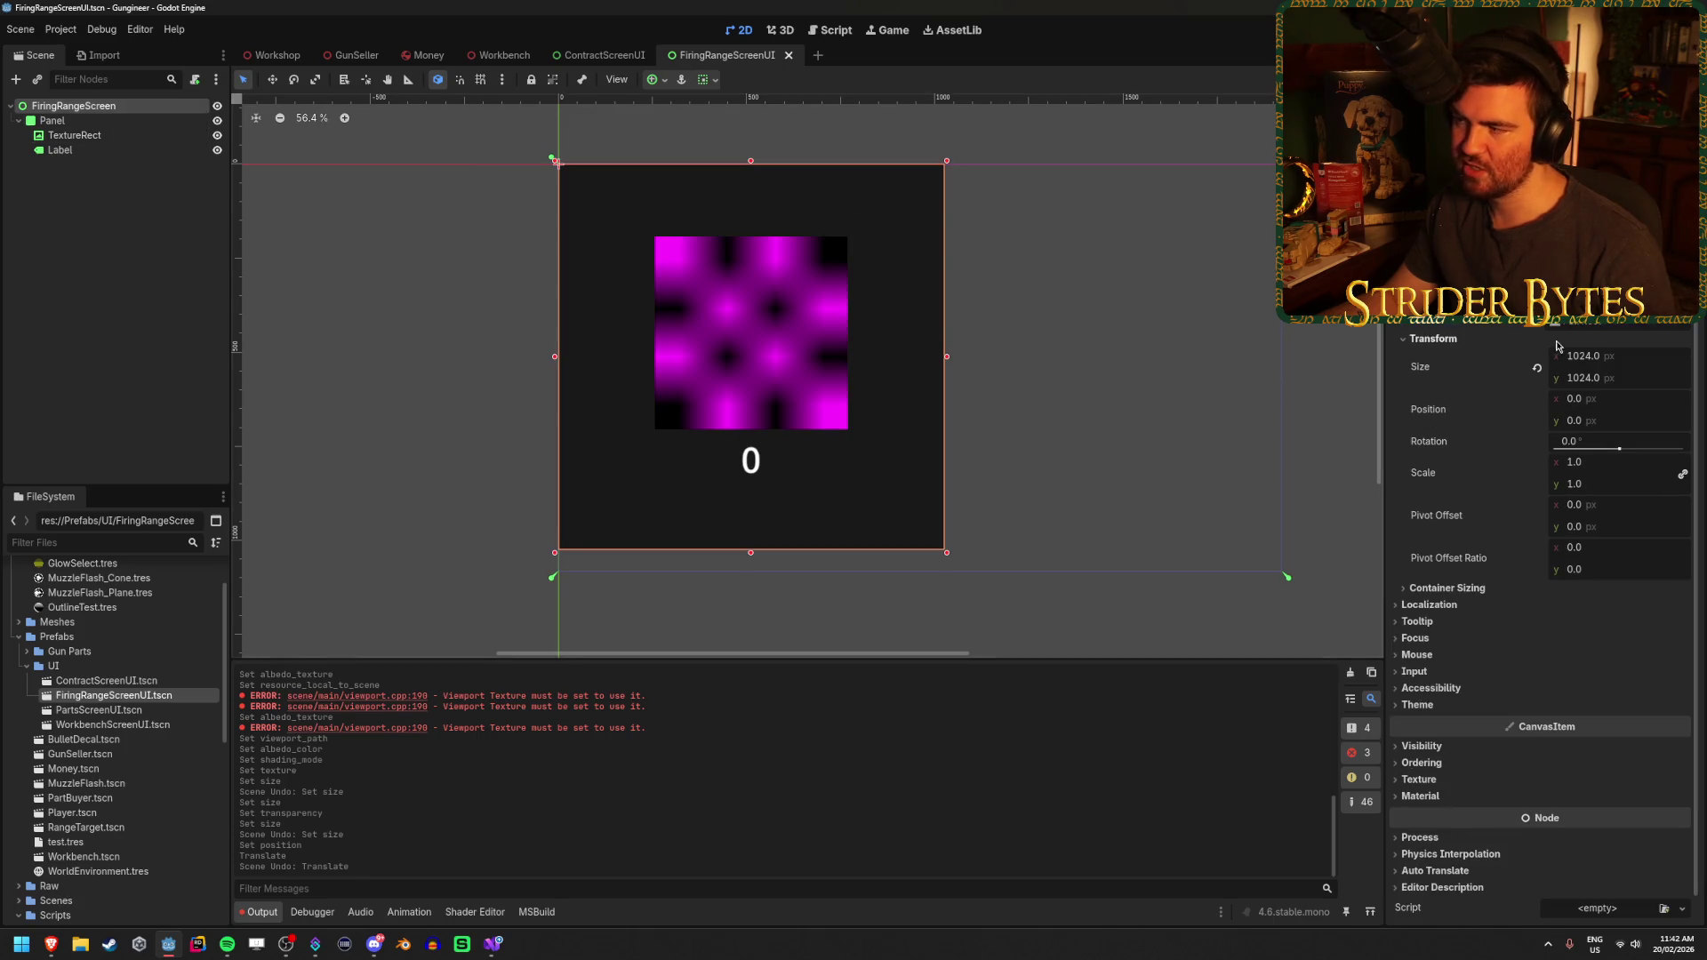
{"action": "left_click", "coordinate": [274, 55]}
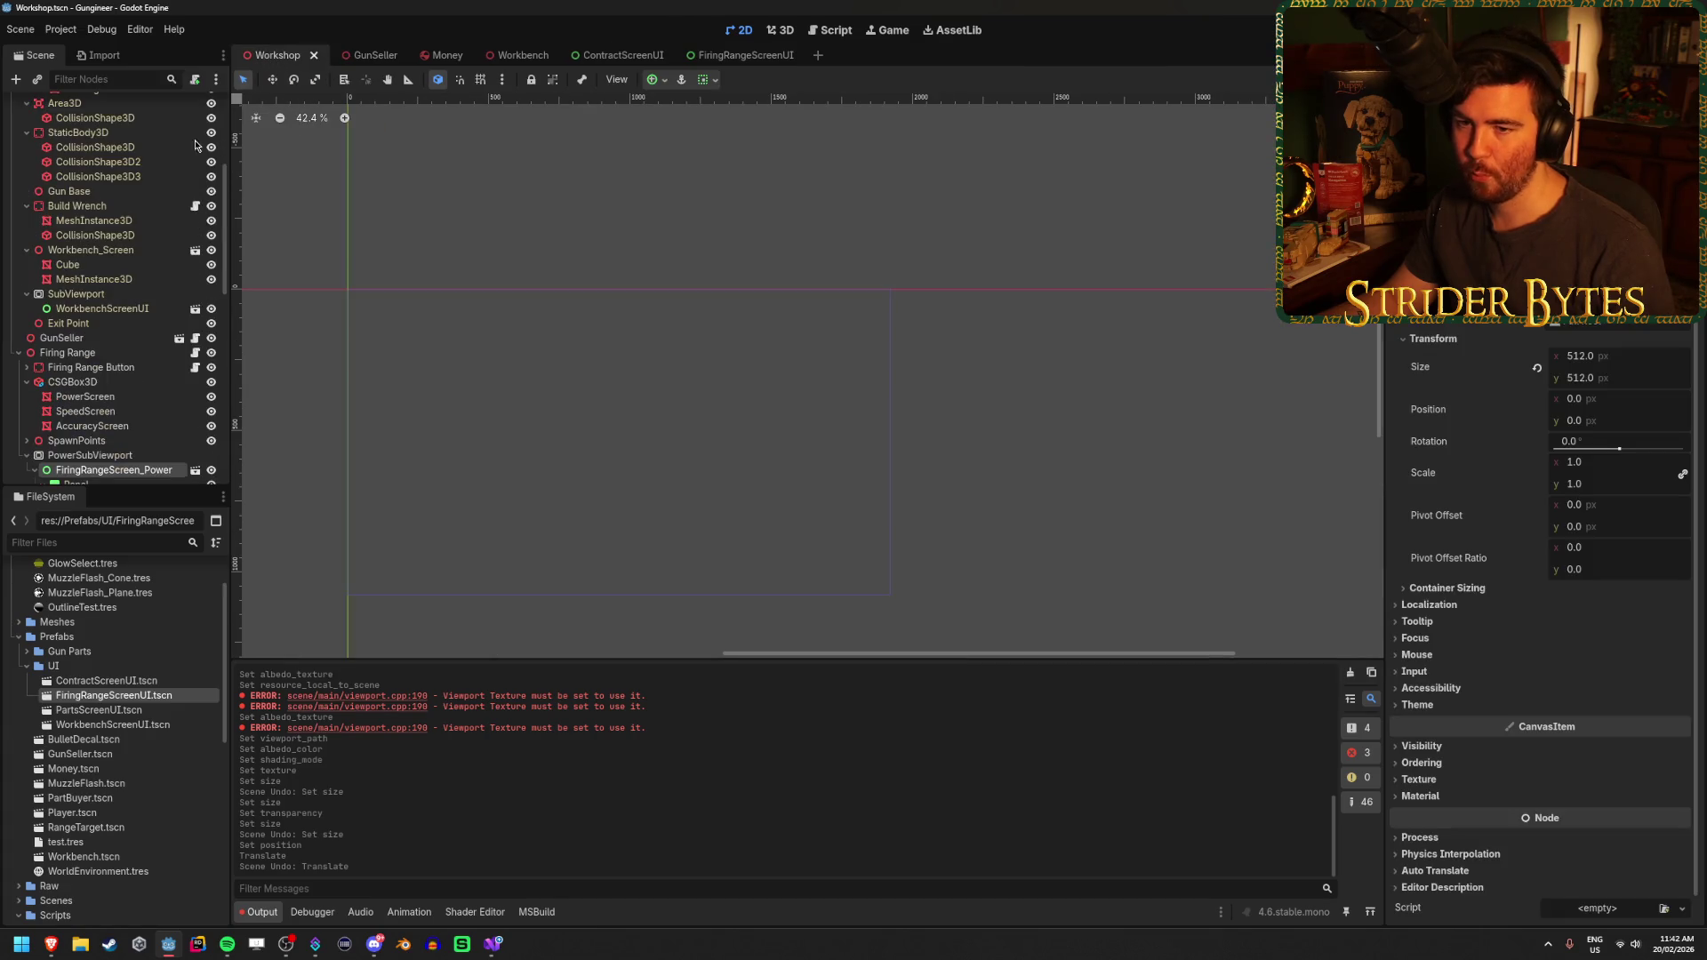
{"action": "left_click", "coordinate": [1598, 355]}
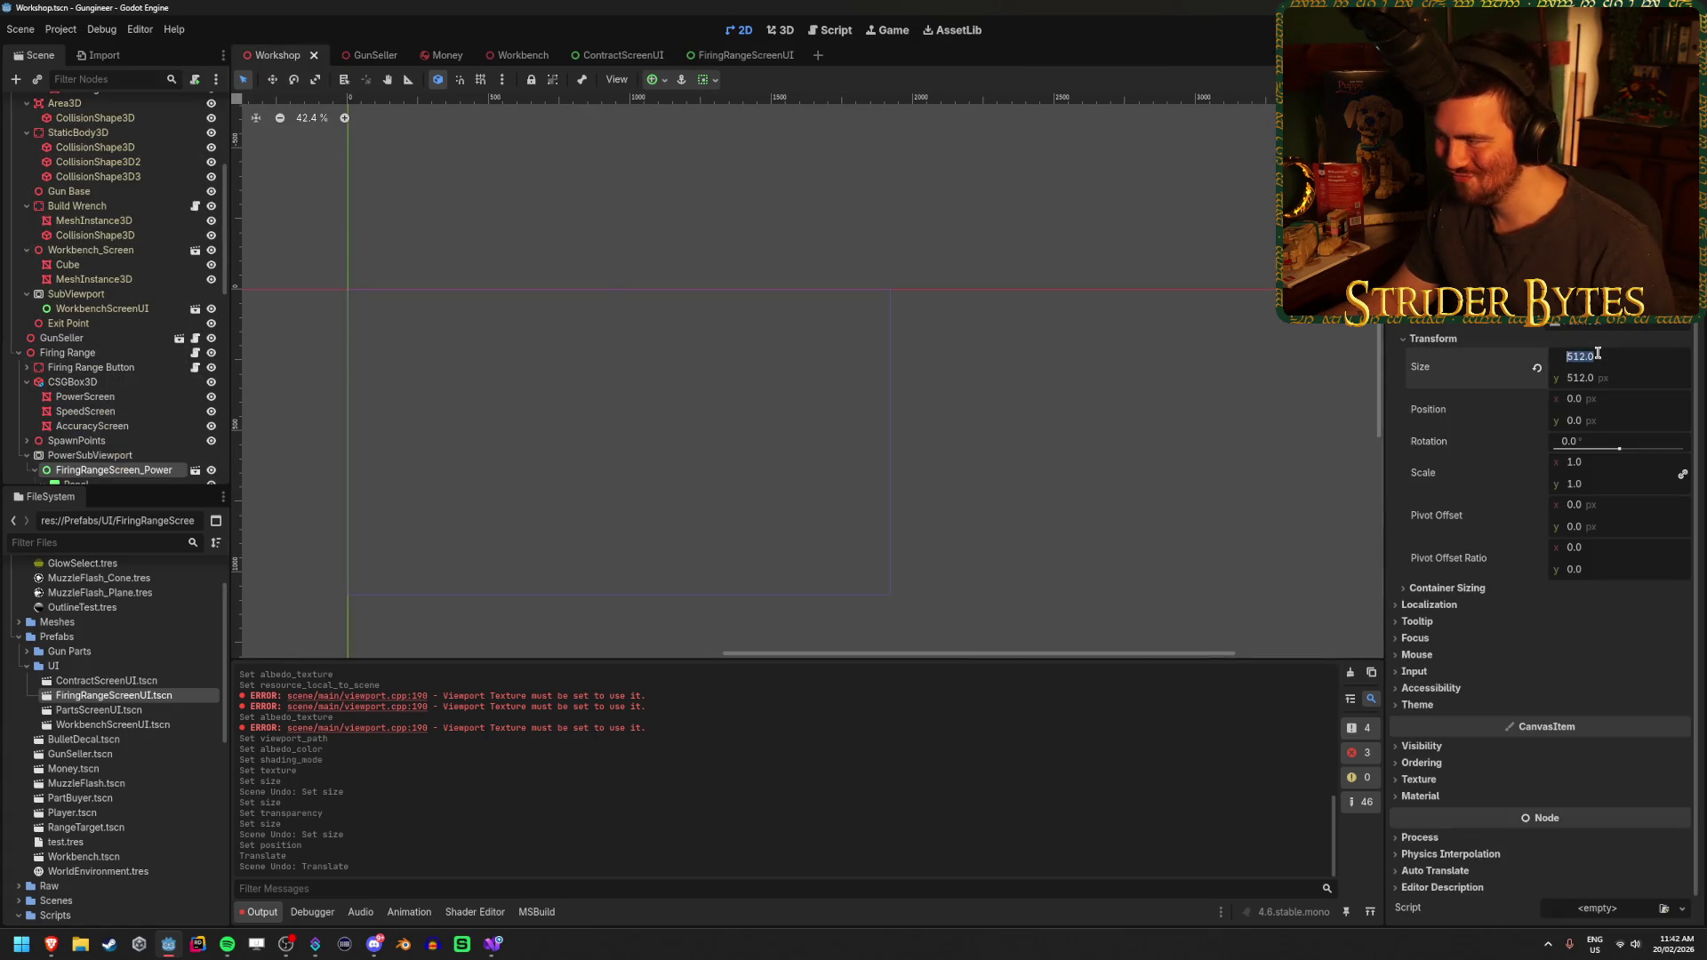
{"action": "type", "text": "1024"}
{"action": "key", "text": "Tab"}
{"action": "type", "text": "10"}
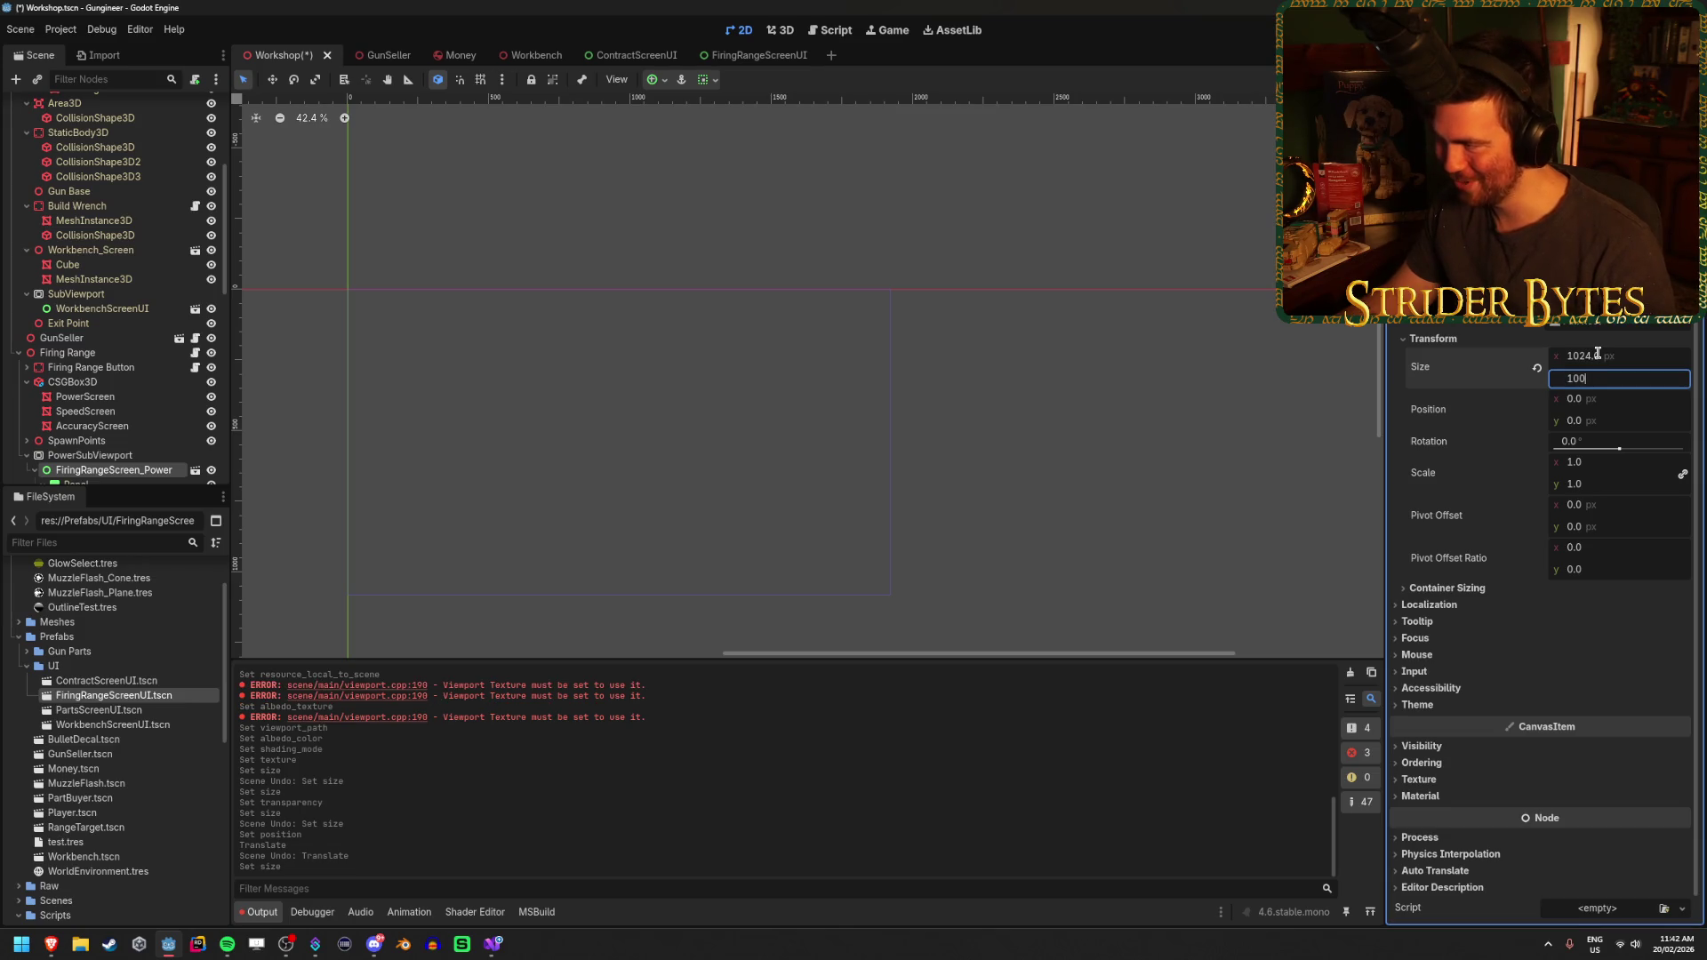
{"action": "key", "text": "Return"}
{"action": "key", "text": "ctrl+s"}
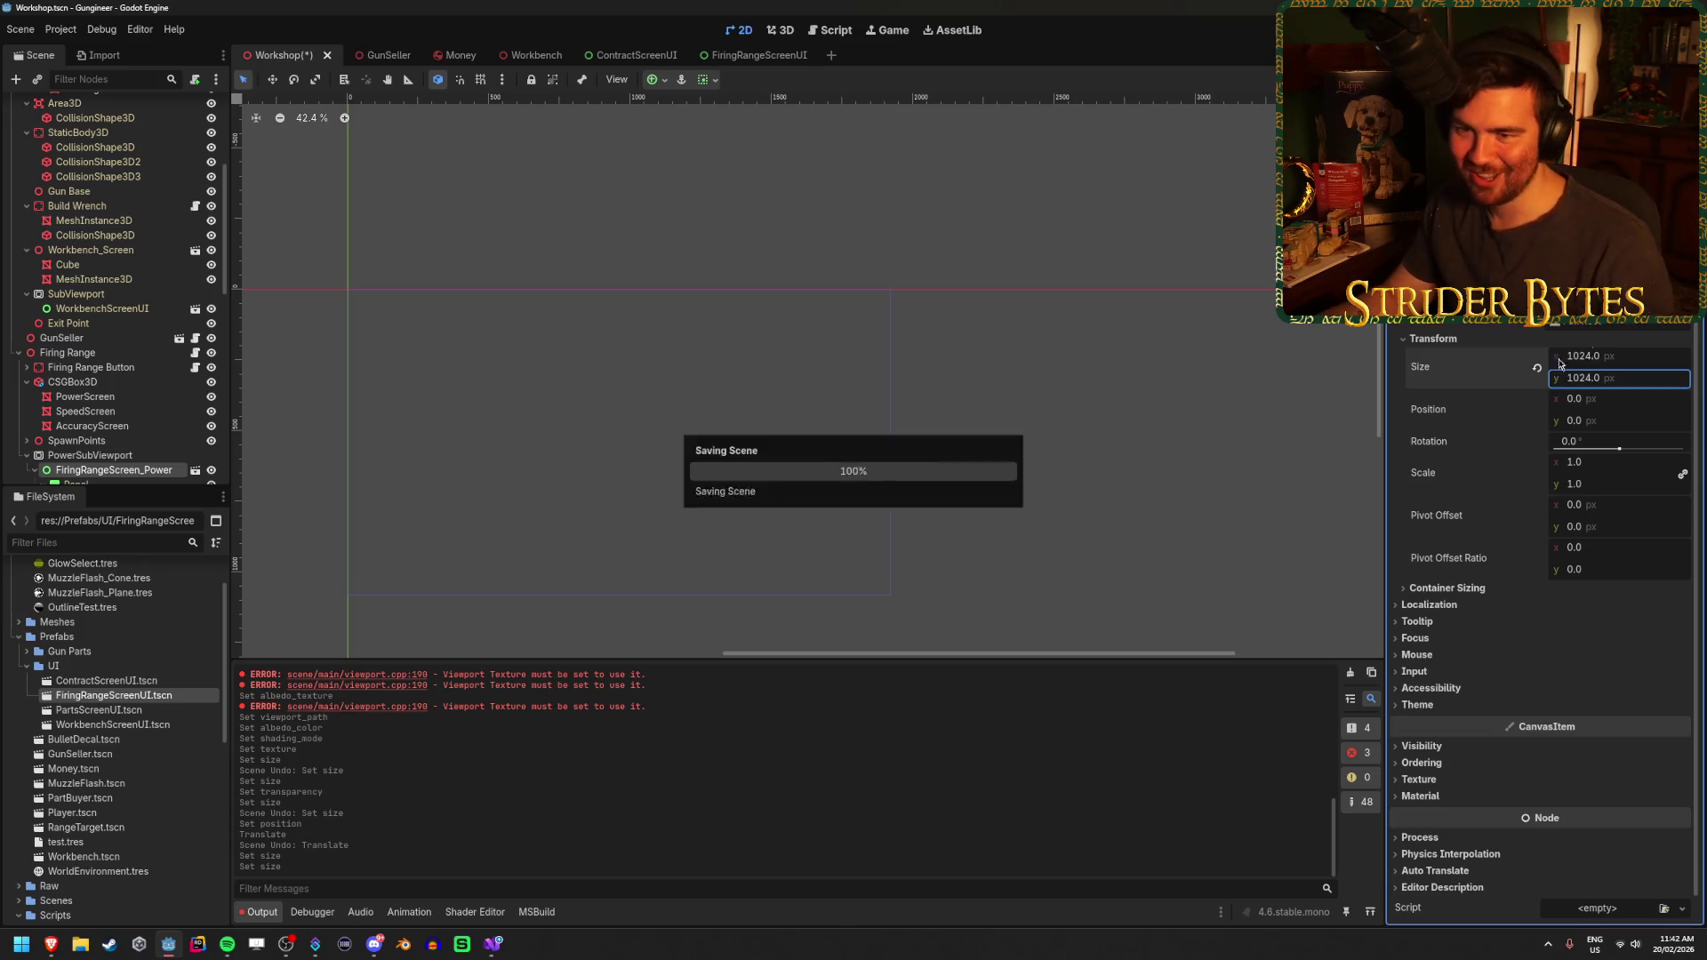
Set PowerSubViewport's size to 1024 × 1024 and save the Workshop scene
{"action": "scroll", "coordinate": [111, 373], "scroll_direction": "down", "scroll_amount": 2}
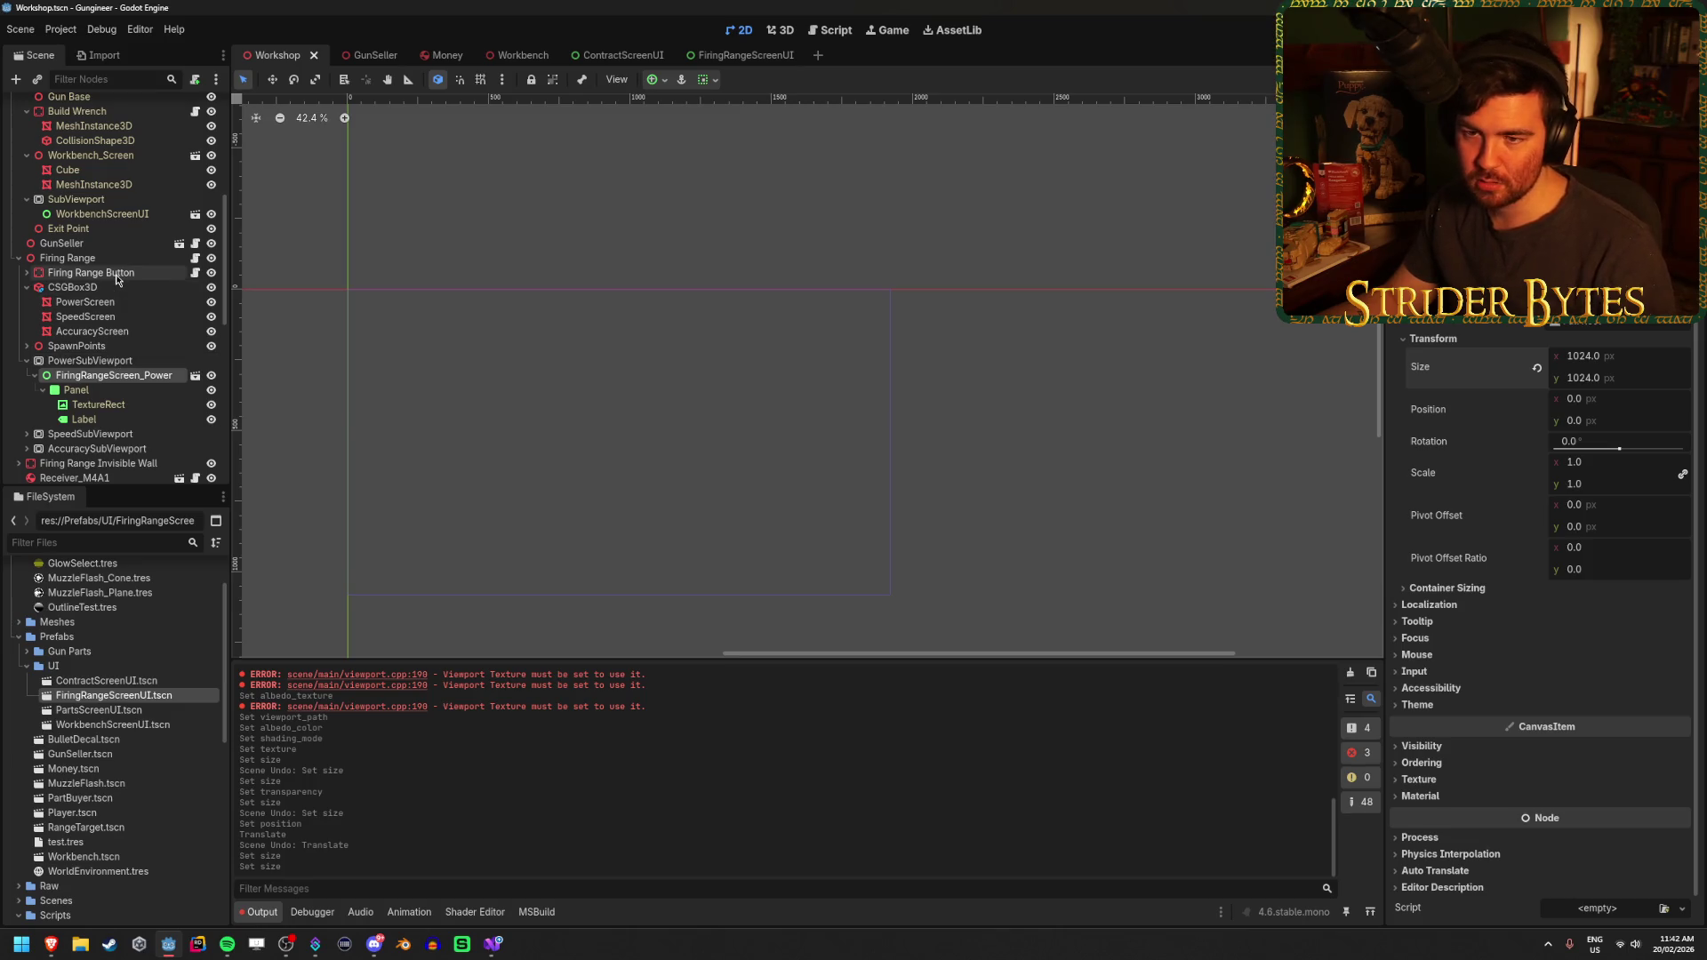
{"action": "left_click", "coordinate": [111, 362]}
{"action": "left_click", "coordinate": [1610, 344]}
{"action": "type", "text": "10"}
{"action": "key", "text": "Tab"}
{"action": "type", "text": "10"}
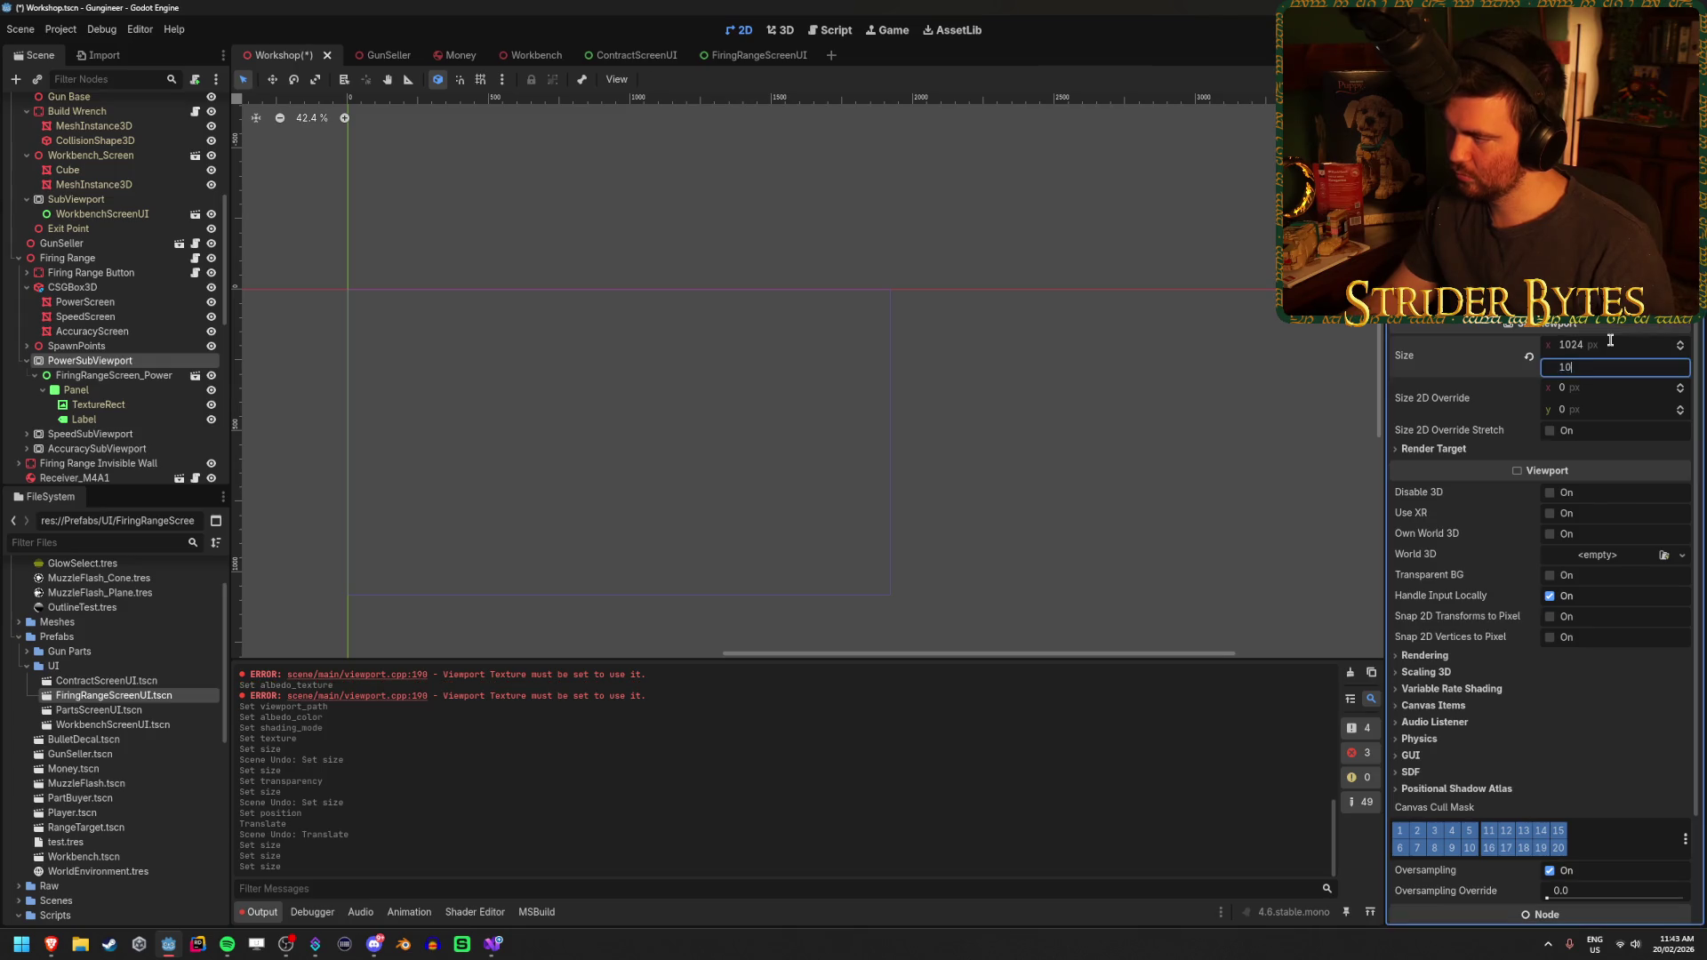
{"action": "key", "text": "Return"}
{"action": "key", "text": "ctrl+s"}
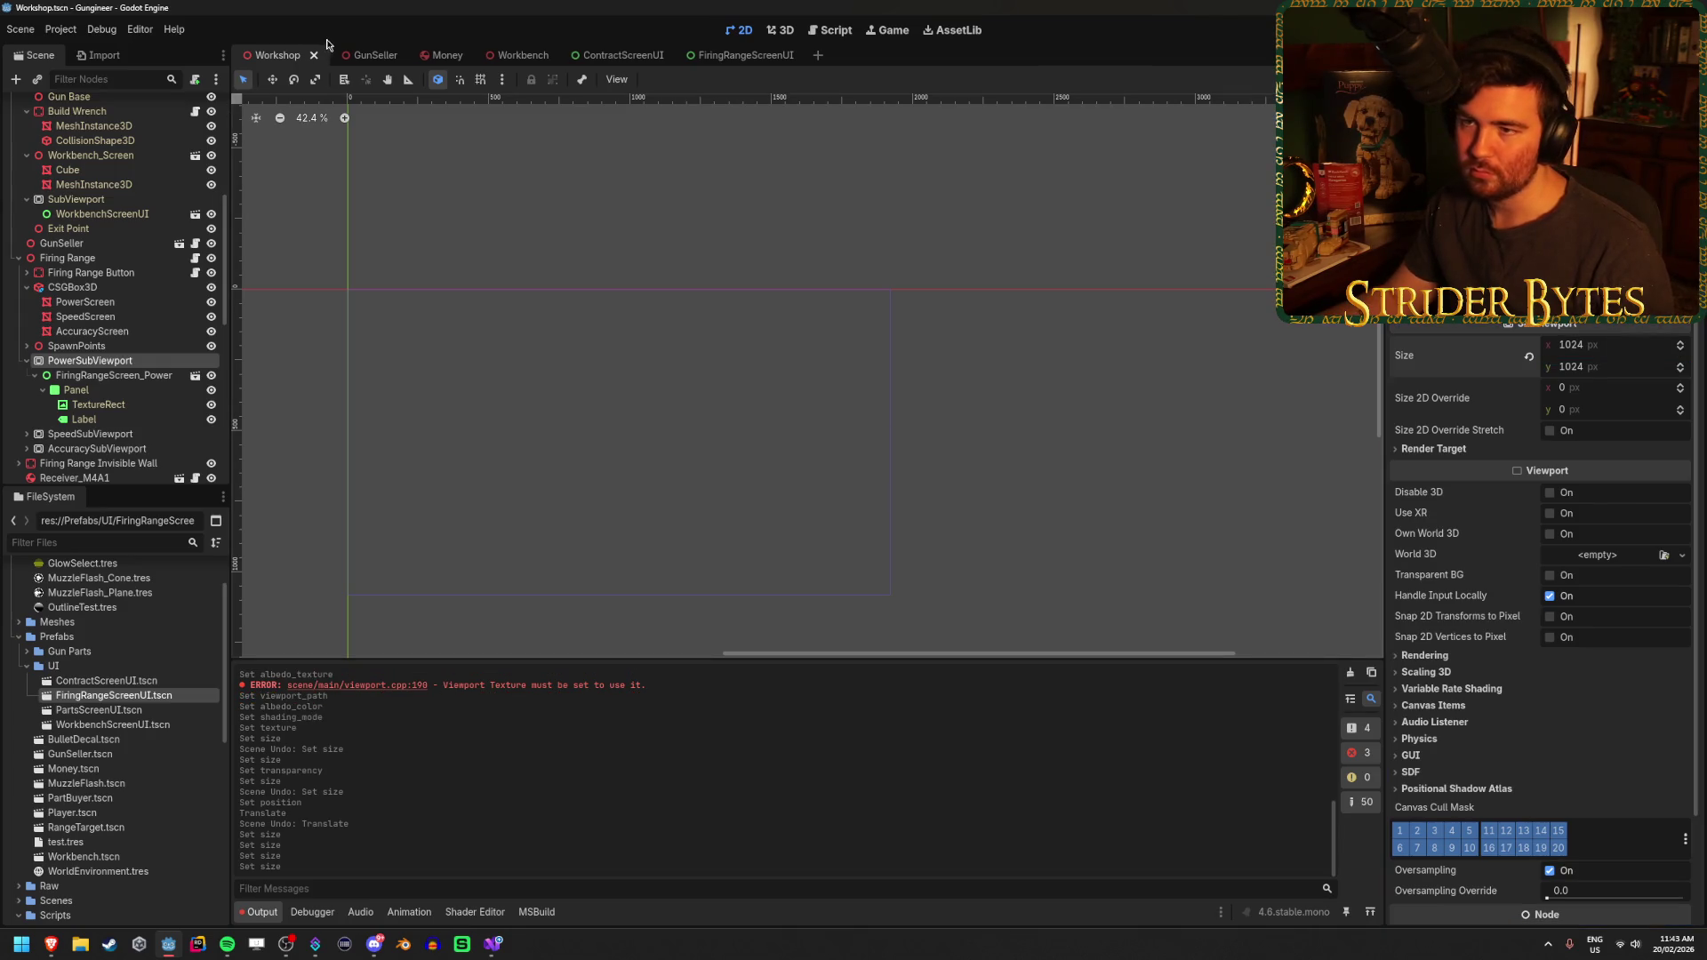
Show the firing range in 3D and orbit around the stat screens
{"action": "left_click", "coordinate": [91, 272]}
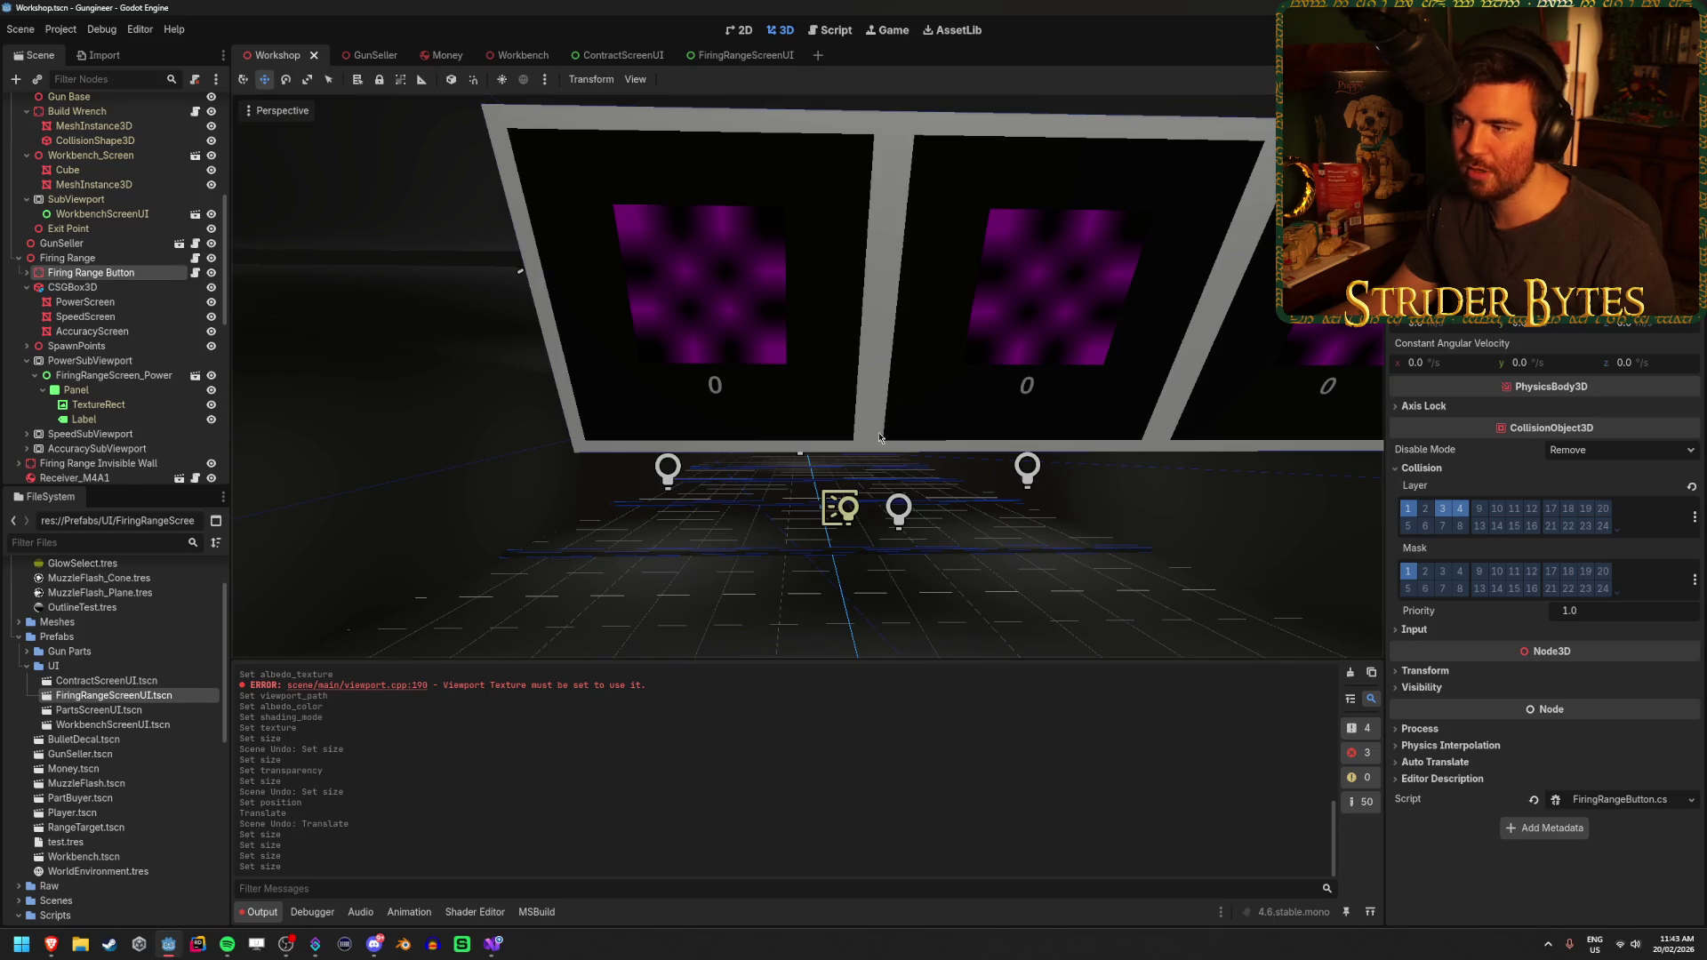
{"action": "scroll", "coordinate": [883, 434], "scroll_direction": "down", "scroll_amount": 3}
{"action": "scroll", "coordinate": [882, 434], "scroll_direction": "up", "scroll_amount": 5}
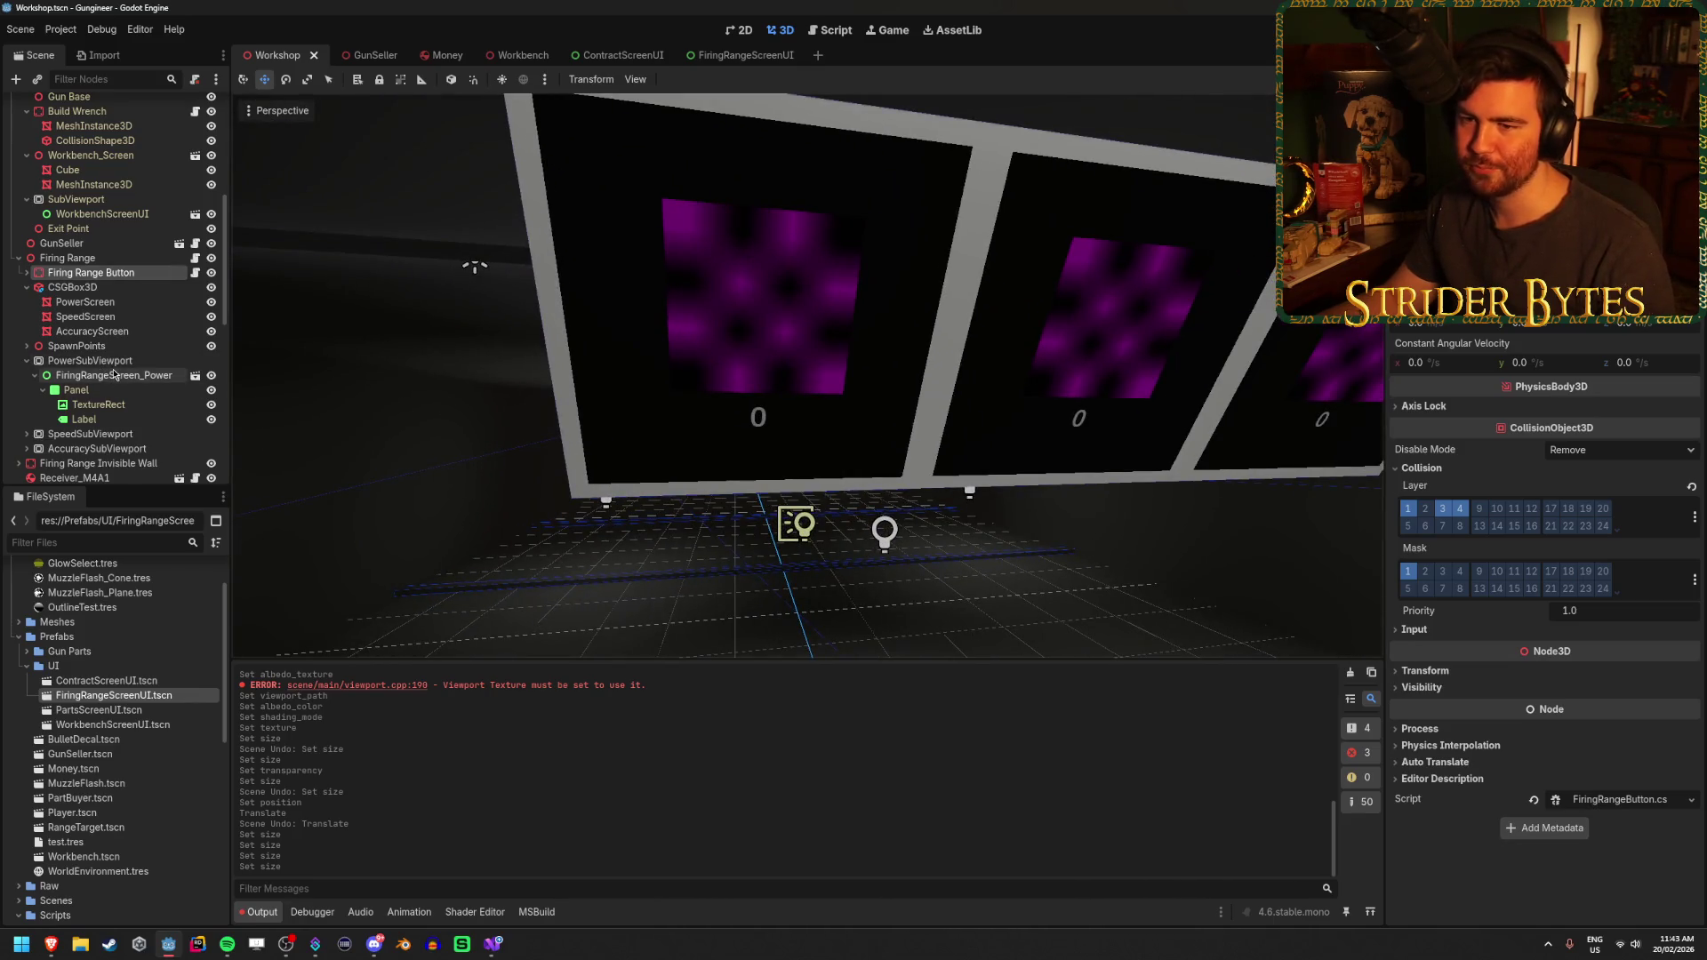
{"action": "mouse_move", "coordinate": [472, 263]}
{"action": "left_mouse_down"}
{"action": "mouse_move", "coordinate": [499, 294]}
{"action": "mouse_move", "coordinate": [1072, 382]}
{"action": "mouse_move", "coordinate": [1108, 373]}
{"action": "mouse_move", "coordinate": [289, 278]}
{"action": "left_mouse_up"}
Try Per-Pixel shading on the PowerScreen material, revert it to Unshaded, and save
{"action": "left_click", "coordinate": [86, 303]}
{"action": "scroll", "coordinate": [1569, 462], "scroll_direction": "down", "scroll_amount": 10}
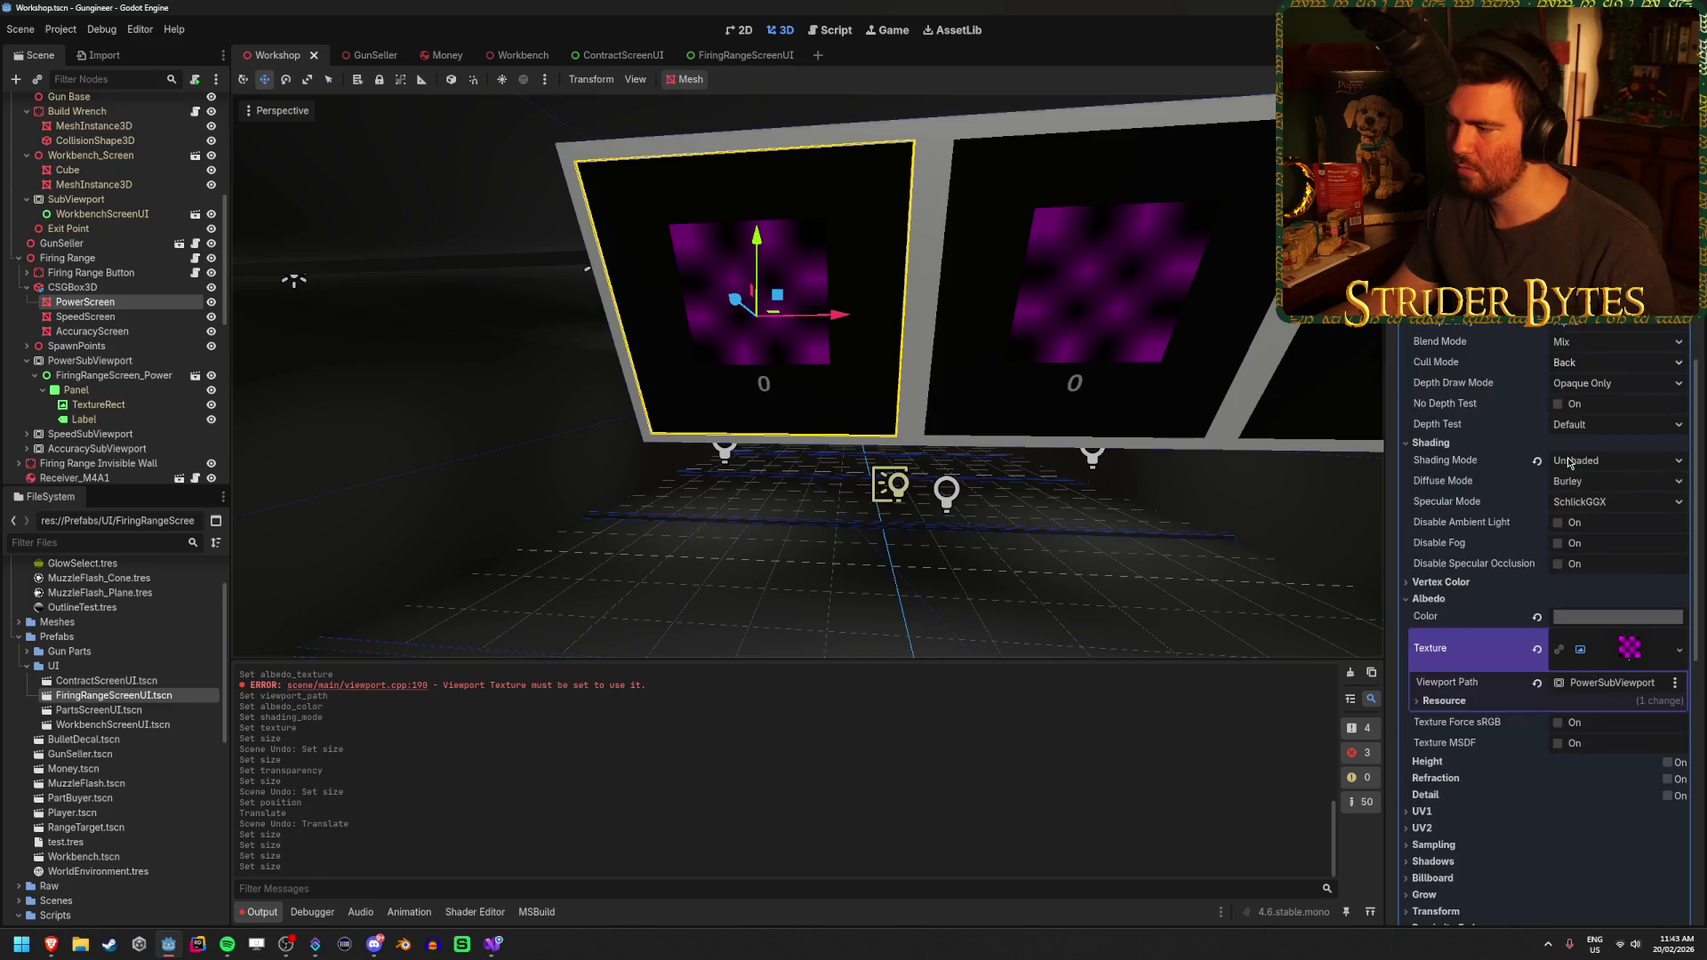
{"action": "left_click", "coordinate": [1613, 460]}
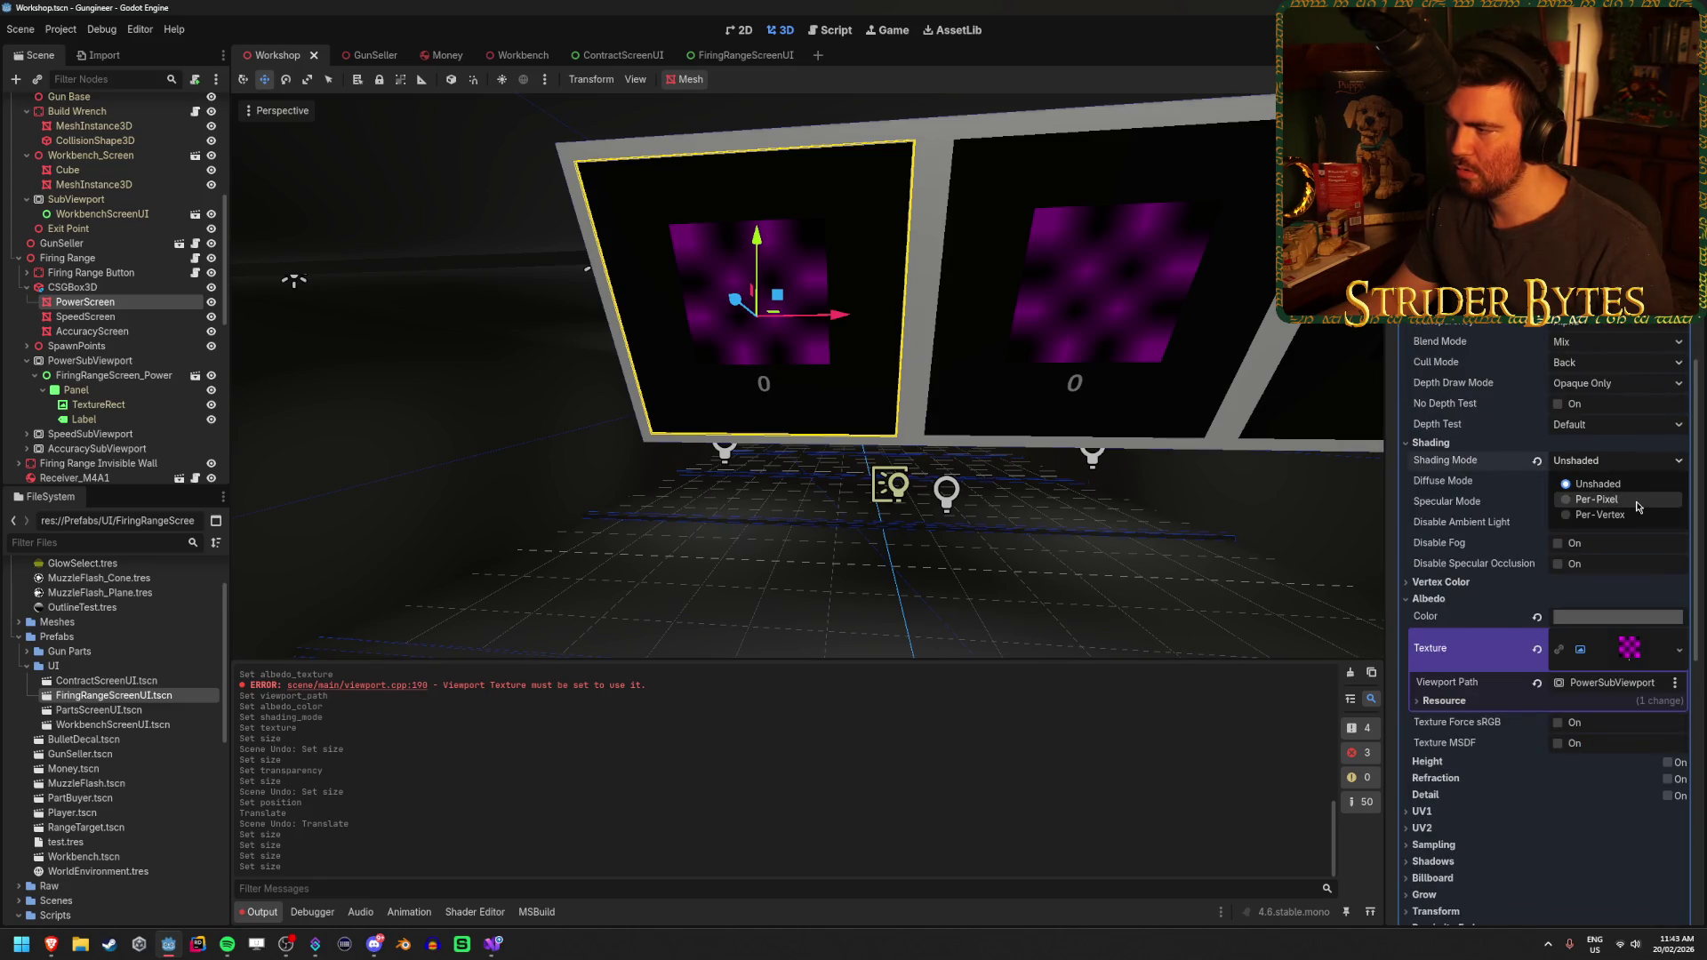
{"action": "left_click", "coordinate": [1598, 500]}
{"action": "left_click", "coordinate": [1614, 461]}
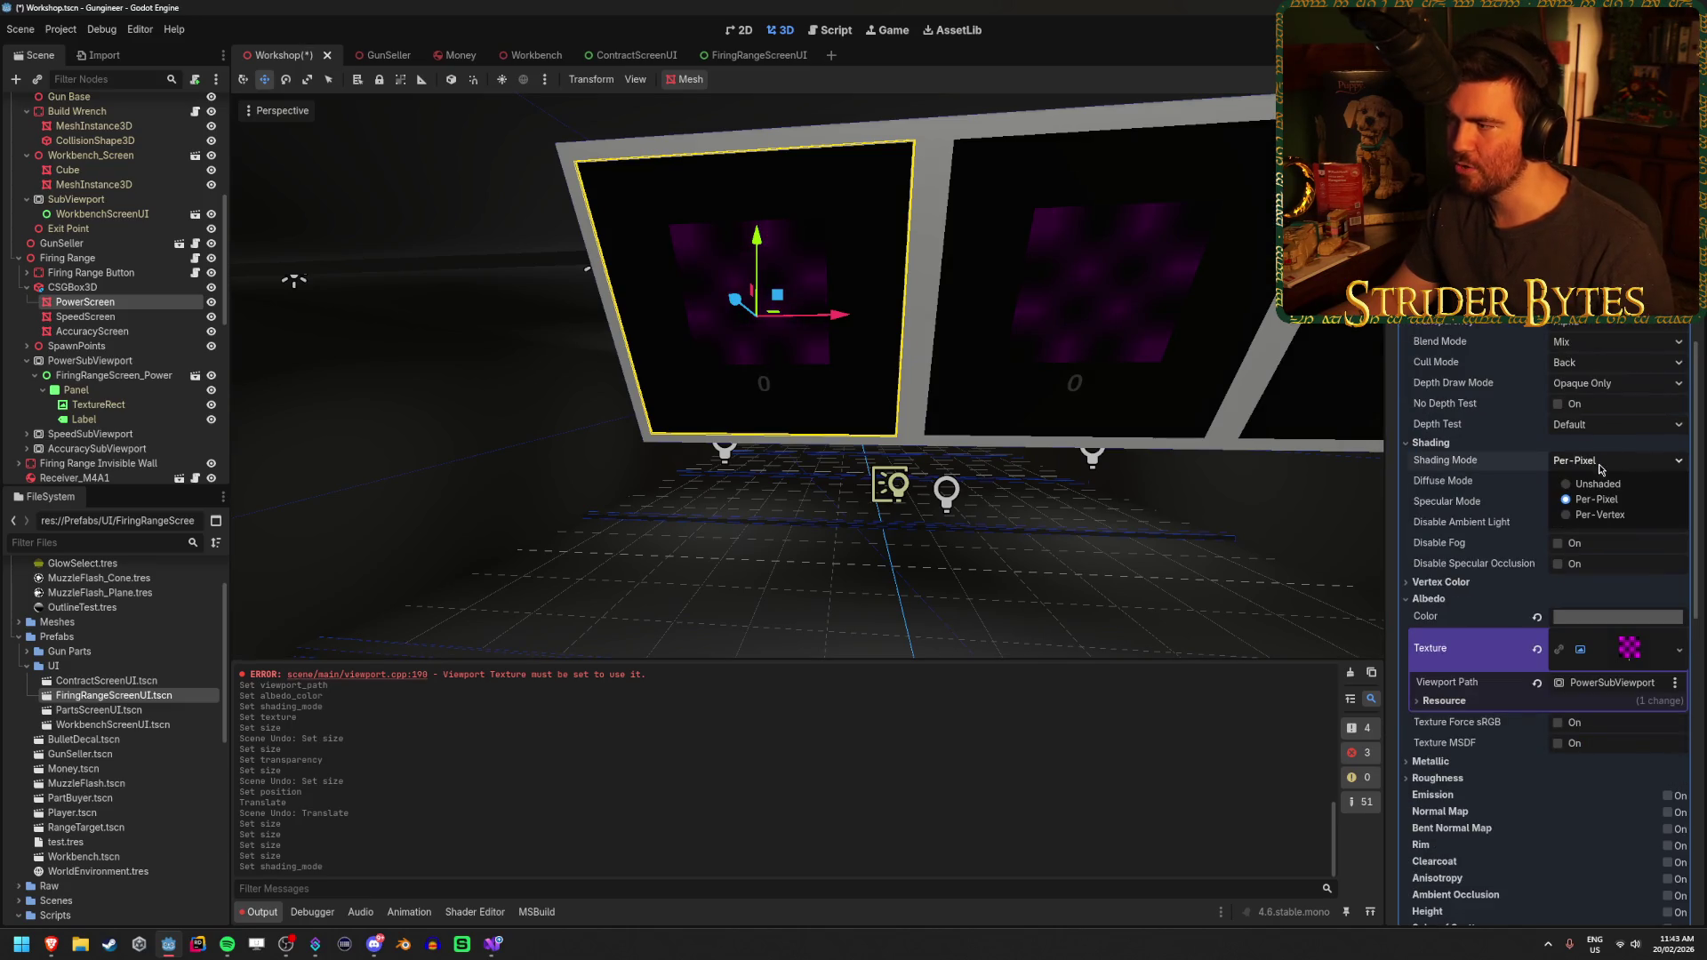
{"action": "left_click", "coordinate": [1598, 480]}
{"action": "key", "text": "ctrl+s"}
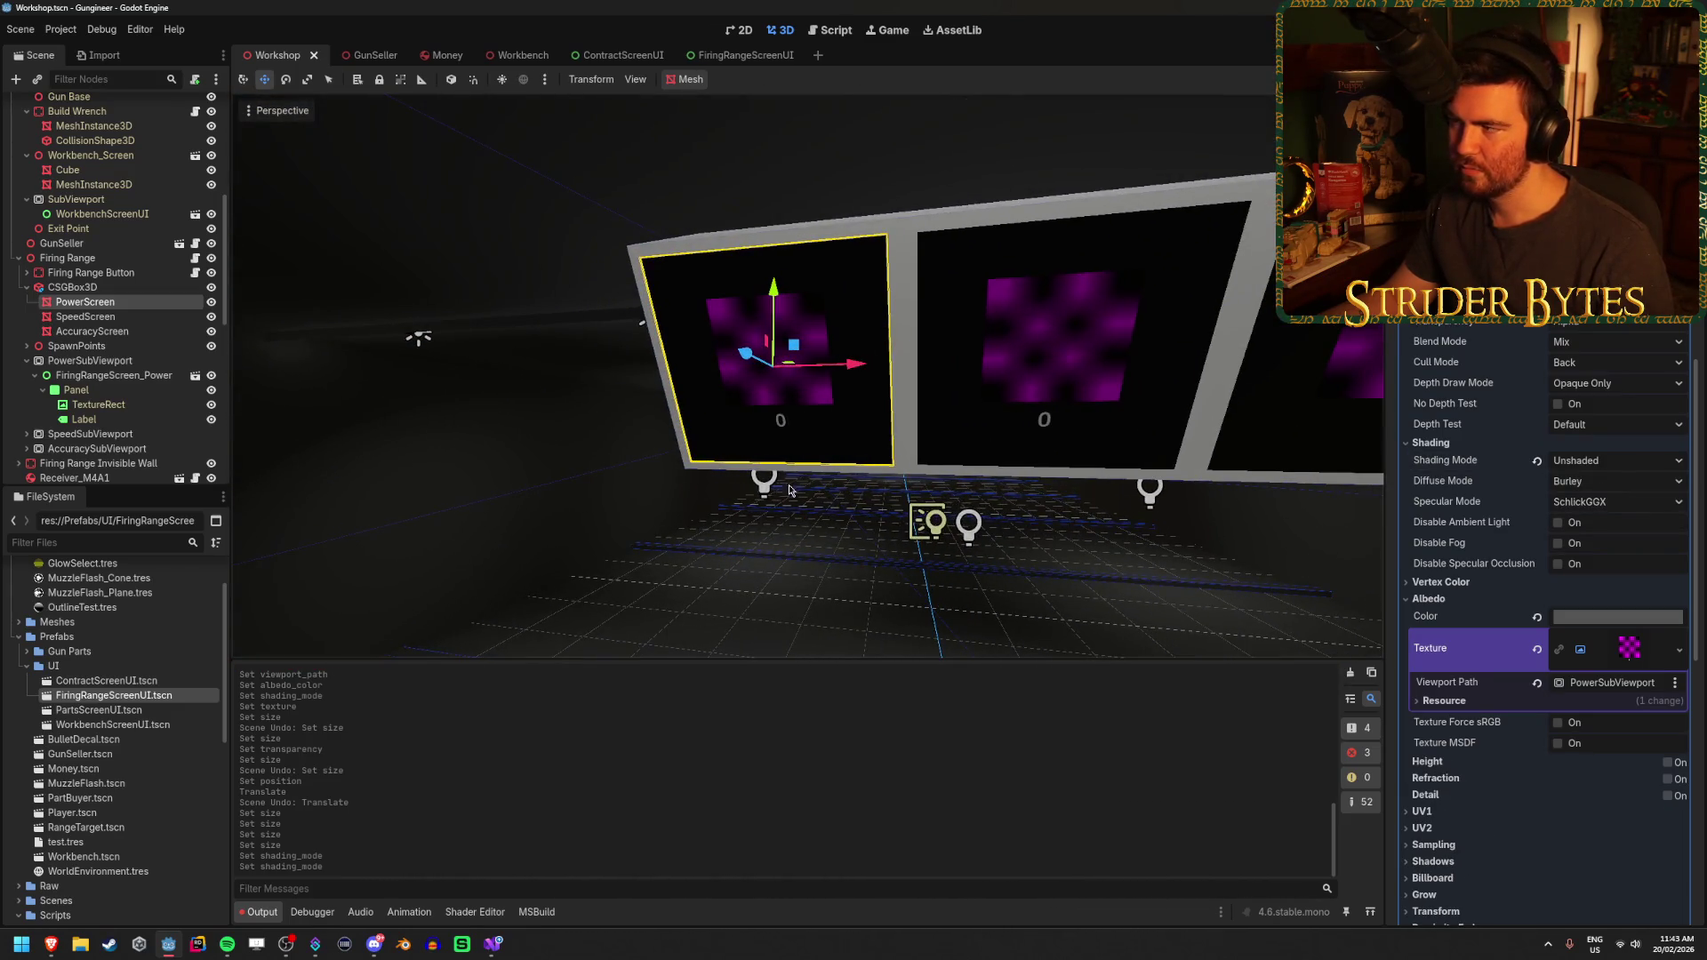
Clear SpeedScreen's shared material override and give it a new StandardMaterial3D
{"action": "left_click", "coordinate": [27, 434]}
{"action": "scroll", "coordinate": [35, 400], "scroll_direction": "down", "scroll_amount": 3}
{"action": "left_click", "coordinate": [26, 366]}
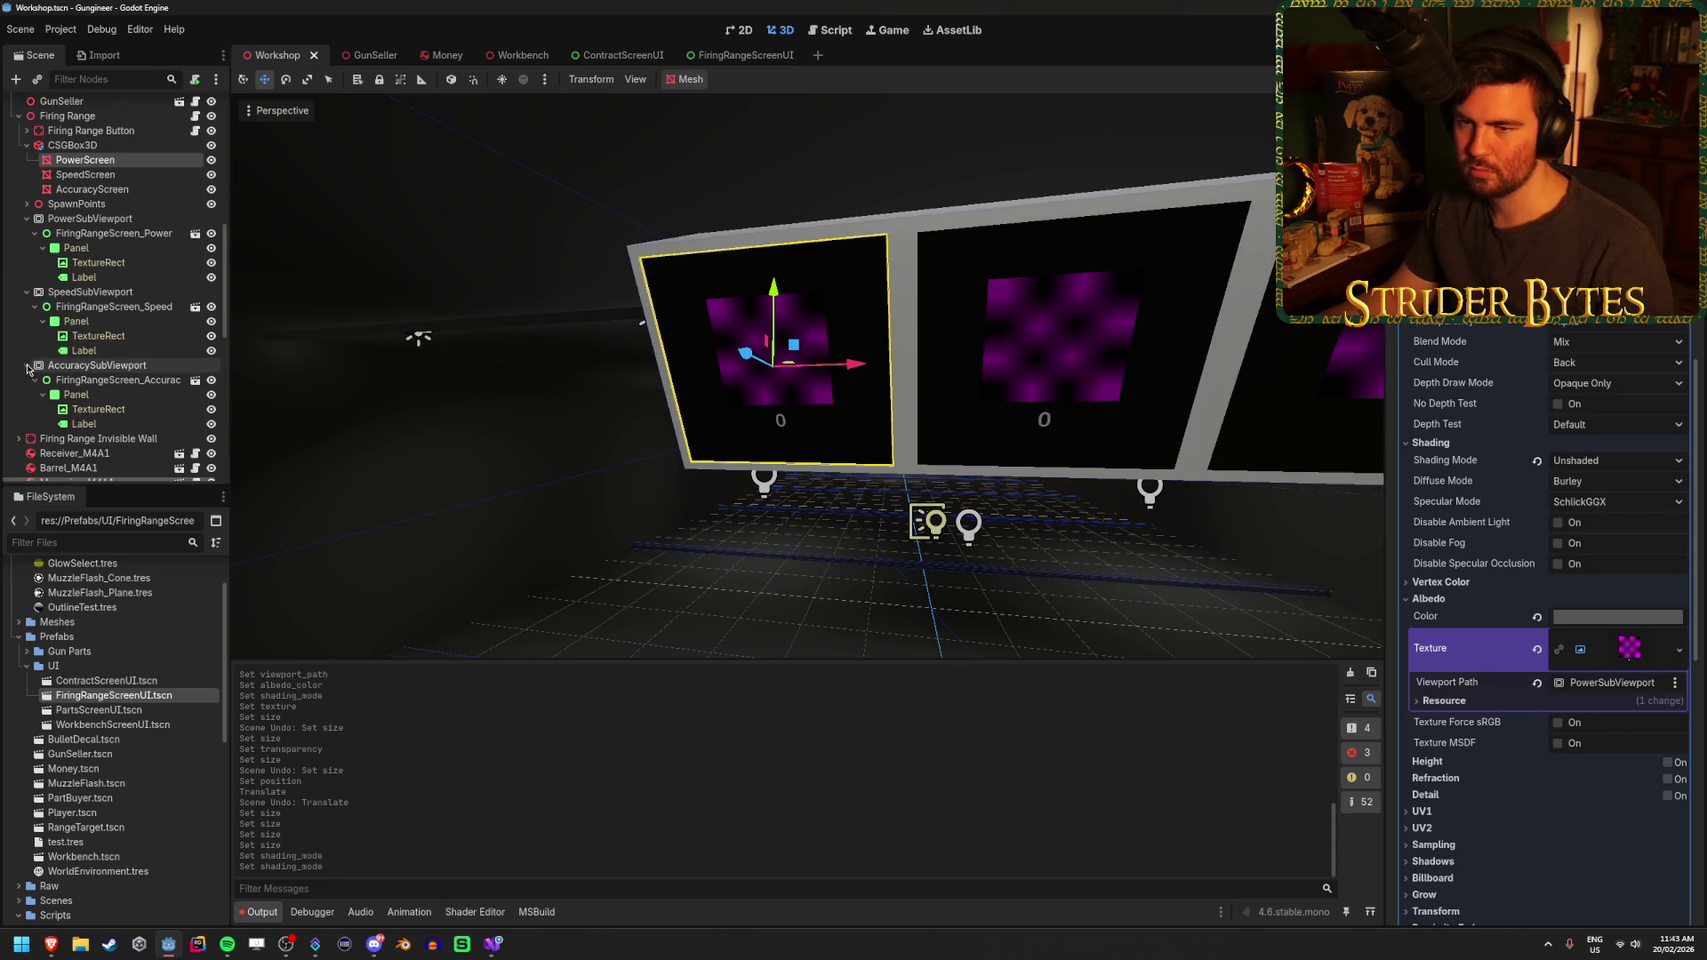
{"action": "left_click", "coordinate": [85, 174]}
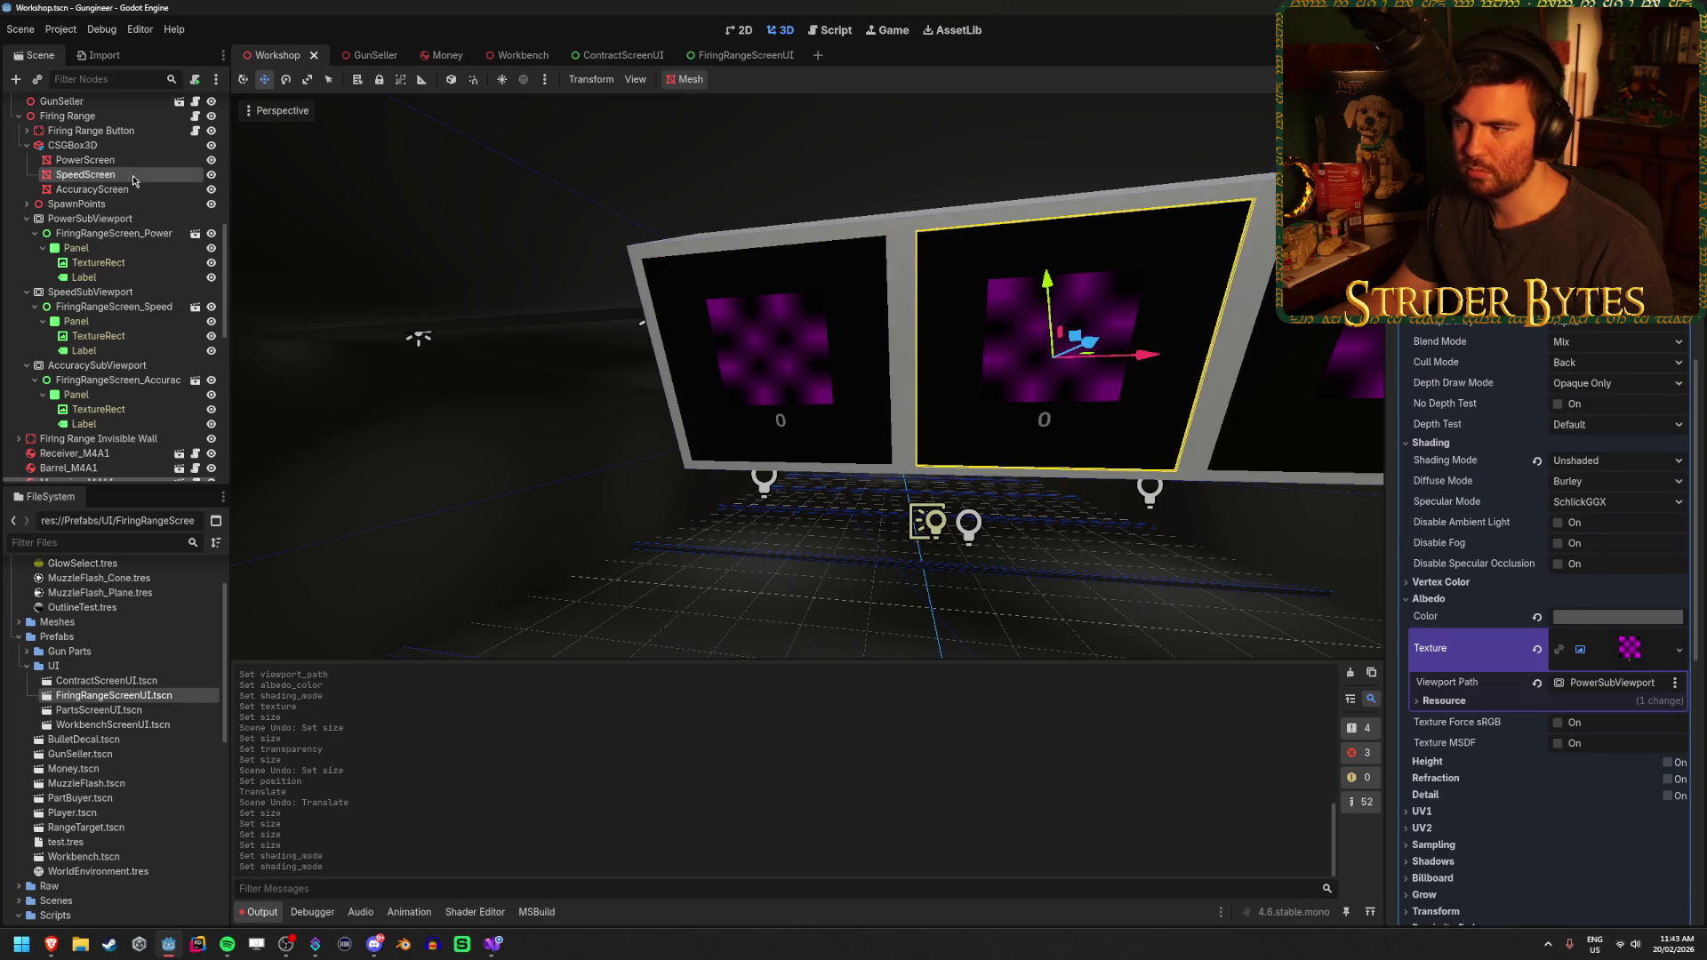
{"action": "scroll", "coordinate": [1601, 533], "scroll_direction": "down", "scroll_amount": 5}
{"action": "left_click", "coordinate": [1681, 366]}
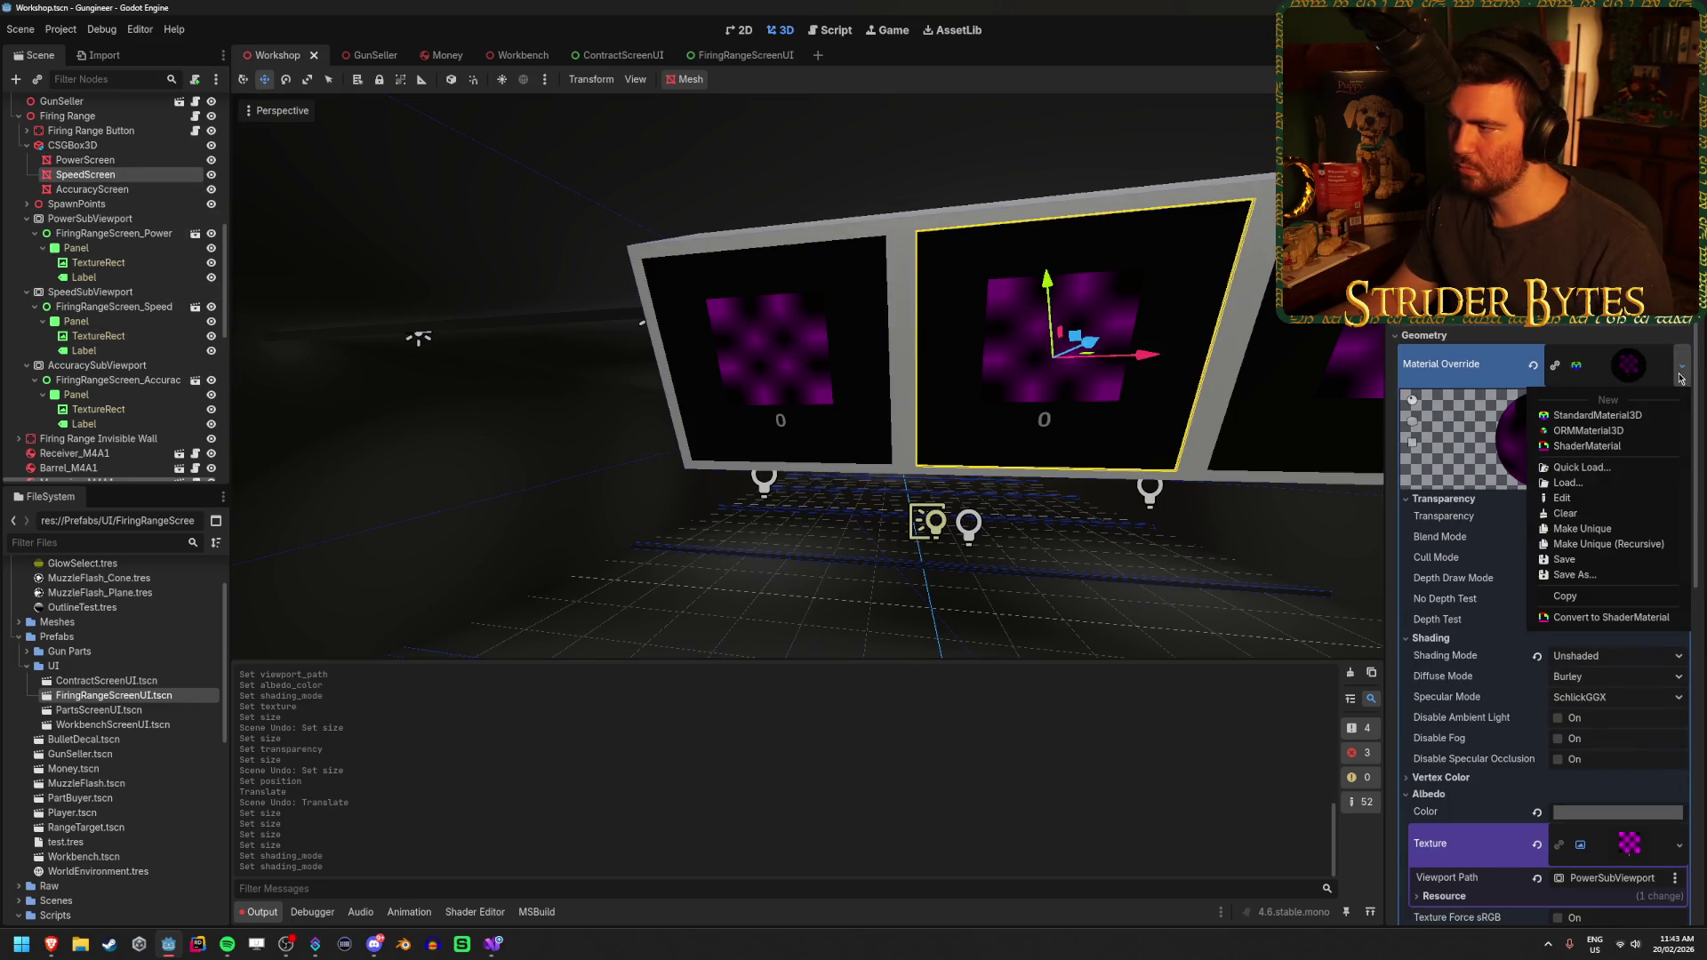
{"action": "left_click", "coordinate": [1540, 374]}
{"action": "left_click", "coordinate": [1533, 365]}
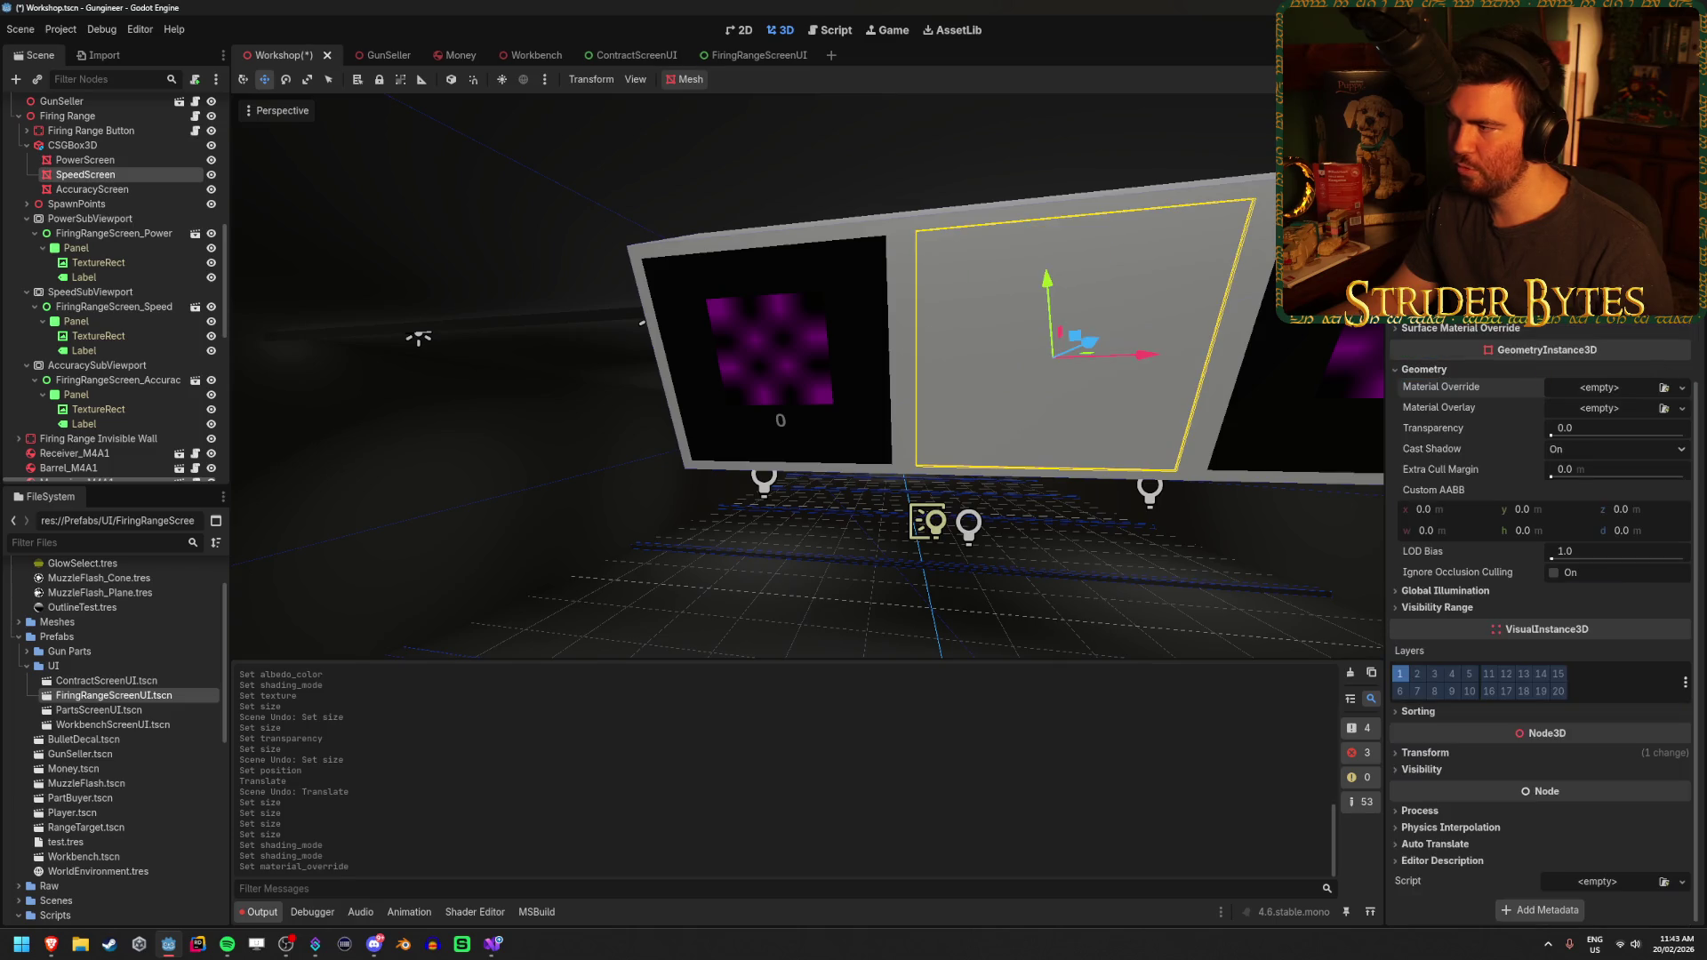
{"action": "left_click", "coordinate": [1683, 389]}
{"action": "left_click", "coordinate": [1668, 427]}
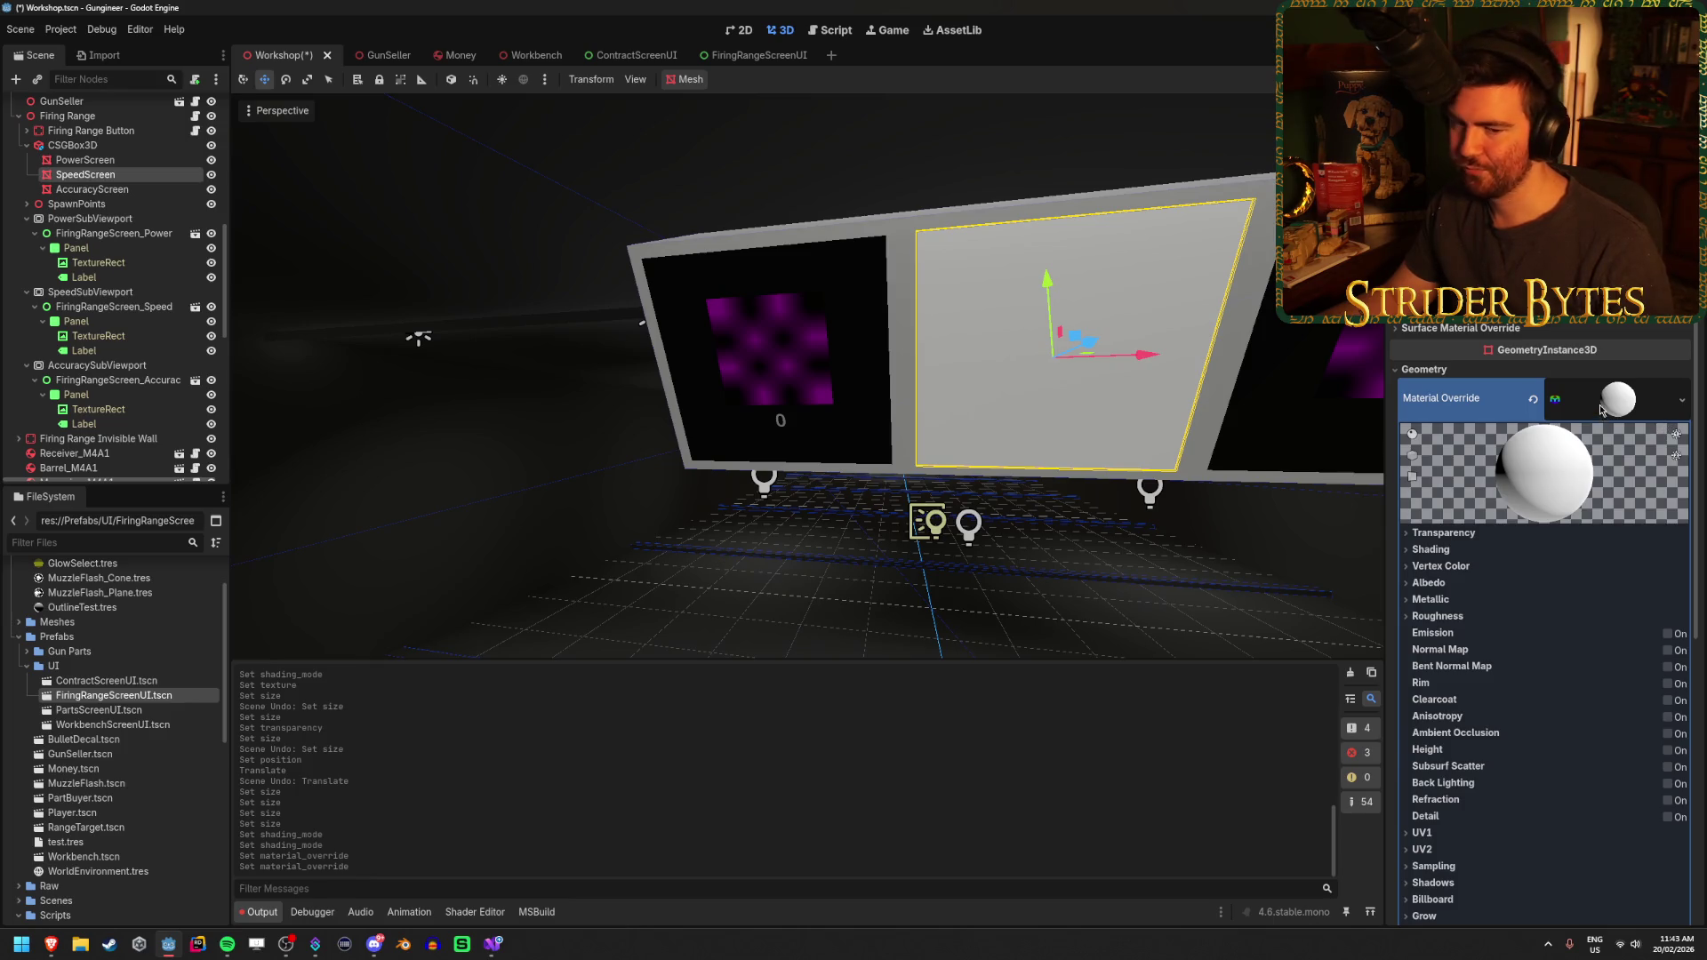
Try a New ViewportTexture as the material's albedo texture, triggering the local-to-scene warning
{"action": "scroll", "coordinate": [1600, 409], "scroll_direction": "down", "scroll_amount": 5}
{"action": "scroll", "coordinate": [1600, 404], "scroll_direction": "up", "scroll_amount": 1}
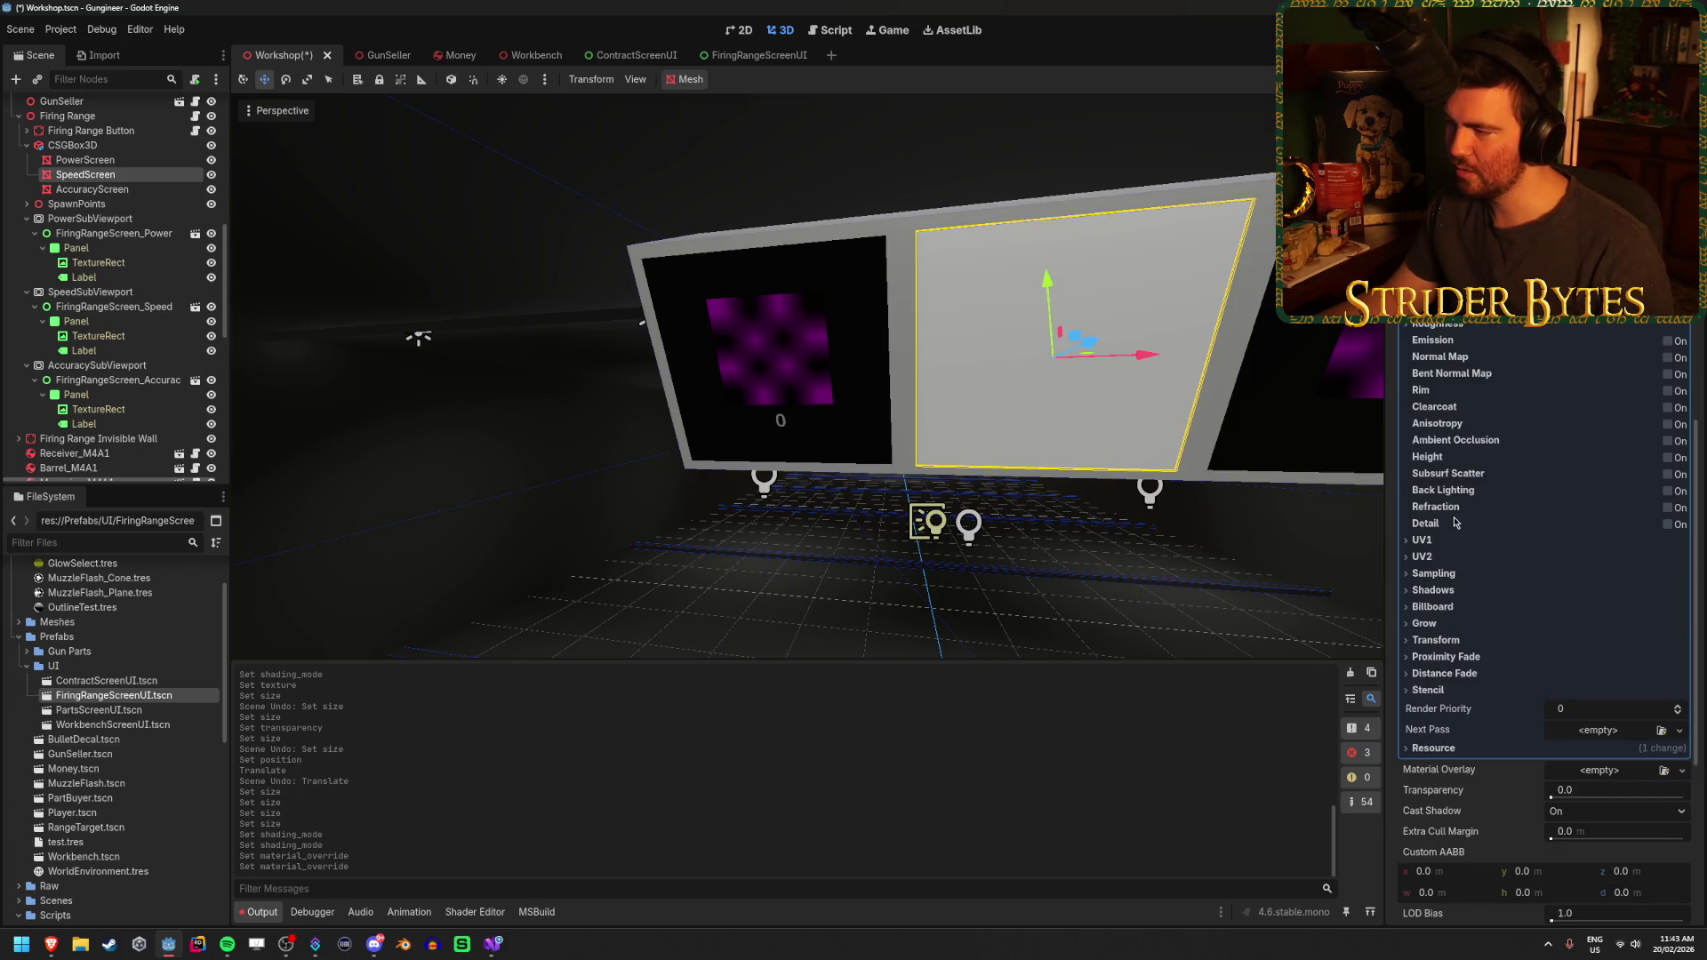
{"action": "scroll", "coordinate": [1464, 326], "scroll_direction": "up", "scroll_amount": 2}
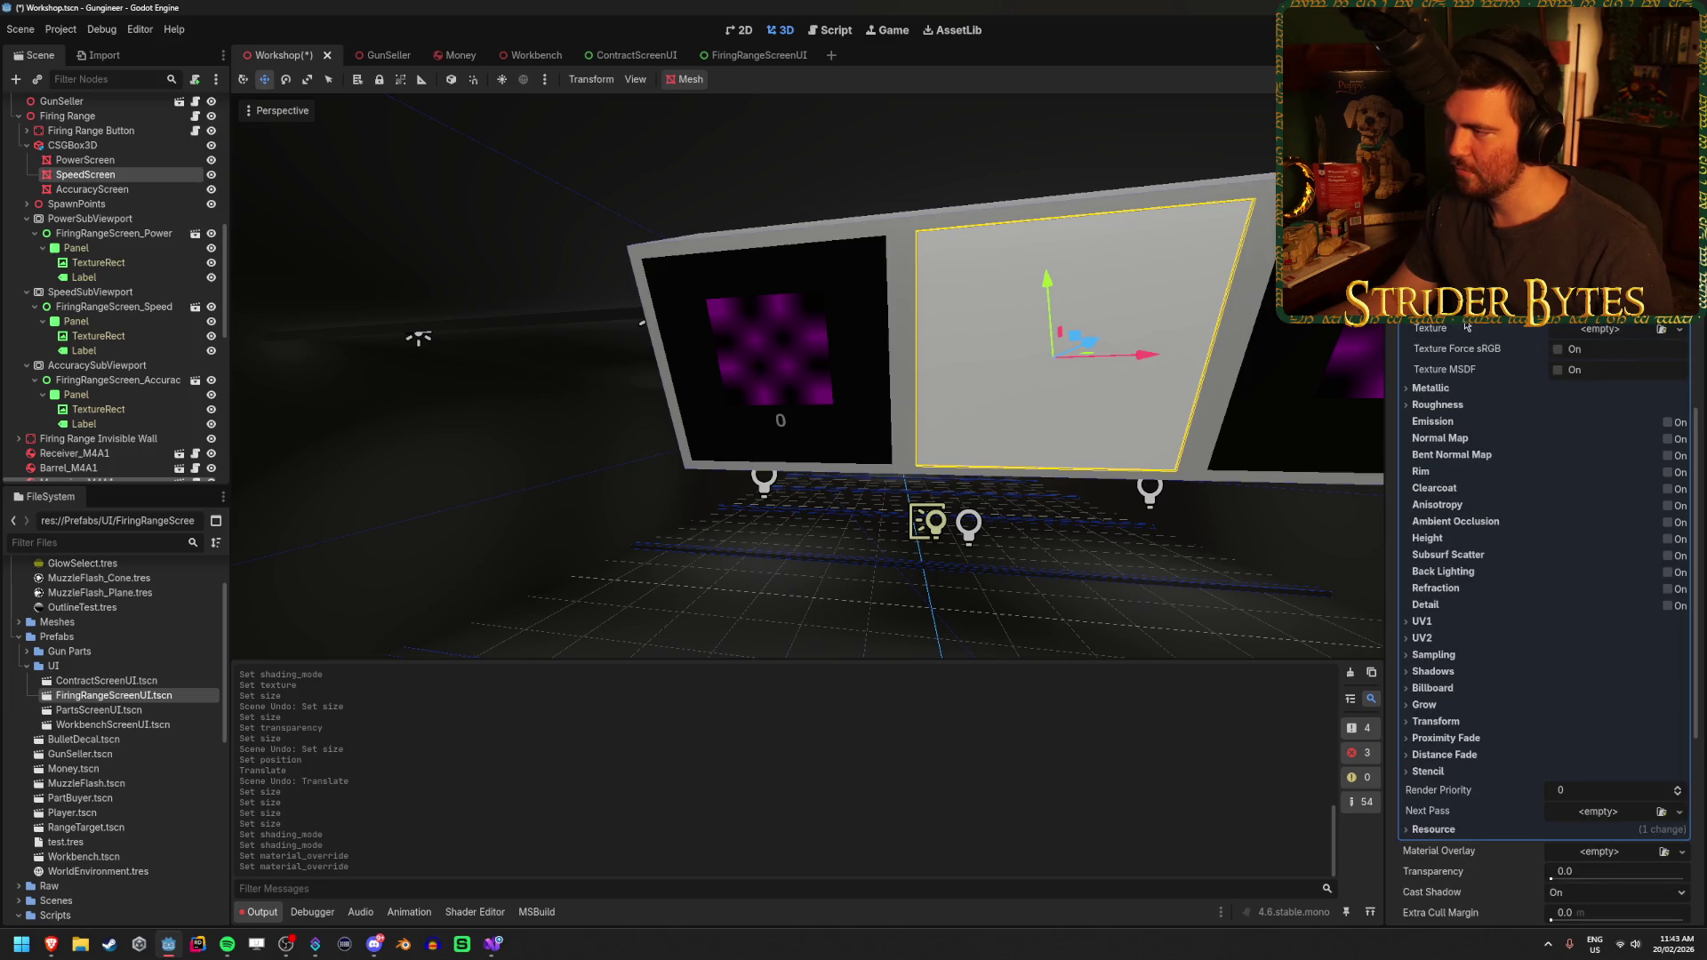
{"action": "left_click", "coordinate": [1676, 331]}
{"action": "left_click", "coordinate": [1565, 368]}
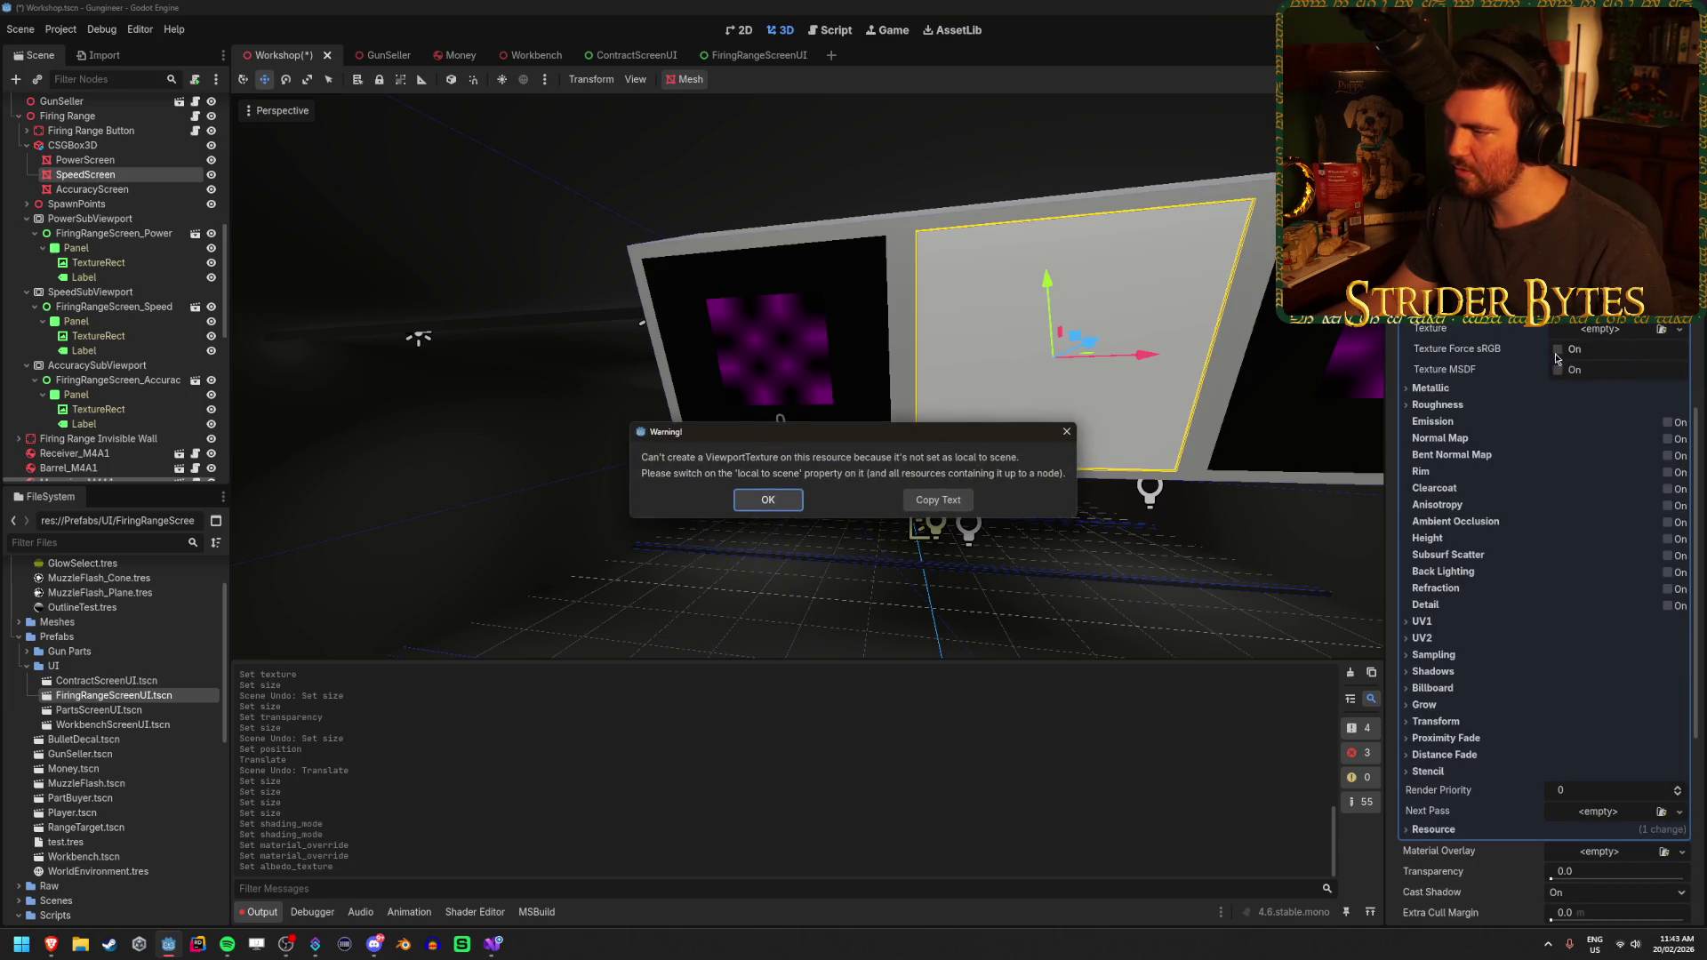
Dismiss the warning and enable Local to Scene on SpeedScreen's material
{"action": "left_click", "coordinate": [796, 502]}
{"action": "left_click", "coordinate": [1441, 828]}
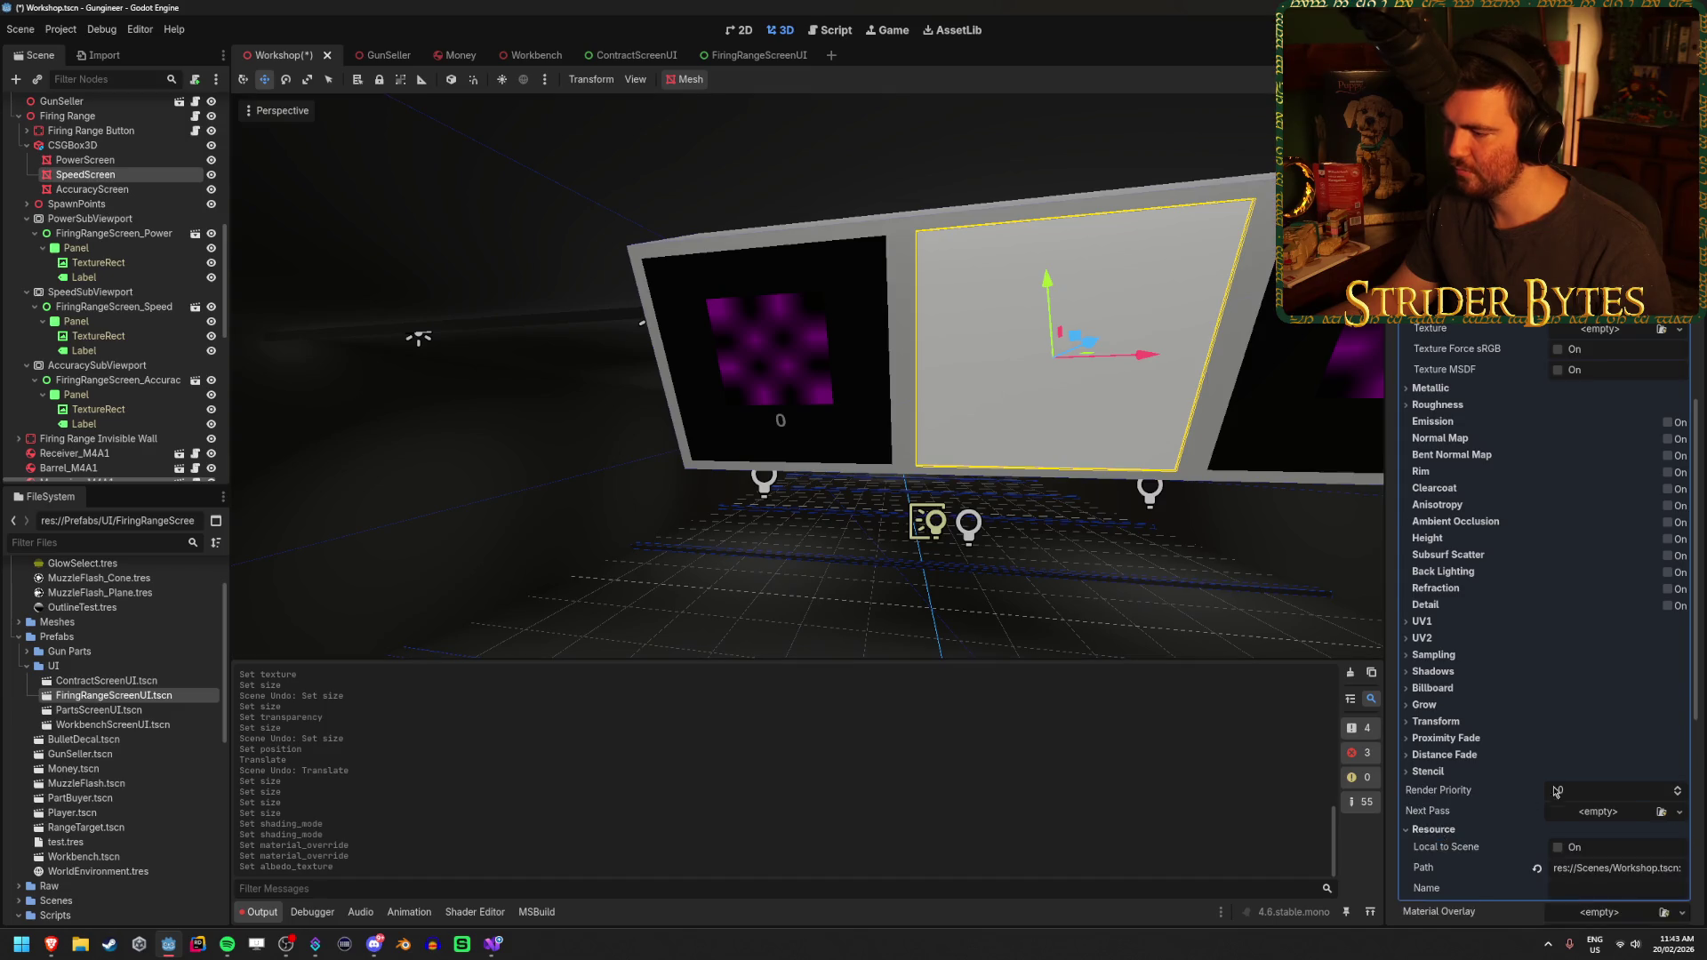
{"action": "left_click", "coordinate": [1558, 848]}
{"action": "scroll", "coordinate": [1591, 619], "scroll_direction": "up", "scroll_amount": 2}
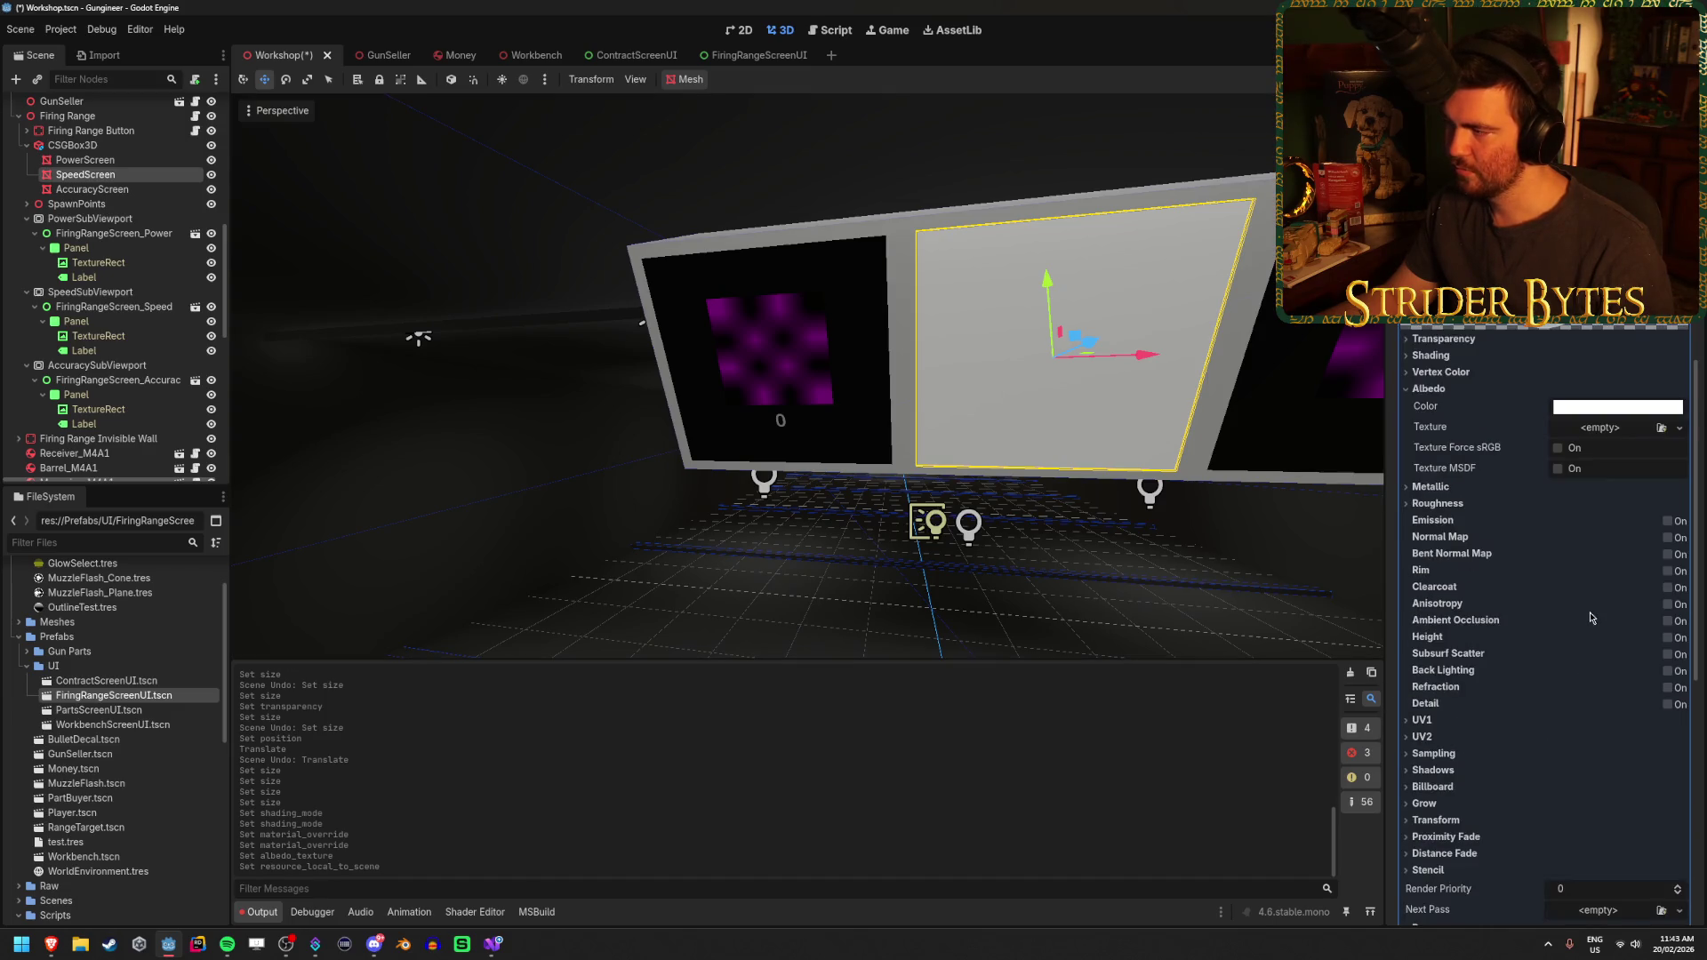
Assign a ViewportTexture fed by SpeedSubViewport as the material's albedo texture
{"action": "left_click", "coordinate": [1680, 429]}
{"action": "left_click", "coordinate": [1600, 465]}
{"action": "key", "text": "Return"}
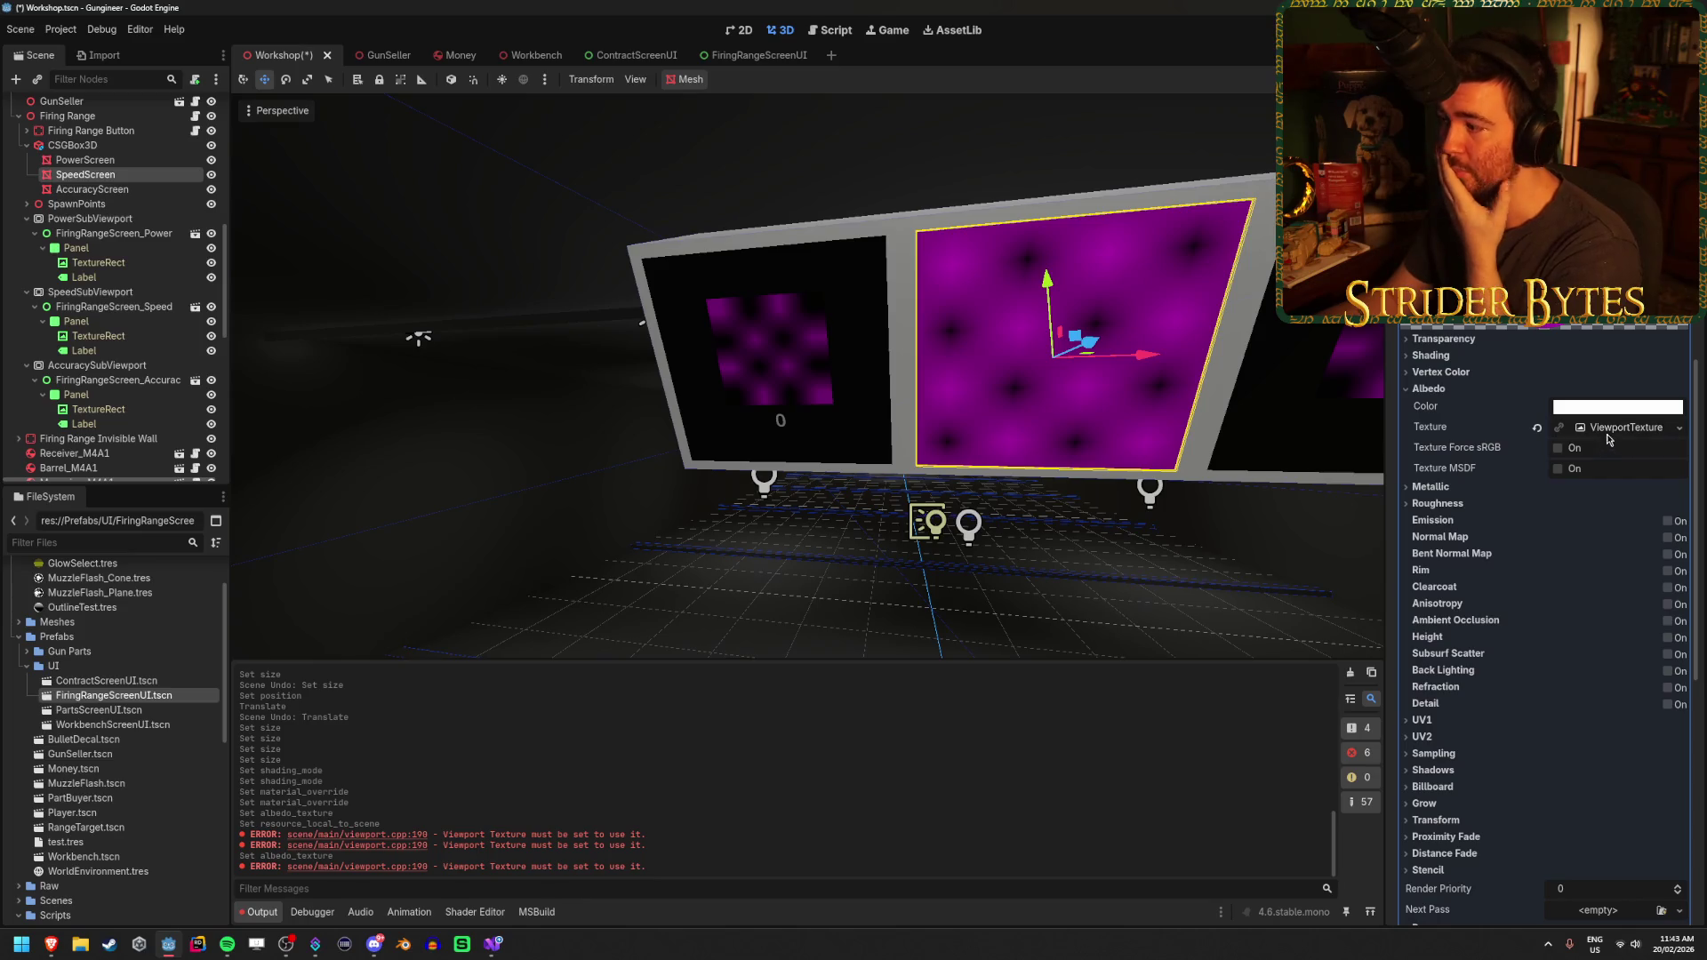
{"action": "left_click", "coordinate": [1623, 427]}
{"action": "left_click", "coordinate": [1606, 450]}
{"action": "left_click", "coordinate": [825, 416]}
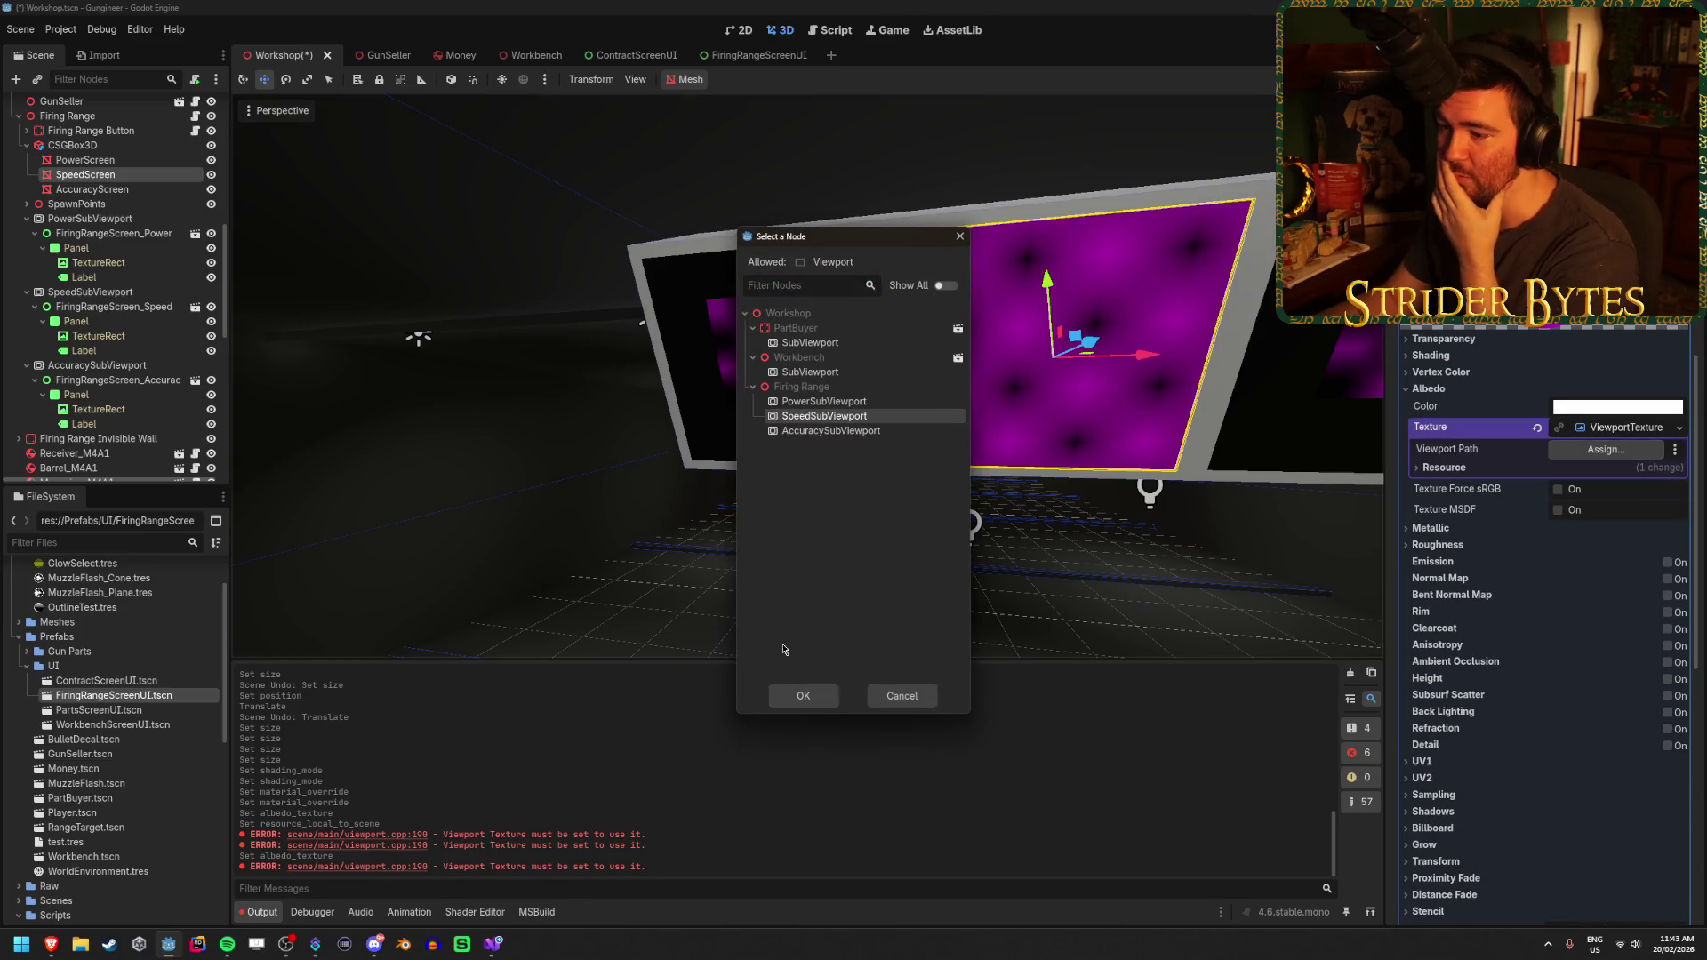
{"action": "left_click", "coordinate": [805, 695]}
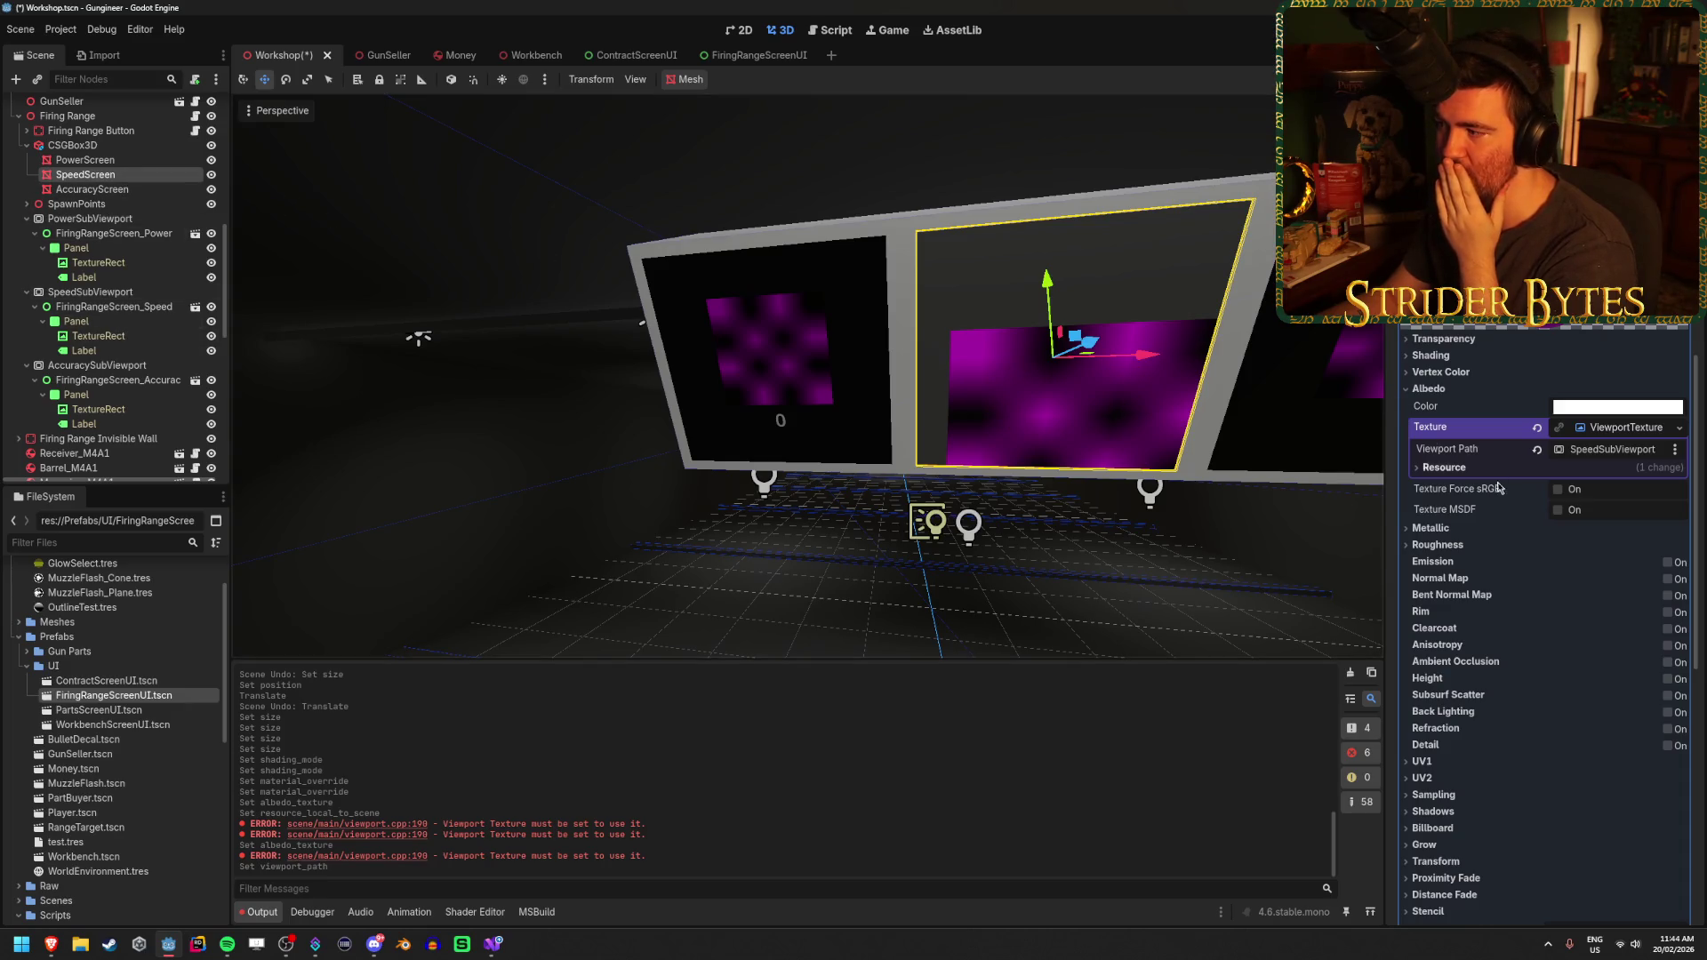
{"action": "scroll", "coordinate": [1498, 485], "scroll_direction": "up", "scroll_amount": 5}
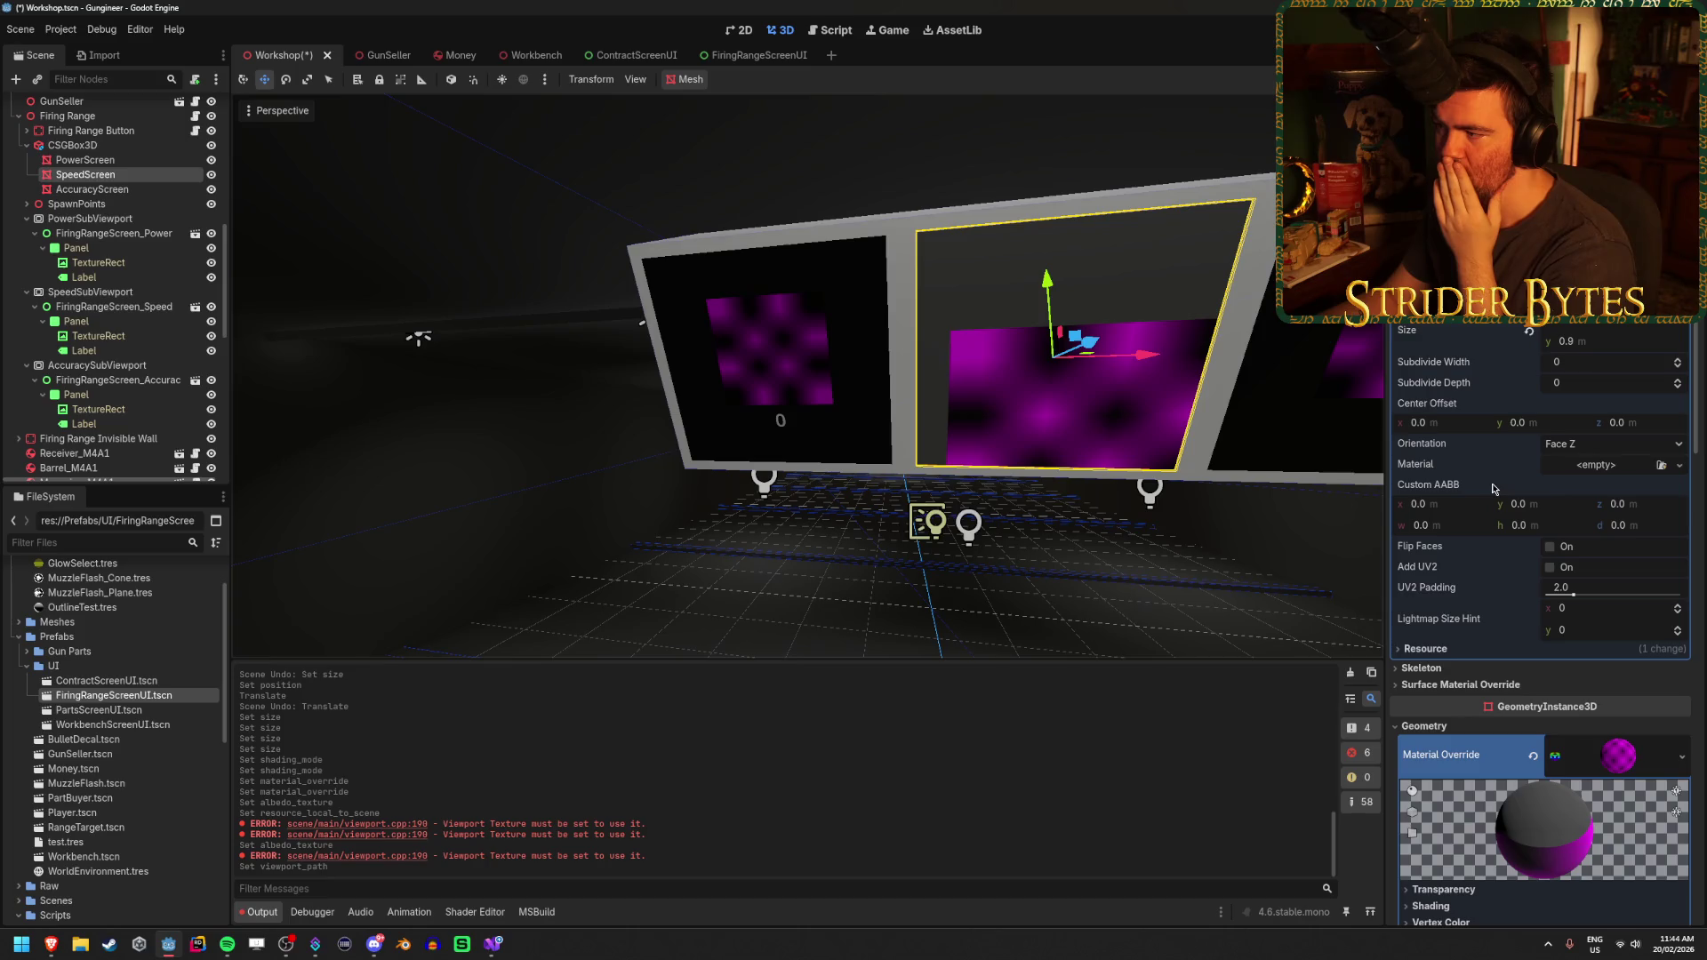
{"action": "scroll", "coordinate": [1549, 387], "scroll_direction": "down", "scroll_amount": 5}
{"action": "scroll", "coordinate": [1548, 387], "scroll_direction": "down", "scroll_amount": 5}
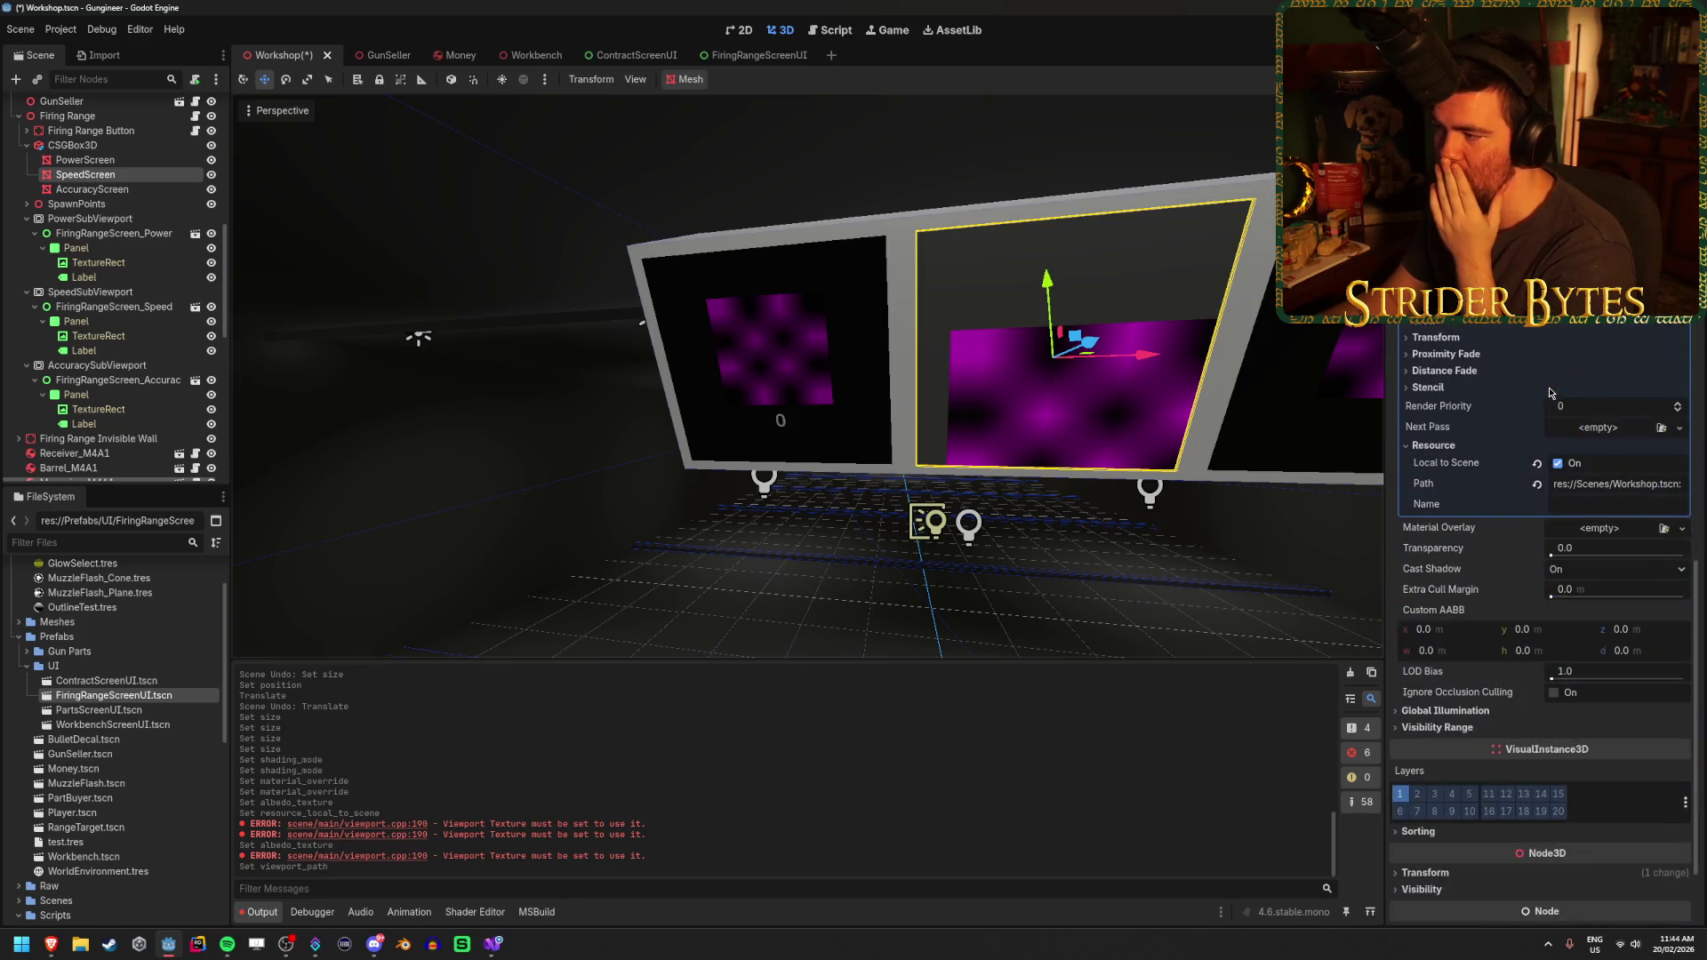
{"action": "left_click", "coordinate": [107, 292]}
Set SpeedSubViewport's size to 1024 × 1024
{"action": "left_click", "coordinate": [1608, 342]}
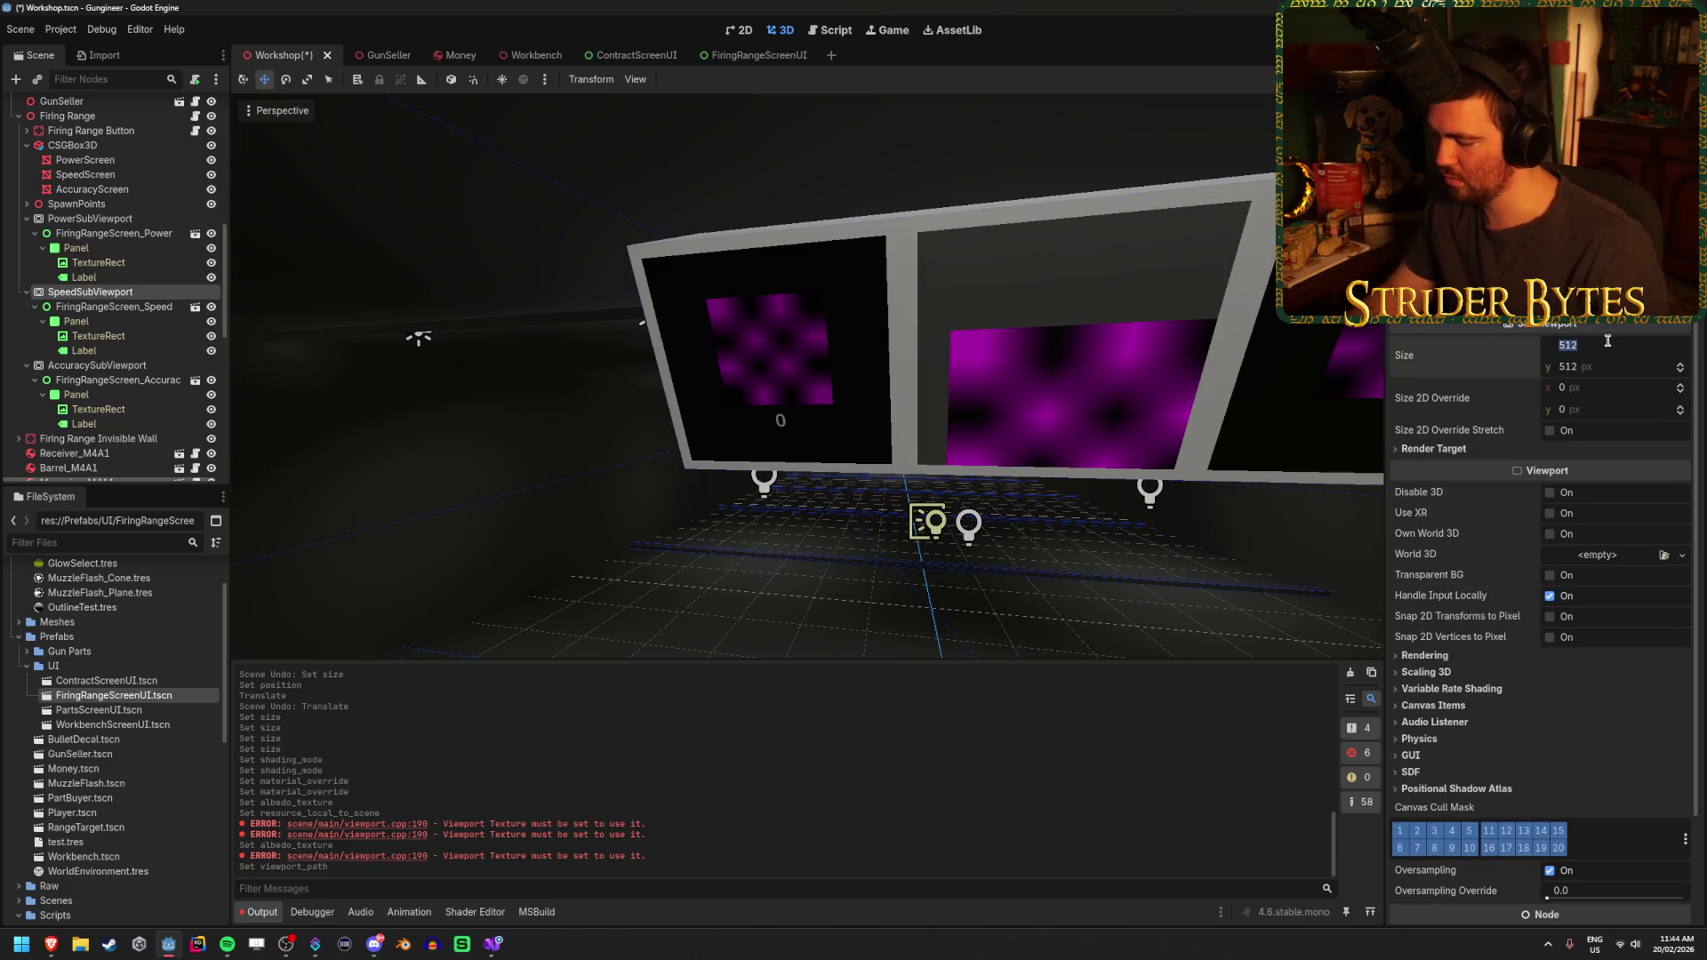
{"action": "type", "text": "4"}
{"action": "key", "text": "Tab"}
{"action": "type", "text": "24"}
{"action": "key", "text": "Return"}
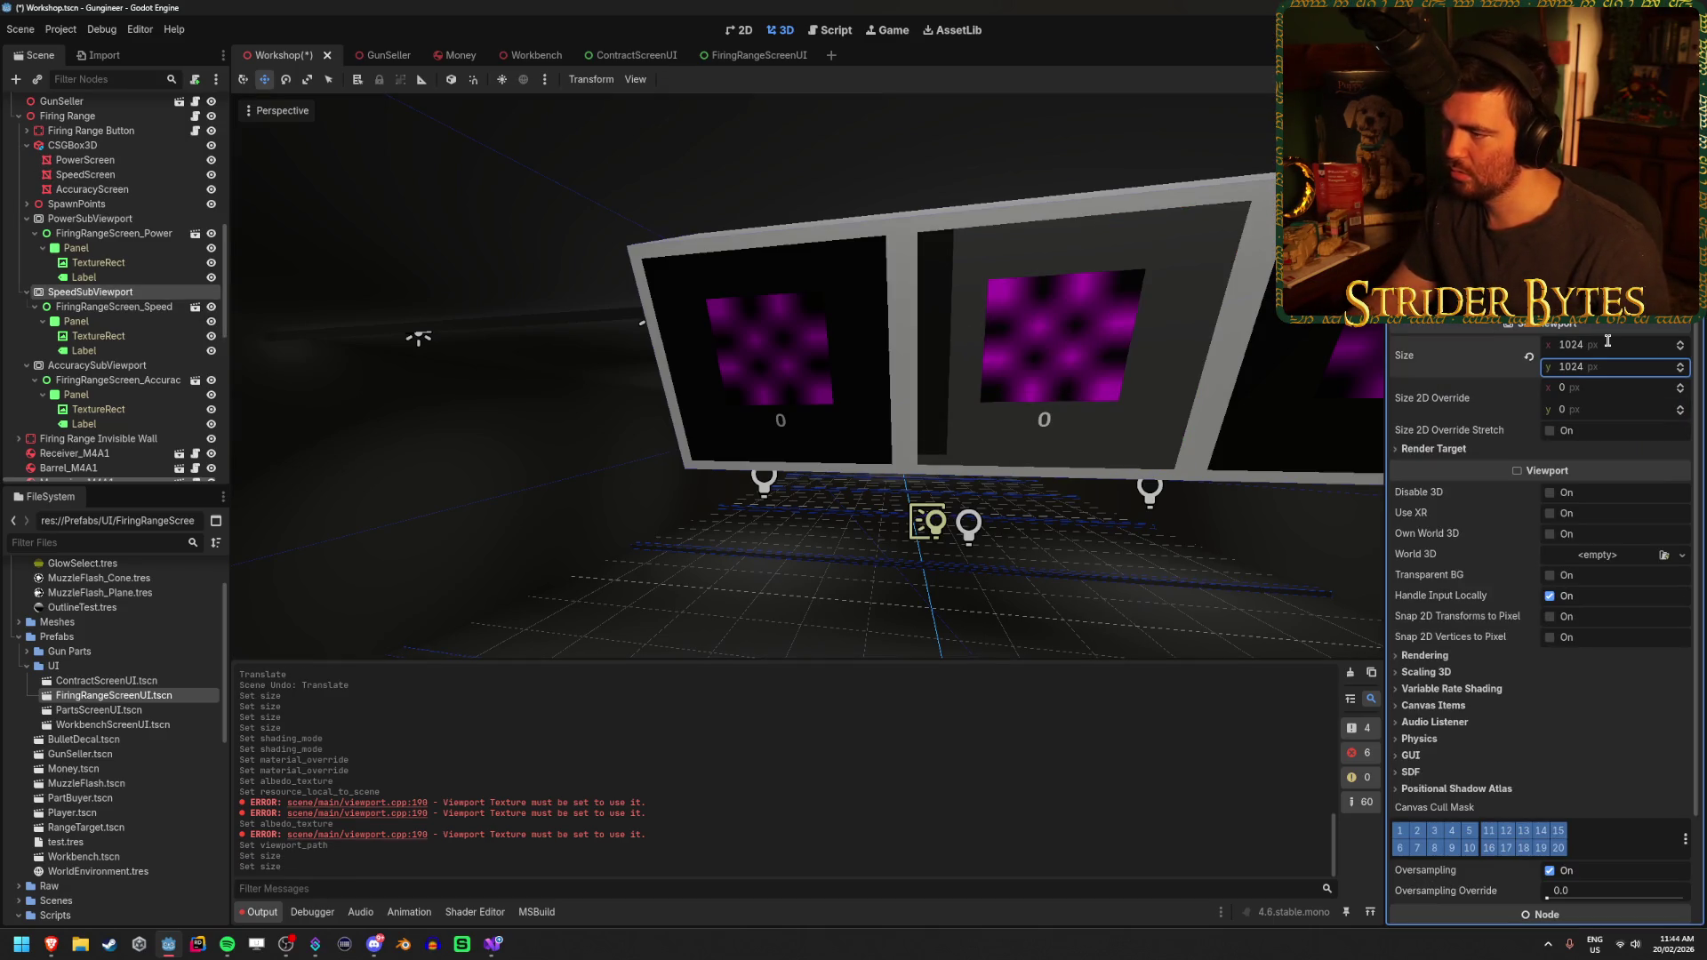
Reset FiringRangeScreen_Speed's size, set it to 1024 × 1024, and save the scene
{"action": "left_click", "coordinate": [111, 308]}
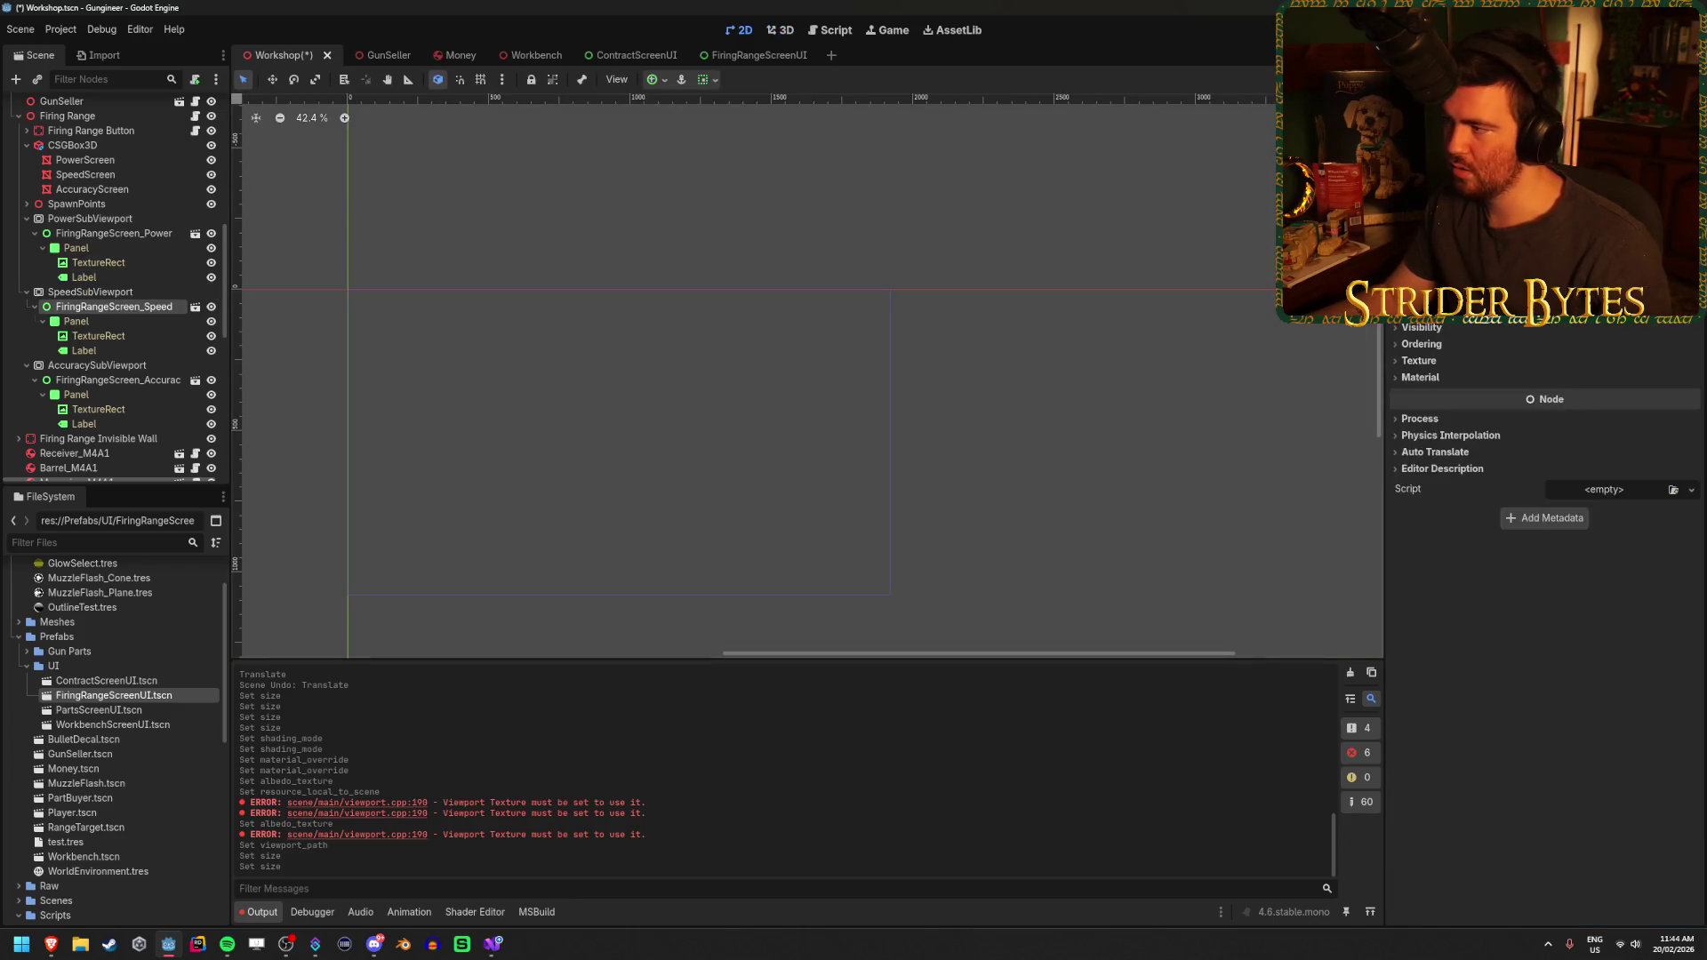
{"action": "left_click", "coordinate": [1525, 341]}
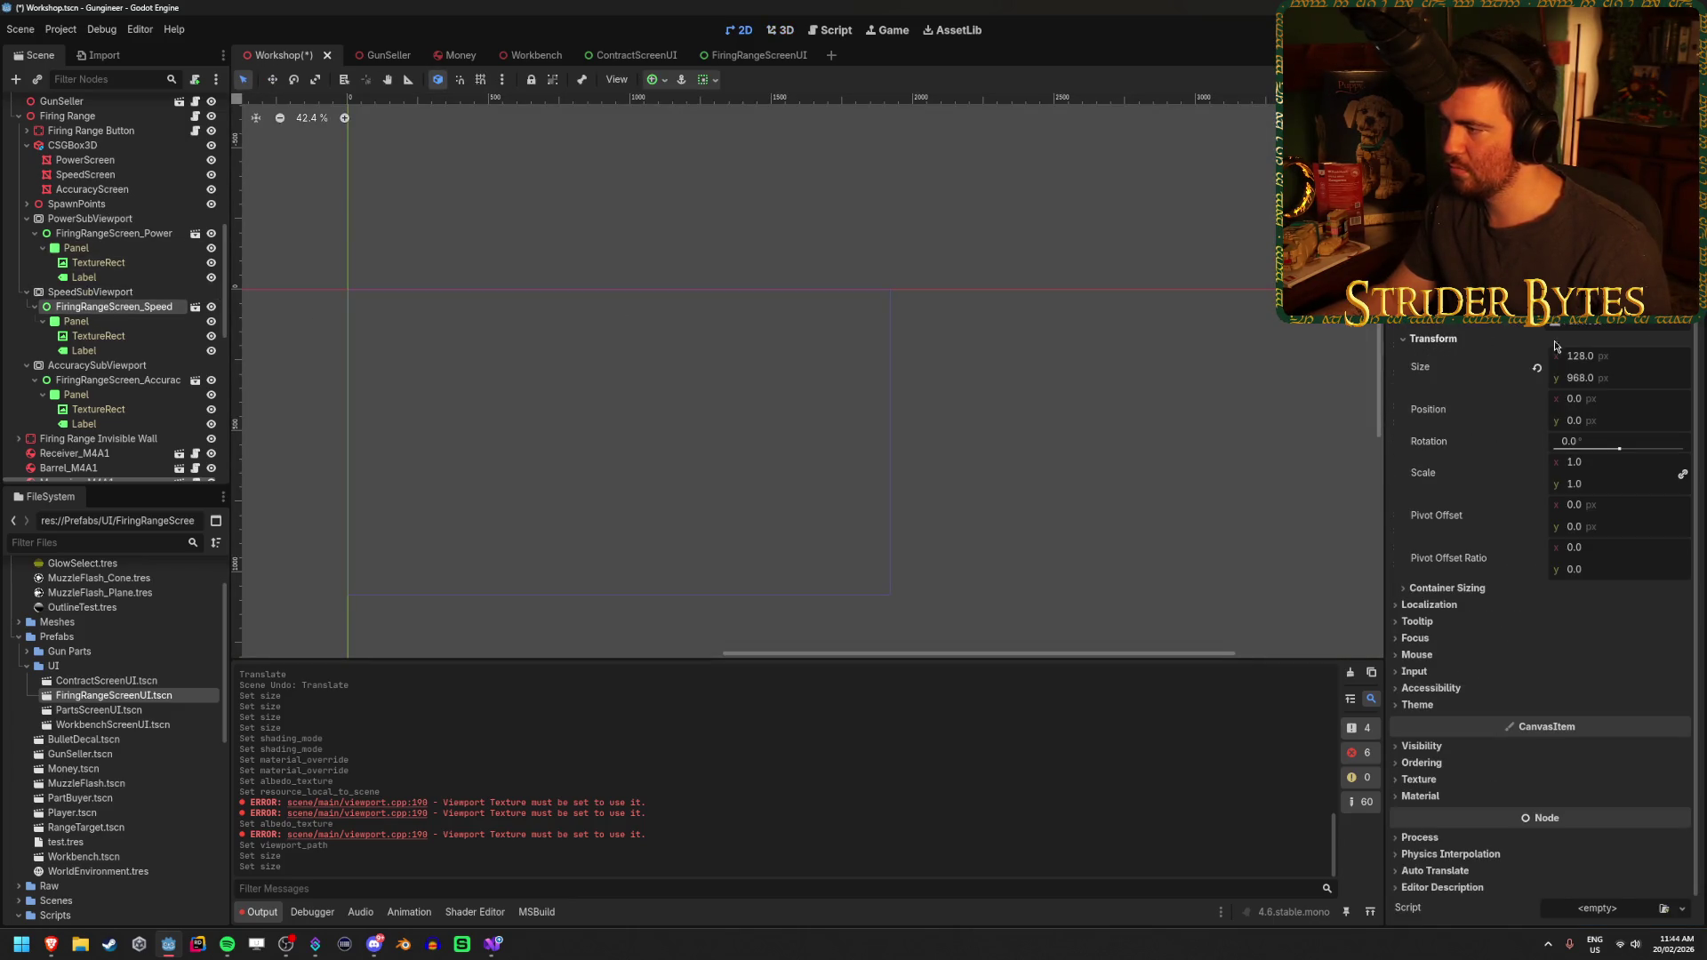
{"action": "left_click", "coordinate": [1538, 370]}
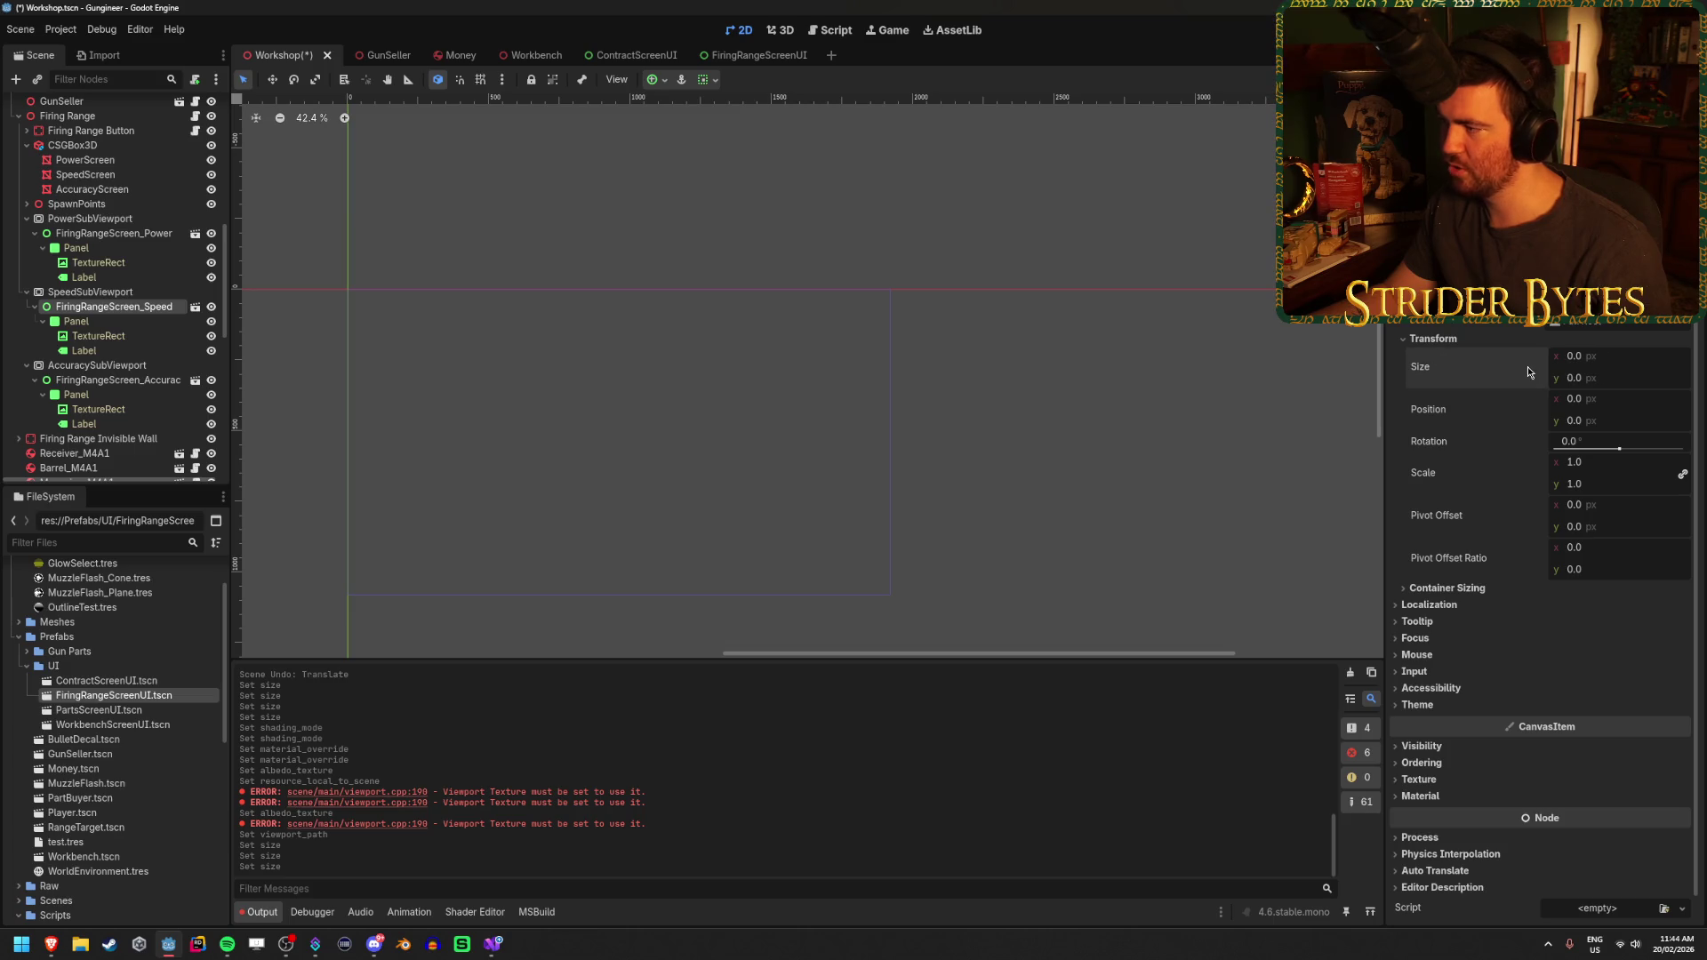
{"action": "left_click", "coordinate": [1618, 356]}
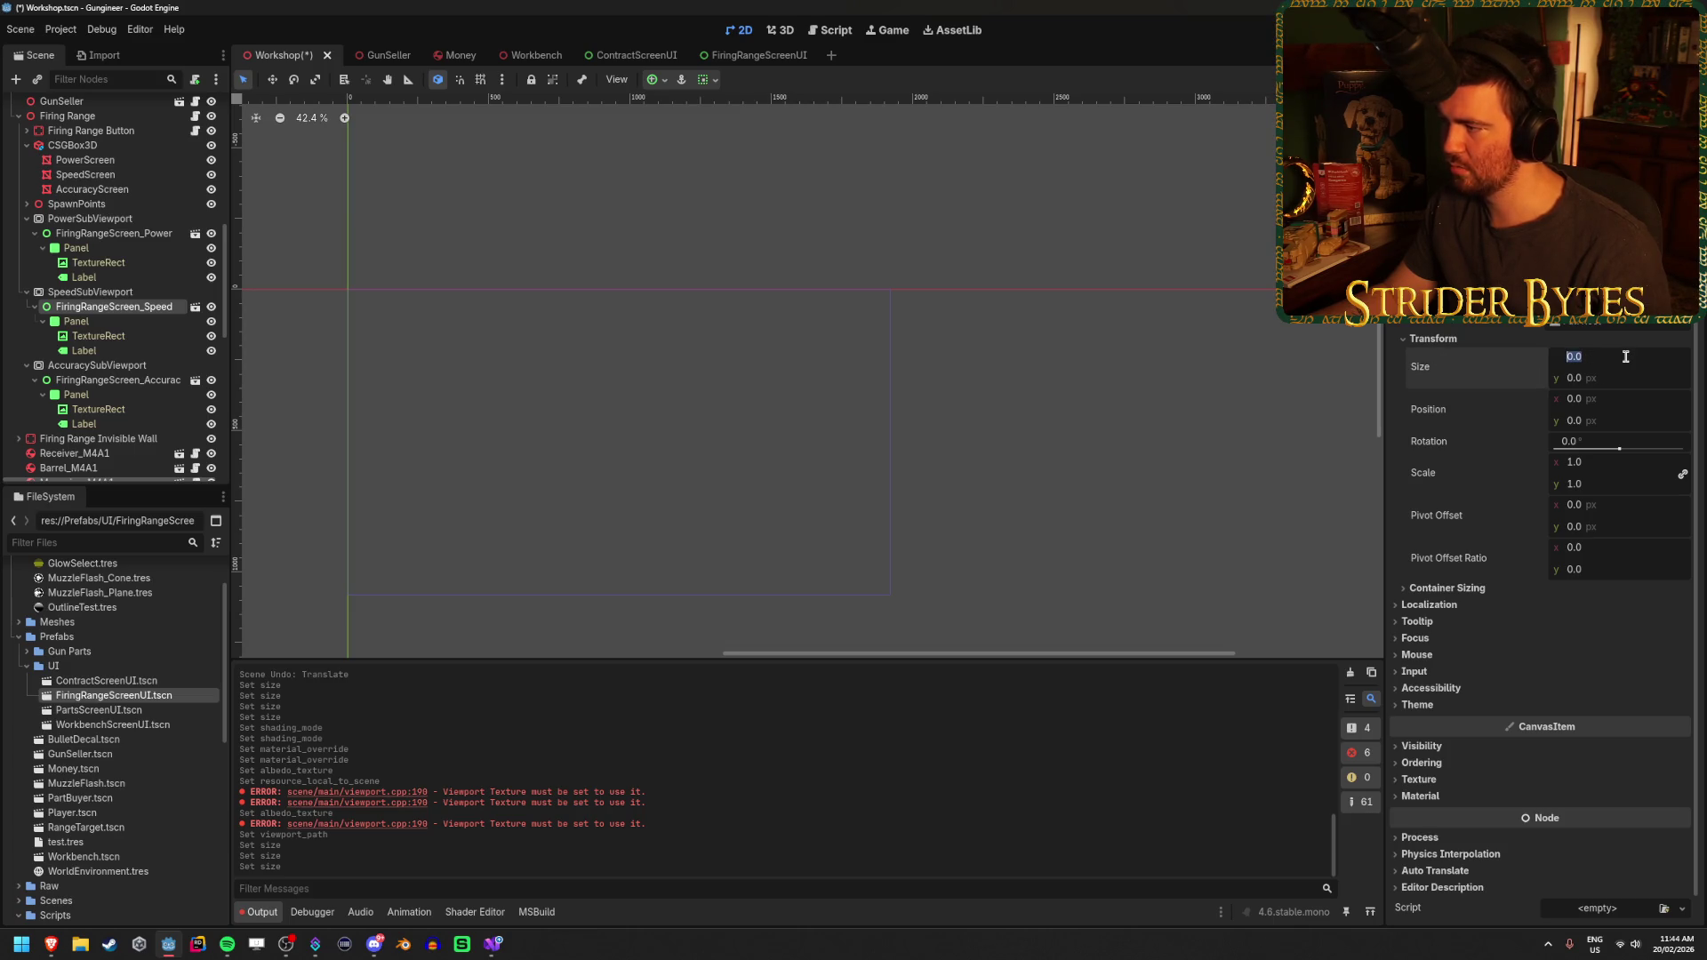
{"action": "type", "text": "1024"}
{"action": "key", "text": "Tab"}
{"action": "type", "text": "1"}
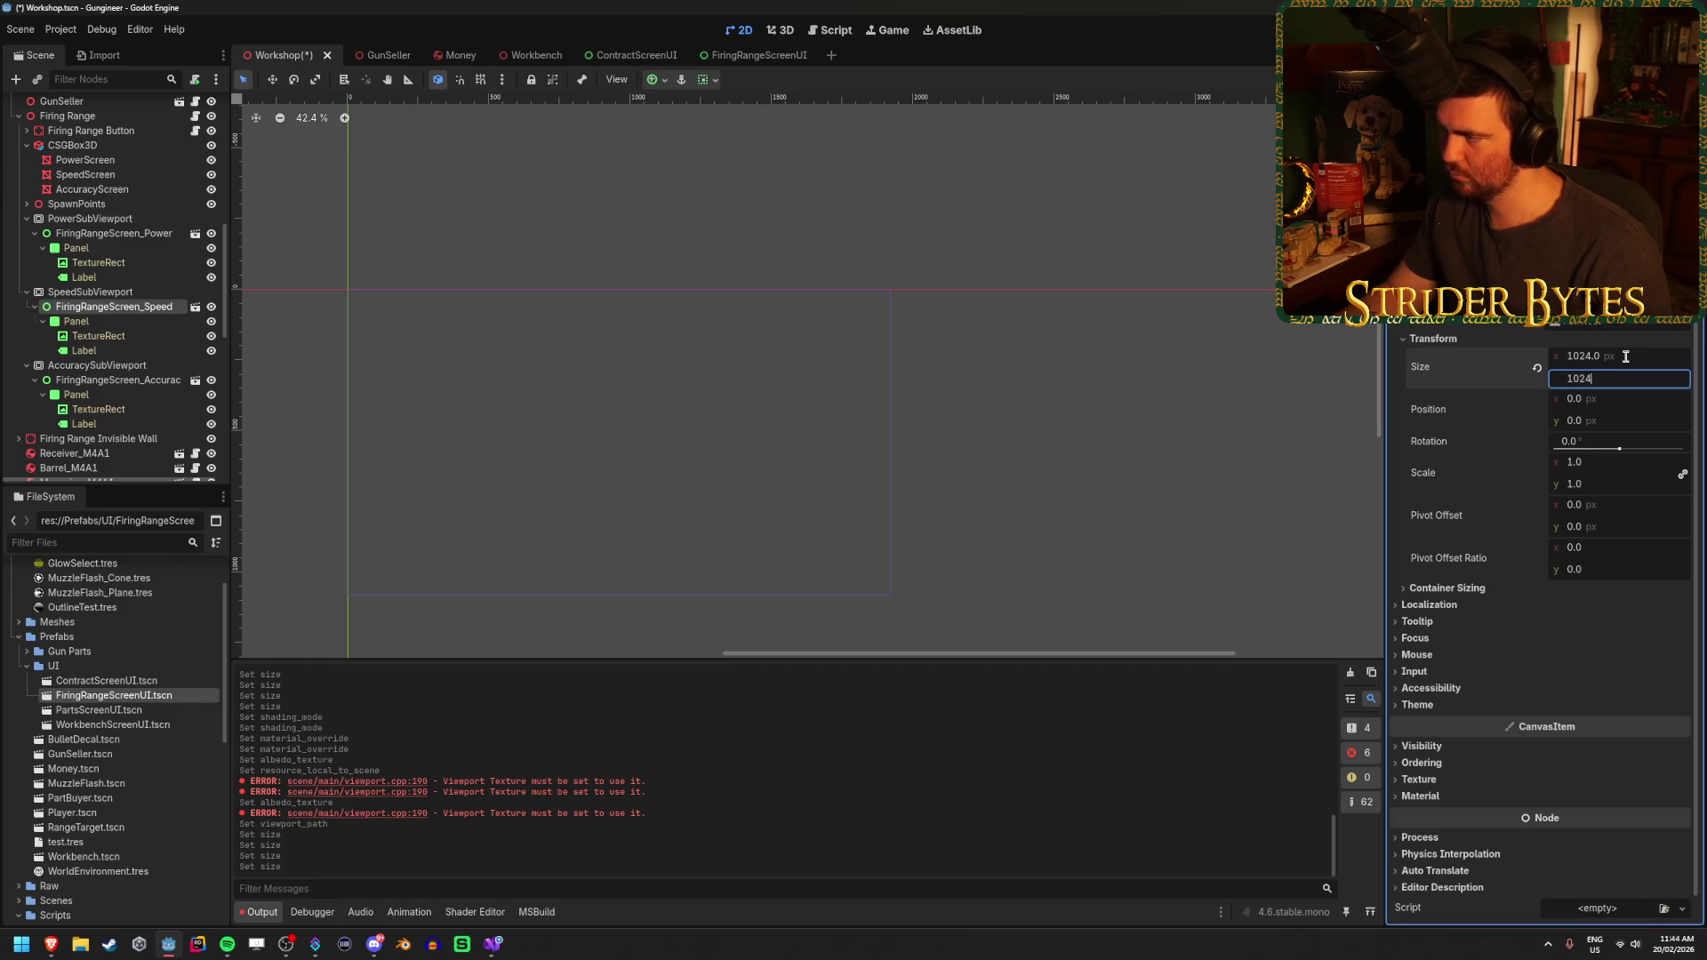
{"action": "key", "text": "Return"}
{"action": "key", "text": "ctrl+s"}
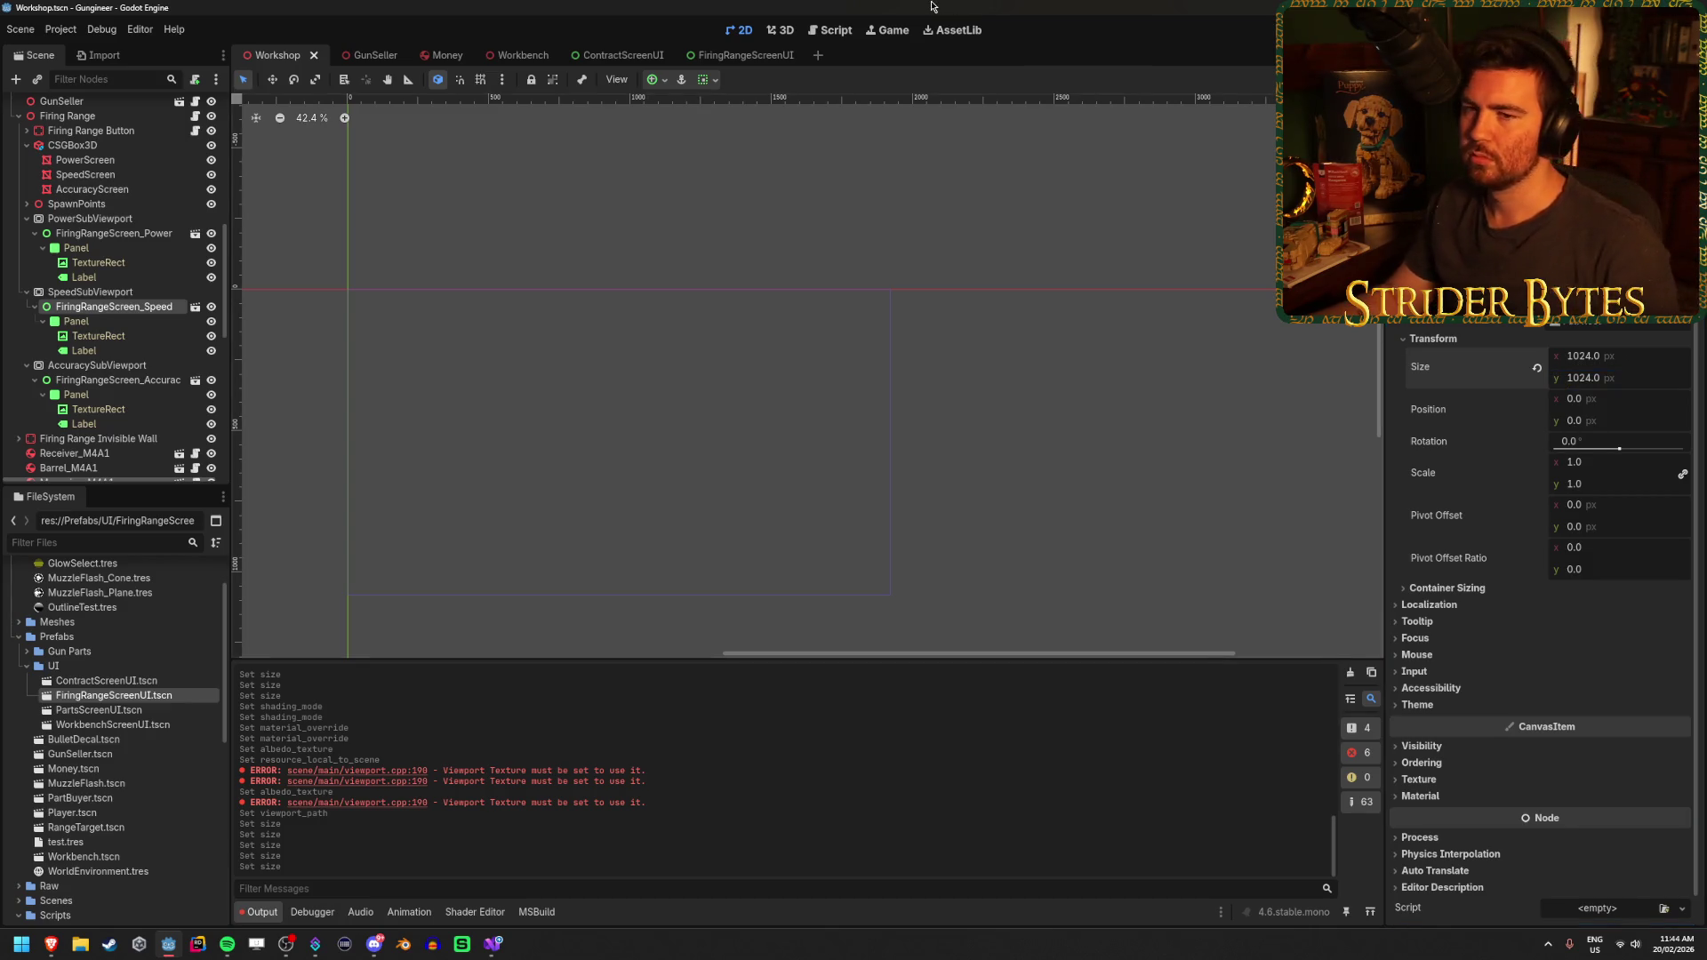
{"action": "left_click", "coordinate": [116, 379]}
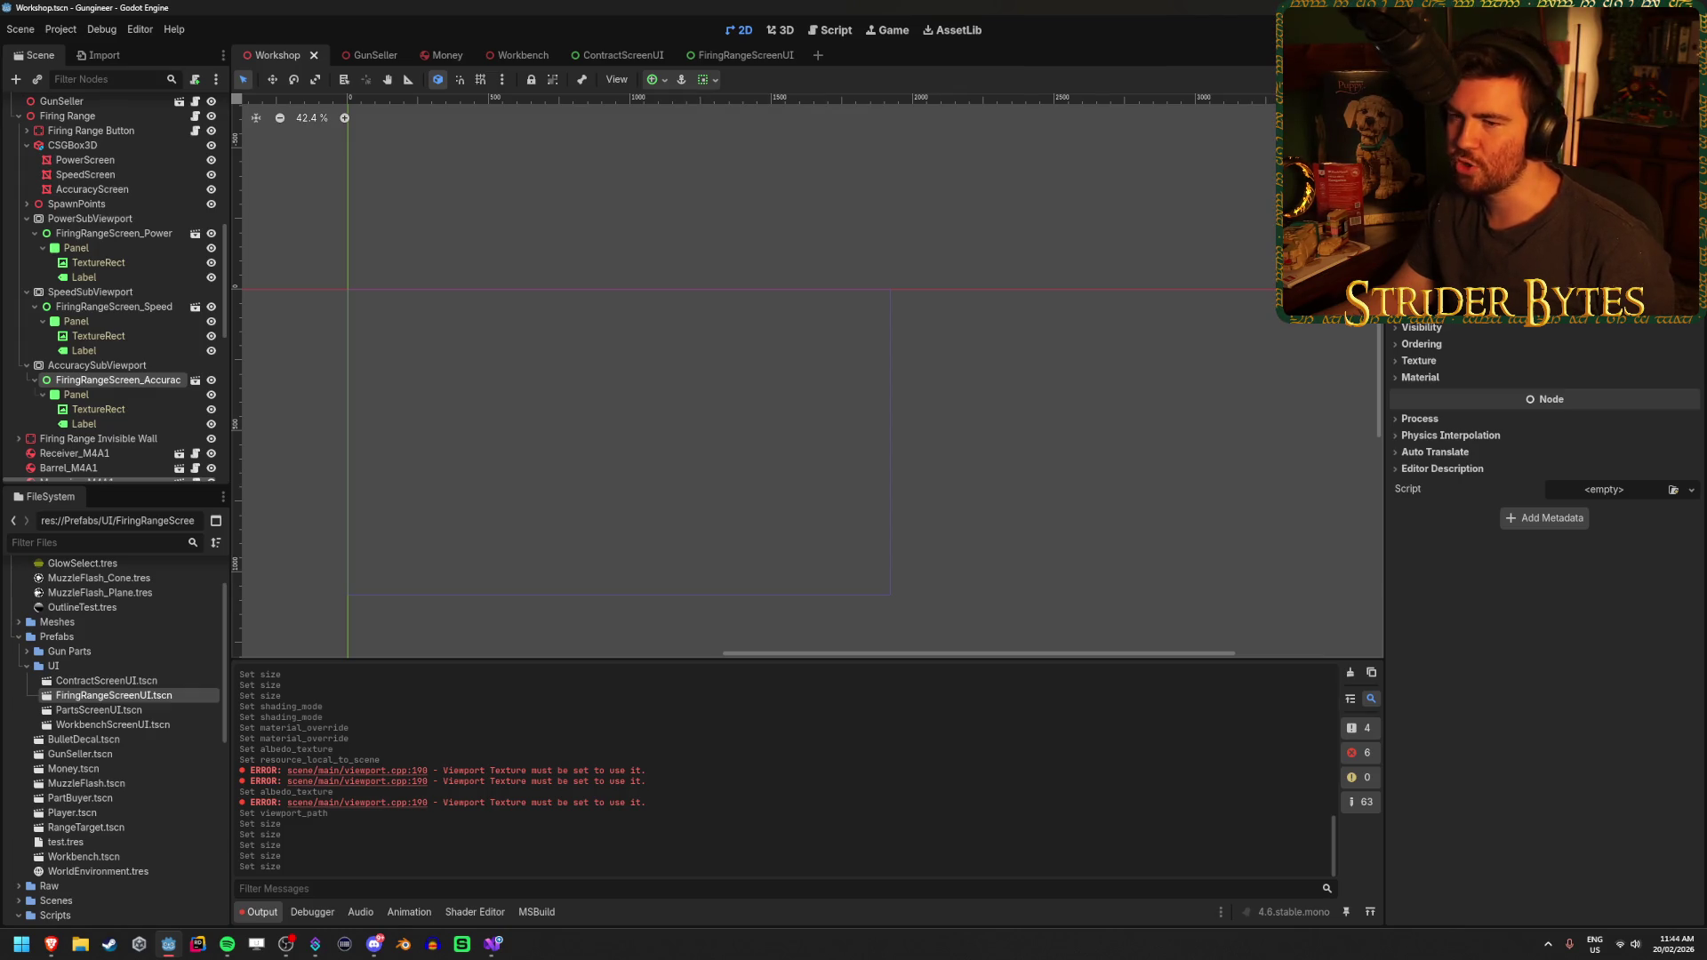
Set the accuracy screen UI to x position 0 and size 1024 × 1024, then save
{"action": "scroll", "coordinate": [1544, 534], "scroll_direction": "up", "scroll_amount": 3}
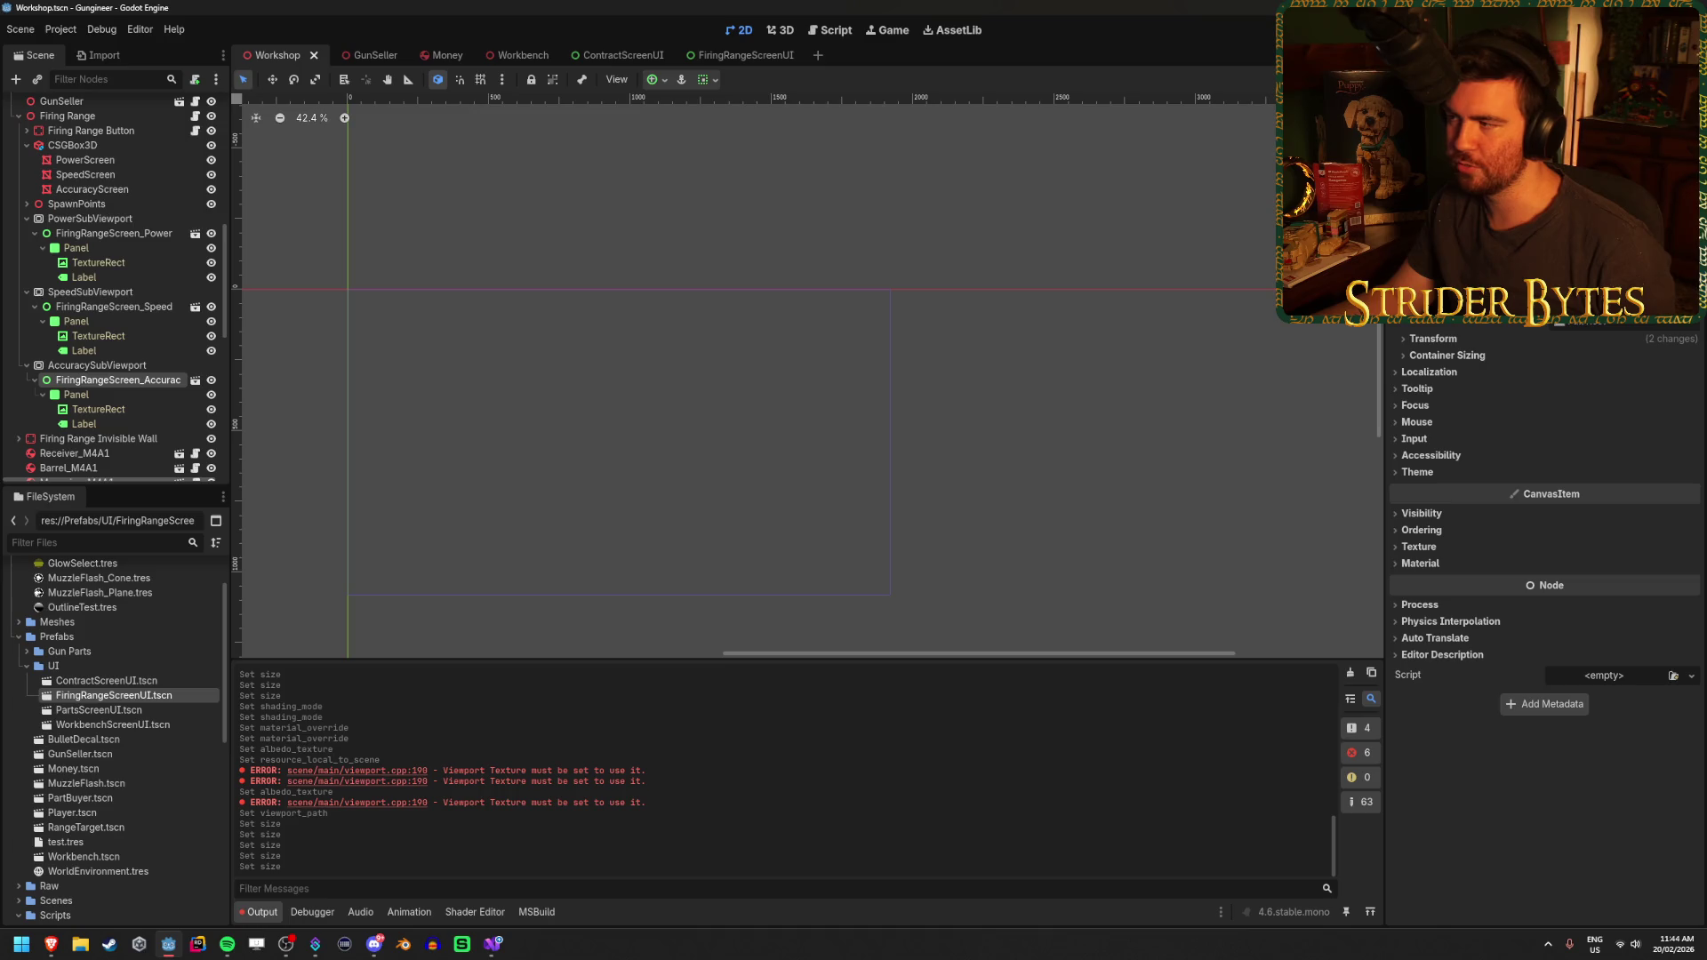
{"action": "left_click", "coordinate": [1433, 339]}
{"action": "left_click", "coordinate": [1591, 400]}
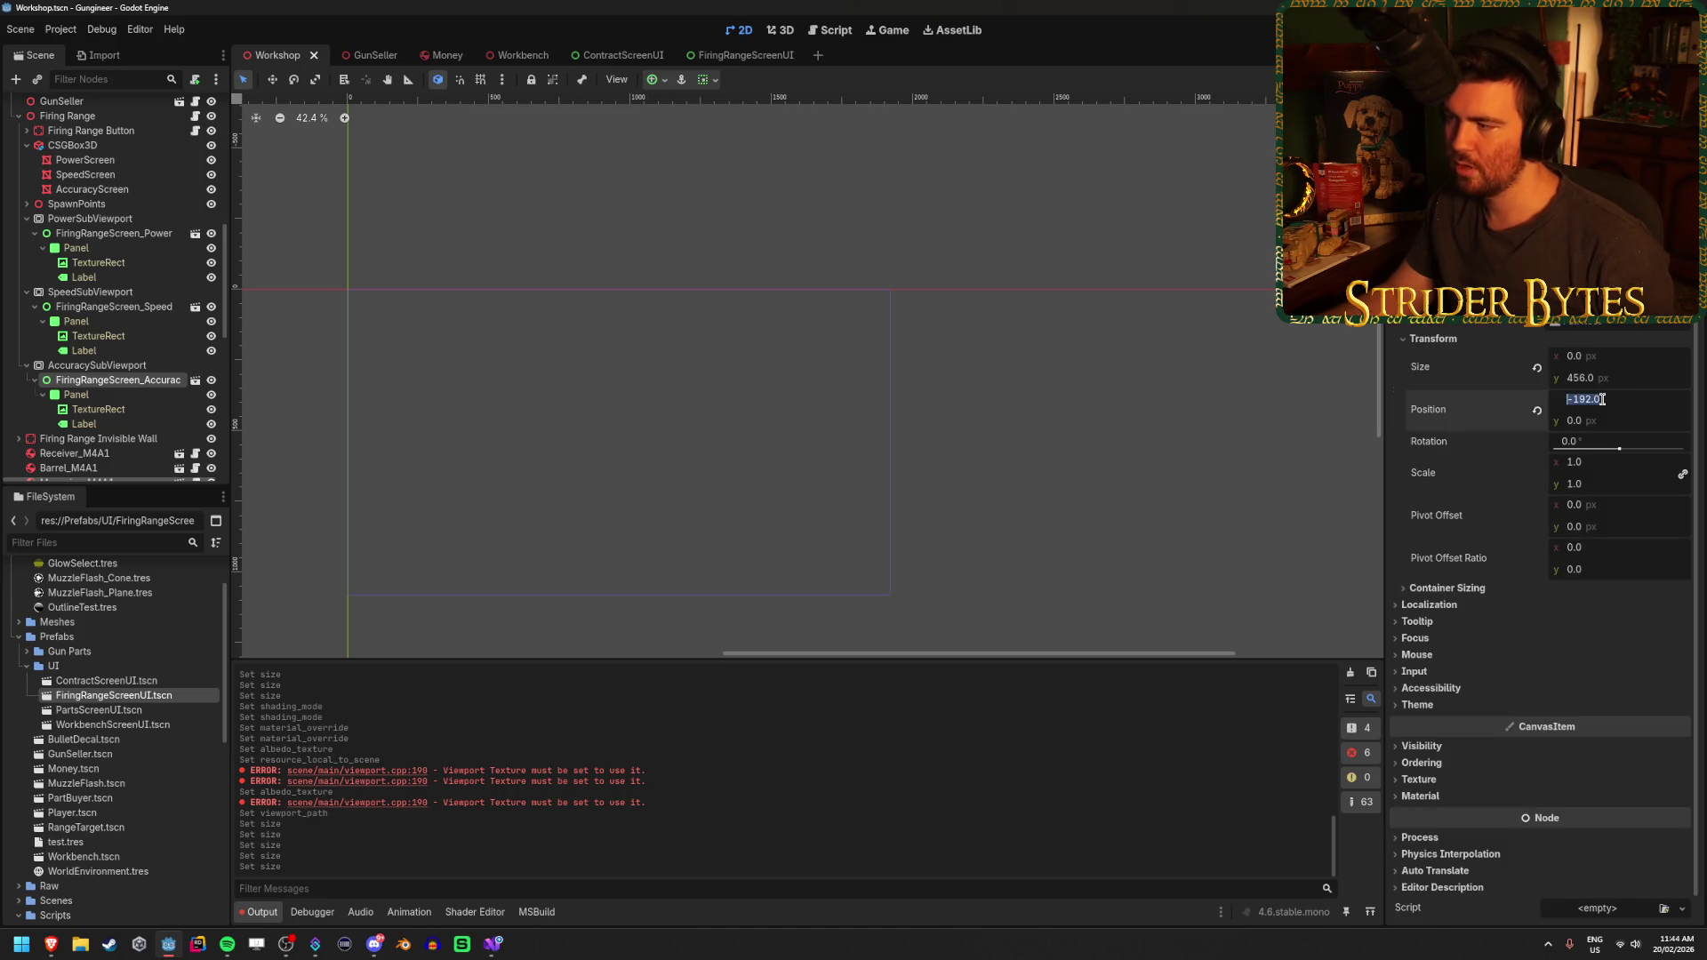
{"action": "type", "text": "0"}
{"action": "key", "text": "Return"}
{"action": "left_click", "coordinate": [1603, 352]}
{"action": "type", "text": "1"}
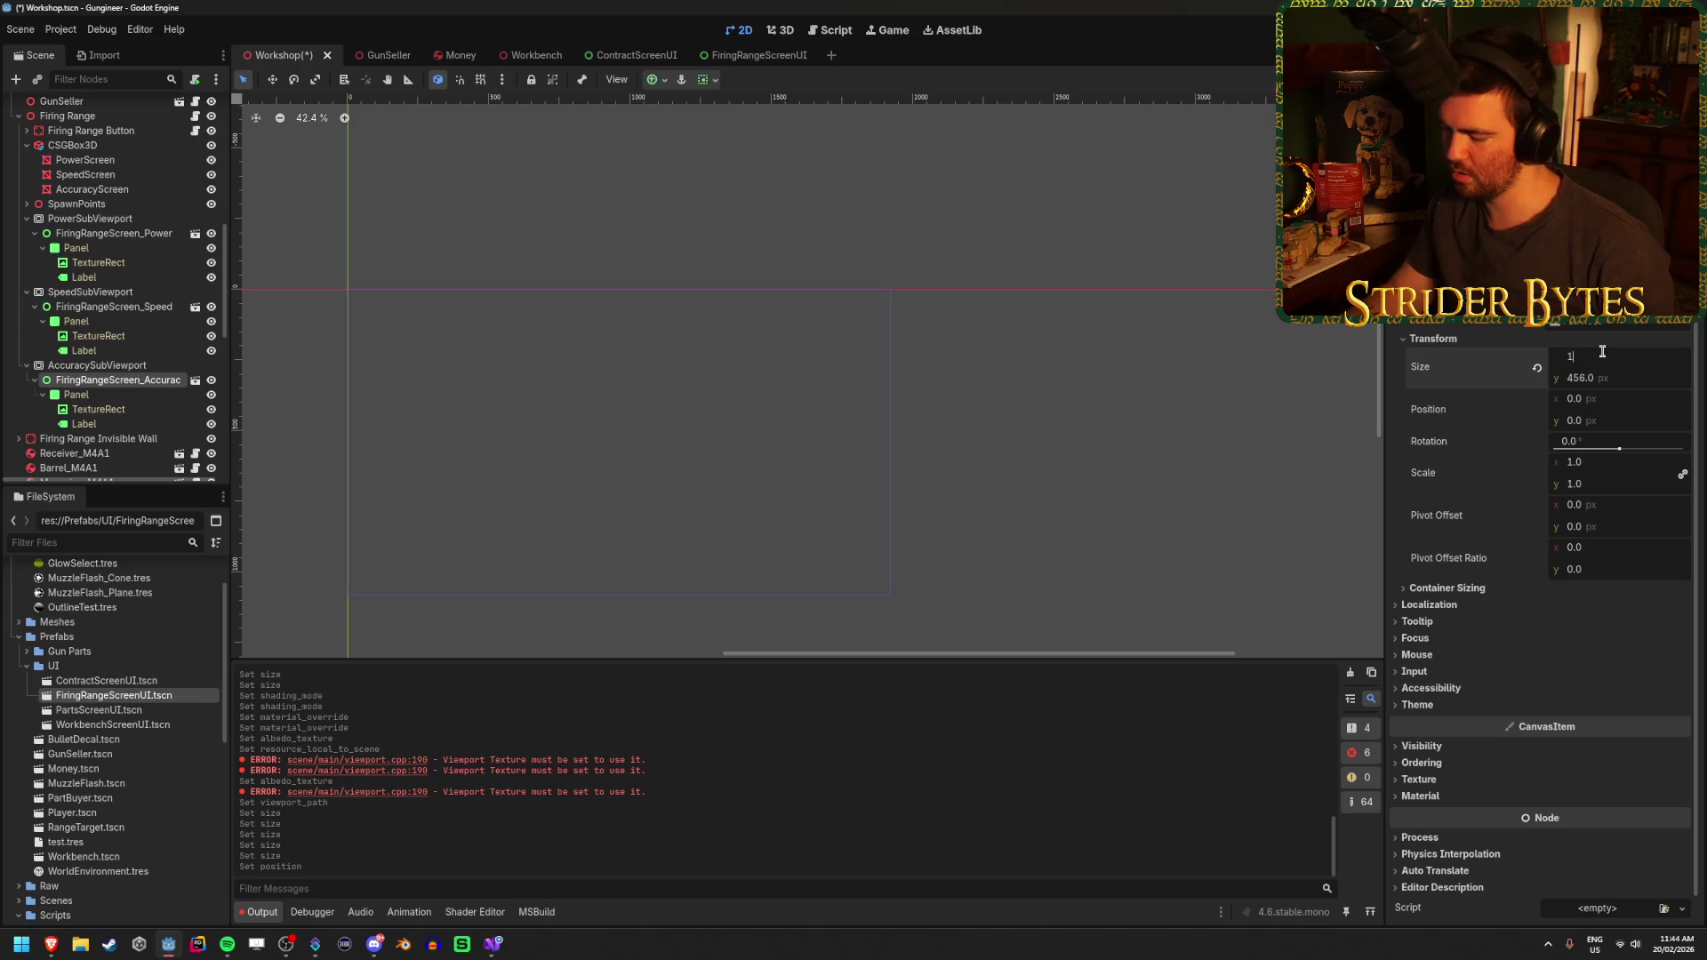
{"action": "key", "text": "Tab"}
{"action": "type", "text": "1024"}
{"action": "key", "text": "Return"}
{"action": "key", "text": "ctrl+s"}
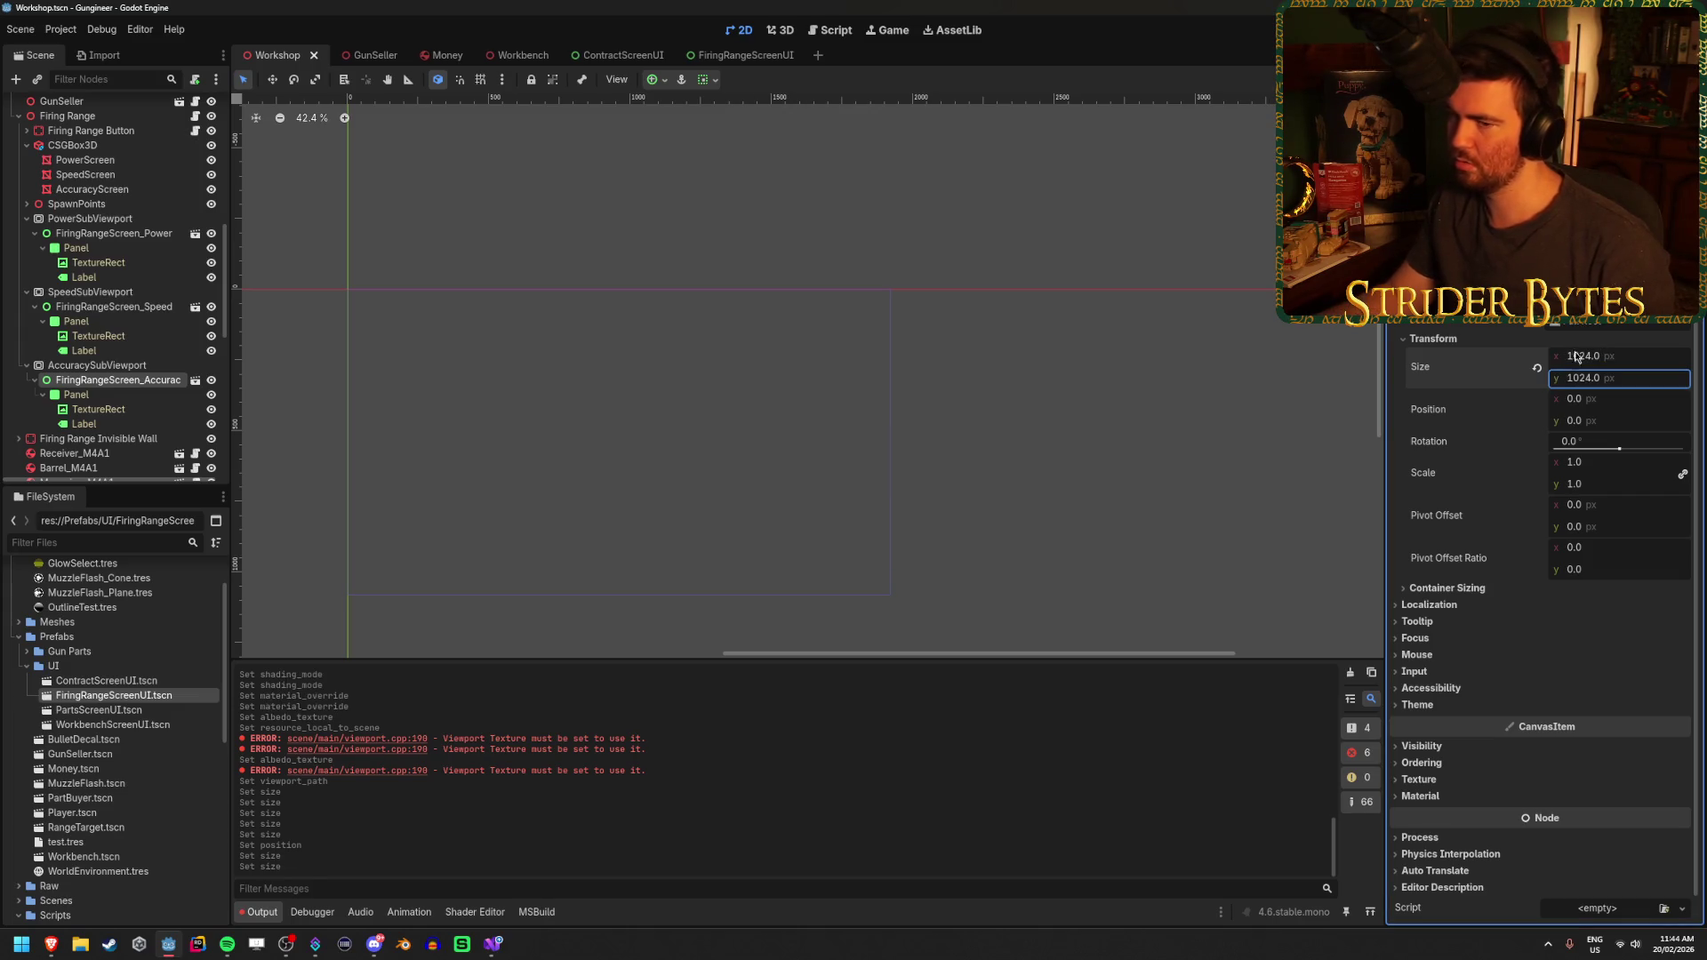
Set AccuracySubViewport to 1024 × 1024, save, and frame the speed screen in 3D
{"action": "left_click", "coordinate": [89, 365]}
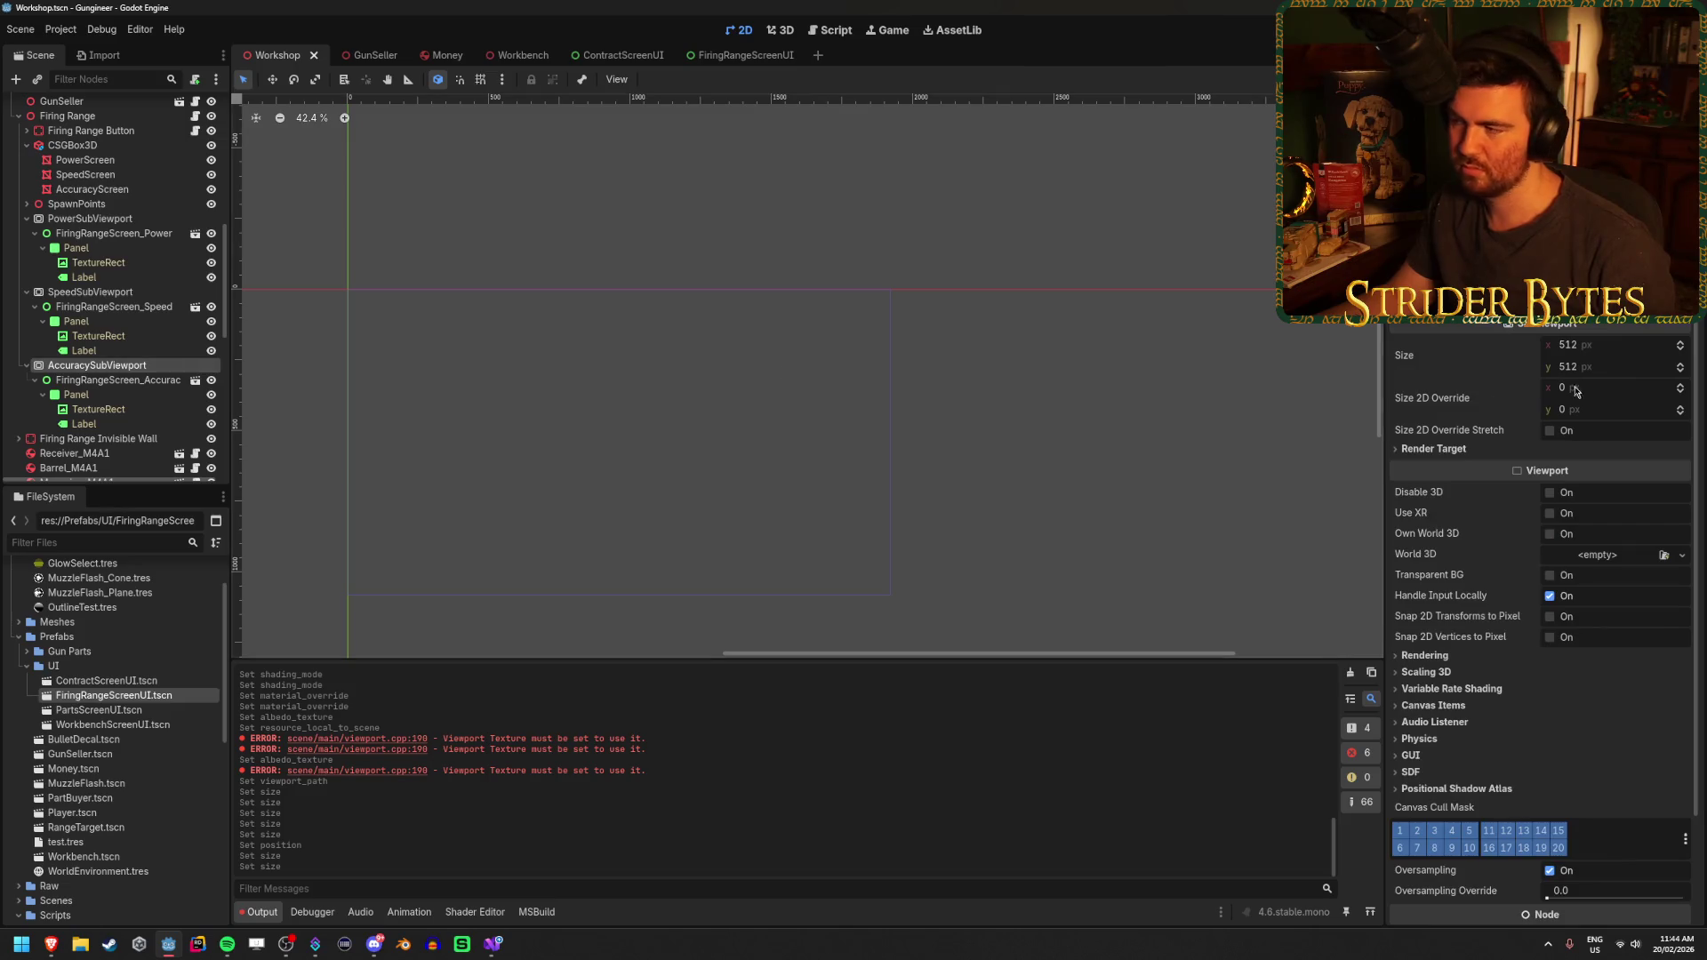
{"action": "left_click", "coordinate": [1592, 347]}
{"action": "type", "text": "4"}
{"action": "key", "text": "Tab"}
{"action": "type", "text": "1024"}
{"action": "key", "text": "Return"}
{"action": "key", "text": "ctrl+s"}
{"action": "left_click", "coordinate": [86, 174]}
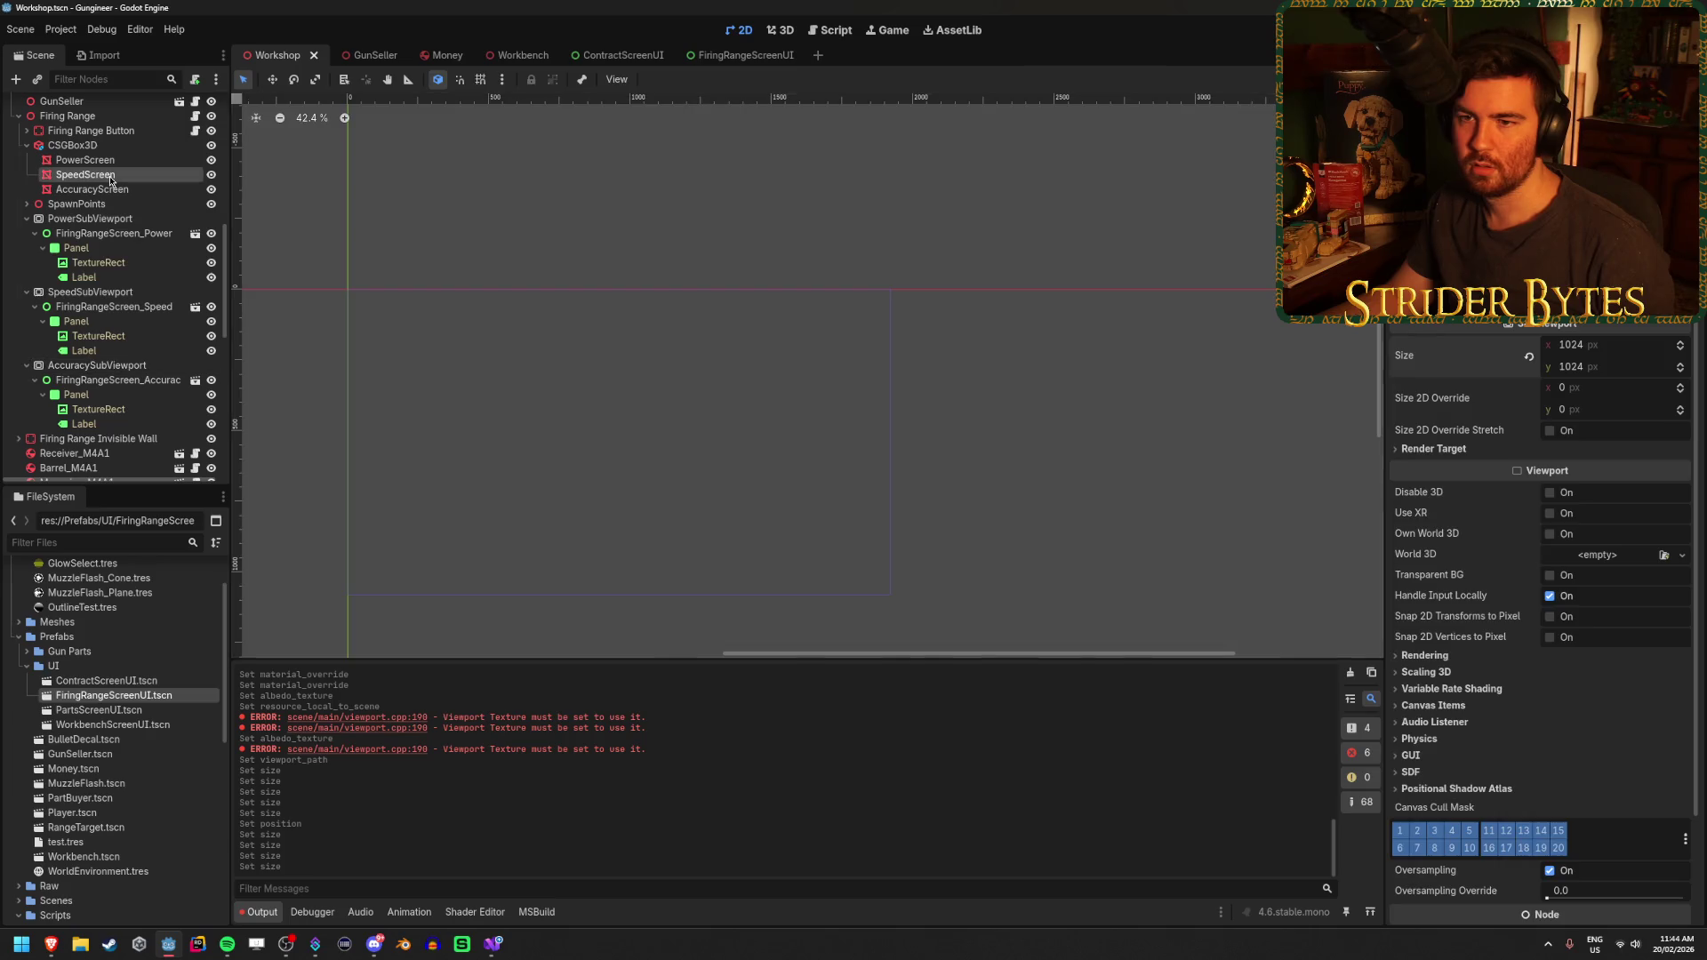
{"action": "key", "text": "f"}
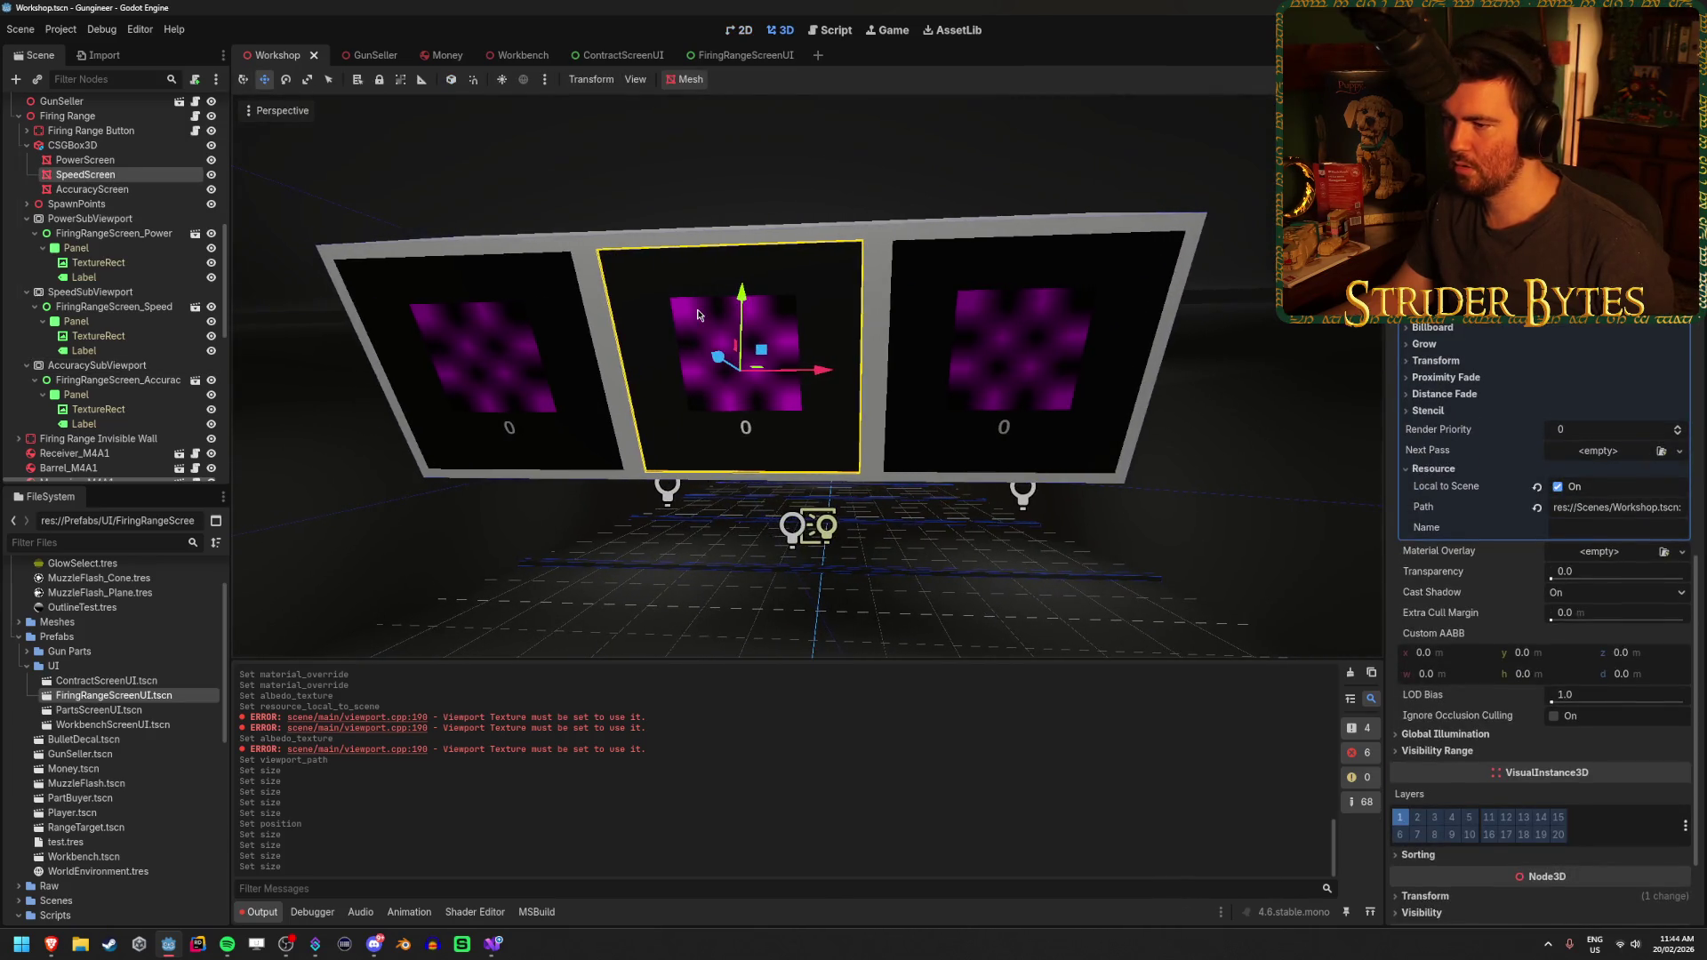
{"action": "left_click", "coordinate": [111, 278]}
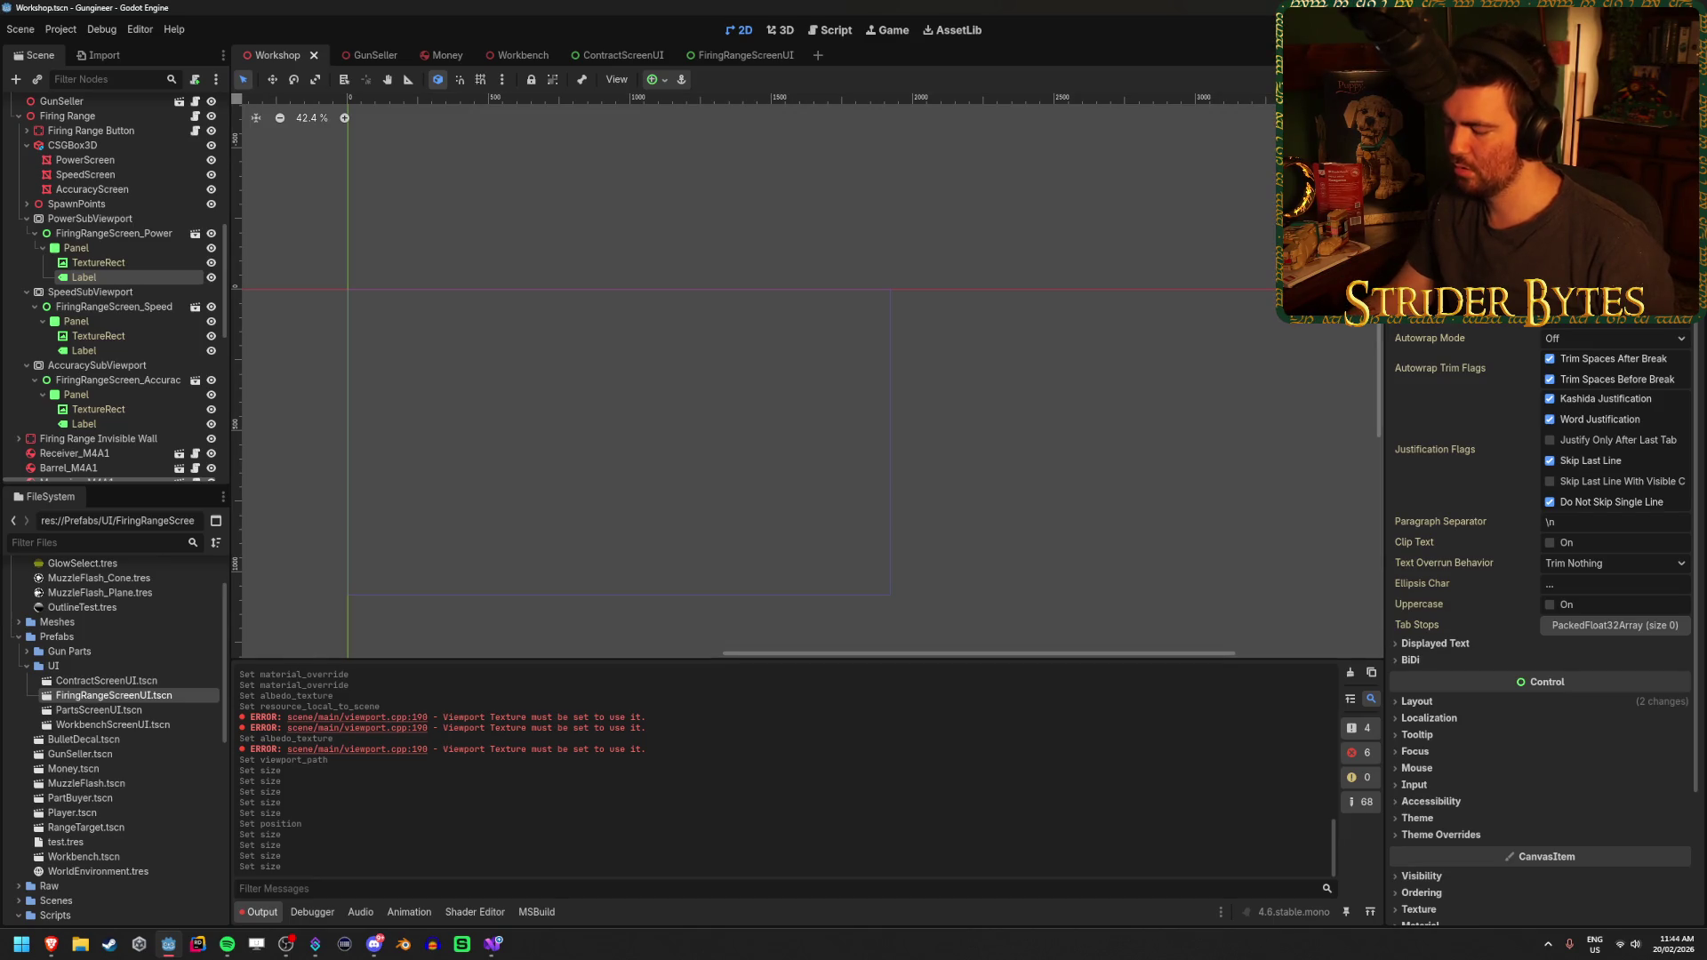
Set the power screen label's text to '0', save, and view the screen wall in 3D
{"action": "type", "text": "0"}
{"action": "key", "text": "ctrl+s"}
{"action": "left_click", "coordinate": [113, 148]}
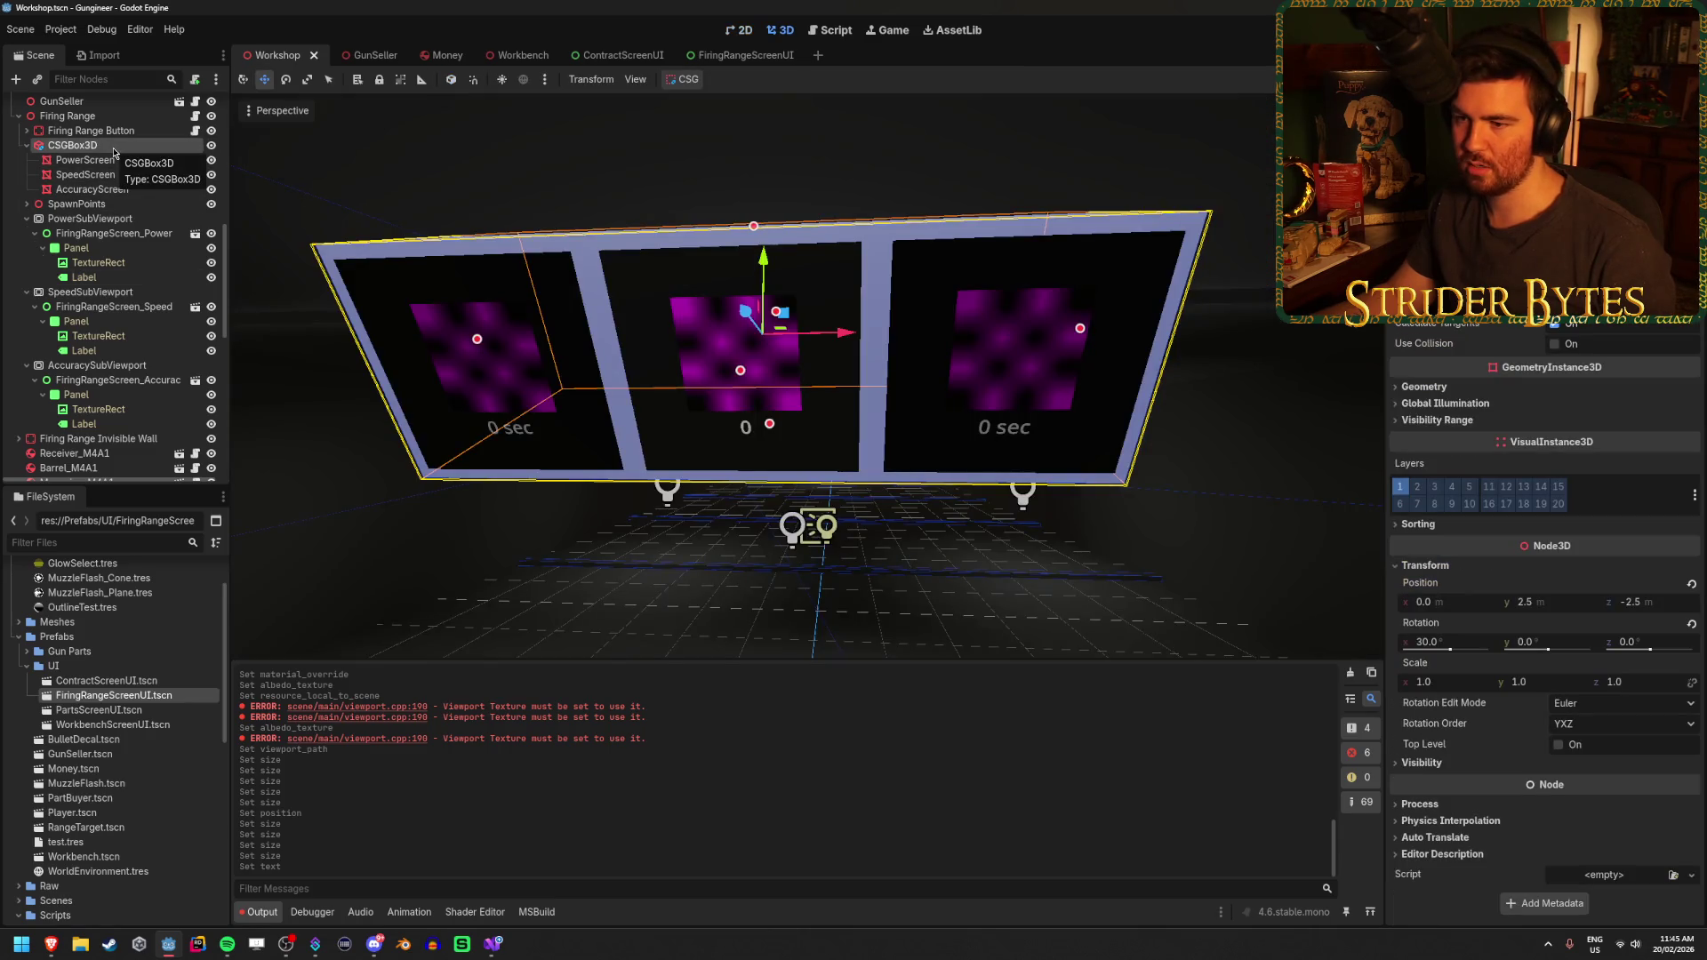
{"action": "left_click", "coordinate": [115, 233]}
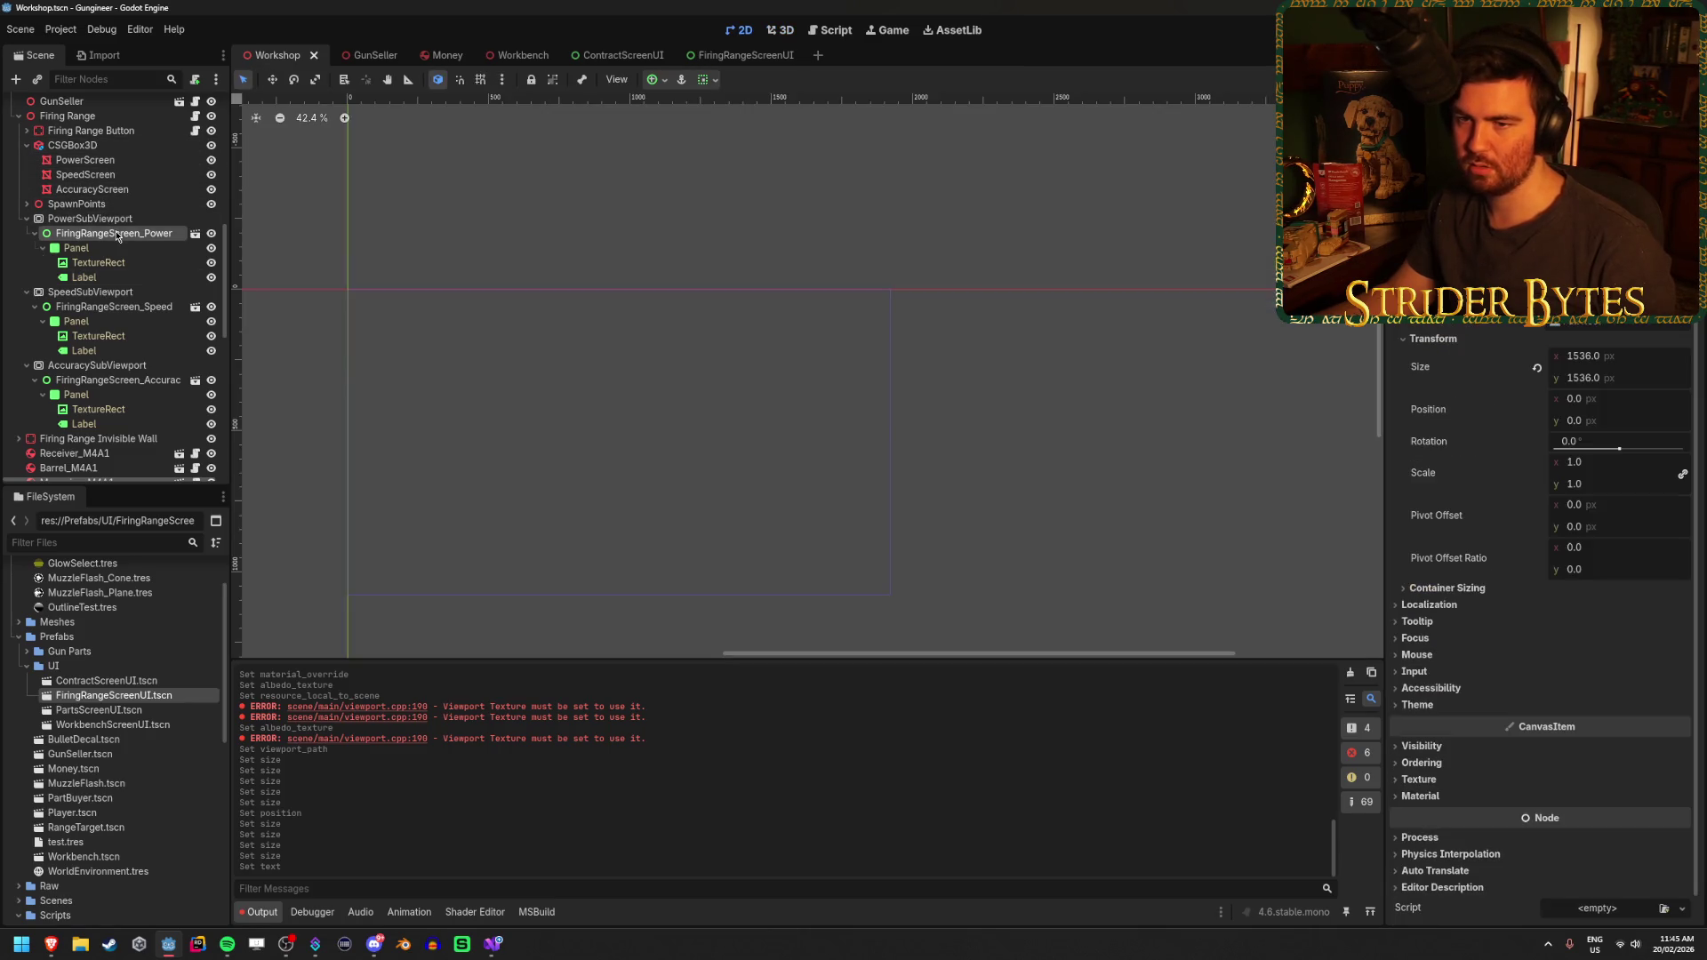
{"action": "left_click", "coordinate": [116, 279]}
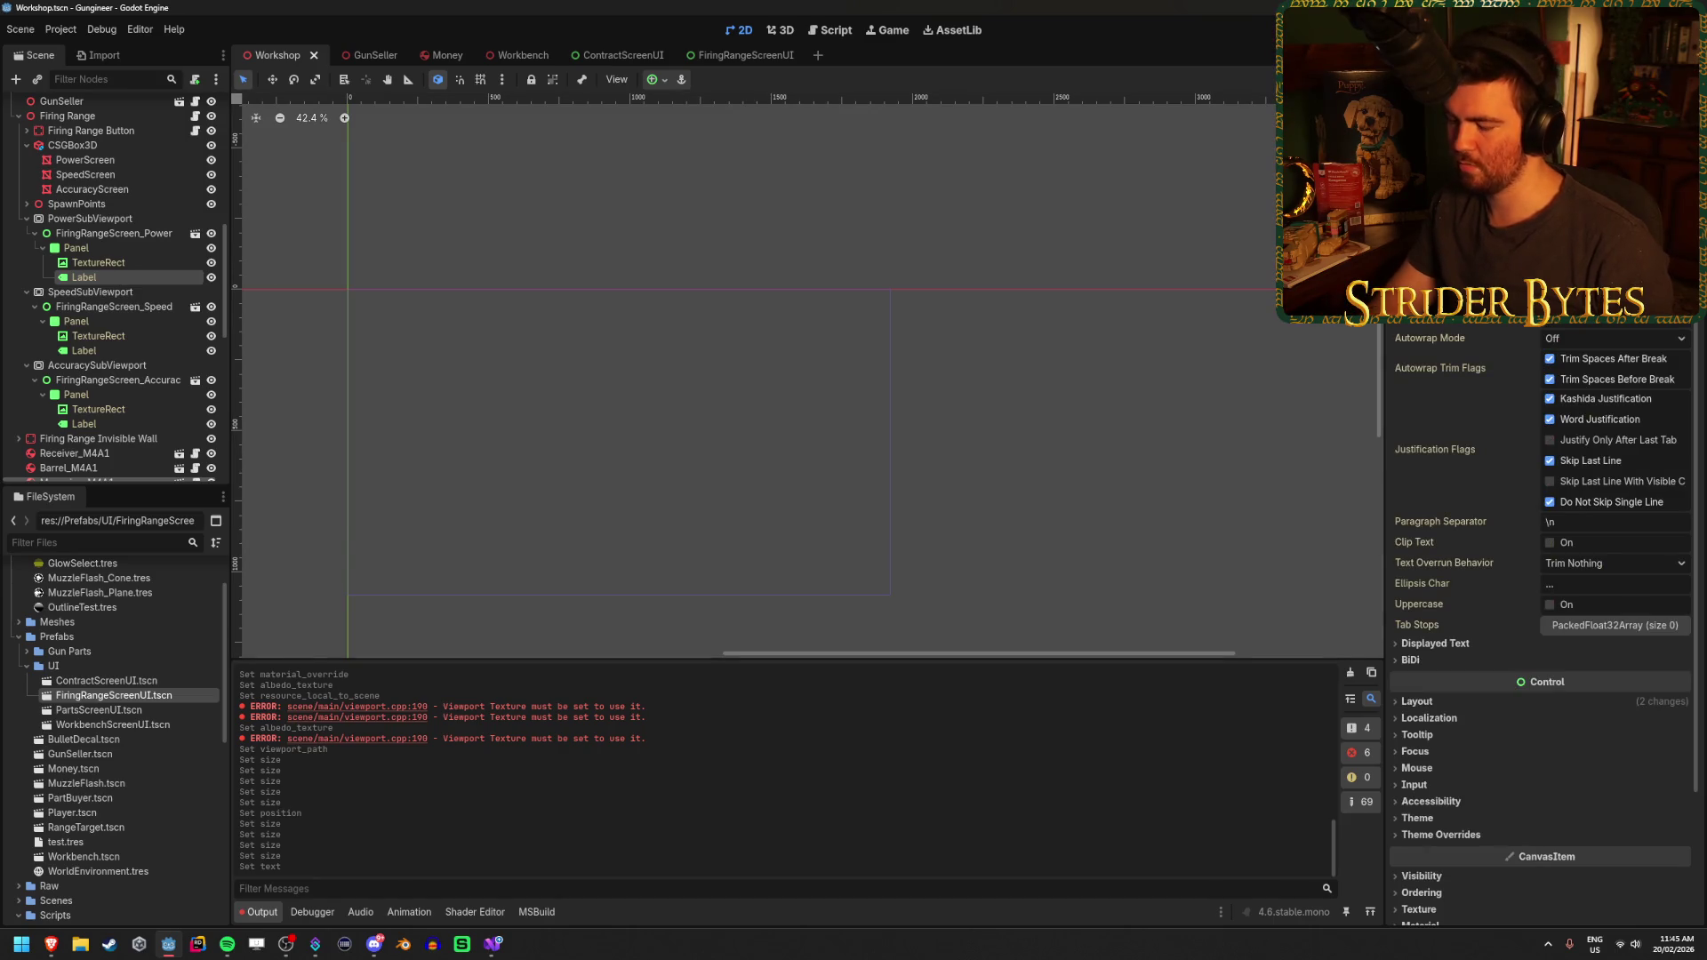
Edit the speed and accuracy screen labels' text and save the Workshop scene
{"action": "left_click", "coordinate": [126, 354]}
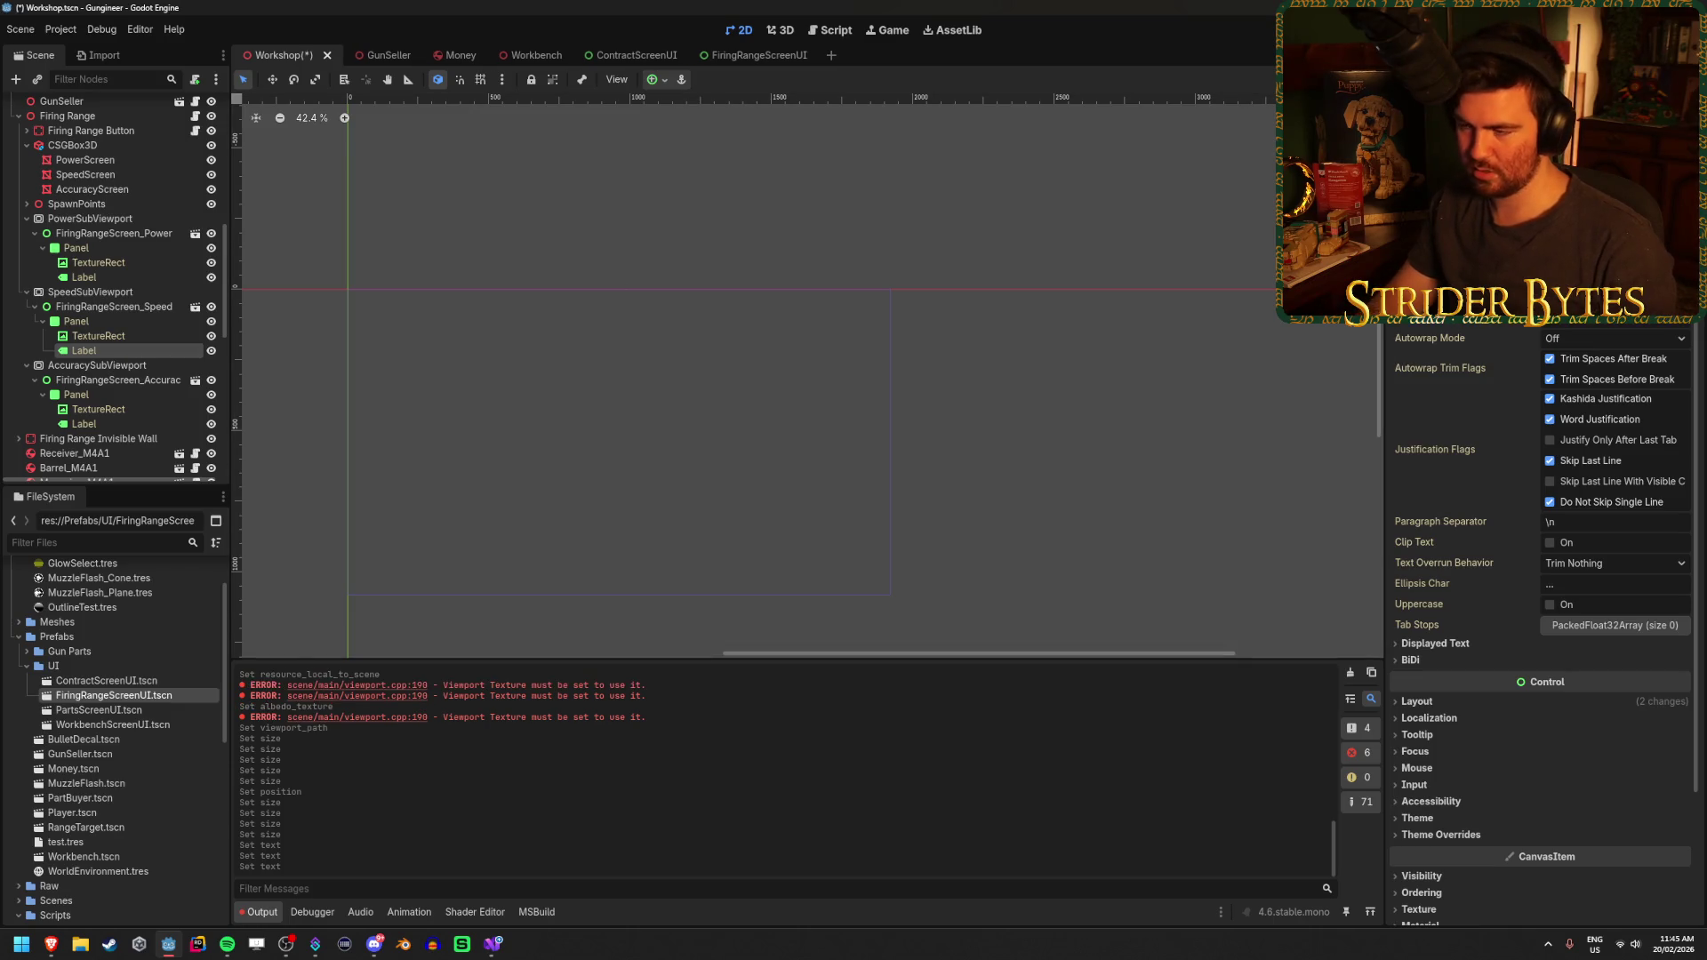
{"action": "left_click", "coordinate": [86, 423]}
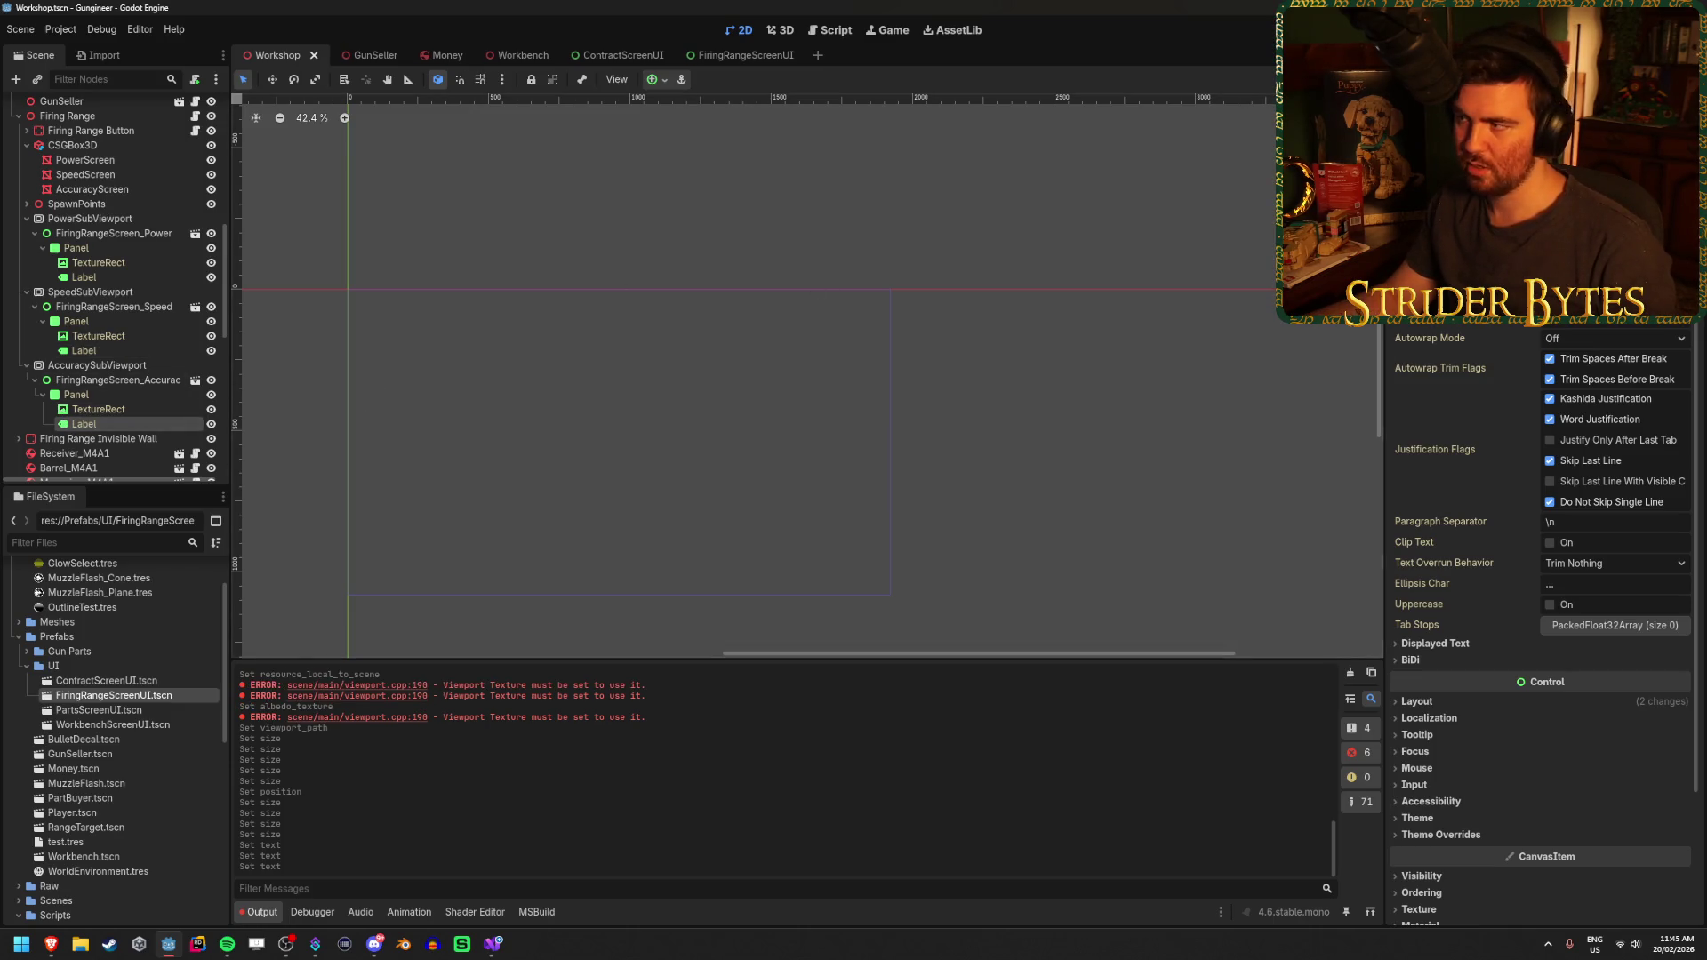
{"action": "key", "text": "ctrl+s"}
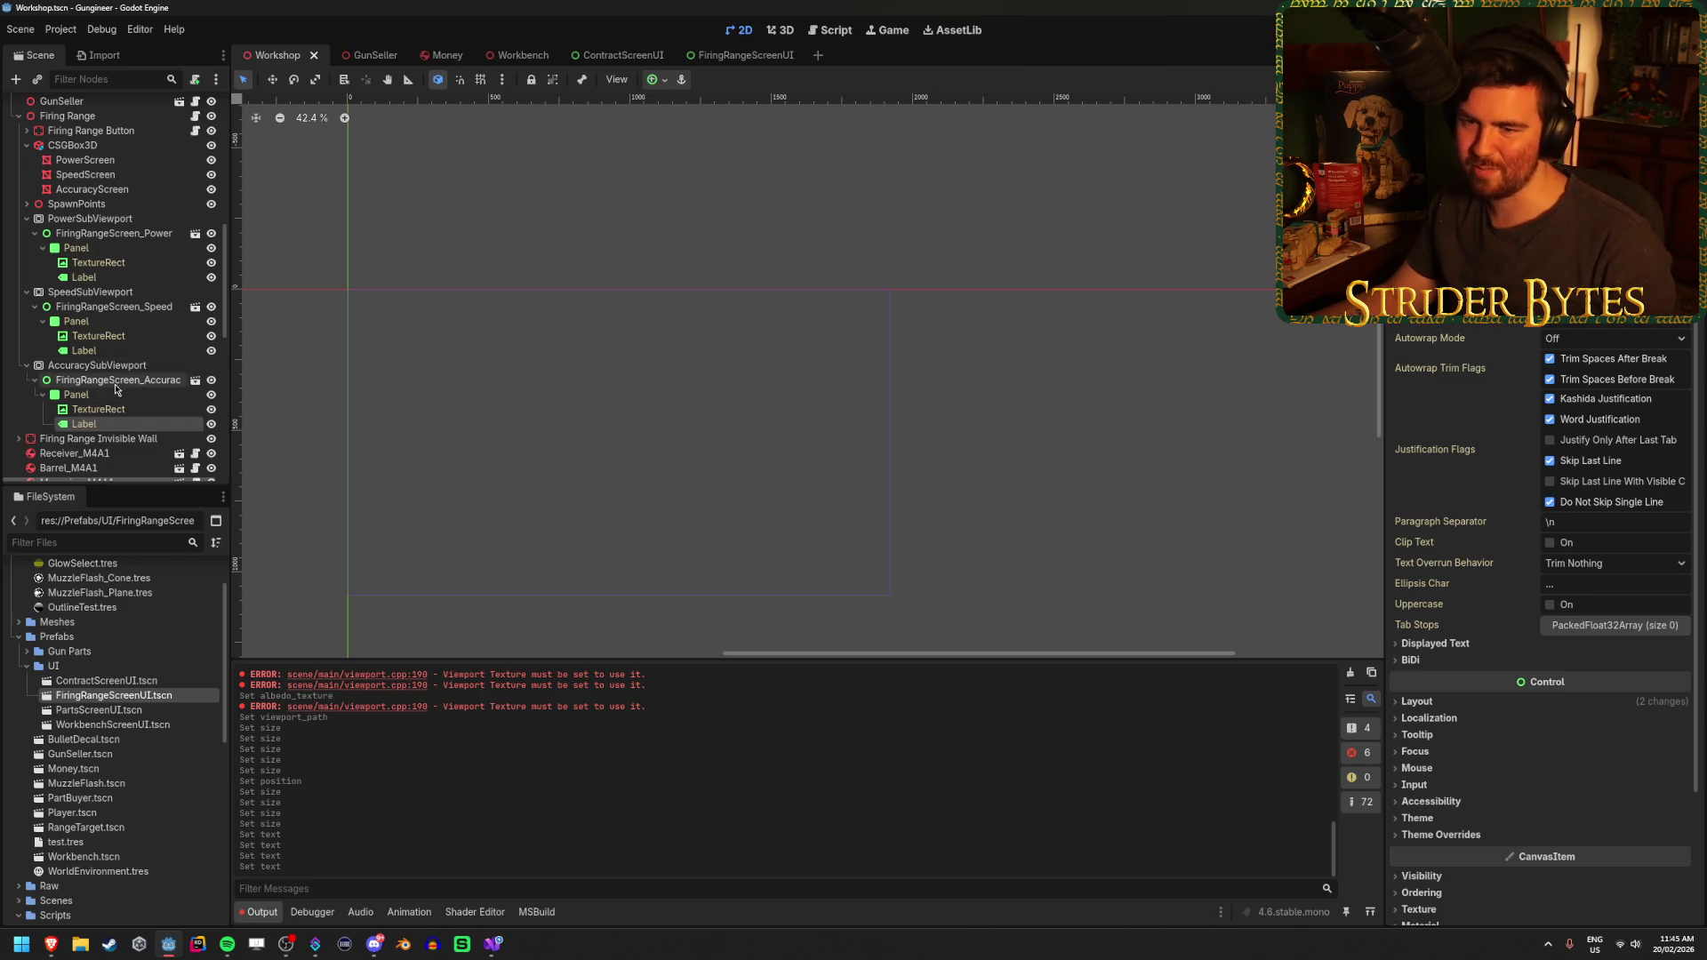
{"action": "left_click", "coordinate": [94, 366]}
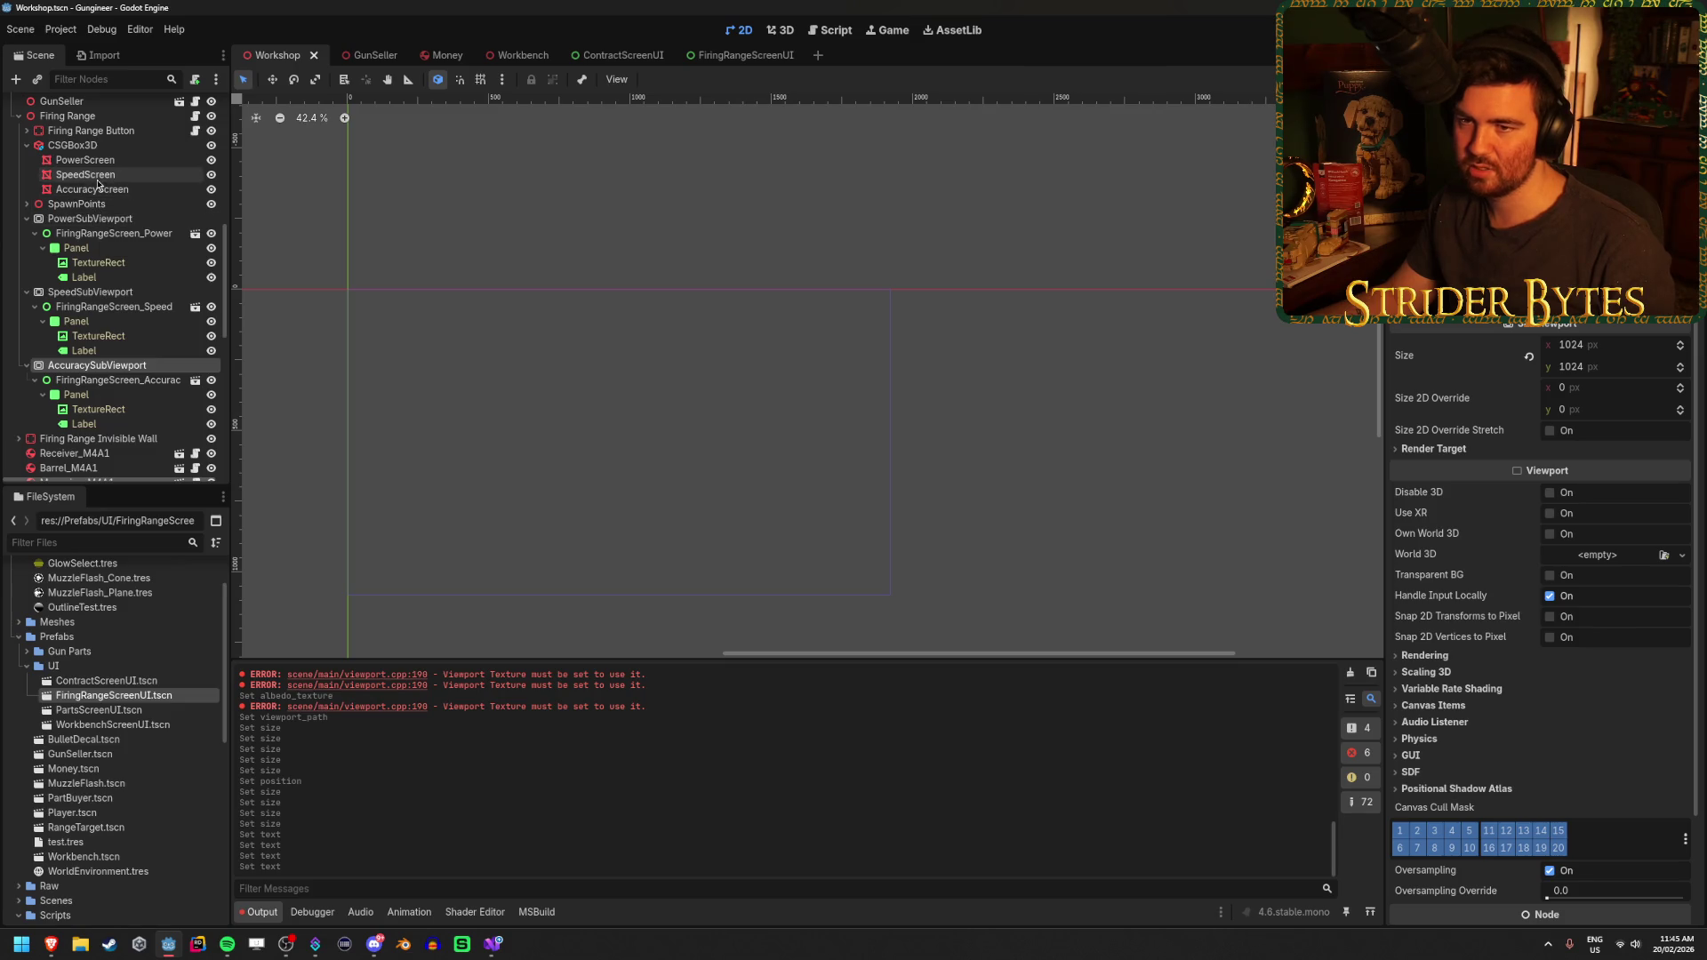
{"action": "left_click", "coordinate": [89, 189]}
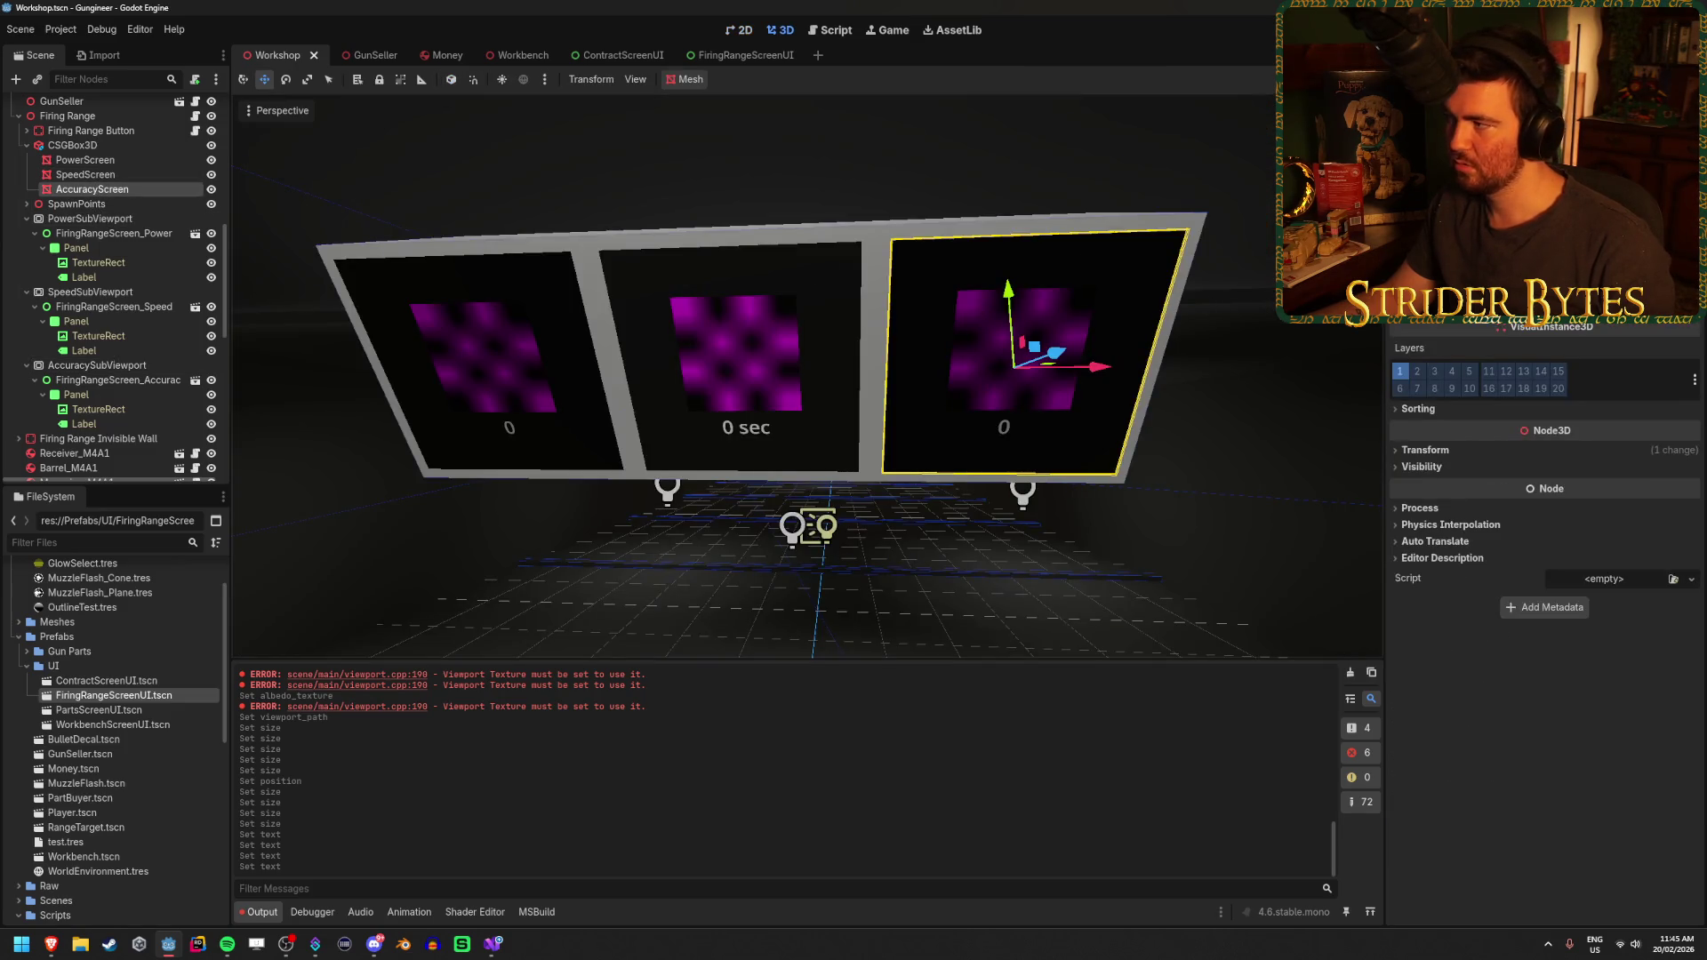
Clear the accuracy screen's mesh by mistake, then undo to restore it
{"action": "left_click", "coordinate": [1680, 267]}
{"action": "left_click", "coordinate": [1690, 307]}
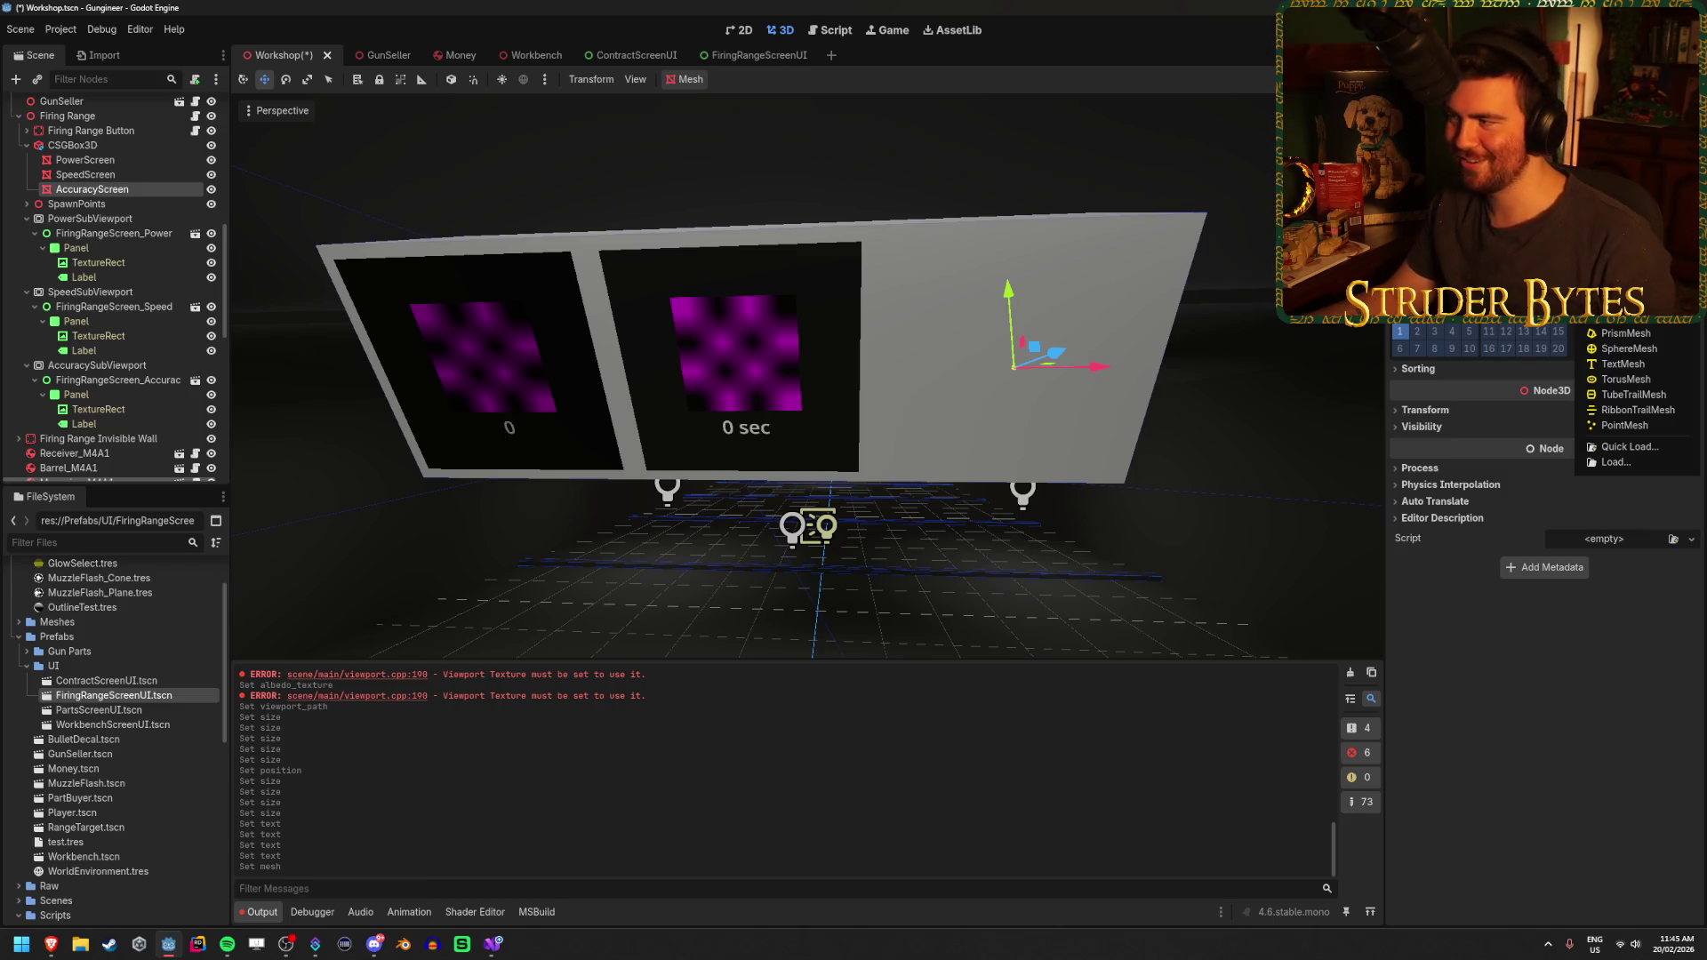
{"action": "key", "text": "Escape"}
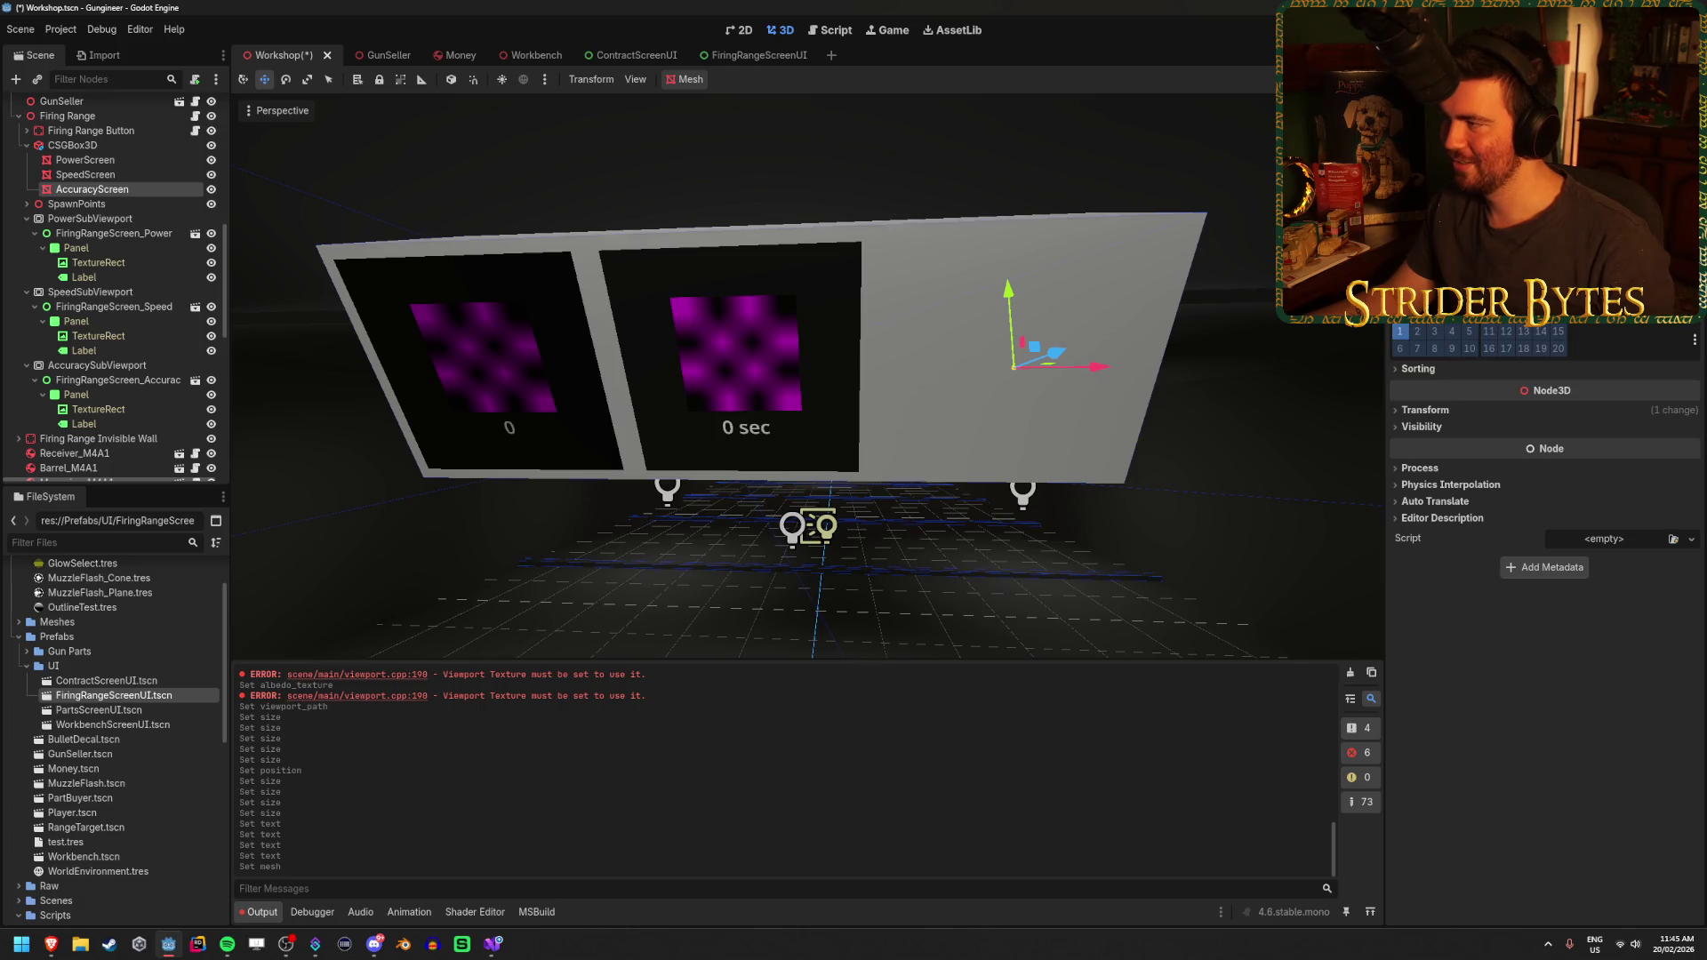
{"action": "key", "text": "ctrl+z"}
{"action": "scroll", "coordinate": [1545, 534], "scroll_direction": "up", "scroll_amount": 5}
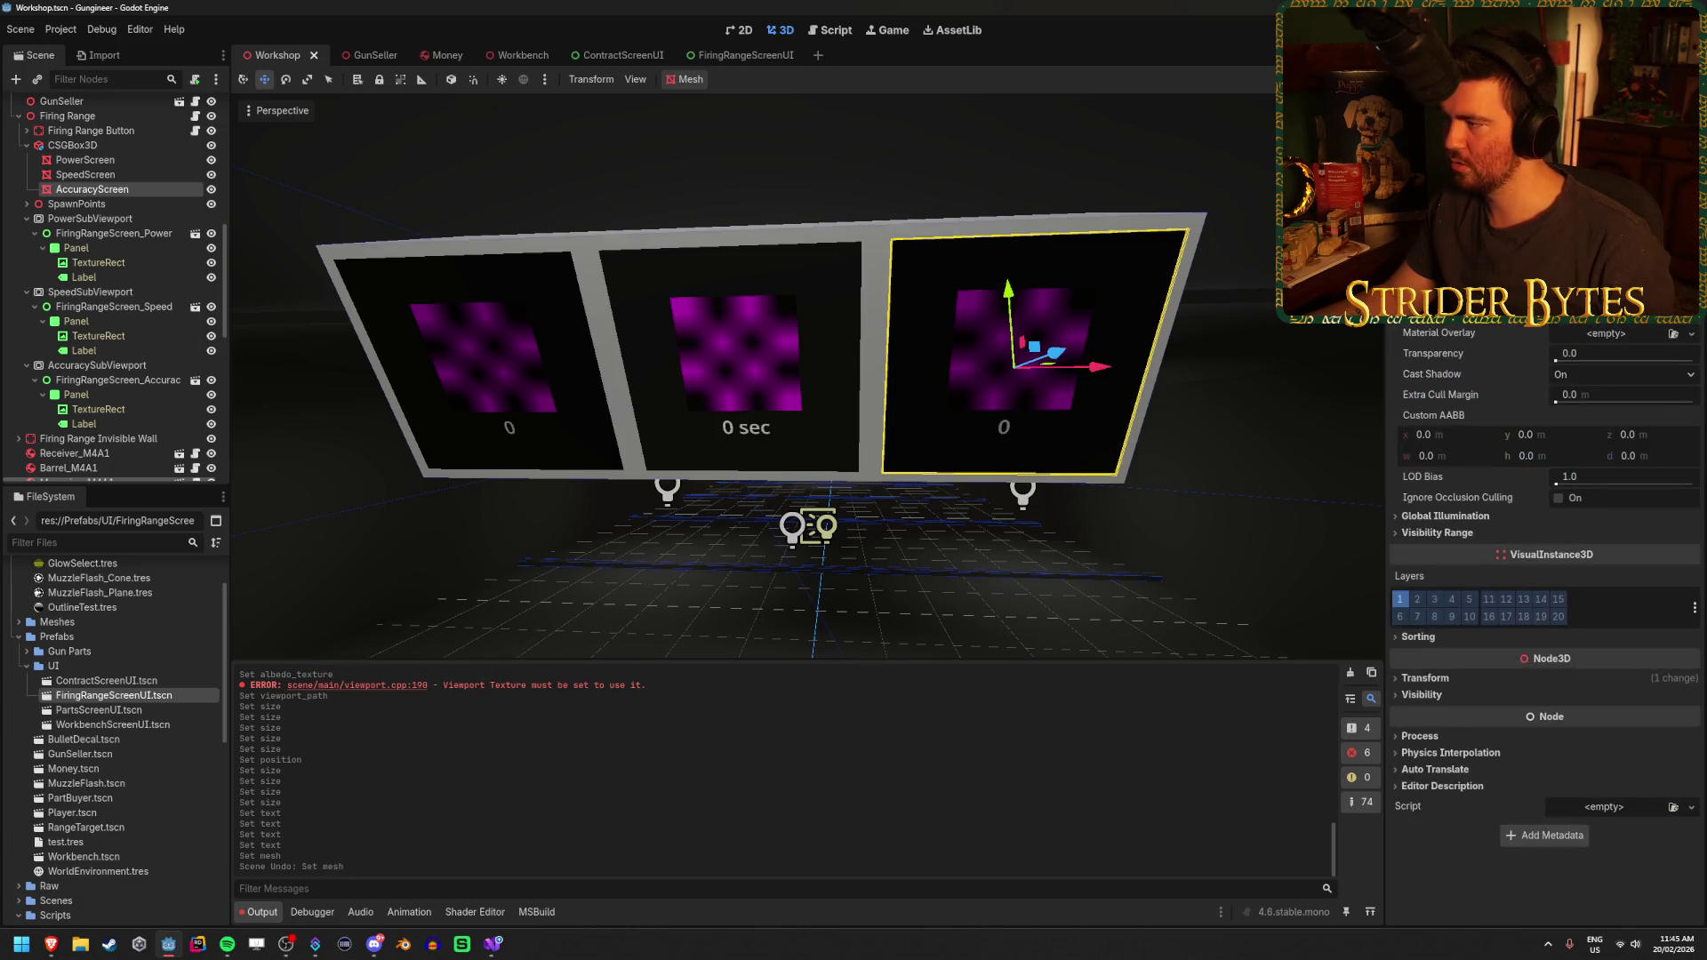
Give the accuracy screen a new StandardMaterial3D override and attempt a viewport albedo texture
{"action": "left_click", "coordinate": [1627, 338]}
{"action": "left_click", "coordinate": [1689, 312]}
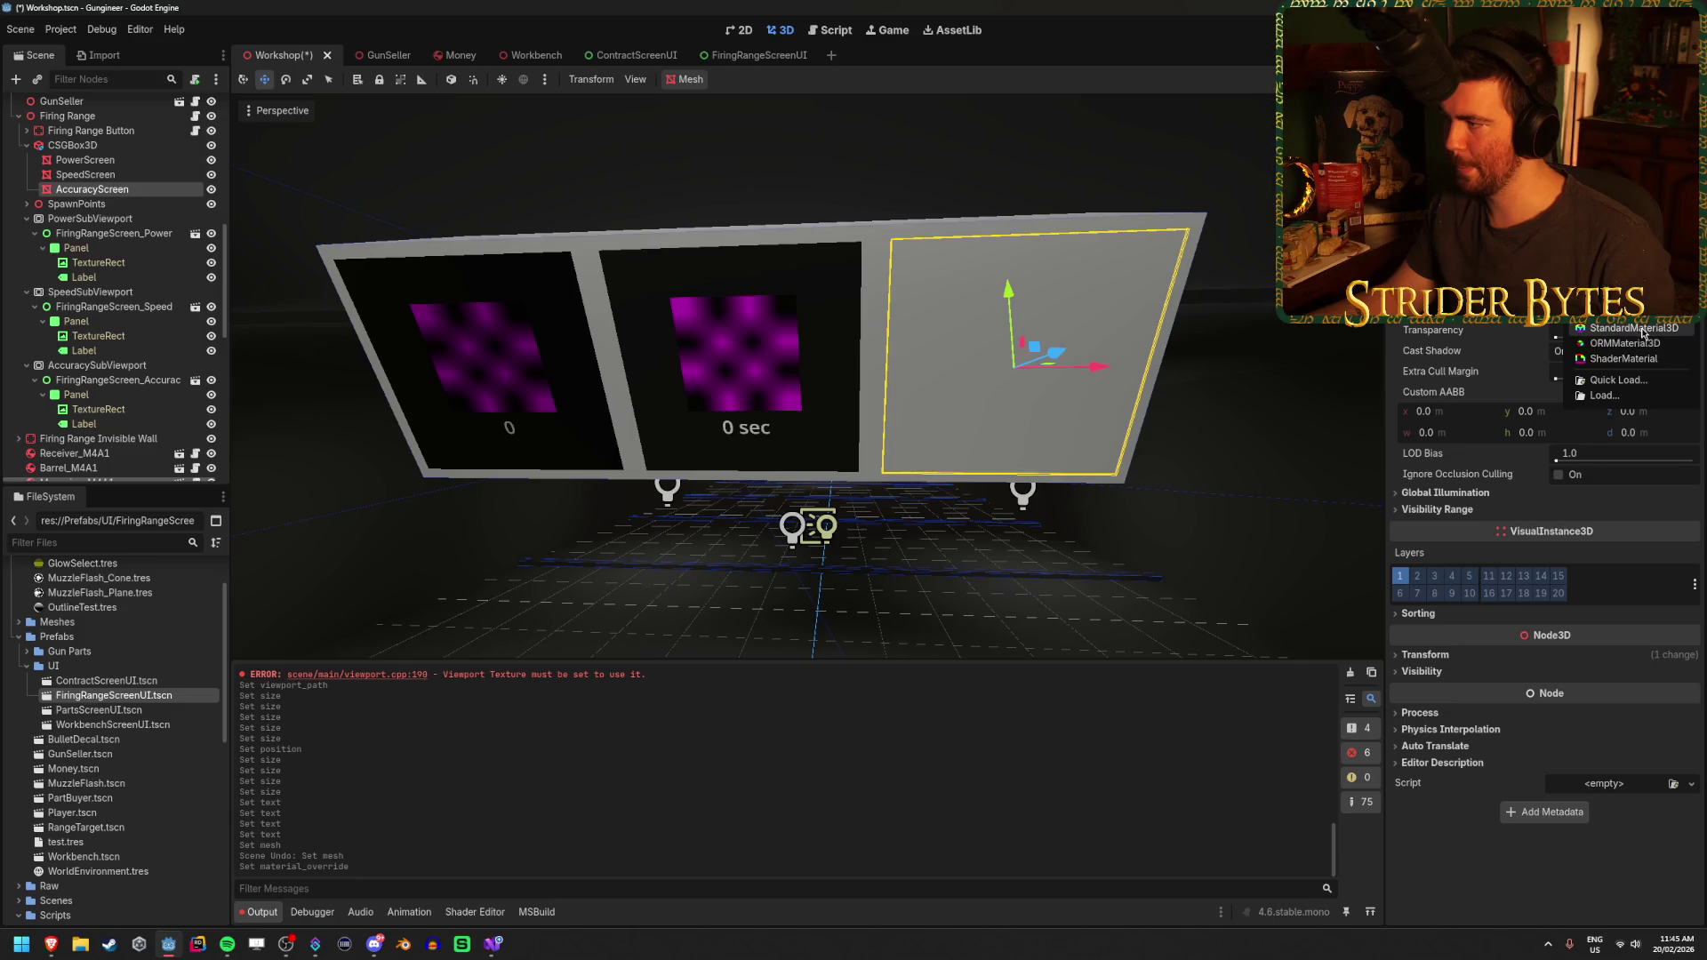
{"action": "left_click", "coordinate": [1627, 338]}
{"action": "left_click", "coordinate": [1640, 336]}
{"action": "scroll", "coordinate": [1634, 341], "scroll_direction": "down", "scroll_amount": 4}
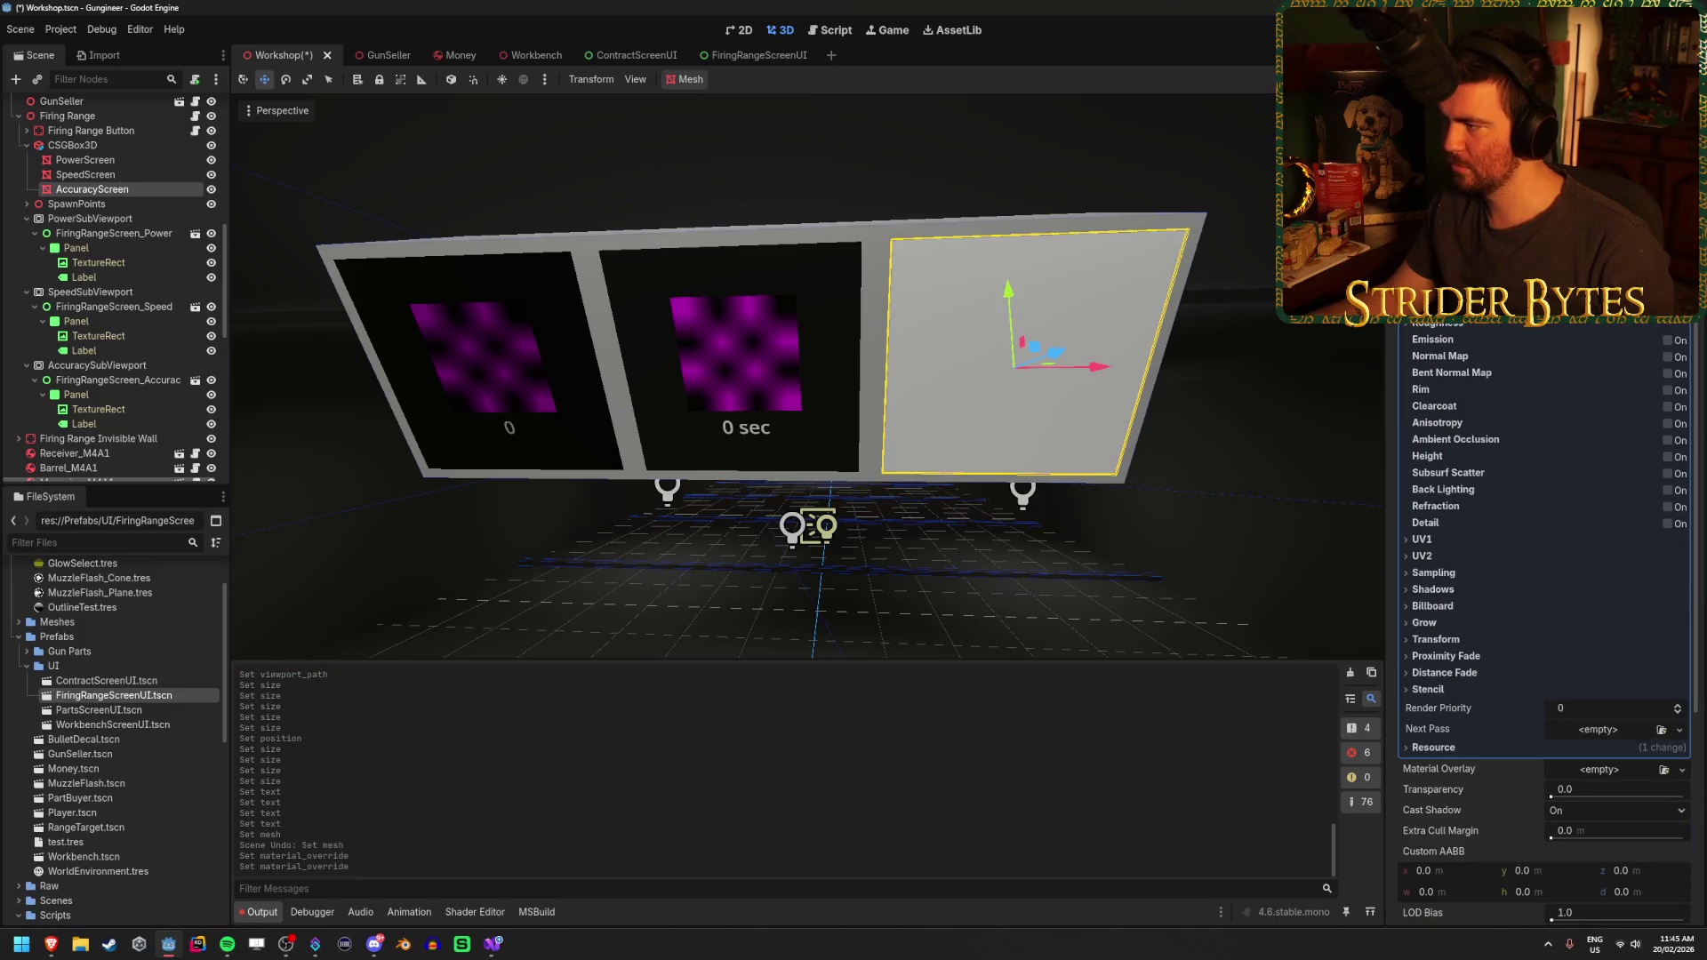
{"action": "scroll", "coordinate": [1634, 356], "scroll_direction": "up", "scroll_amount": 2}
{"action": "left_click", "coordinate": [1678, 329]}
{"action": "left_click", "coordinate": [1592, 367]}
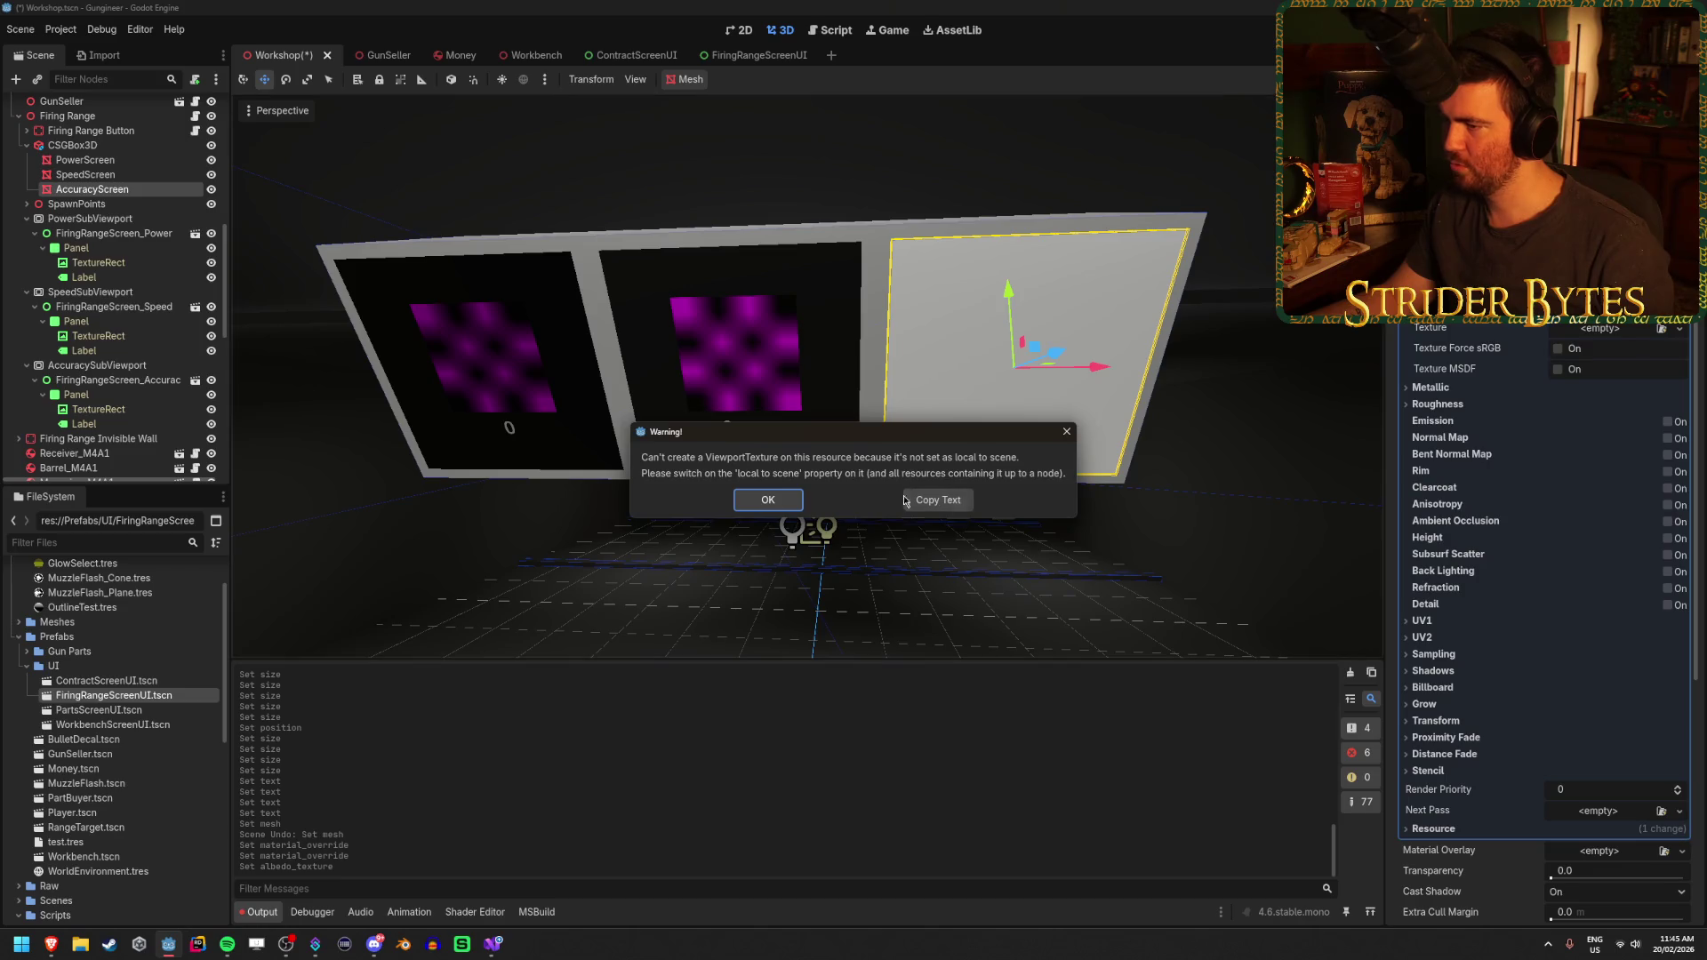
{"action": "left_click", "coordinate": [768, 500]}
Make the accuracy screen's material Local to Scene
{"action": "left_click", "coordinate": [1433, 829]}
{"action": "scroll", "coordinate": [1556, 766], "scroll_direction": "down", "scroll_amount": 4}
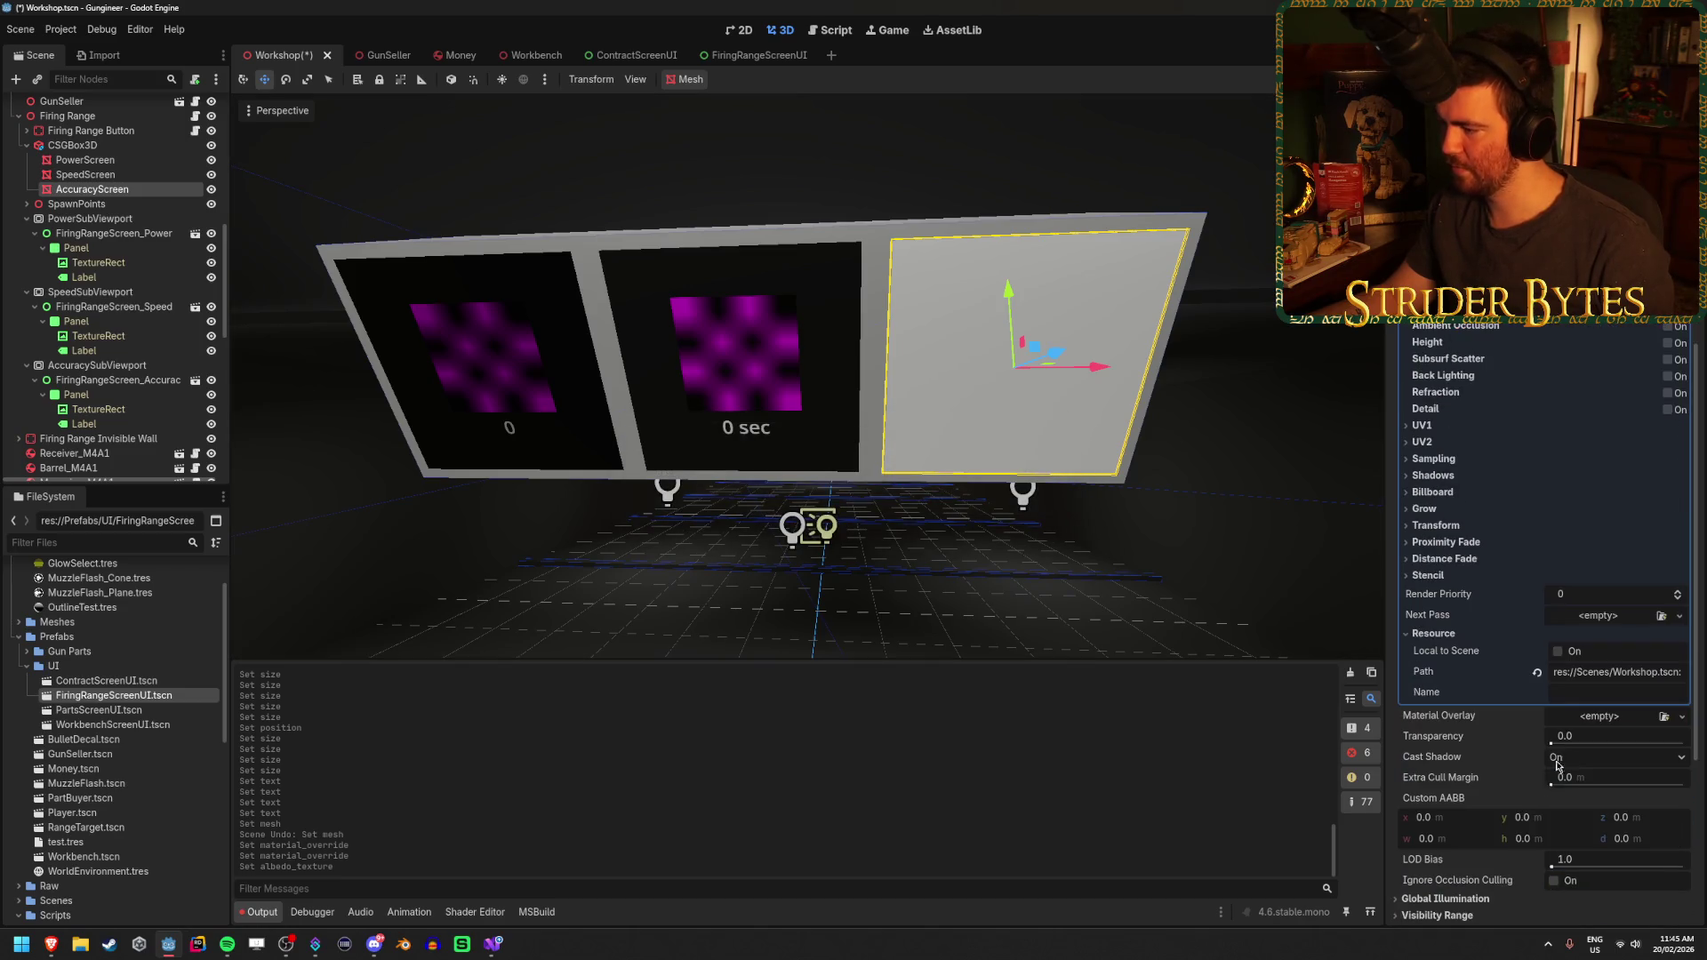
{"action": "left_click", "coordinate": [1557, 652]}
{"action": "scroll", "coordinate": [1616, 431], "scroll_direction": "up", "scroll_amount": 6}
Set the albedo texture to a new ViewportTexture drawing from AccuracySubViewport
{"action": "left_click", "coordinate": [1679, 428]}
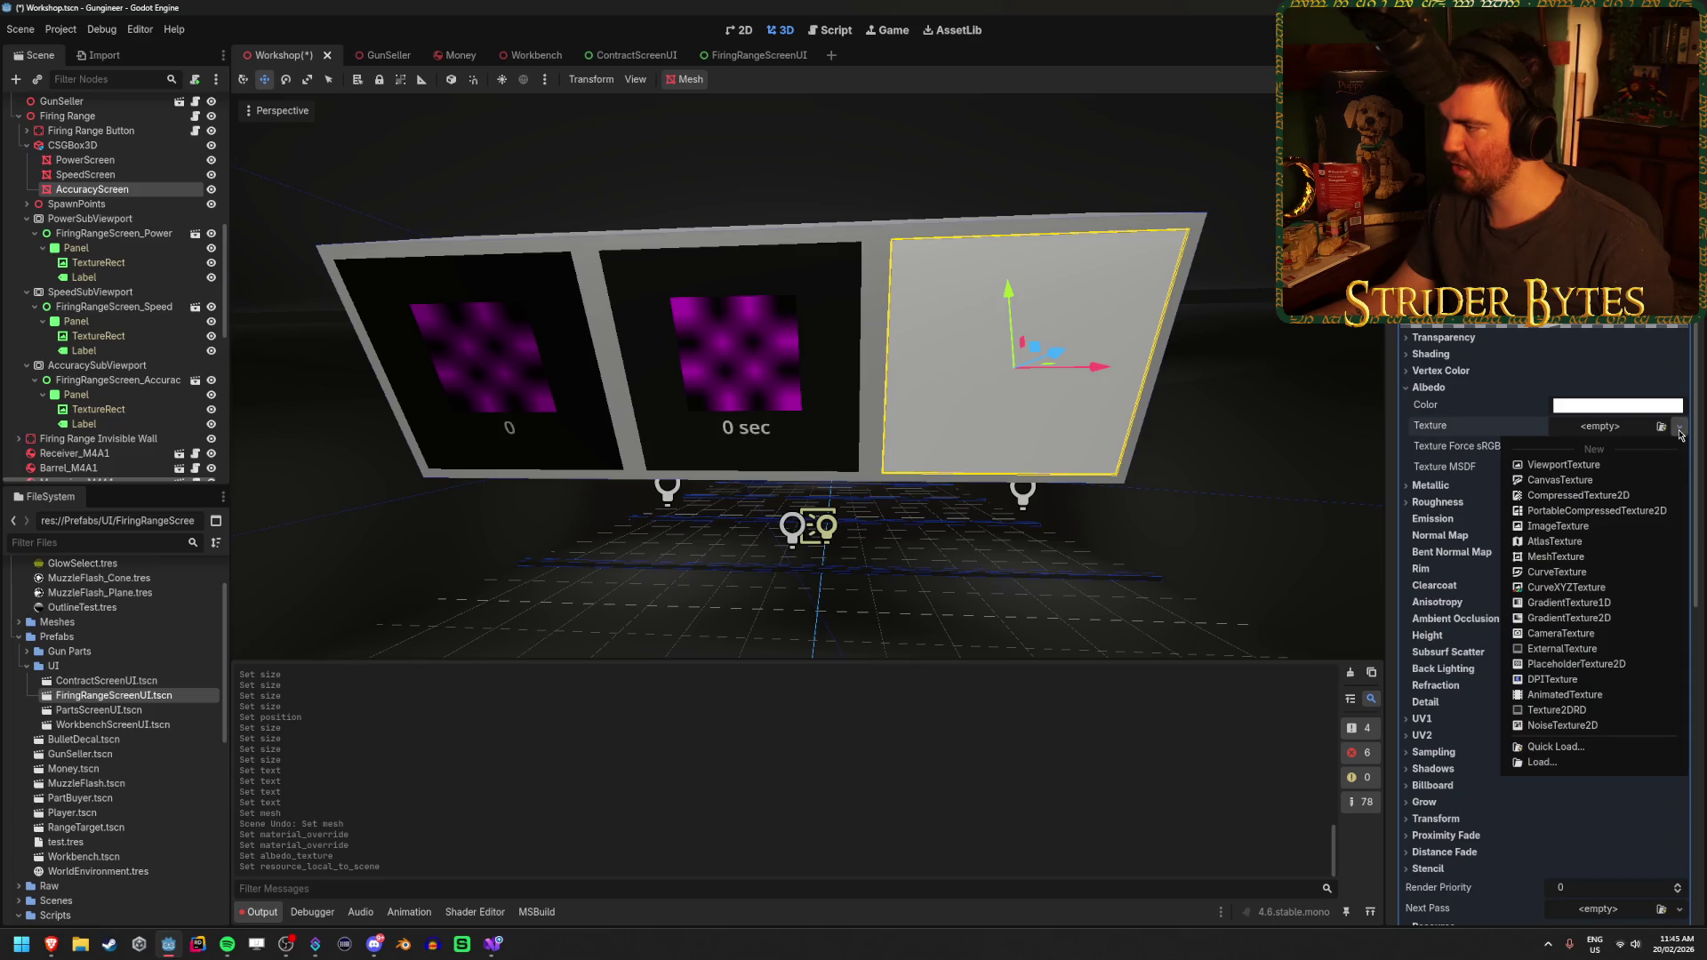
{"action": "left_click", "coordinate": [1632, 464]}
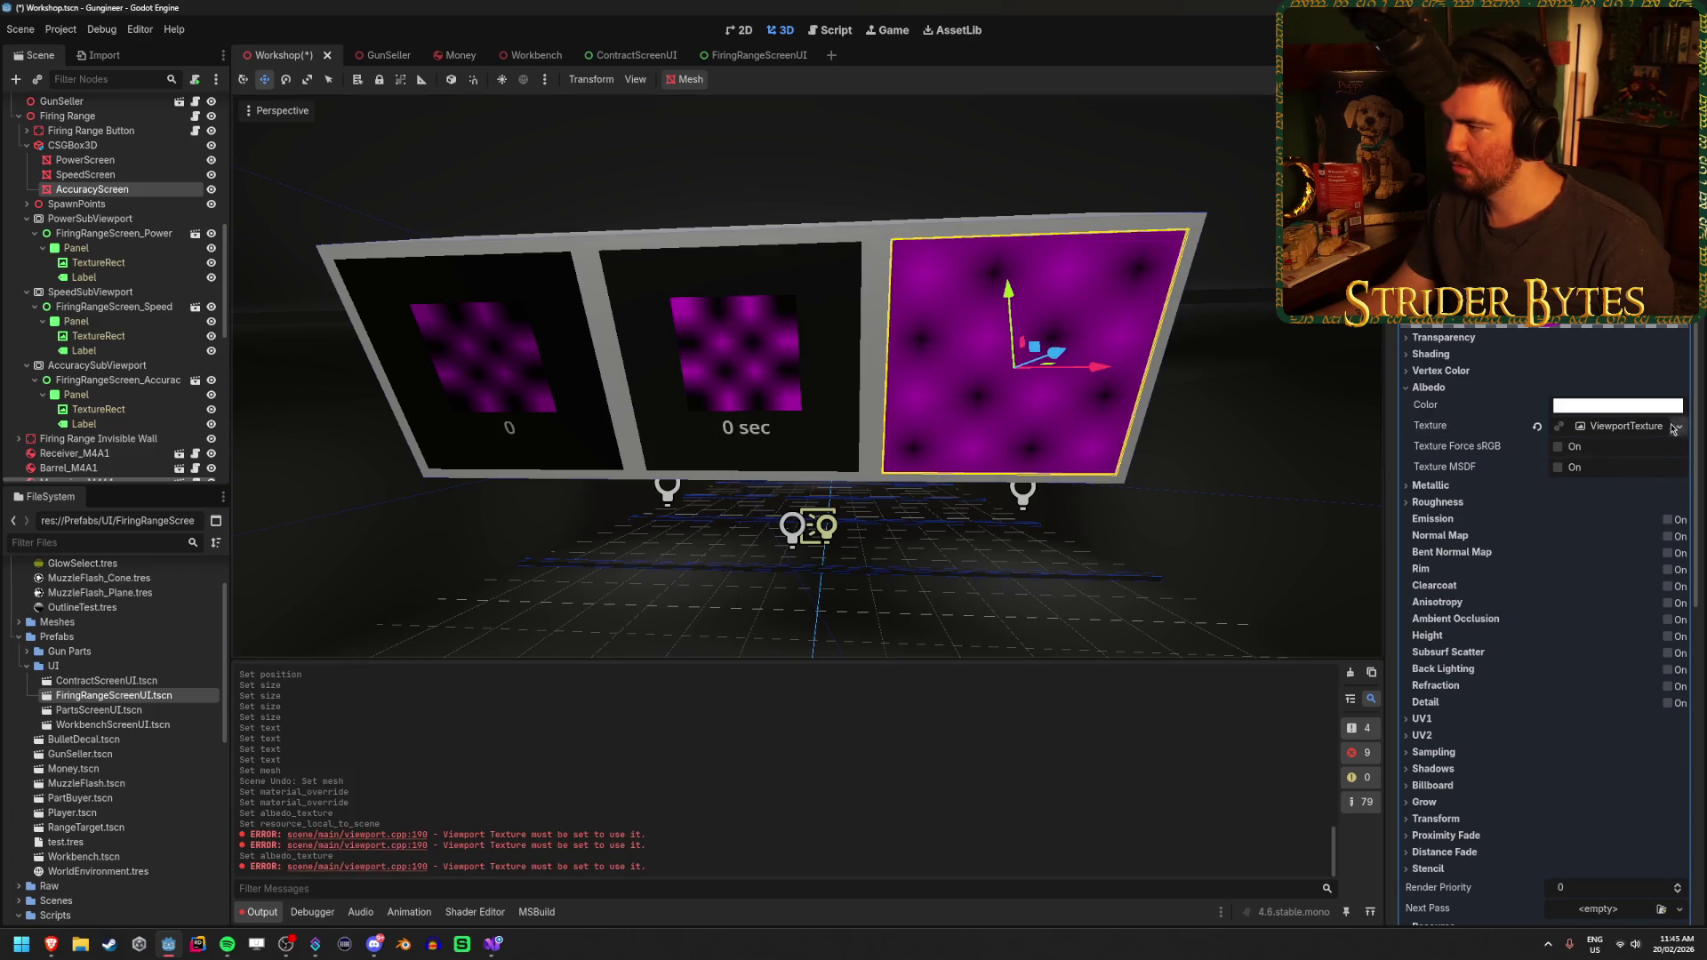
{"action": "left_click", "coordinate": [1626, 426]}
{"action": "left_click", "coordinate": [1601, 448]}
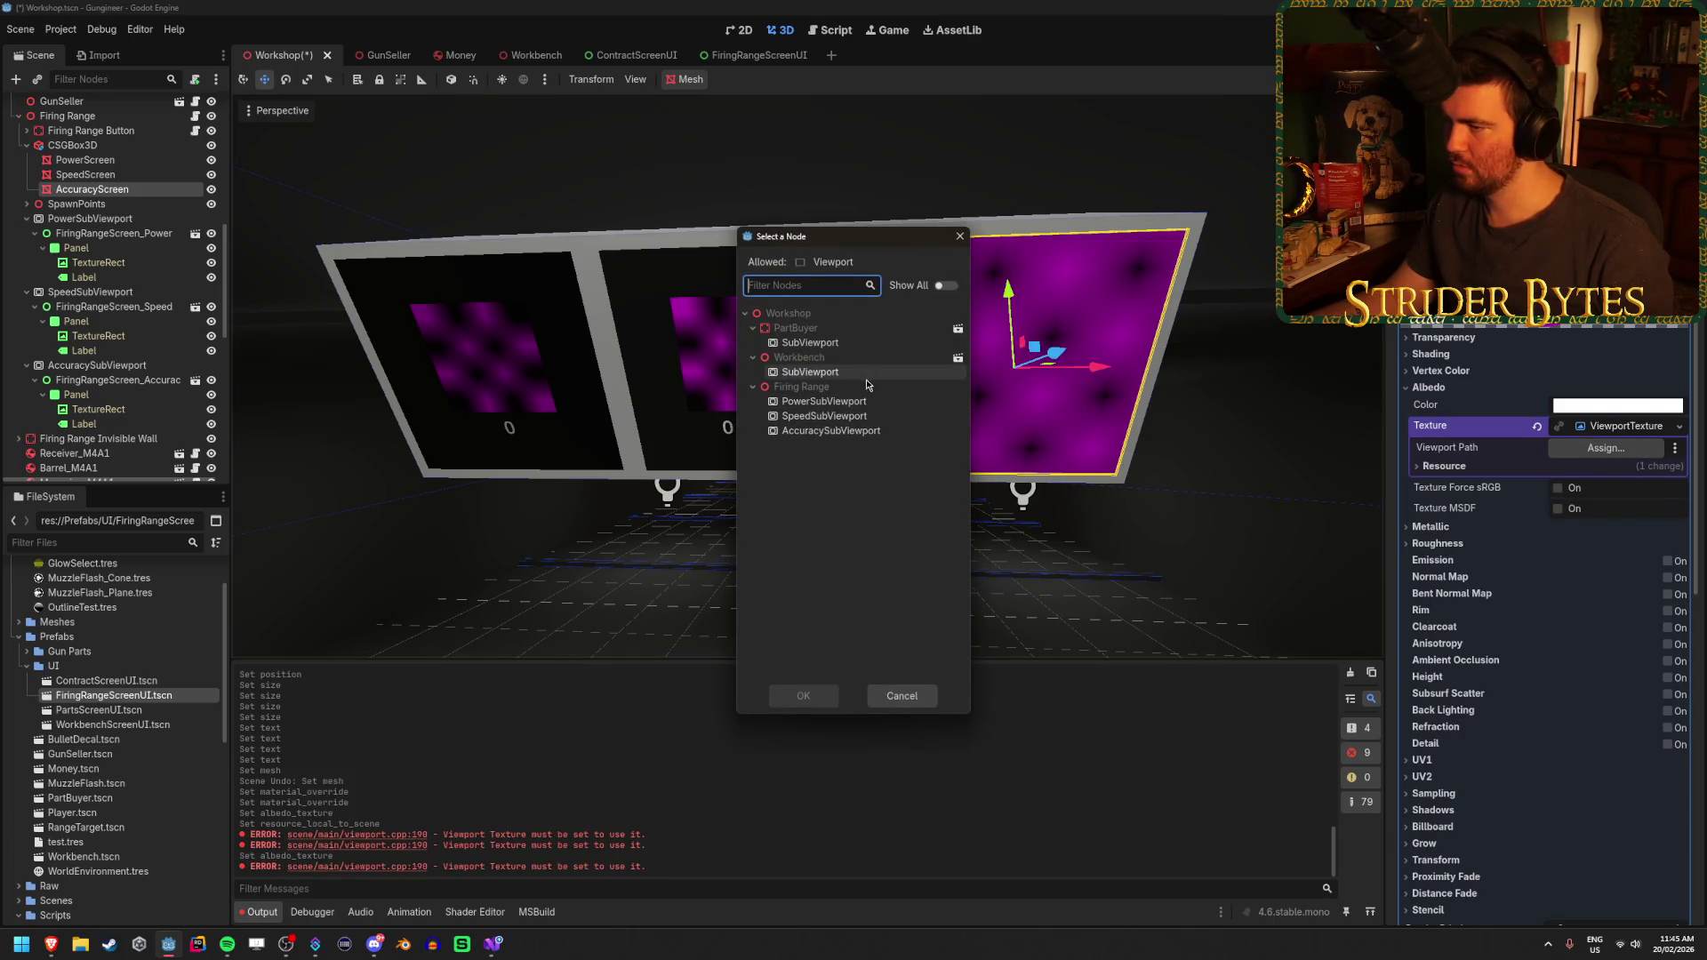
{"action": "left_click", "coordinate": [854, 431]}
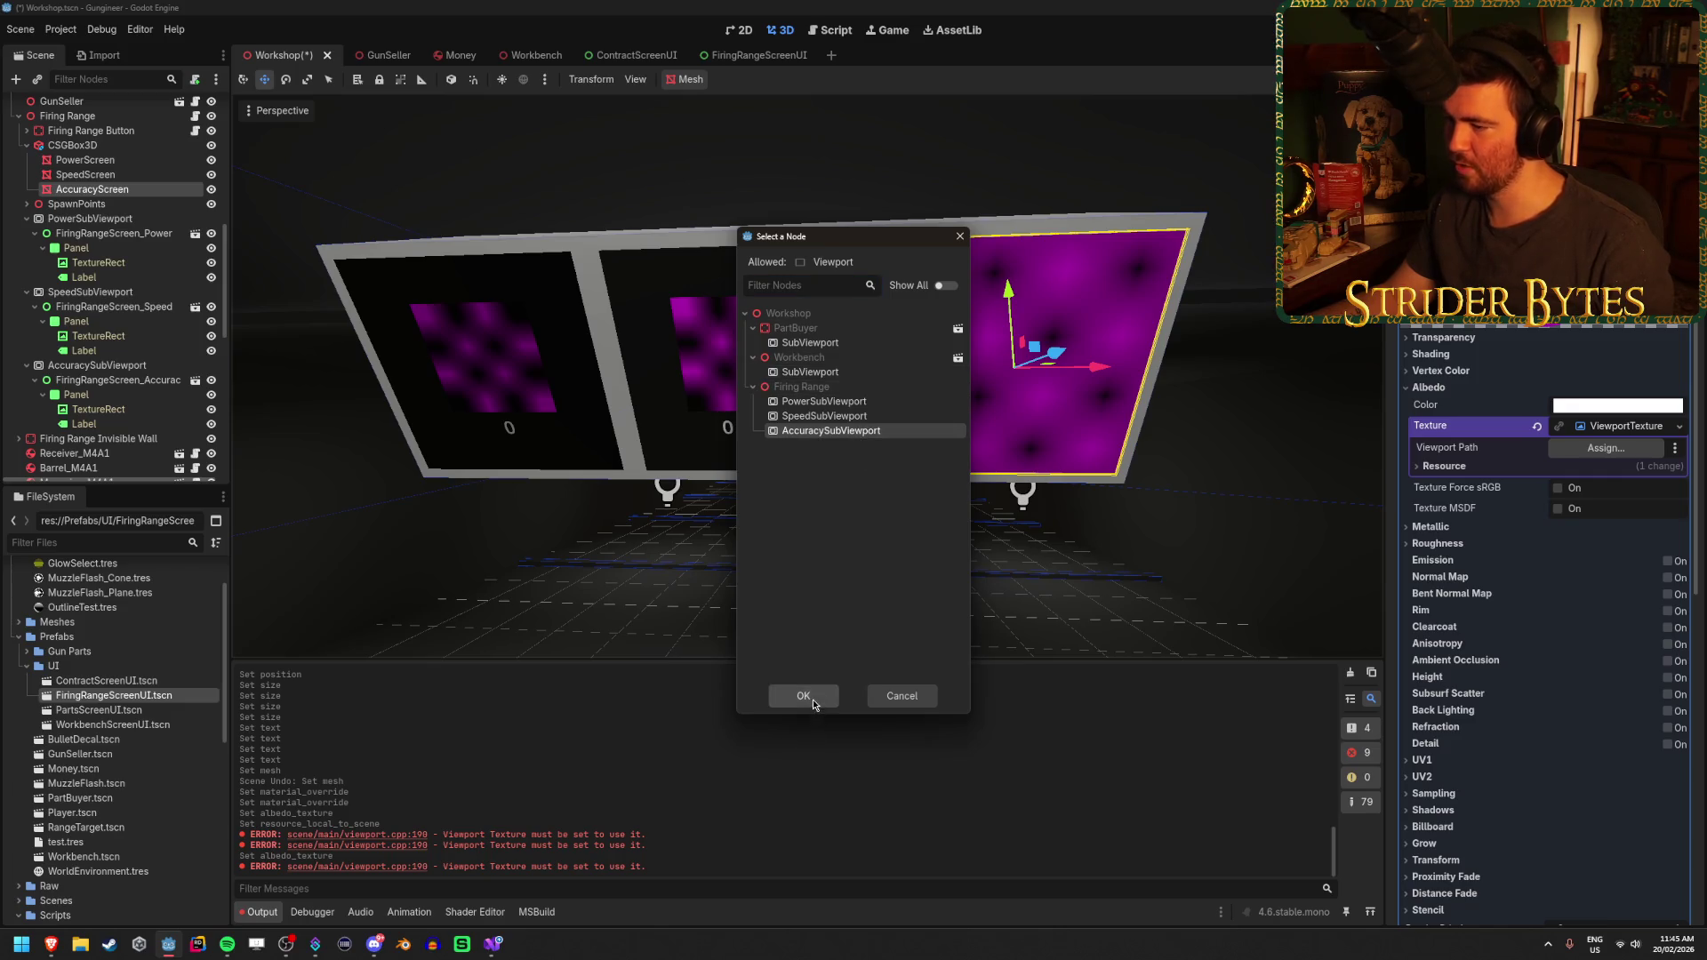
{"action": "left_click", "coordinate": [803, 696]}
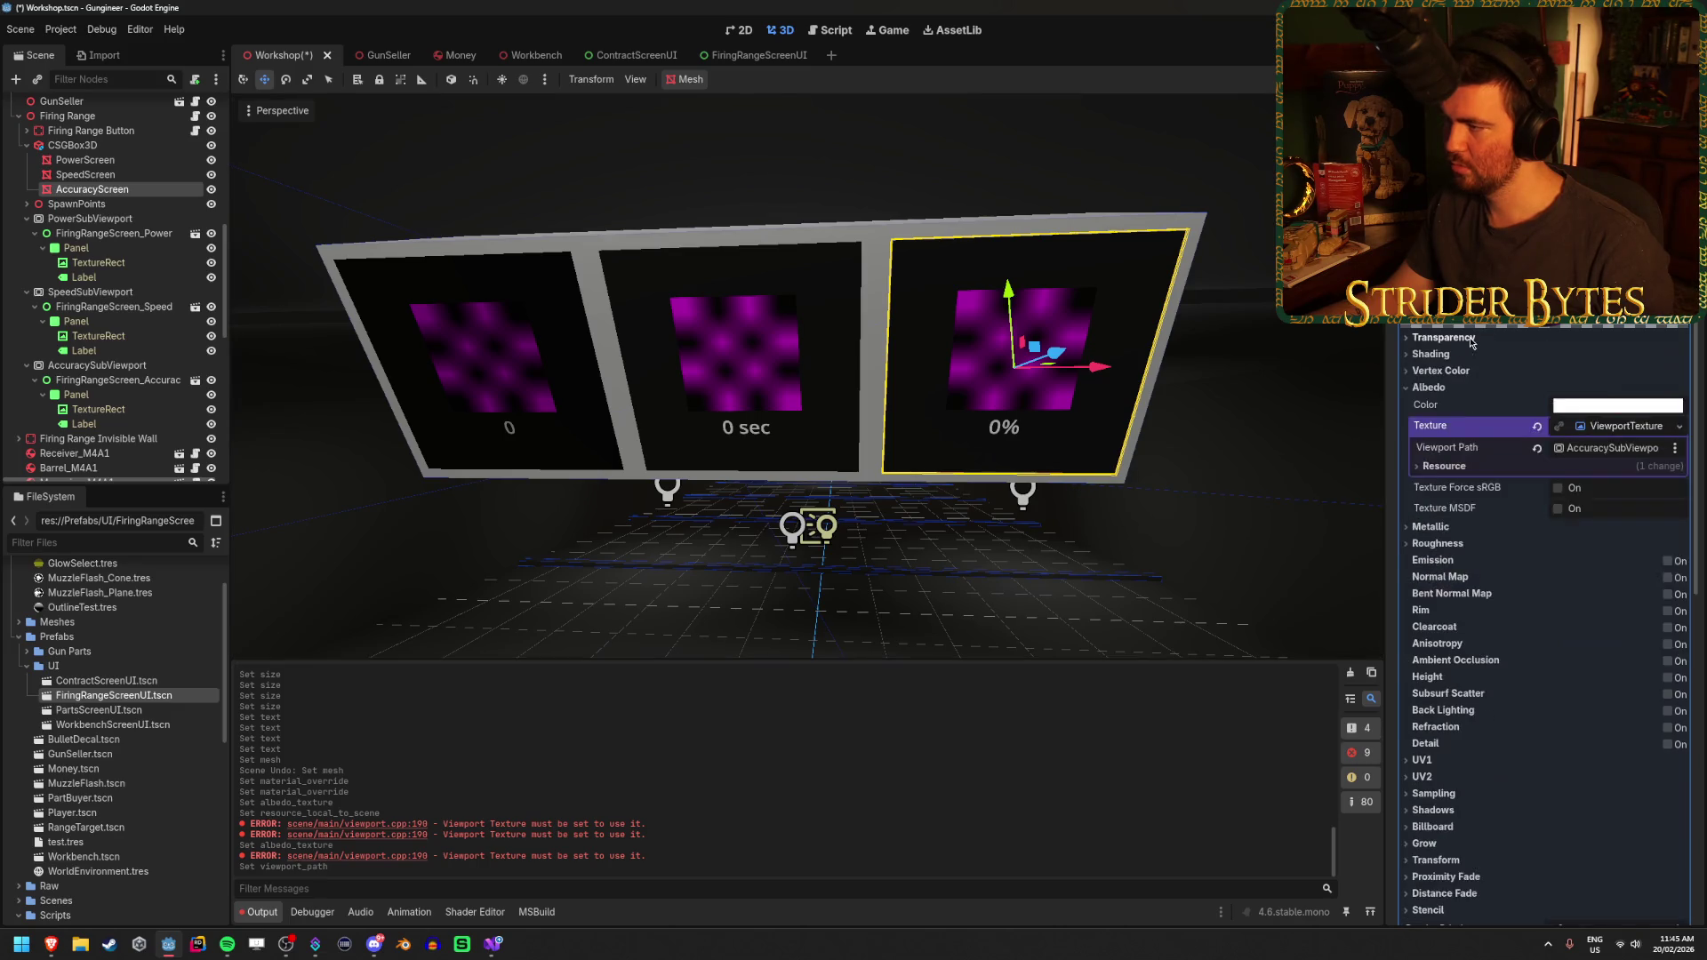
{"action": "left_click", "coordinate": [1431, 354]}
Save the scene, then set SpeedScreen's material Shading Mode to Unshaded
{"action": "key", "text": "ctrl+s"}
{"action": "mouse_move", "coordinate": [552, 293]}
{"action": "left_mouse_down"}
{"action": "mouse_move", "coordinate": [462, 303]}
{"action": "mouse_move", "coordinate": [533, 284]}
{"action": "mouse_move", "coordinate": [498, 302]}
{"action": "left_mouse_up"}
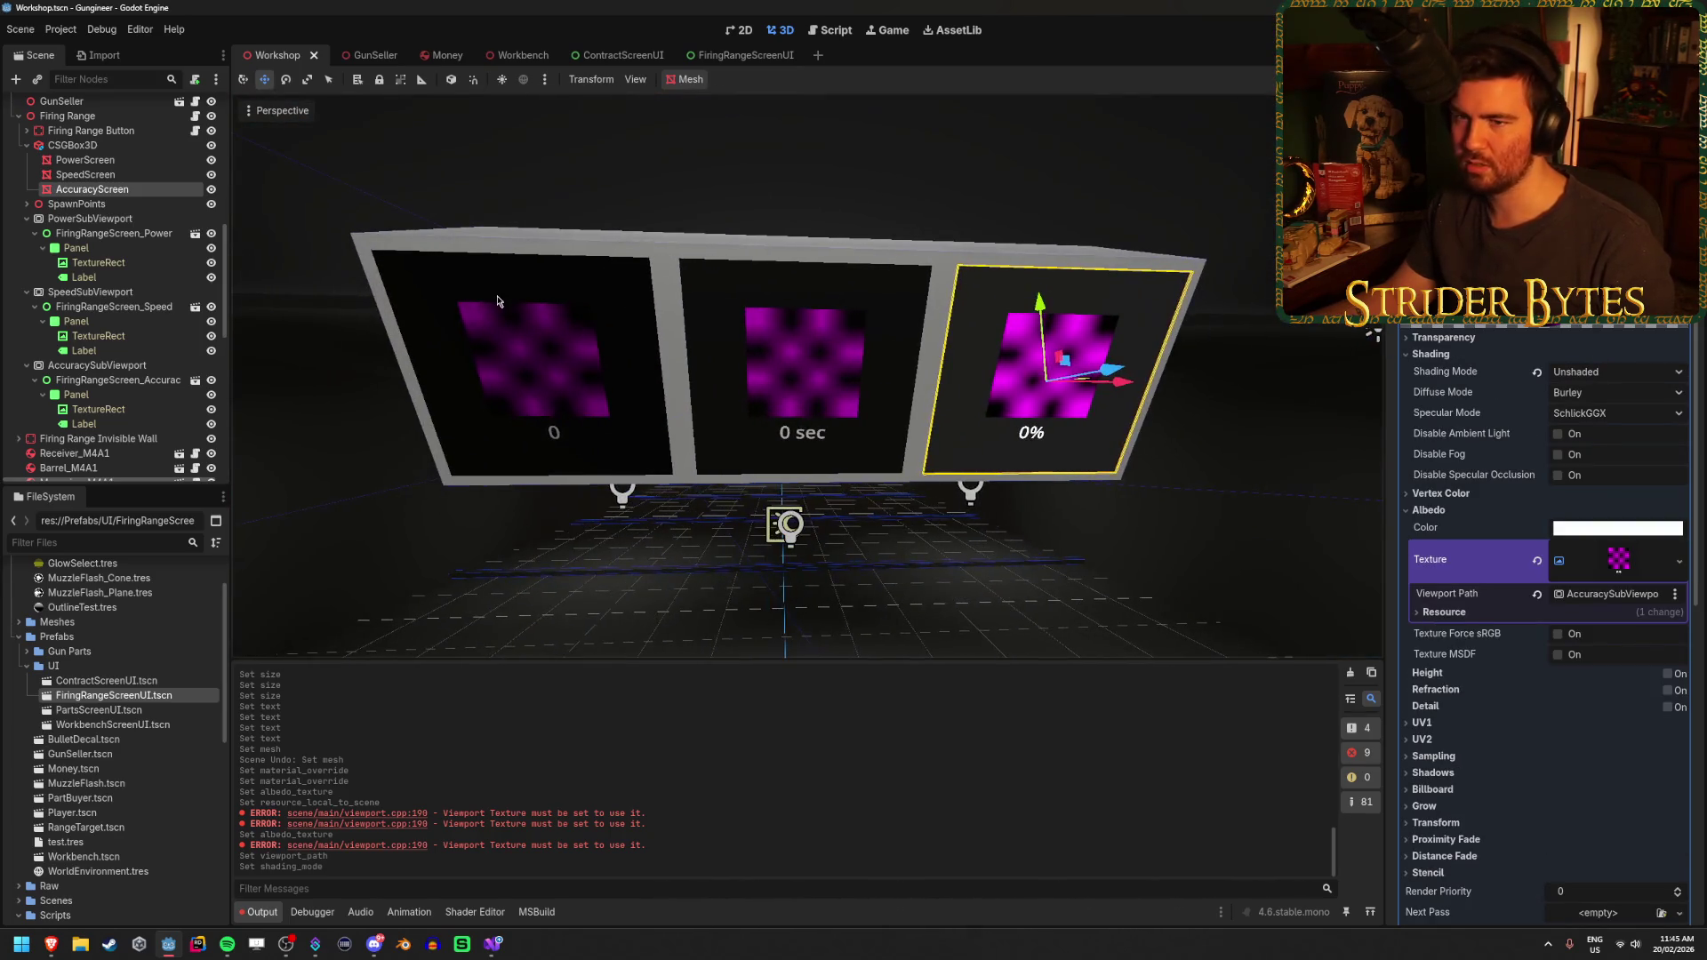
{"action": "left_click", "coordinate": [127, 177]}
{"action": "scroll", "coordinate": [1539, 386], "scroll_direction": "down", "scroll_amount": 5}
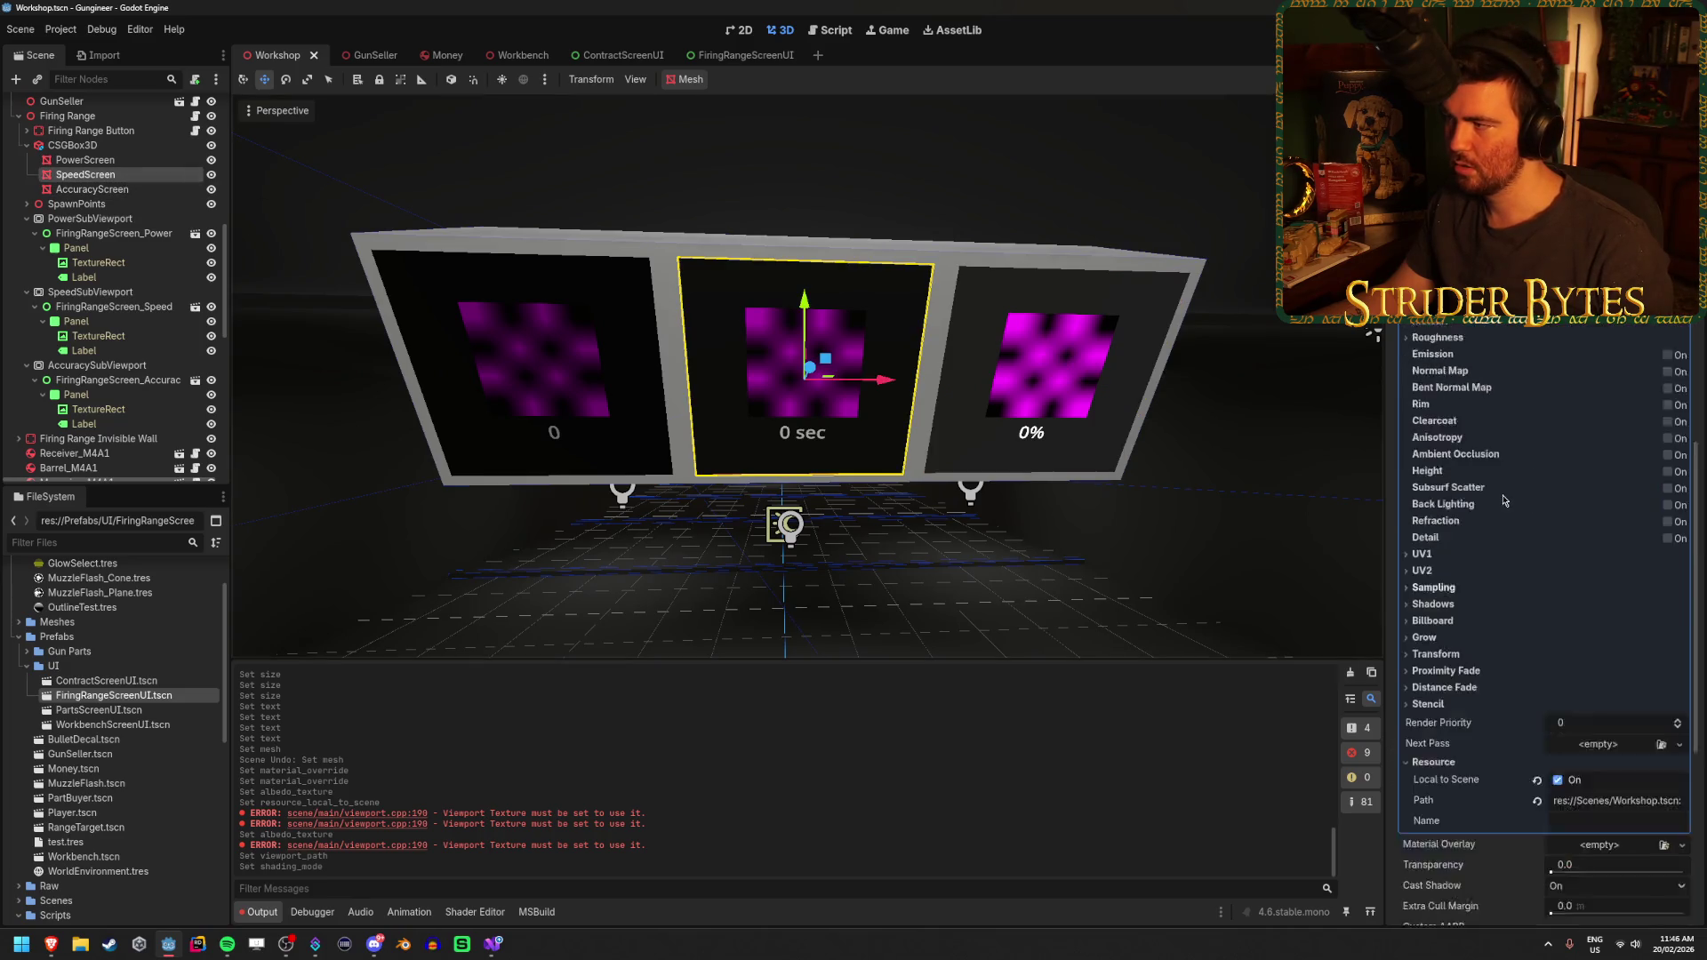
{"action": "scroll", "coordinate": [1533, 412], "scroll_direction": "up", "scroll_amount": 2}
{"action": "left_click", "coordinate": [1601, 321]}
{"action": "left_click", "coordinate": [1534, 413]}
{"action": "left_click", "coordinate": [1422, 442]}
{"action": "left_click", "coordinate": [1628, 462]}
{"action": "left_click", "coordinate": [1599, 485]}
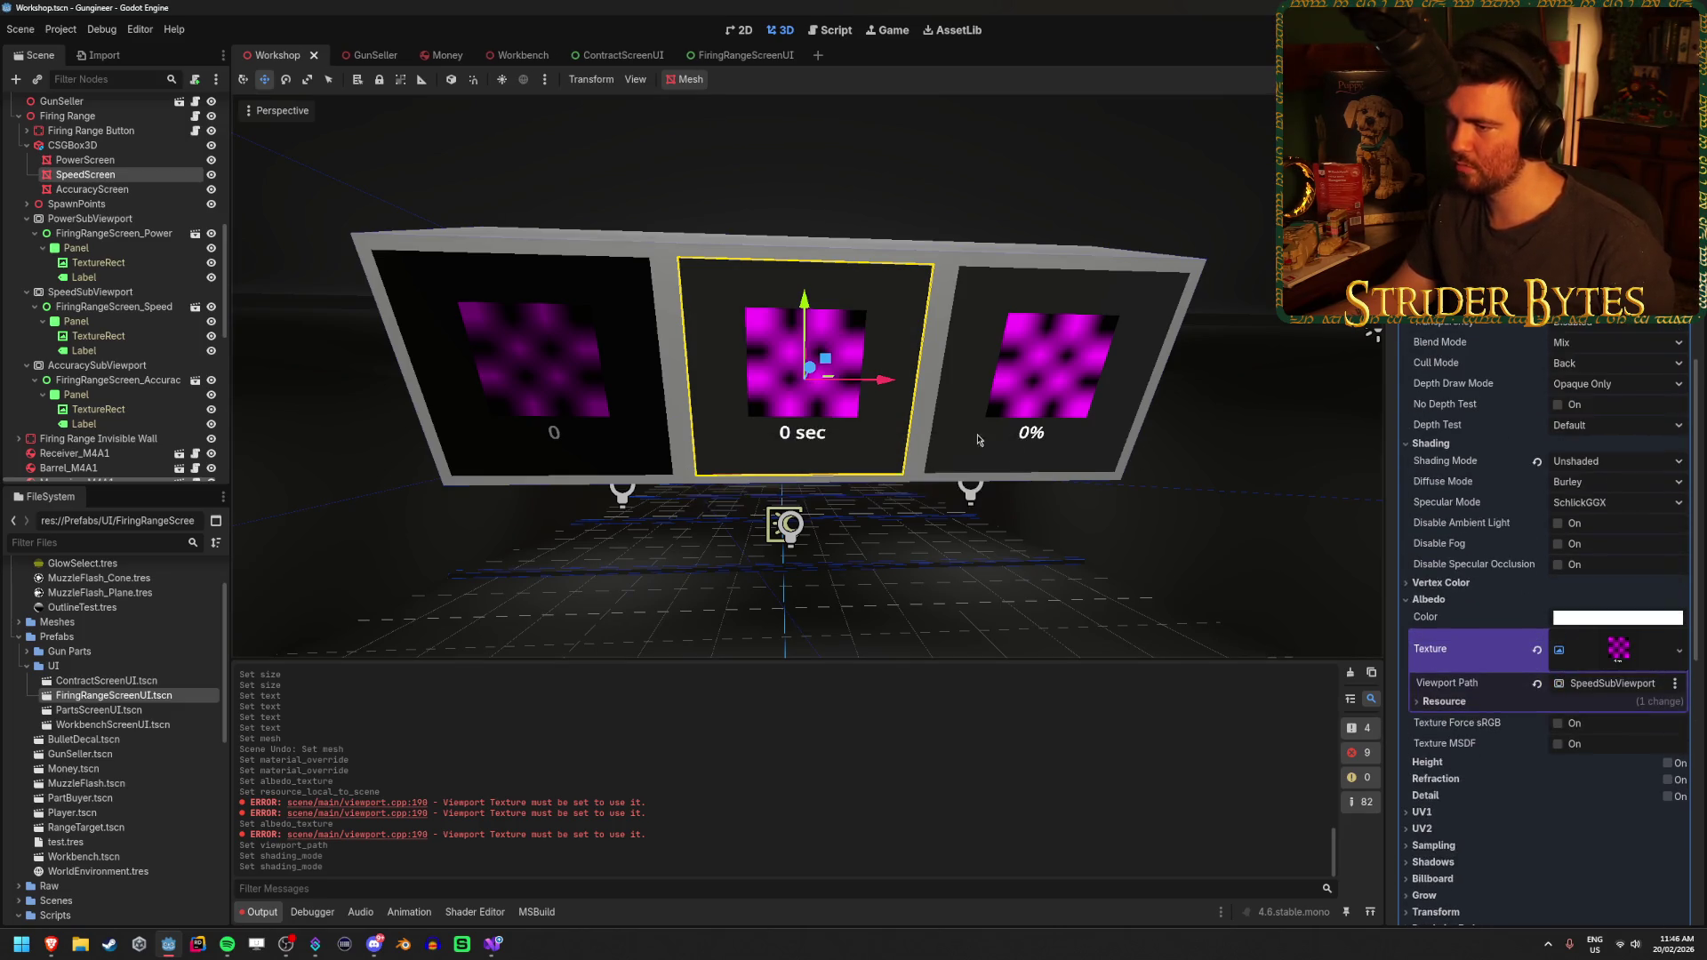
Set PowerScreen's transparency option and Unshaded shading mode, then save the scene
{"action": "left_click", "coordinate": [111, 163]}
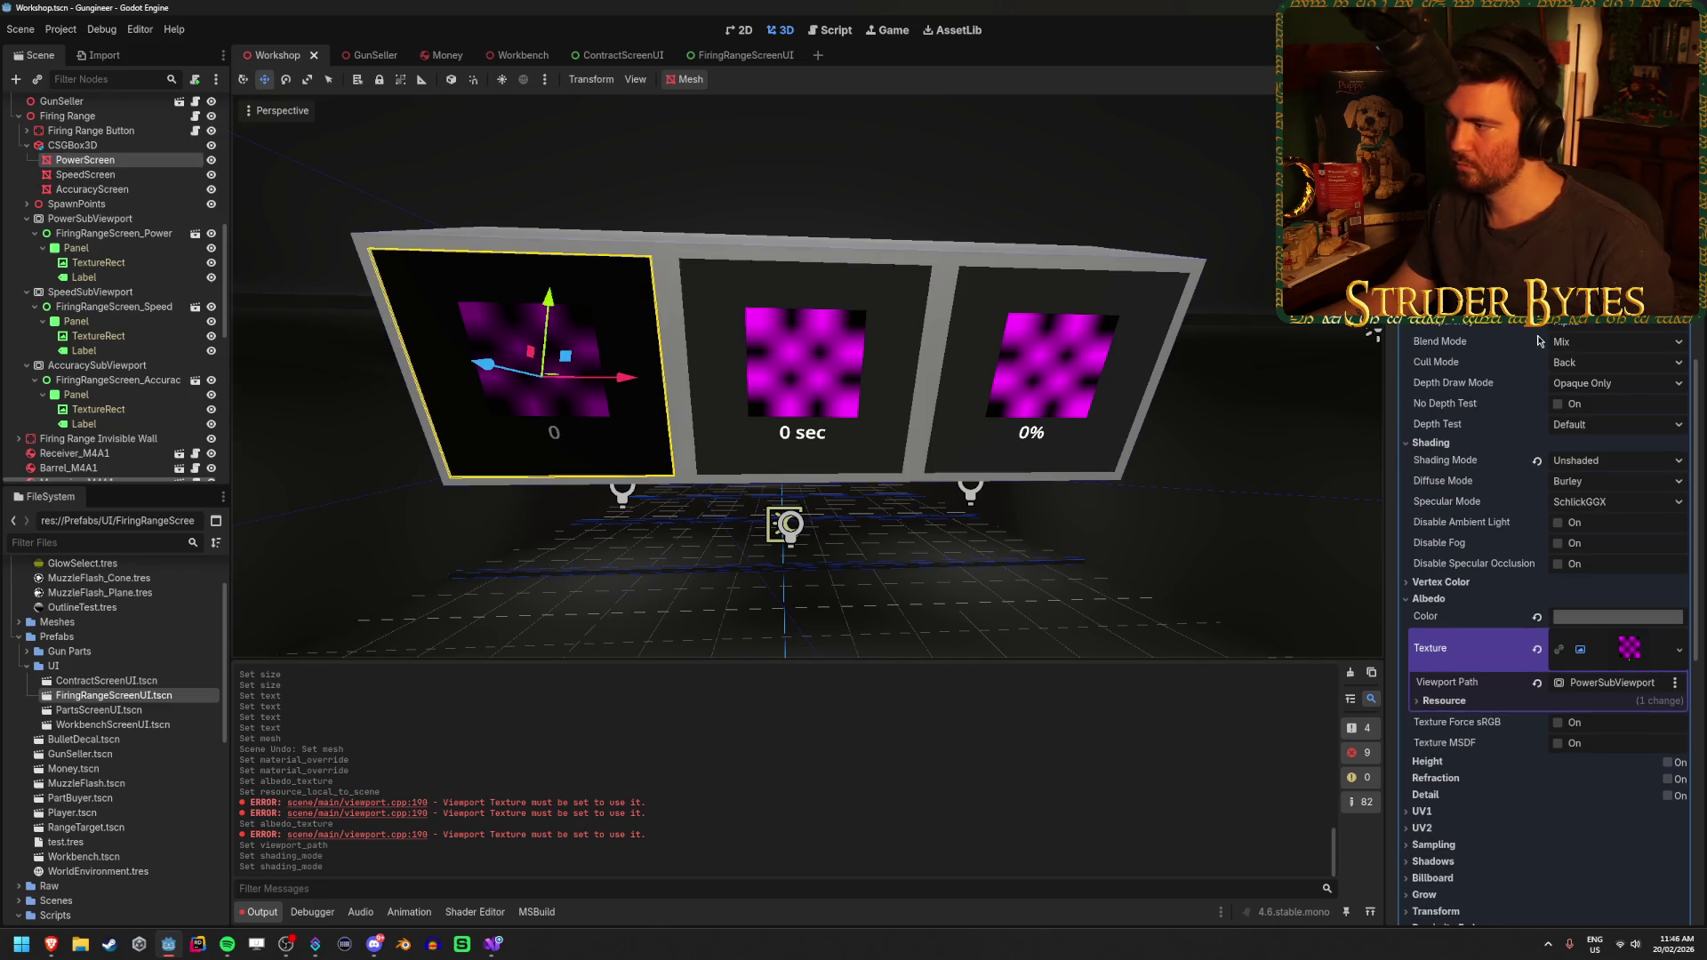
{"action": "left_click", "coordinate": [1572, 332]}
{"action": "left_click", "coordinate": [1596, 343]}
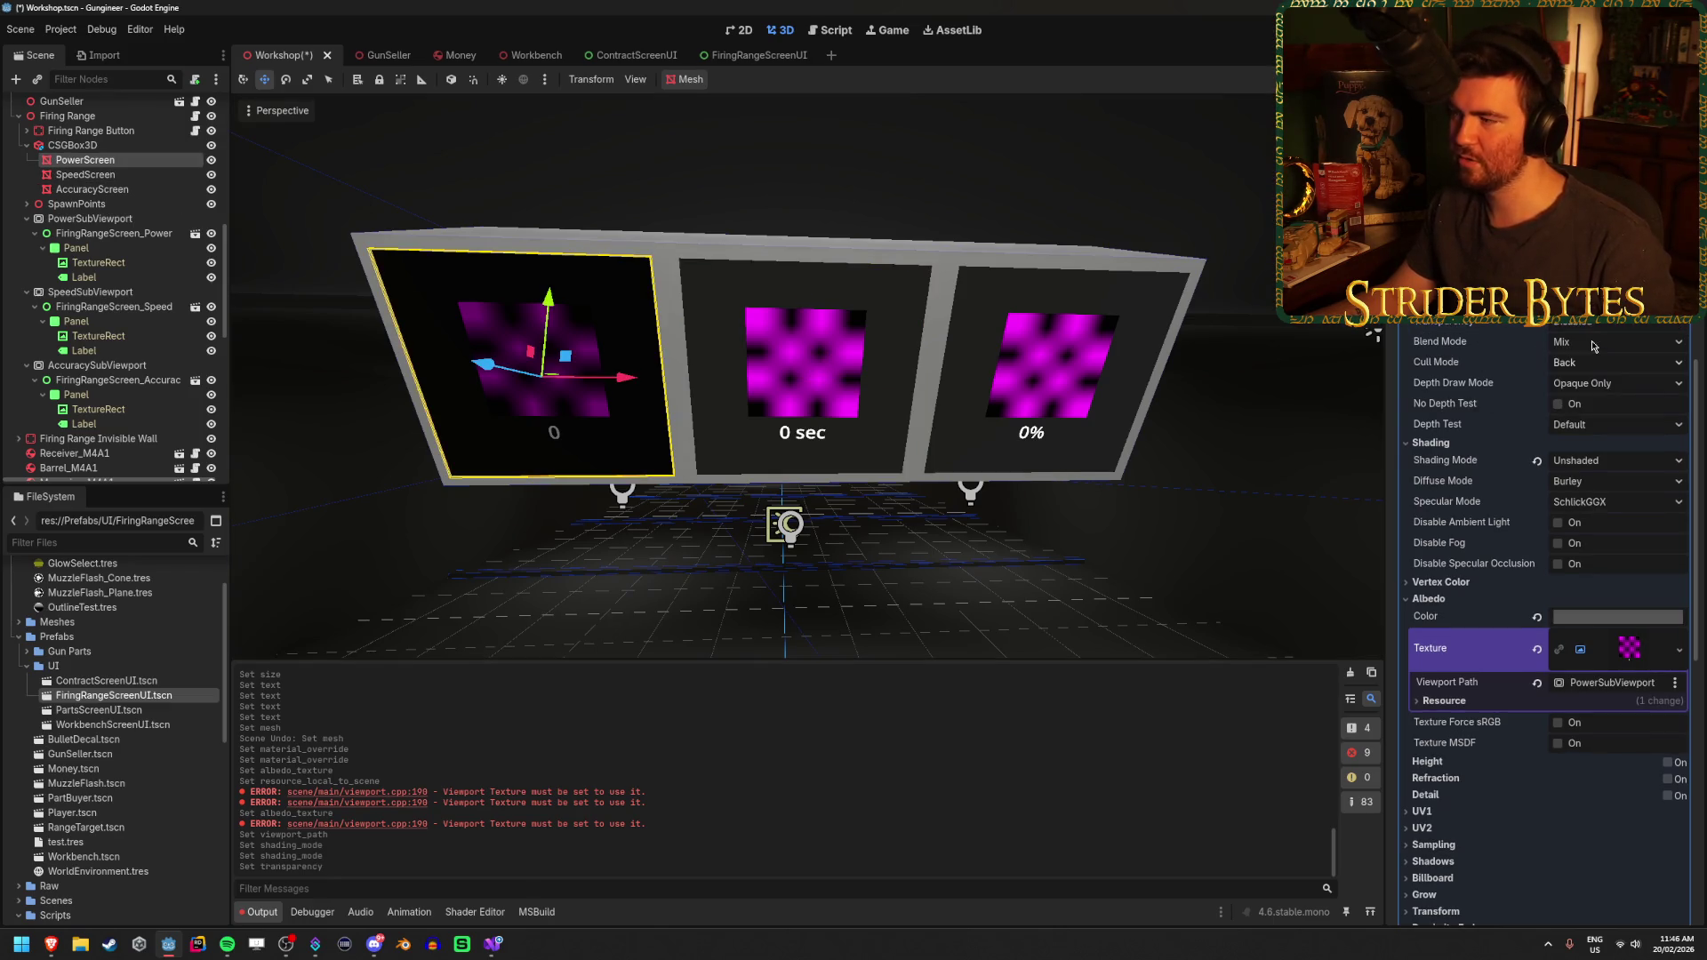
{"action": "left_click", "coordinate": [1607, 463]}
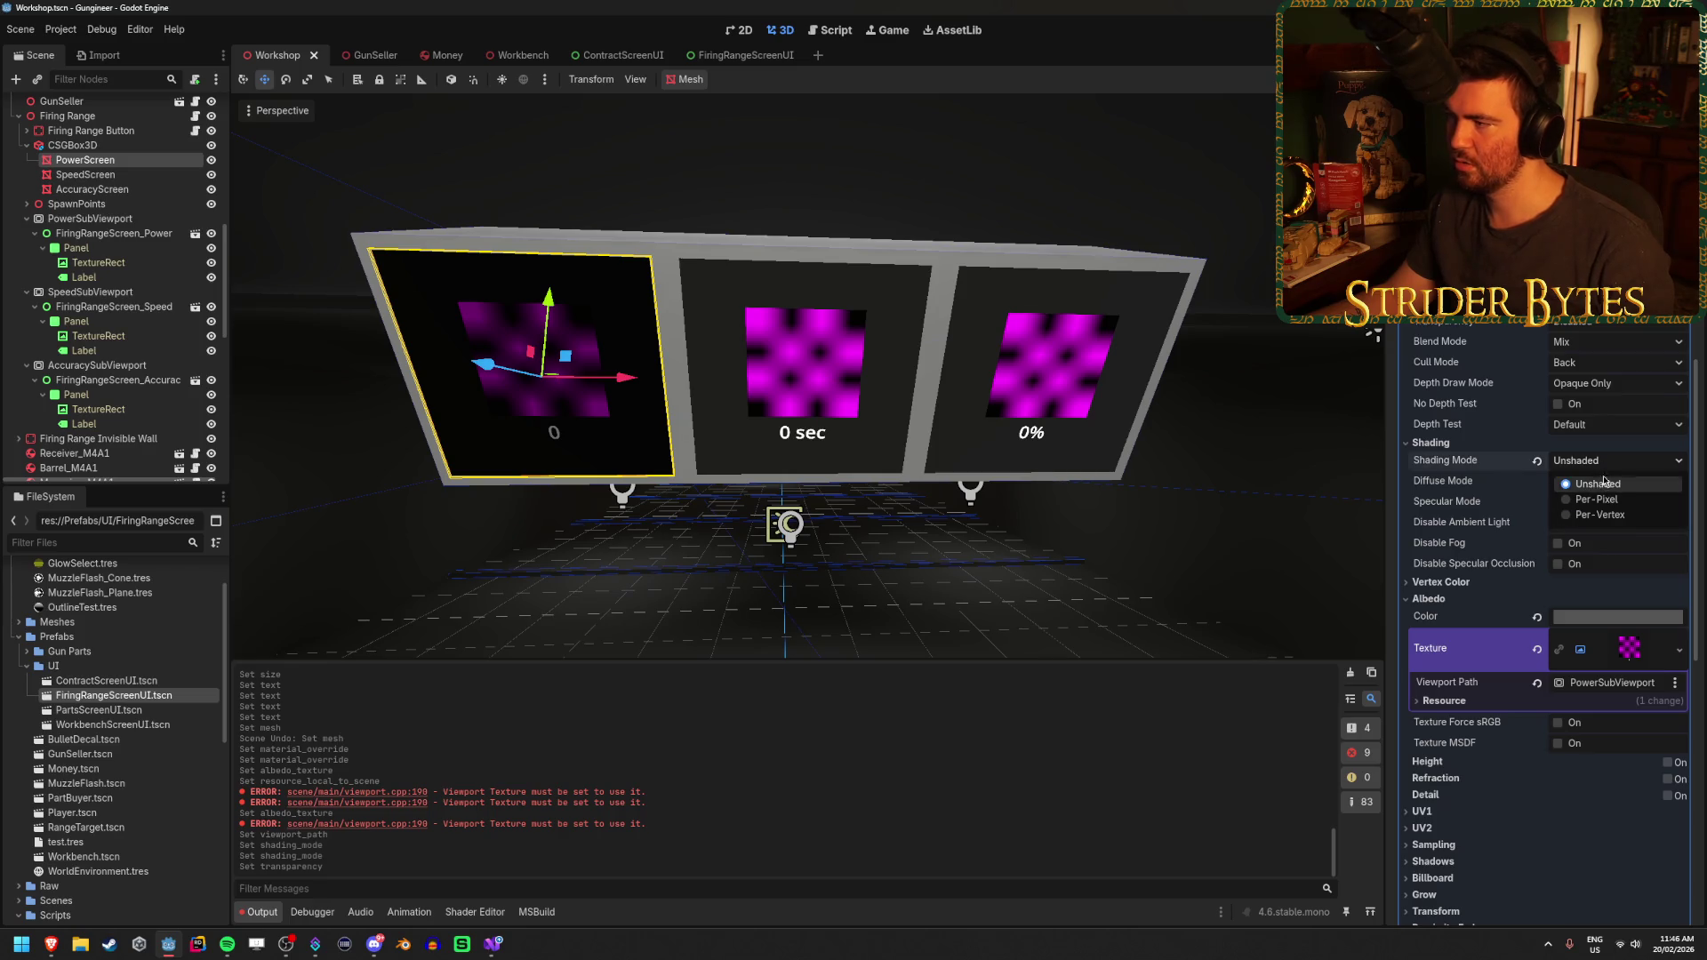
{"action": "left_click", "coordinate": [1596, 499]}
{"action": "left_click", "coordinate": [1607, 460]}
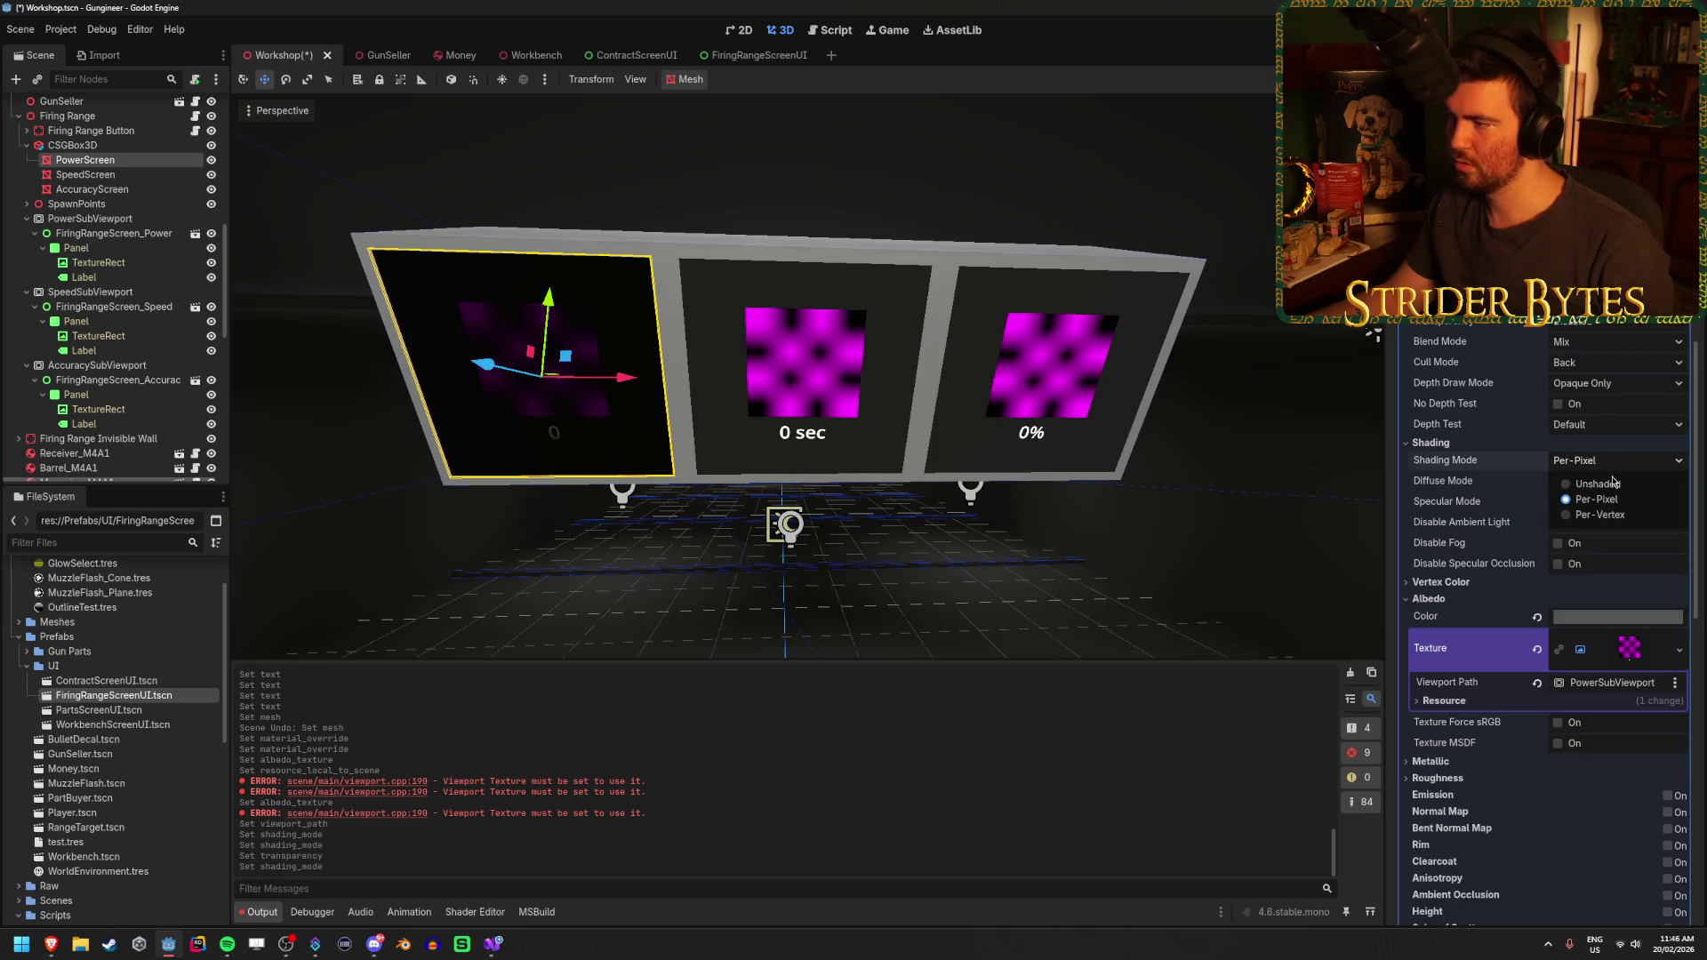
{"action": "left_click", "coordinate": [1596, 484]}
{"action": "key", "text": "ctrl+s"}
{"action": "left_click_drag", "start_coordinate": [1369, 489], "coordinate": [1322, 526]}
Set PowerScreen's albedo colour to ffffff (white)
{"action": "left_click", "coordinate": [1596, 620]}
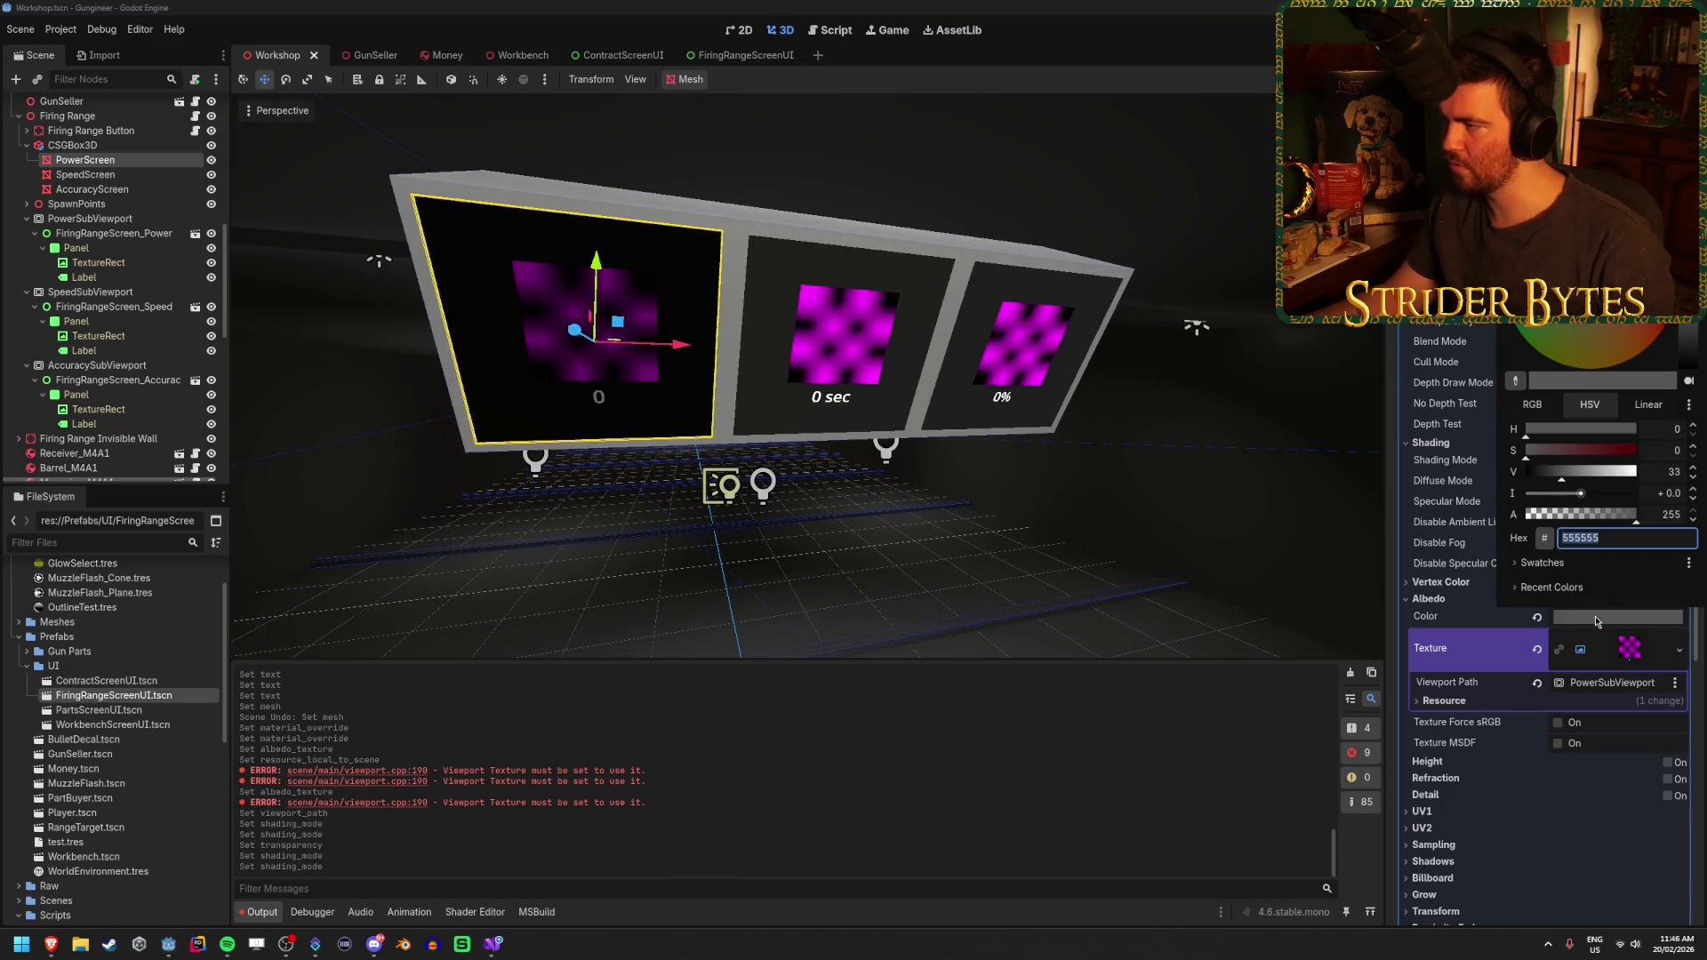
{"action": "type", "text": "ffffff"}
{"action": "key", "text": "Return"}
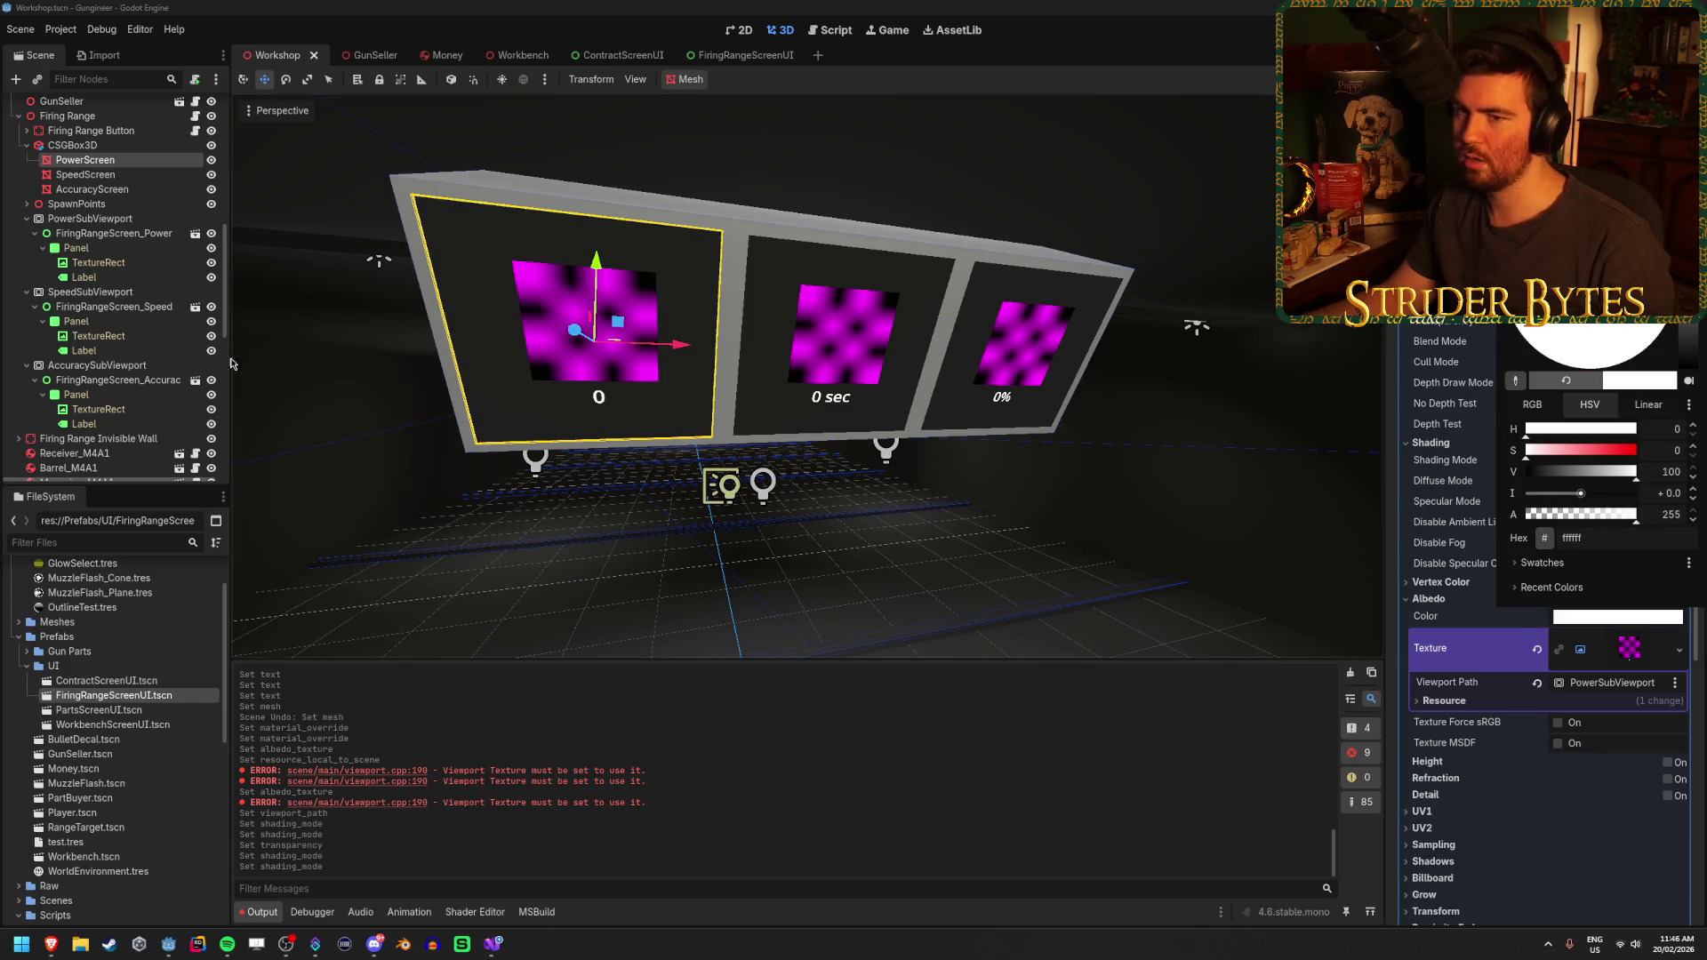
{"action": "left_click", "coordinate": [650, 367]}
{"action": "scroll", "coordinate": [650, 367], "scroll_direction": "up", "scroll_amount": 2}
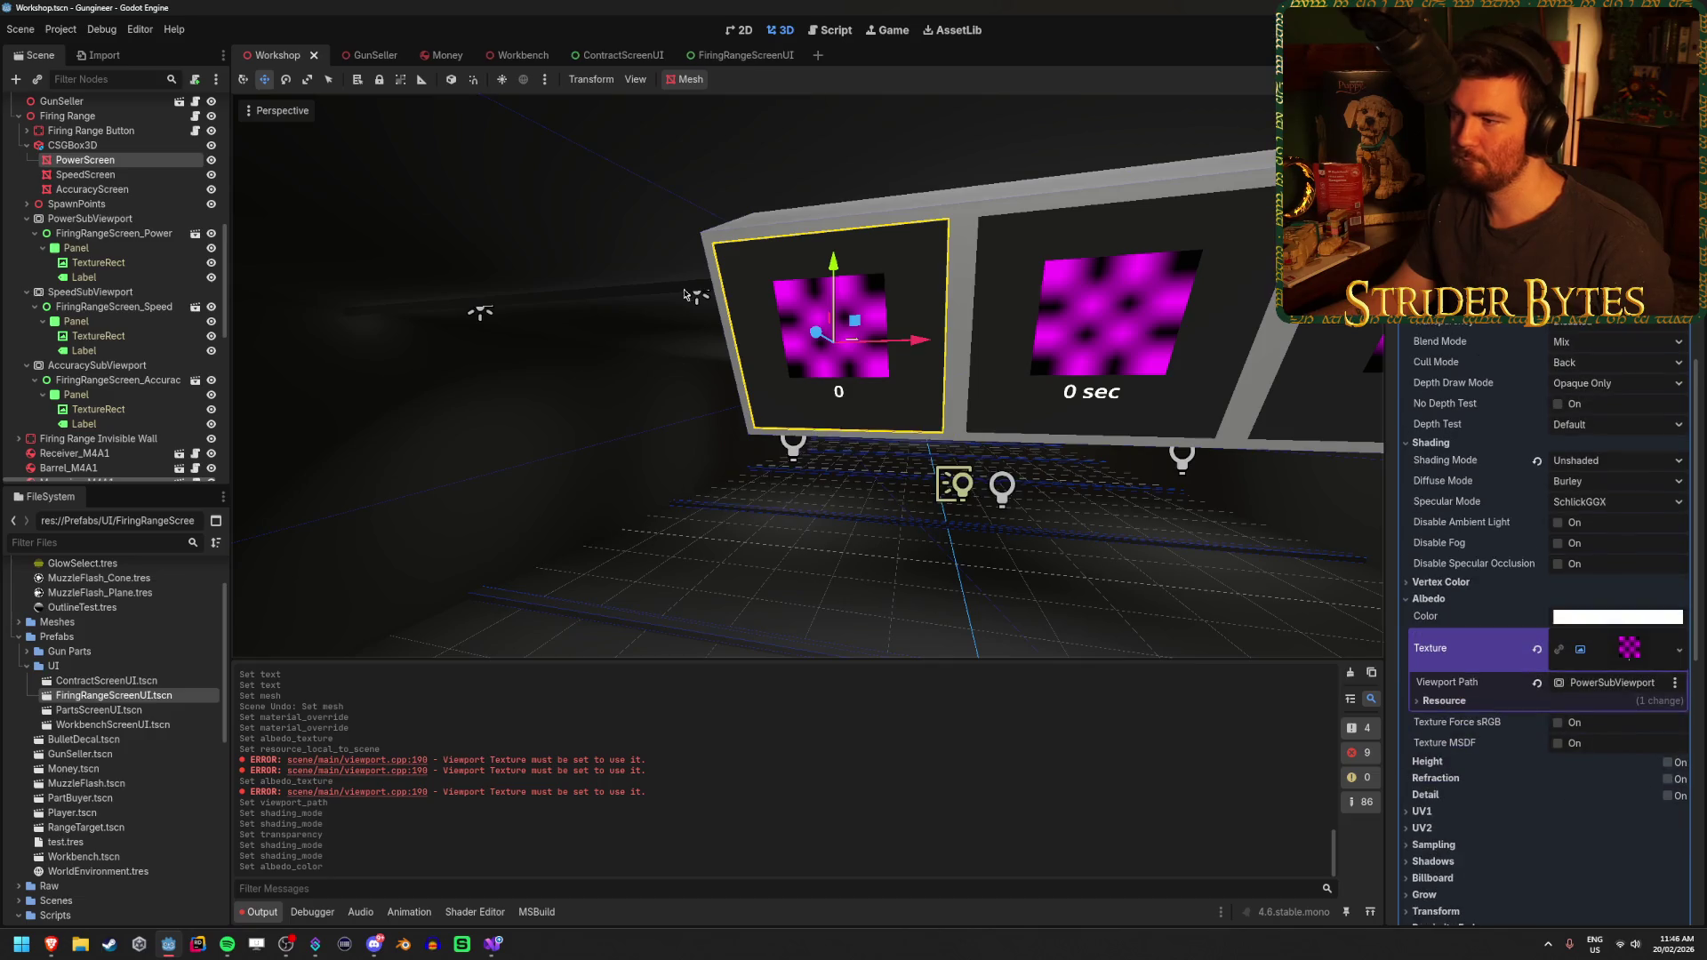
{"action": "scroll", "coordinate": [650, 367], "scroll_direction": "down", "scroll_amount": 1}
{"action": "left_click", "coordinate": [501, 268]}
{"action": "mouse_move", "coordinate": [501, 269]}
{"action": "left_mouse_down"}
{"action": "mouse_move", "coordinate": [1018, 262]}
{"action": "mouse_move", "coordinate": [1242, 170]}
{"action": "mouse_move", "coordinate": [364, 242]}
{"action": "mouse_move", "coordinate": [497, 232]}
{"action": "left_mouse_up"}
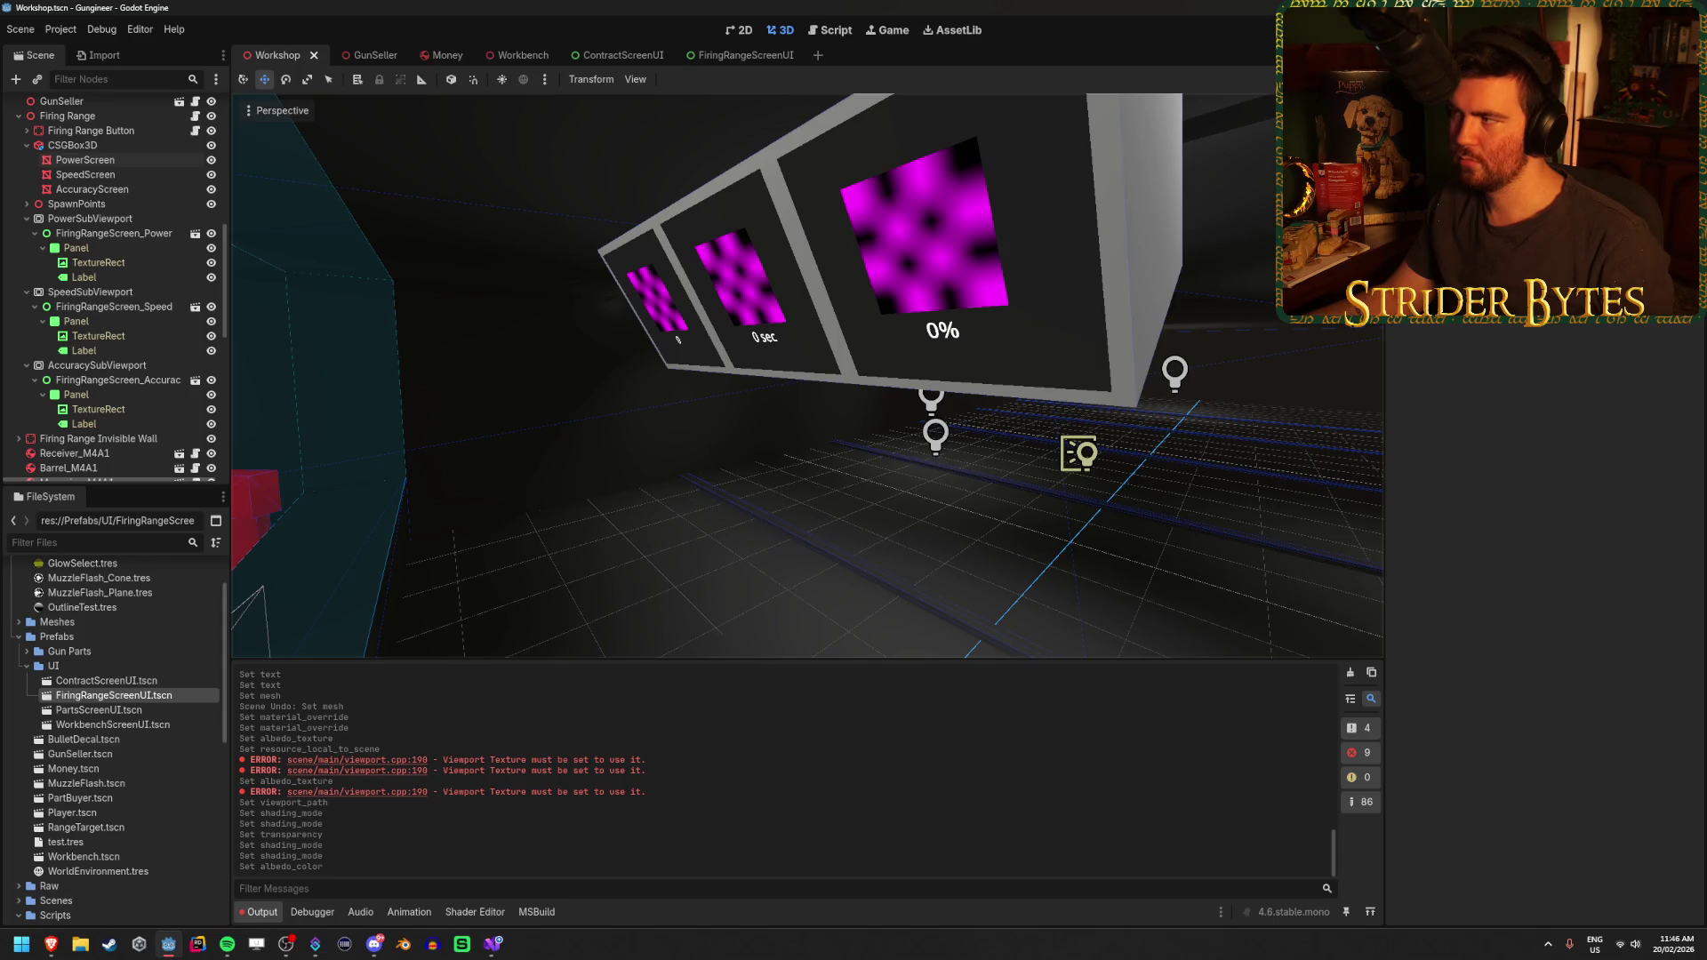
{"action": "key", "text": "F5"}
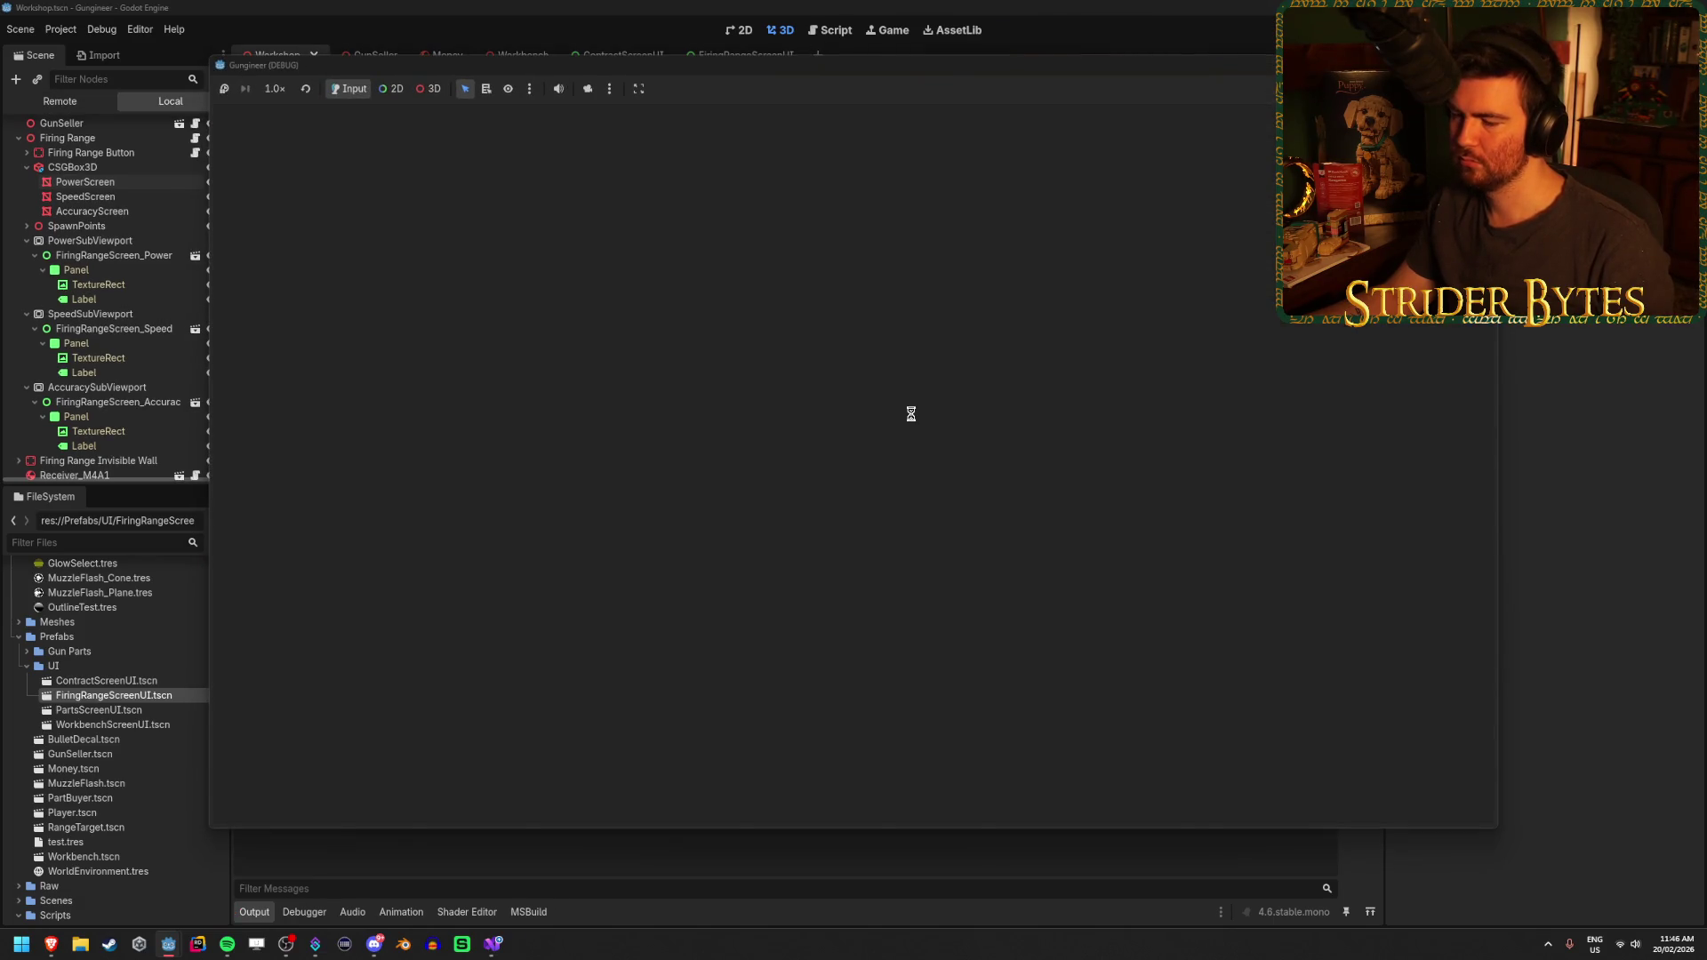
{"action": "key", "text": "w"}
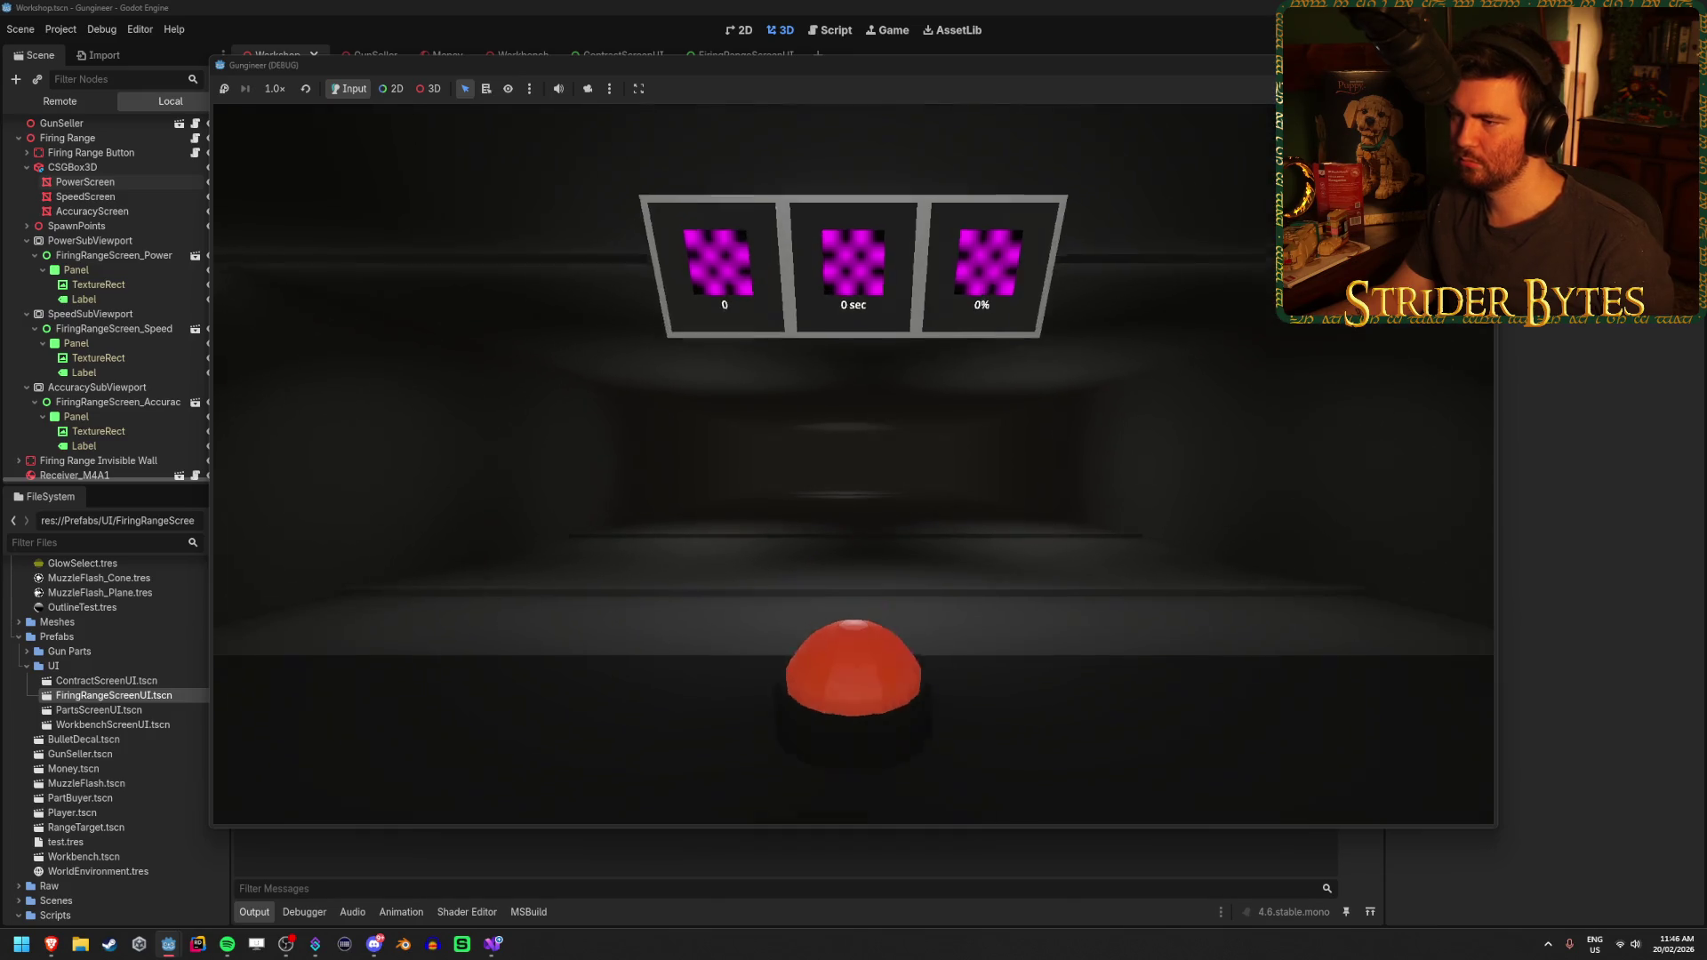
{"action": "key", "text": "s"}
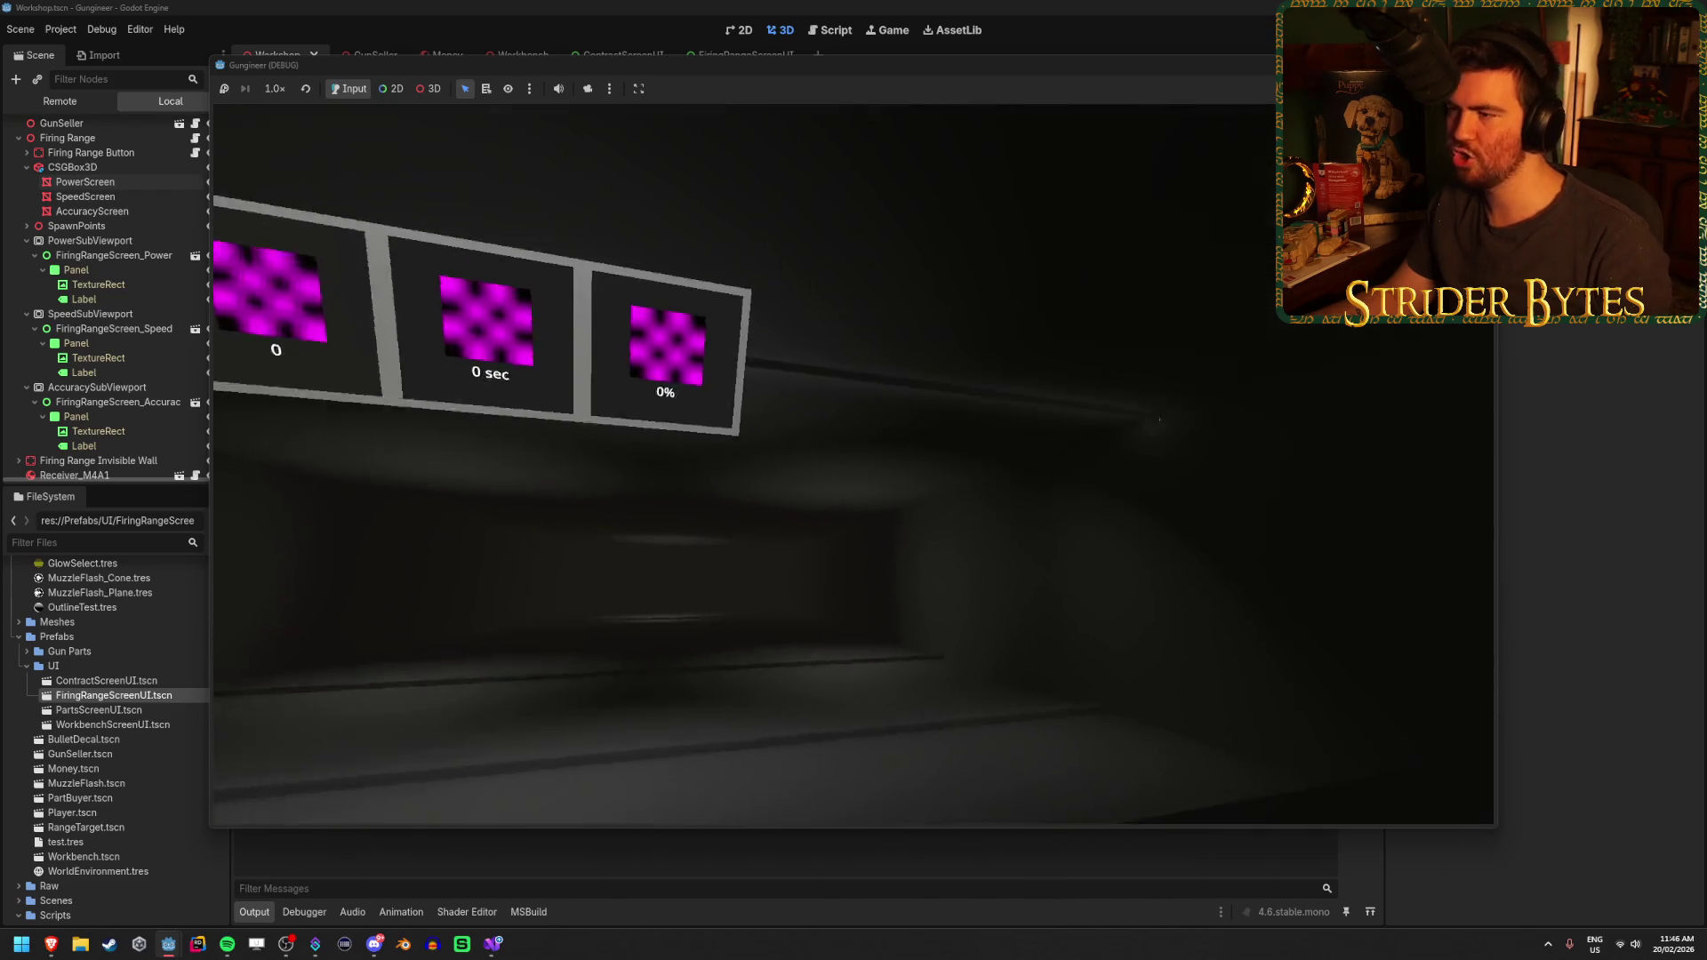
{"action": "key", "text": "F8"}
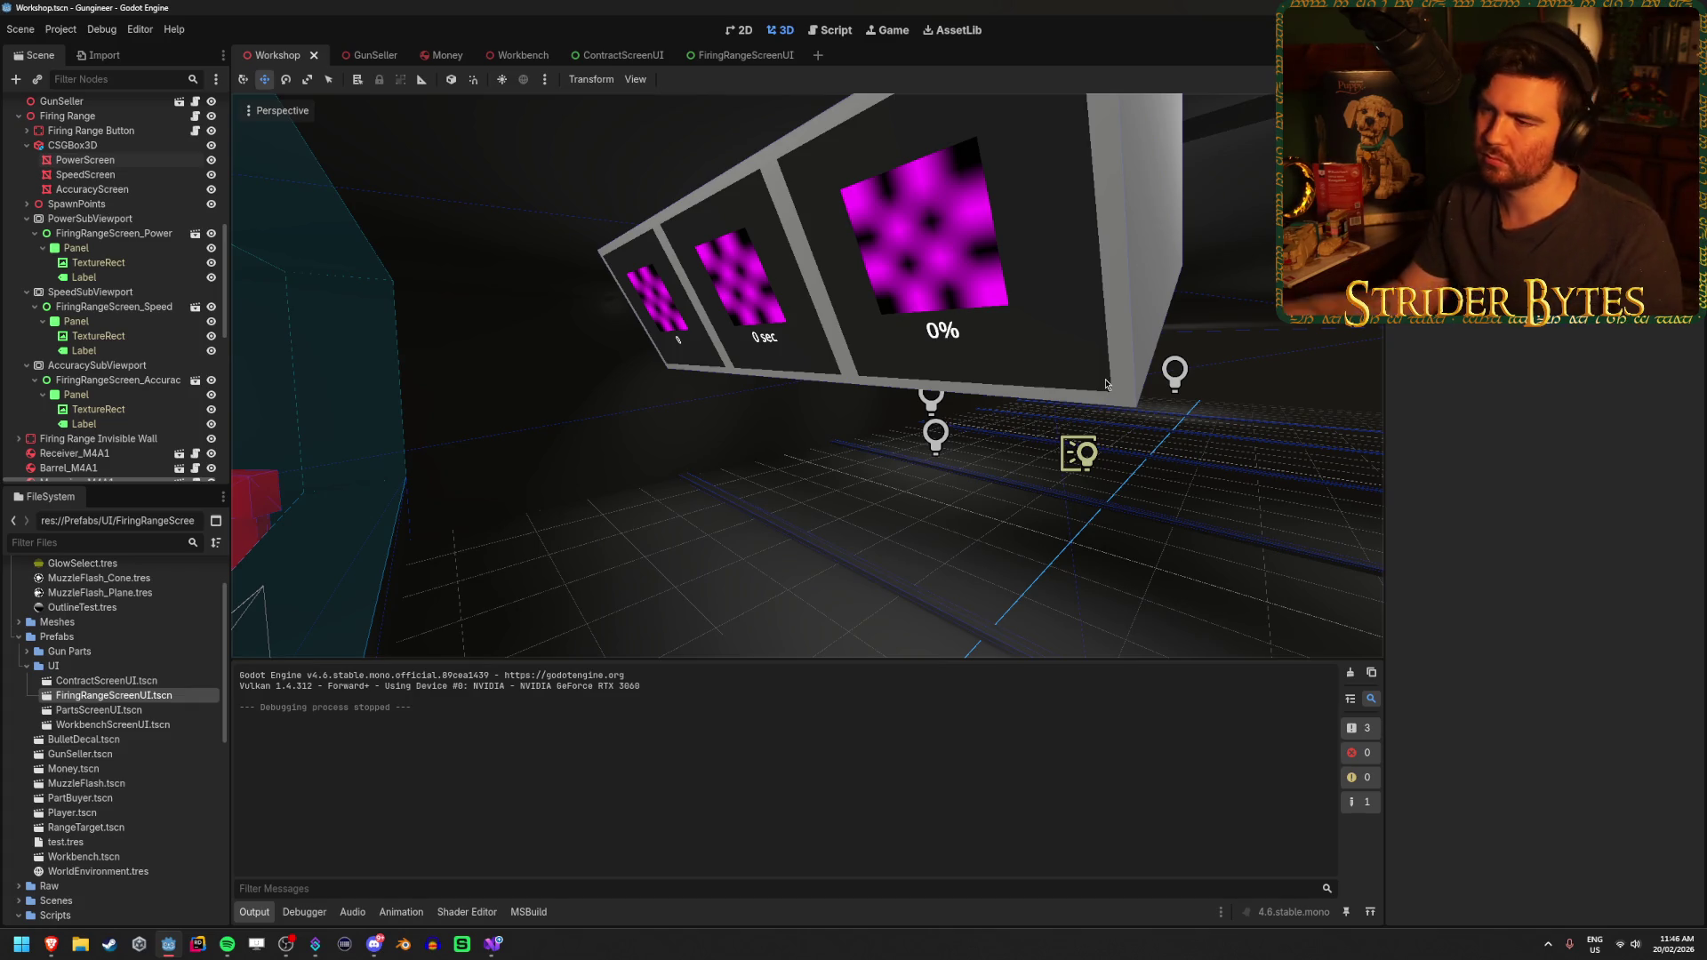
Fly the viewport camera to the lit COST: $0 panel and frame it head-on
{"action": "mouse_move", "coordinate": [956, 338]}
{"action": "left_mouse_down"}
{"action": "mouse_move", "coordinate": [923, 98]}
{"action": "mouse_move", "coordinate": [1022, 105]}
{"action": "mouse_move", "coordinate": [995, 114]}
{"action": "left_mouse_up"}
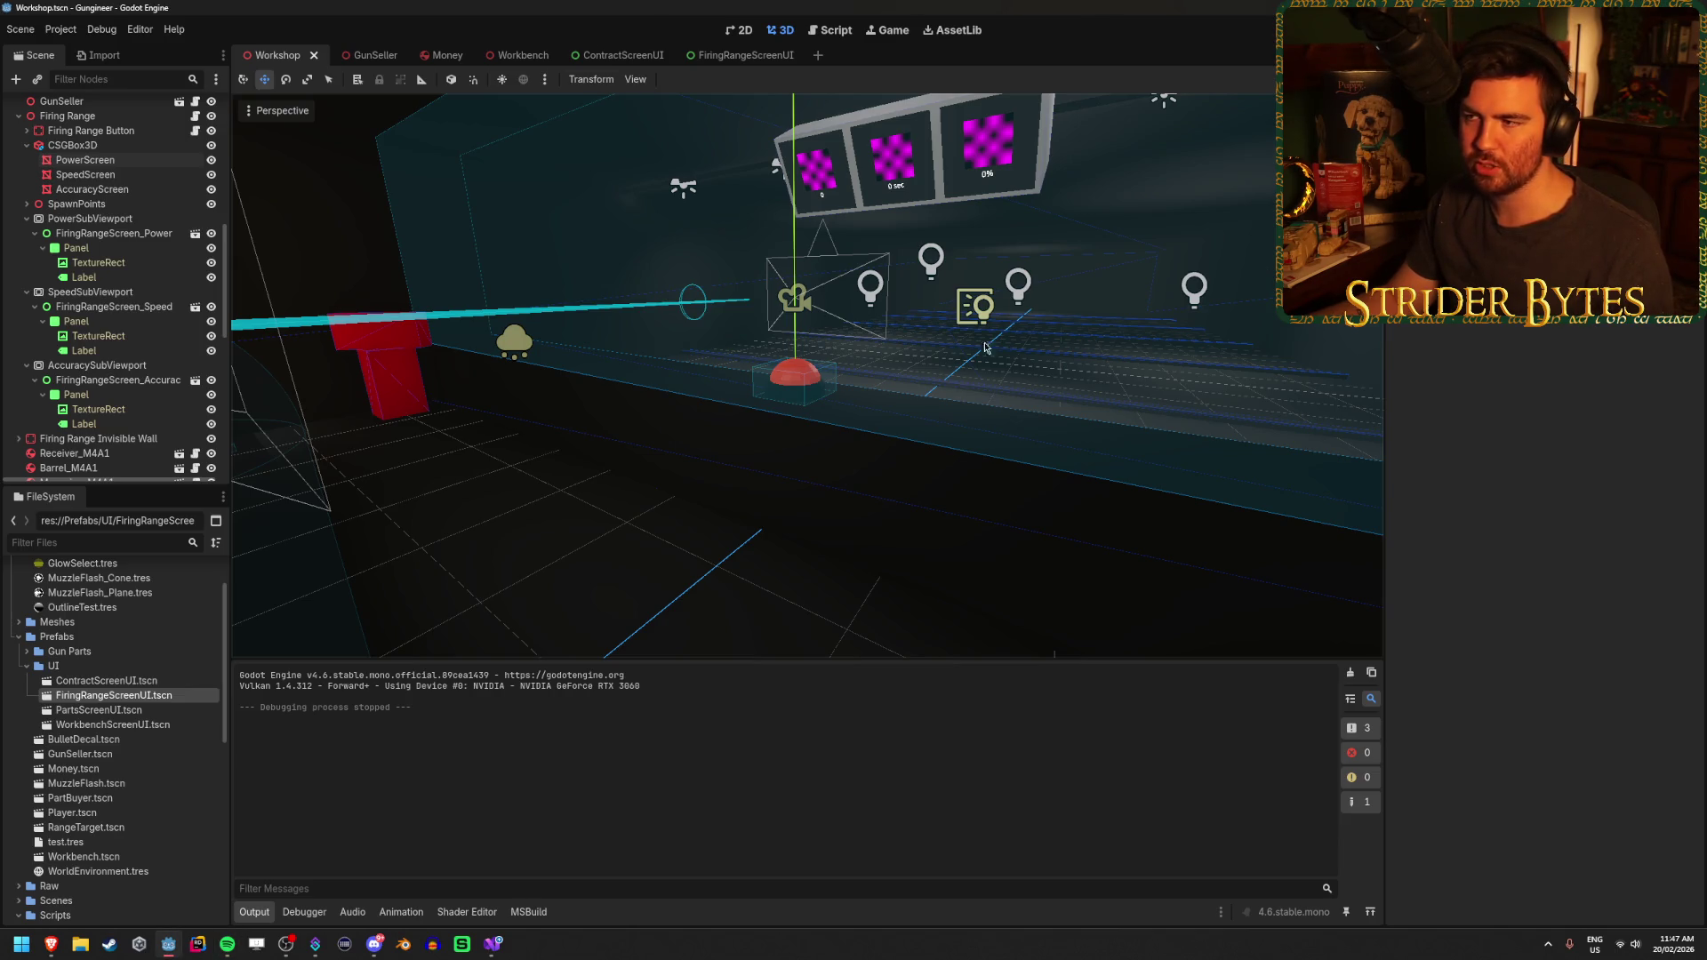
{"action": "key", "text": "w"}
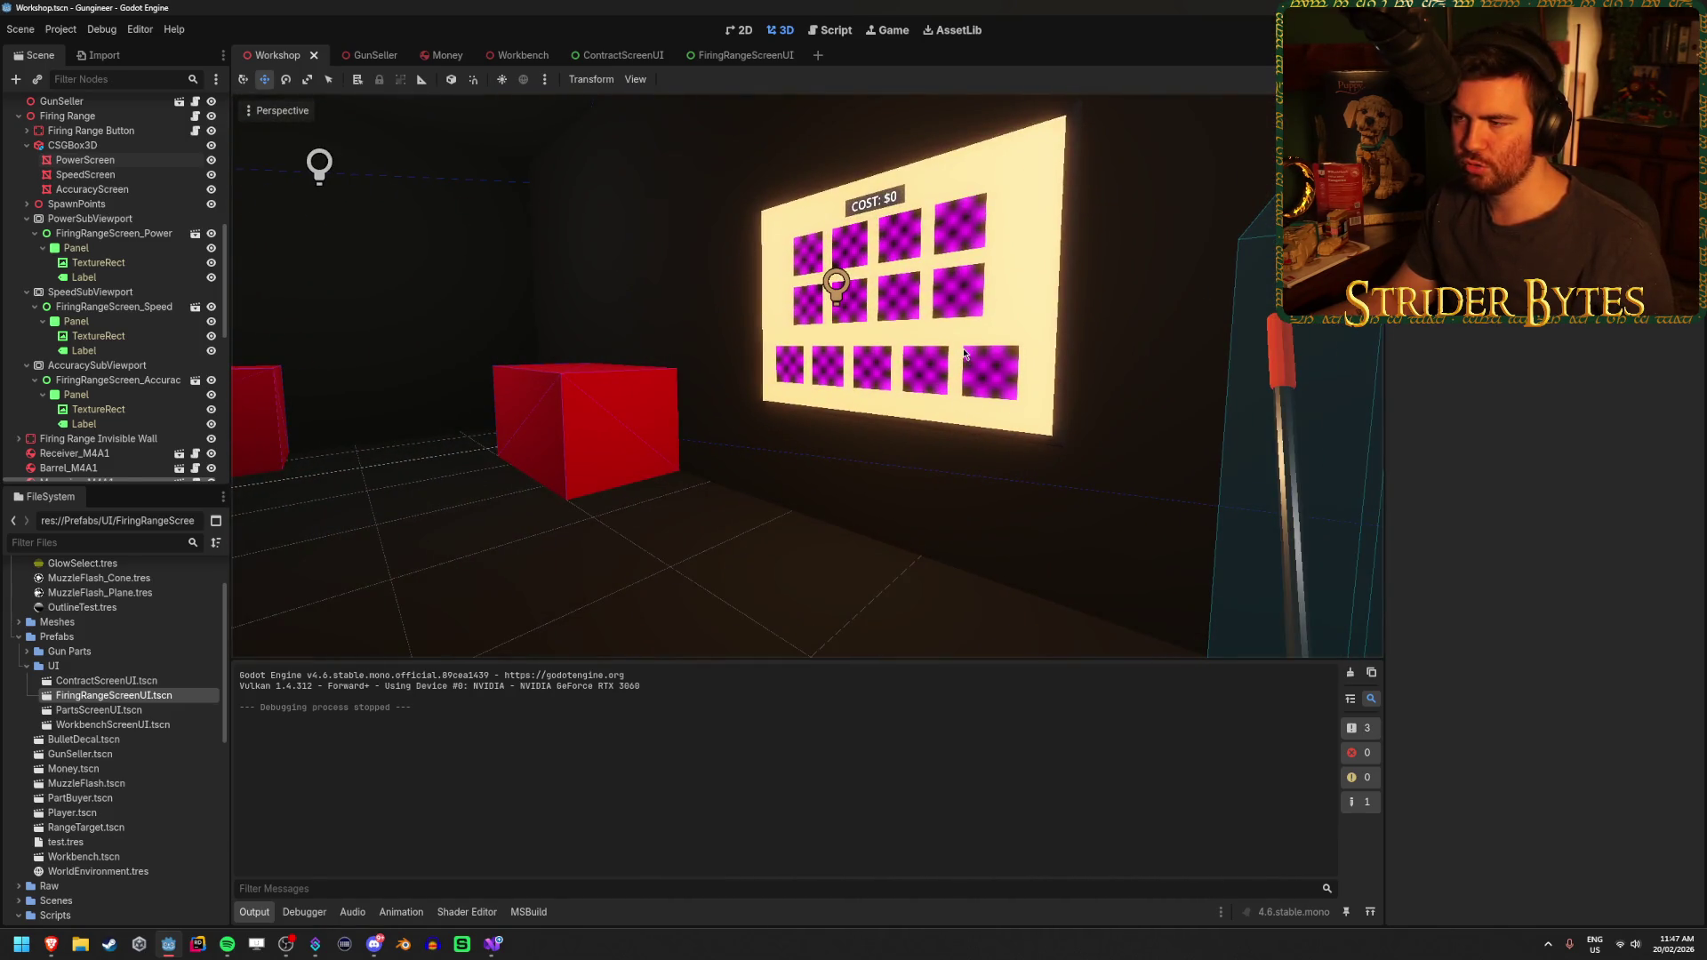
{"action": "key", "text": "f"}
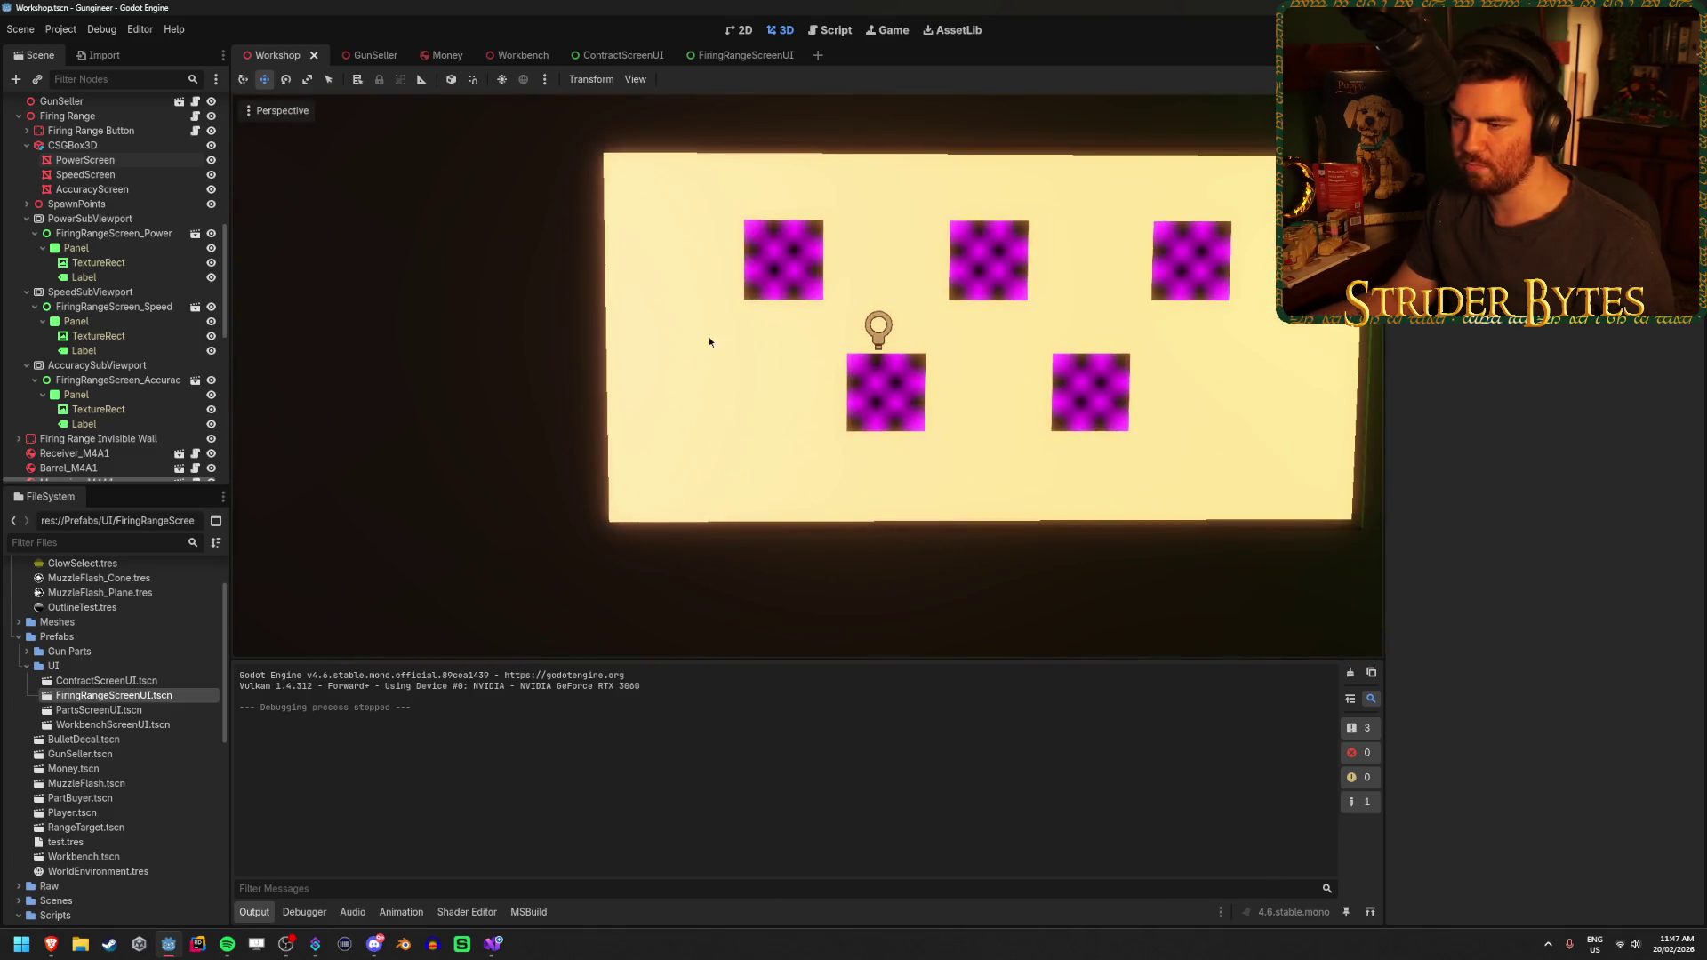
{"action": "key", "text": "s"}
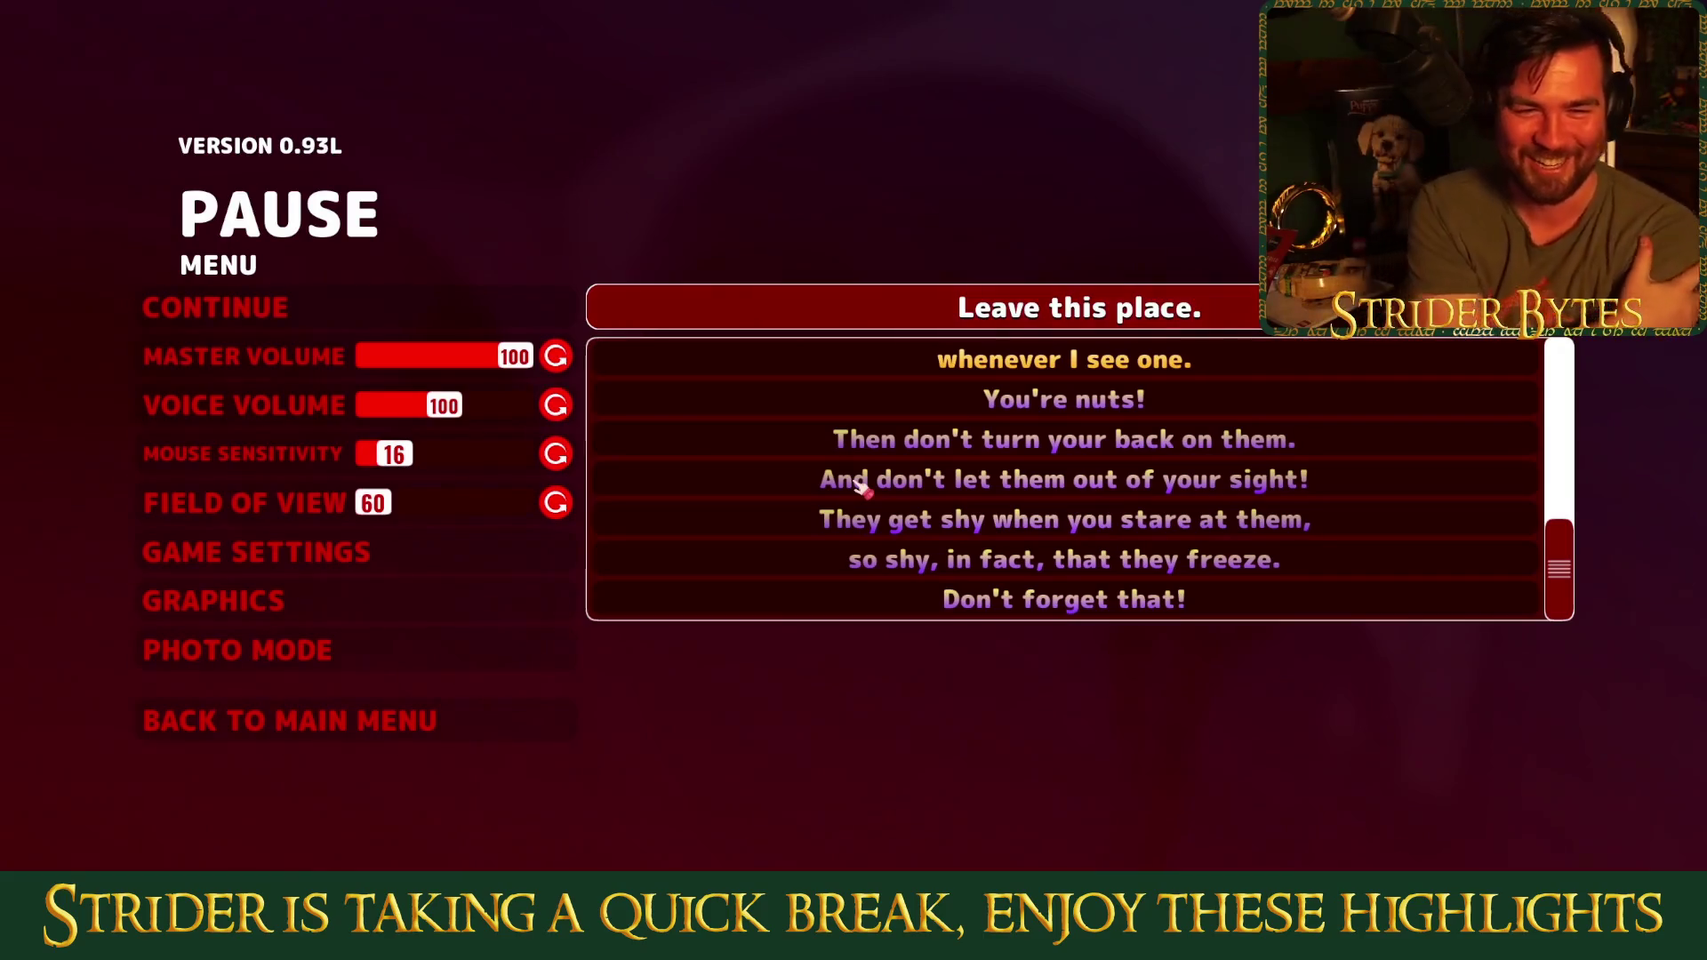
Resume the game from its pause menu and refocus the Godot editor on the Workshop scene
{"action": "key", "text": "Escape"}
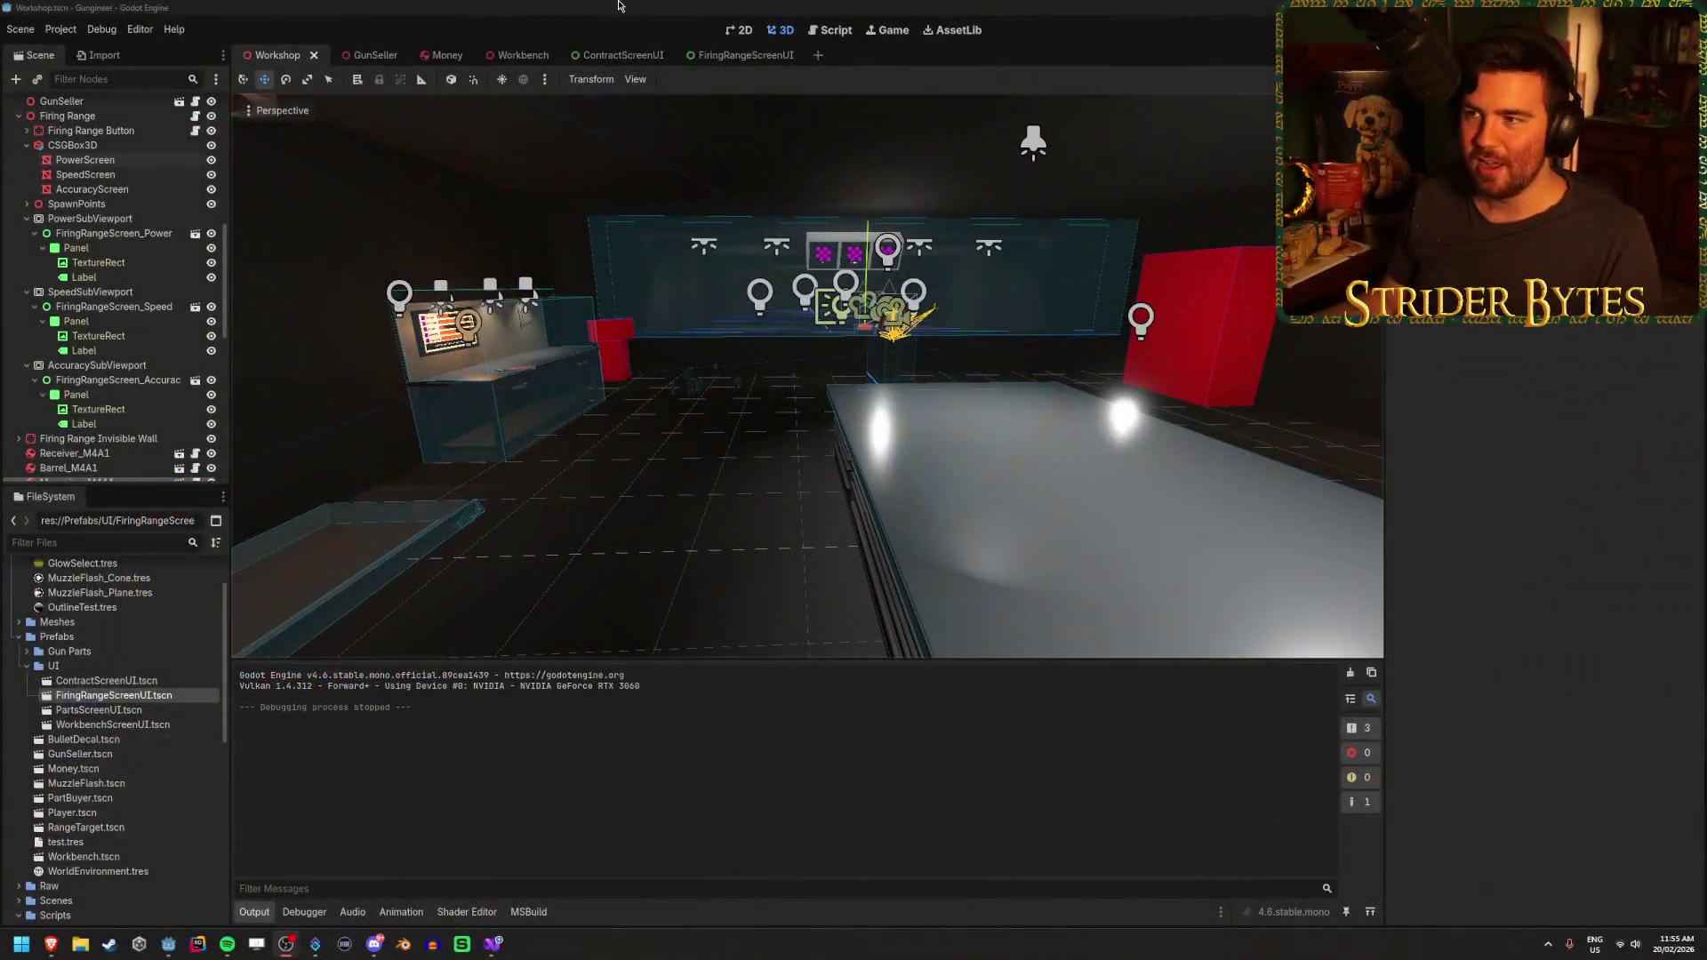
{"action": "left_click", "coordinate": [619, 5]}
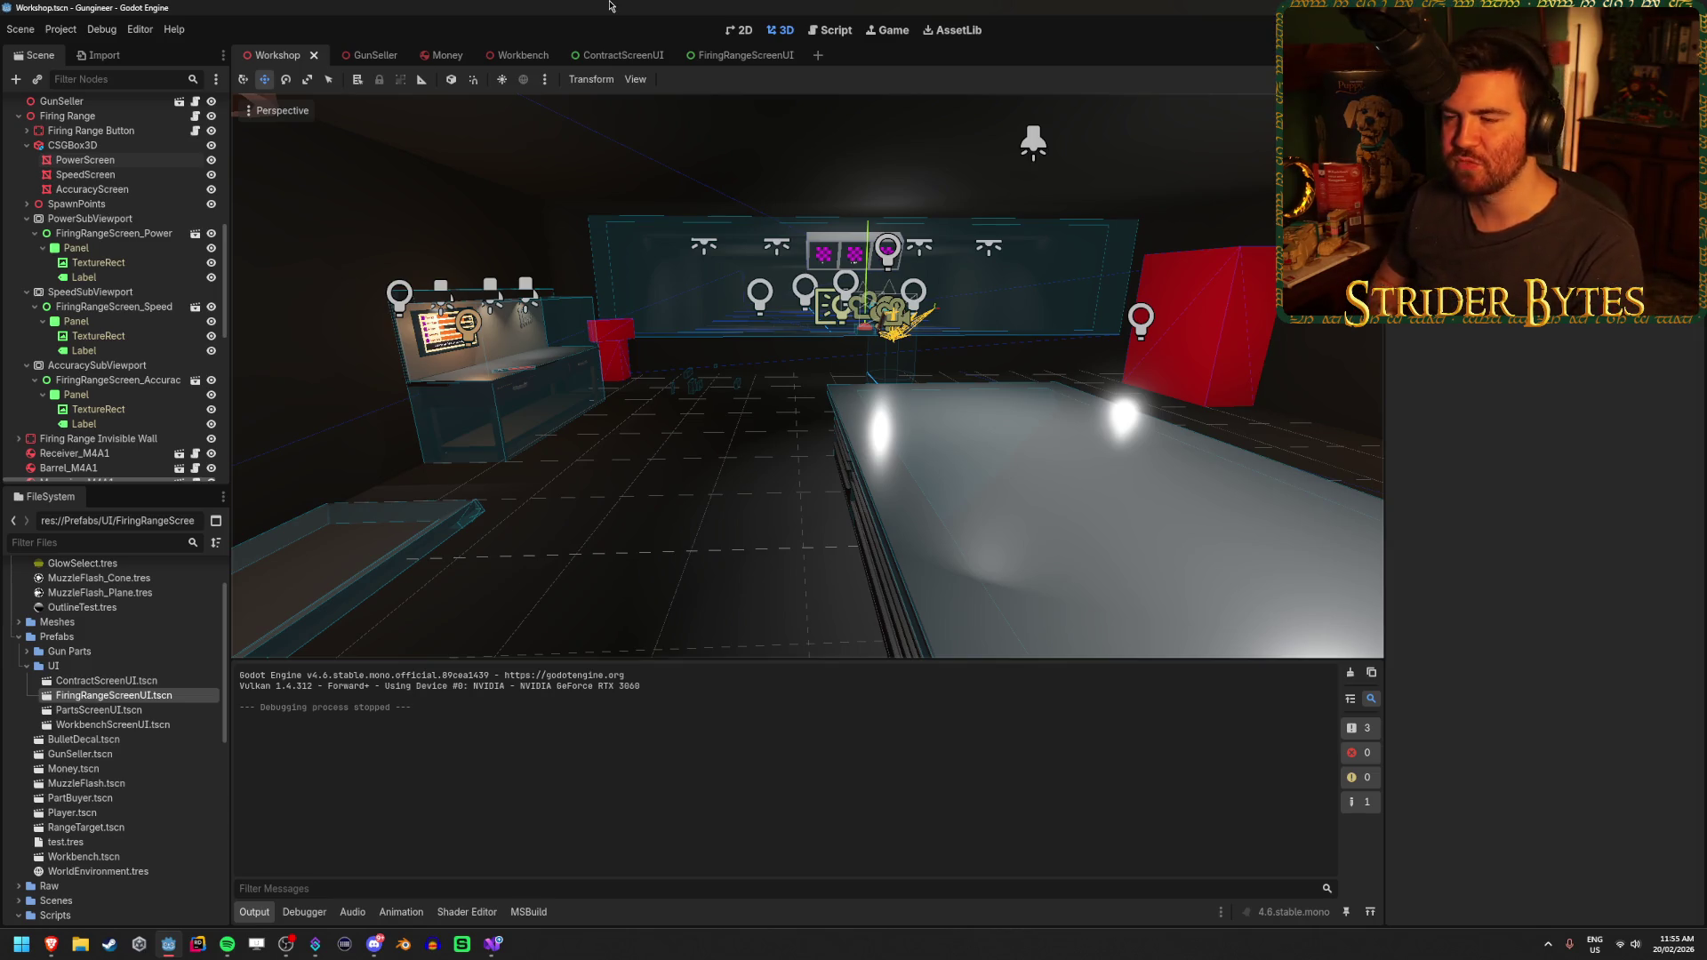
Fly the 3D view past the red box, lit counter and target screens toward the workbench
{"action": "key", "text": "w"}
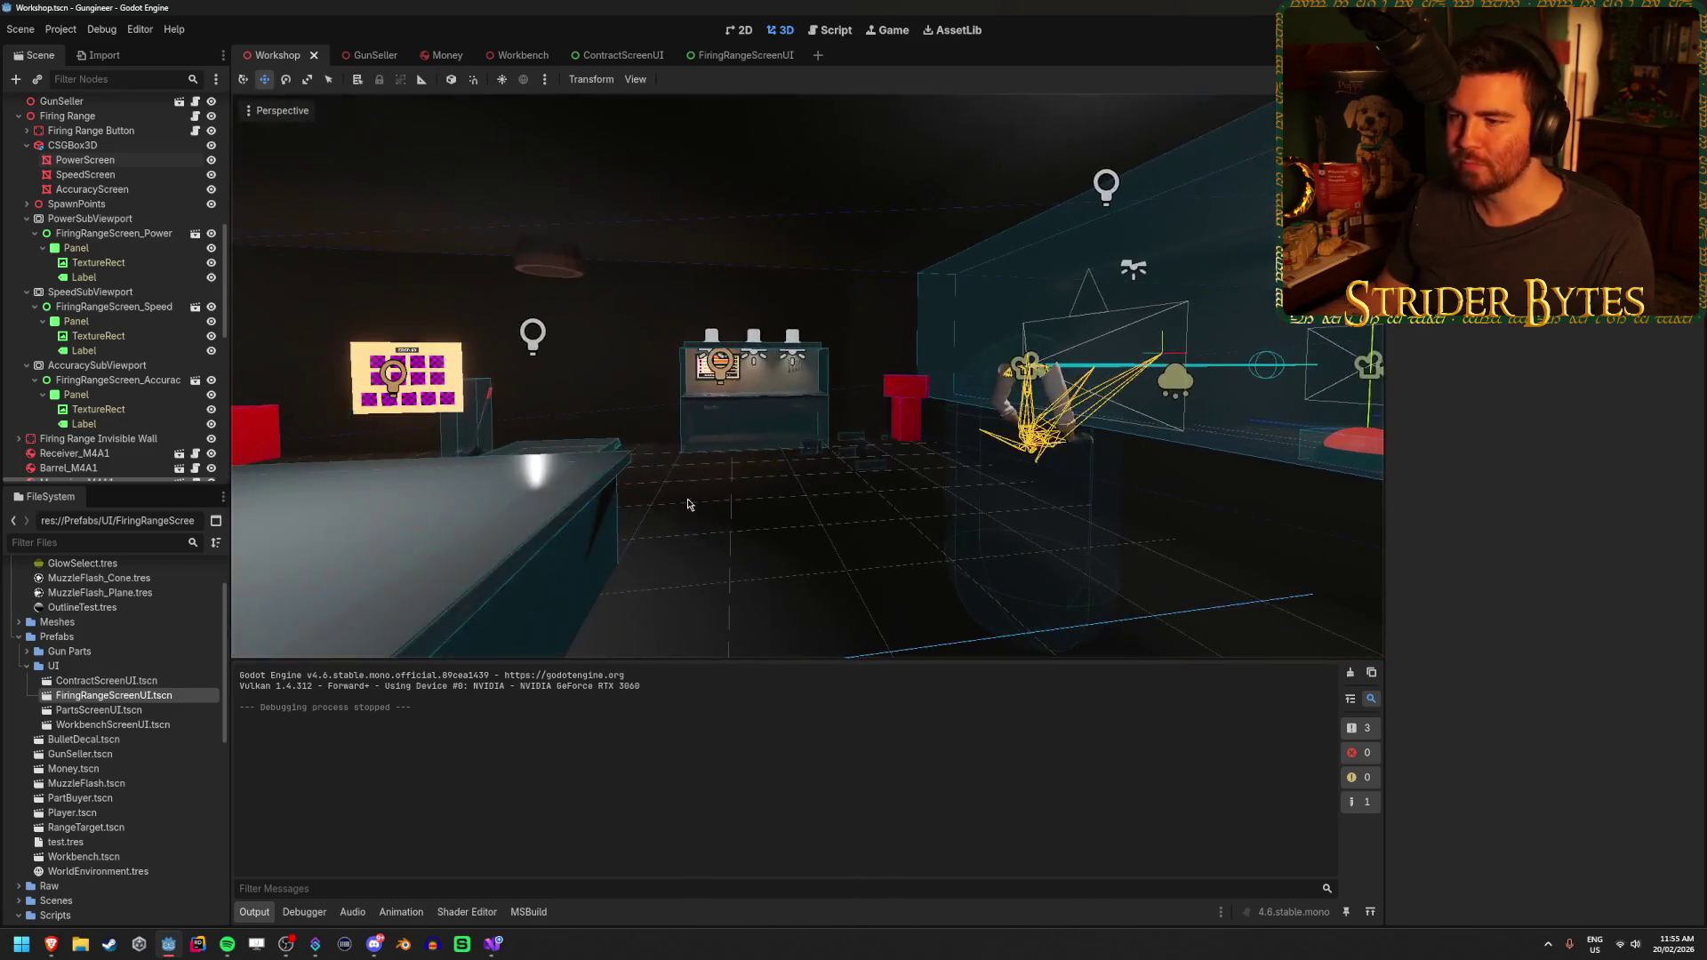
{"action": "key", "text": "w"}
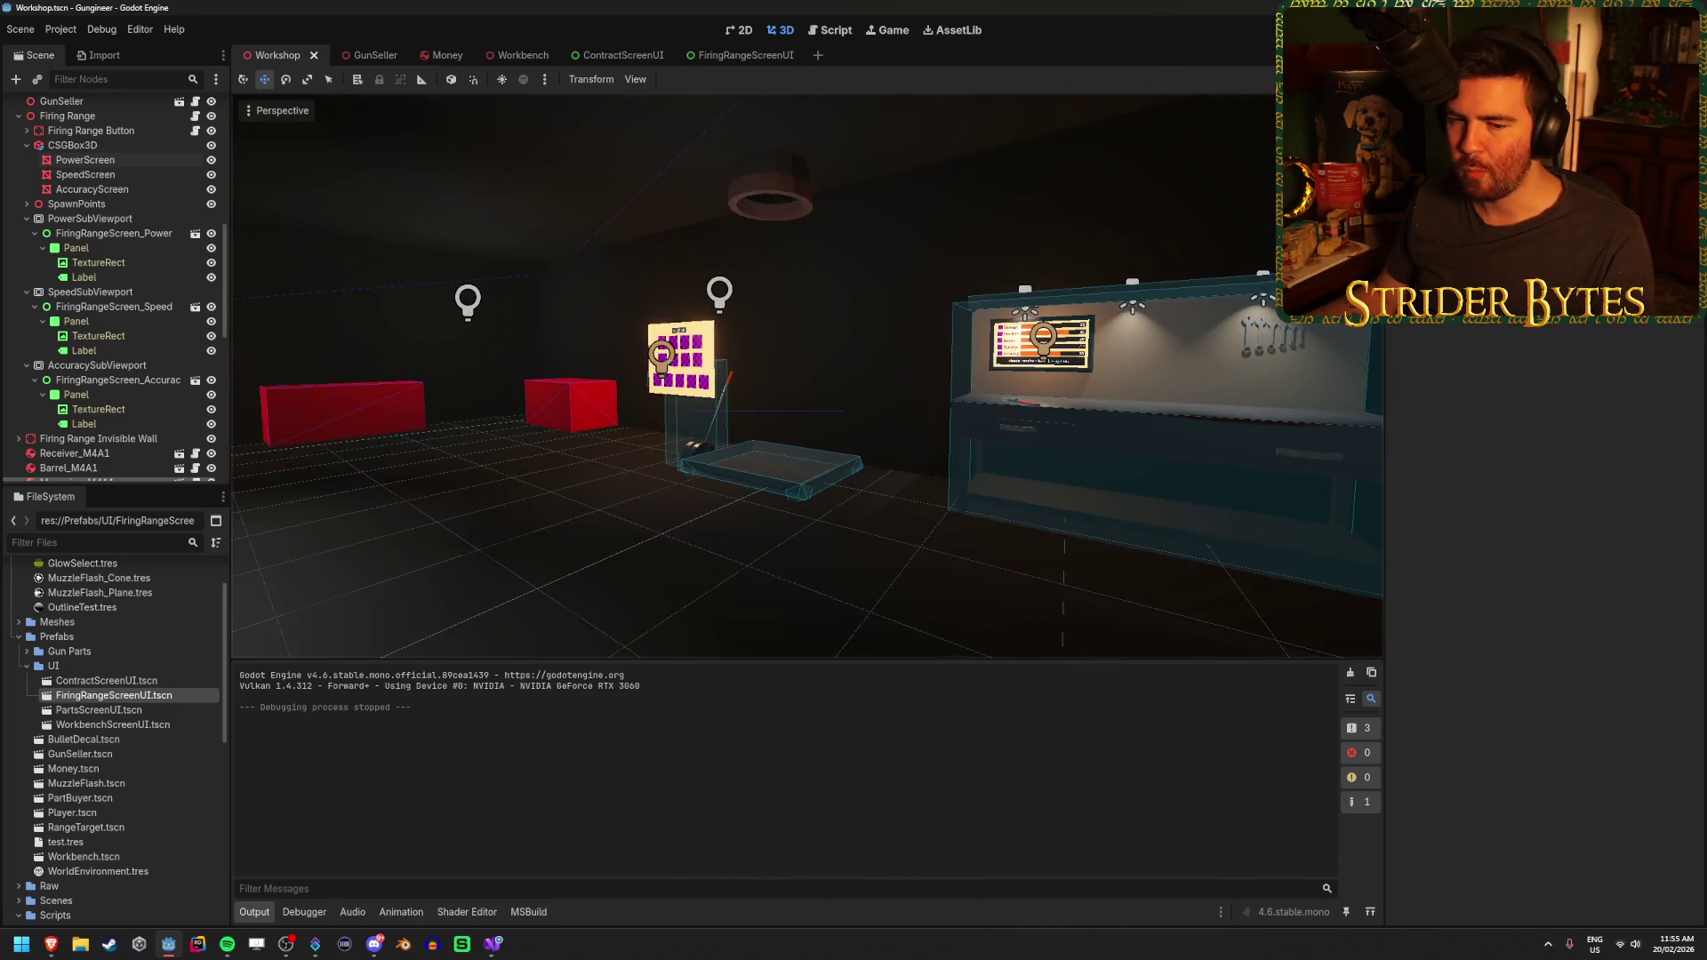
{"action": "key", "text": "w"}
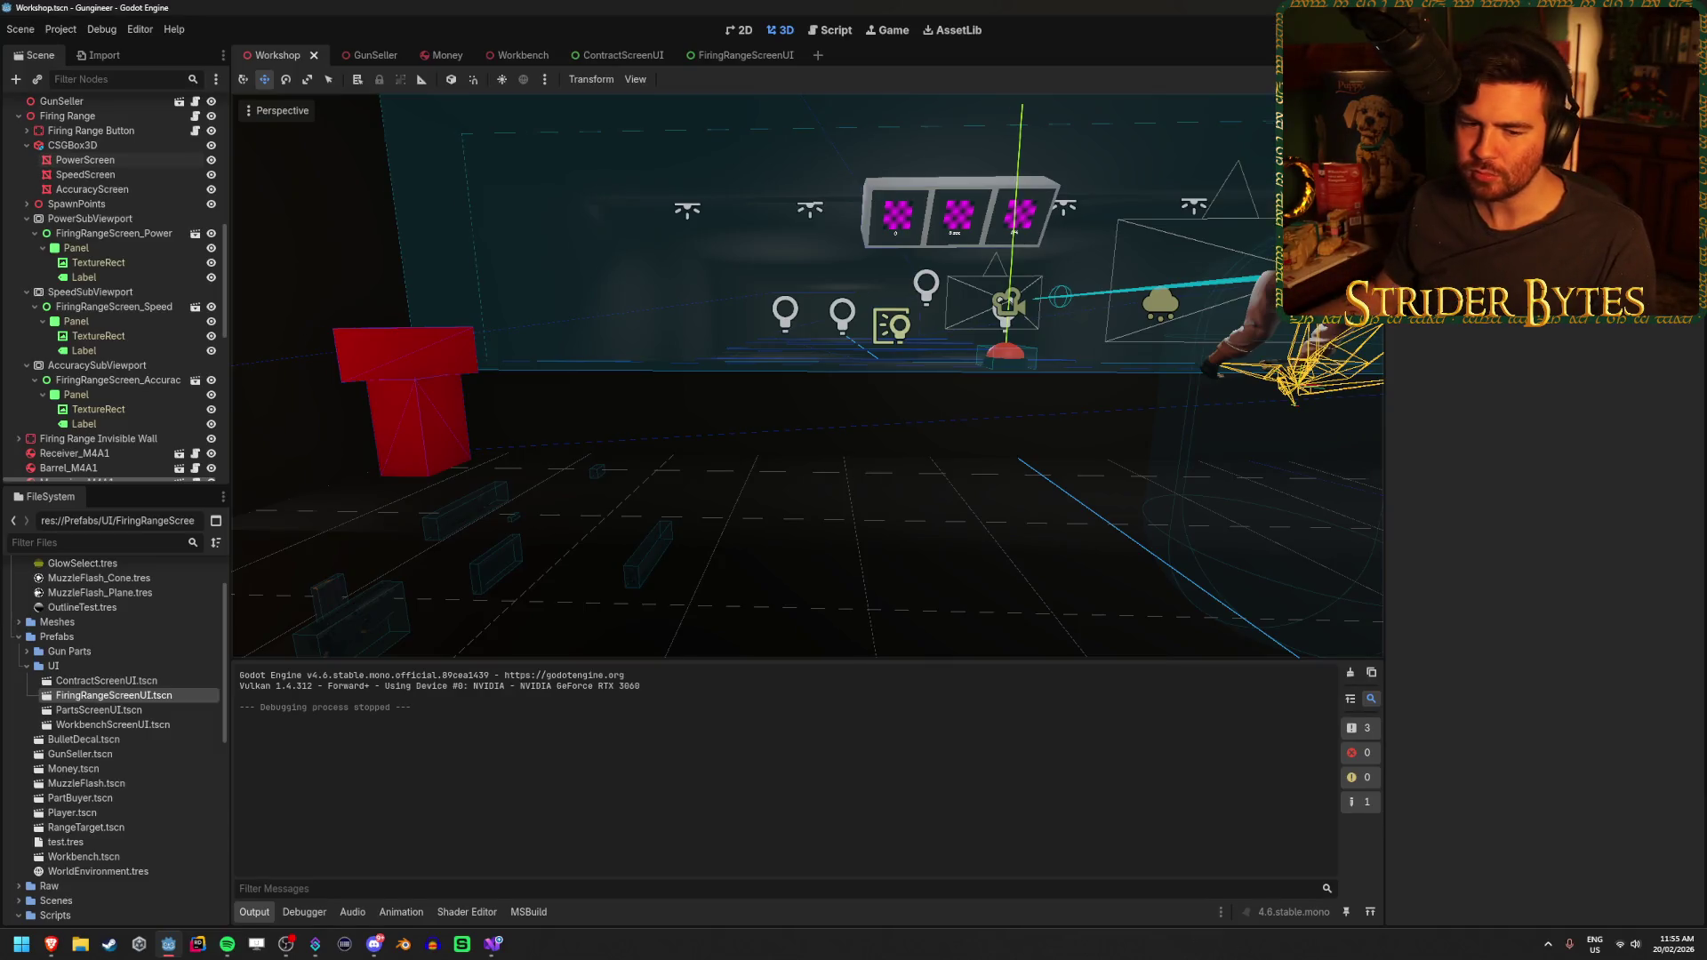
{"action": "key", "text": "w"}
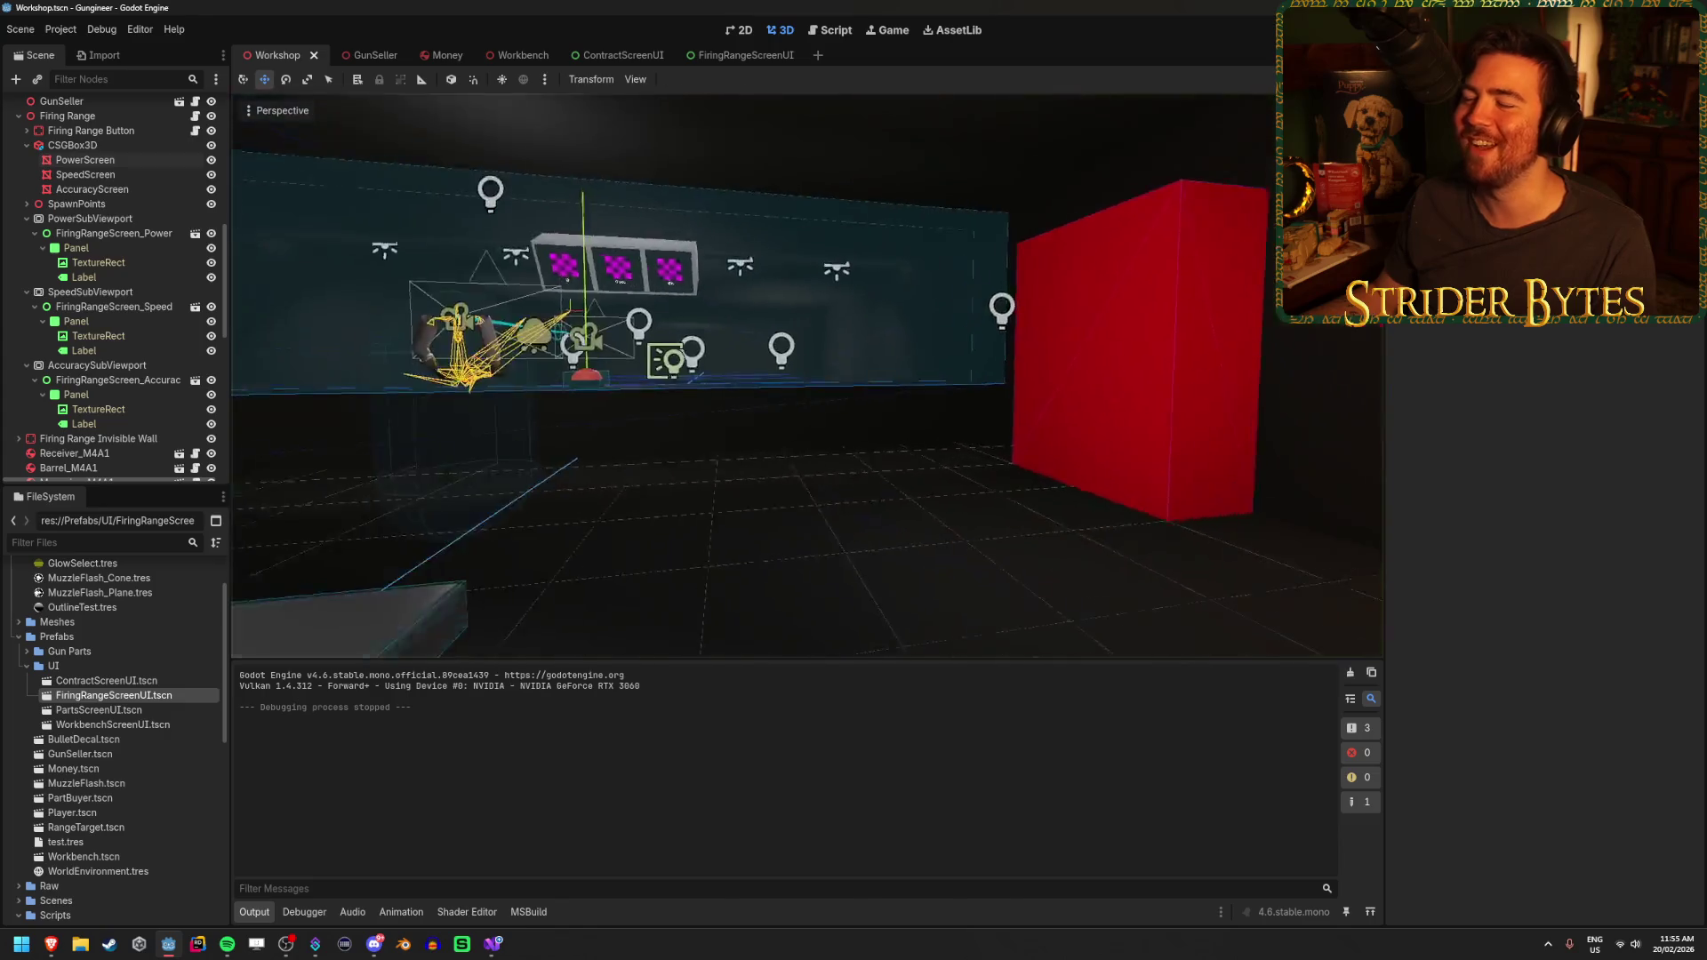
{"action": "key", "text": "w"}
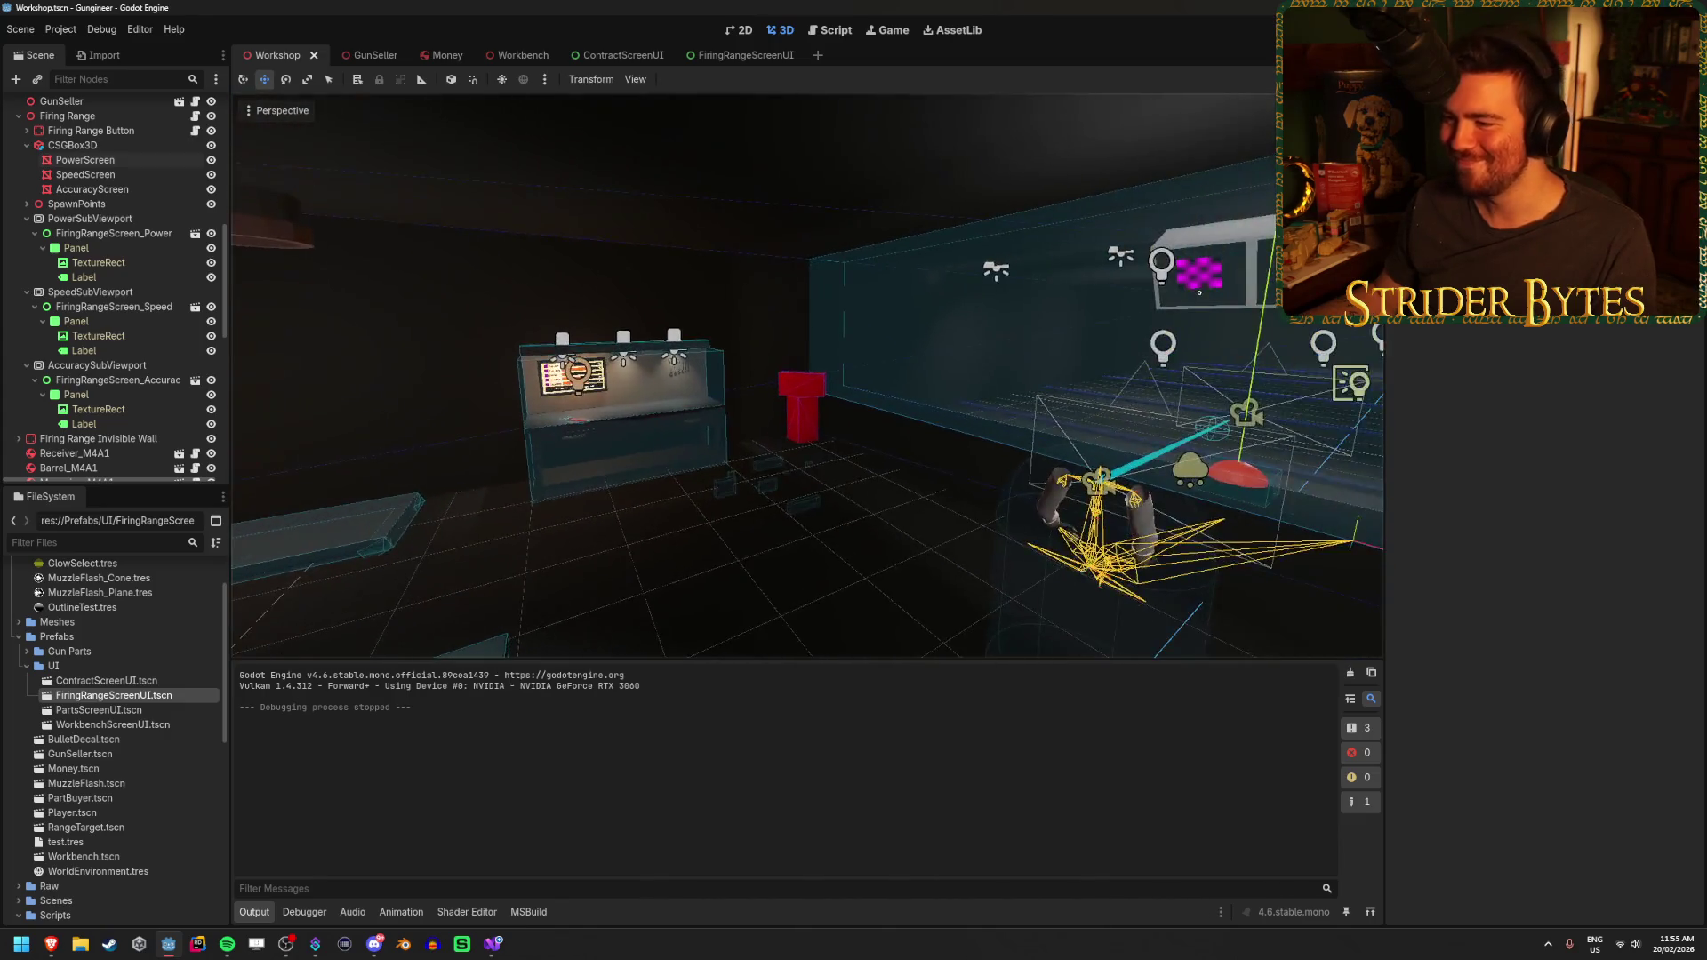
{"action": "key", "text": "w"}
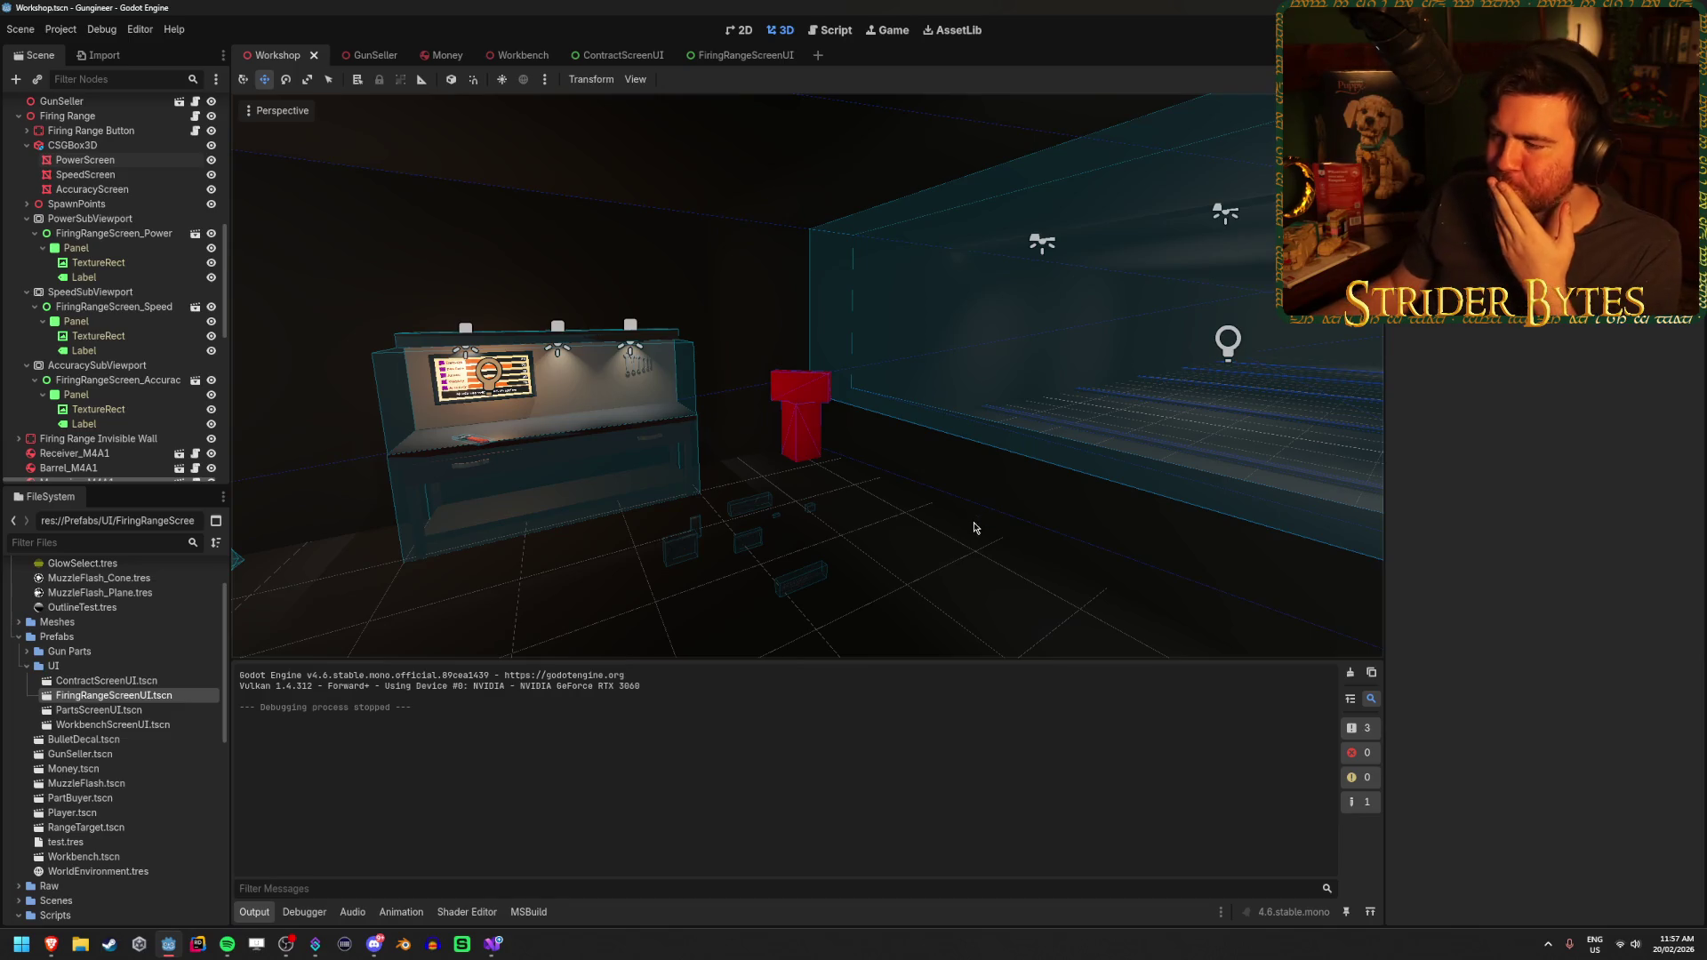
Turn the 3D view toward the firing range, then switch to the web browser
{"action": "left_click_drag", "start_coordinate": [953, 521], "coordinate": [1067, 533]}
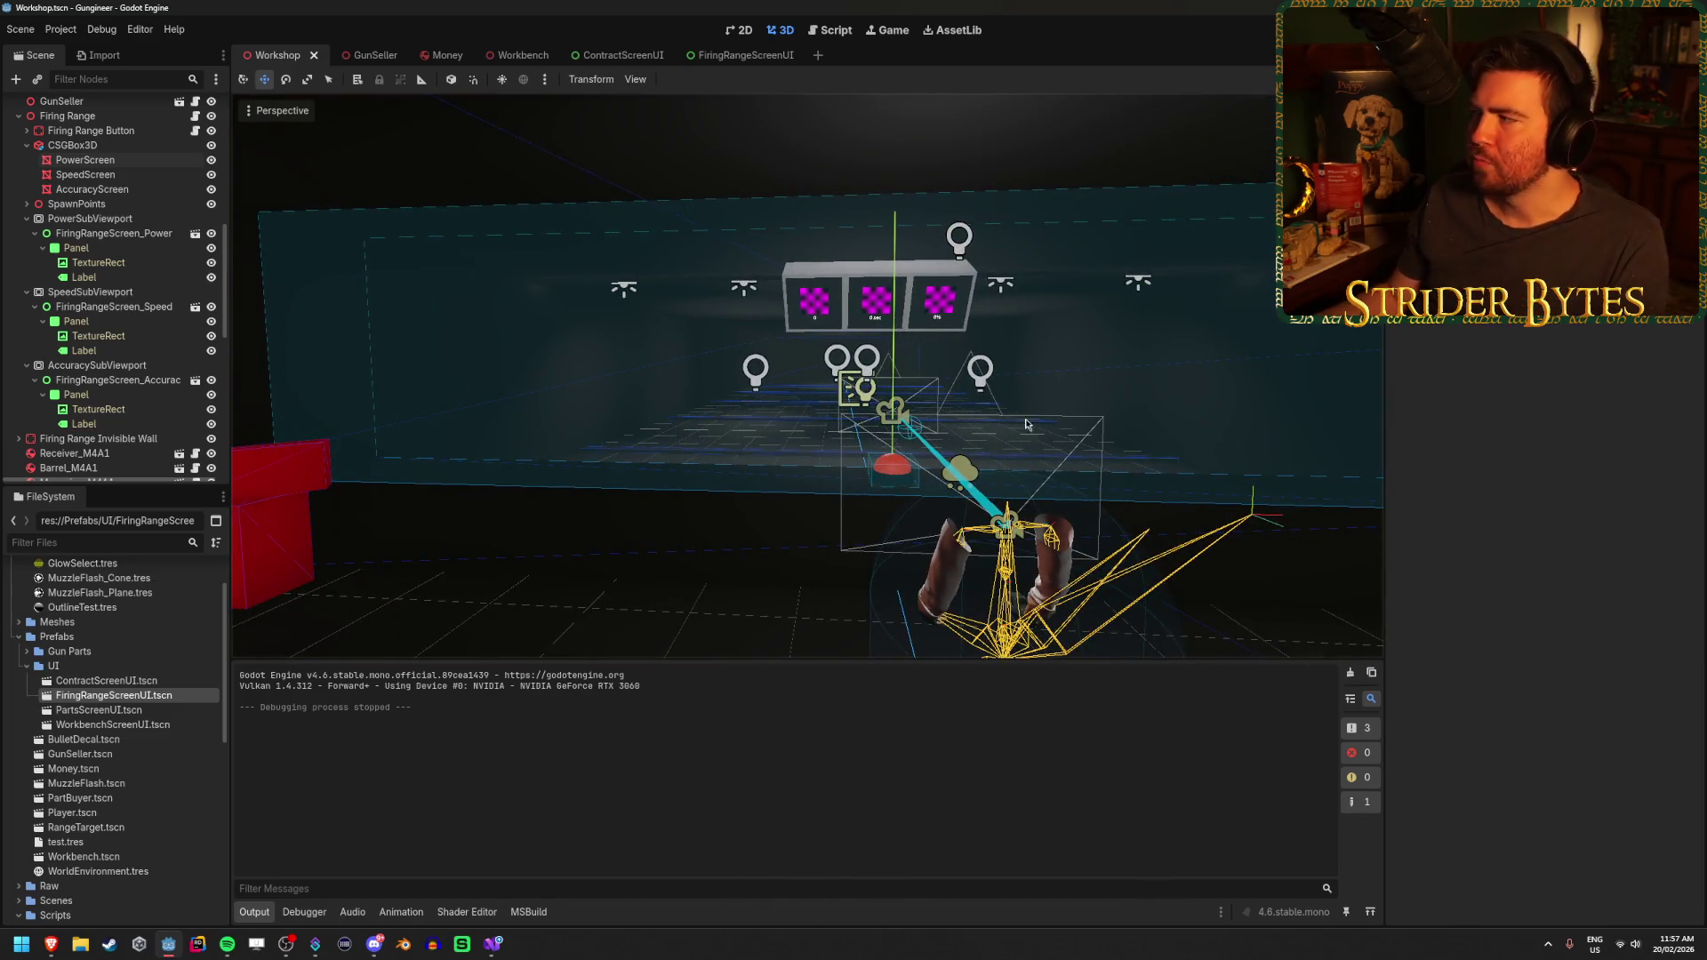
{"action": "left_click", "coordinate": [50, 944]}
Maximize Brave, start a 'godot' search, then minimize the browser back to the editor
{"action": "left_click_drag", "start_coordinate": [772, 25], "coordinate": [773, 4]}
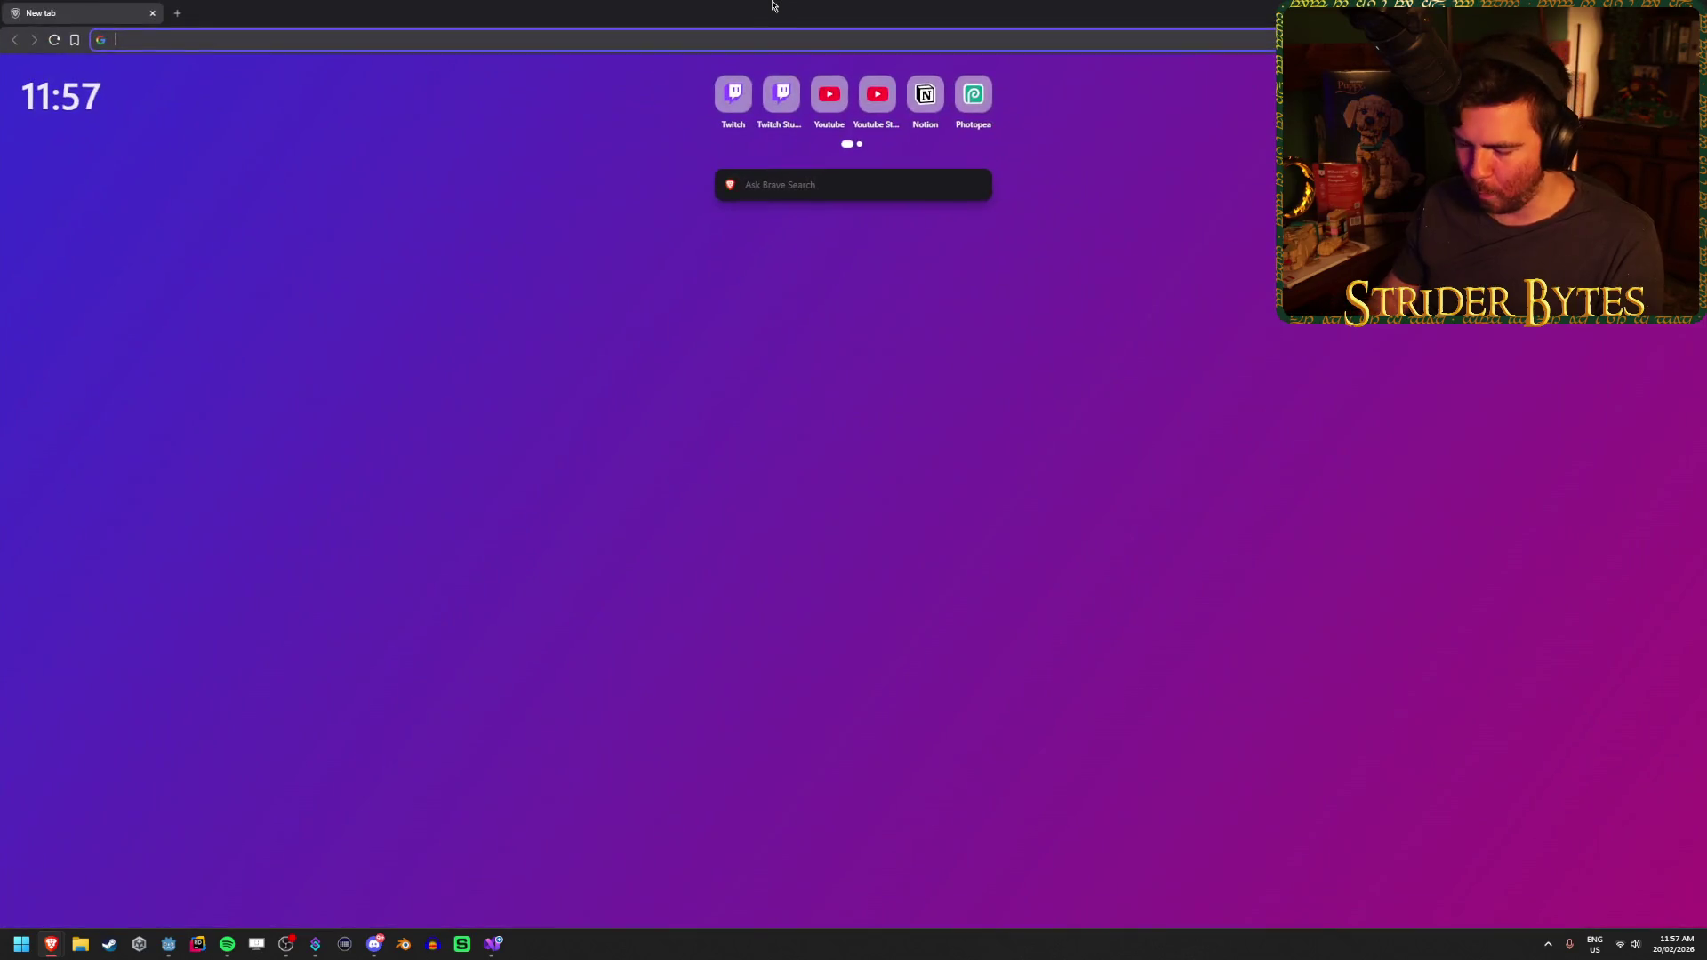
{"action": "type", "text": "godot"}
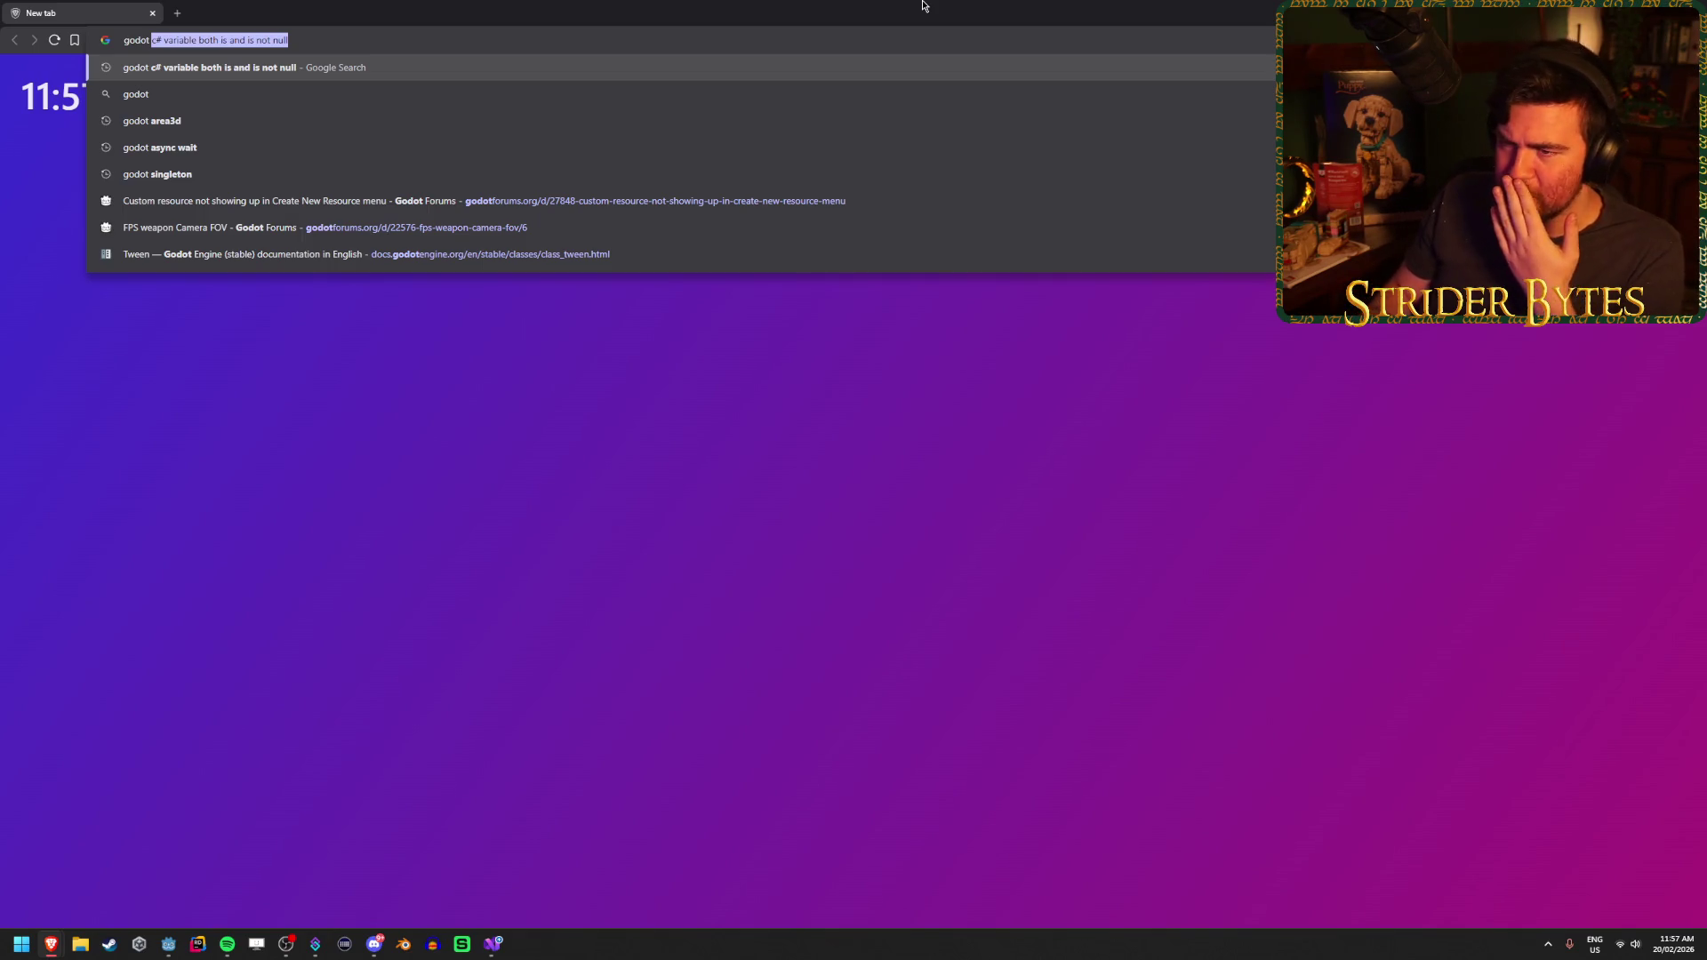
{"action": "key", "text": "BackSpace"}
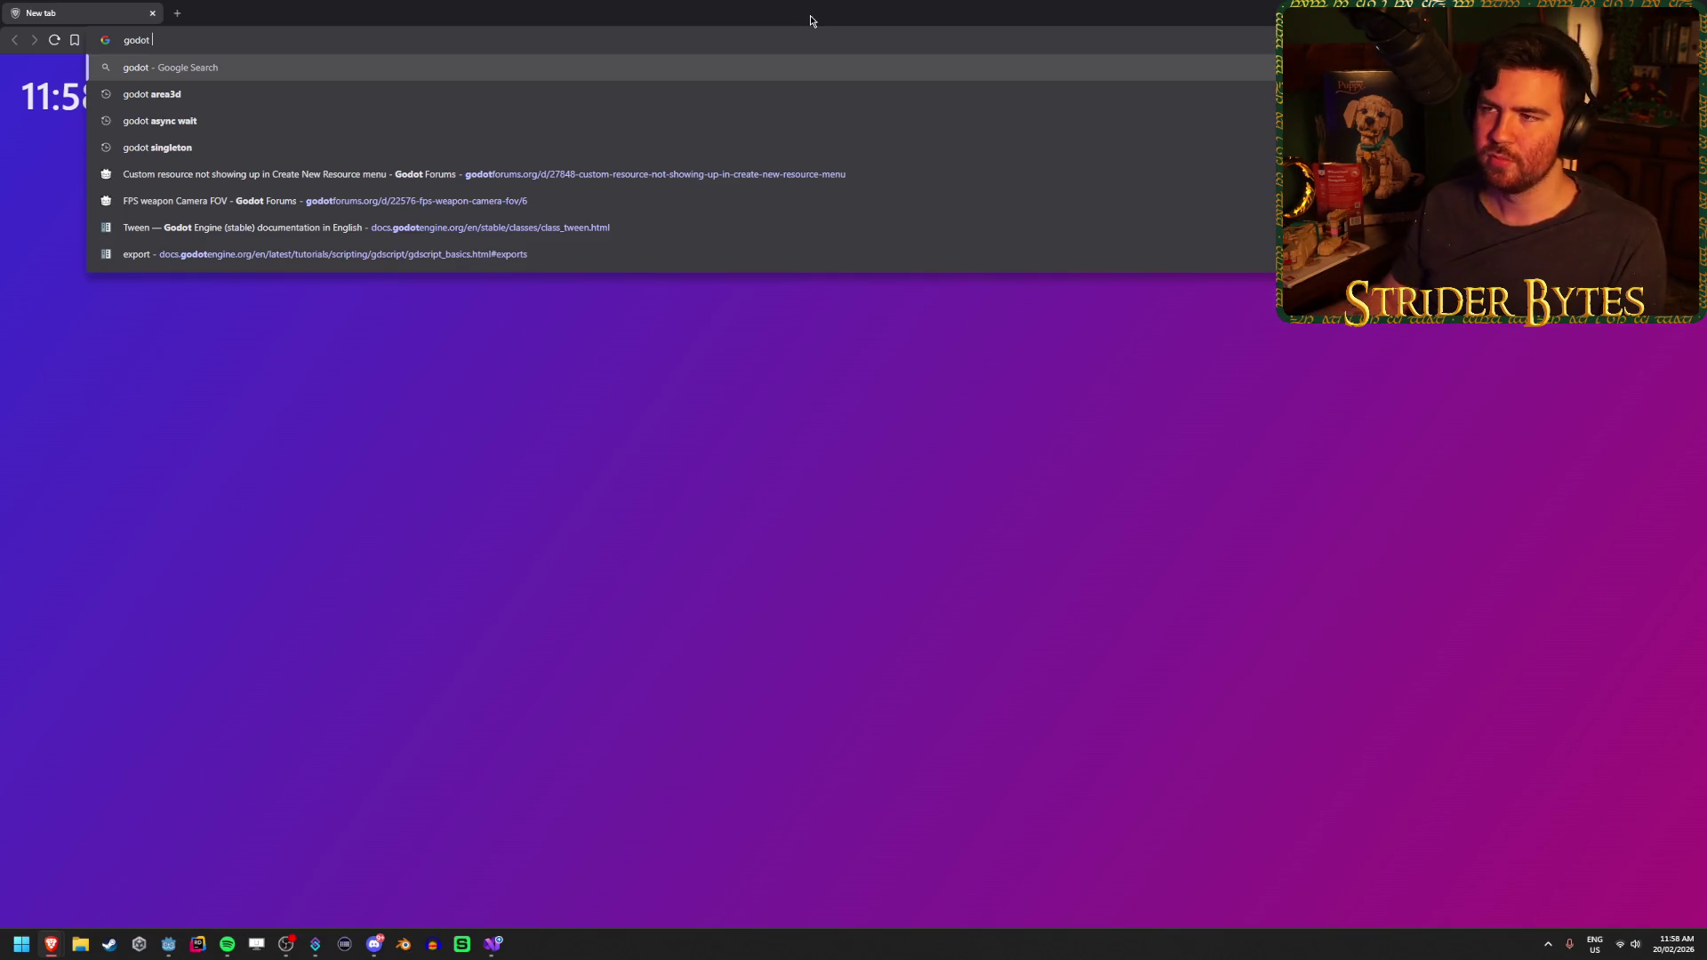
{"action": "key", "text": "super+Down"}
{"action": "key", "text": "super+Down"}
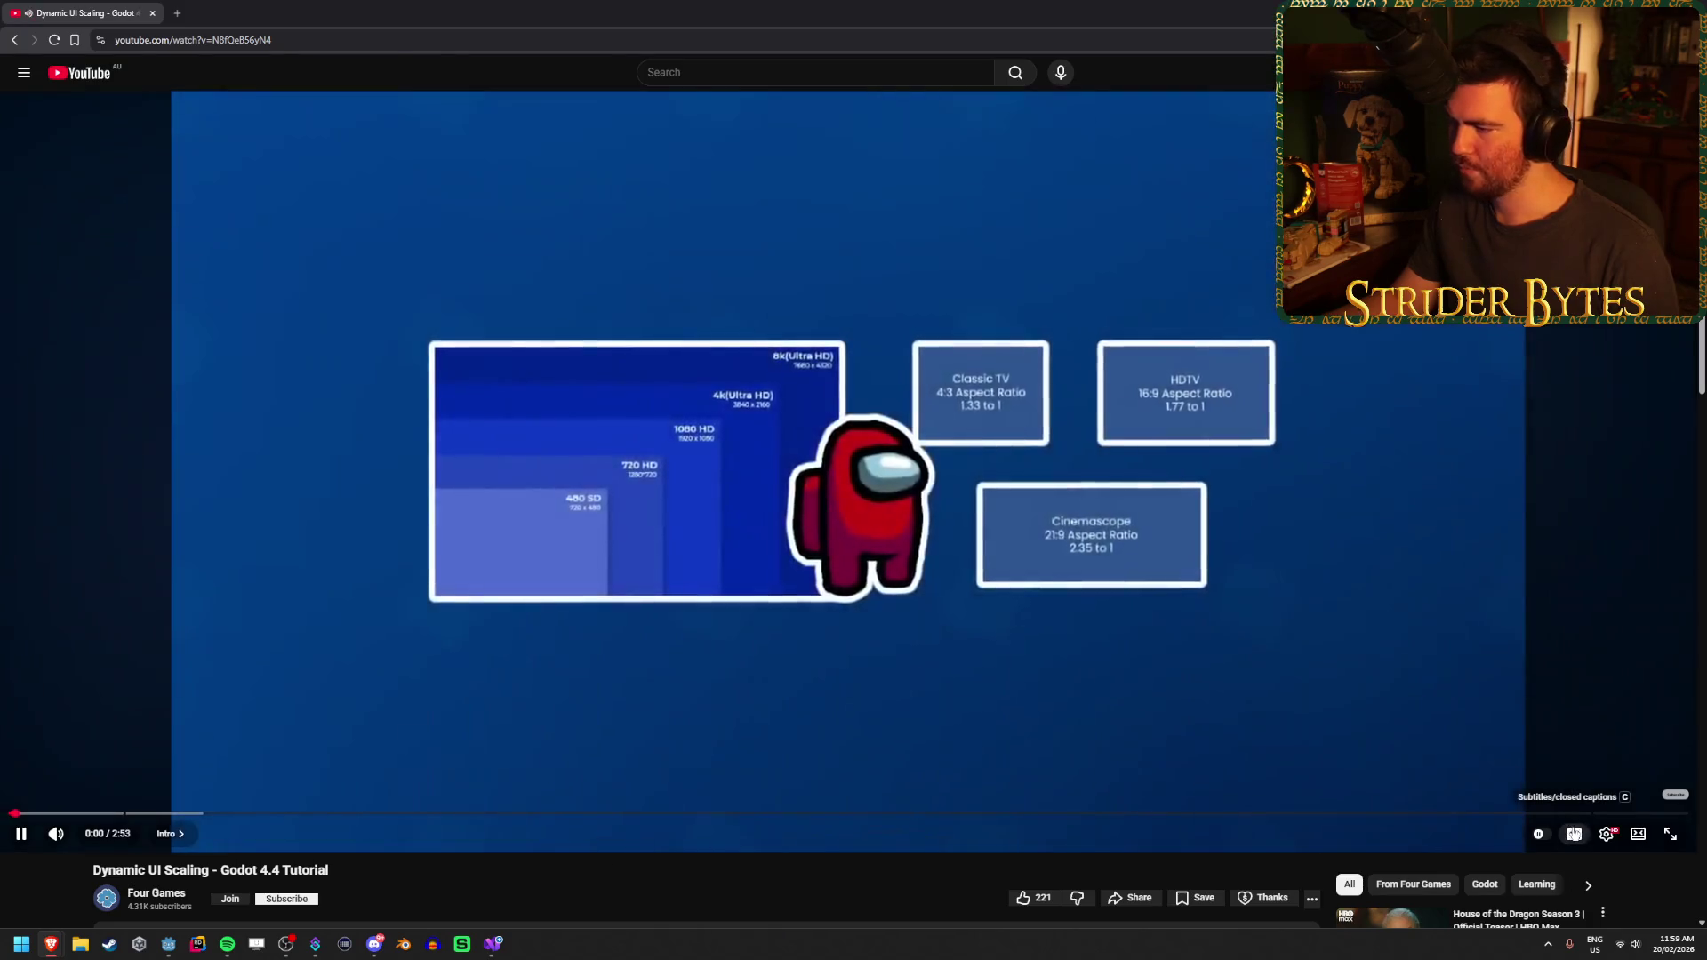
Turn on captions, skim from 0:34 past the stretch mode settings, then return to Google
{"action": "left_click", "coordinate": [1572, 834]}
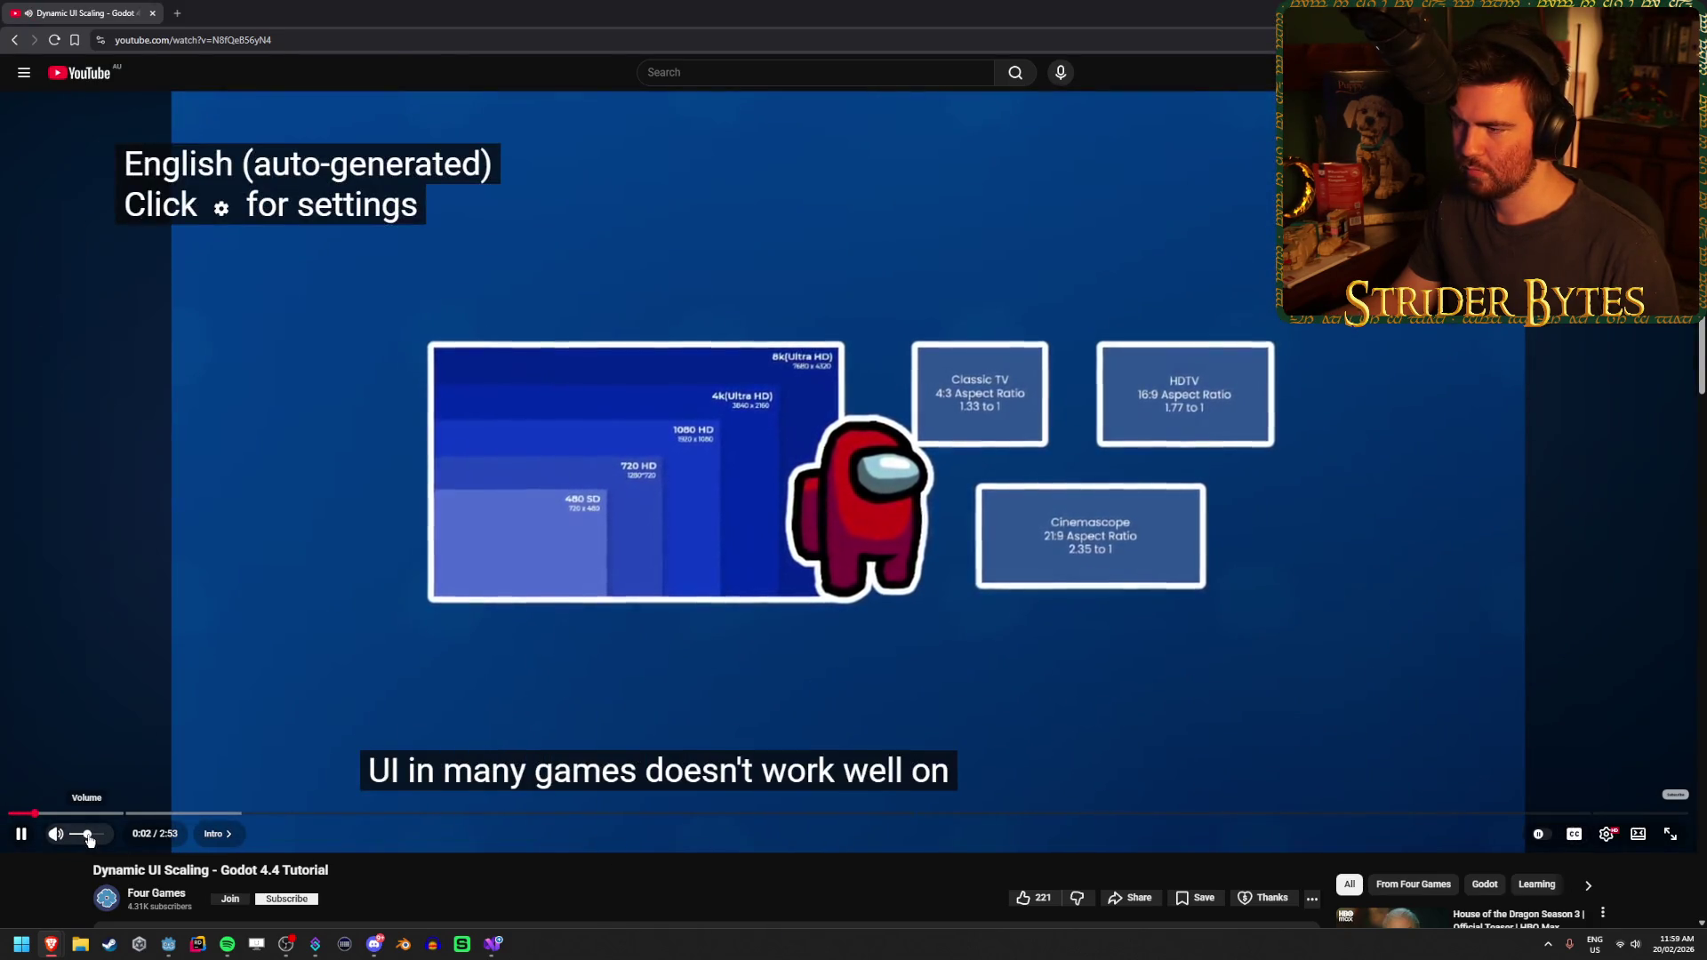
{"action": "left_click", "coordinate": [342, 816]}
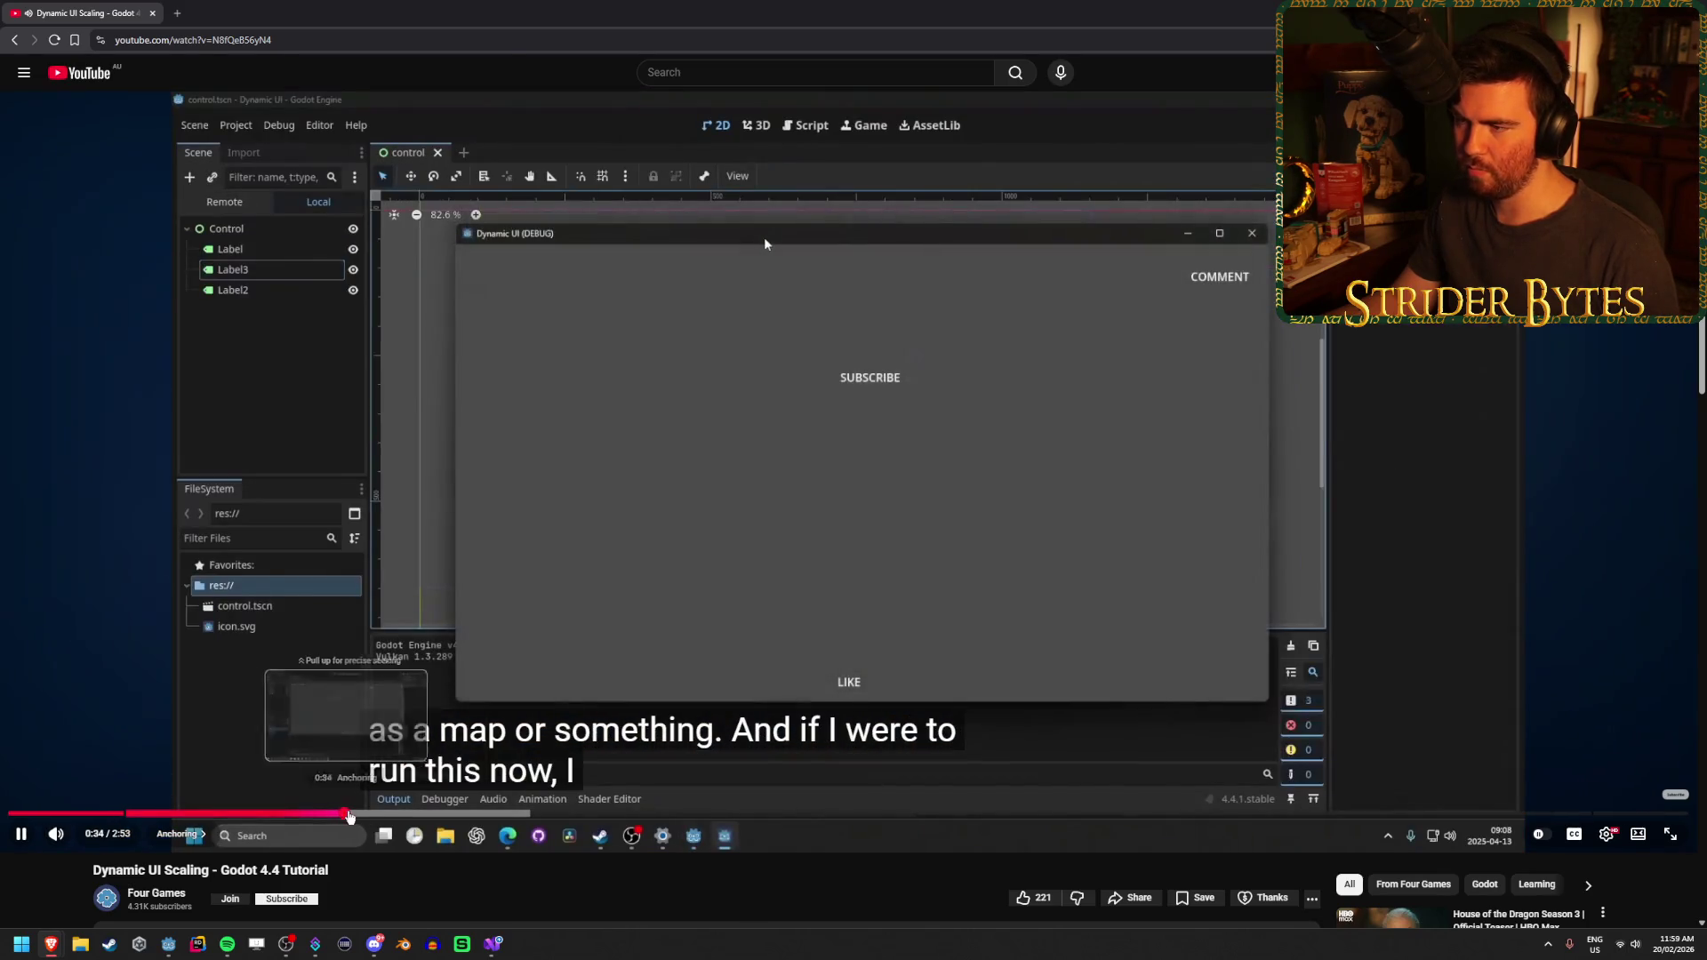
{"action": "left_click", "coordinate": [440, 815]}
{"action": "left_click", "coordinate": [709, 815]}
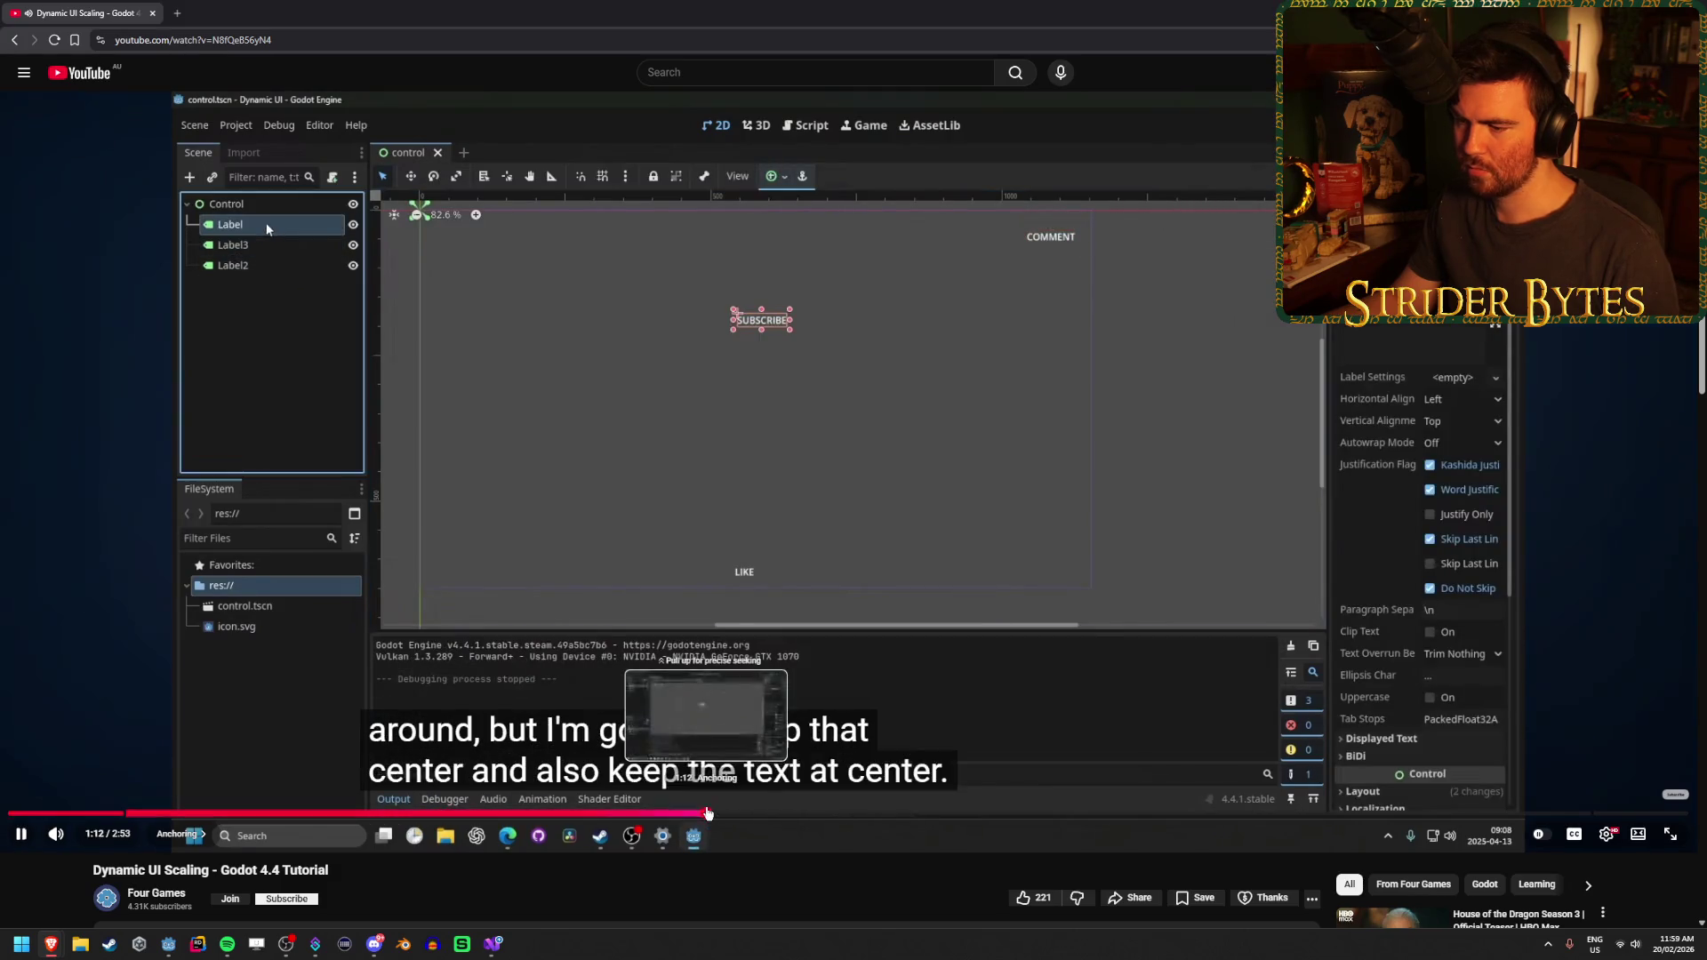
{"action": "left_click", "coordinate": [918, 814]}
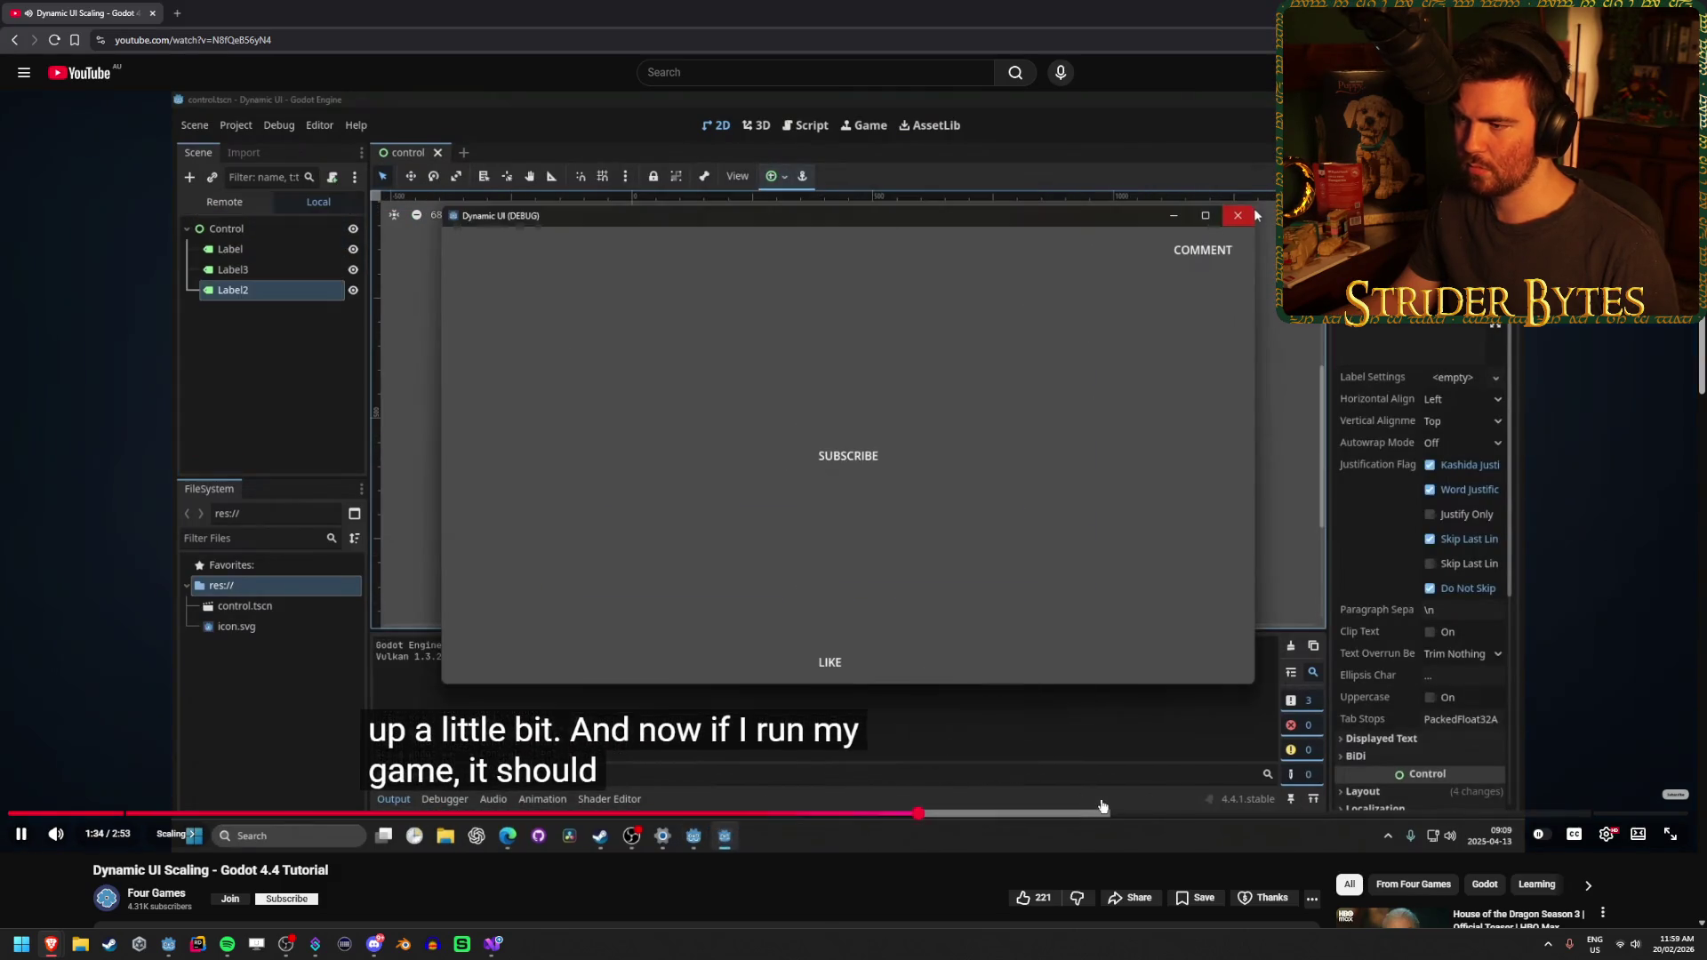
{"action": "left_click", "coordinate": [1250, 814]}
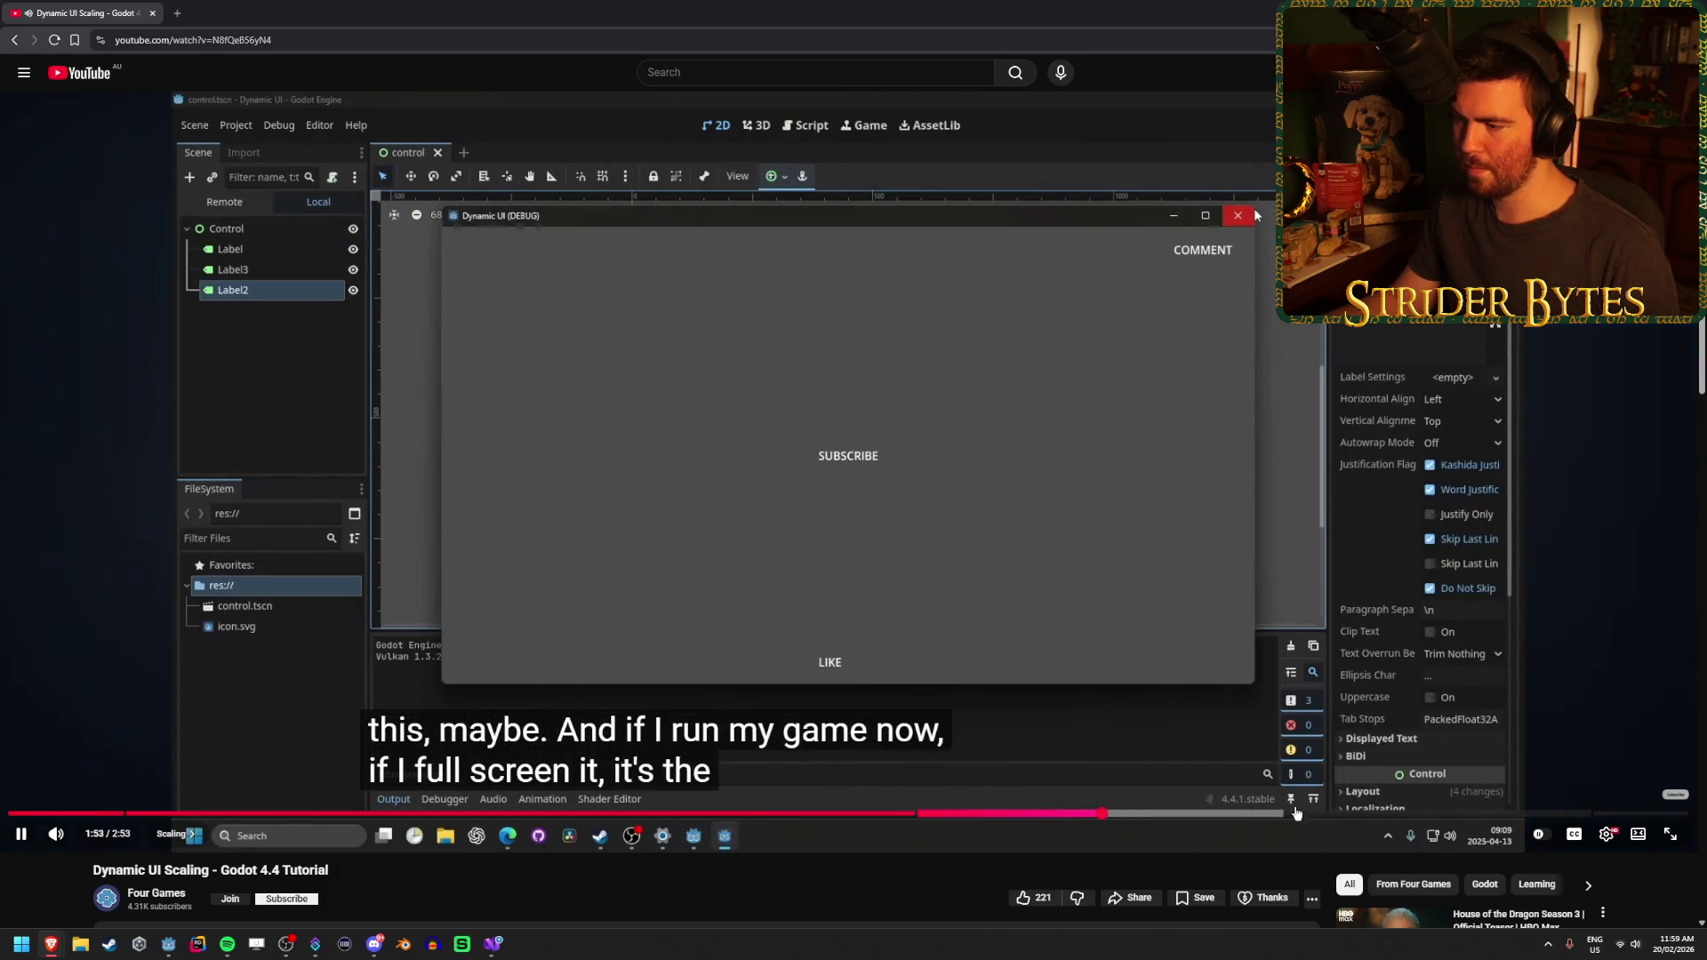
{"action": "left_click", "coordinate": [1353, 814]}
{"action": "left_click", "coordinate": [16, 40]}
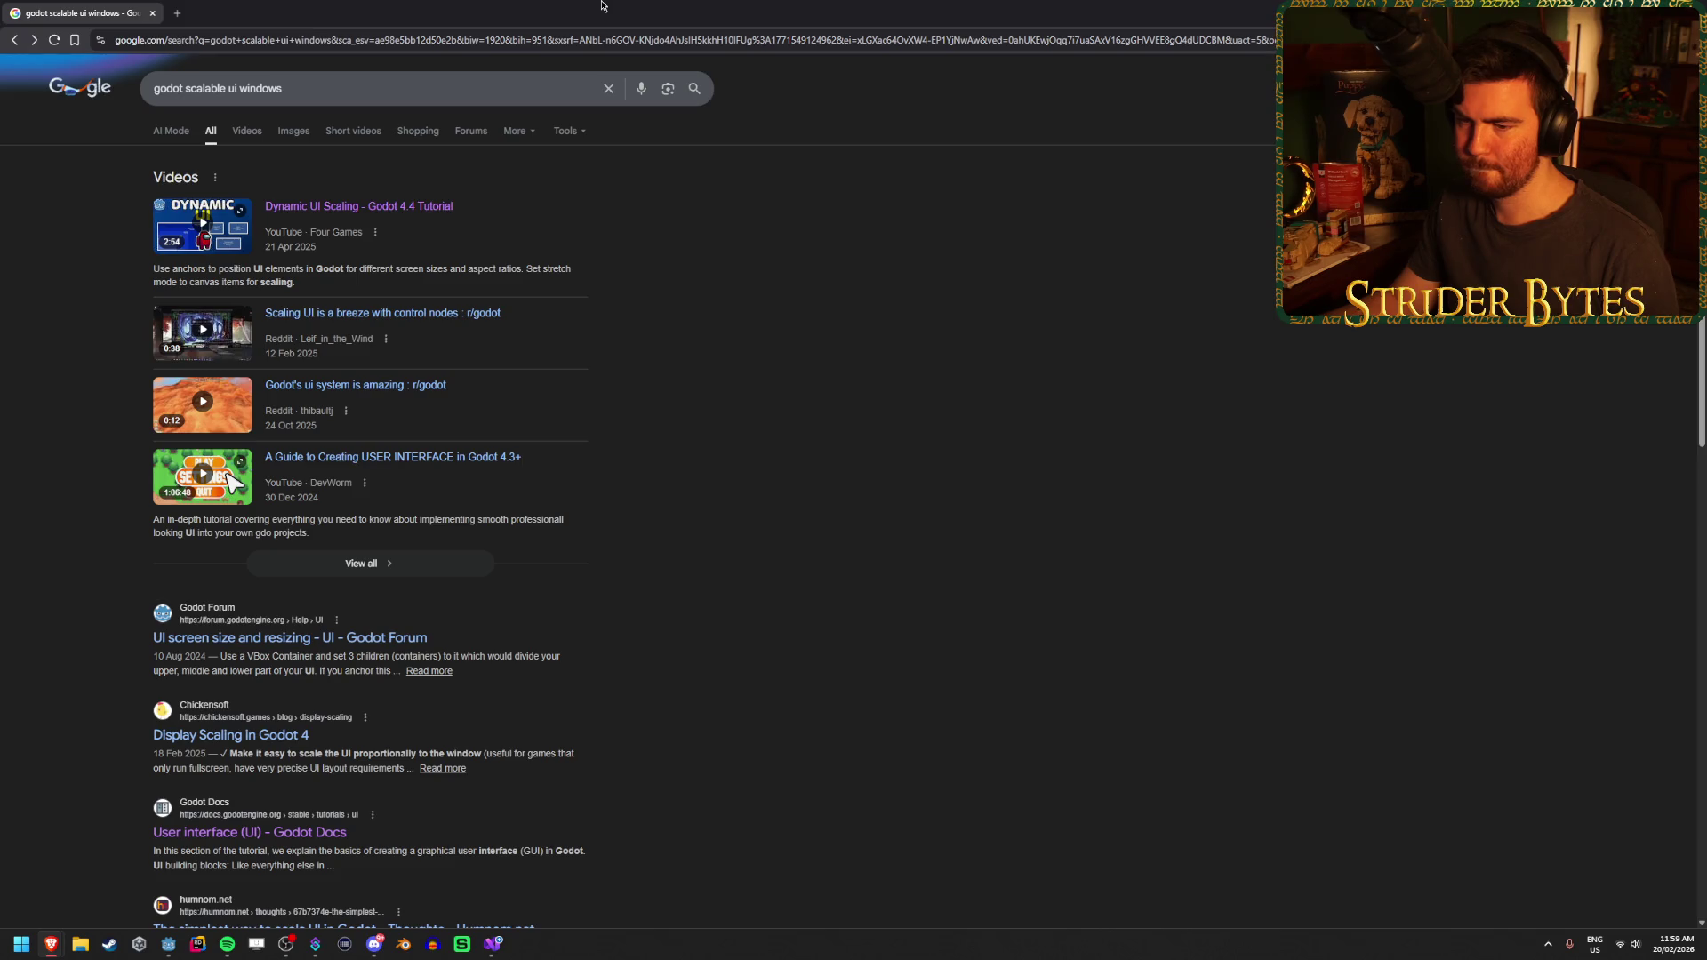
Search Google for 'godot ui', view all video results, and open the GUI User Interface In Godot 4.2 video
{"action": "left_click", "coordinate": [251, 89]}
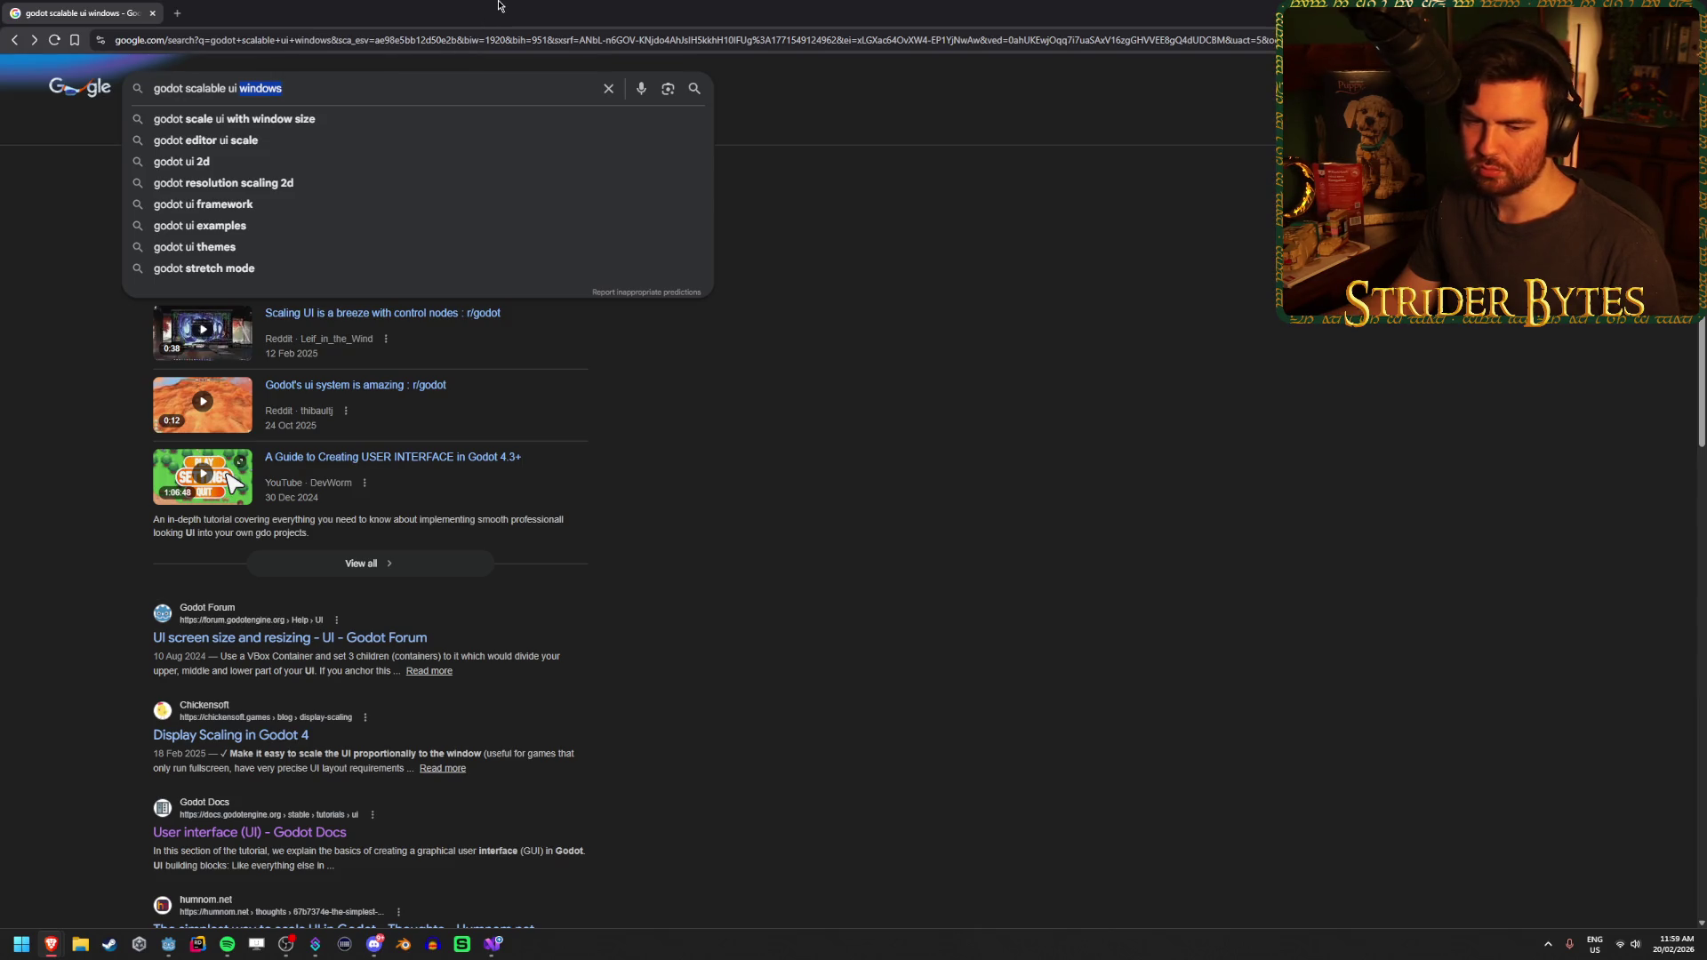
{"action": "left_click", "coordinate": [857, 265]}
{"action": "scroll", "coordinate": [836, 459], "scroll_direction": "down", "scroll_amount": 2}
{"action": "scroll", "coordinate": [836, 459], "scroll_direction": "up", "scroll_amount": 1}
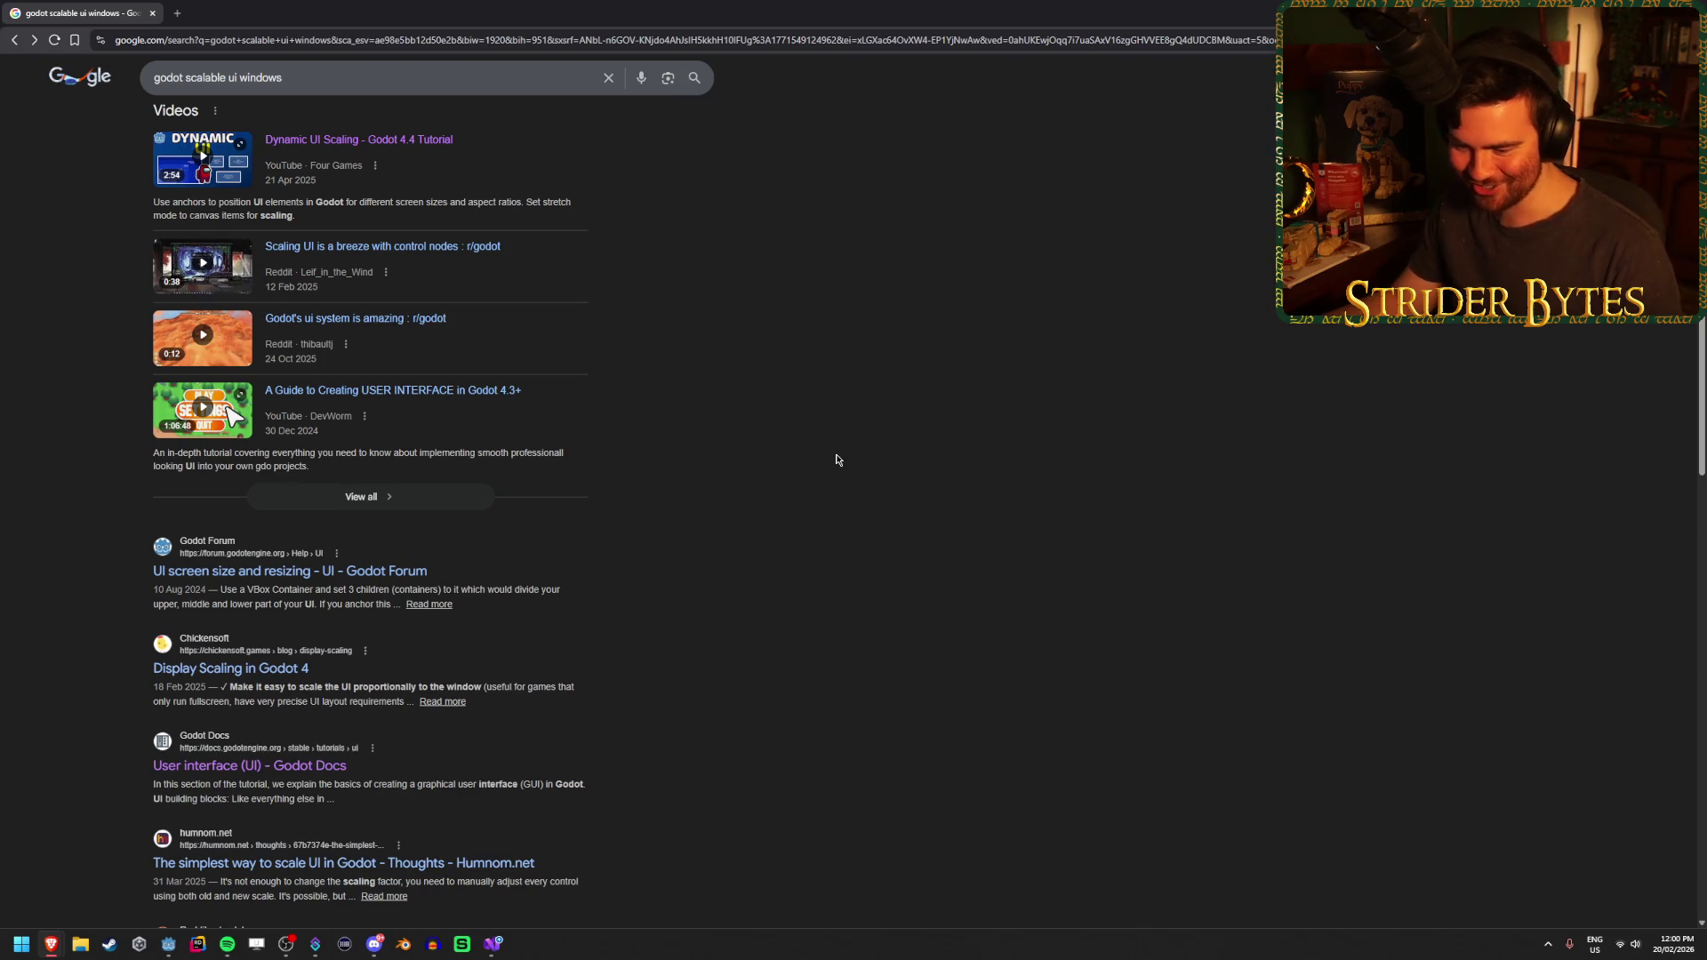
{"action": "scroll", "coordinate": [831, 451], "scroll_direction": "up", "scroll_amount": 1}
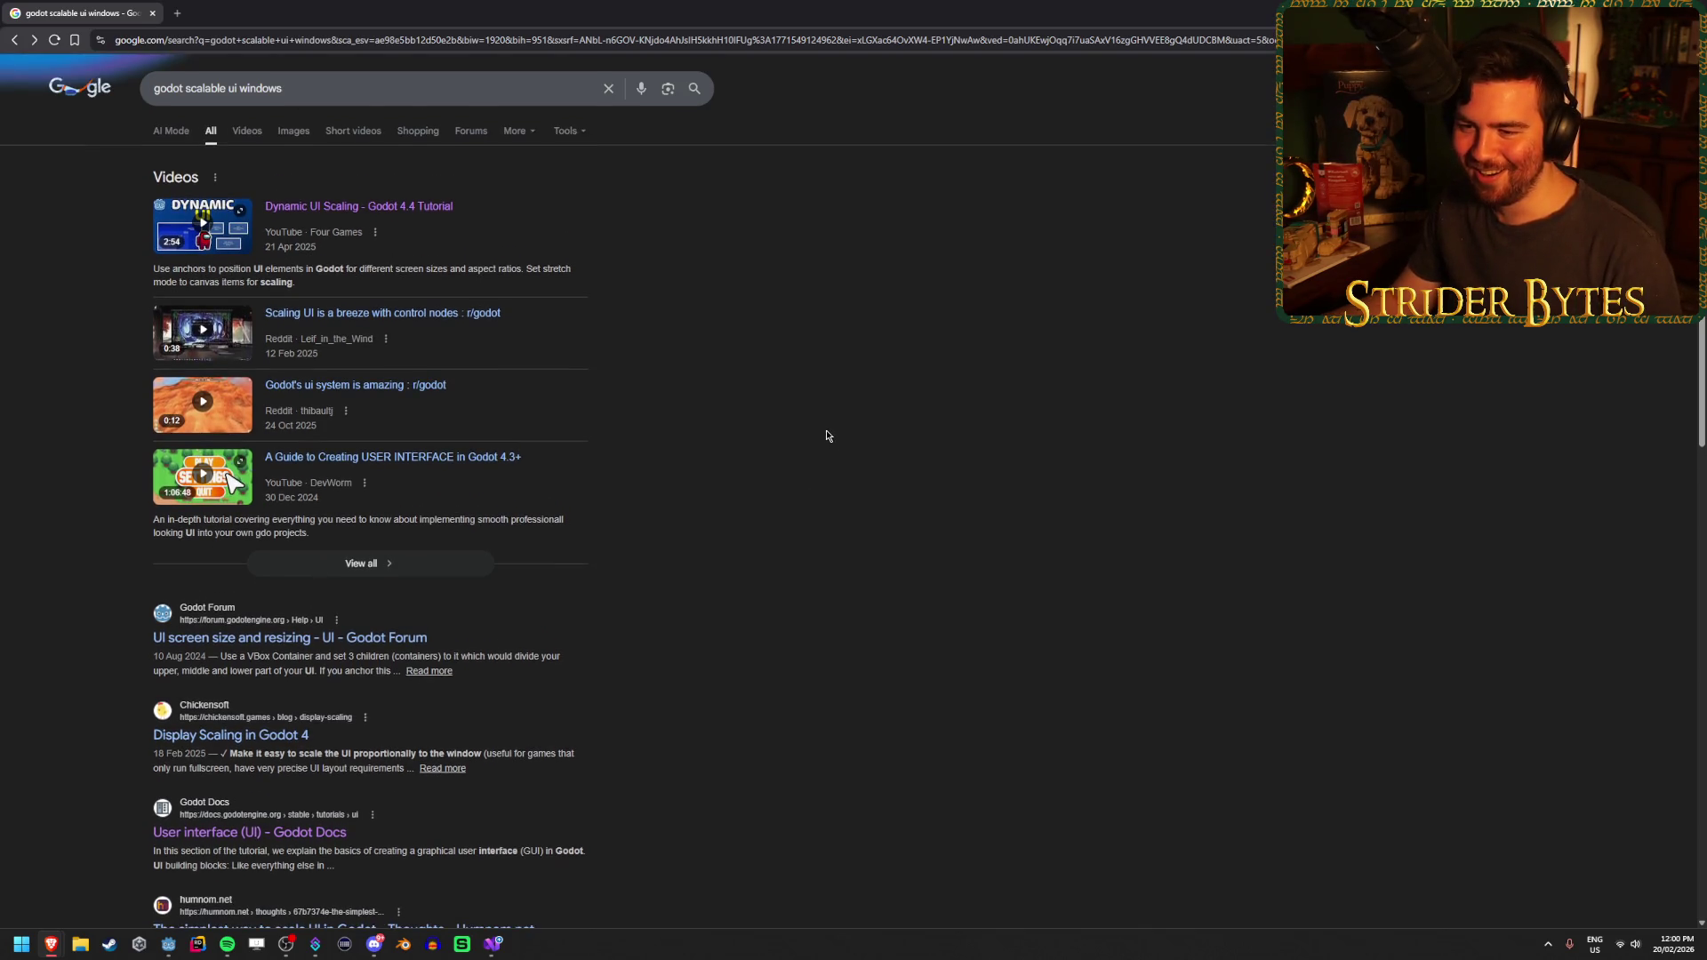
{"action": "left_click_drag", "start_coordinate": [337, 96], "coordinate": [186, 89]}
{"action": "type", "text": "ui"}
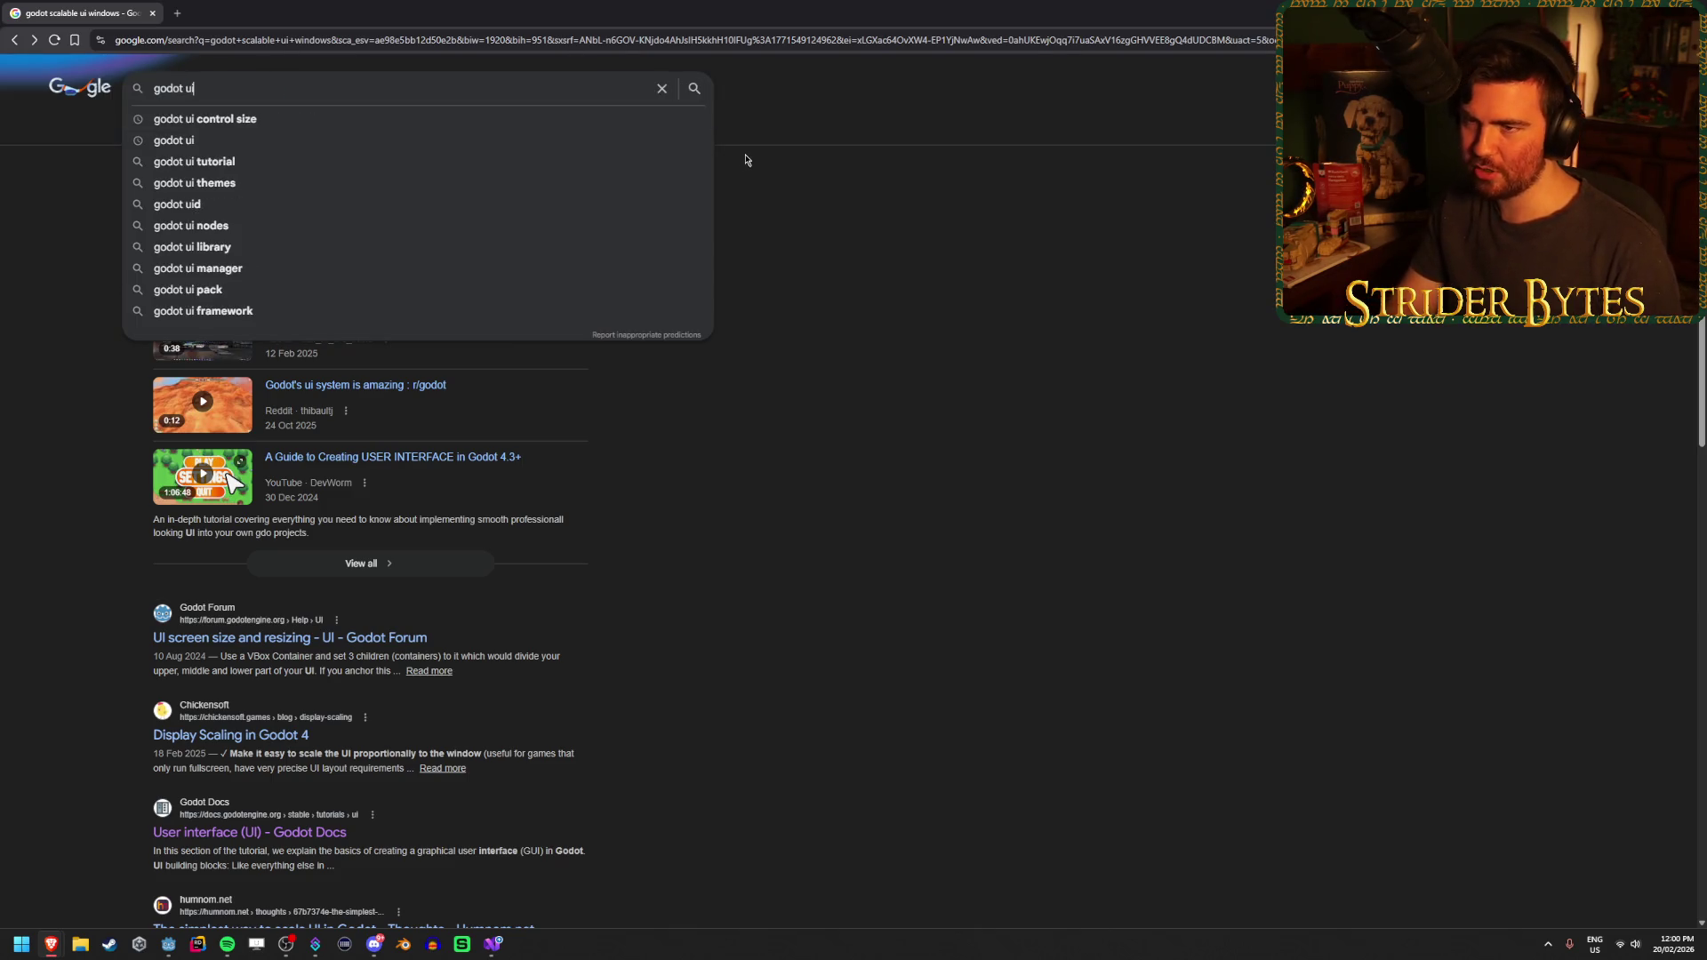
{"action": "key", "text": "Return"}
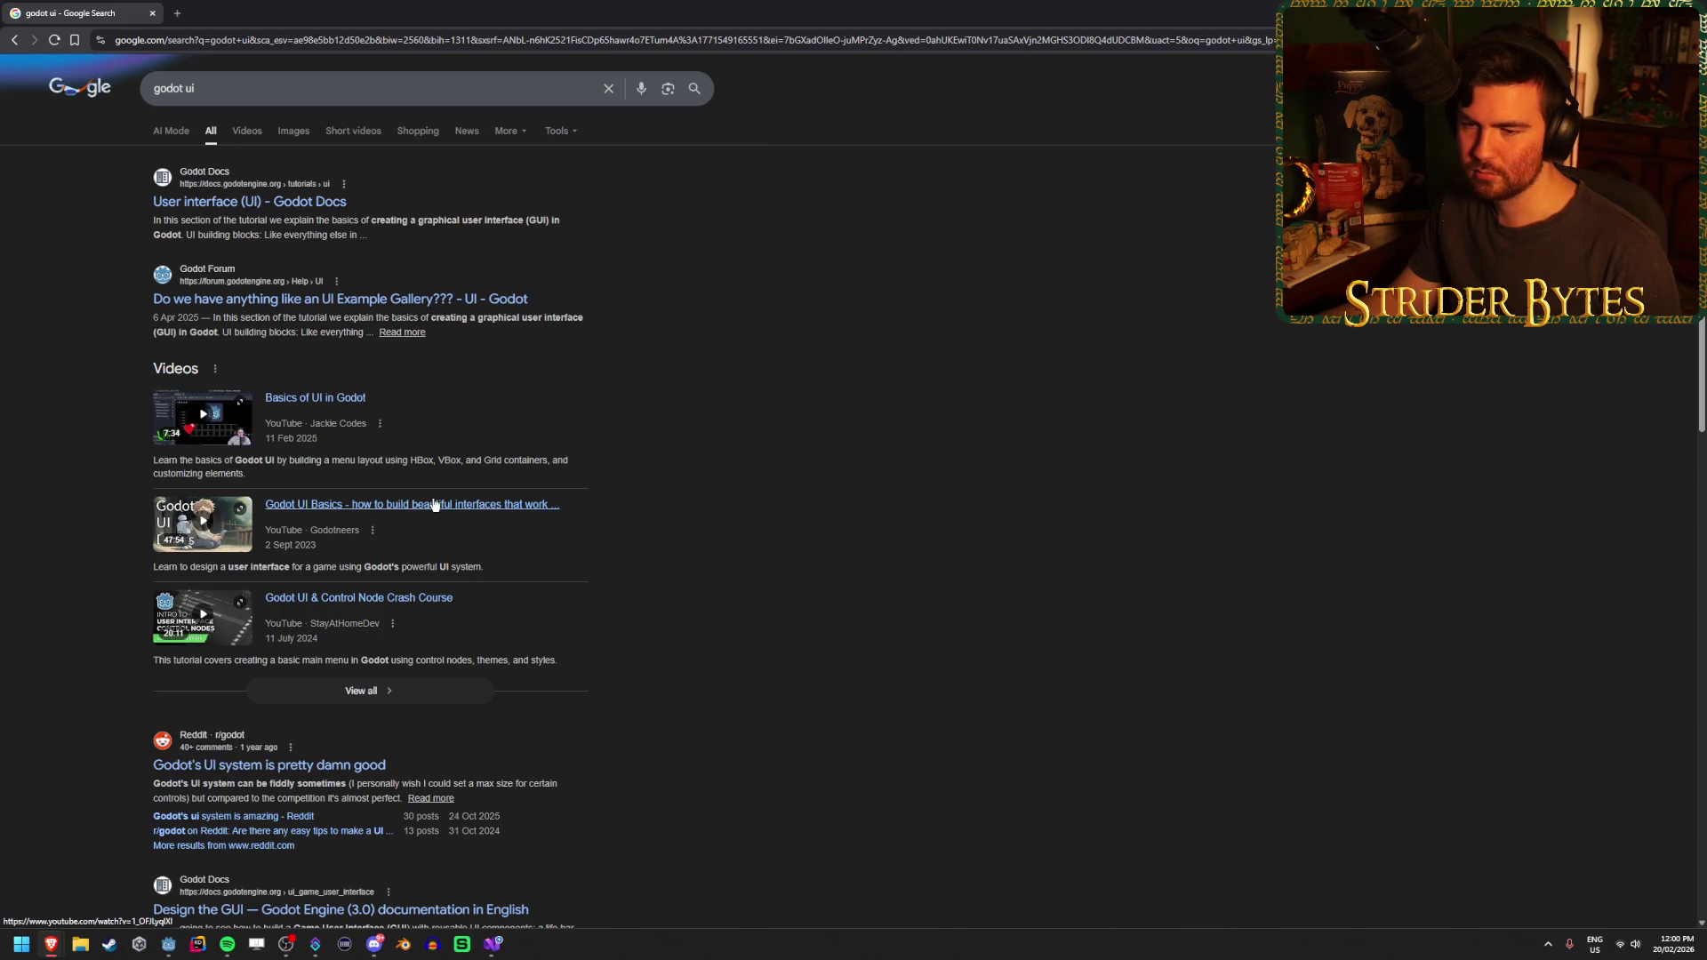
{"action": "left_click", "coordinate": [408, 701]}
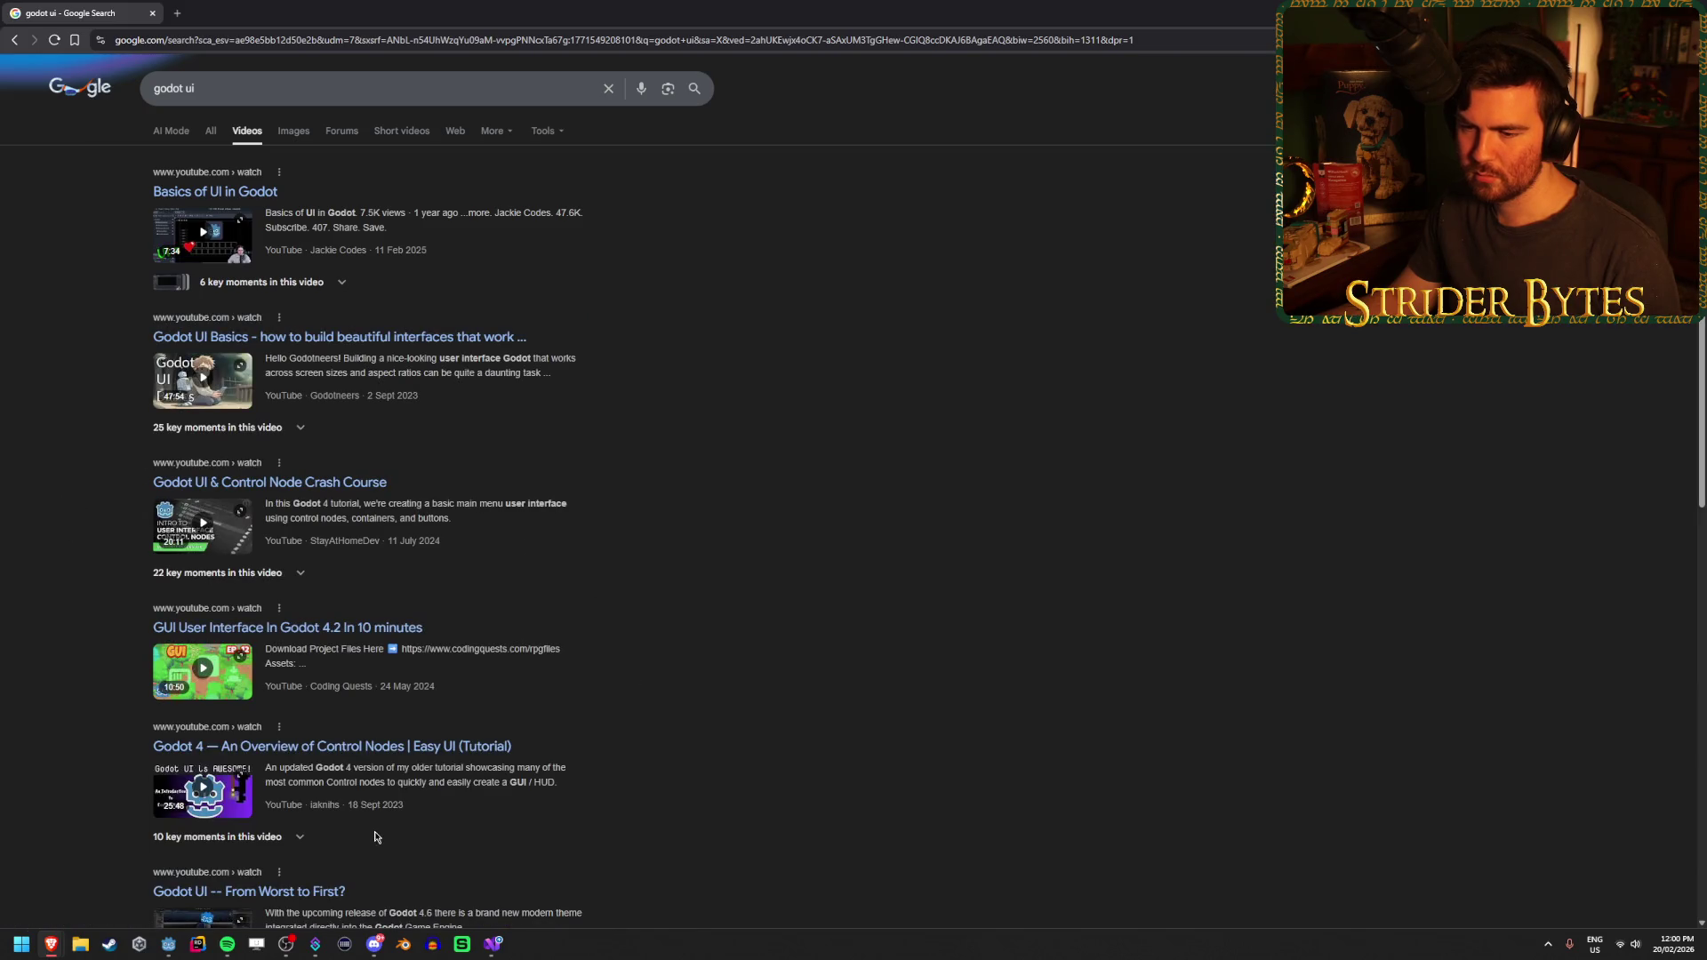
{"action": "left_click", "coordinate": [367, 623]}
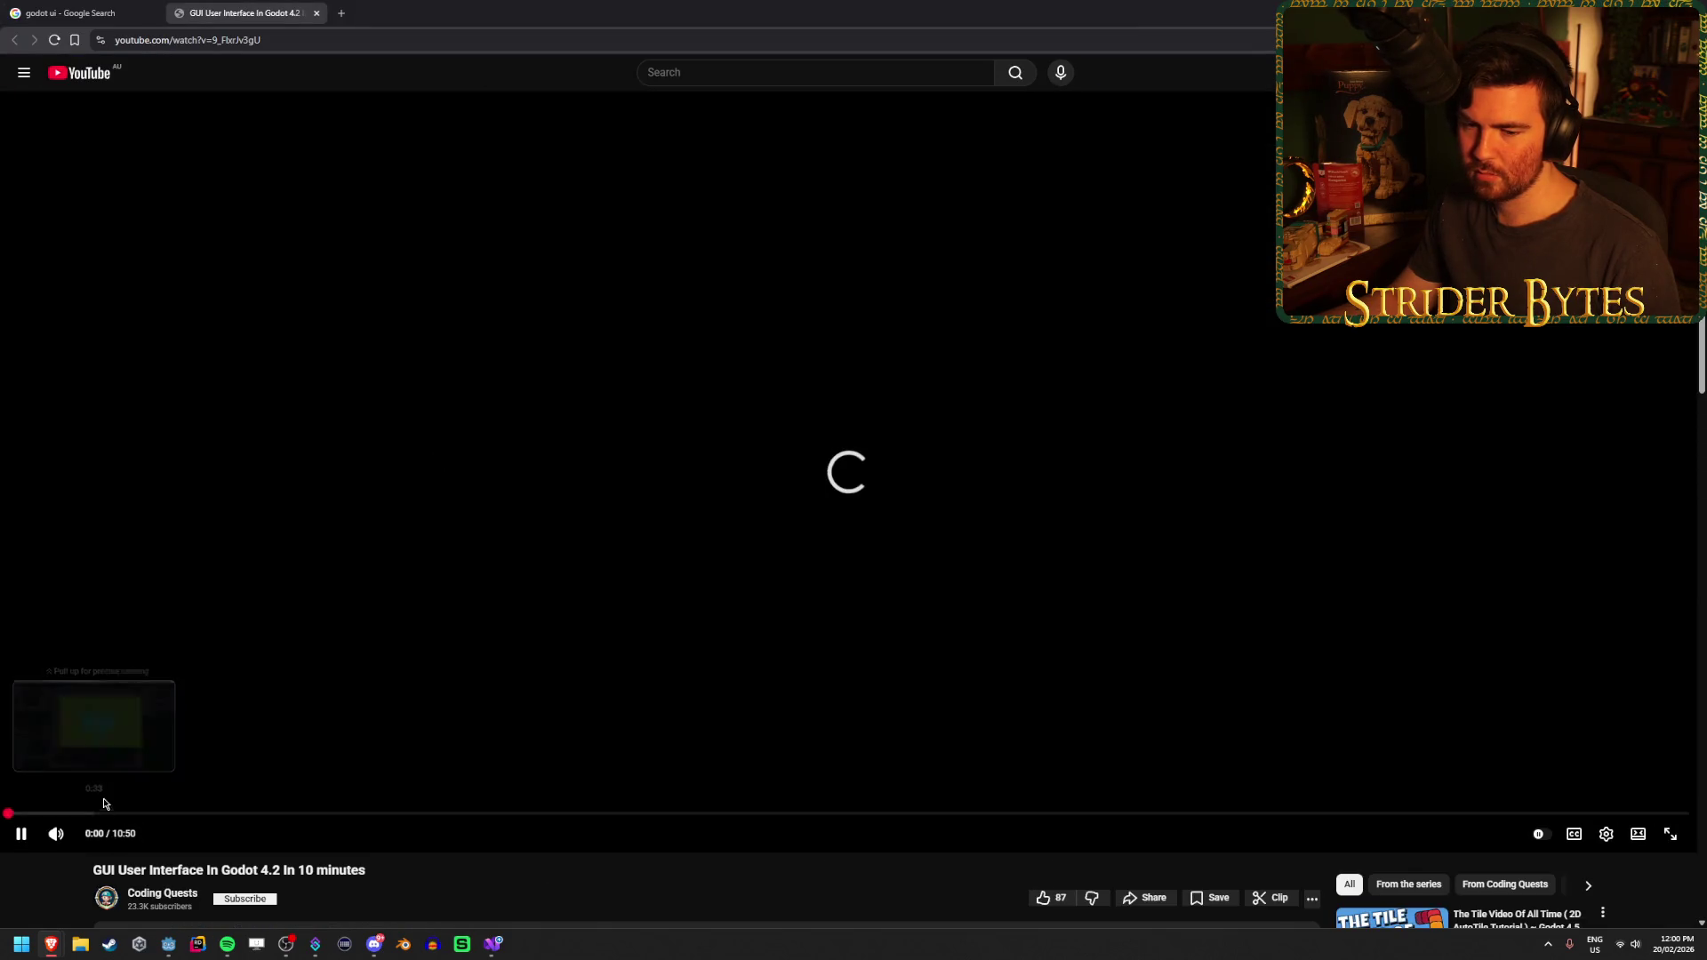
Skim the tutorial from about 1:05 through the GUI.gd script part to 4:51
{"action": "left_click", "coordinate": [178, 815]}
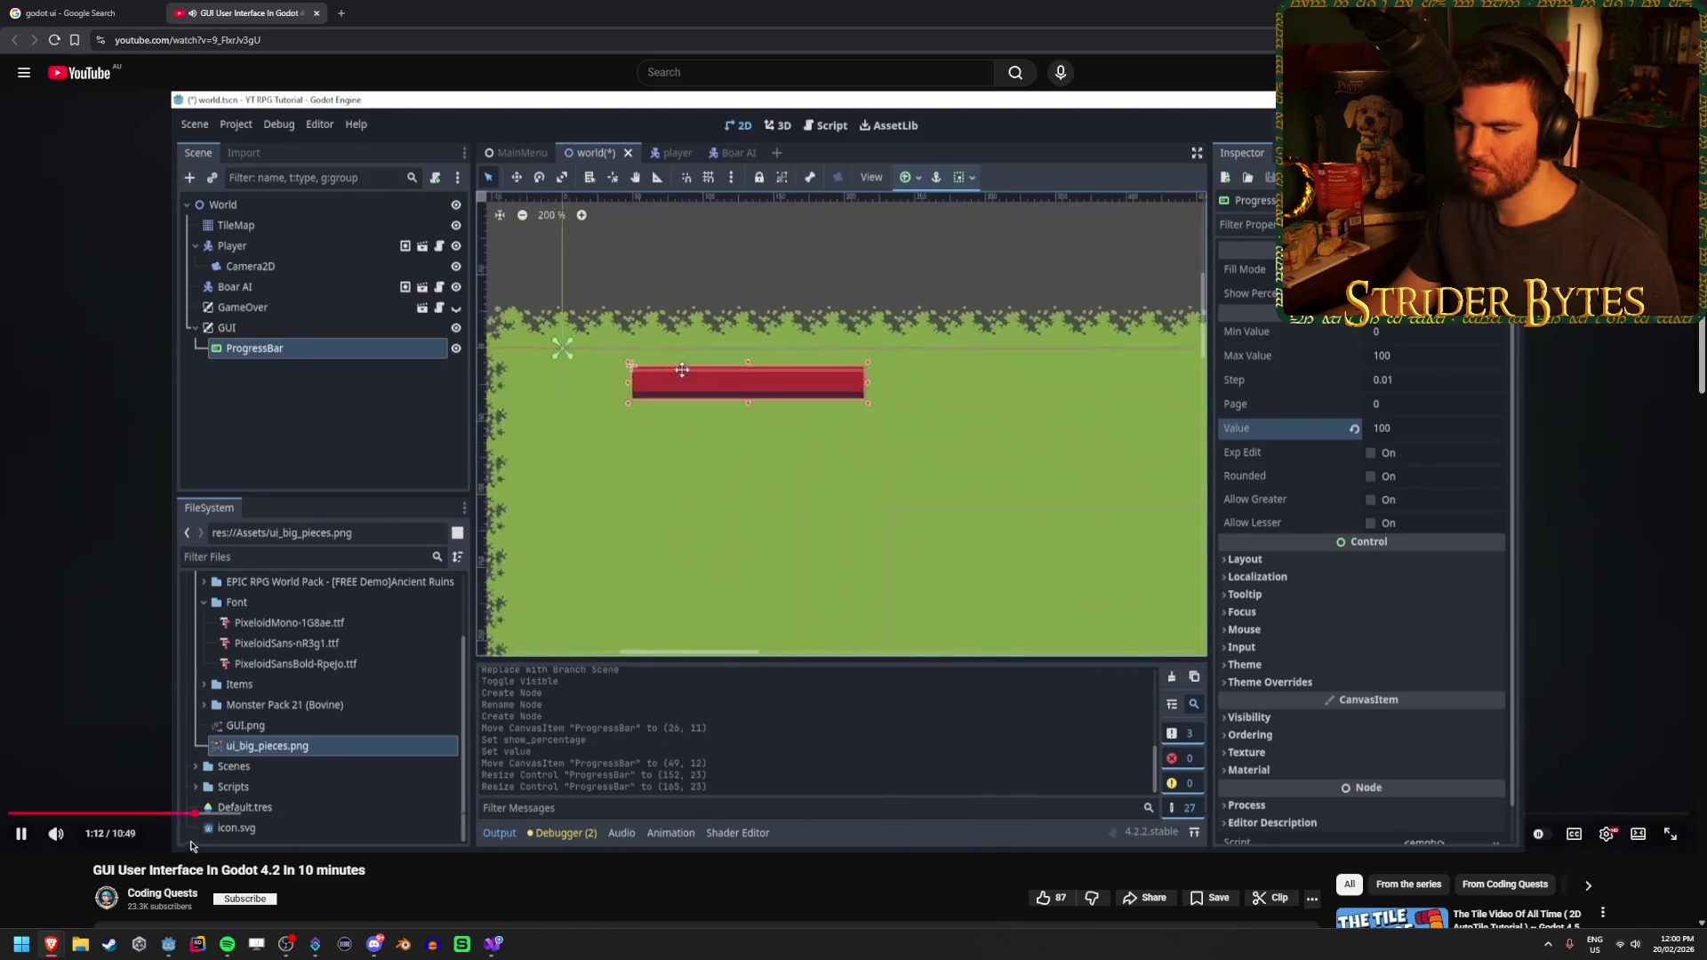
{"action": "left_click_drag", "start_coordinate": [106, 813], "coordinate": [335, 813]}
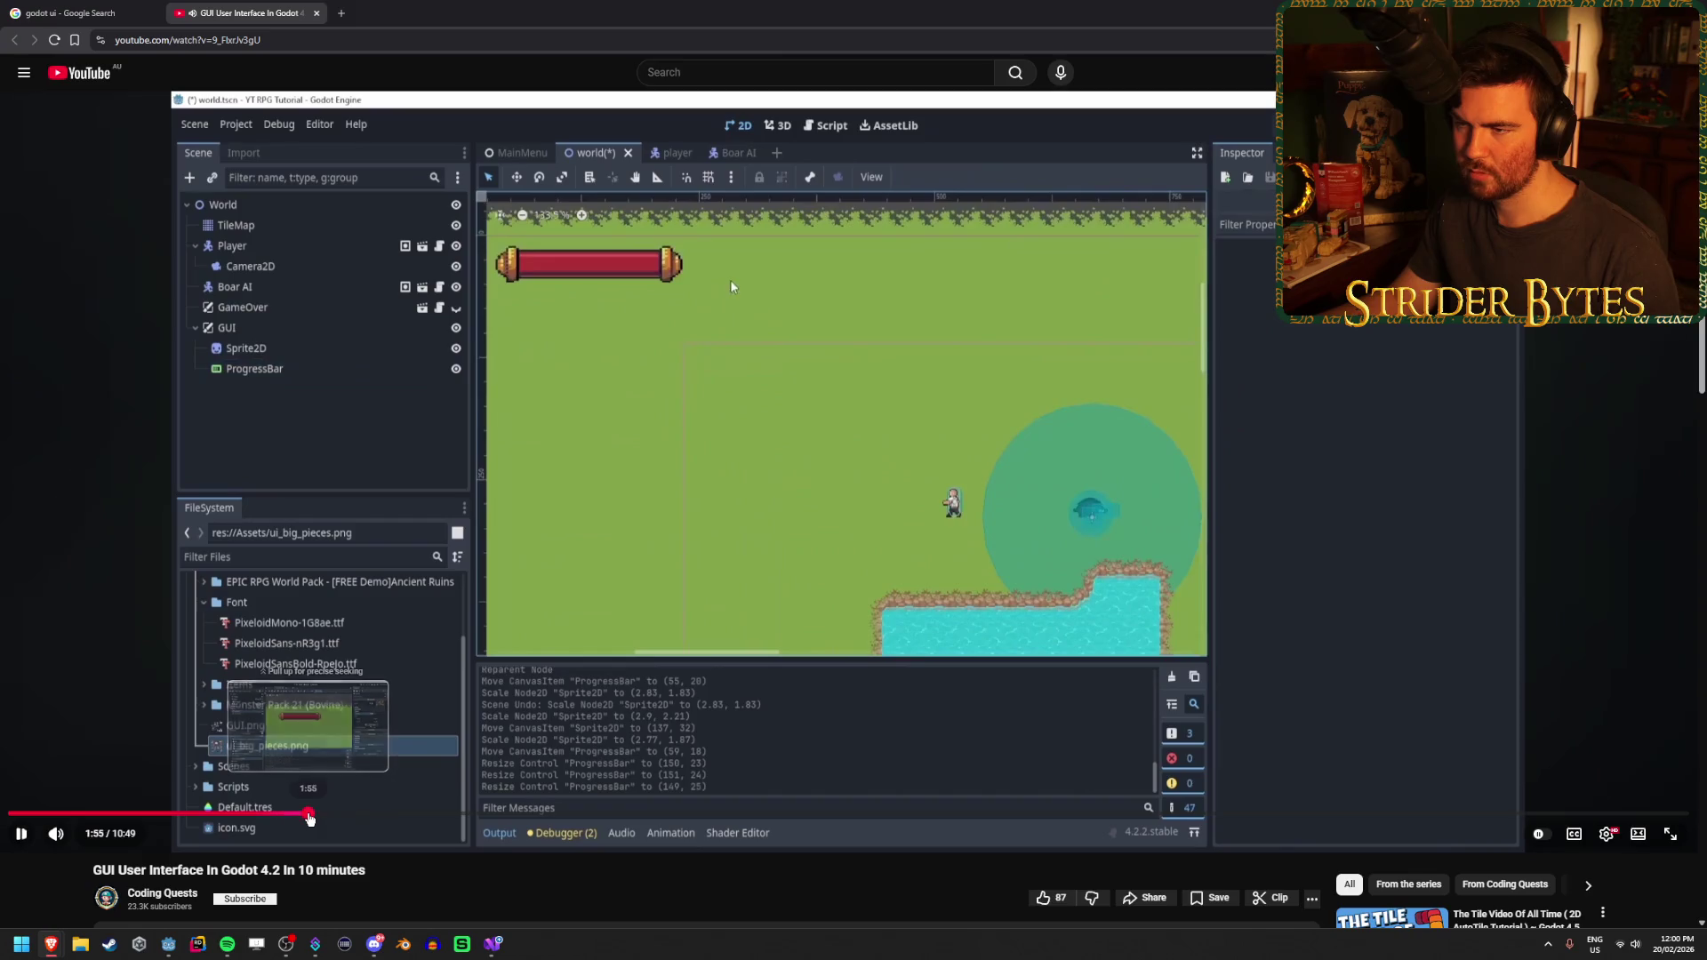
{"action": "left_click", "coordinate": [310, 814]}
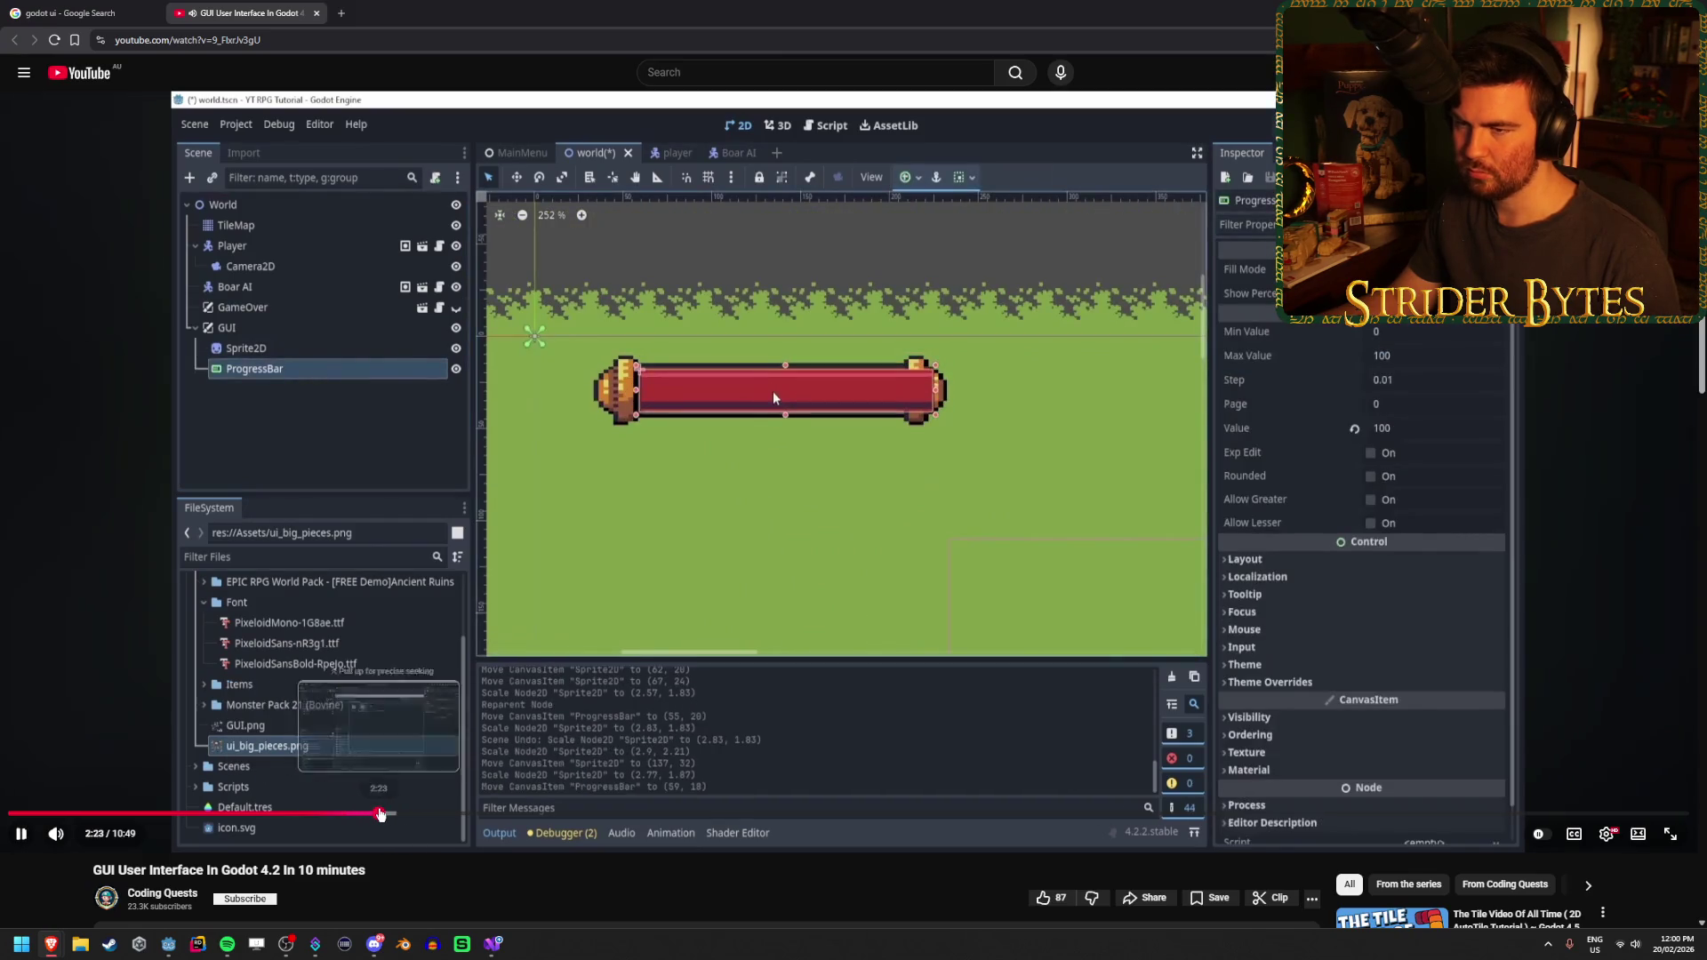
{"action": "left_click", "coordinate": [380, 814]}
{"action": "left_click", "coordinate": [480, 815]}
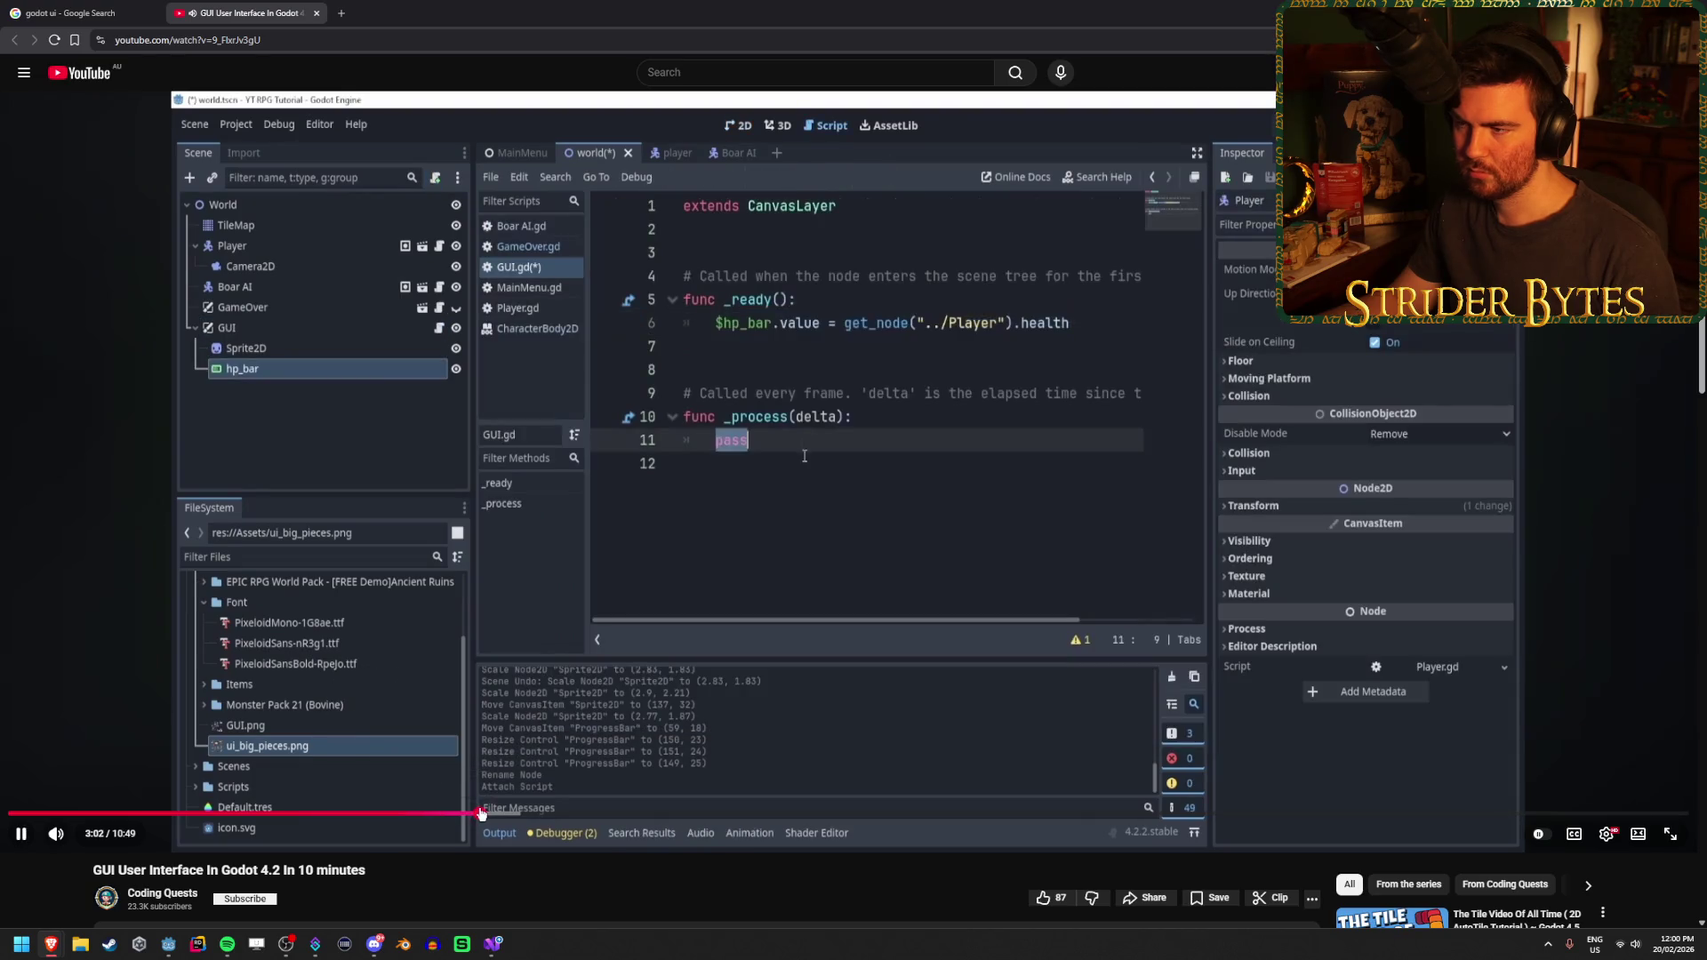
{"action": "left_click", "coordinate": [579, 814]}
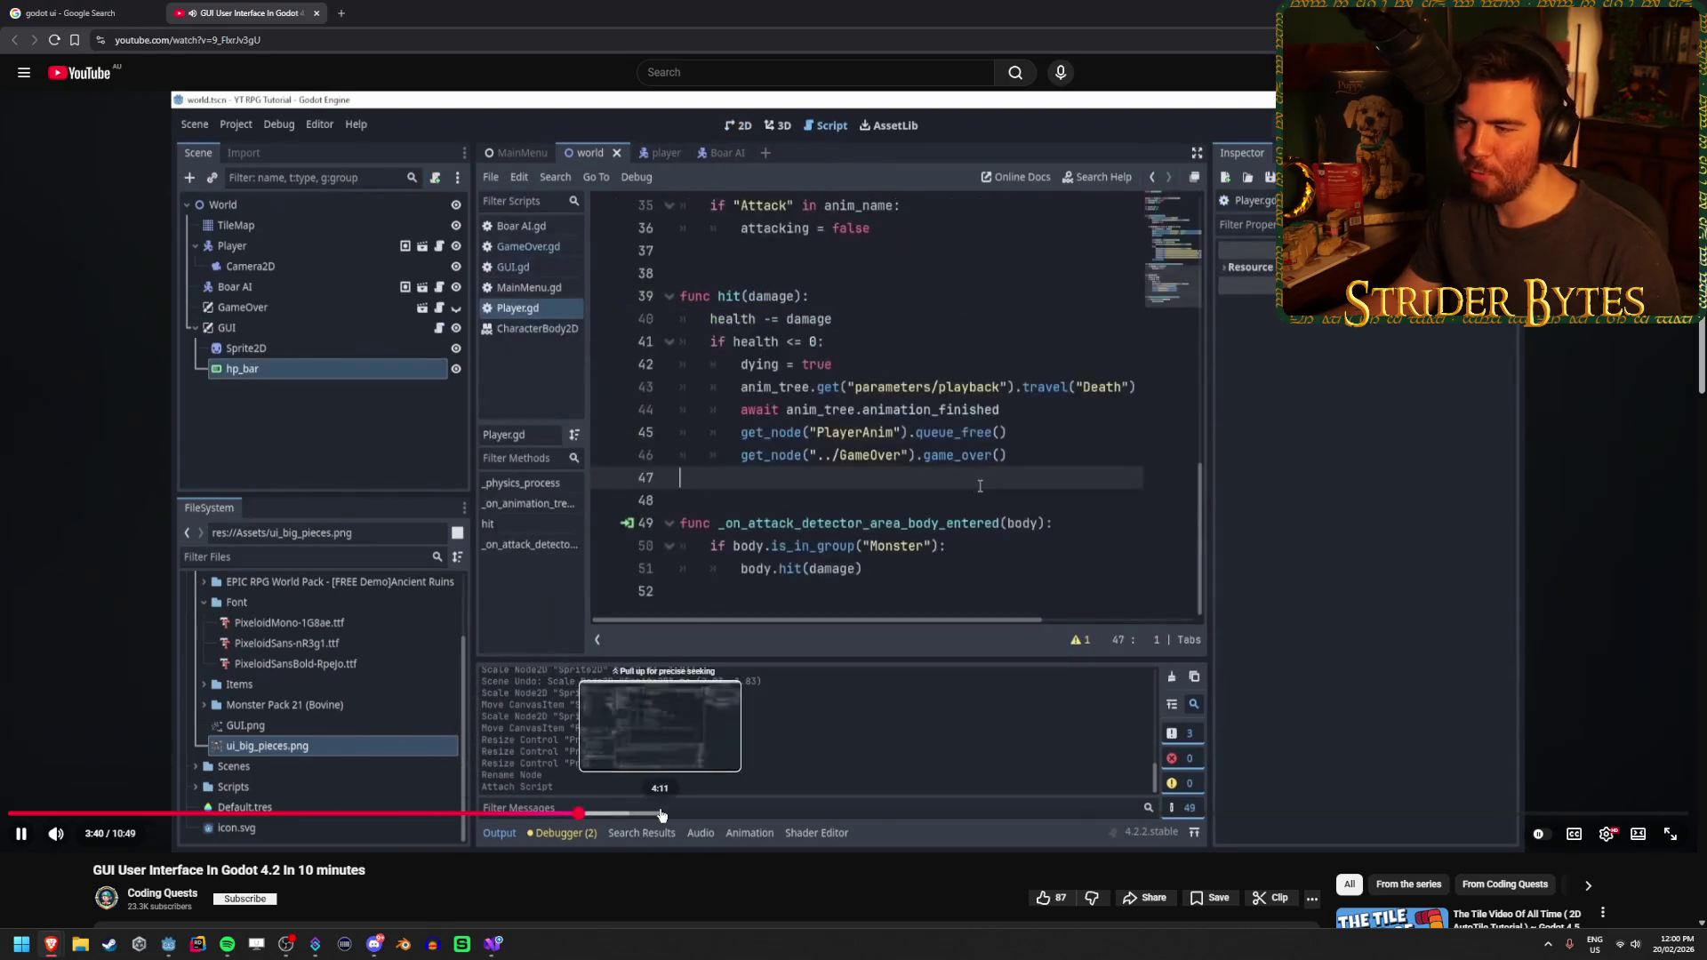
{"action": "left_click", "coordinate": [763, 815]}
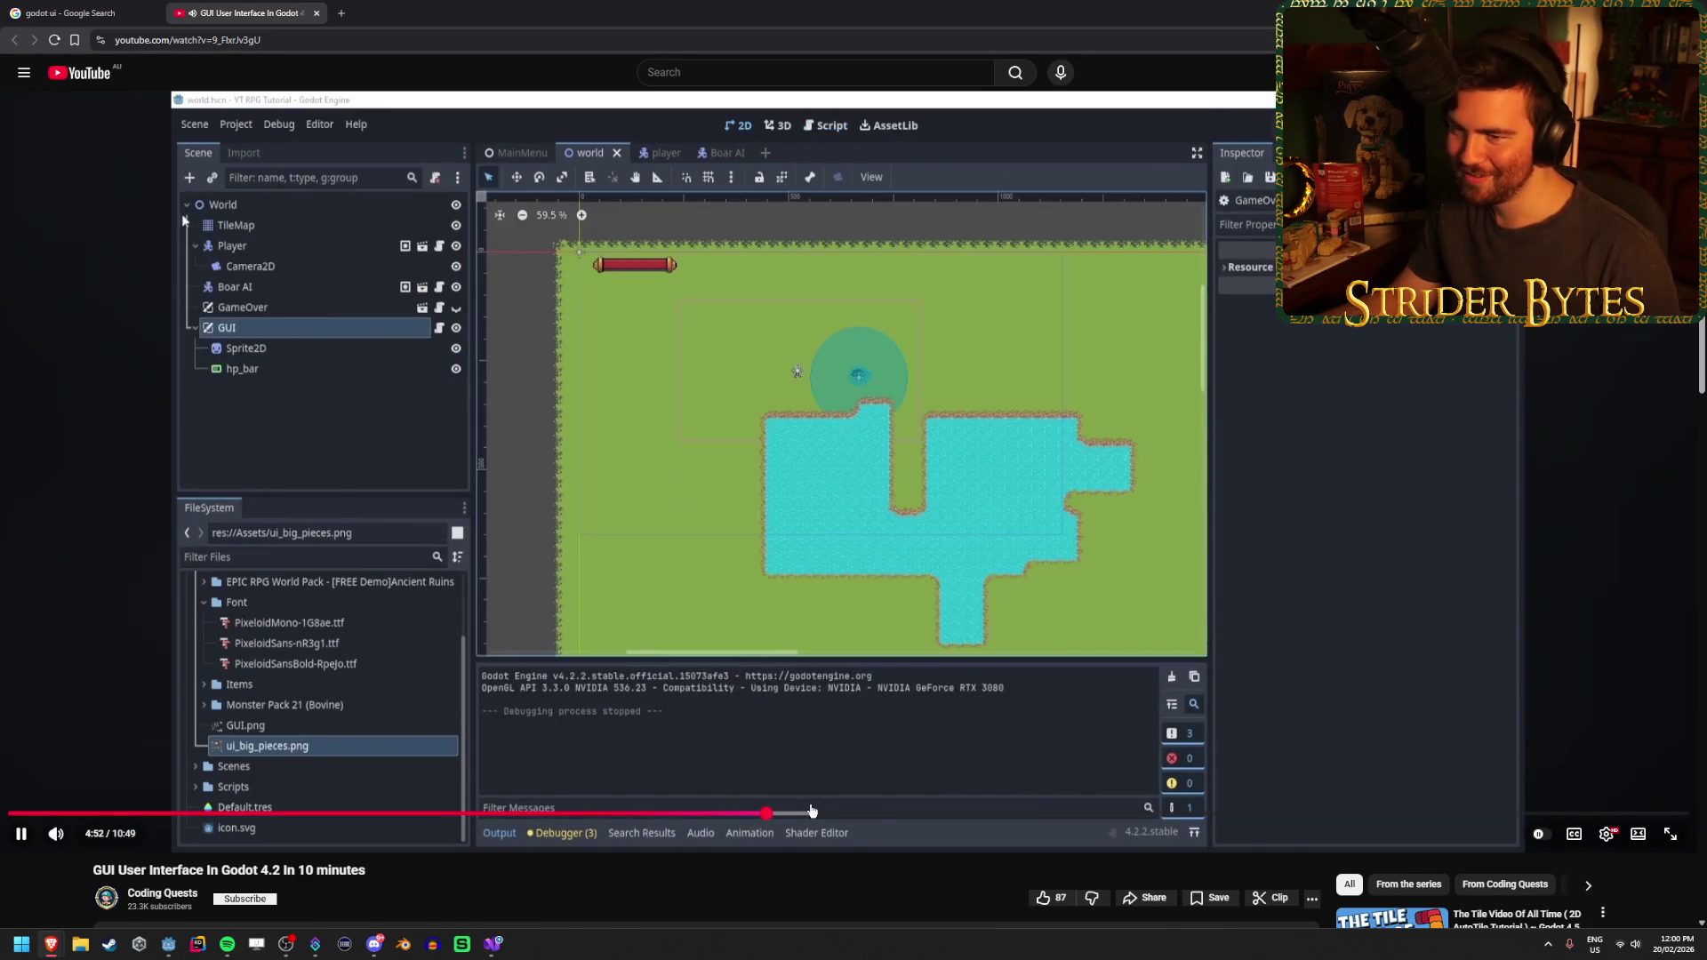
Jump through the three-button container and gui.gd parts to about 10:07, then close the previous tab
{"action": "left_click", "coordinate": [881, 813]}
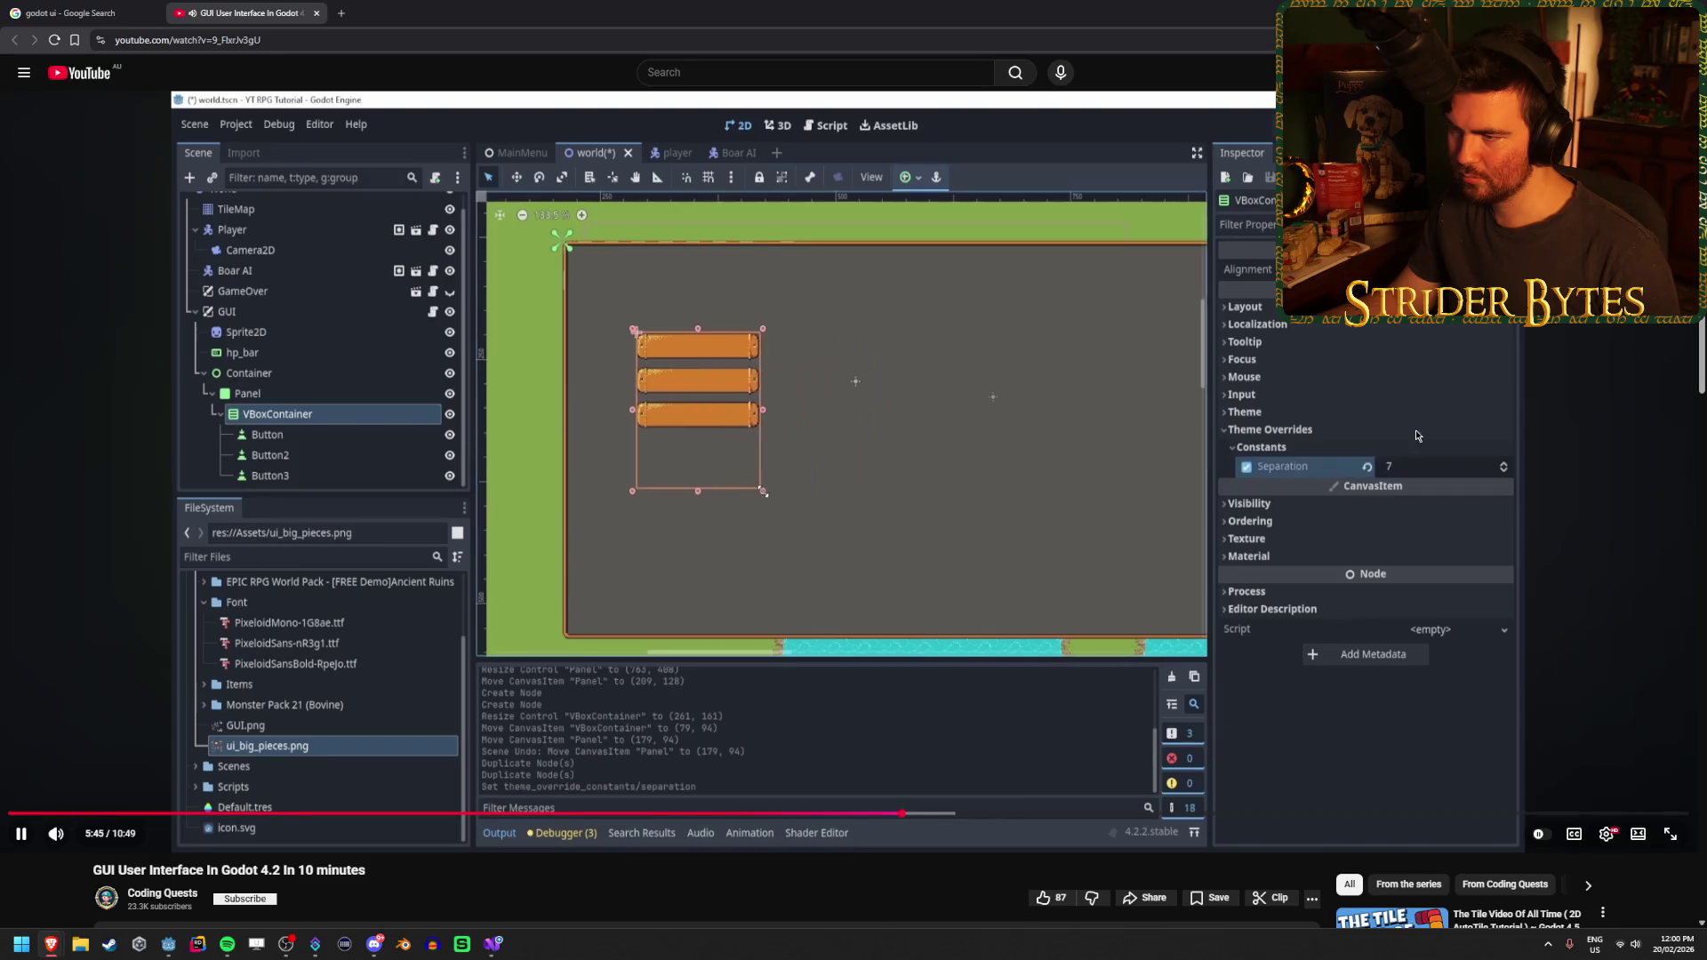
{"action": "left_click_drag", "start_coordinate": [982, 813], "coordinate": [1119, 813]}
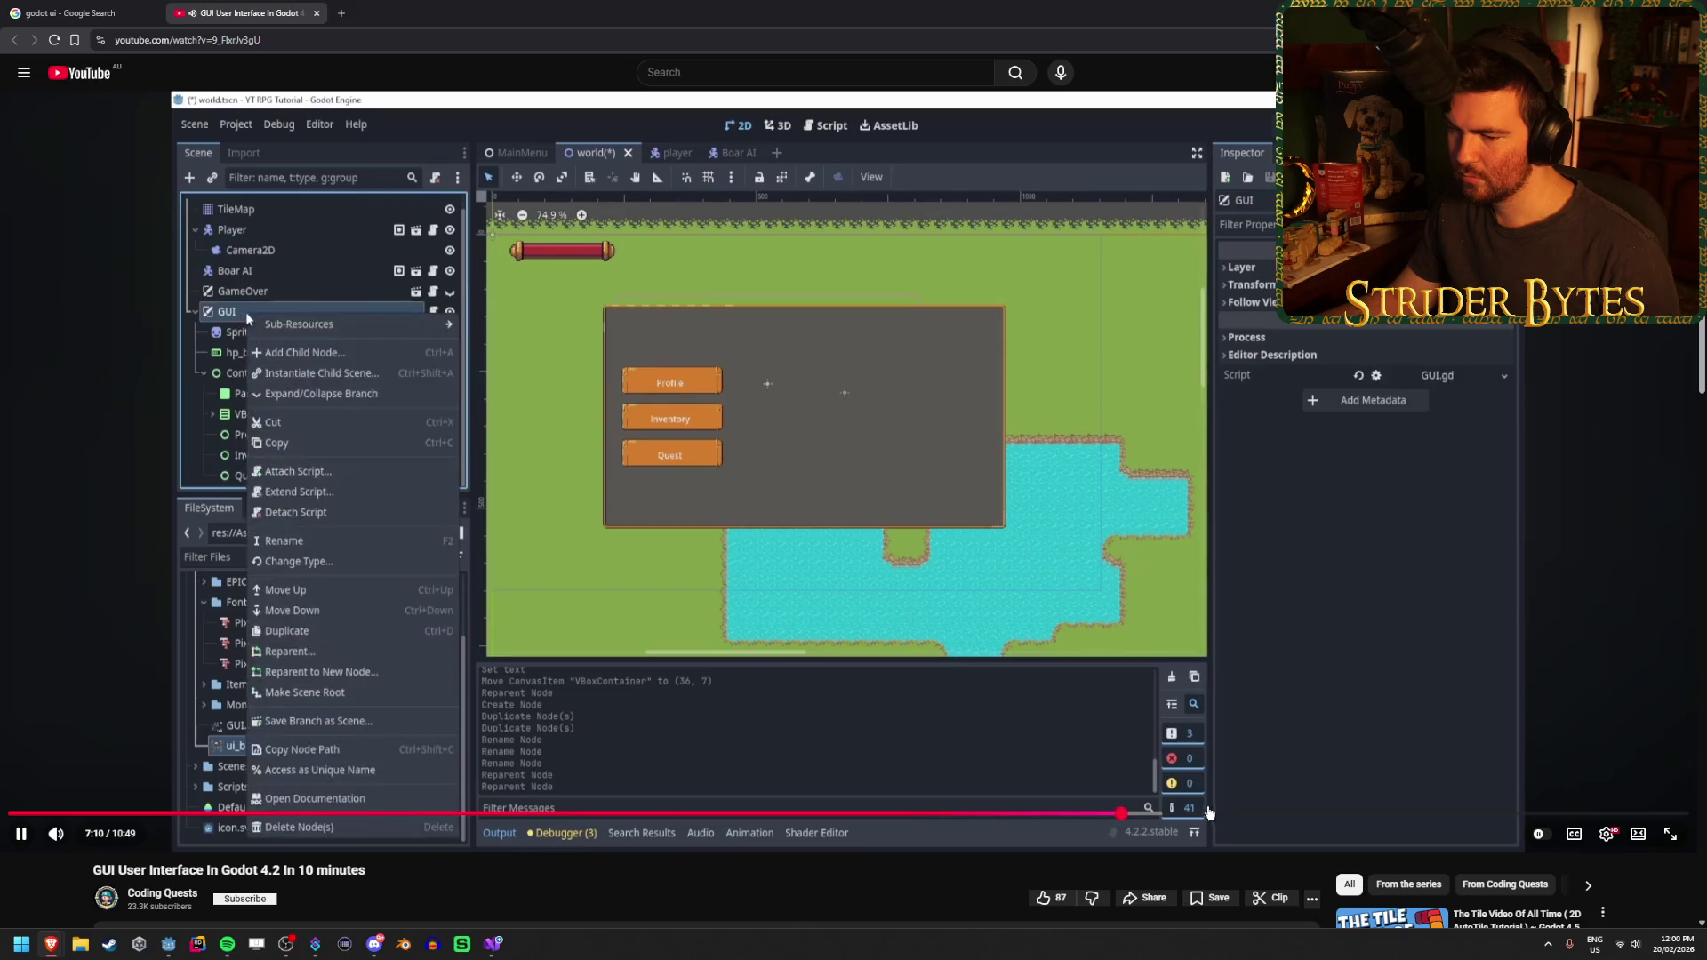
{"action": "left_click", "coordinate": [1365, 814]}
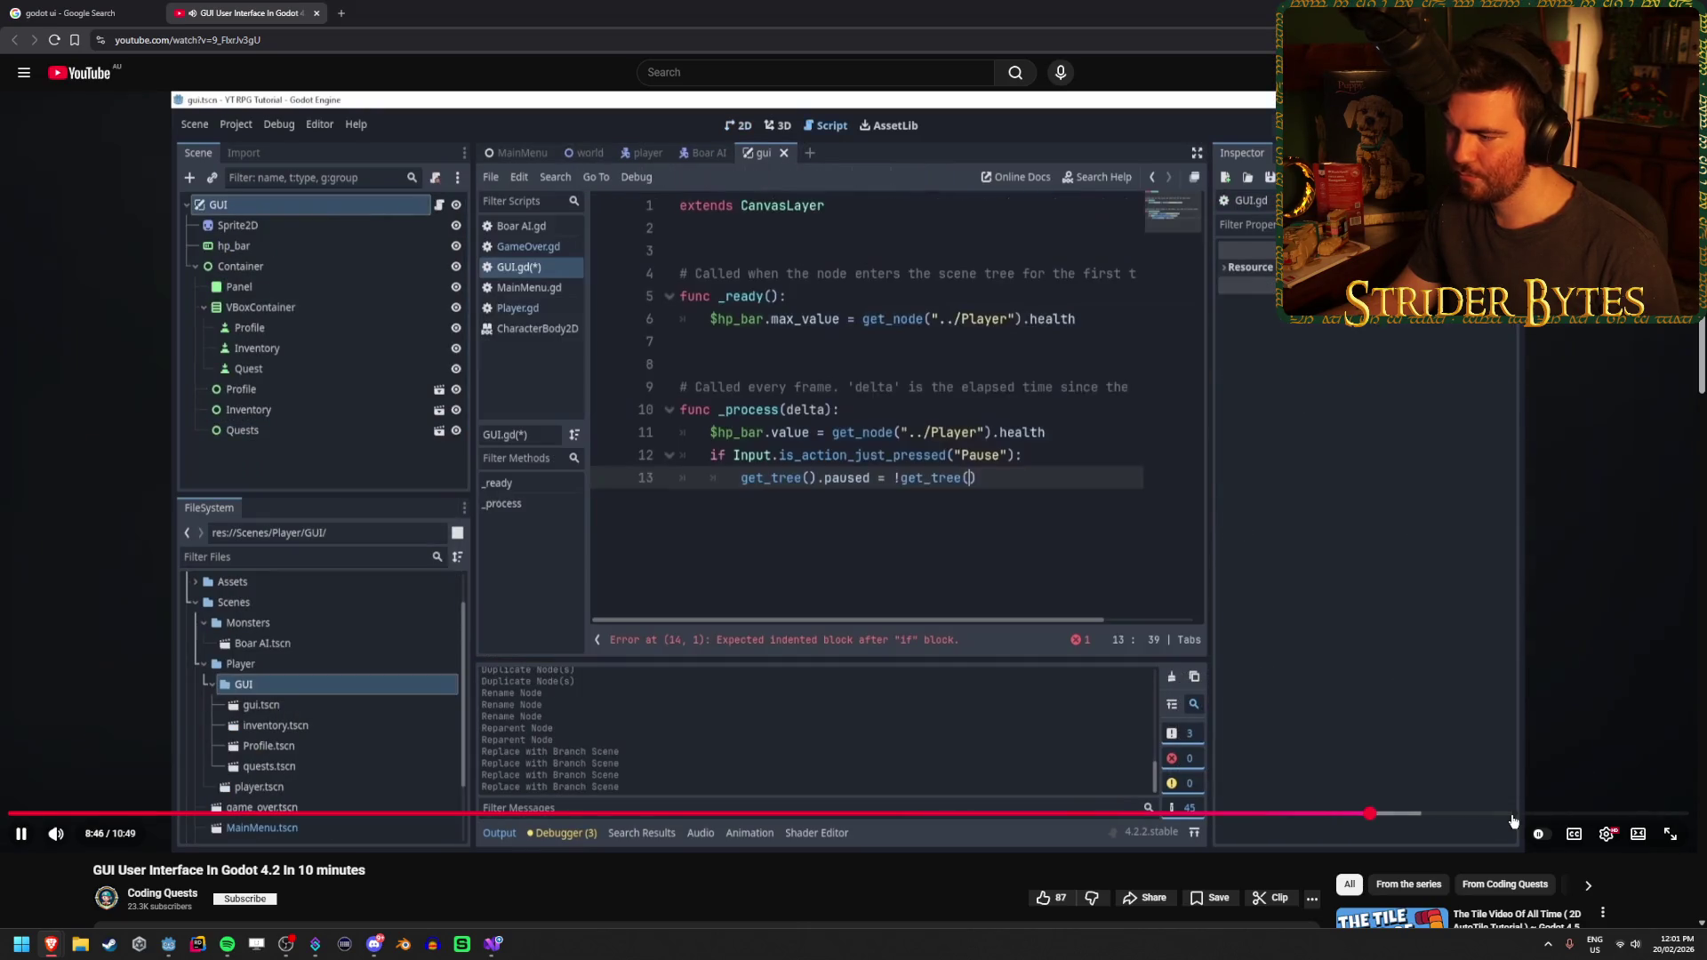
{"action": "left_click", "coordinate": [1514, 816]}
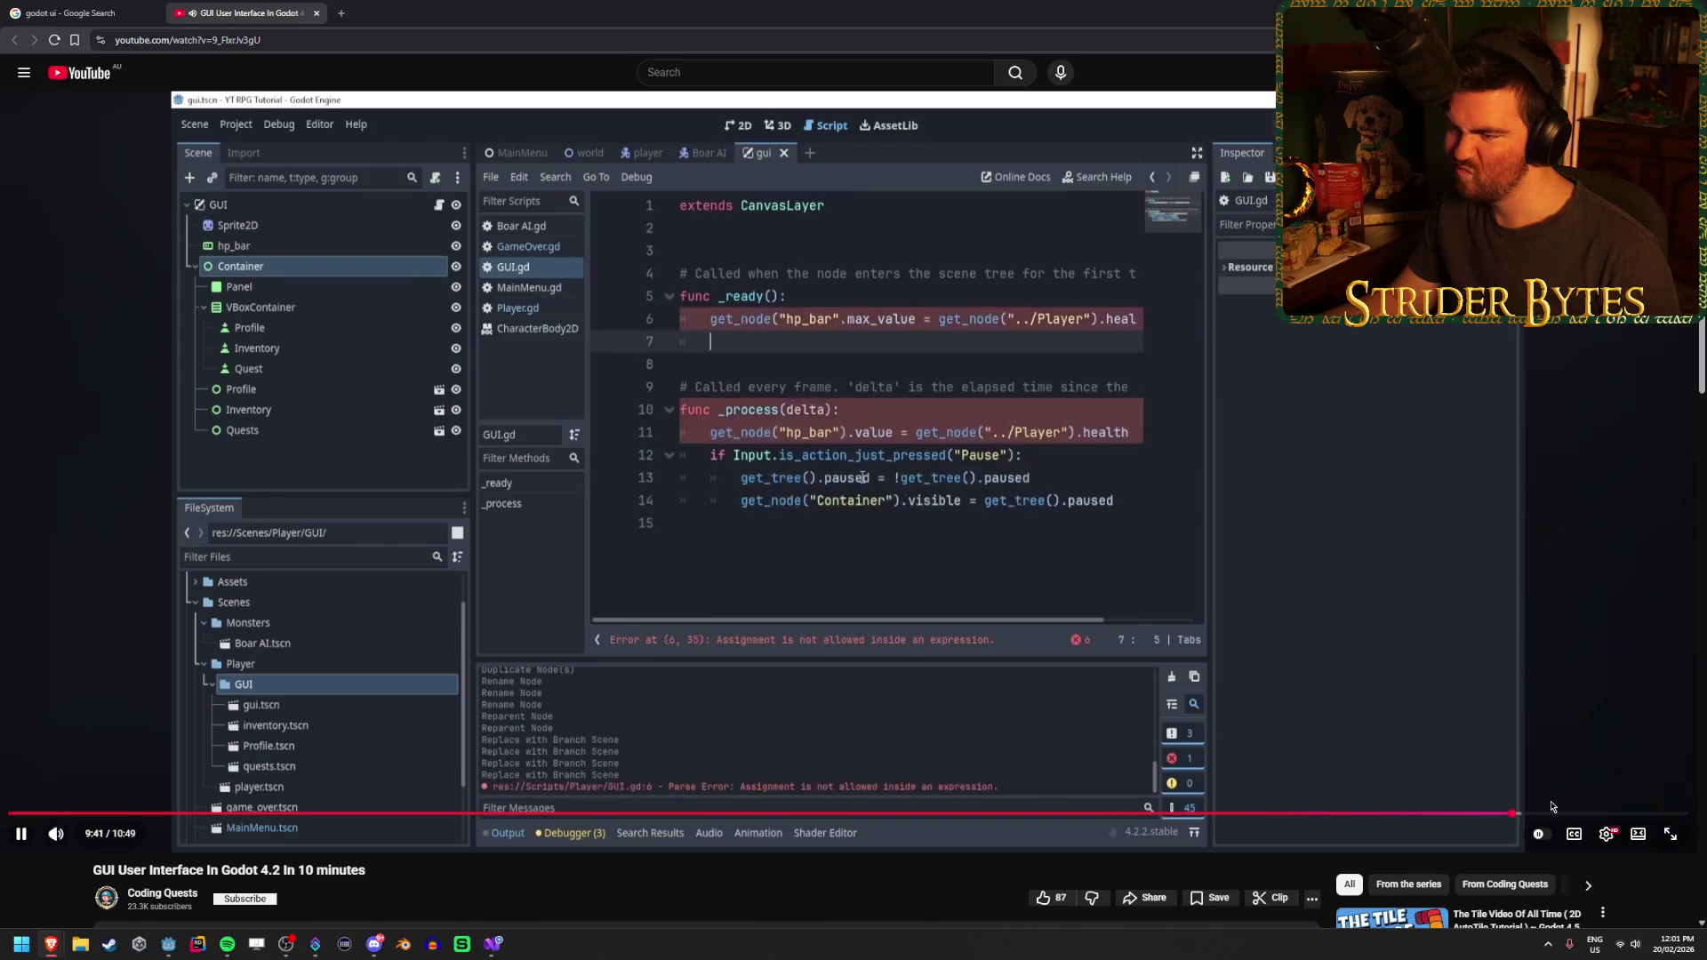
{"action": "left_click", "coordinate": [1583, 816]}
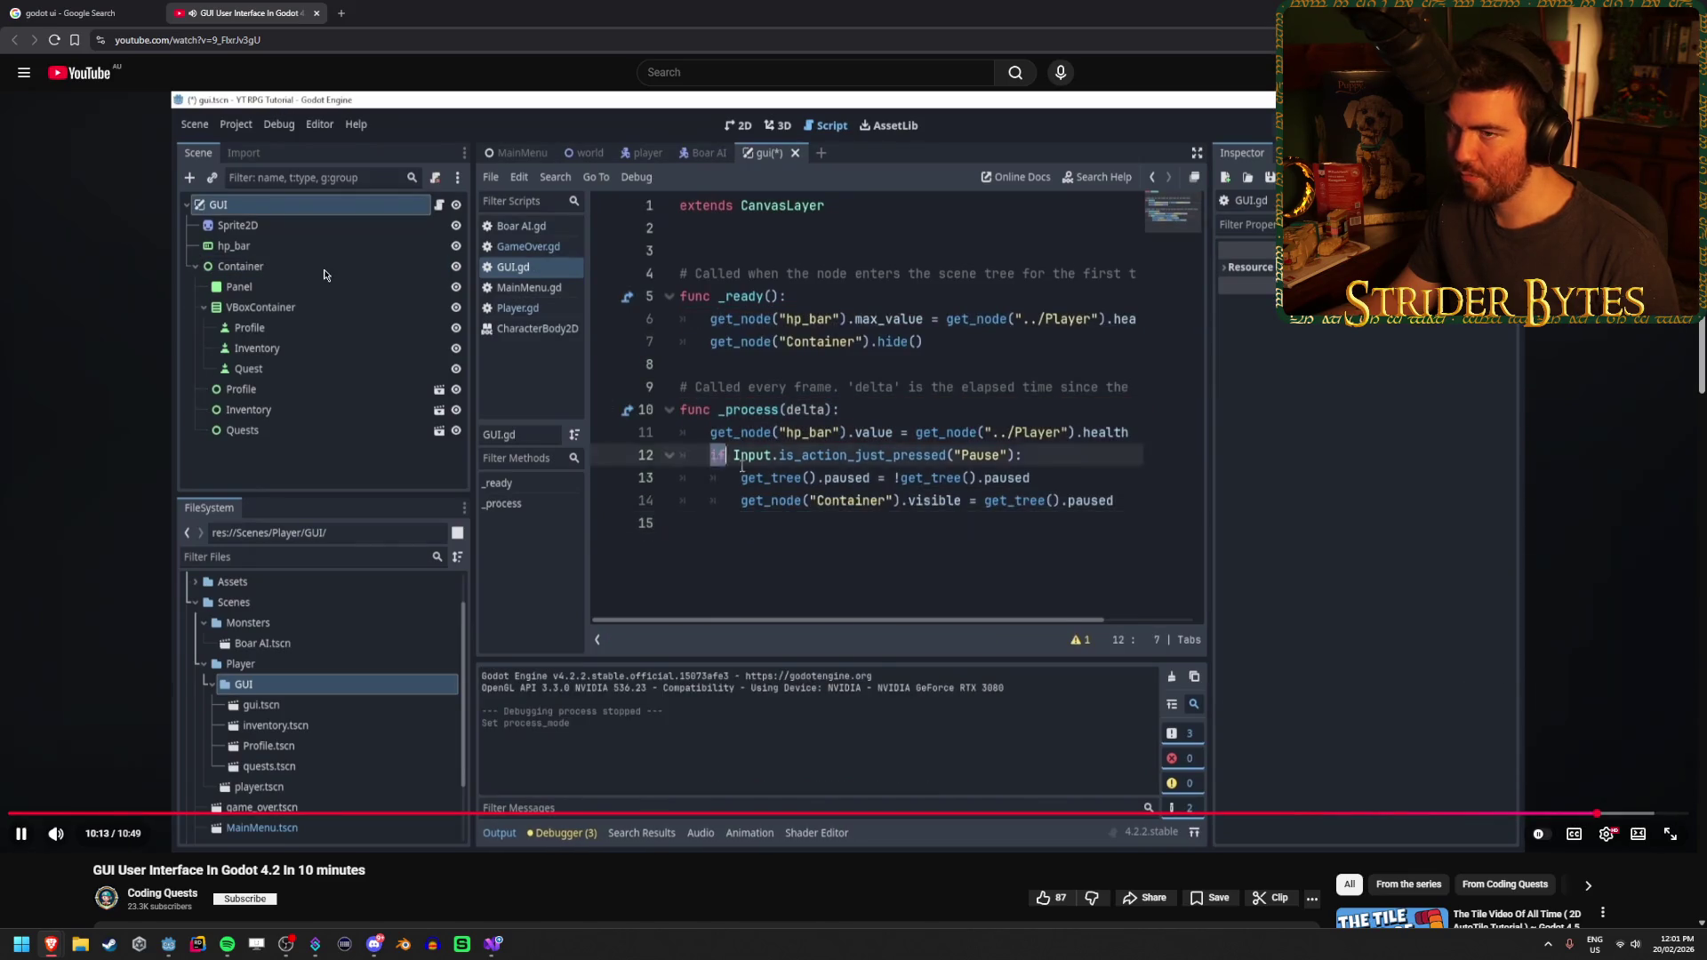
{"action": "middle_click", "coordinate": [253, 12]}
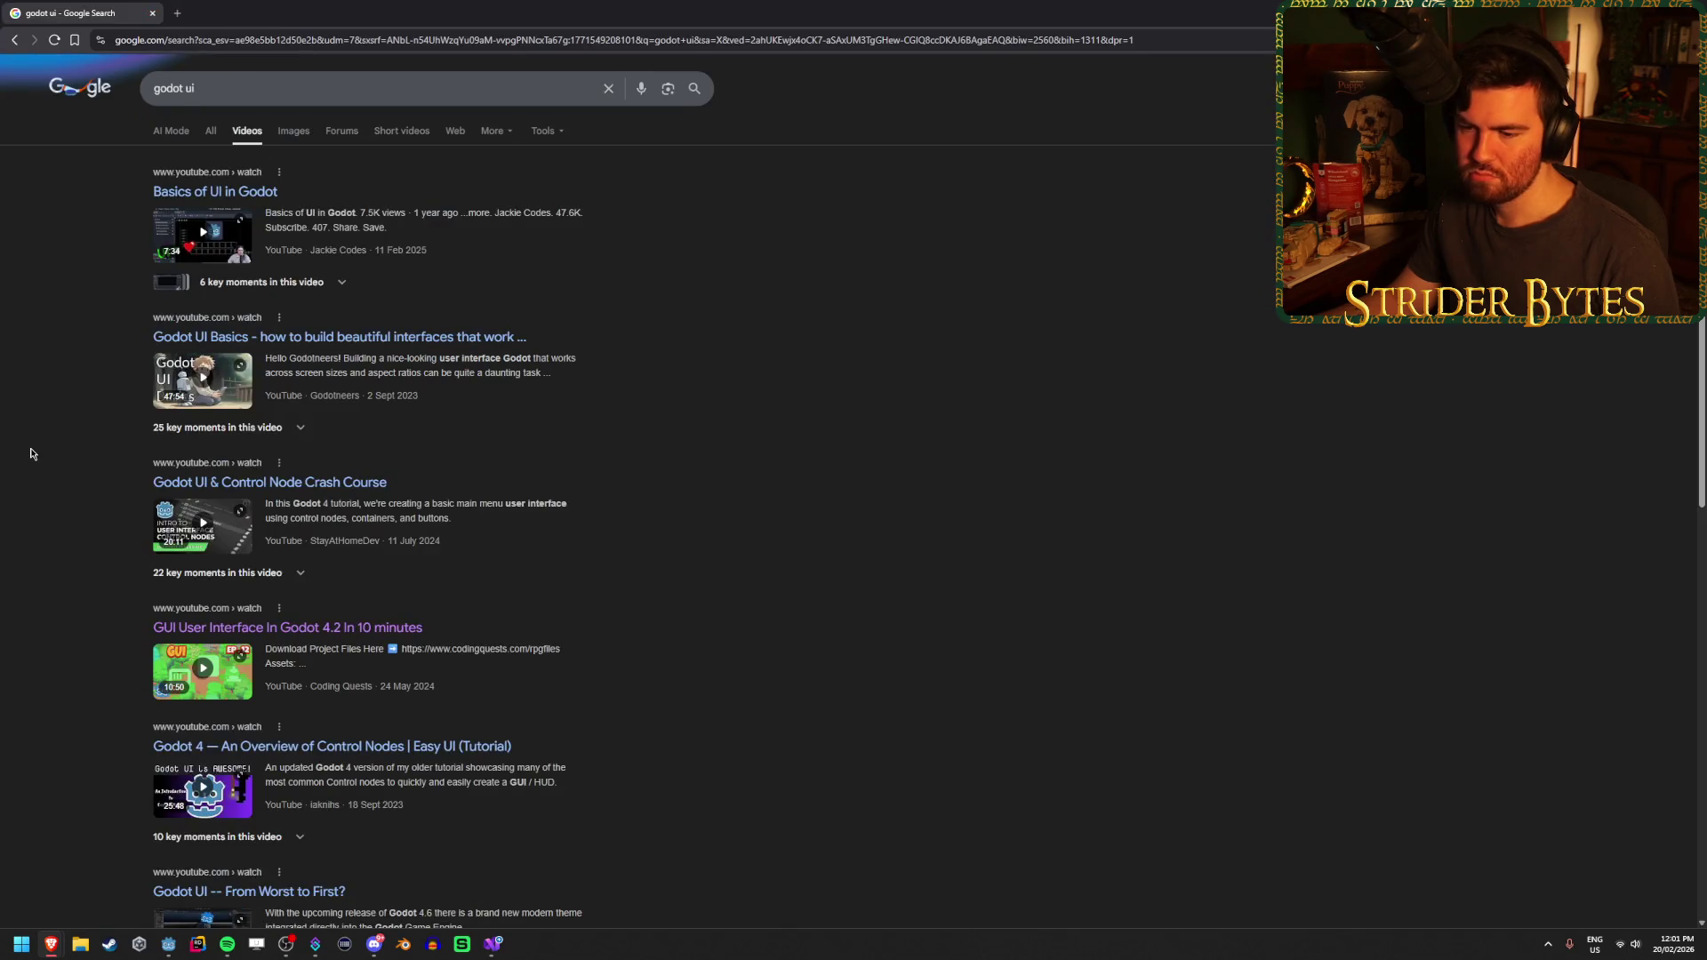
Open the 'Improve Your UI In Godot With Themes' video result in a new tab and view it
{"action": "scroll", "coordinate": [30, 453], "scroll_direction": "down", "scroll_amount": 3}
{"action": "scroll", "coordinate": [30, 453], "scroll_direction": "down", "scroll_amount": 3}
{"action": "scroll", "coordinate": [30, 454], "scroll_direction": "down", "scroll_amount": 2}
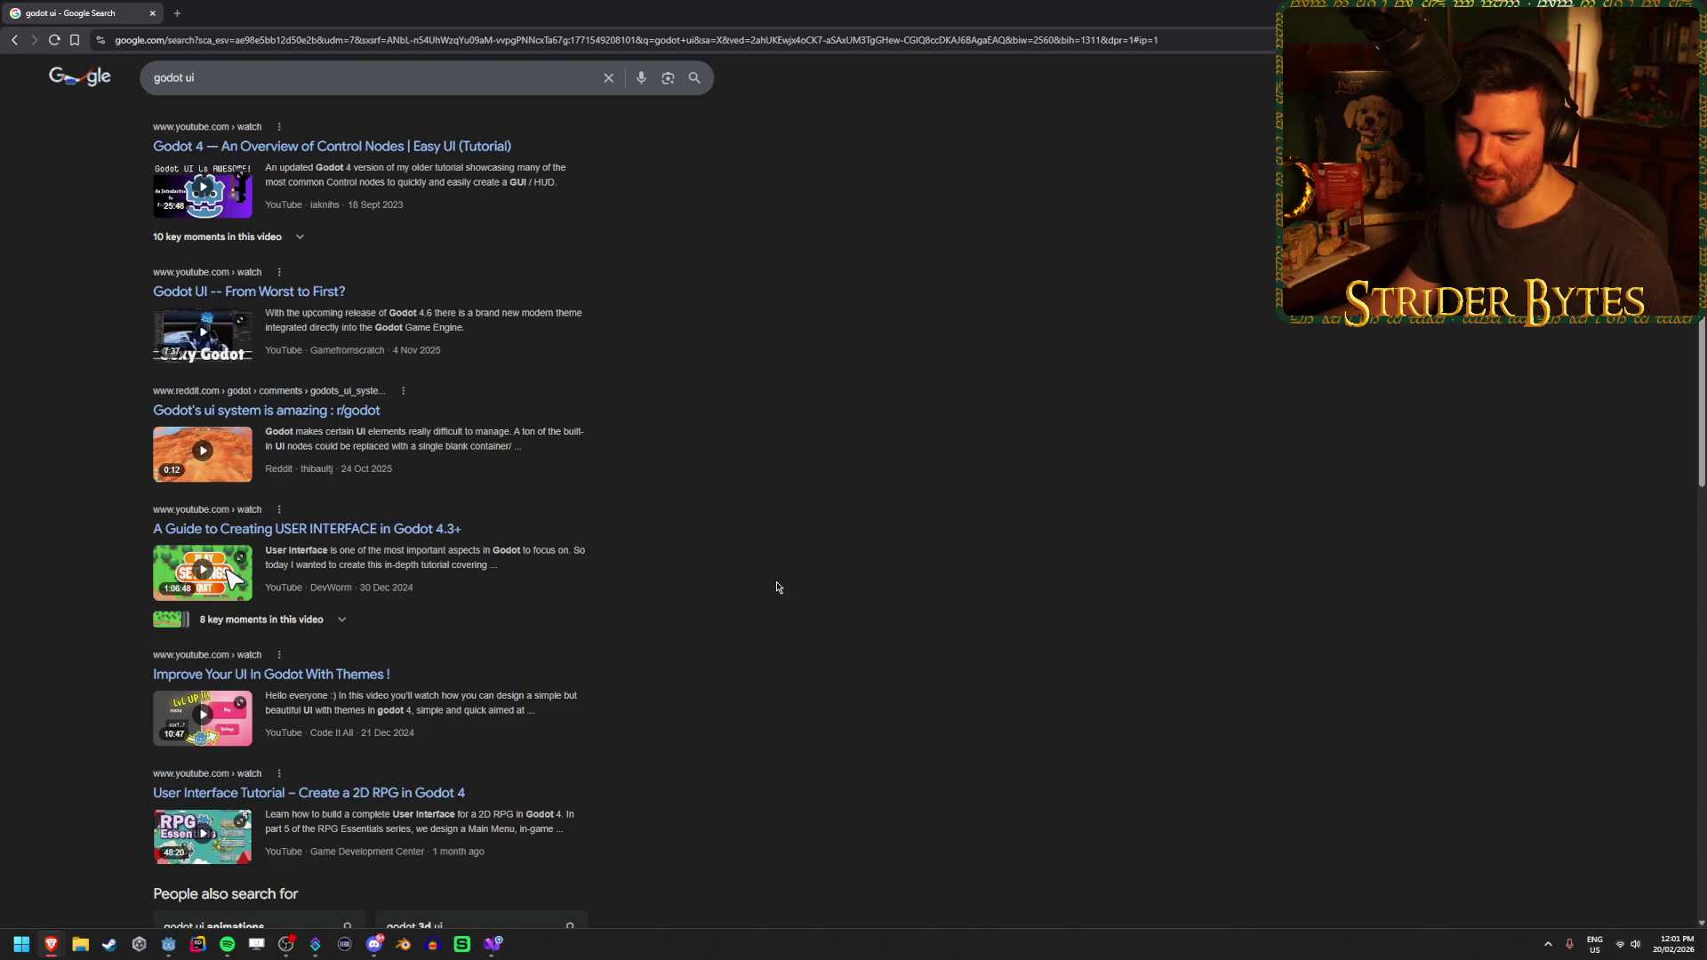
{"action": "middle_click", "coordinate": [276, 675]}
{"action": "left_click", "coordinate": [236, 11]}
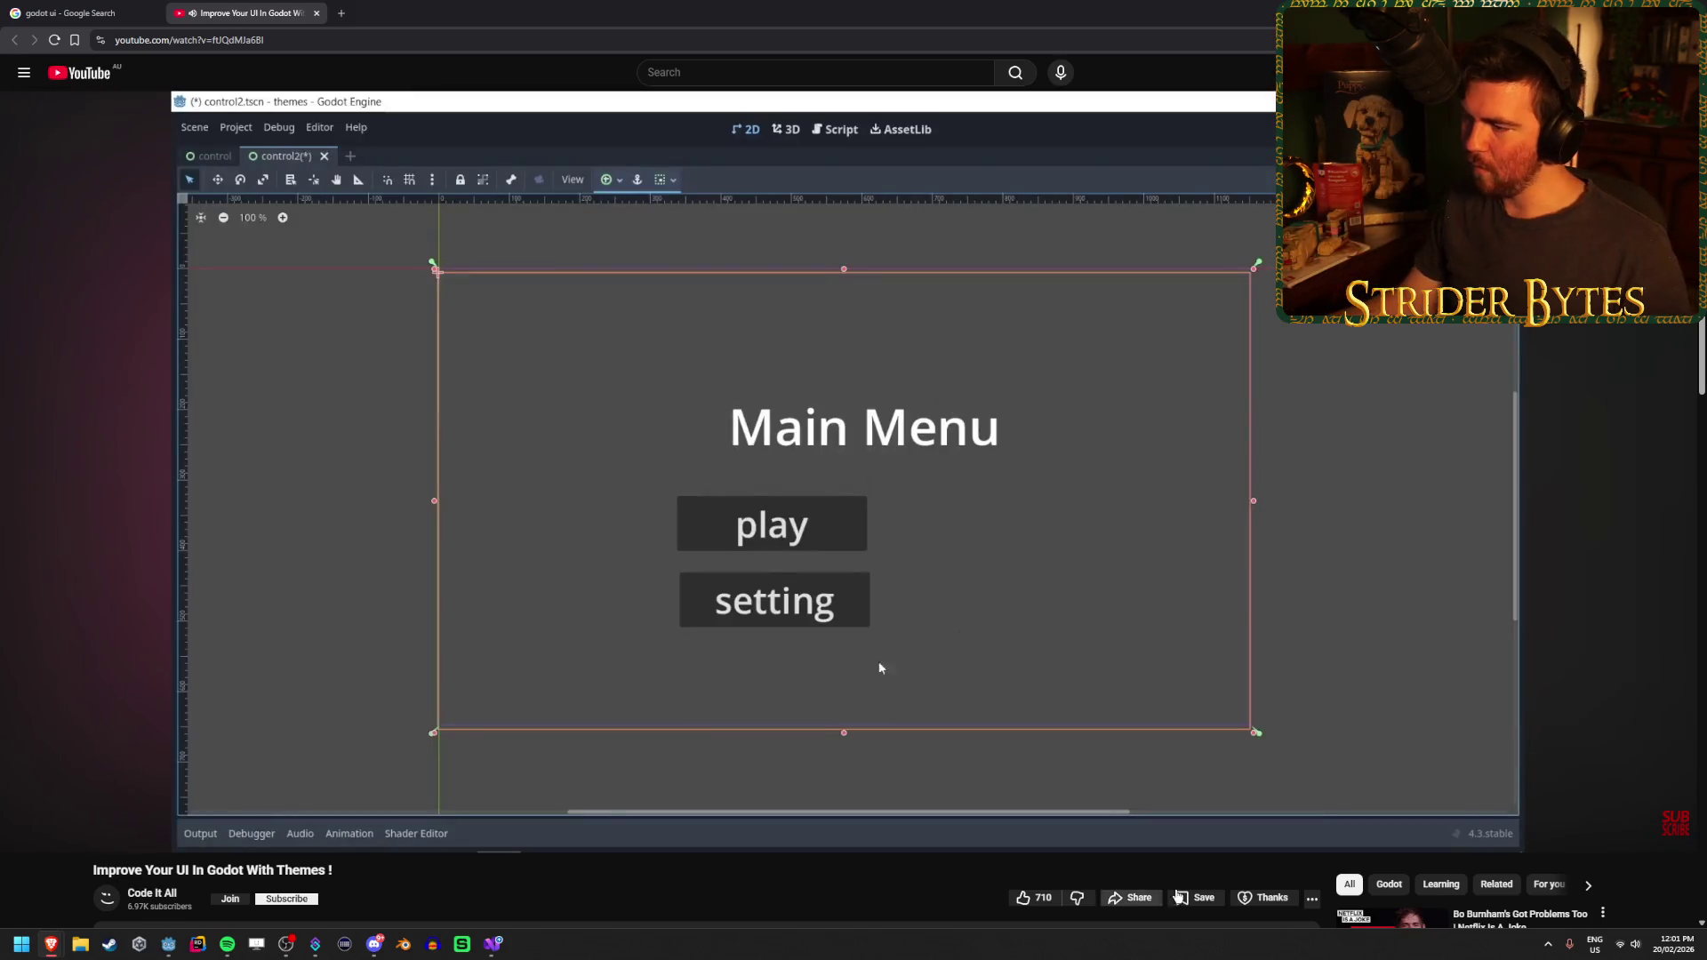
Turn on captions for the themes tutorial, then pause and resume it
{"action": "left_click", "coordinate": [1574, 836]}
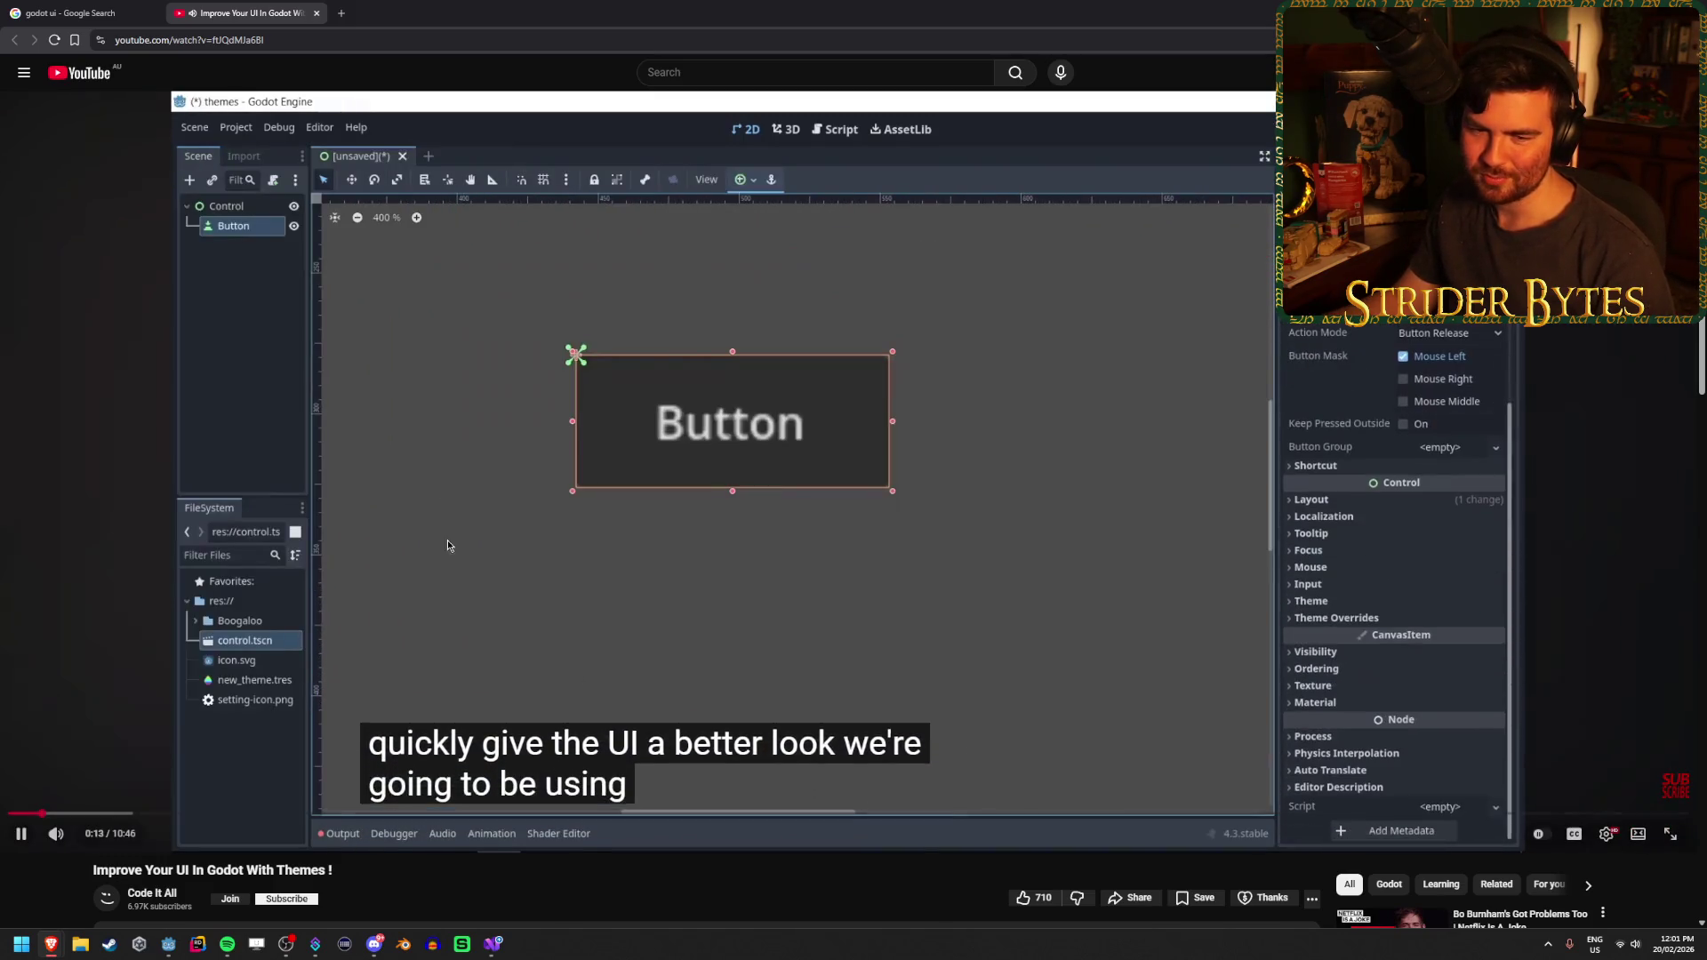
{"action": "left_click", "coordinate": [445, 497]}
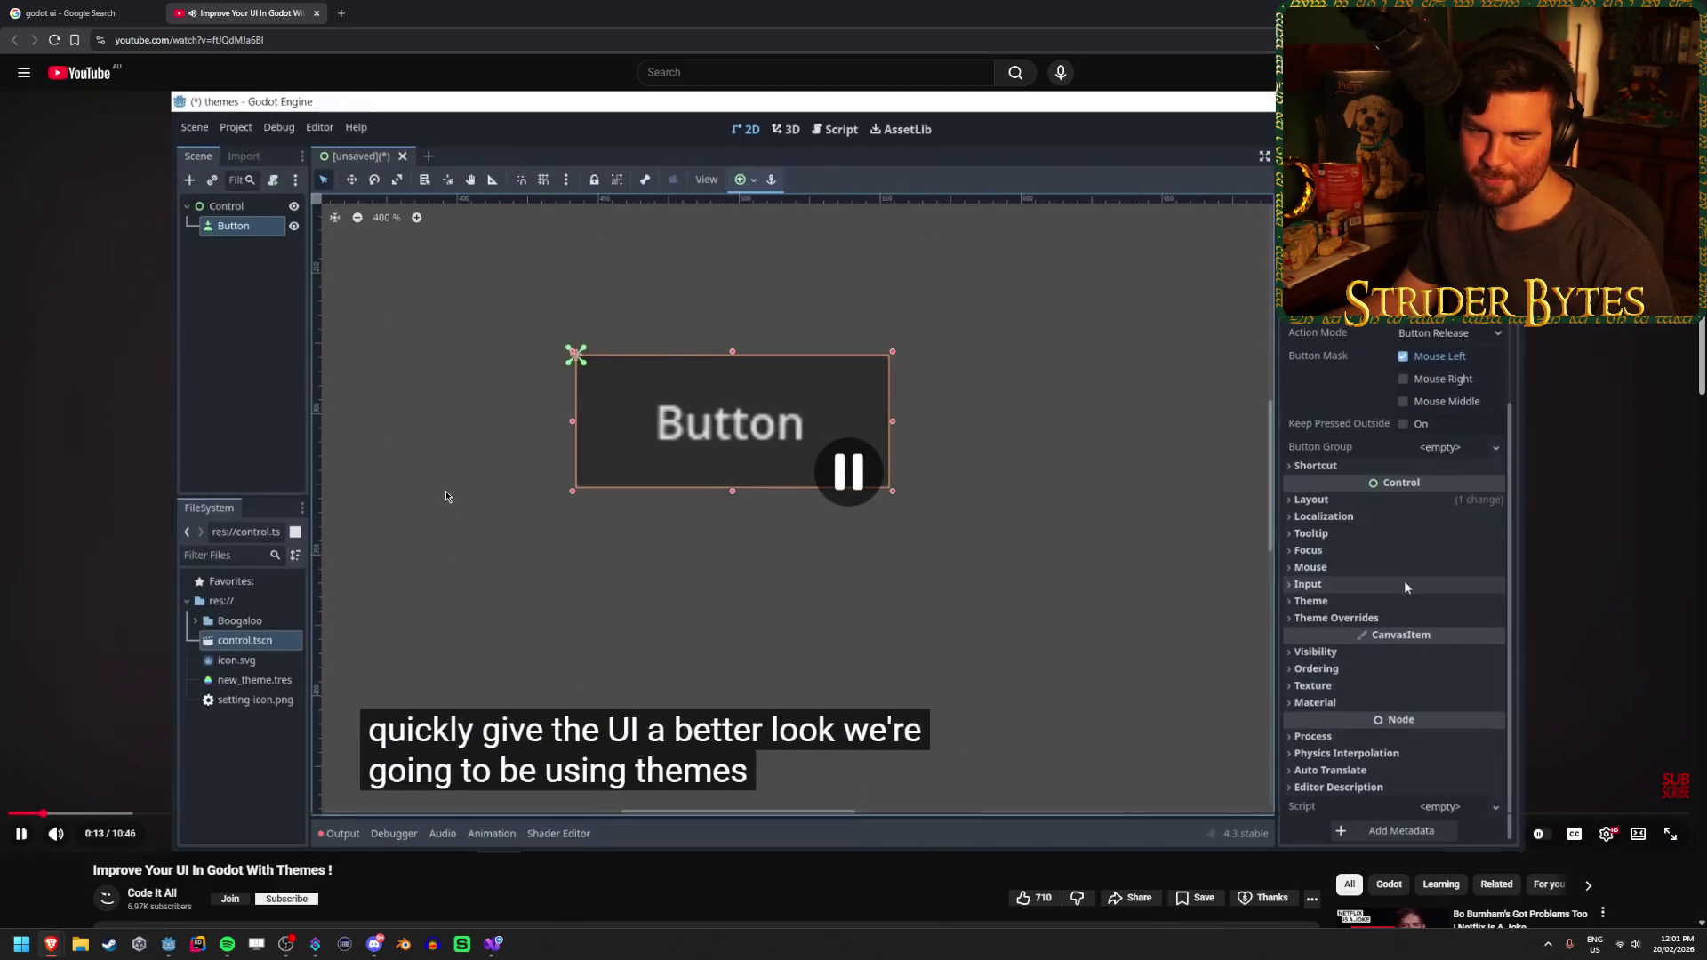
{"action": "left_click", "coordinate": [428, 533]}
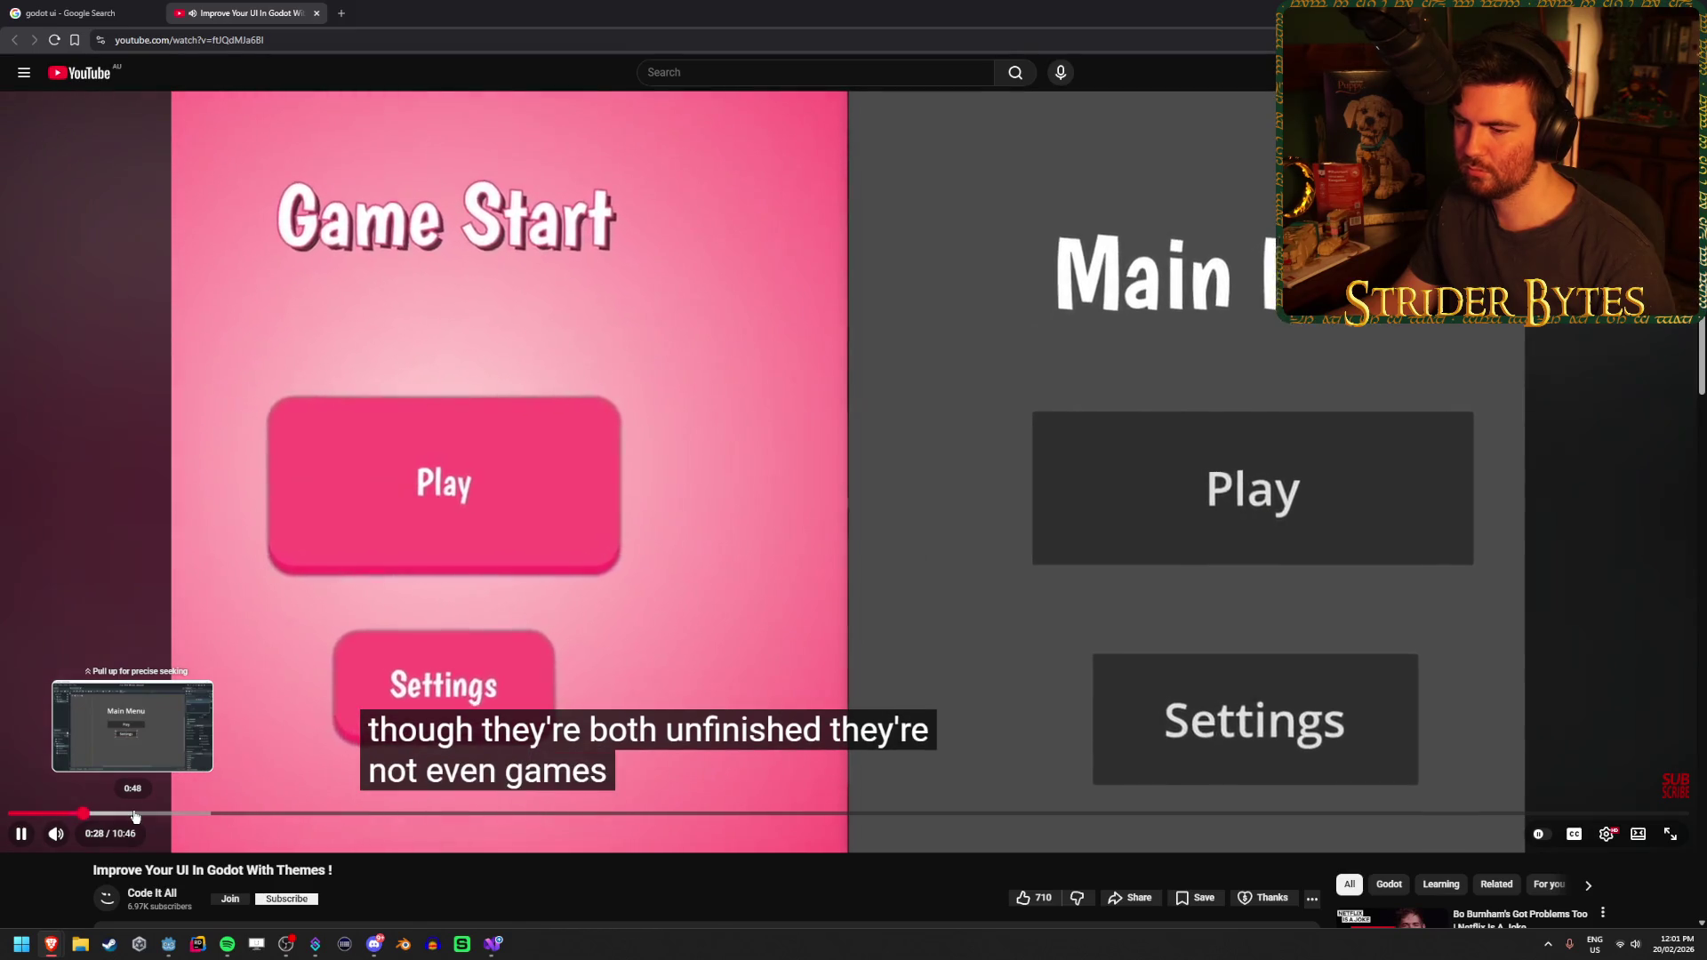
Skip through the tutorial to its finished pink Main Menu at 10:16, then close the video tab
{"action": "left_click", "coordinate": [134, 816]}
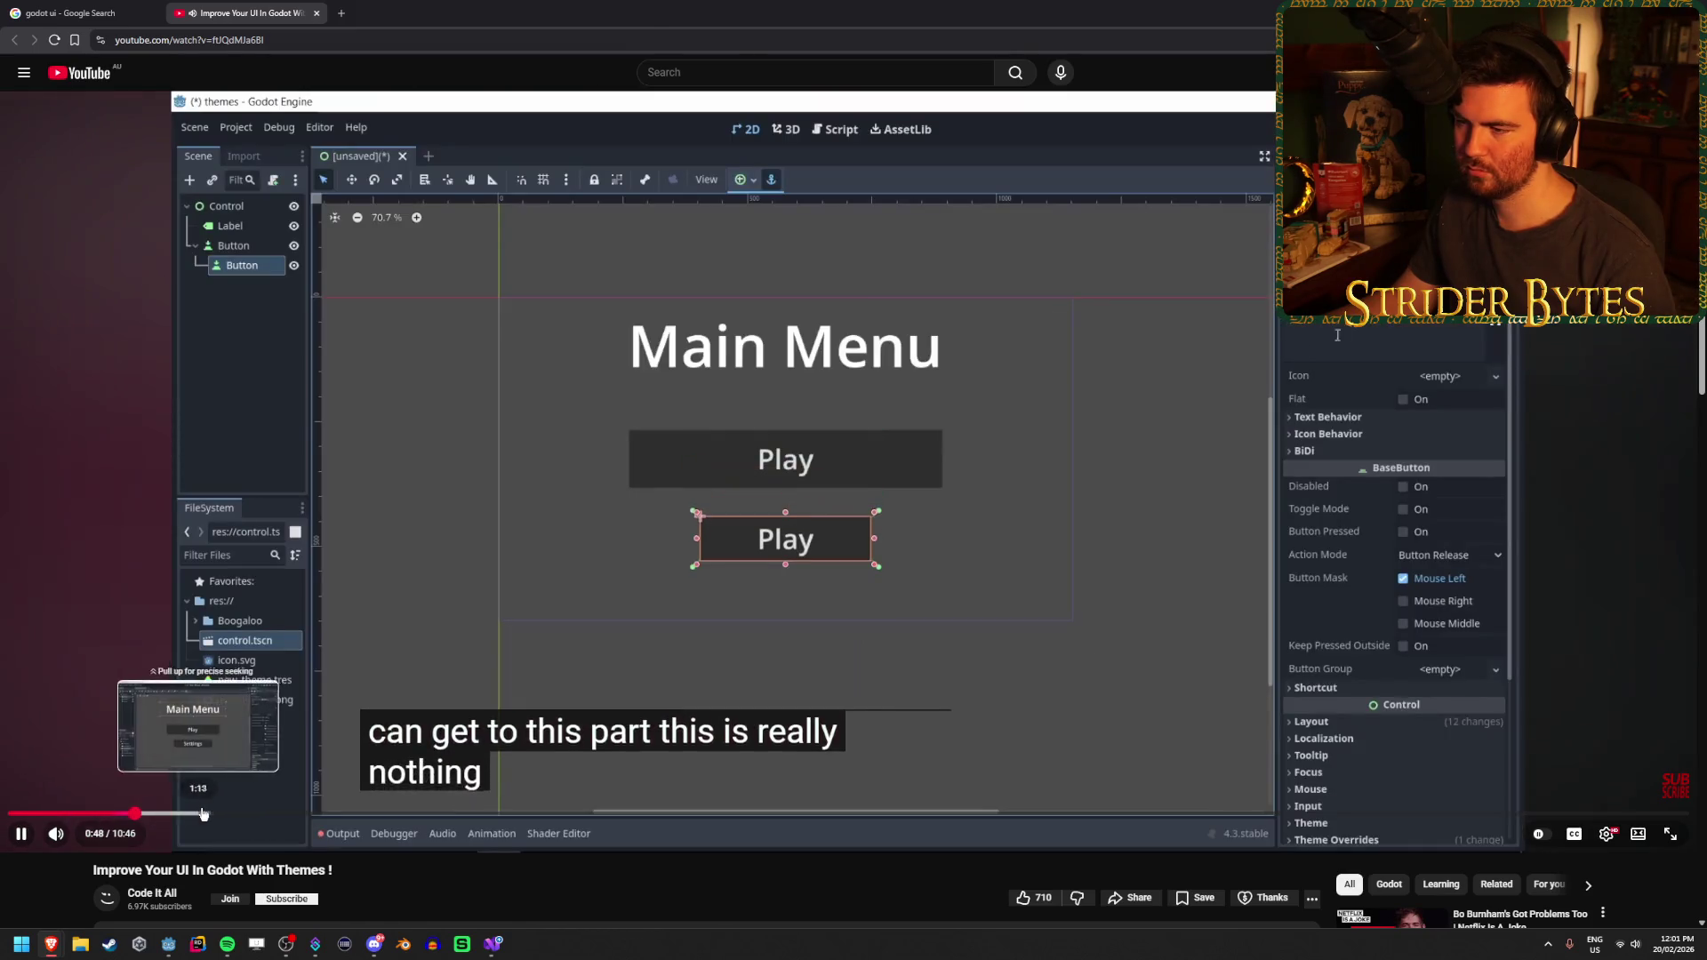
{"action": "left_click", "coordinate": [205, 814]}
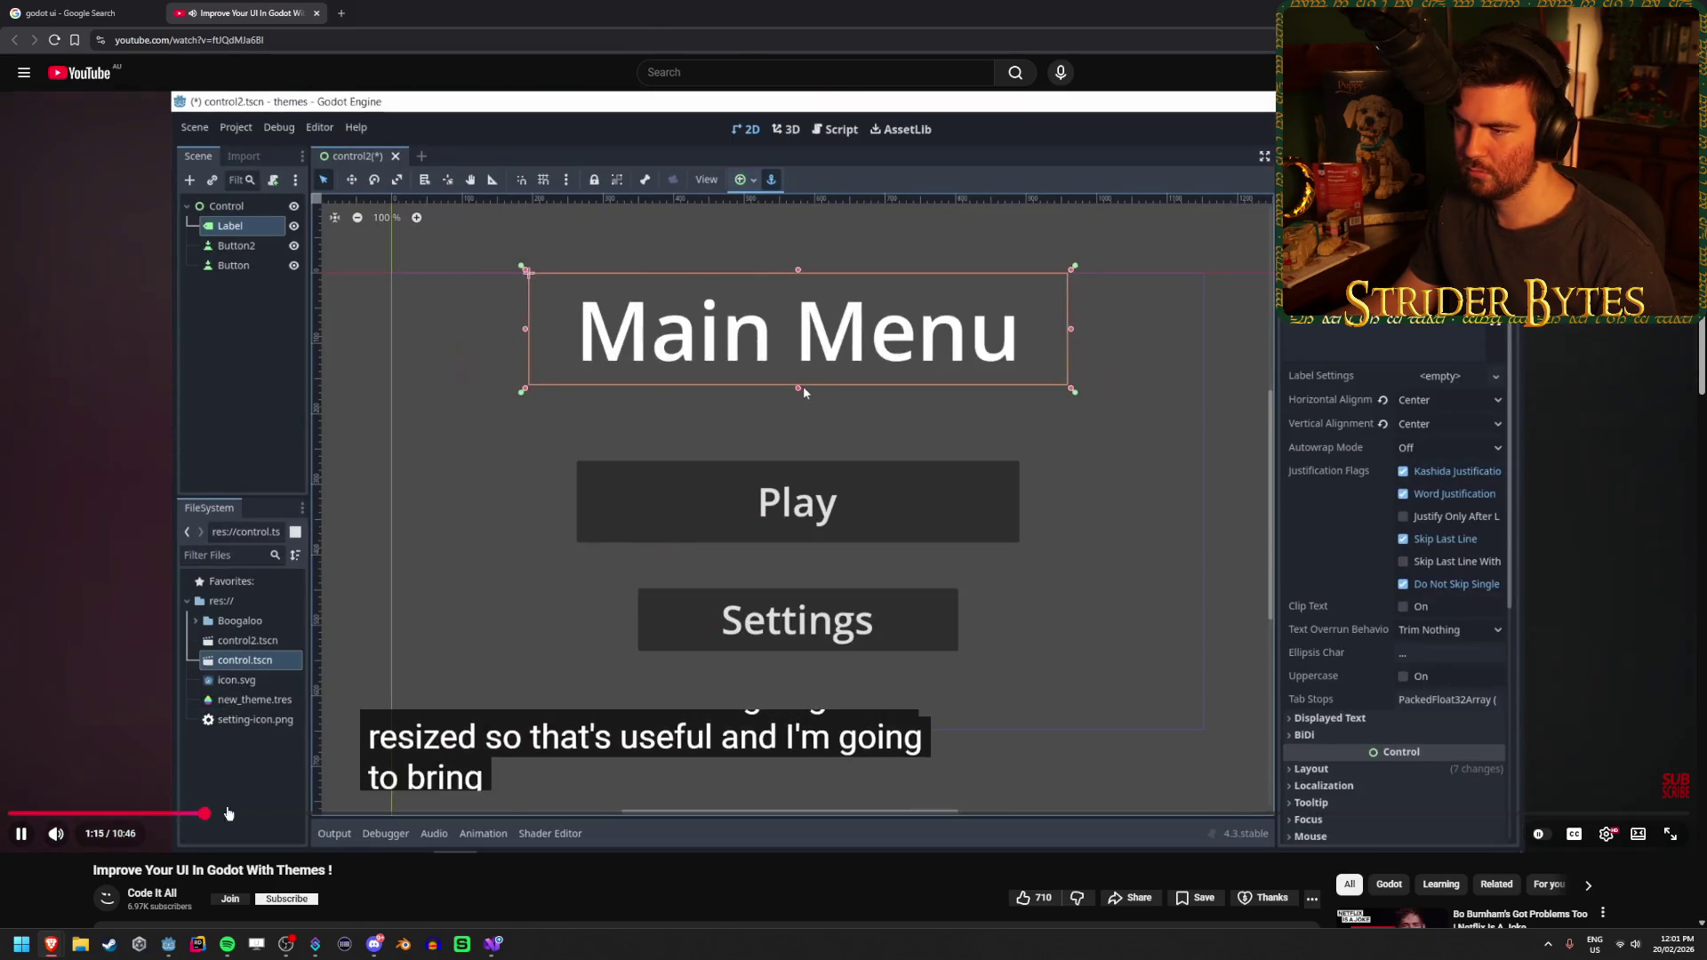
{"action": "left_click", "coordinate": [436, 813]}
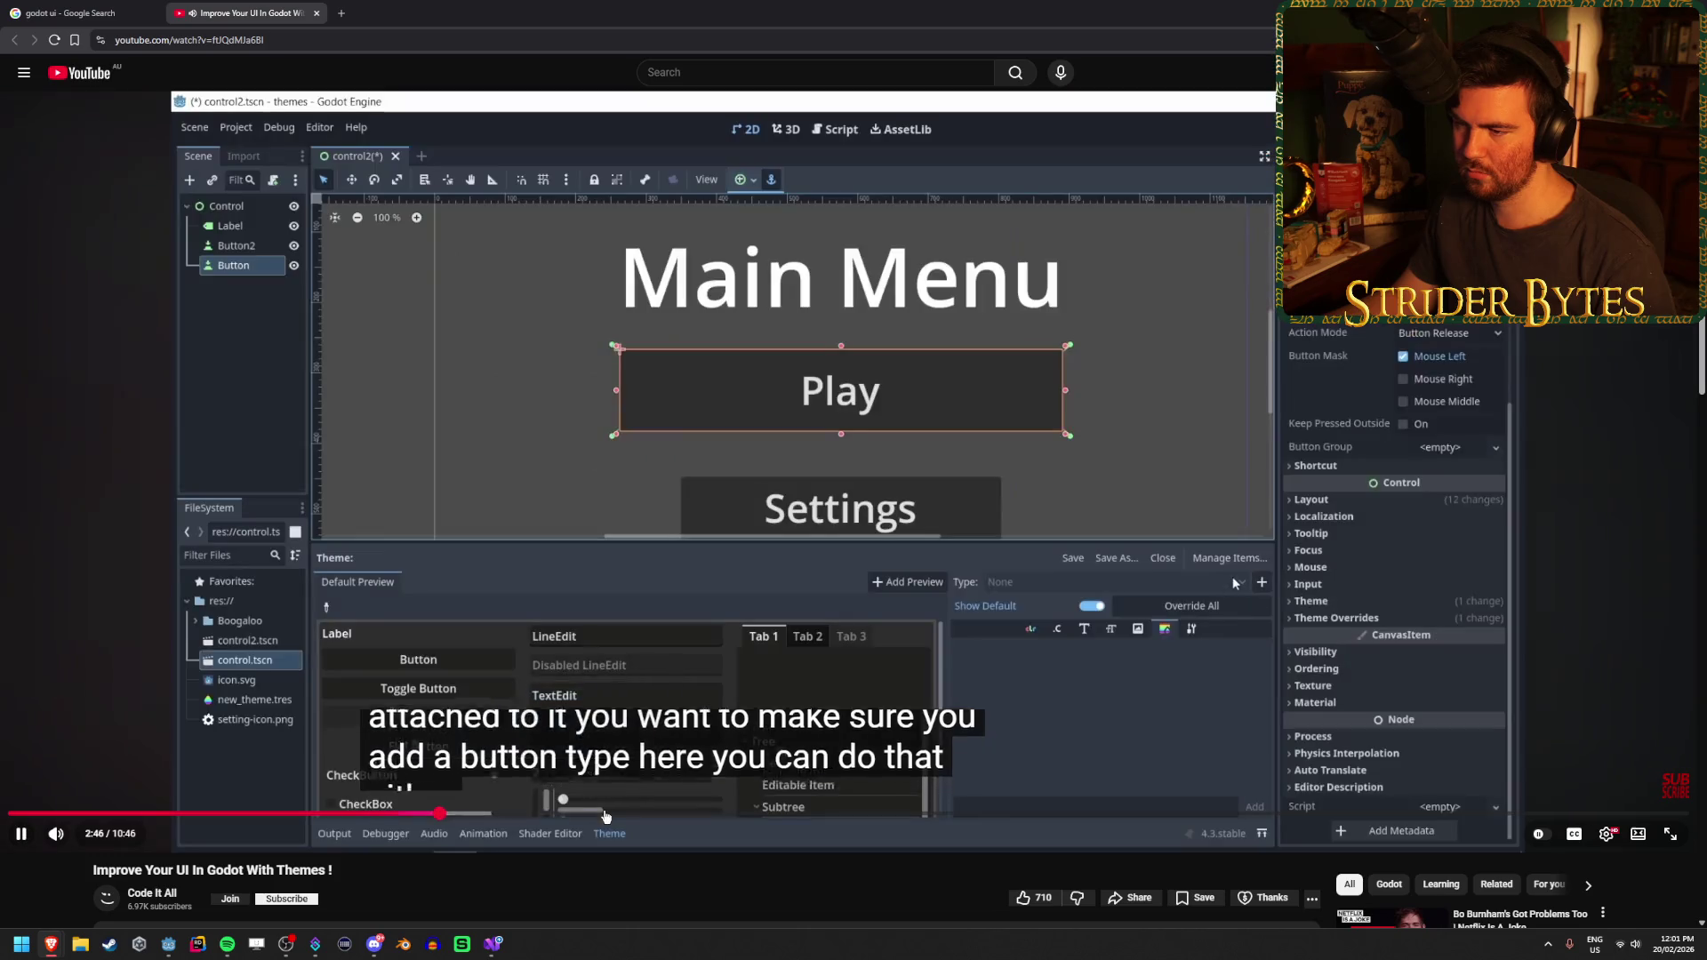
{"action": "left_click", "coordinate": [605, 814]}
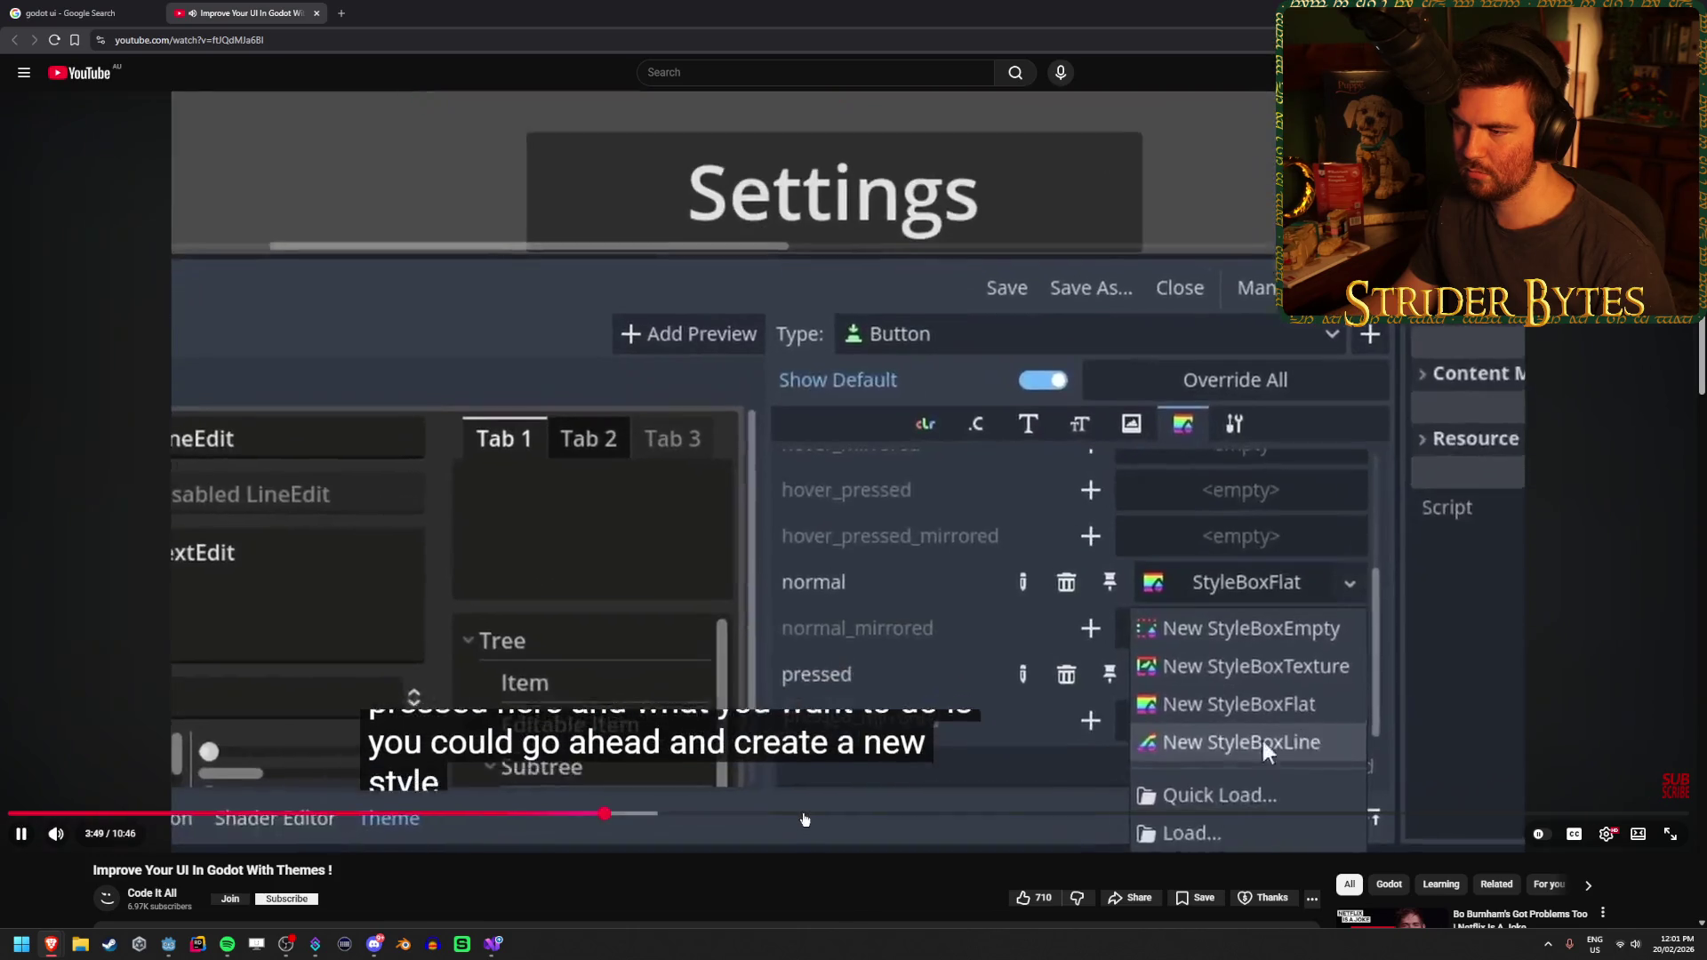
{"action": "left_click", "coordinate": [816, 814]}
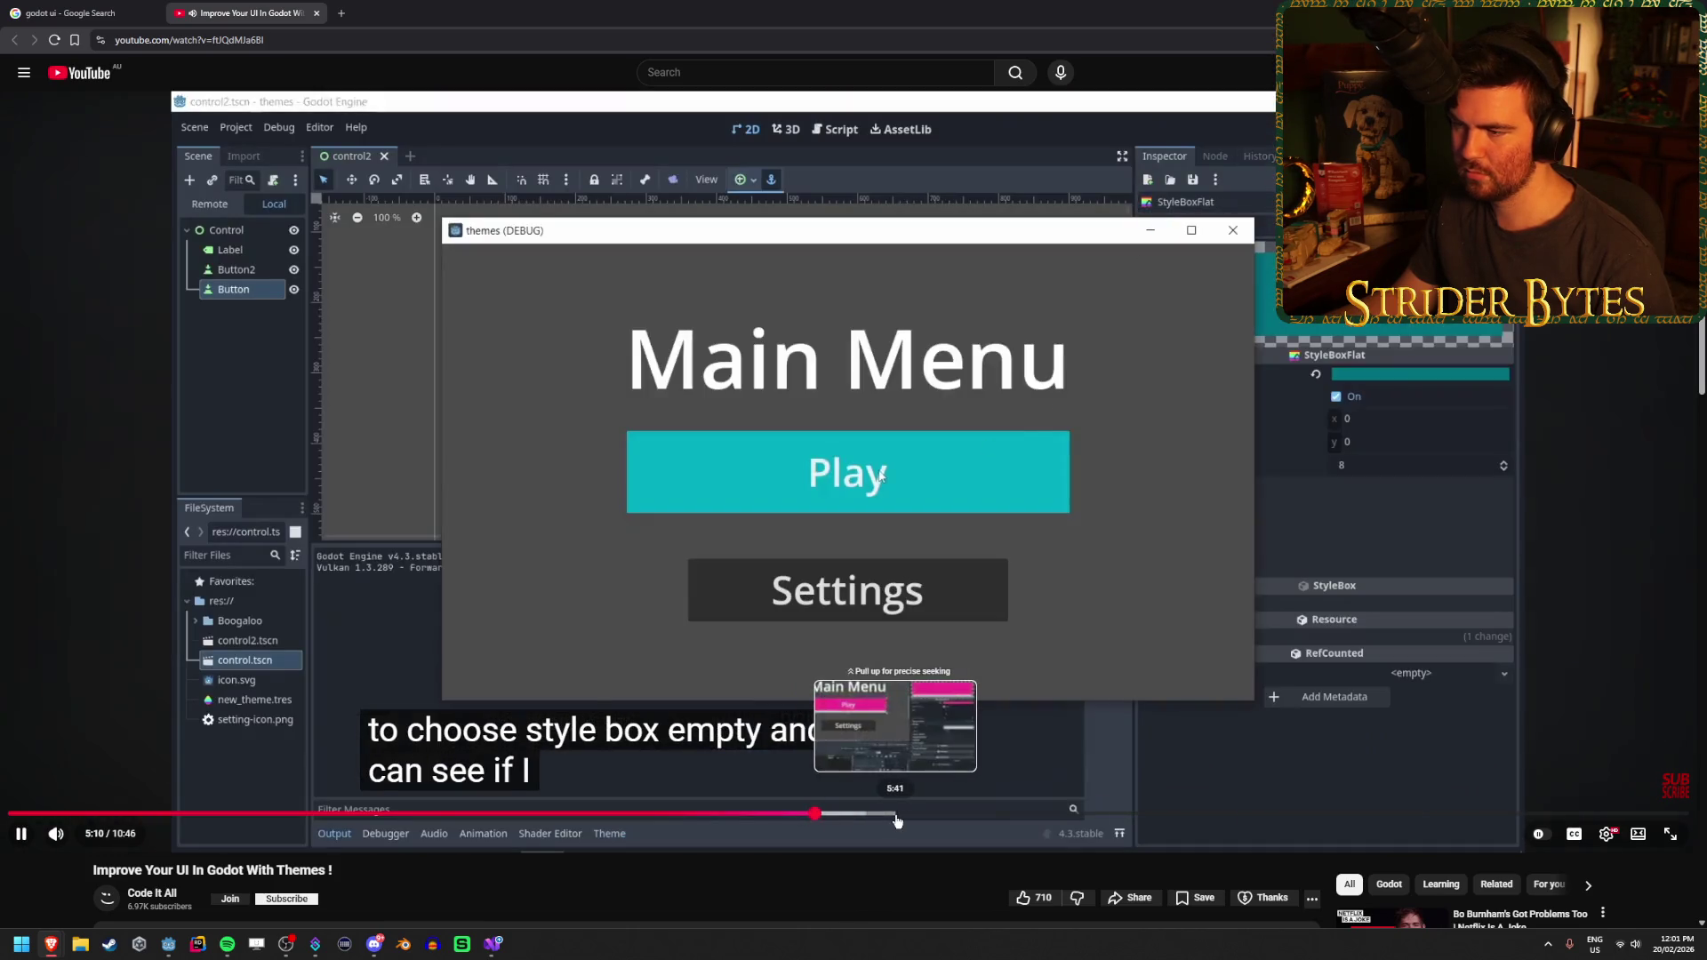
{"action": "left_click", "coordinate": [896, 813]}
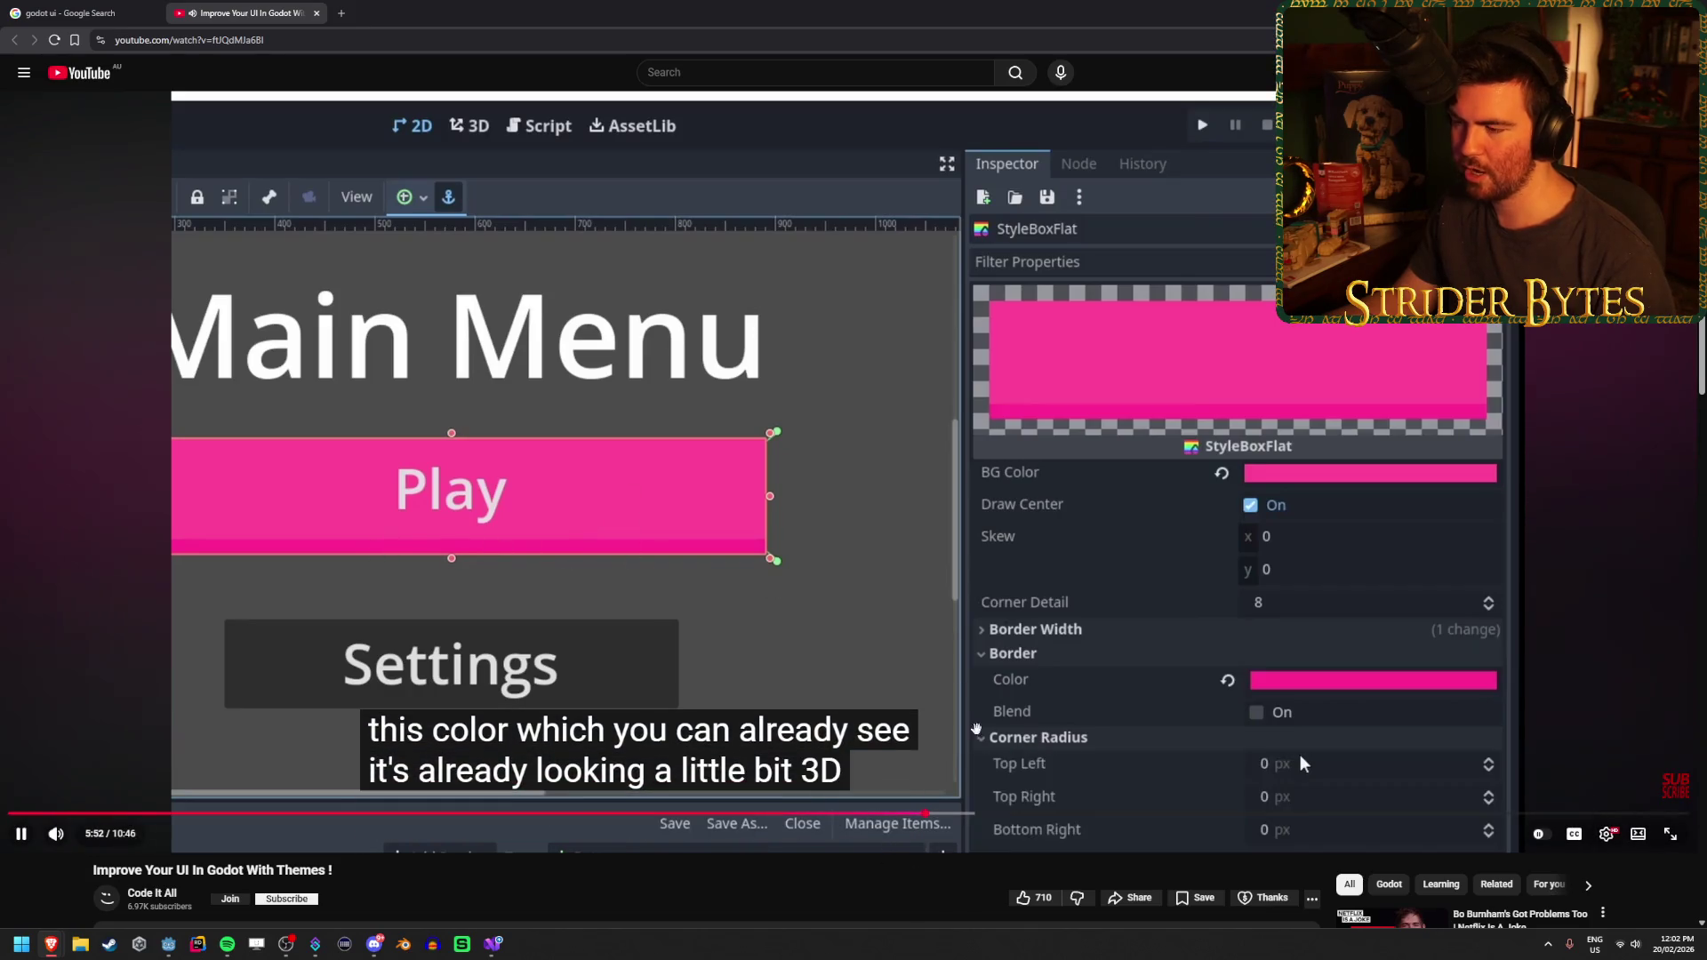
{"action": "left_click", "coordinate": [987, 814]}
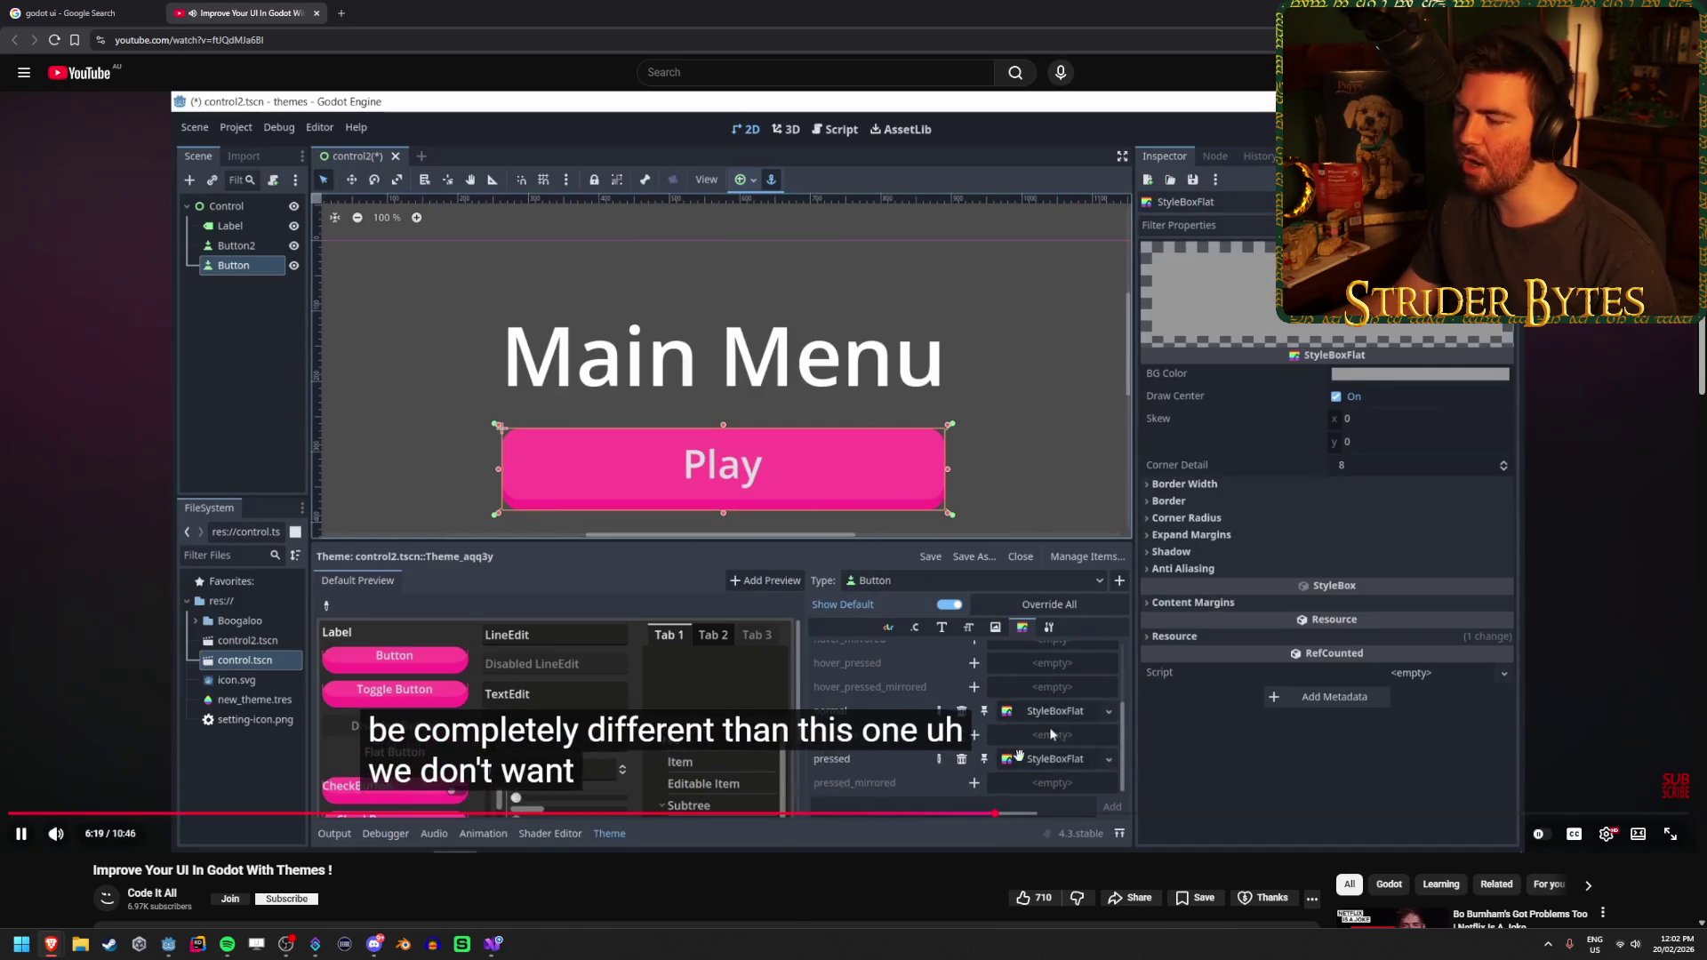
{"action": "left_click", "coordinate": [1033, 816]}
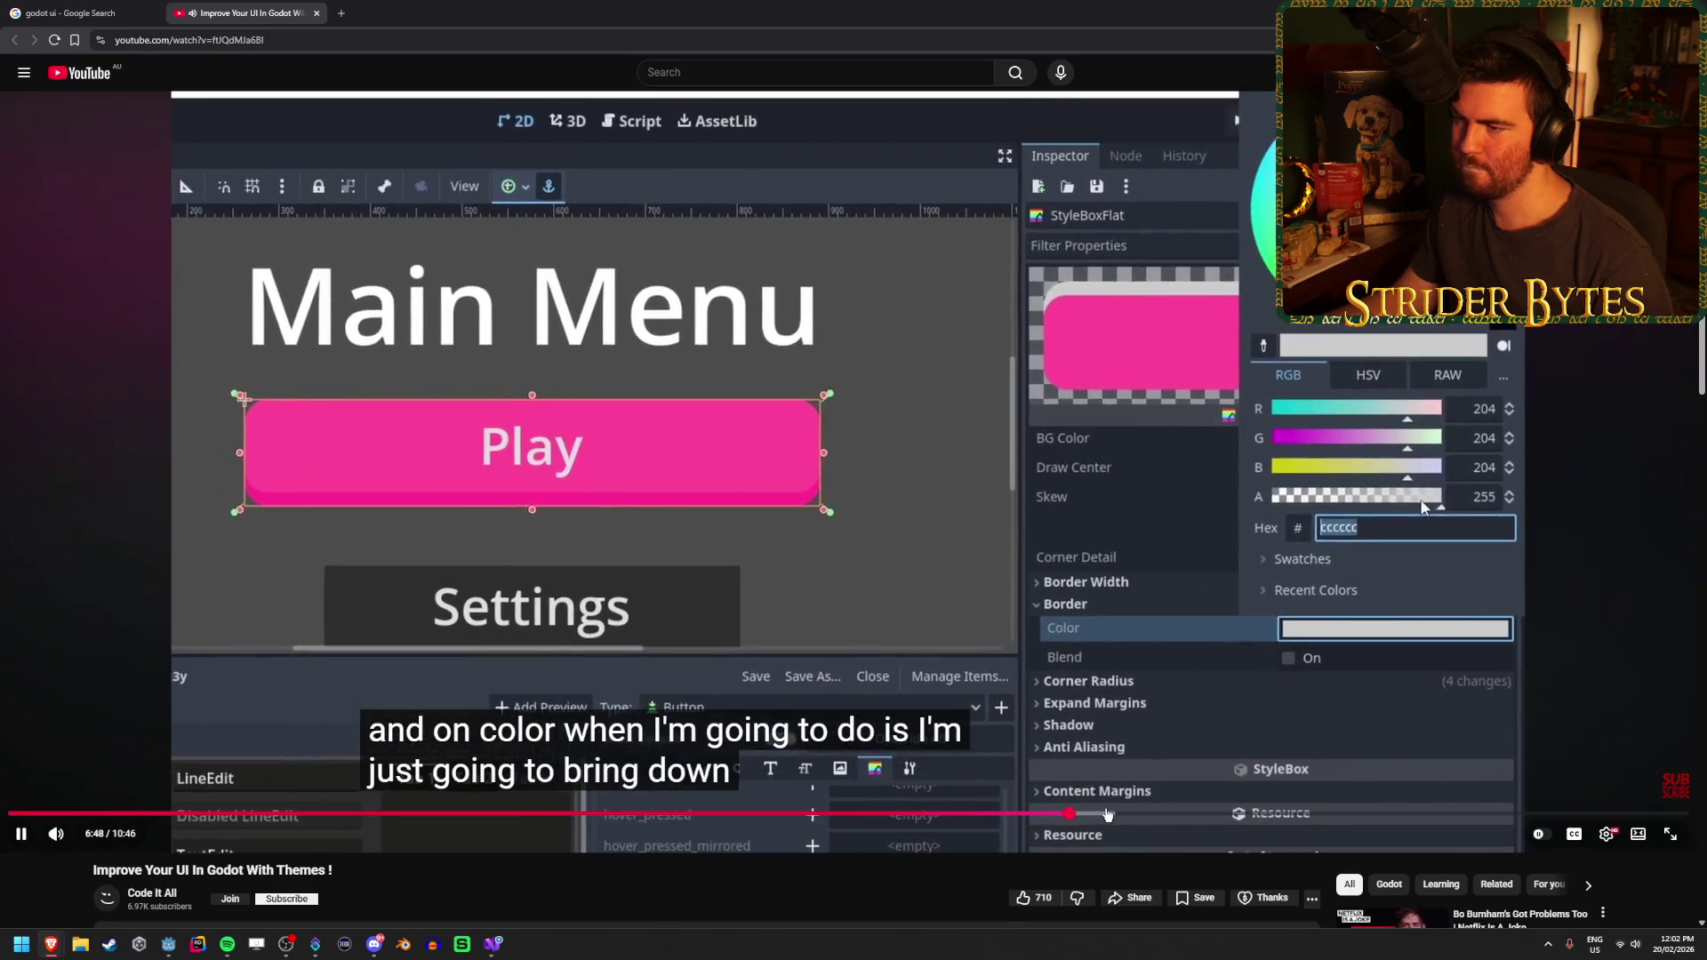
{"action": "left_click_drag", "start_coordinate": [1103, 811], "coordinate": [1609, 815]}
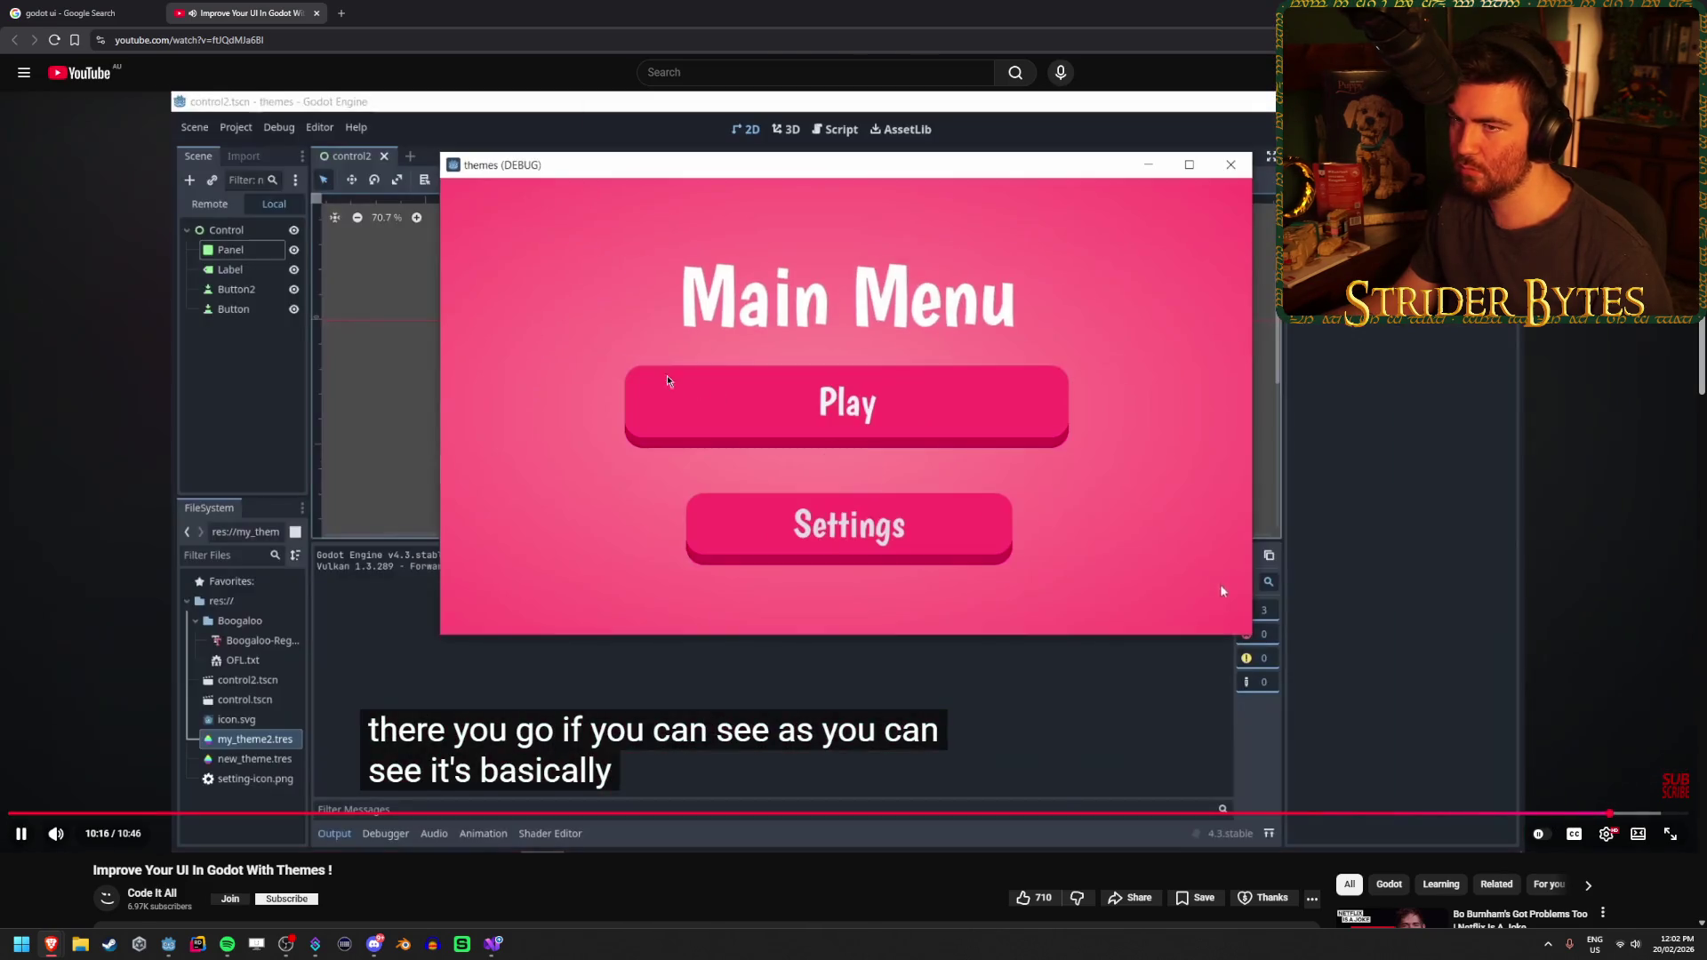
{"action": "middle_click", "coordinate": [262, 7]}
Search Google for 'godot ui scalable'
{"action": "scroll", "coordinate": [823, 556], "scroll_direction": "down", "scroll_amount": 6}
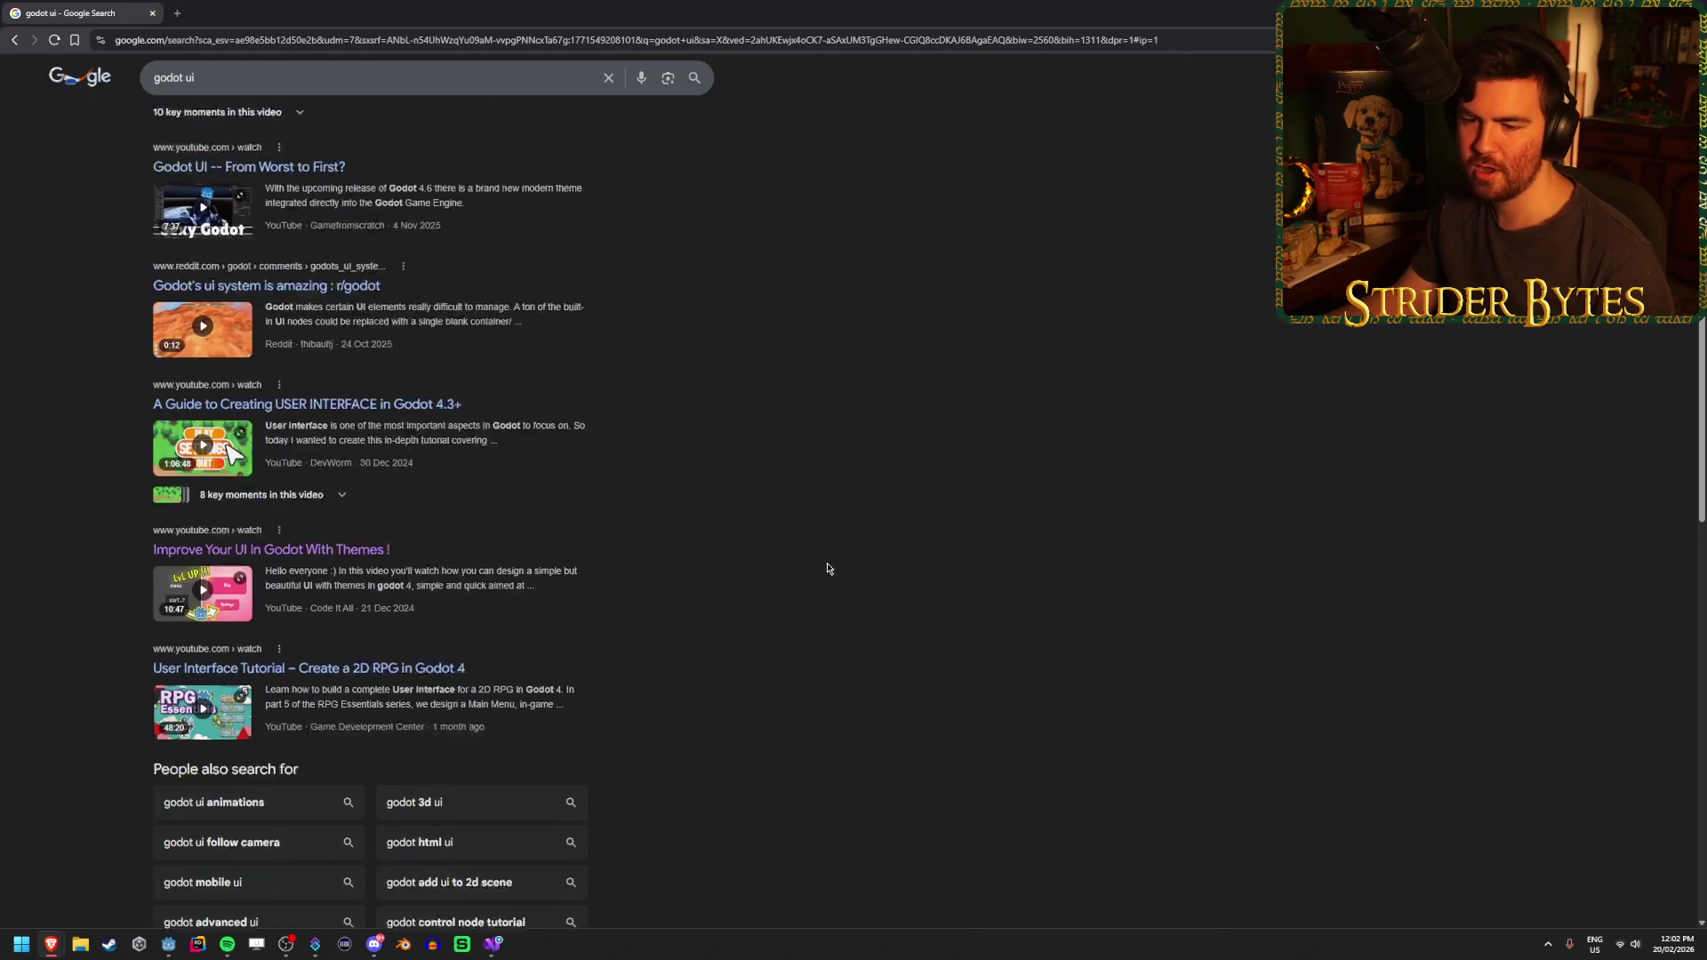
{"action": "scroll", "coordinate": [823, 557], "scroll_direction": "down", "scroll_amount": 4}
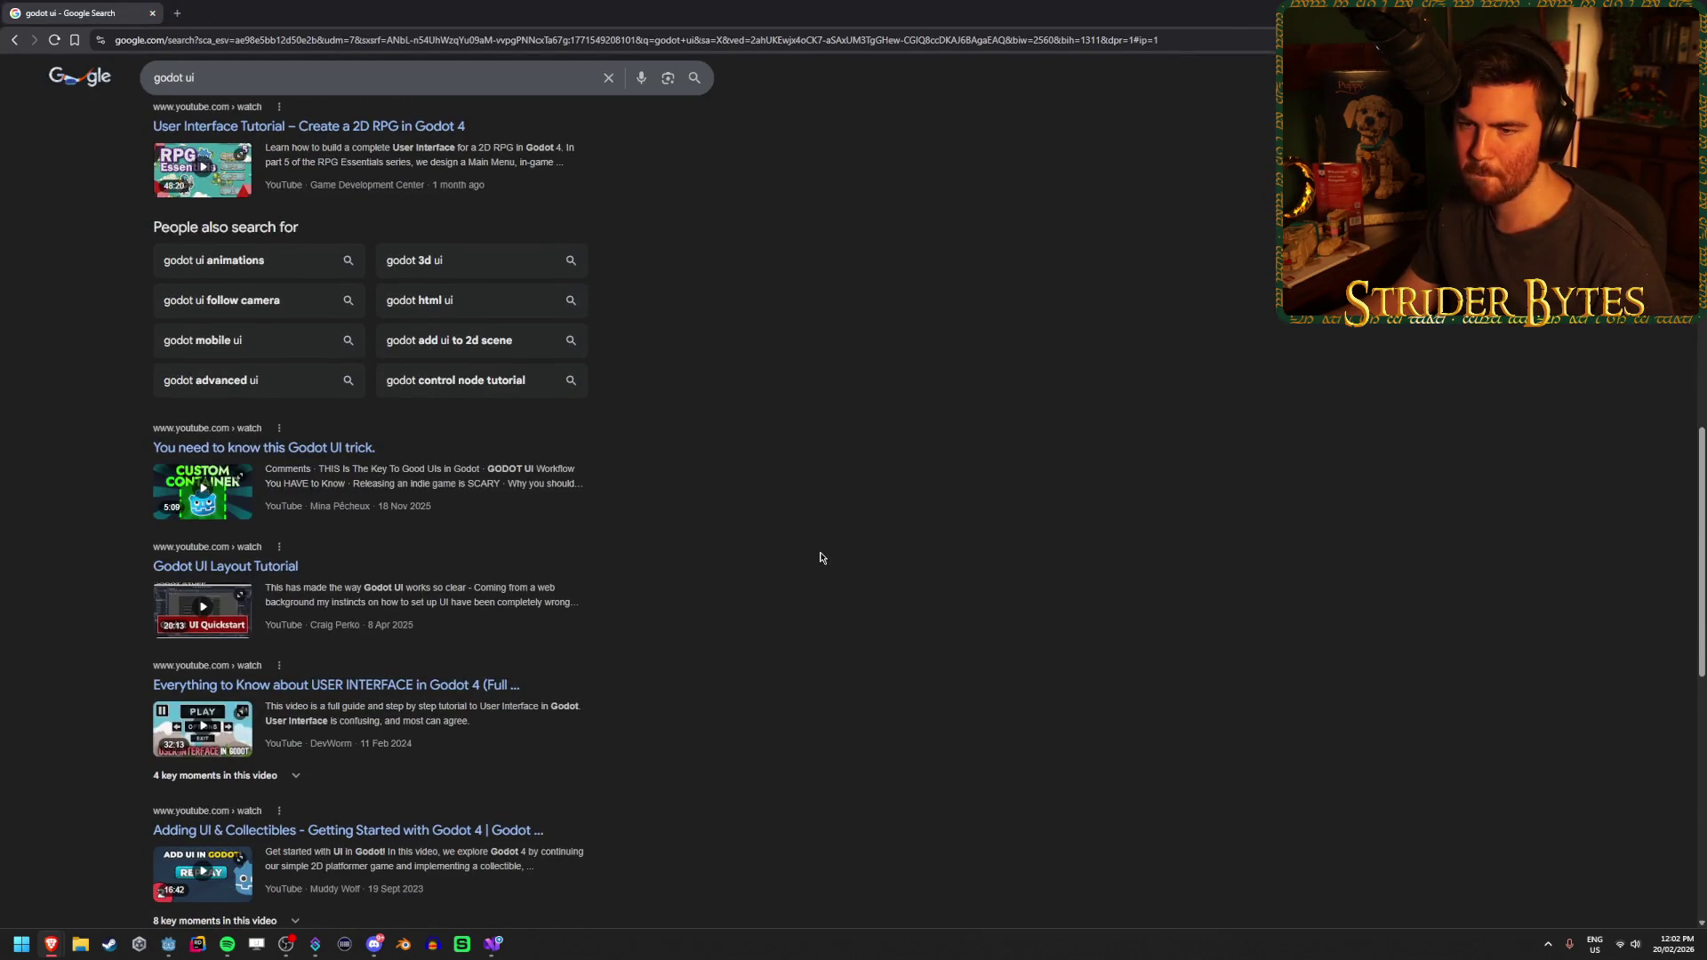
{"action": "scroll", "coordinate": [819, 557], "scroll_direction": "up", "scroll_amount": 10}
{"action": "left_click", "coordinate": [307, 85]}
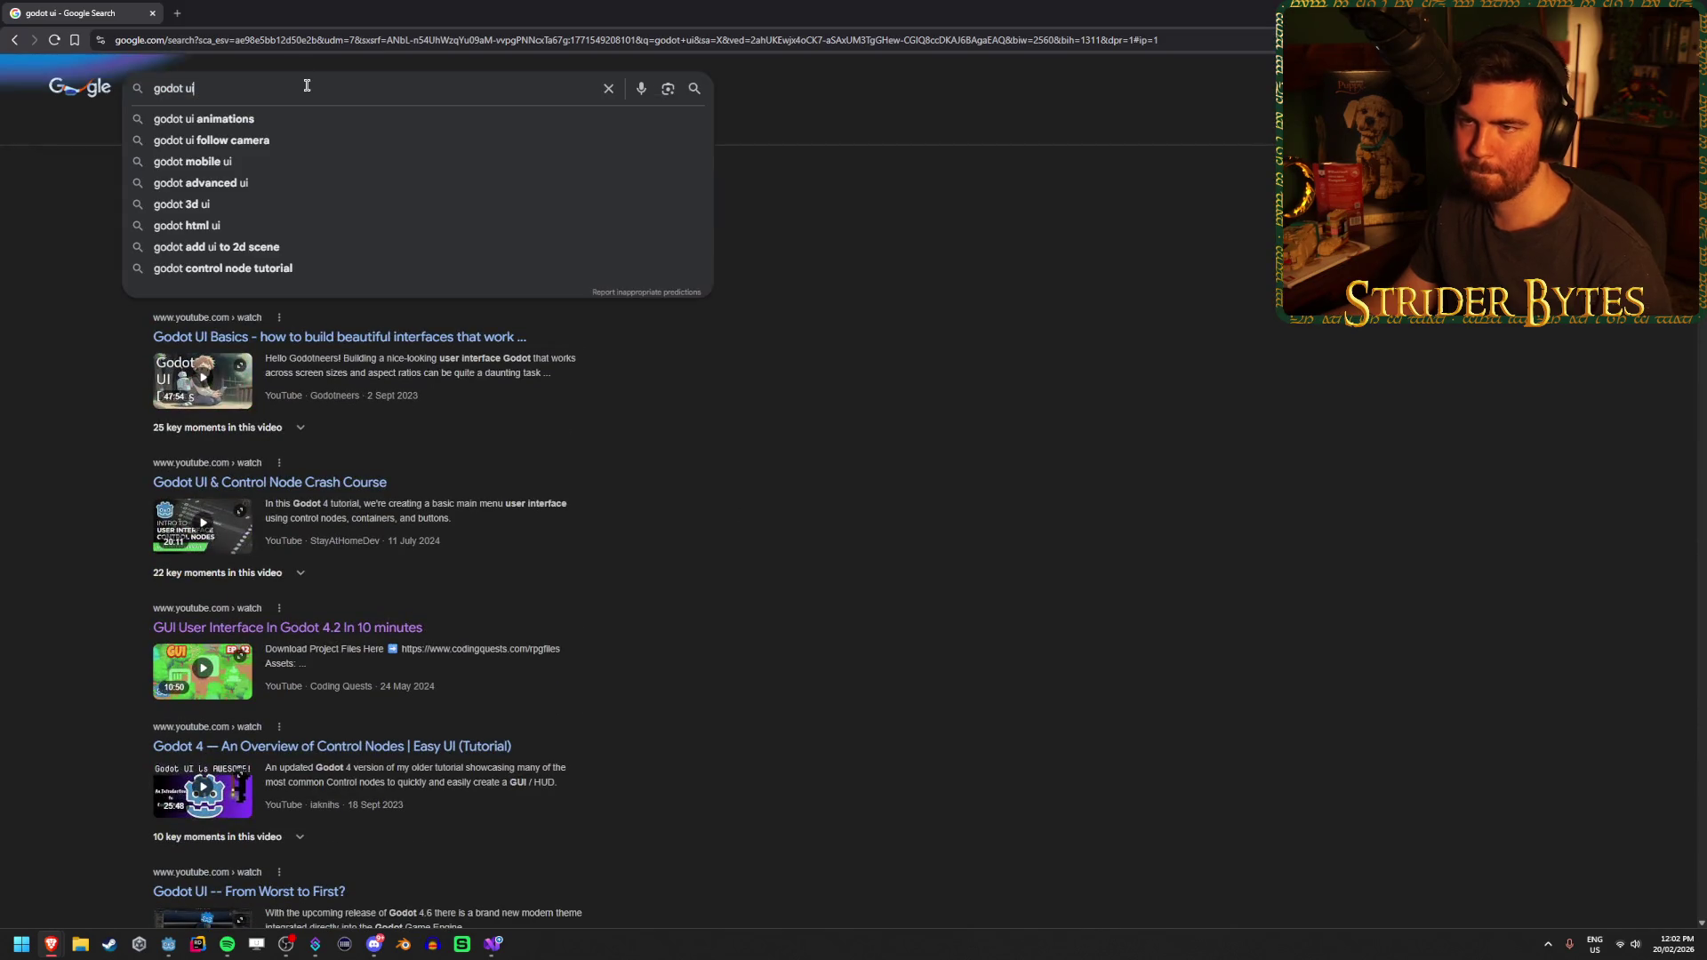
{"action": "type", "text": "s"}
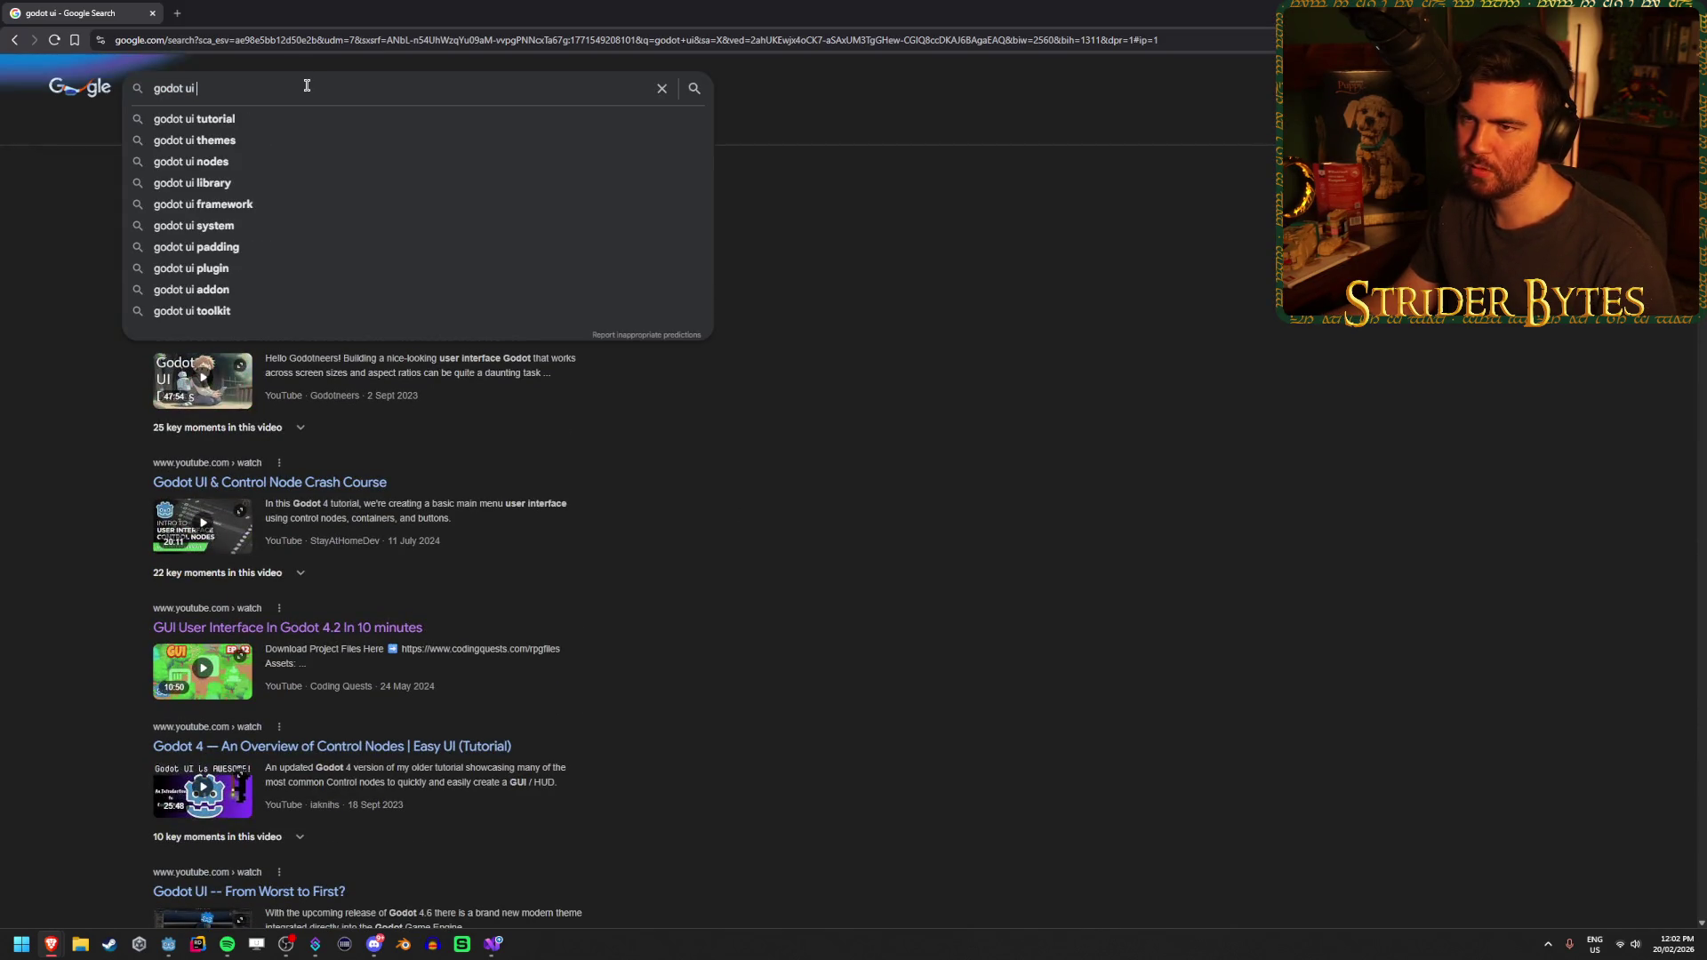
{"action": "type", "text": "ca"}
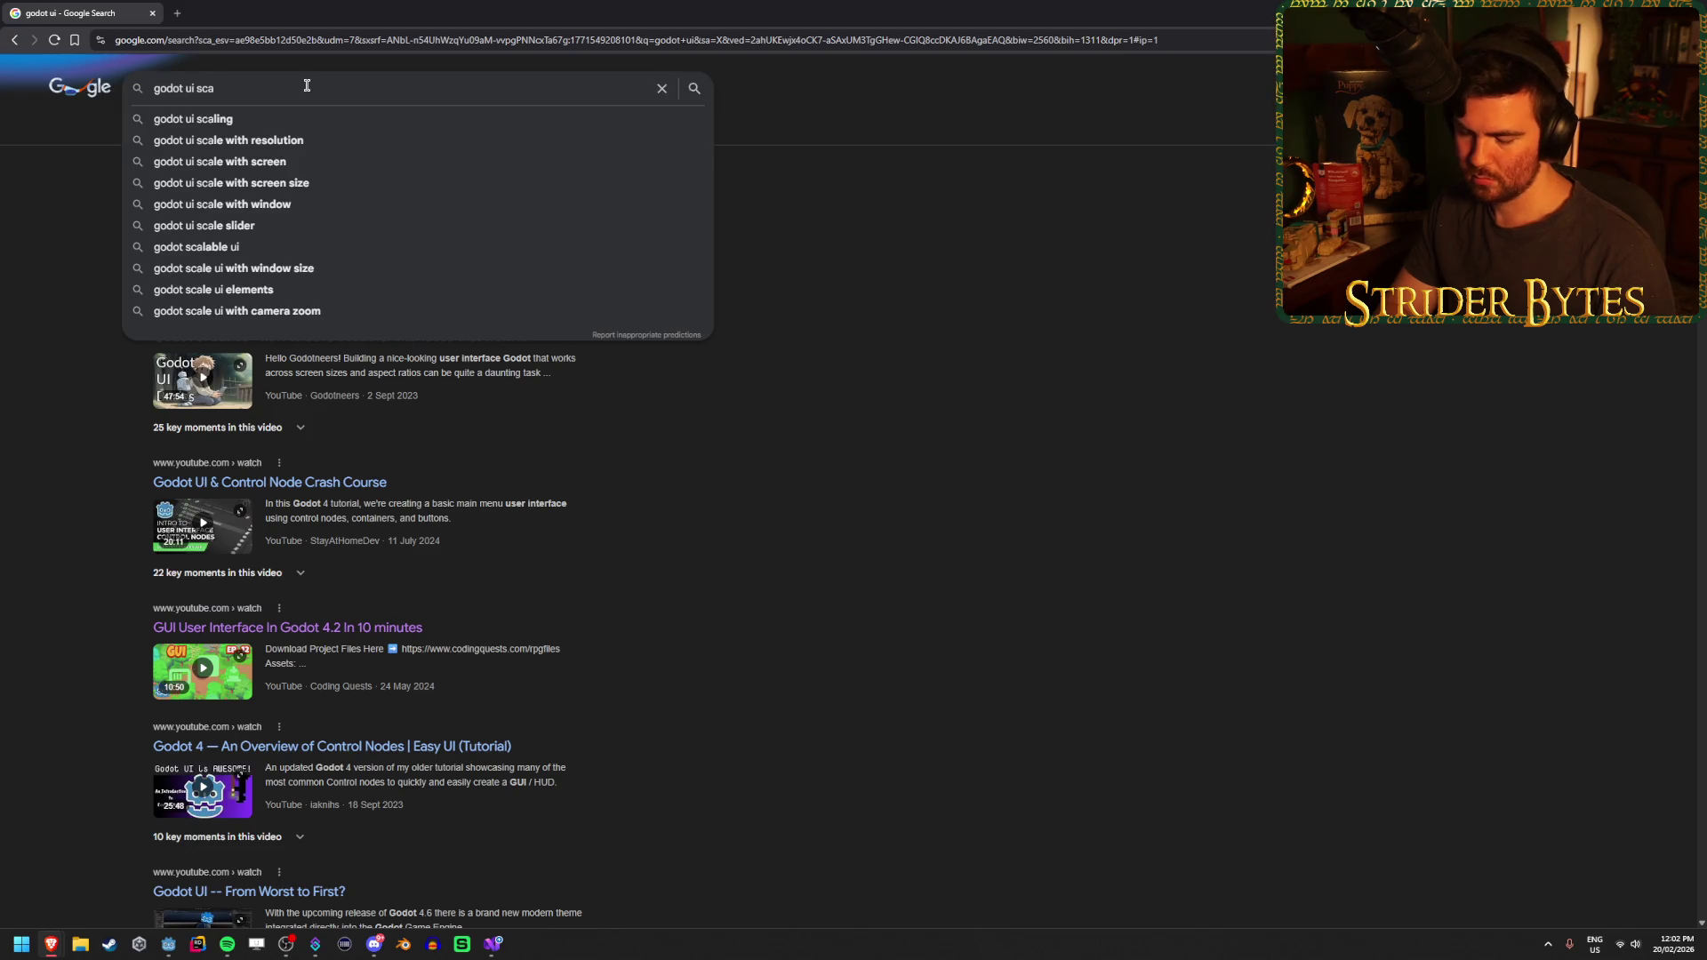
{"action": "type", "text": "lable"}
{"action": "key", "text": "Return"}
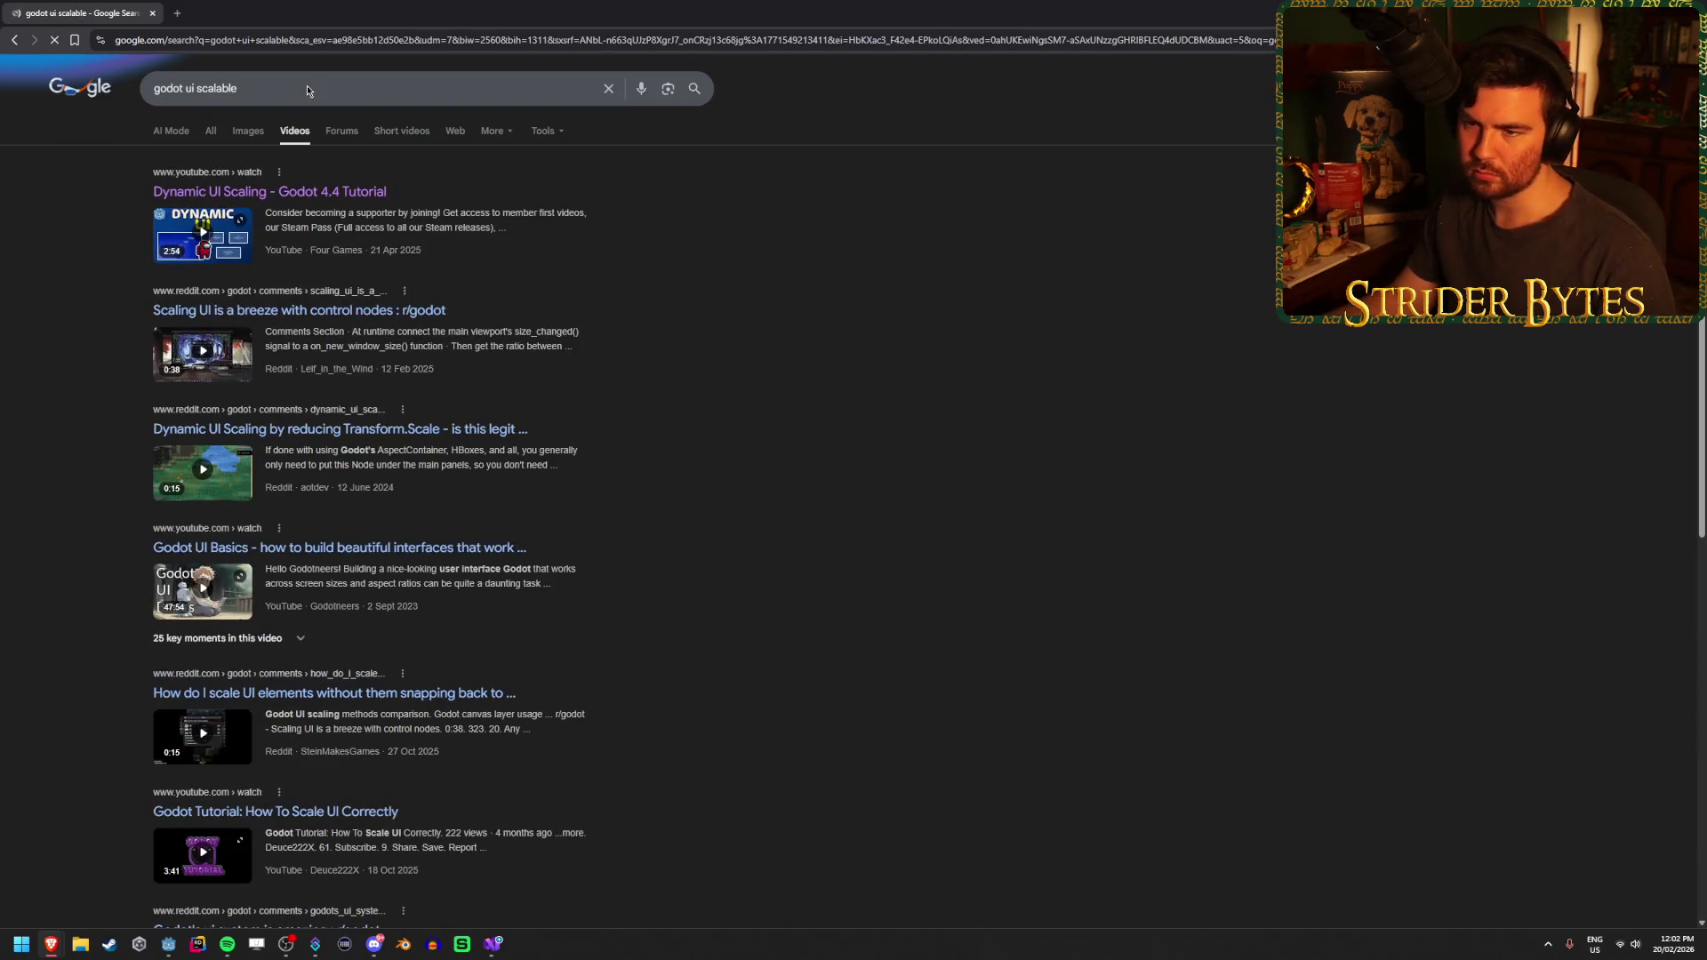
Glance at the Reddit post about scaling UI in a new tab, then close it
{"action": "middle_click", "coordinate": [357, 314]}
{"action": "left_click", "coordinate": [282, 7]}
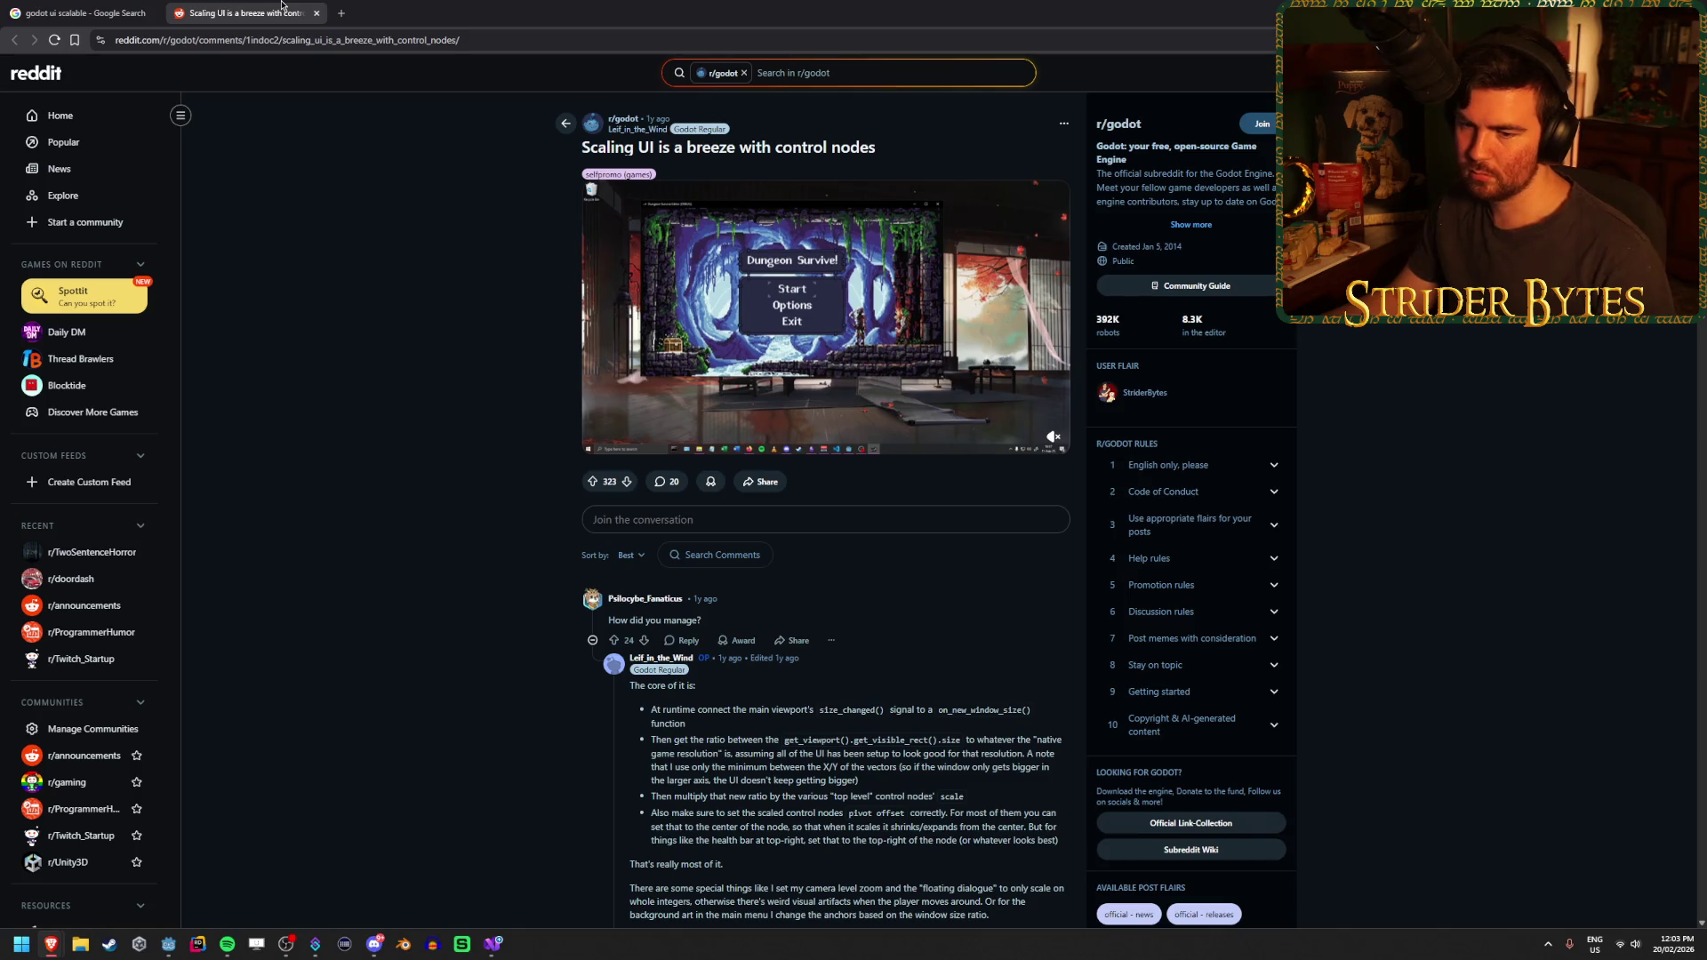
{"action": "mouse_move", "coordinate": [597, 277]}
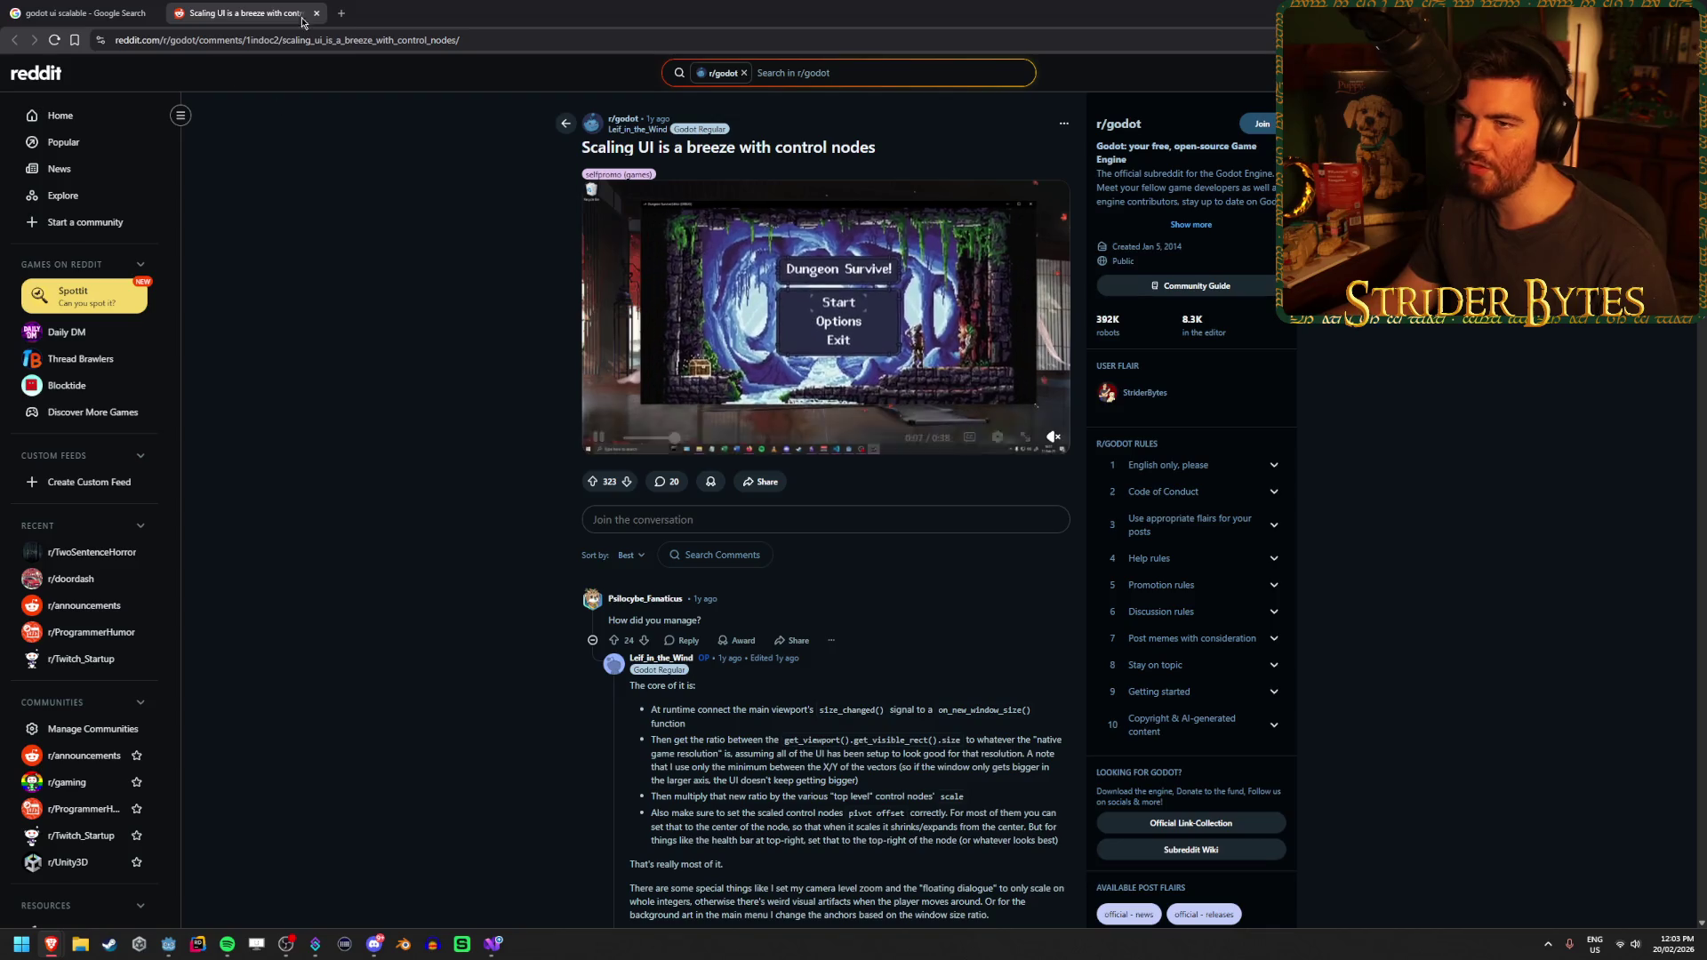
{"action": "key", "text": "ctrl+w"}
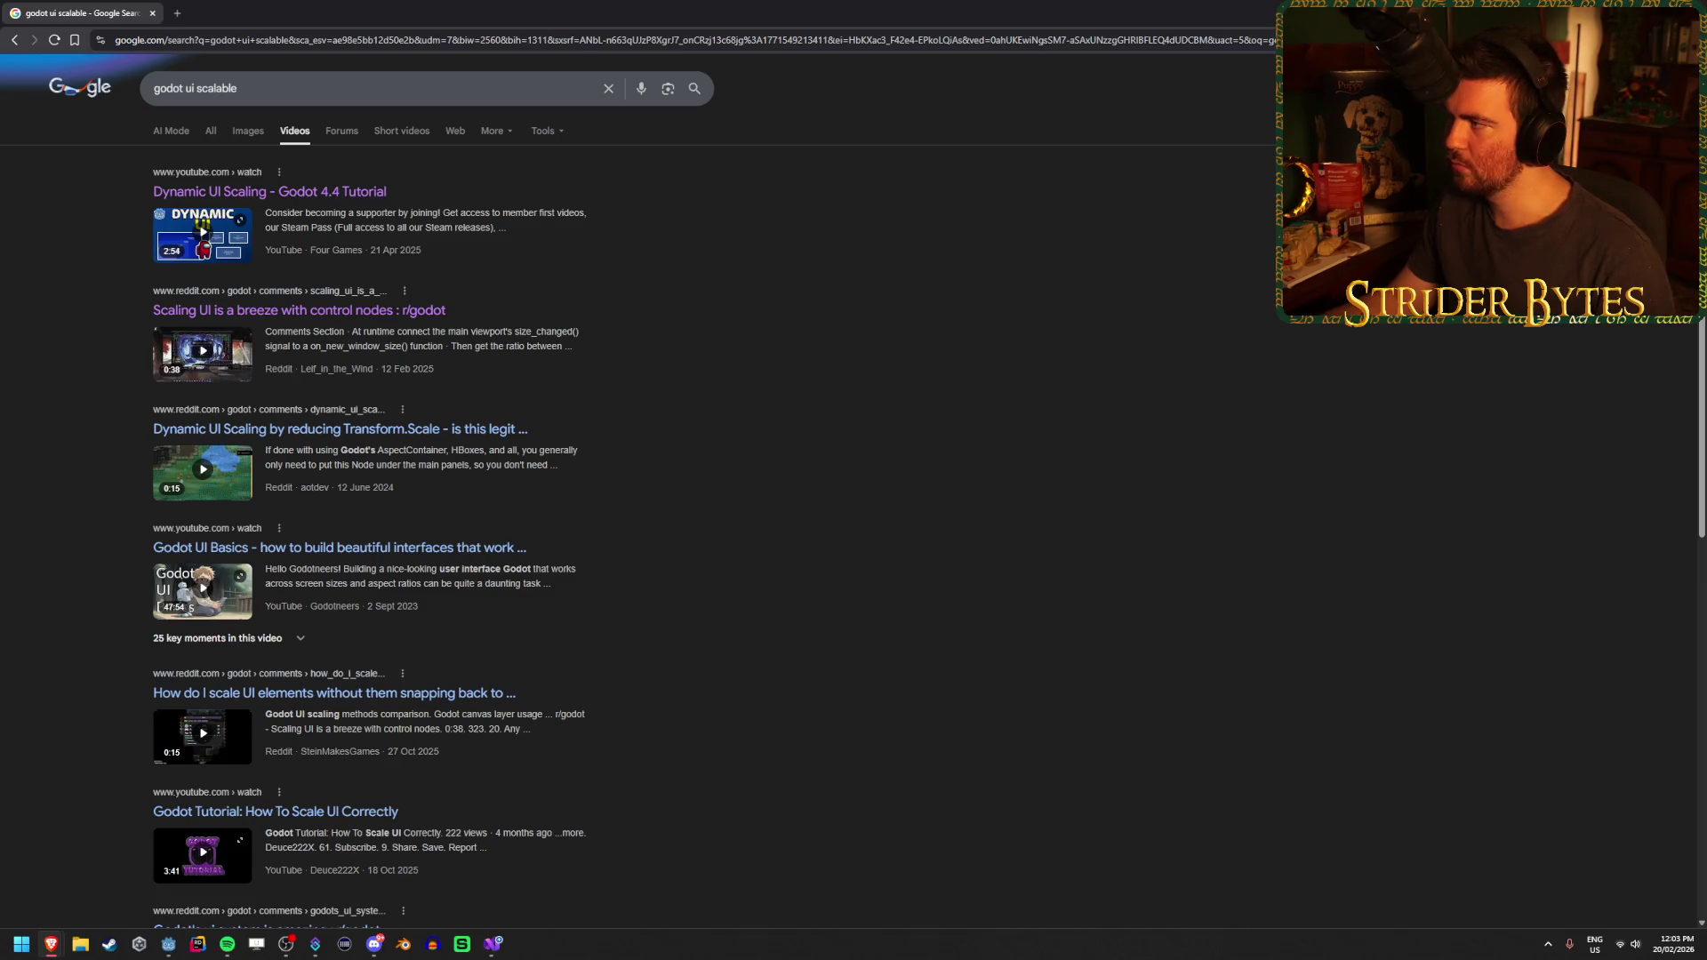
{"action": "key", "text": "alt+Tab"}
Run the game, walk up to the REQUIREMENTS screen to inspect it, then stop the game
{"action": "left_click_drag", "start_coordinate": [517, 362], "coordinate": [693, 289]}
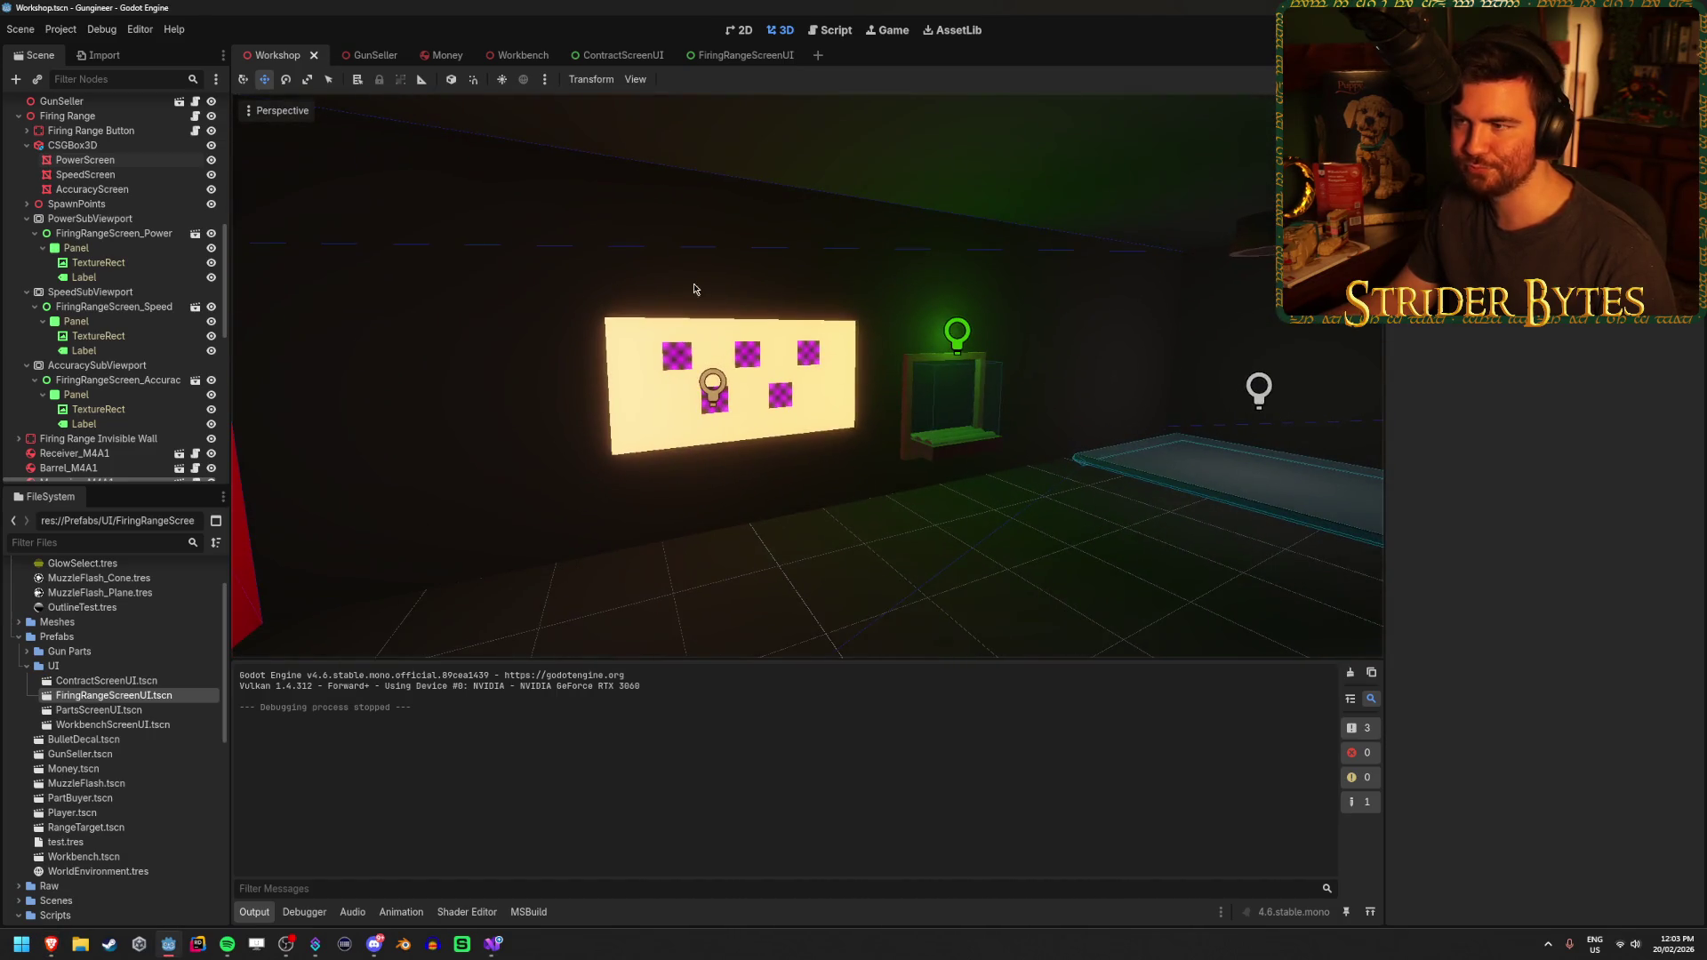
{"action": "key", "text": "F5"}
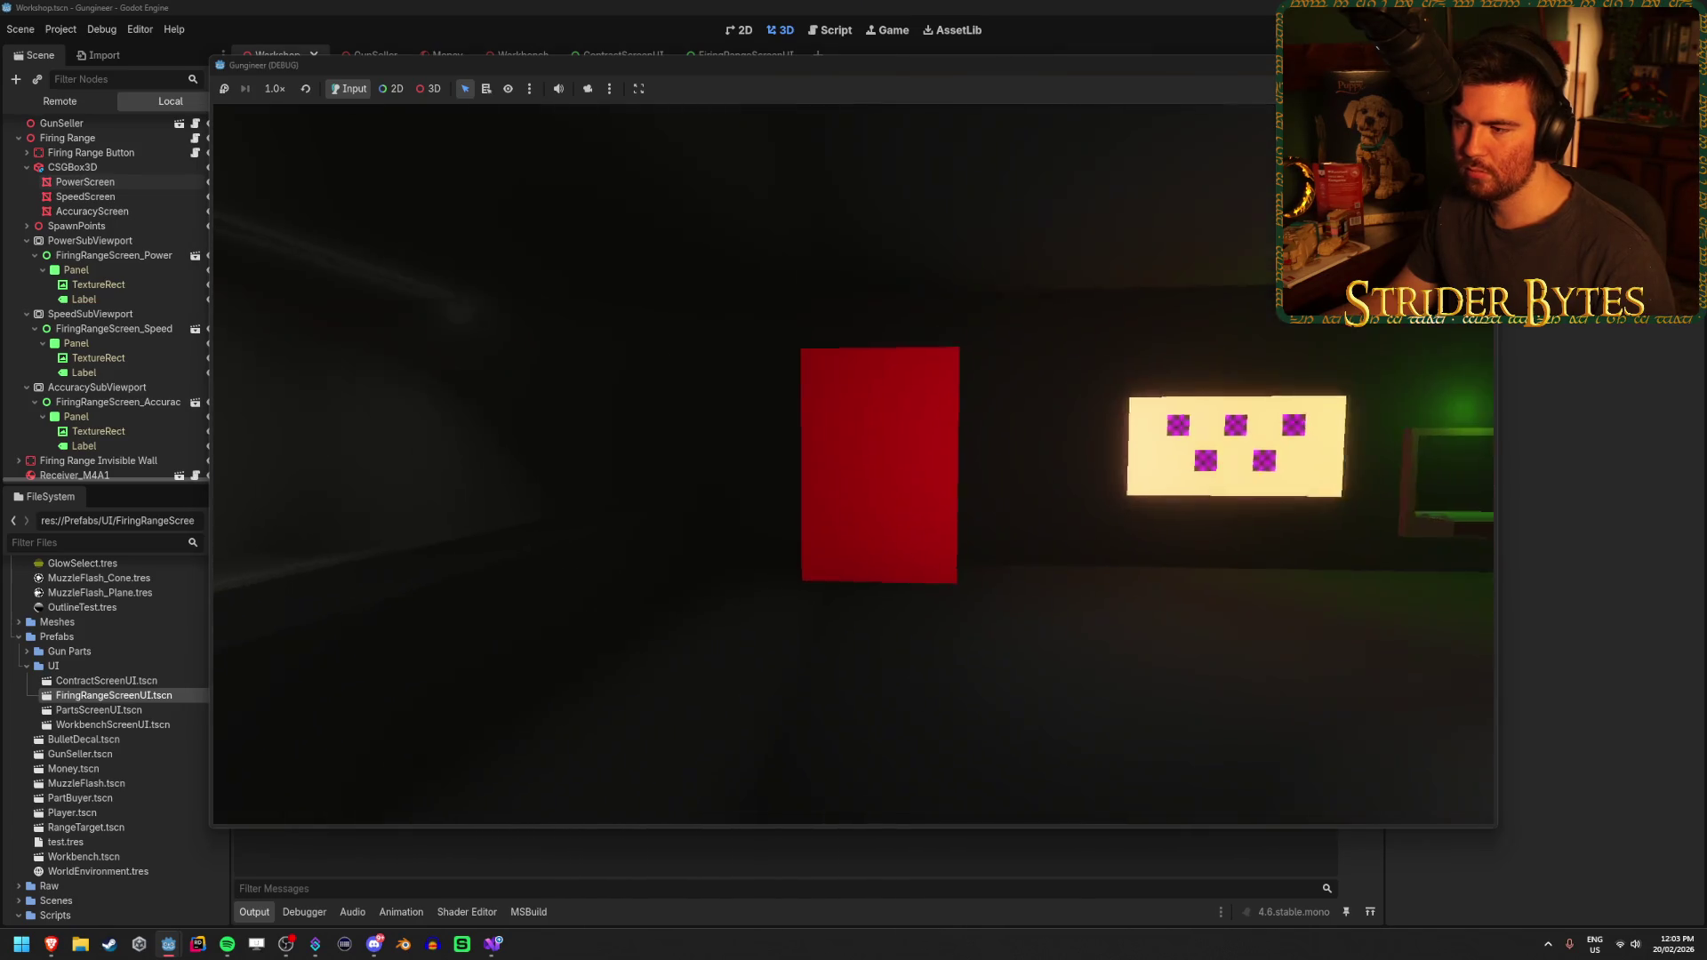
{"action": "key", "text": "w"}
{"action": "key", "text": "a"}
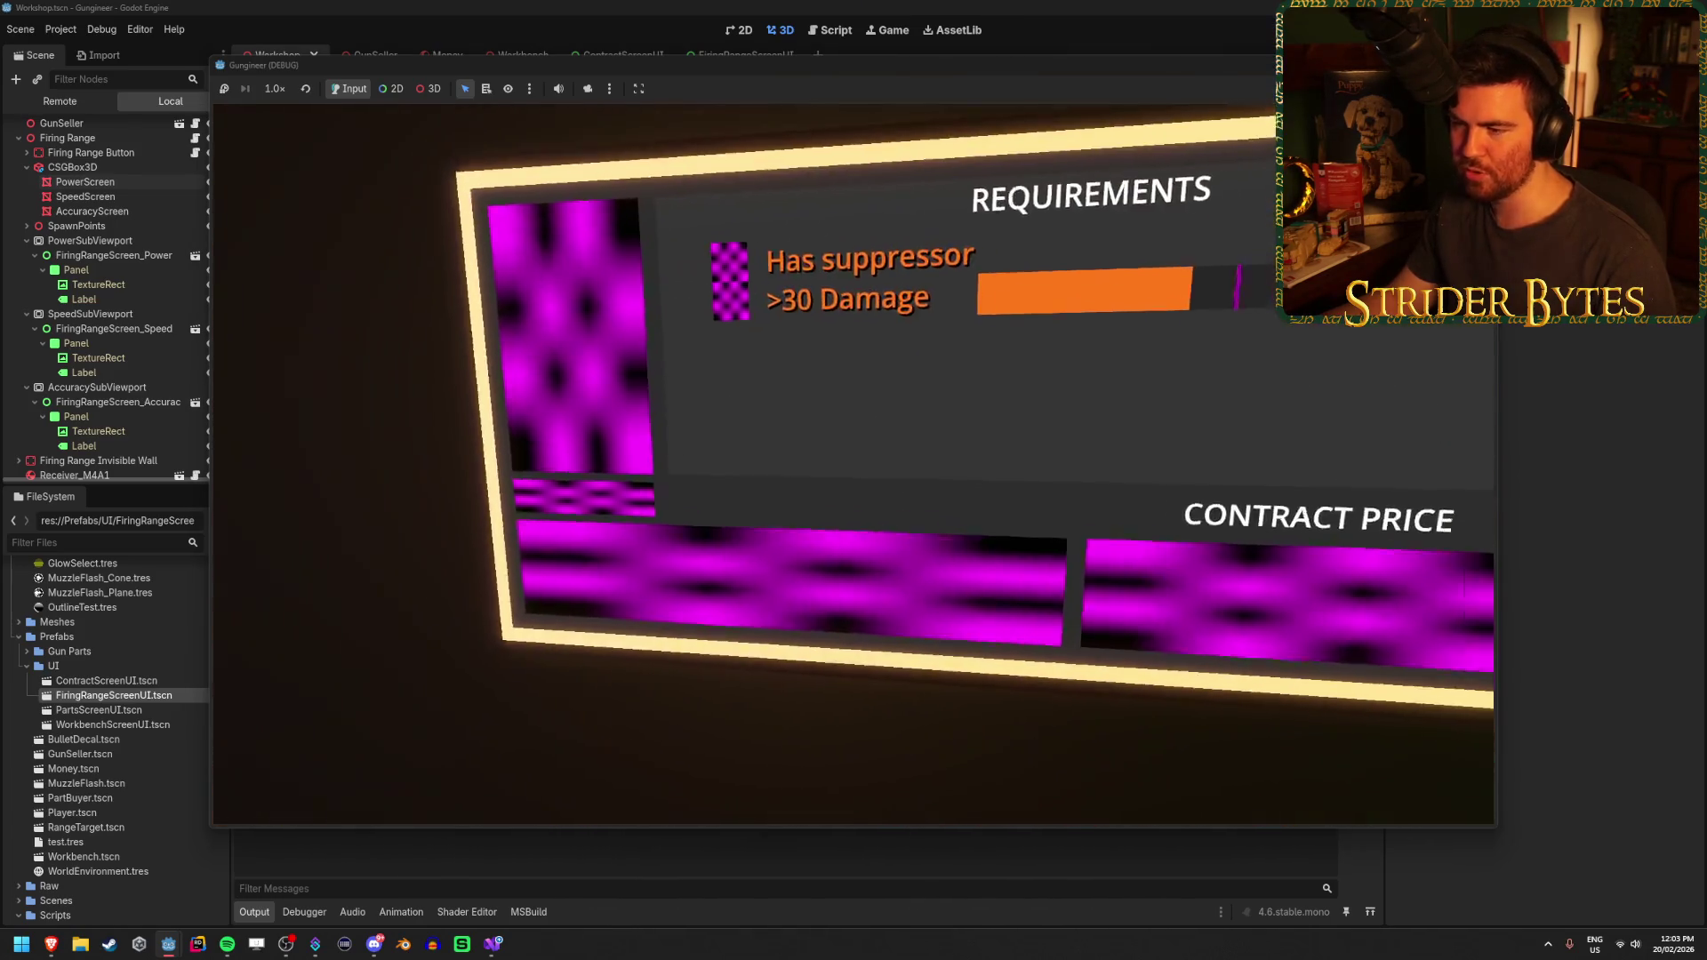
{"action": "key", "text": "s"}
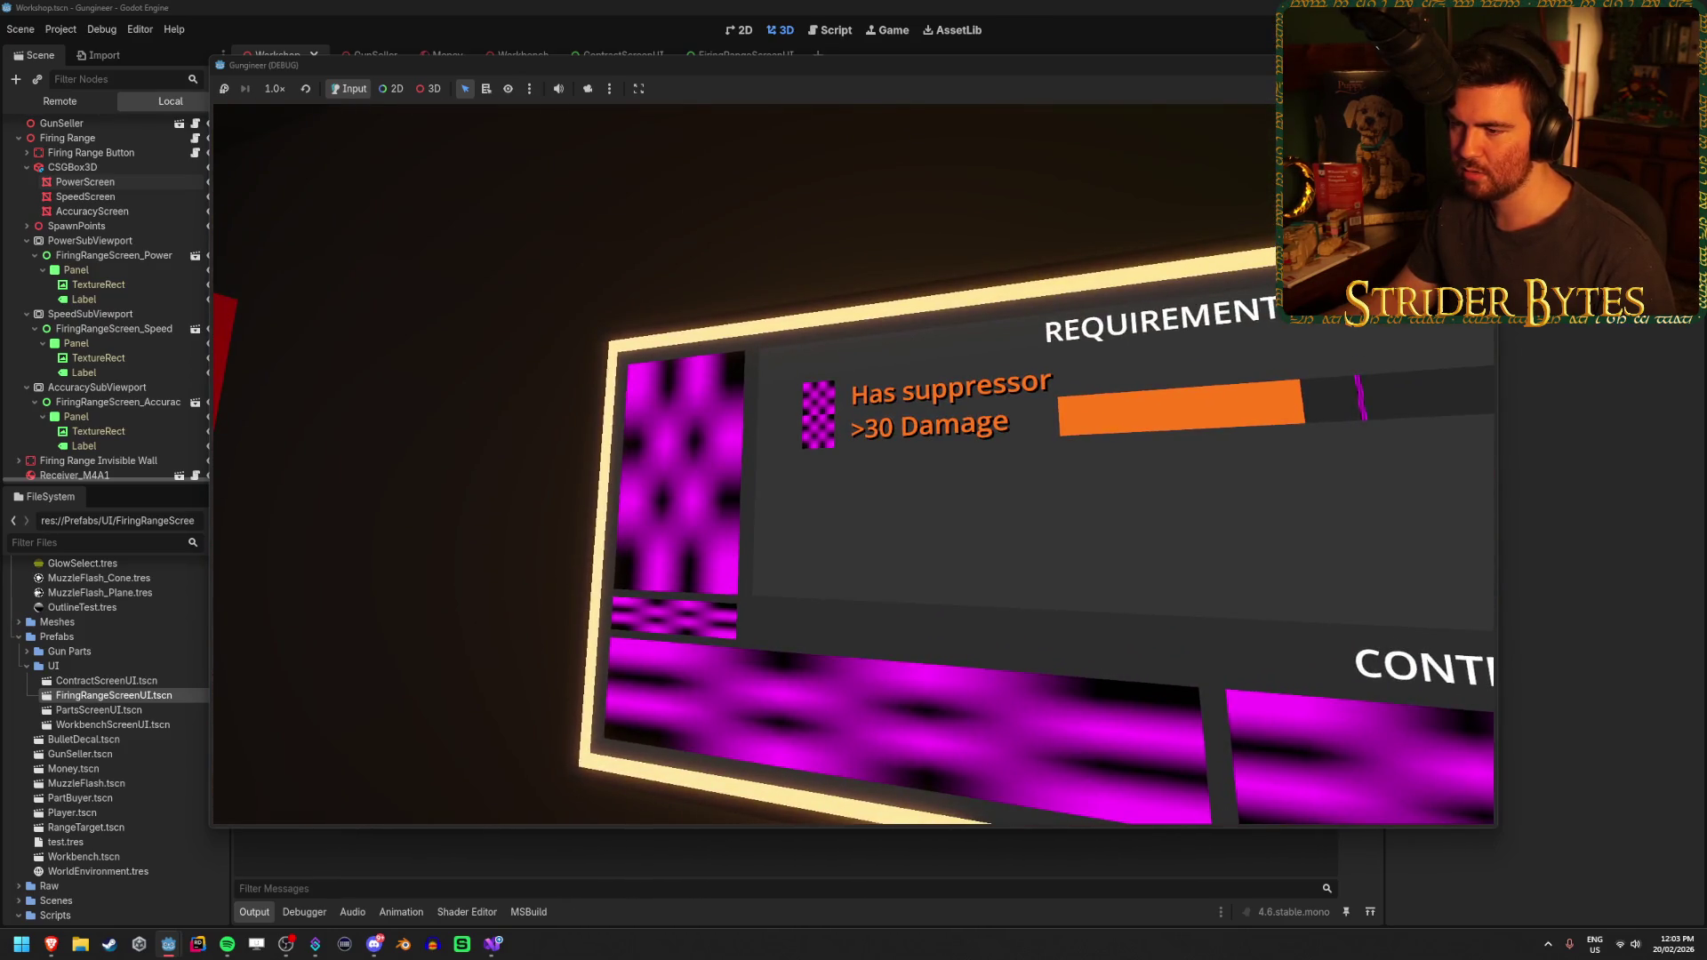
{"action": "key", "text": "d"}
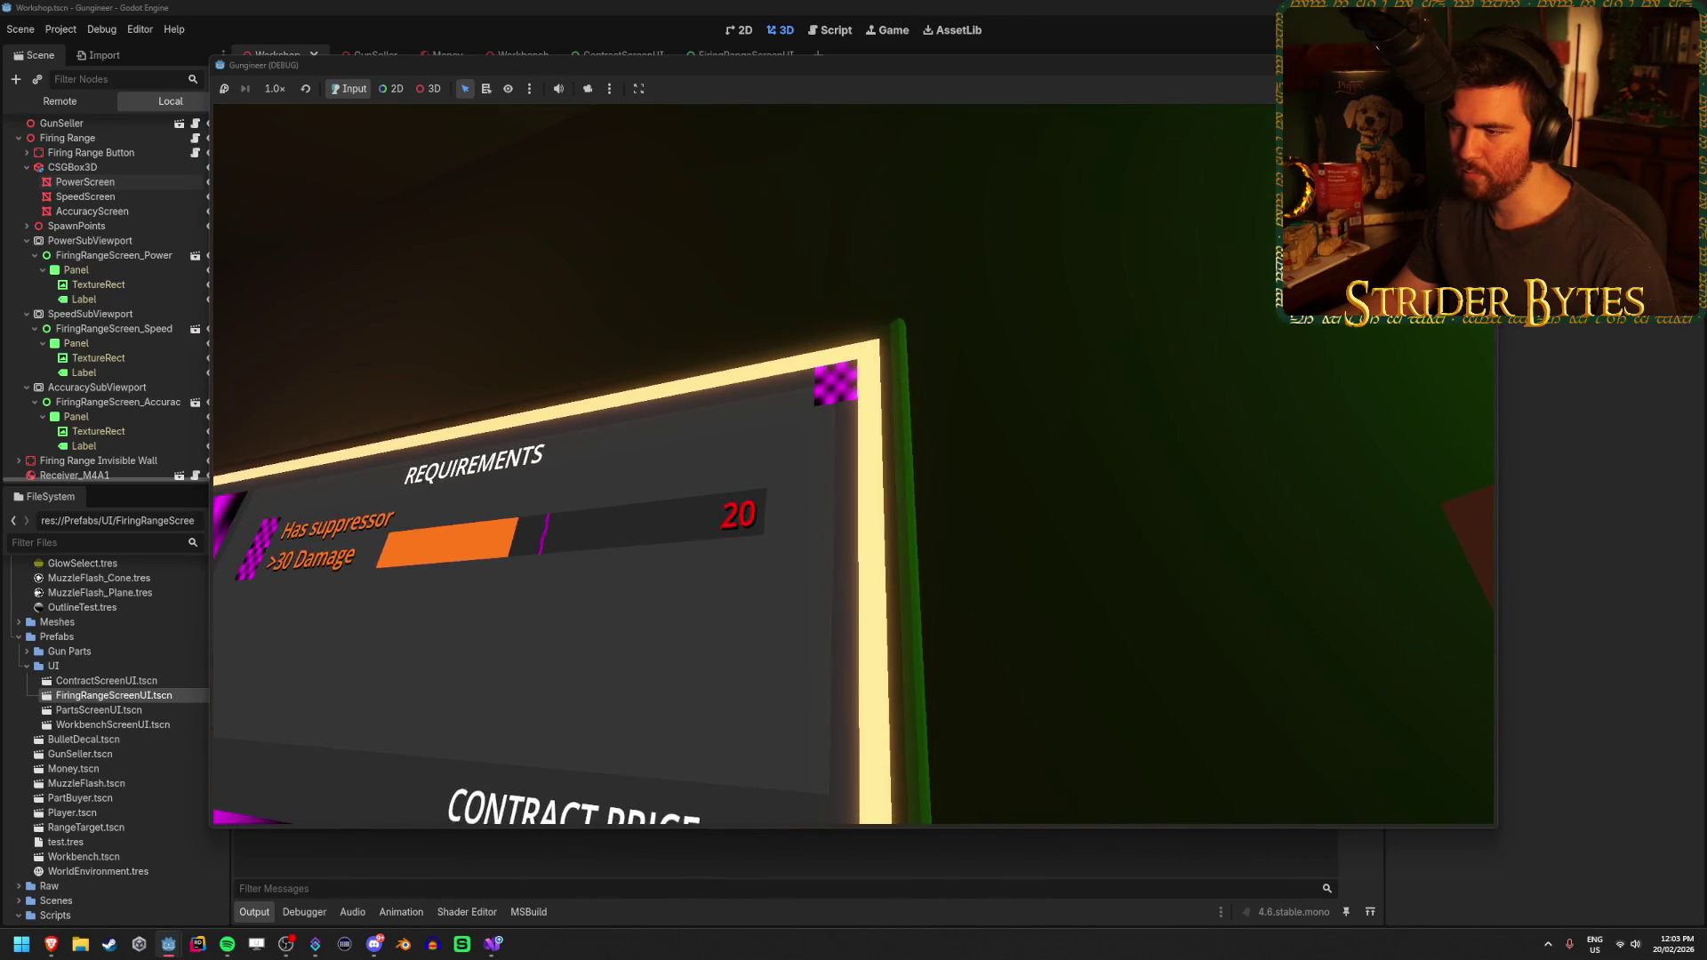
{"action": "key", "text": "a"}
{"action": "key", "text": "w"}
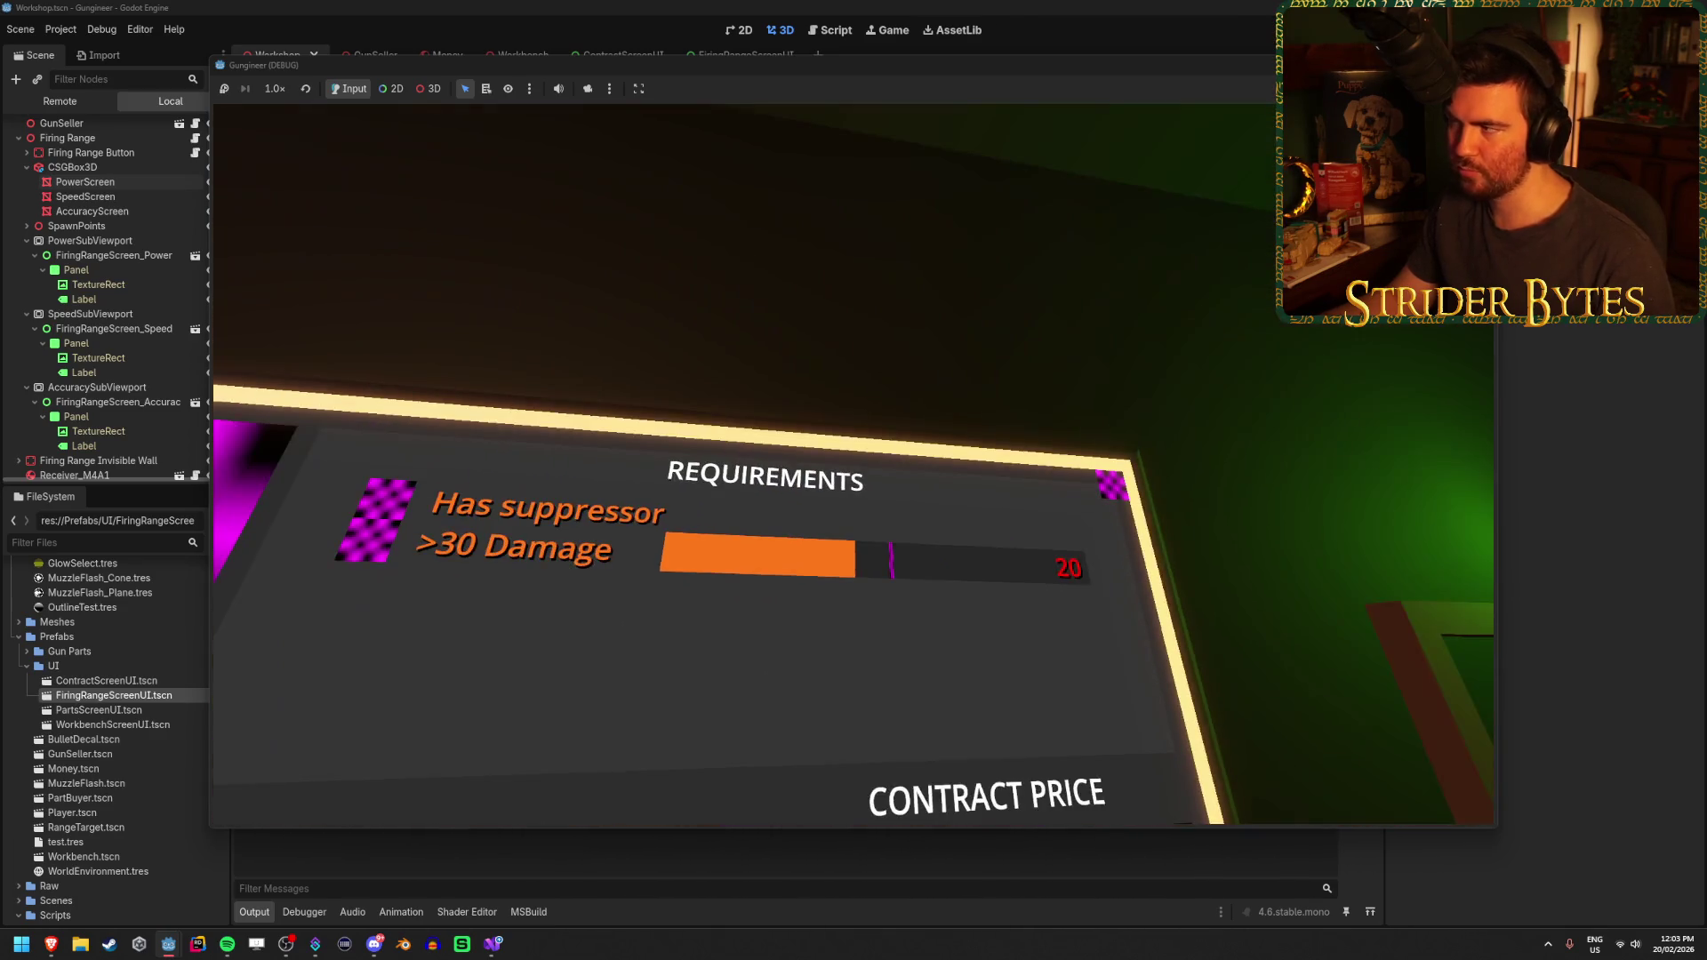
{"action": "key", "text": "F8"}
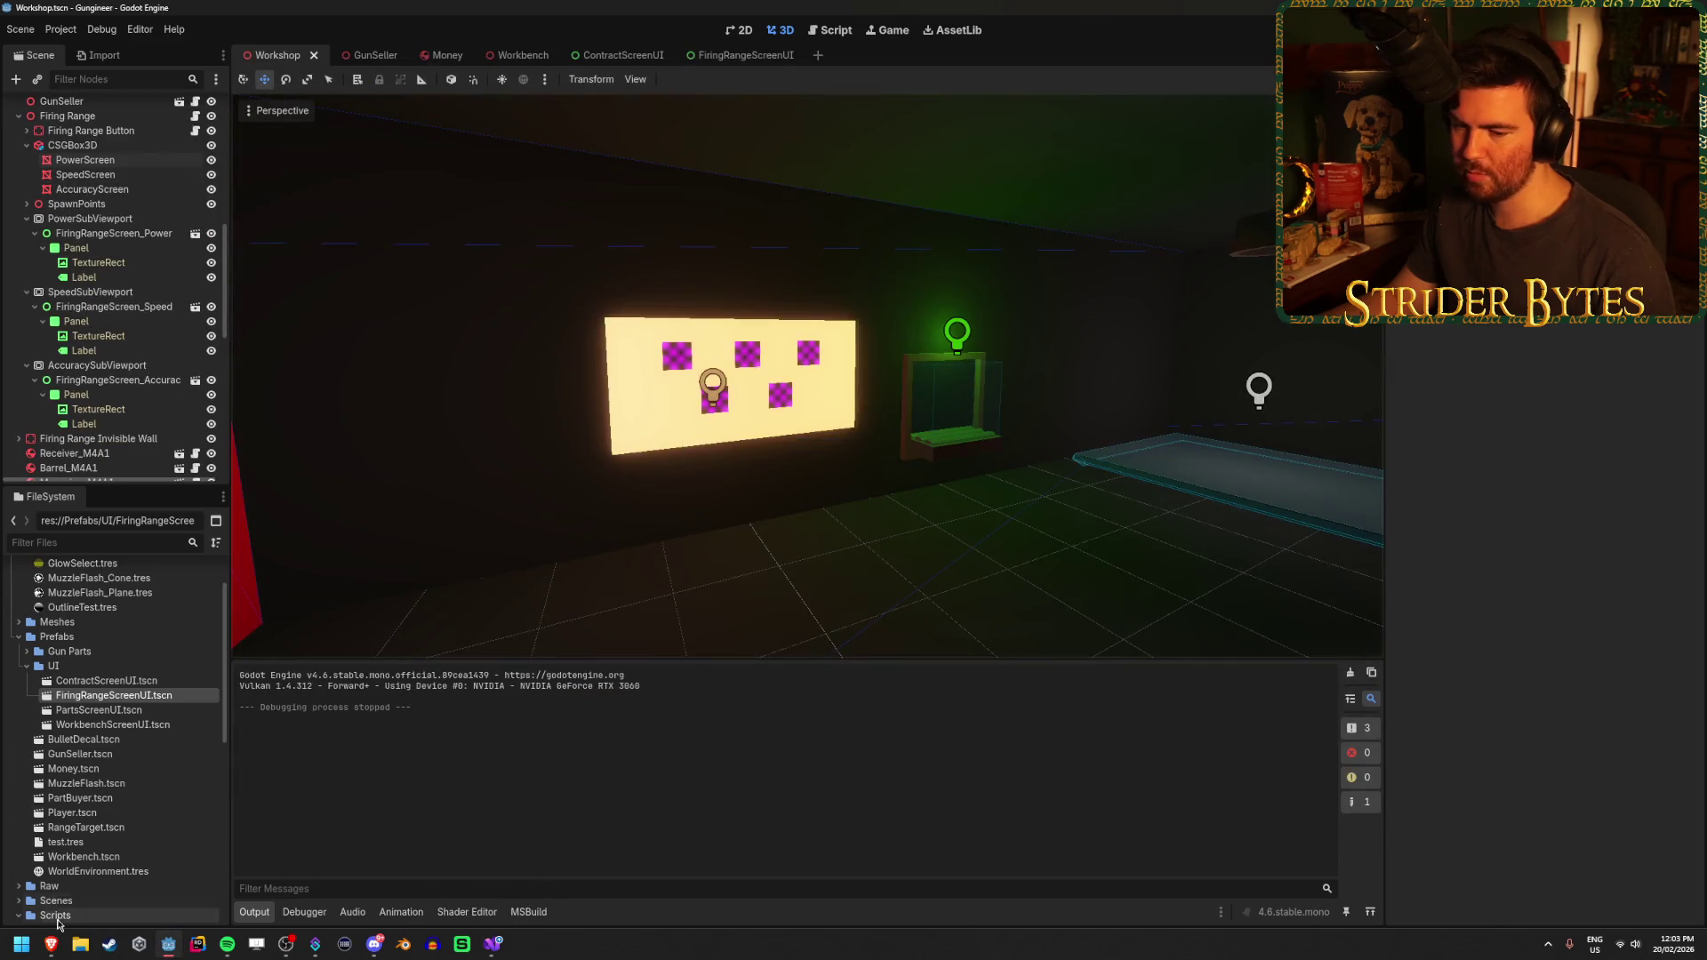
{"action": "left_click", "coordinate": [160, 880]}
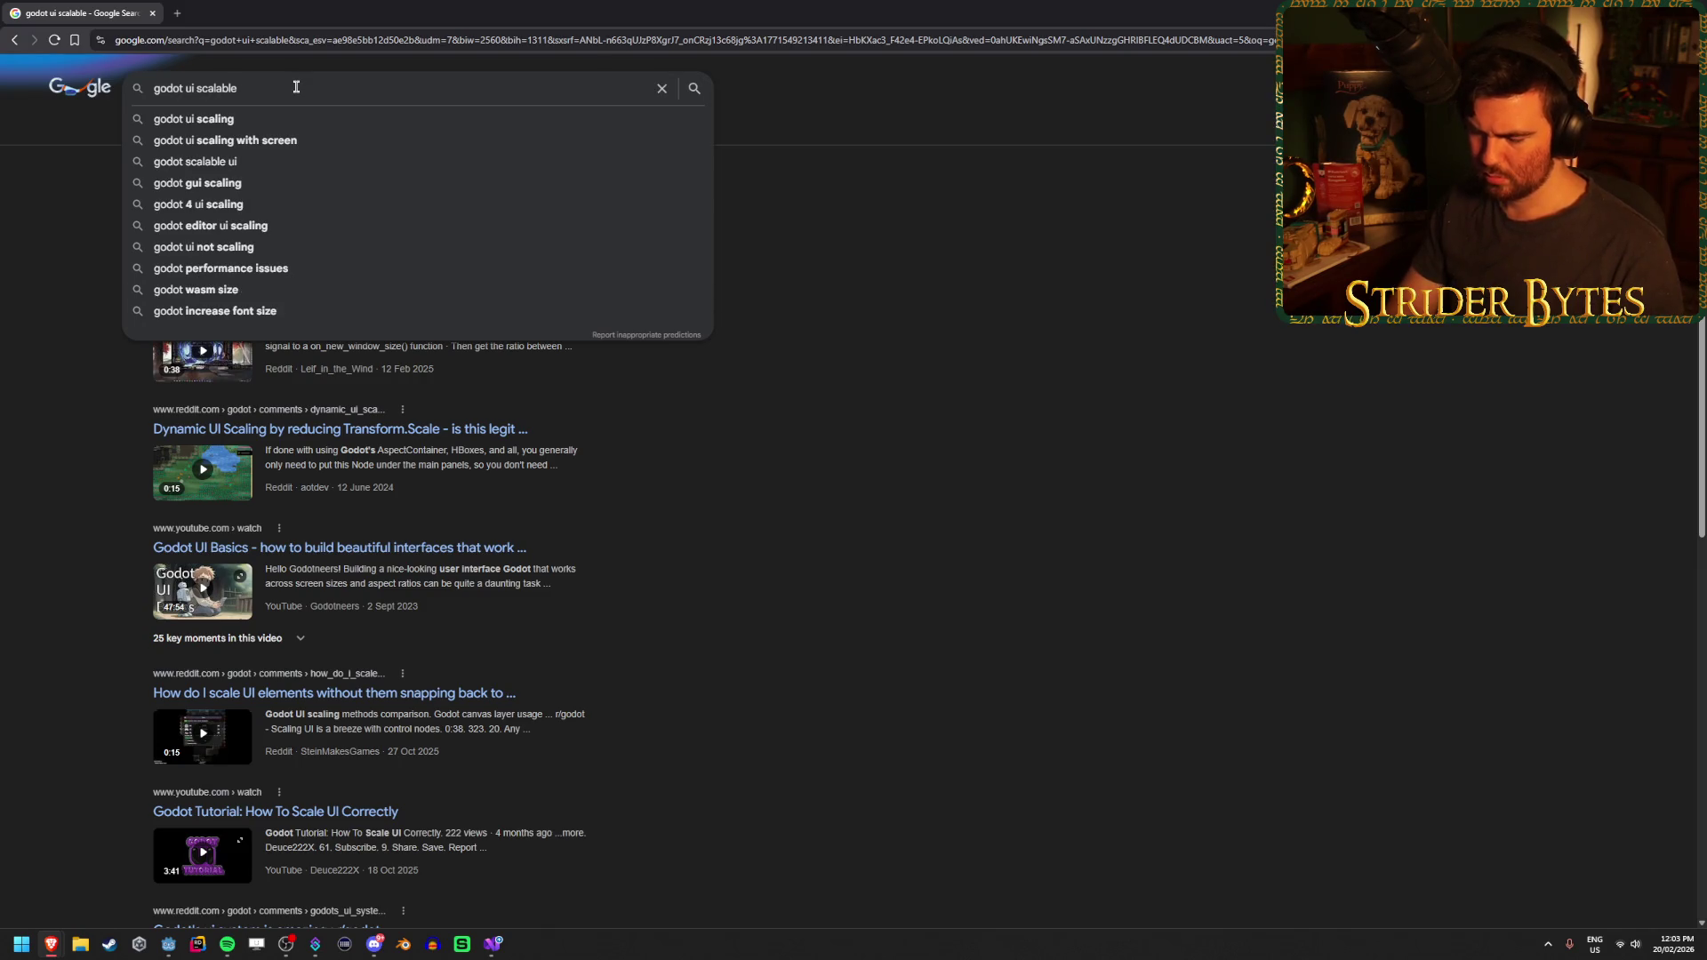
Search for 'godot ui scalable dialogue box' and scroll the results
{"action": "type", "text": " dialogue box"}
{"action": "key", "text": "Return"}
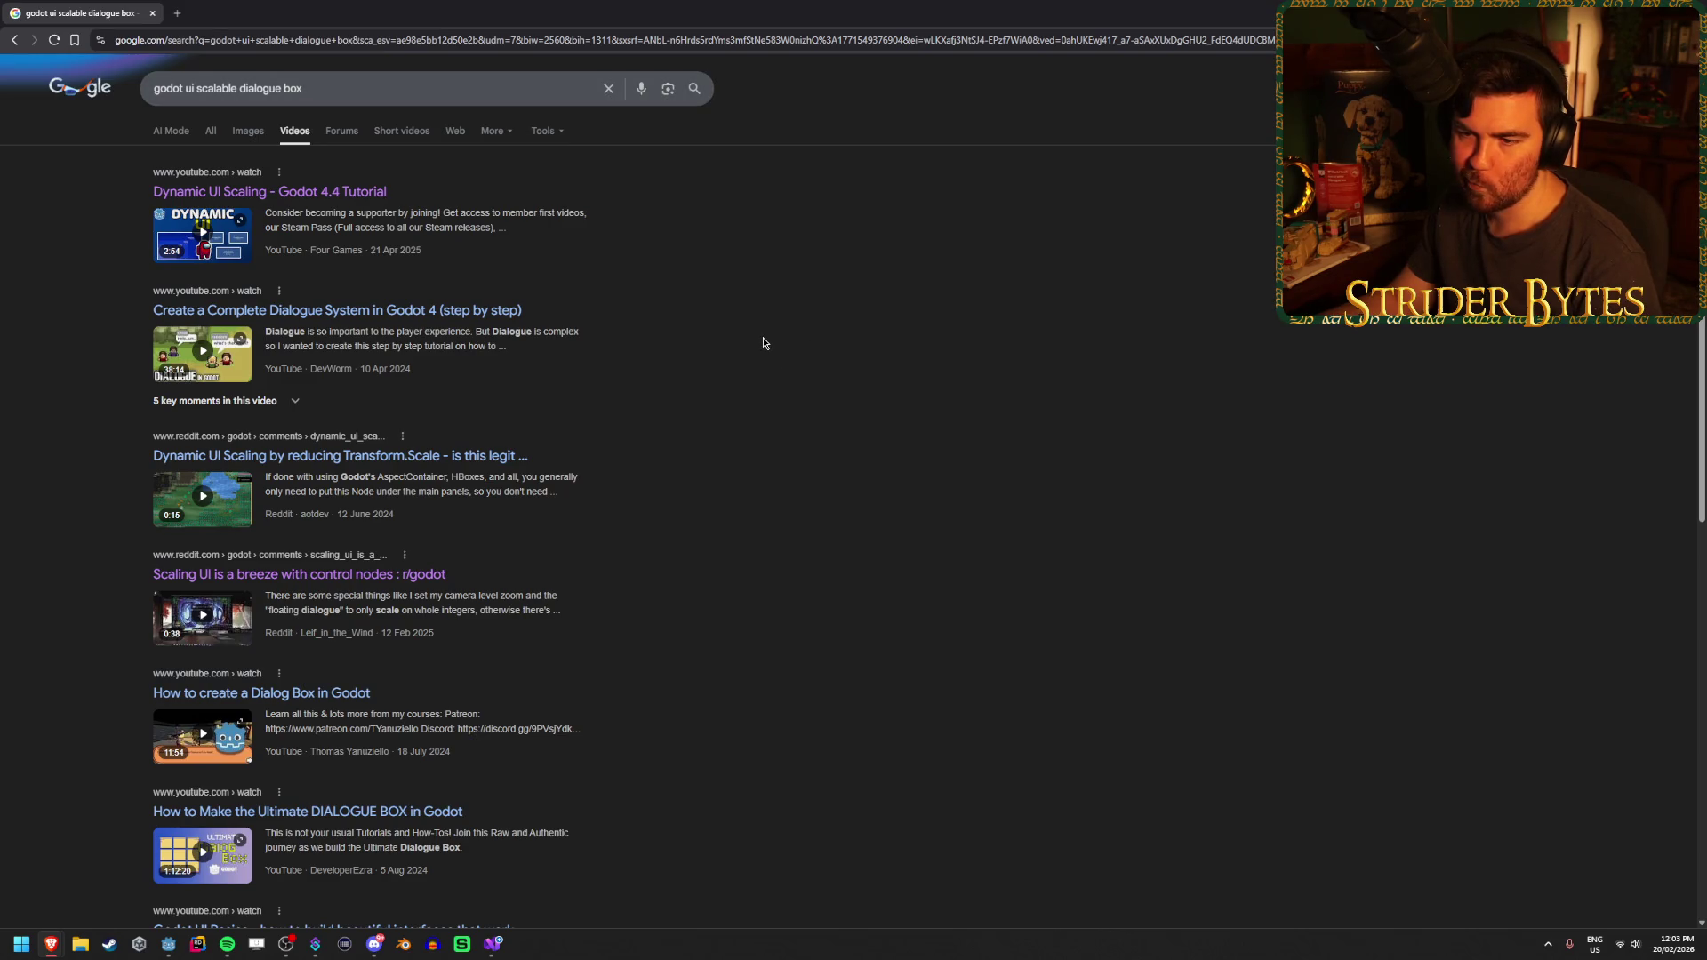
{"action": "scroll", "coordinate": [762, 343], "scroll_direction": "down", "scroll_amount": 2}
{"action": "scroll", "coordinate": [763, 343], "scroll_direction": "down", "scroll_amount": 1}
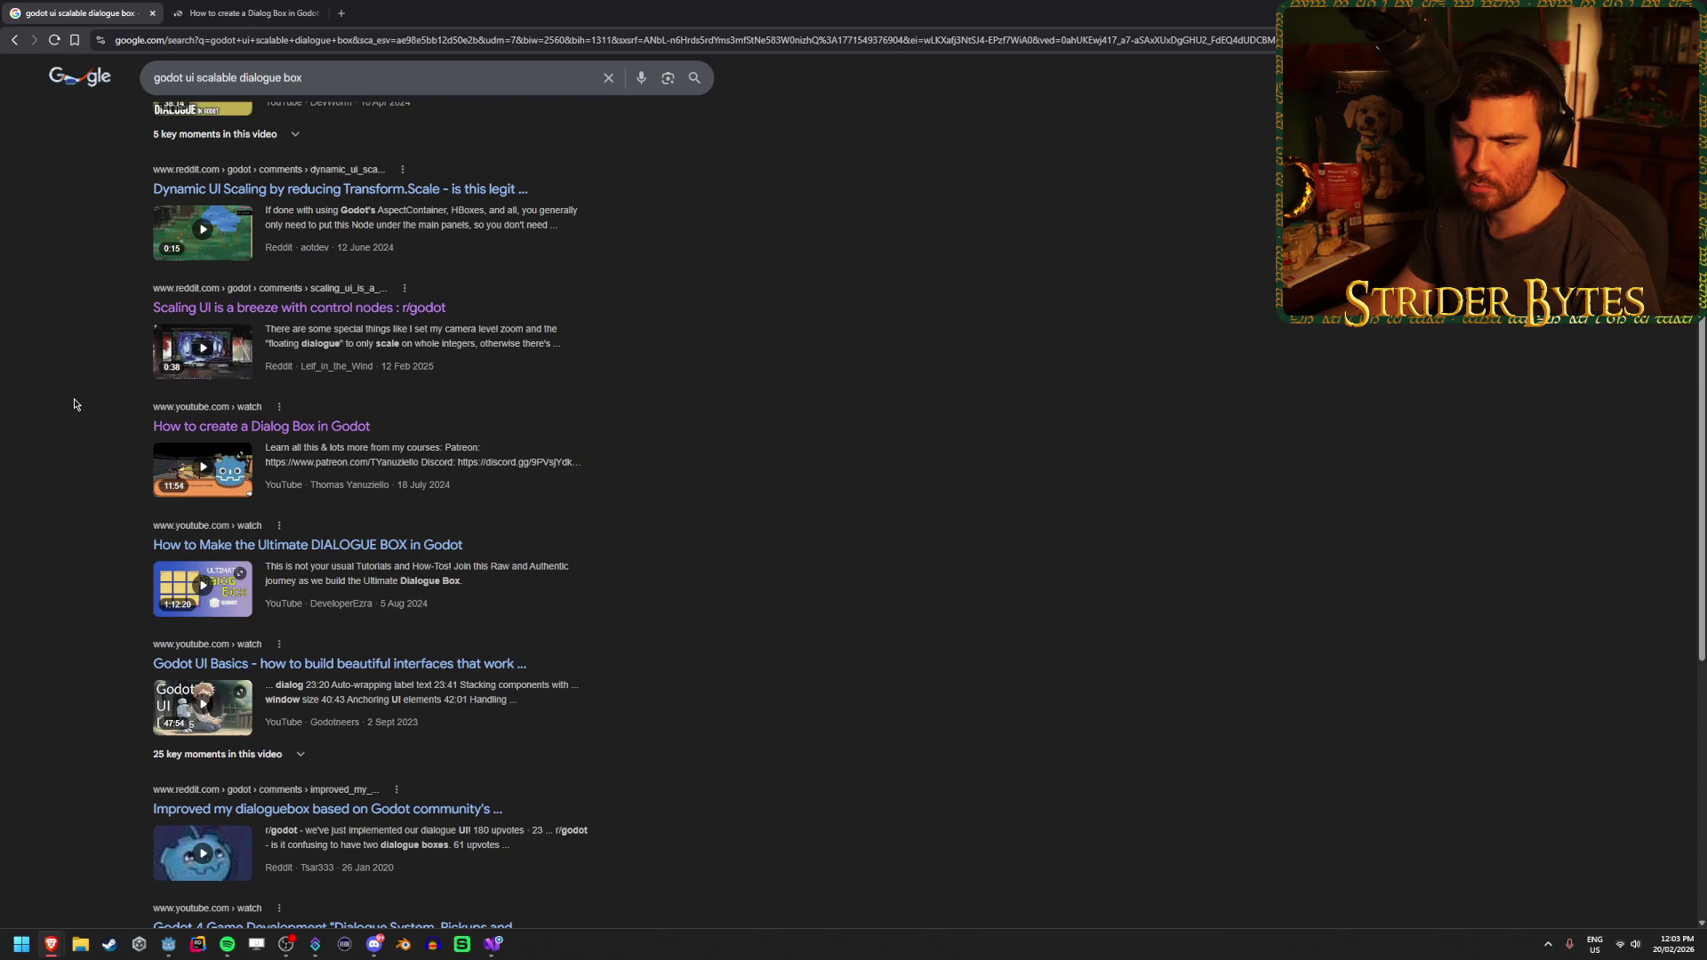
{"action": "scroll", "coordinate": [75, 405], "scroll_direction": "down", "scroll_amount": 3}
Open Godot UI Basics in a background tab and switch to the 'How to create a Dialog Box in Godot' video
{"action": "middle_click", "coordinate": [431, 464]}
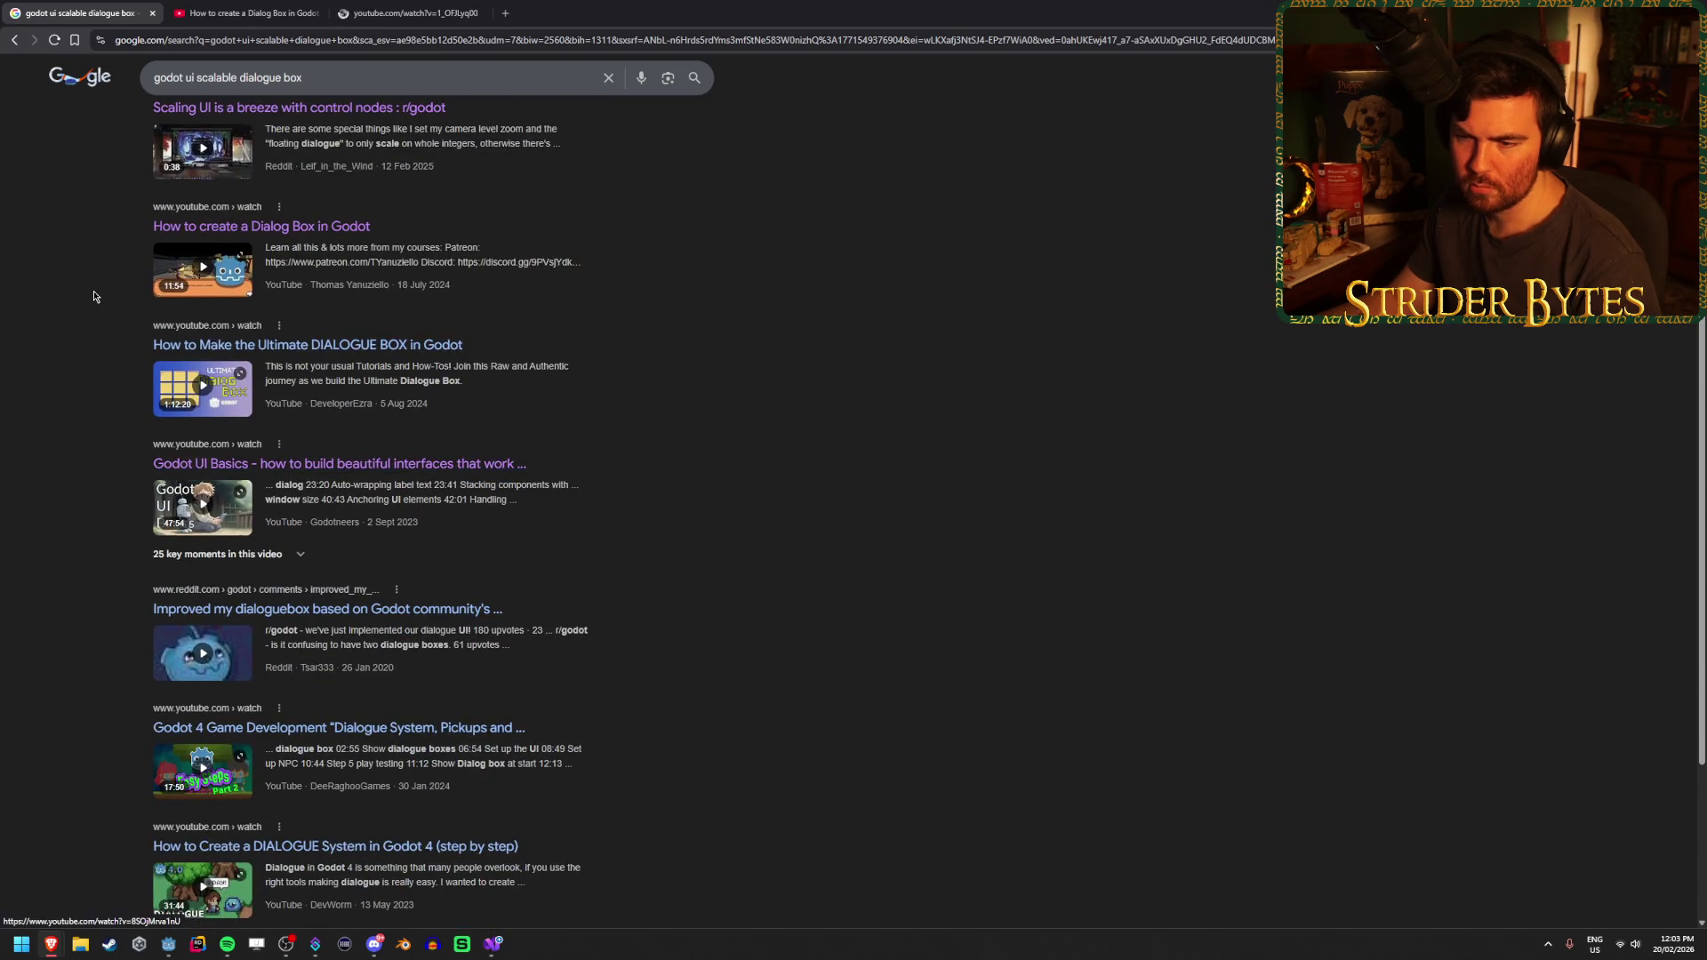
{"action": "scroll", "coordinate": [84, 295], "scroll_direction": "down", "scroll_amount": 2}
{"action": "key", "text": "ctrl+Tab"}
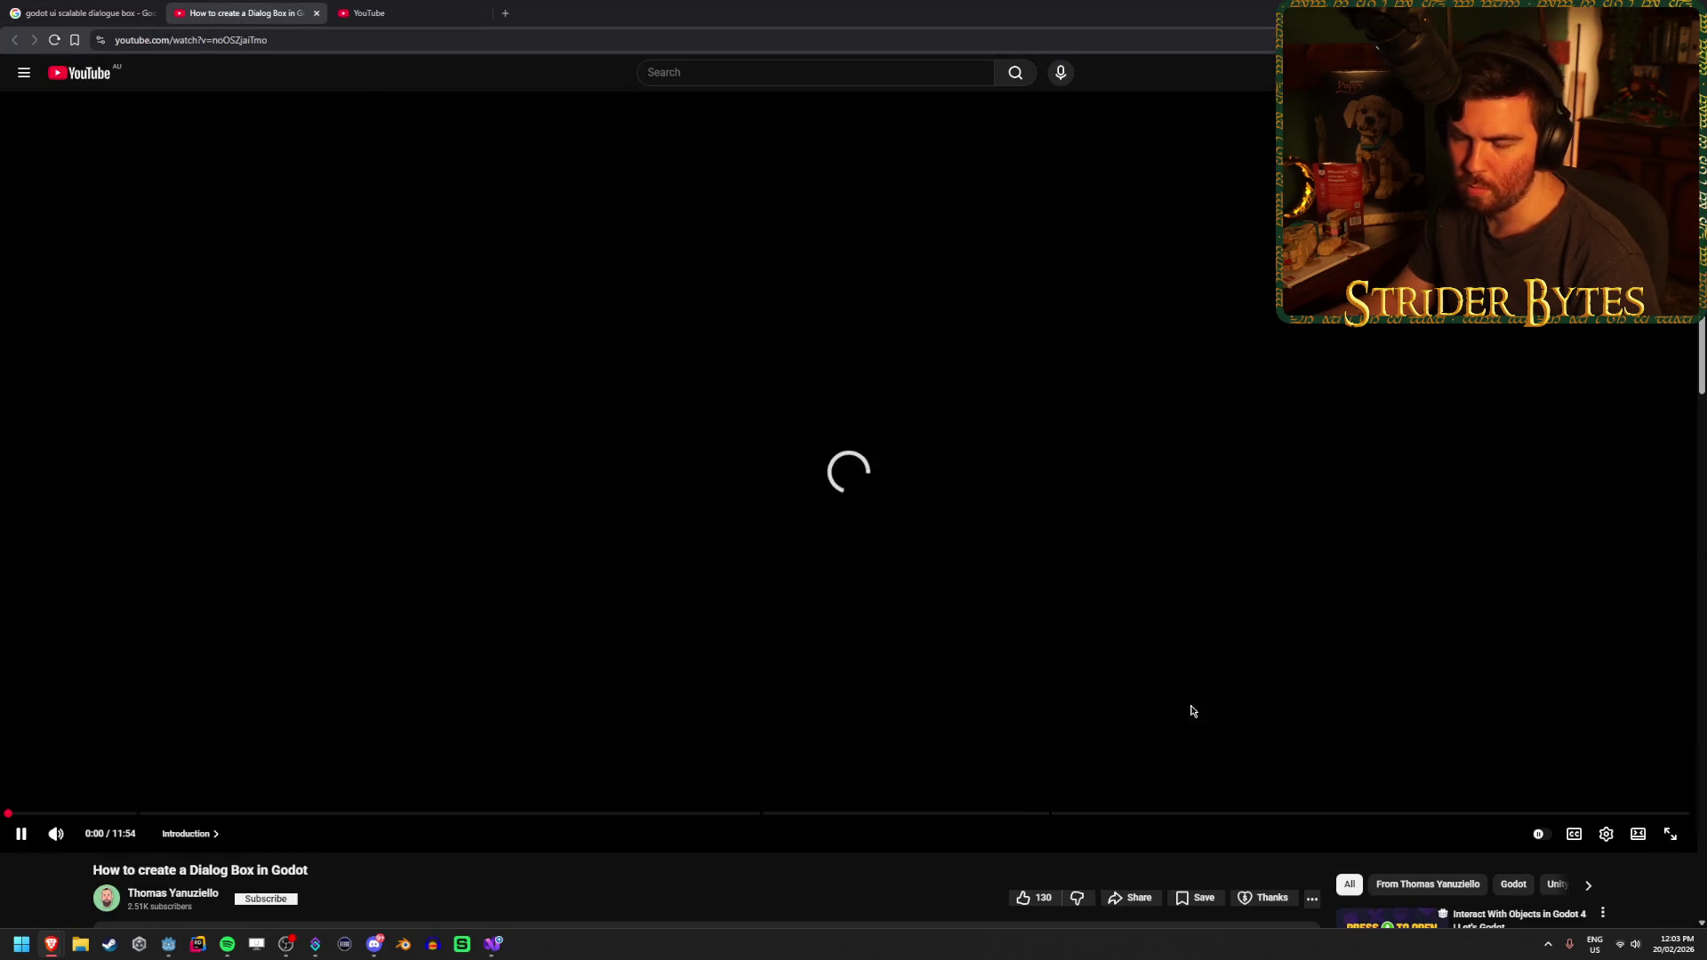
Enable captions and scrub the dialog box tutorial from 1:43 through 2:31 to 5:31
{"action": "left_click", "coordinate": [1574, 834]}
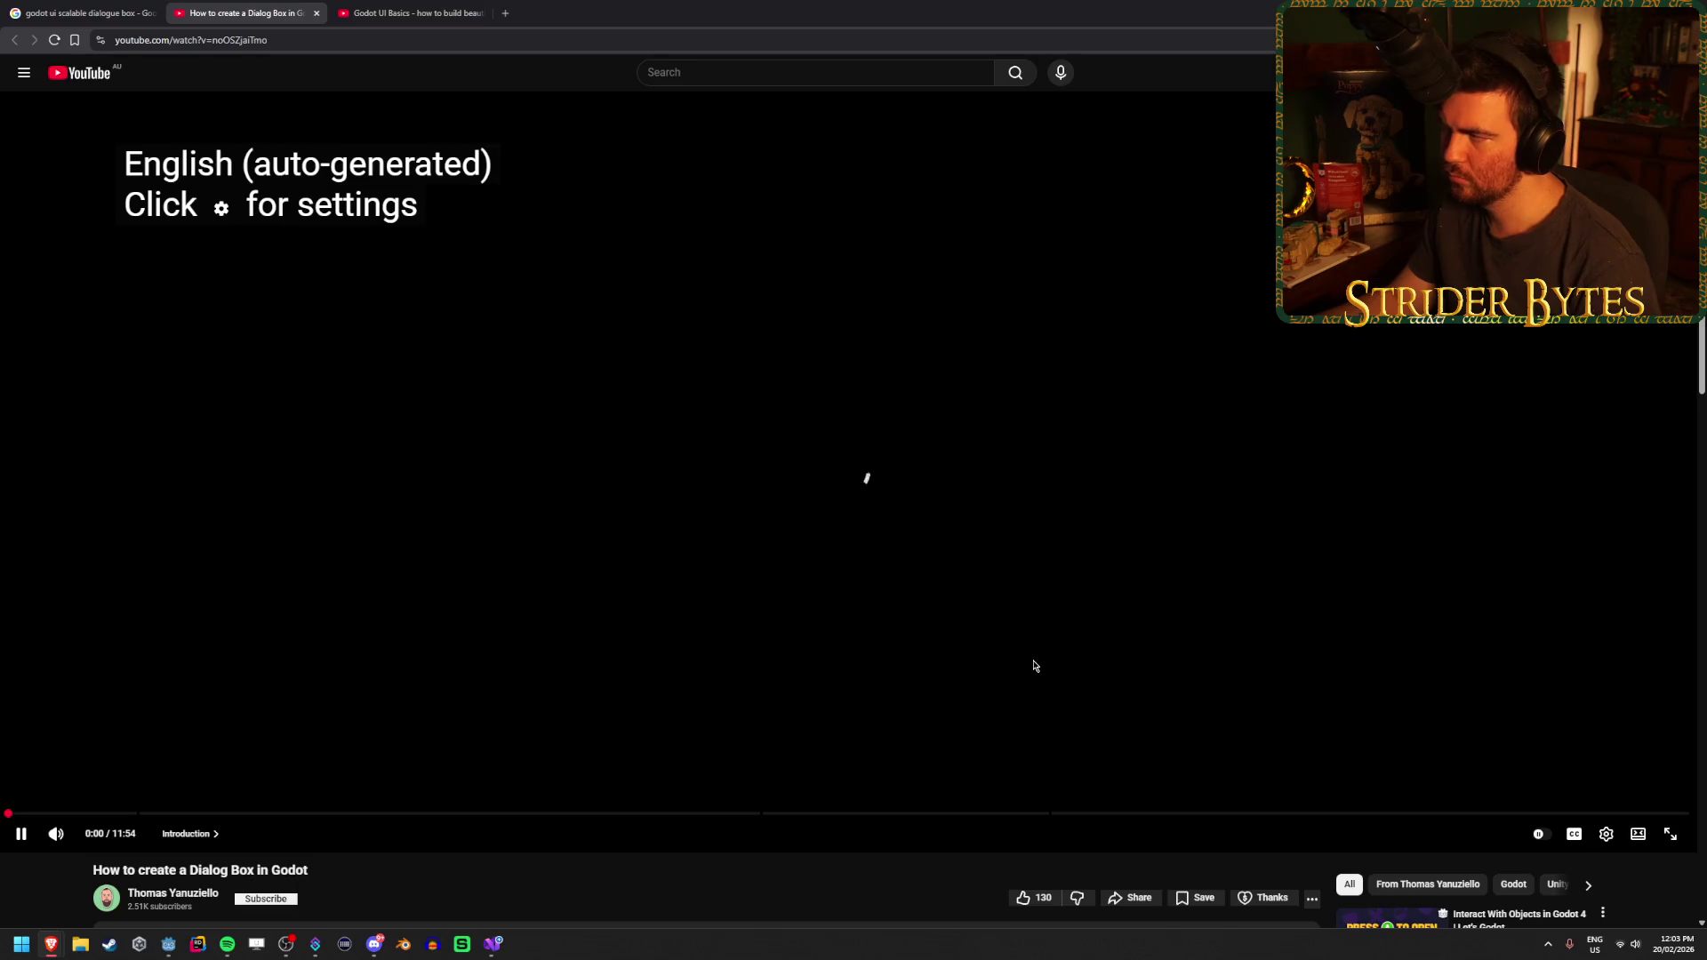
{"action": "left_click_drag", "start_coordinate": [136, 814], "coordinate": [254, 812]}
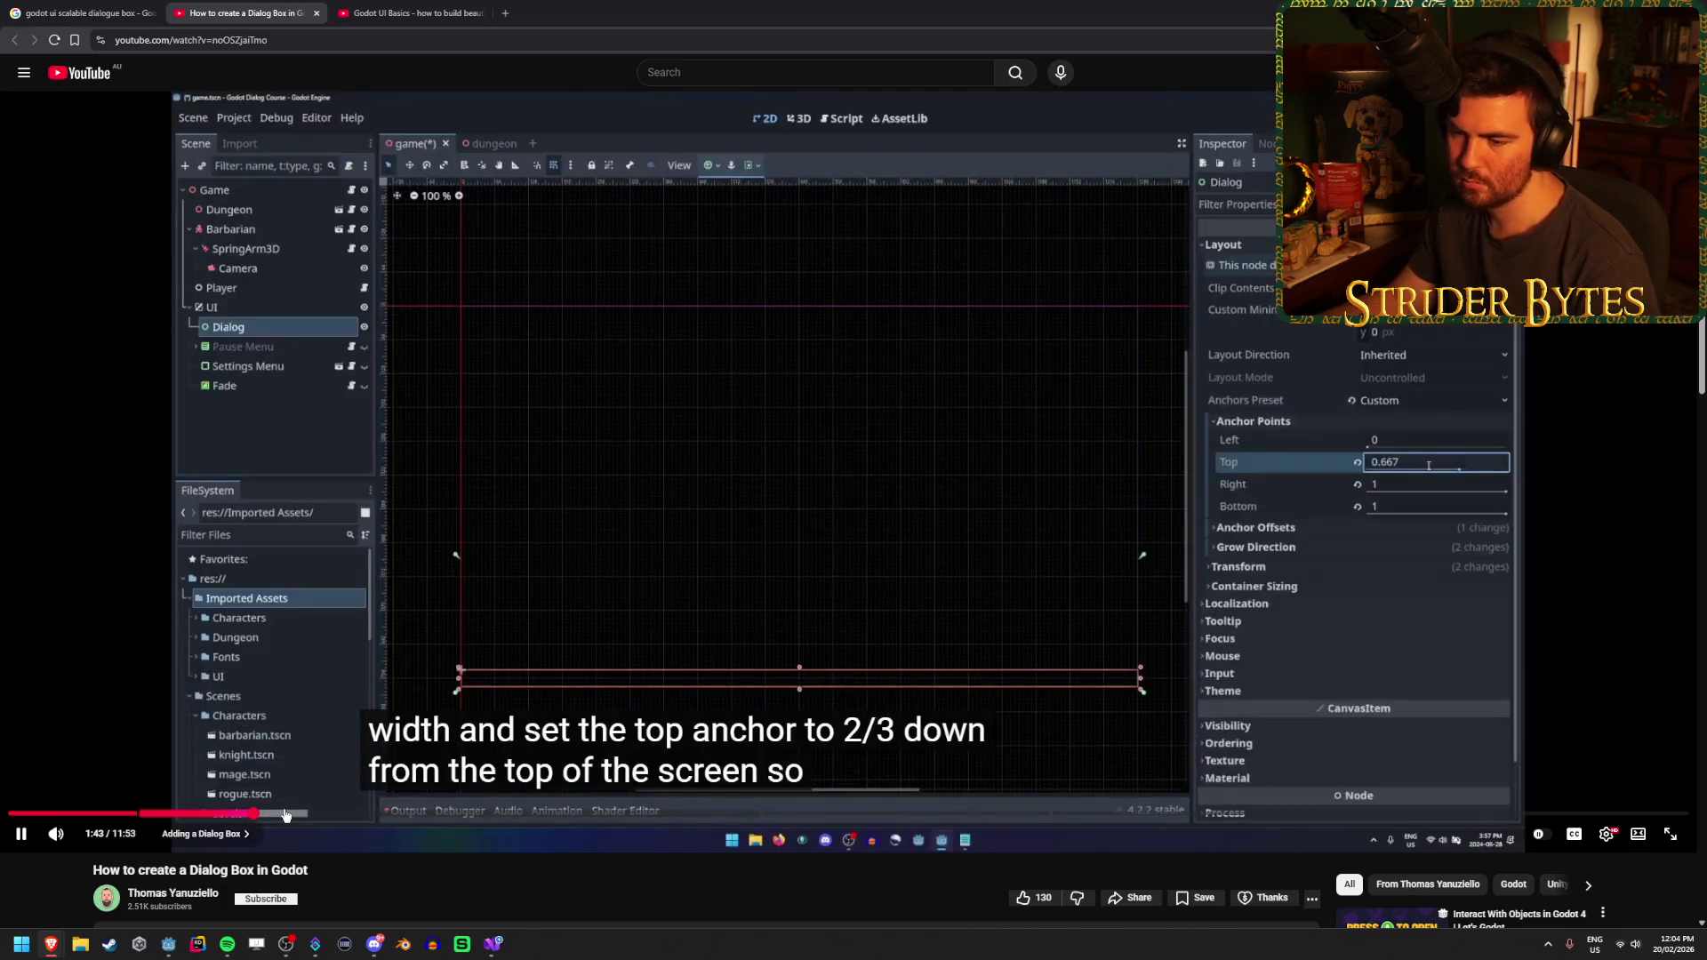
{"action": "left_click_drag", "start_coordinate": [308, 816], "coordinate": [330, 814]}
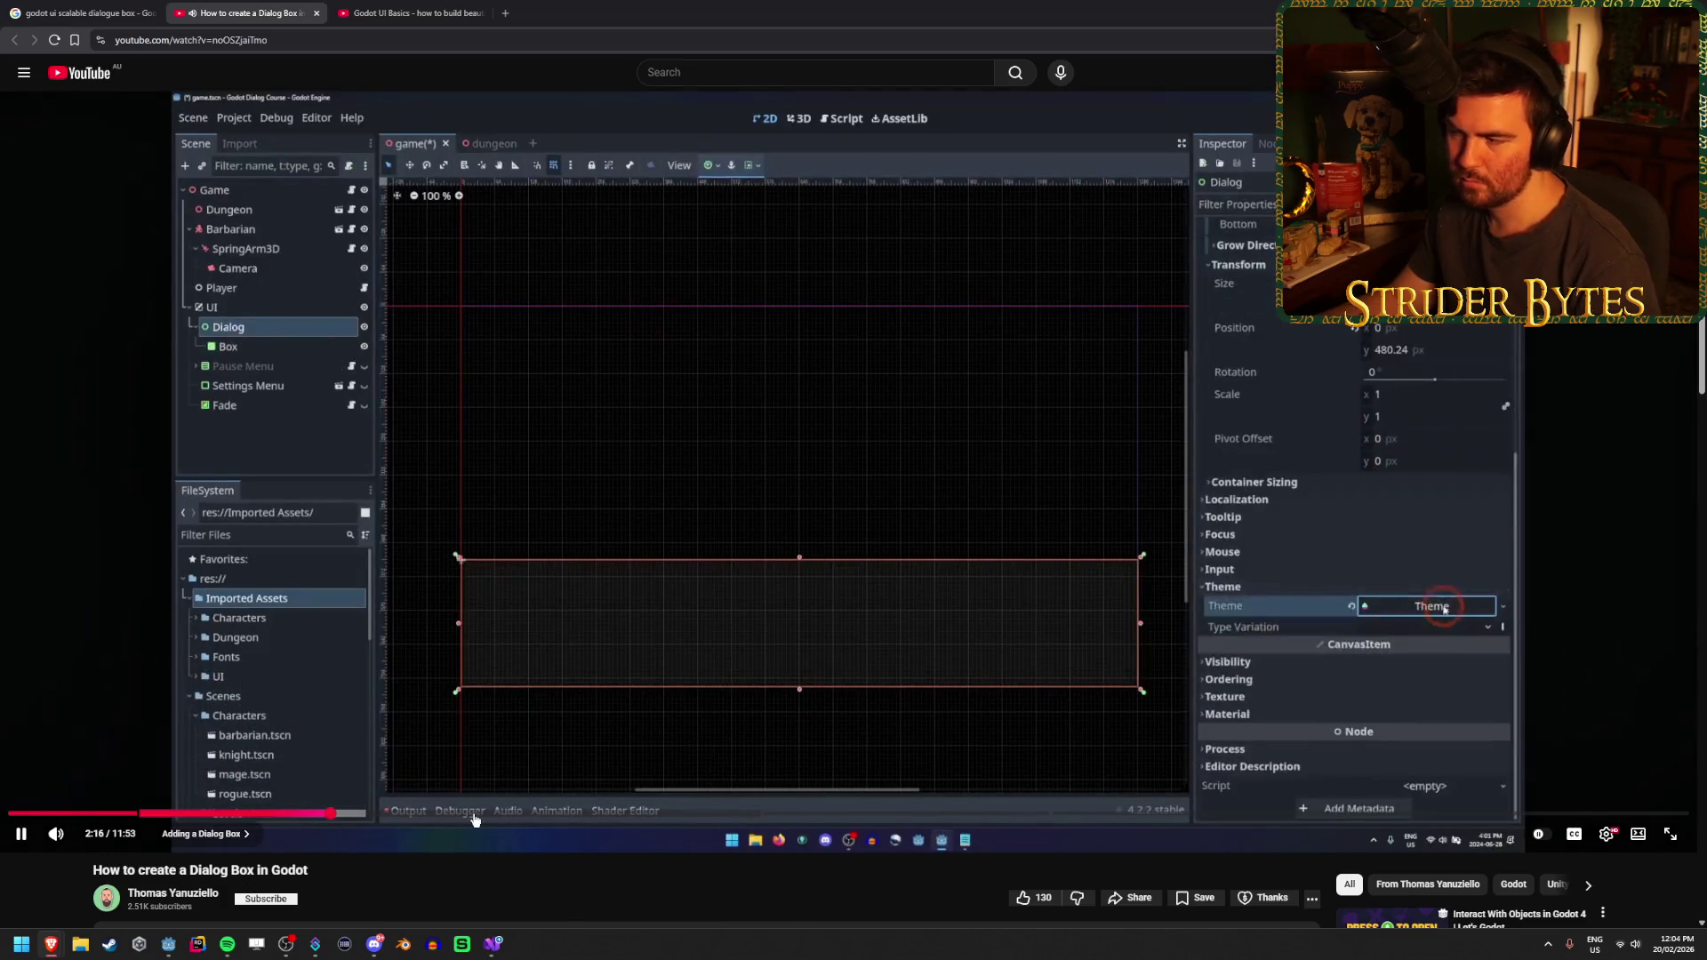
{"action": "left_click", "coordinate": [485, 814]}
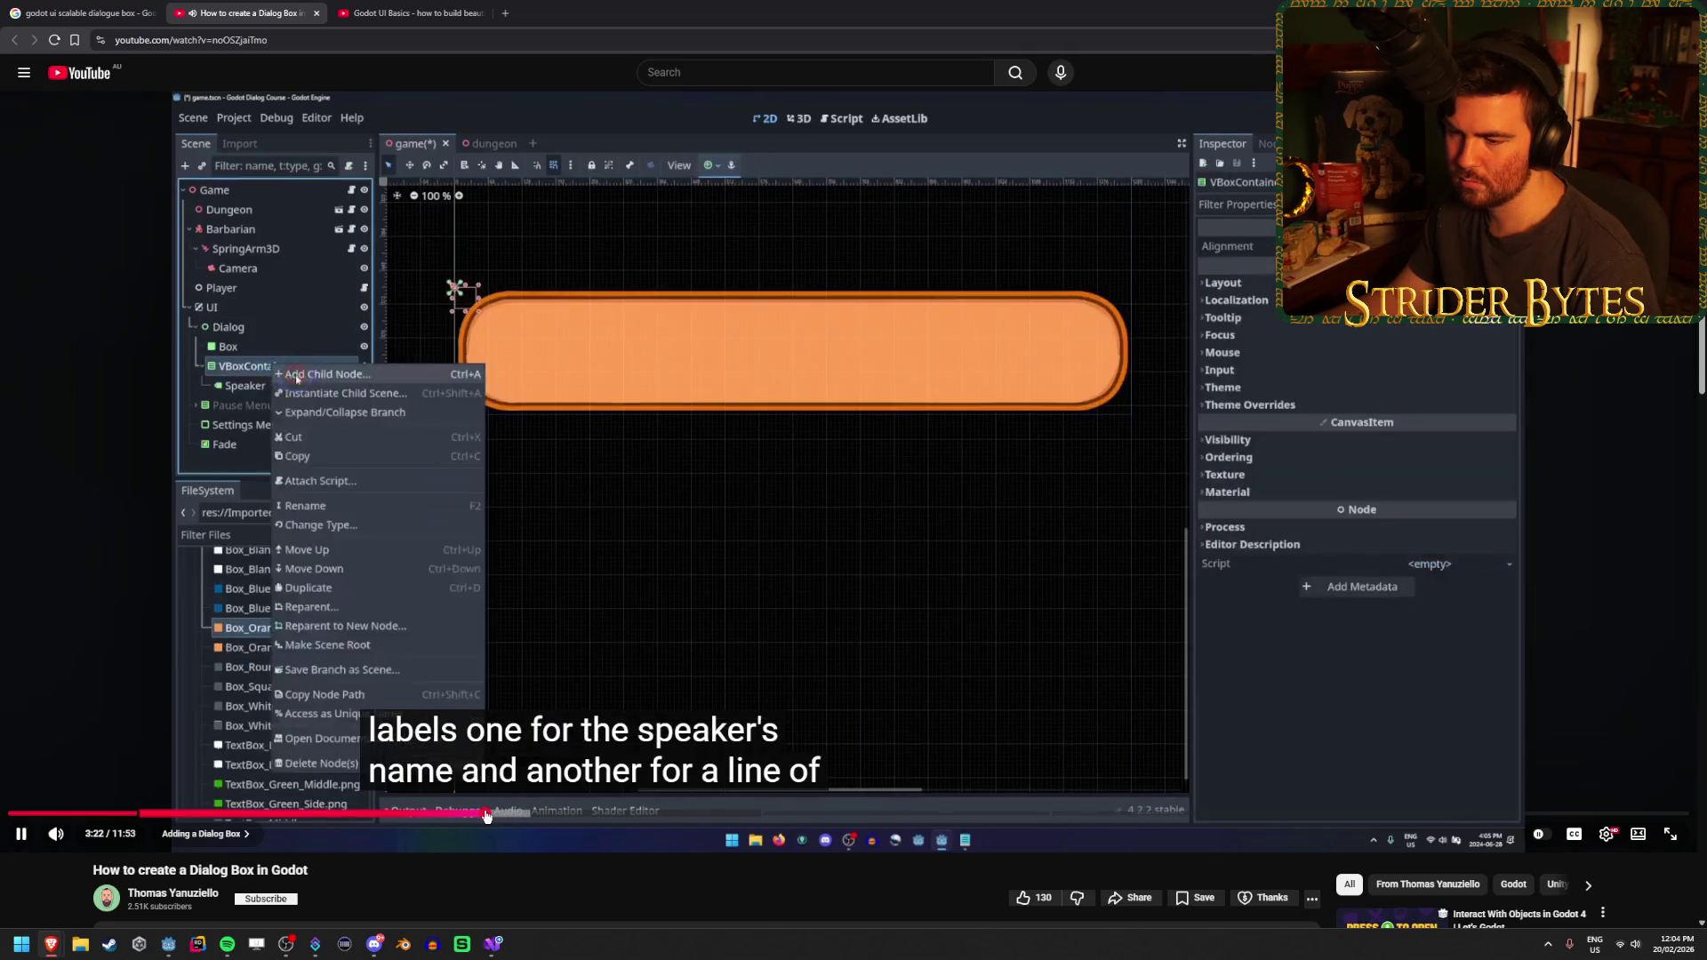
{"action": "left_click_drag", "start_coordinate": [486, 816], "coordinate": [332, 814]}
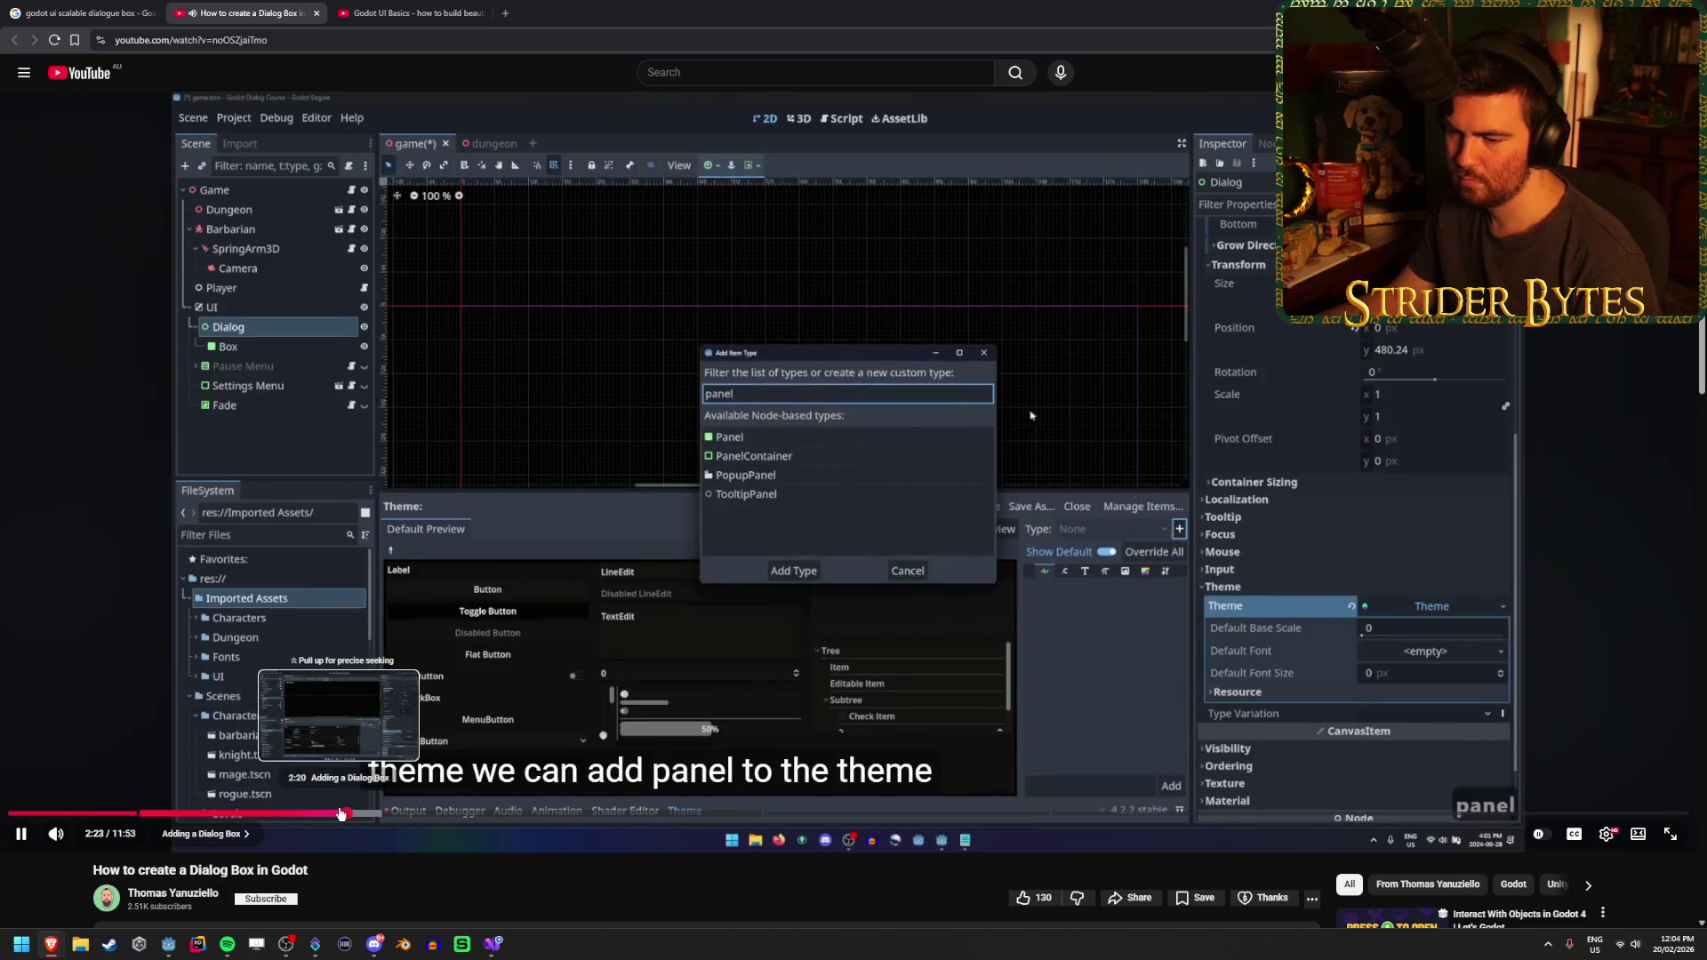
{"action": "left_click", "coordinate": [364, 815]}
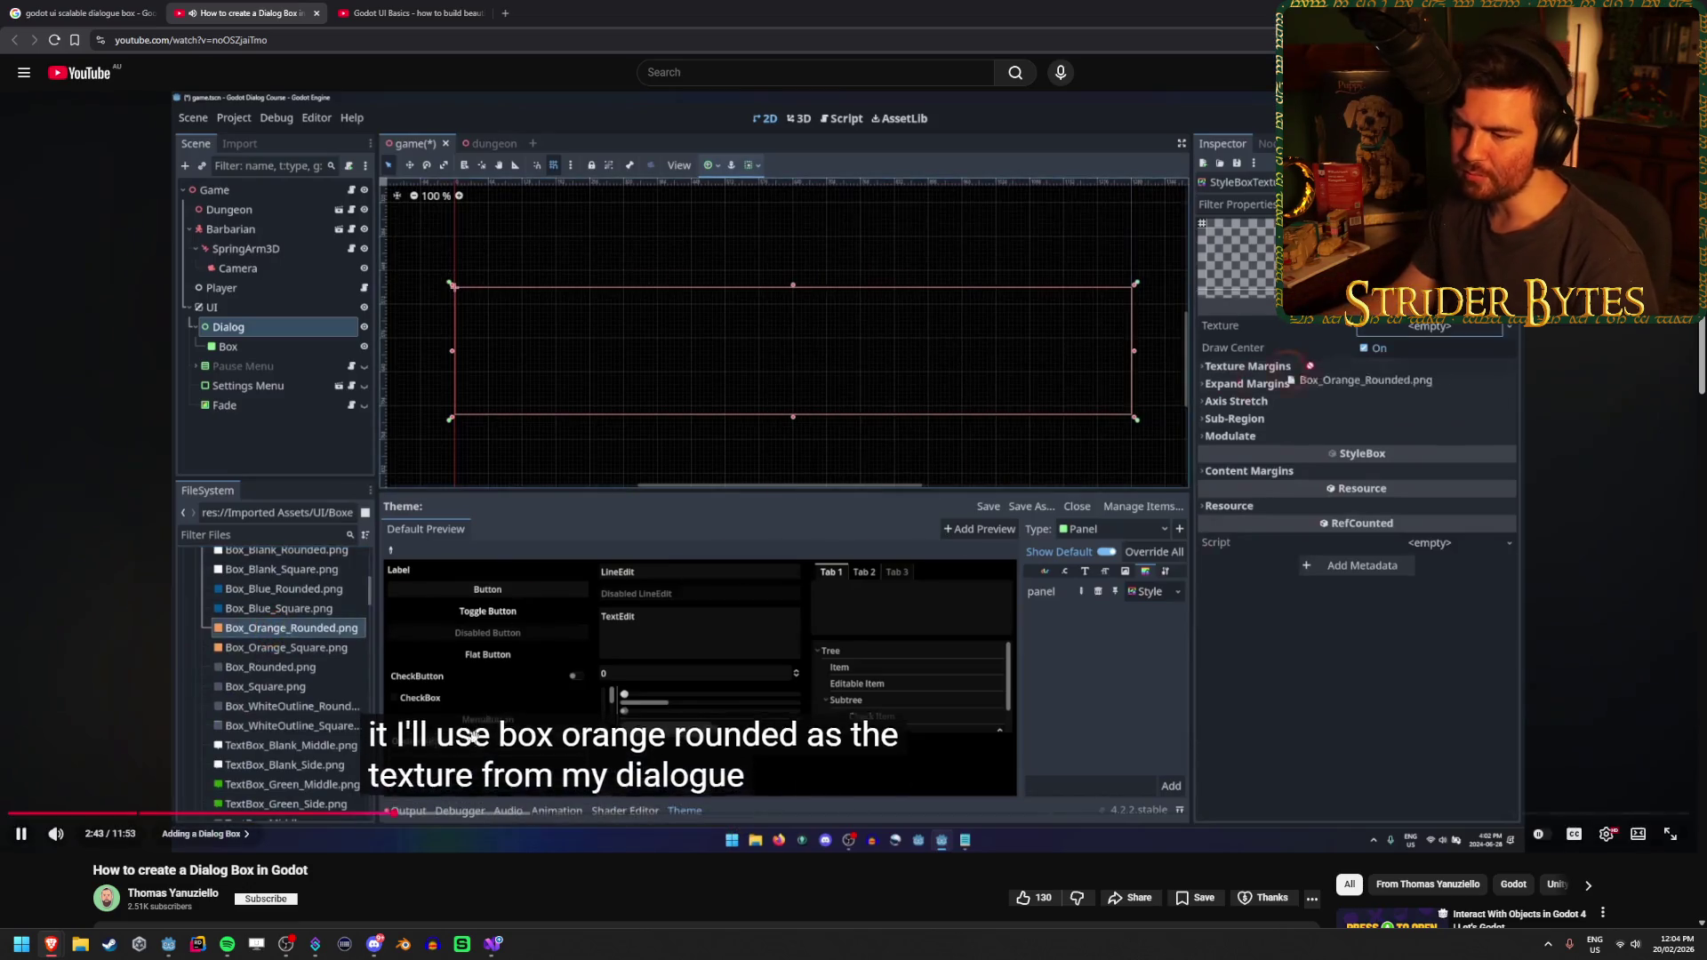
{"action": "left_click_drag", "start_coordinate": [559, 815], "coordinate": [1108, 819]}
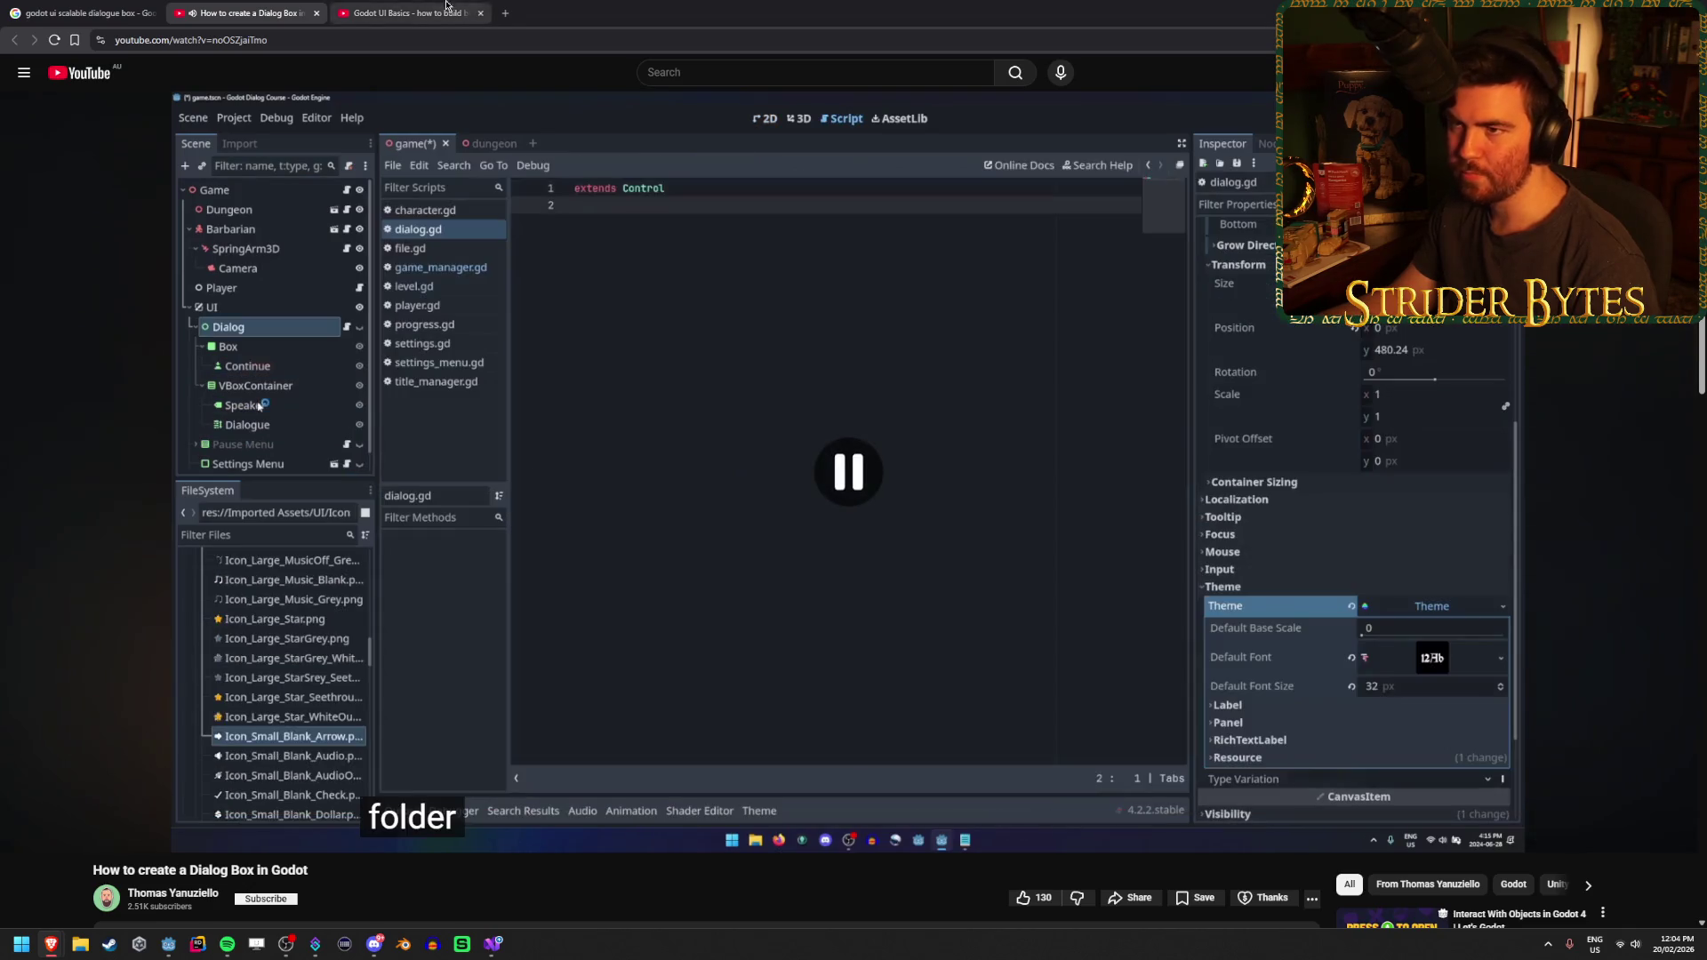
{"action": "left_click", "coordinate": [506, 12]}
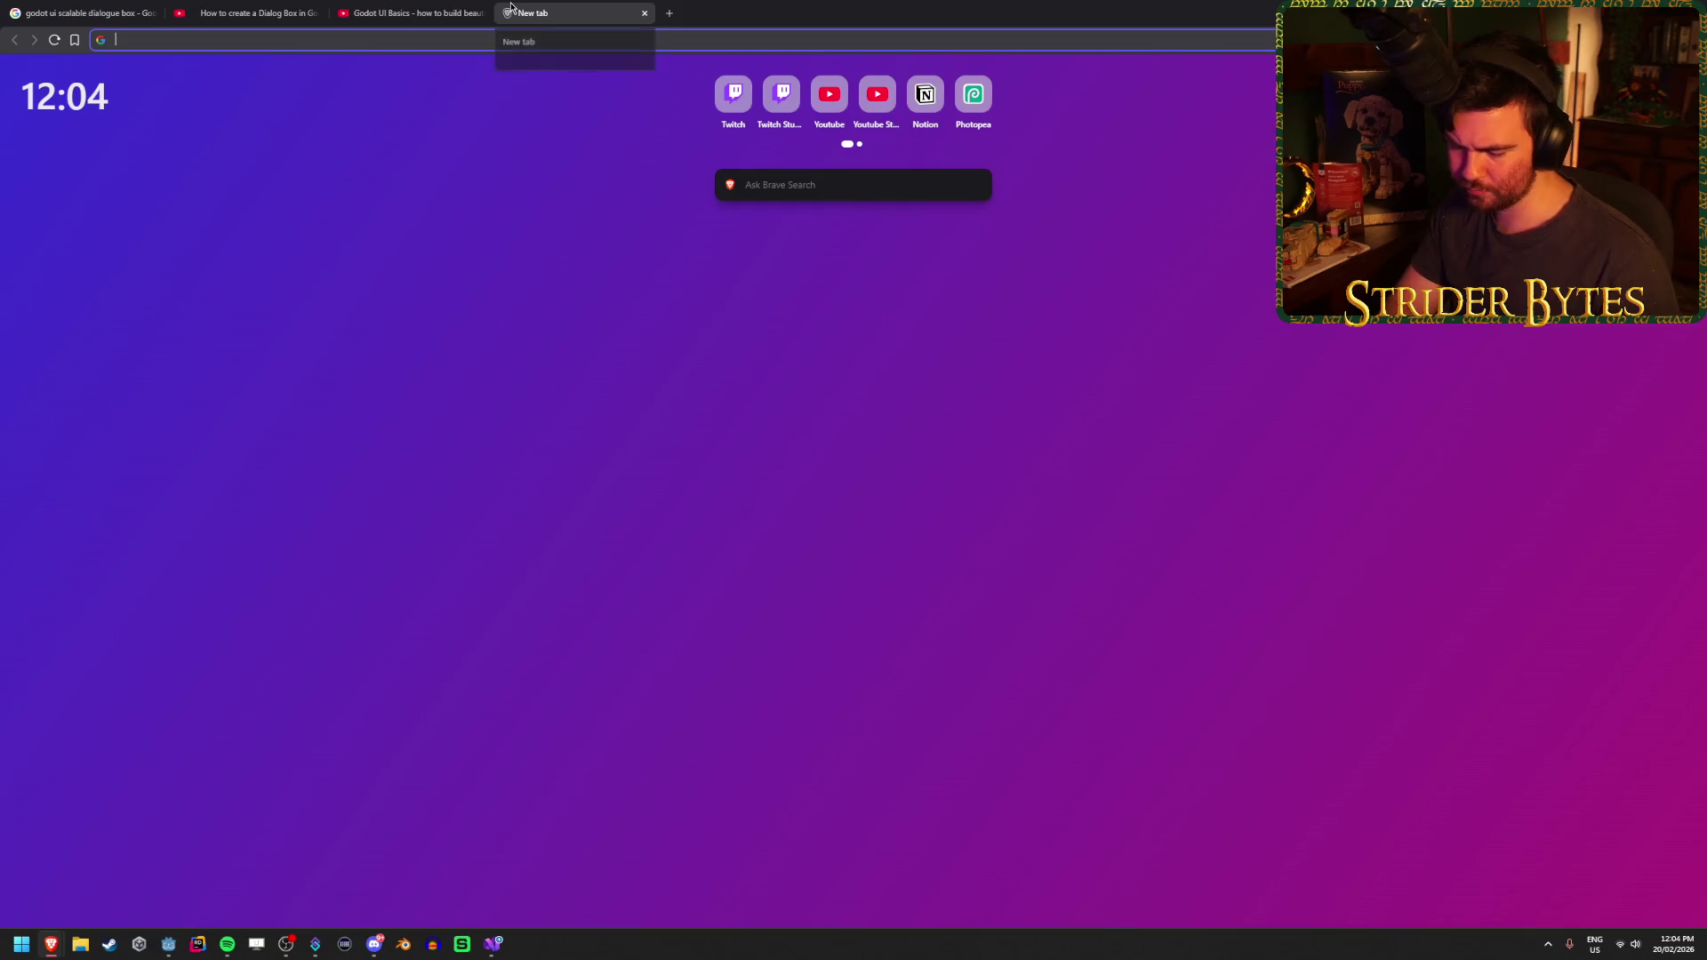
Search Google Images for 'sci fi ui window'
{"action": "type", "text": "sci fi uio"}
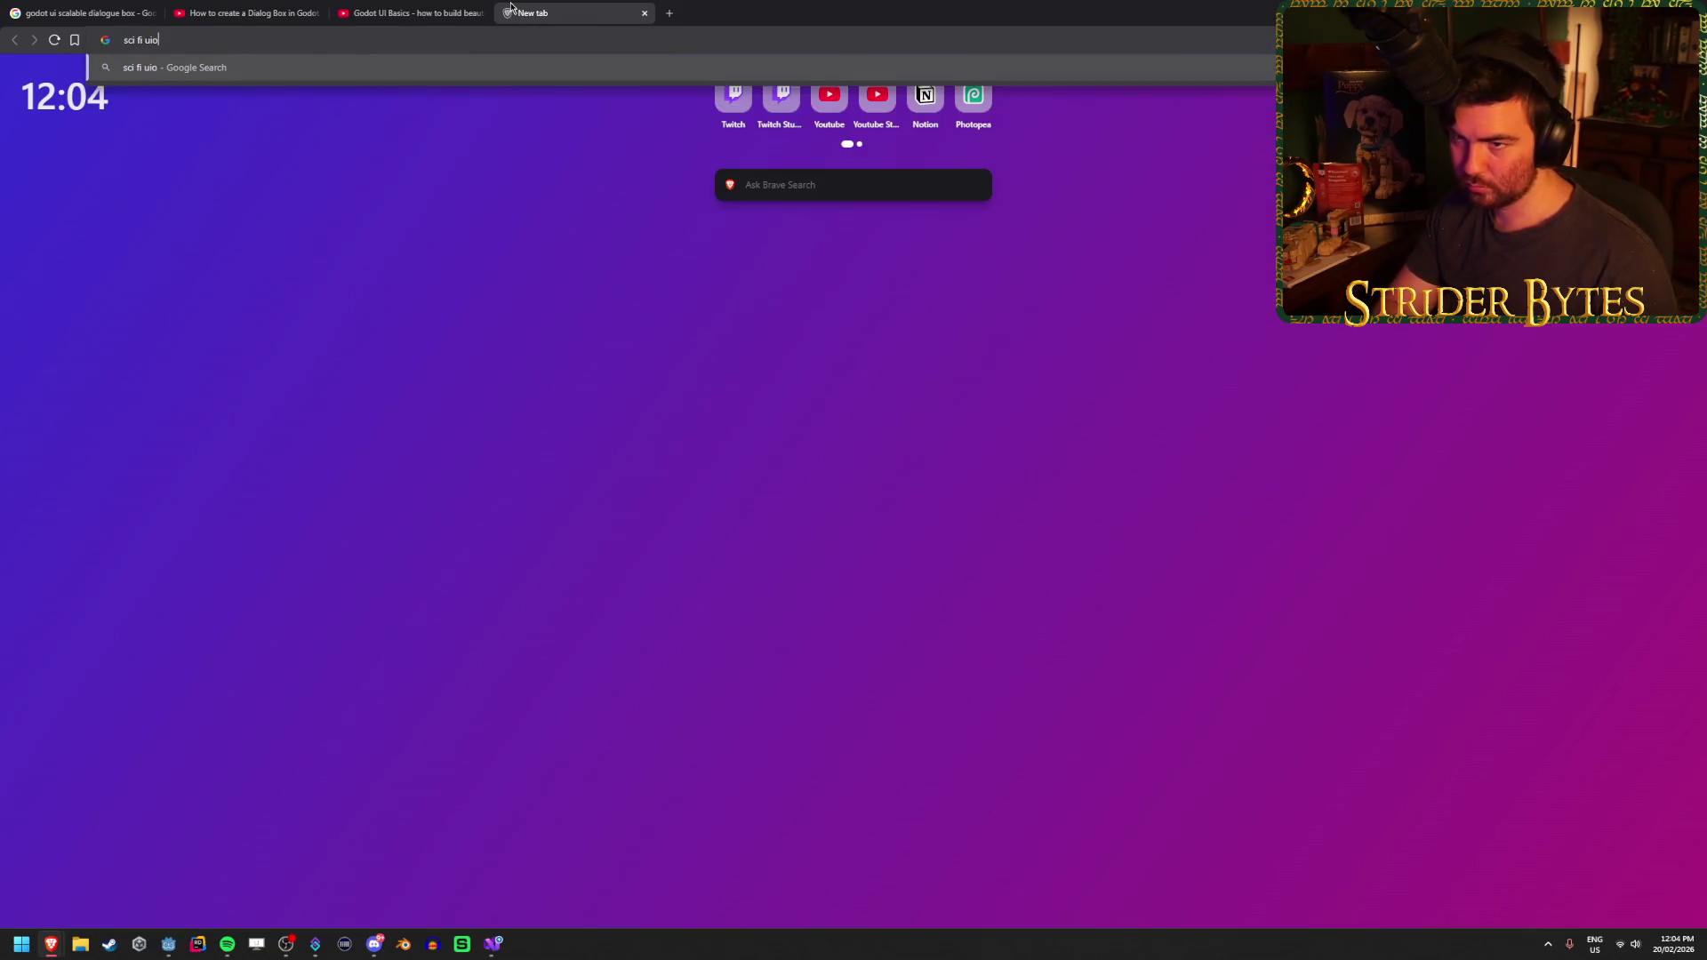
{"action": "type", "text": "dow"}
{"action": "key", "text": "Return"}
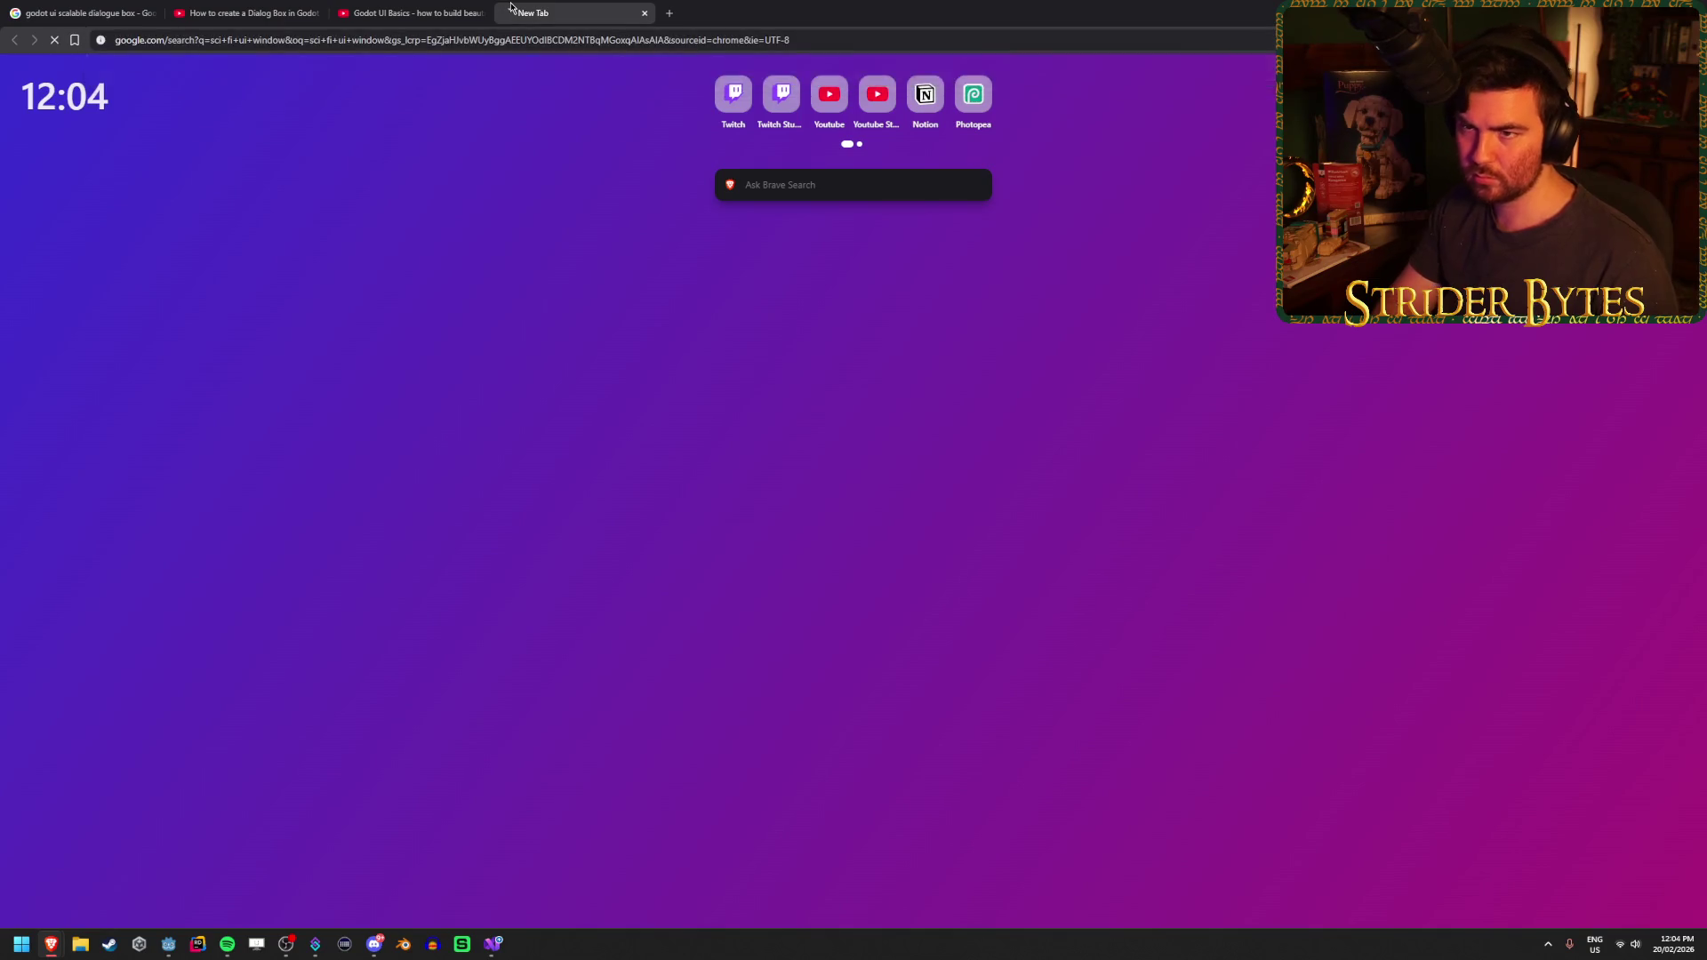
{"action": "left_click", "coordinate": [245, 131]}
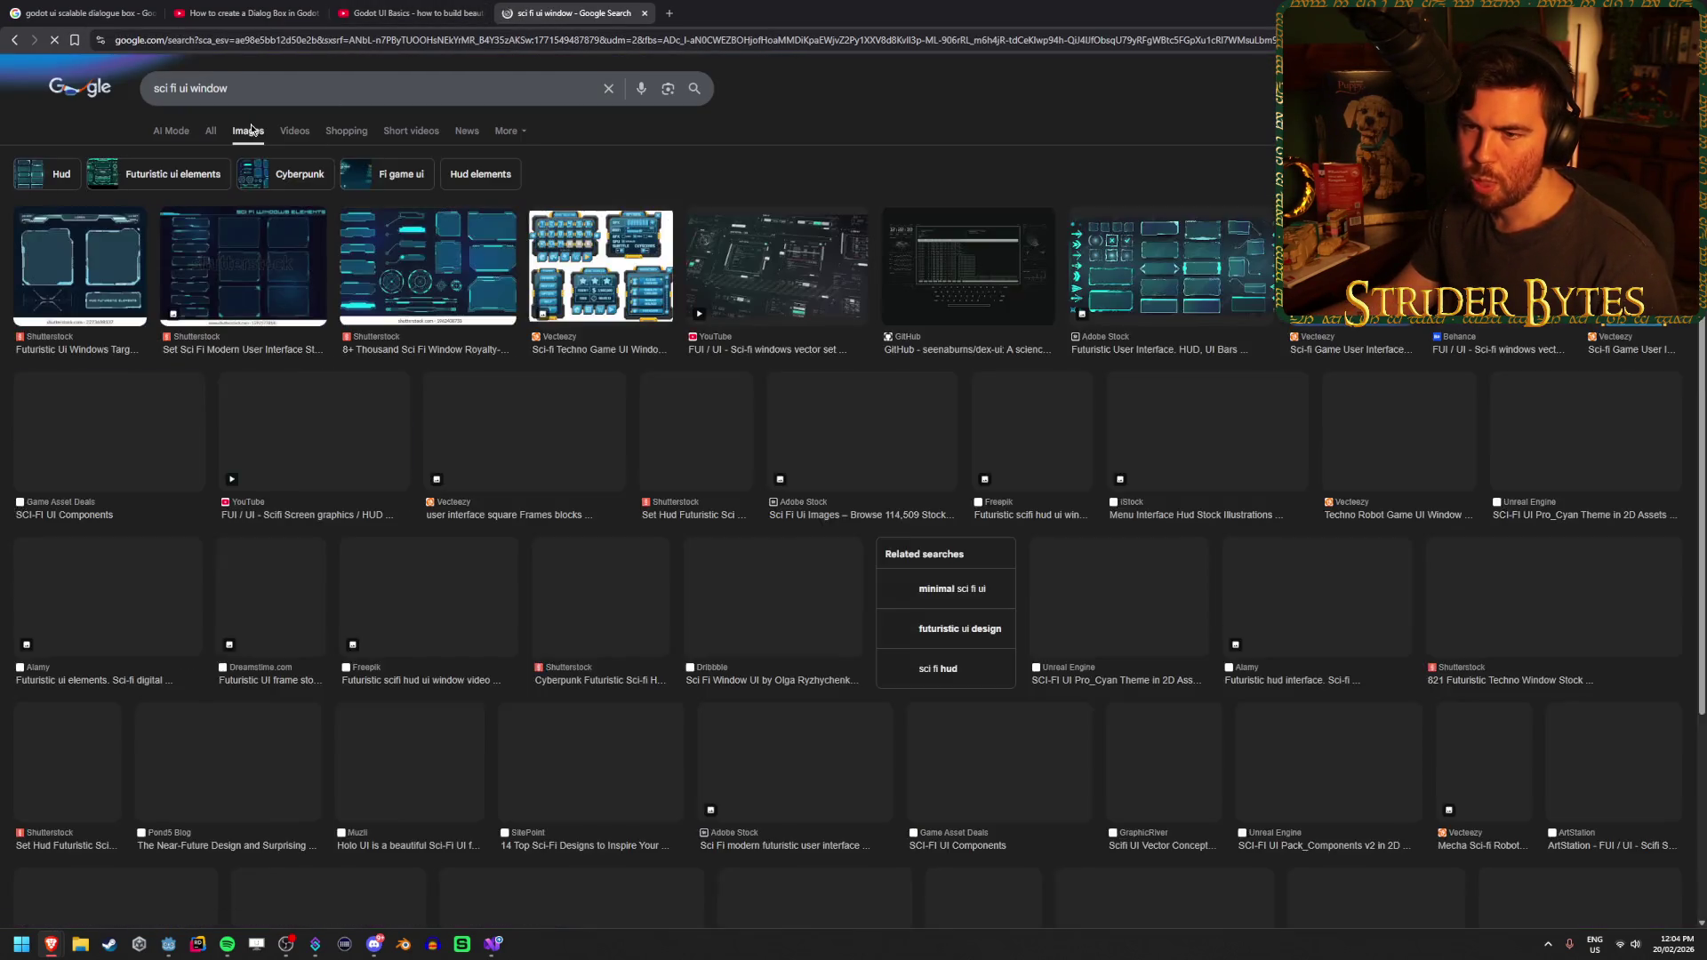
Open the first futuristic UI windows image in its own tab
{"action": "left_click", "coordinate": [88, 250]}
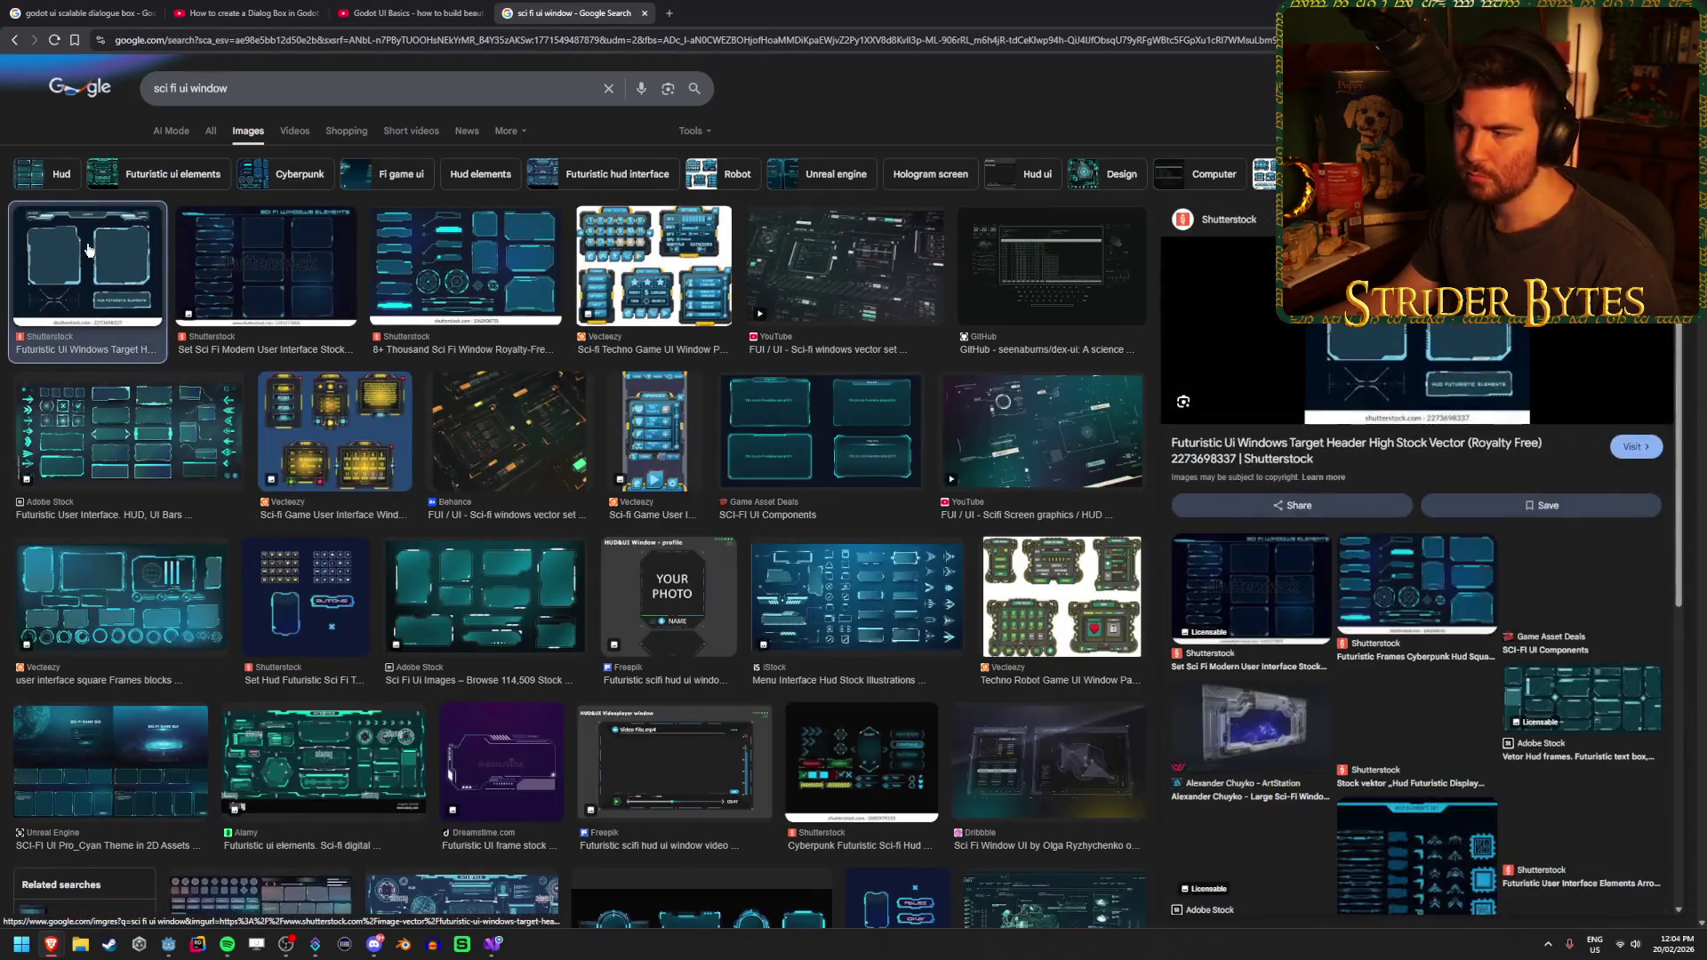
{"action": "right_click", "coordinate": [1445, 334]}
{"action": "left_click", "coordinate": [1541, 541]}
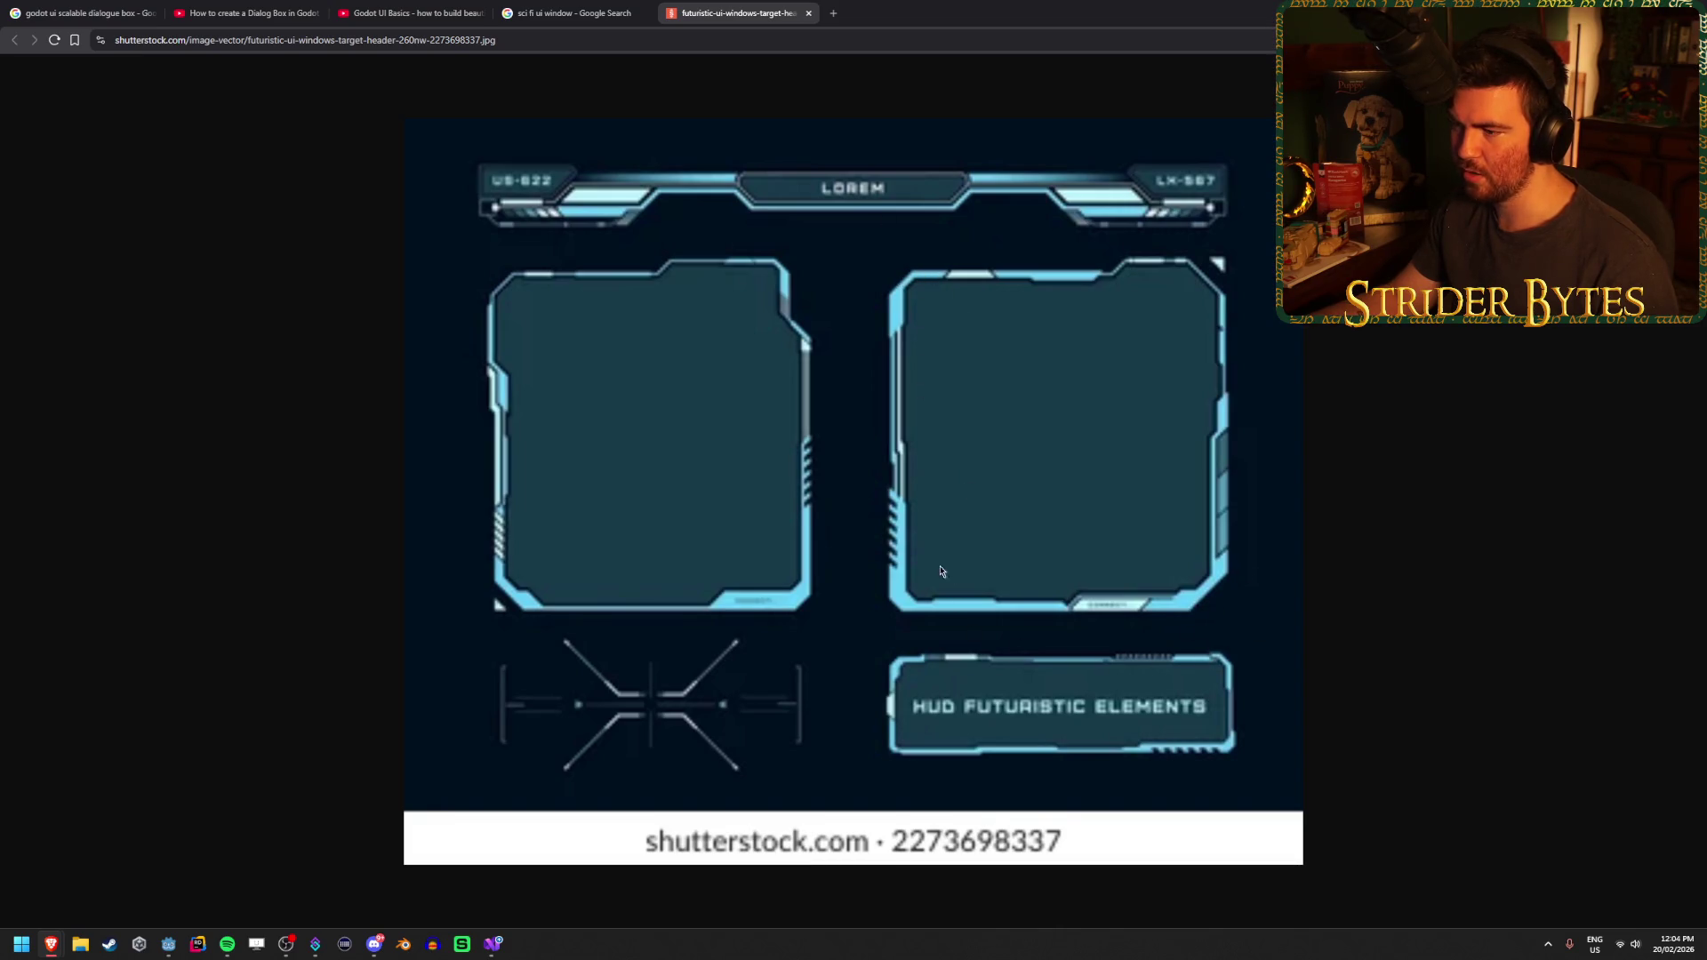
{"action": "left_click", "coordinate": [565, 11]}
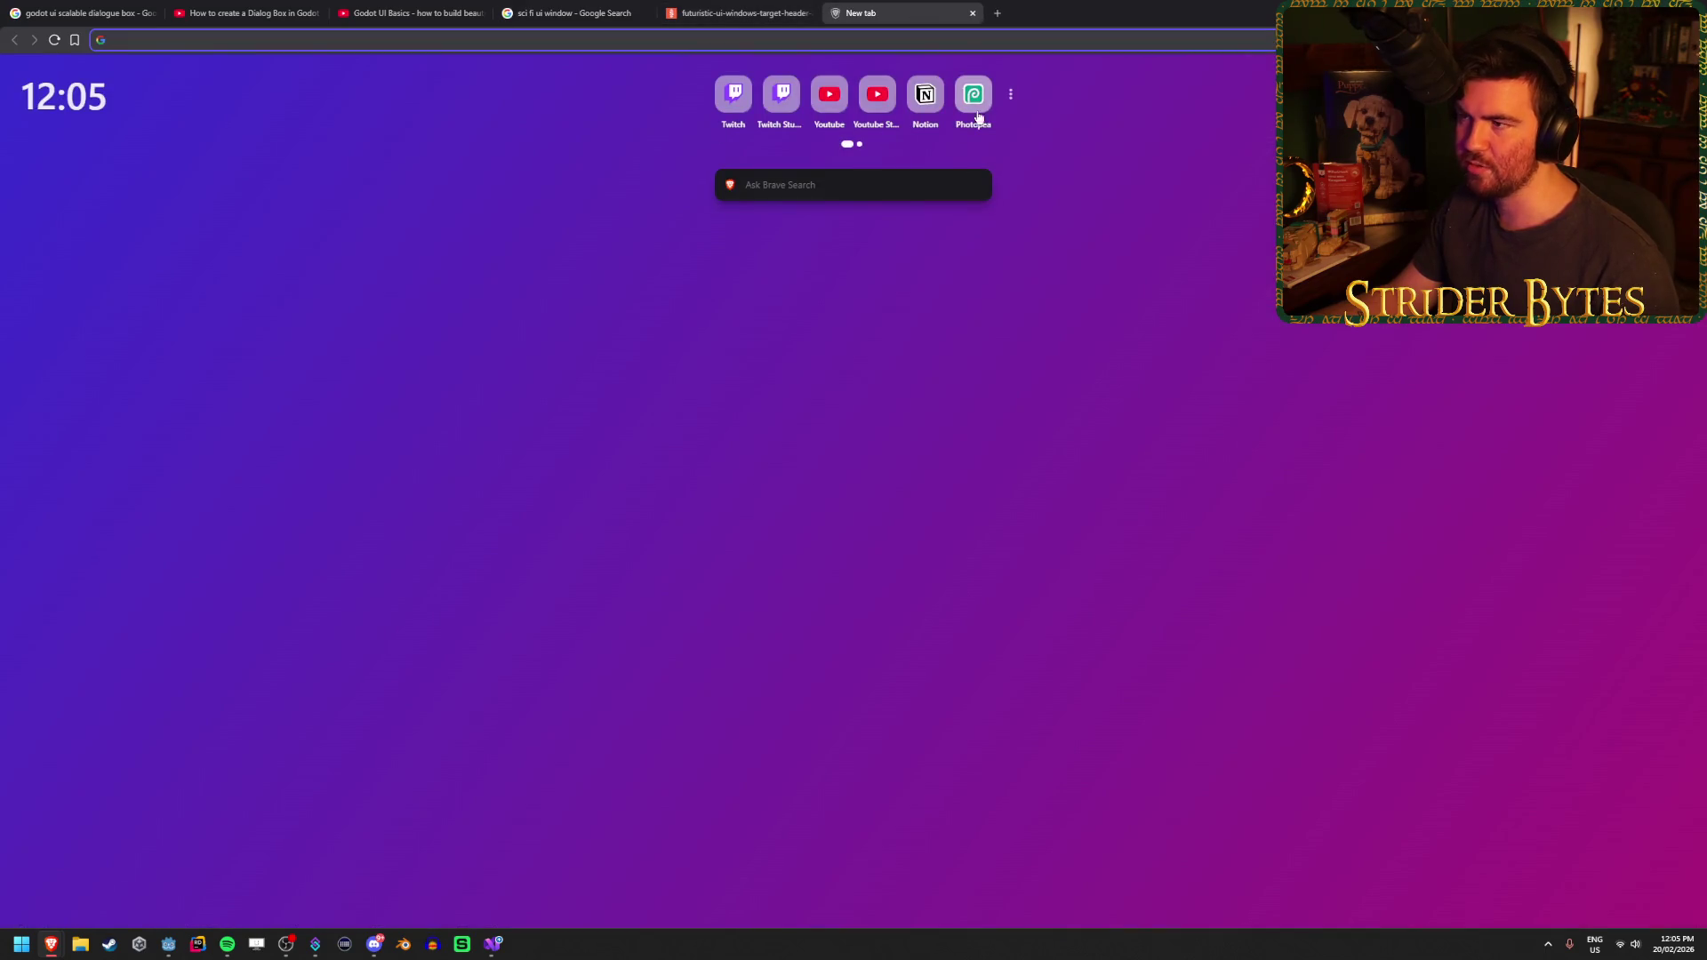
On photopea.com, create a 512 × 512 px project with a transparent background
{"action": "type", "text": "photopea.com"}
{"action": "key", "text": "Return"}
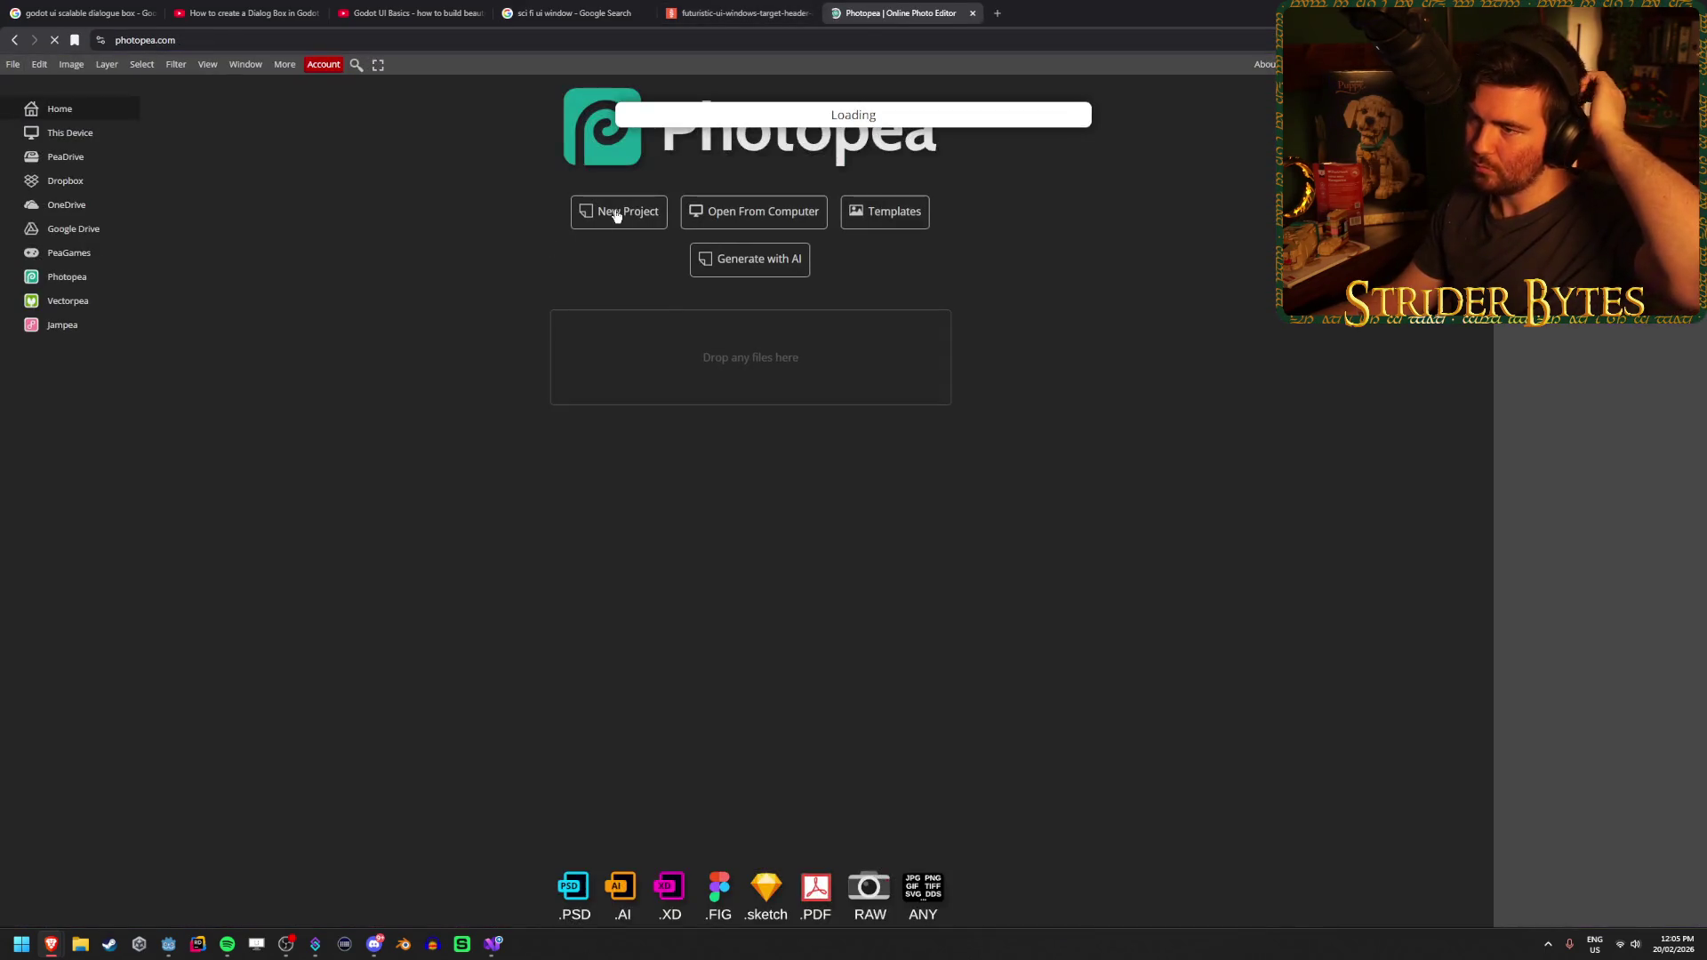
{"action": "left_click", "coordinate": [610, 212]}
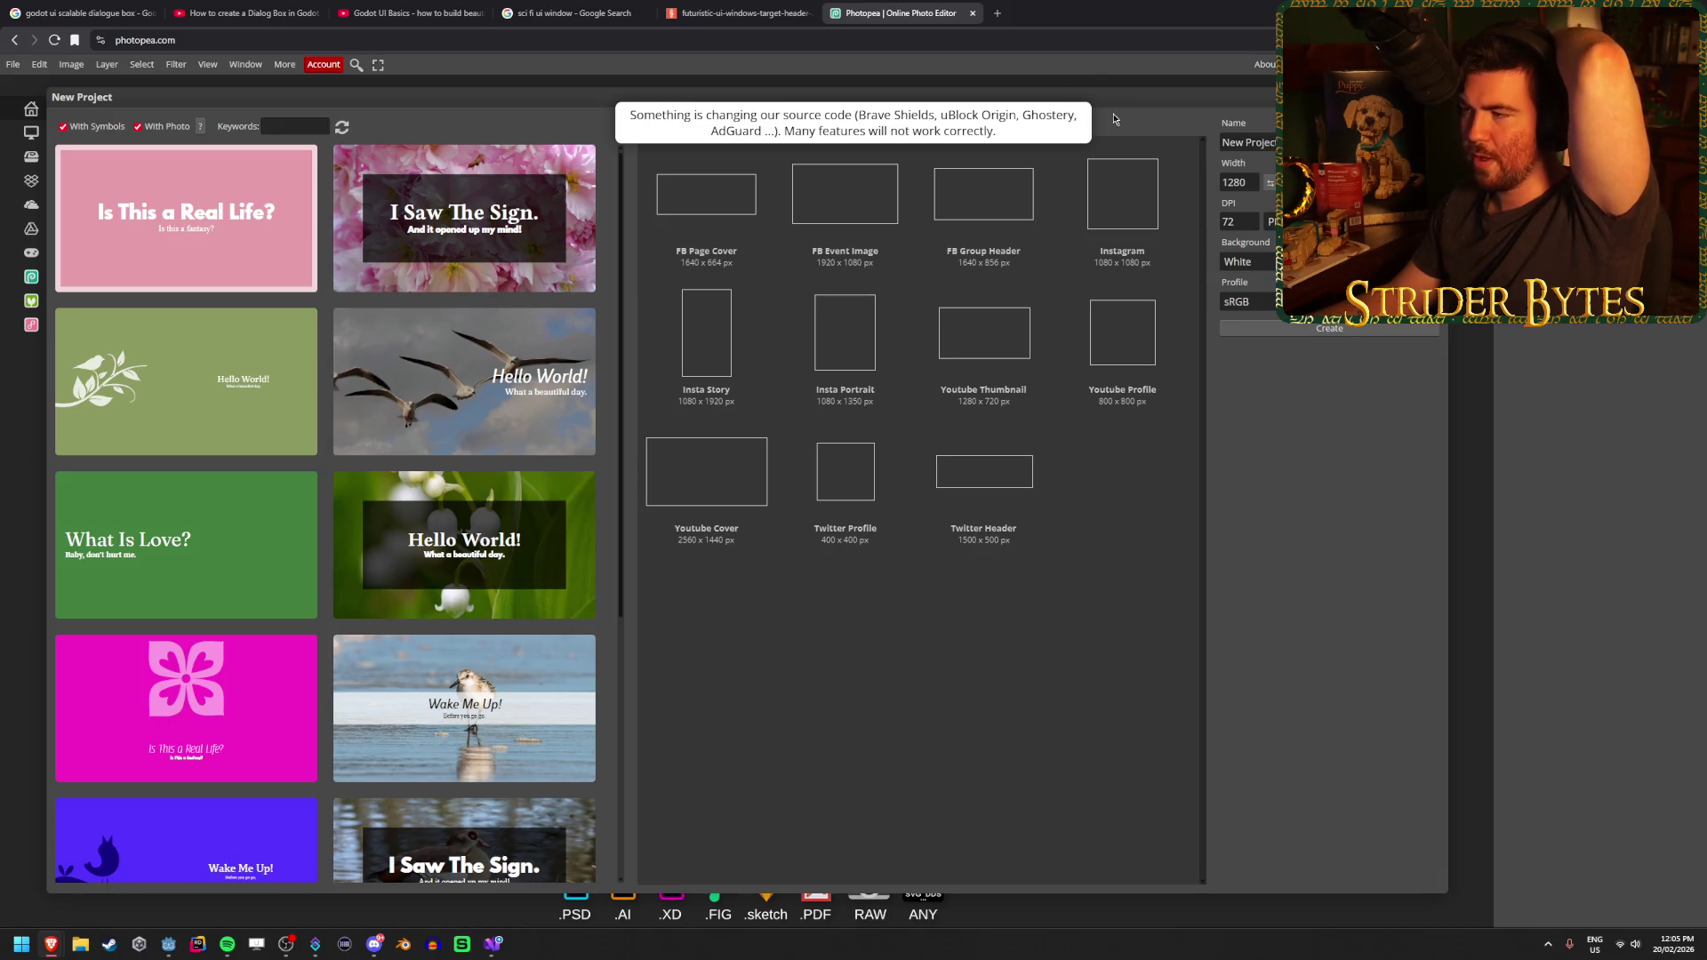
{"action": "left_click", "coordinate": [845, 126]}
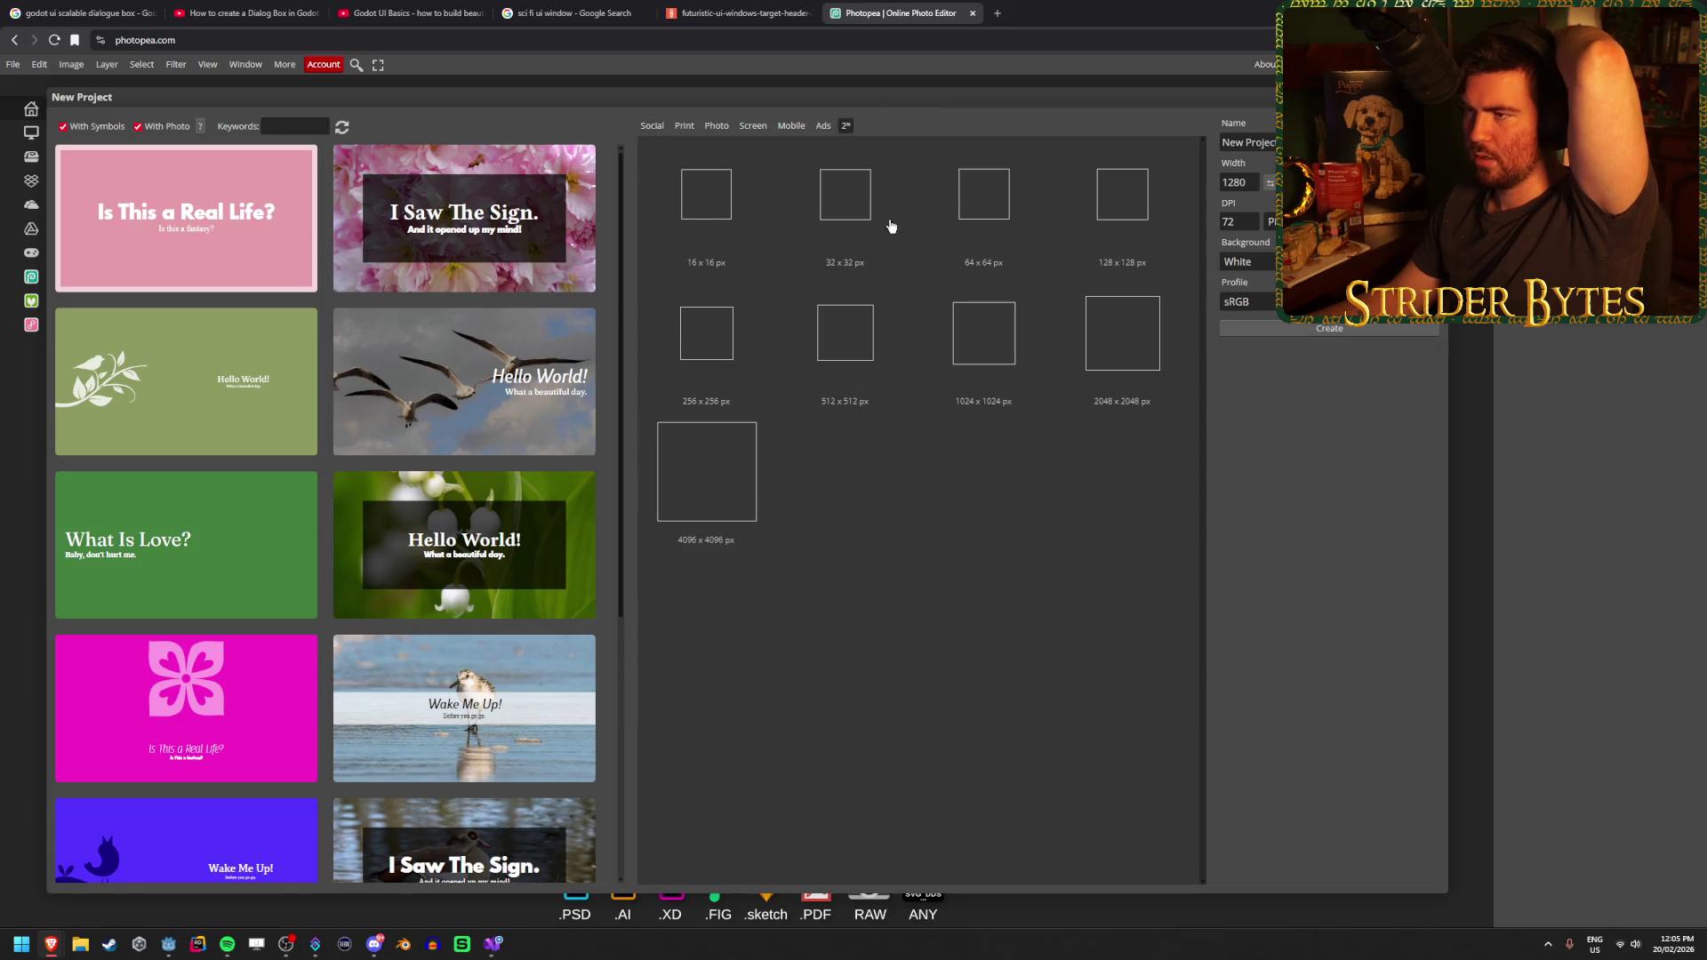
{"action": "left_click", "coordinate": [844, 342]}
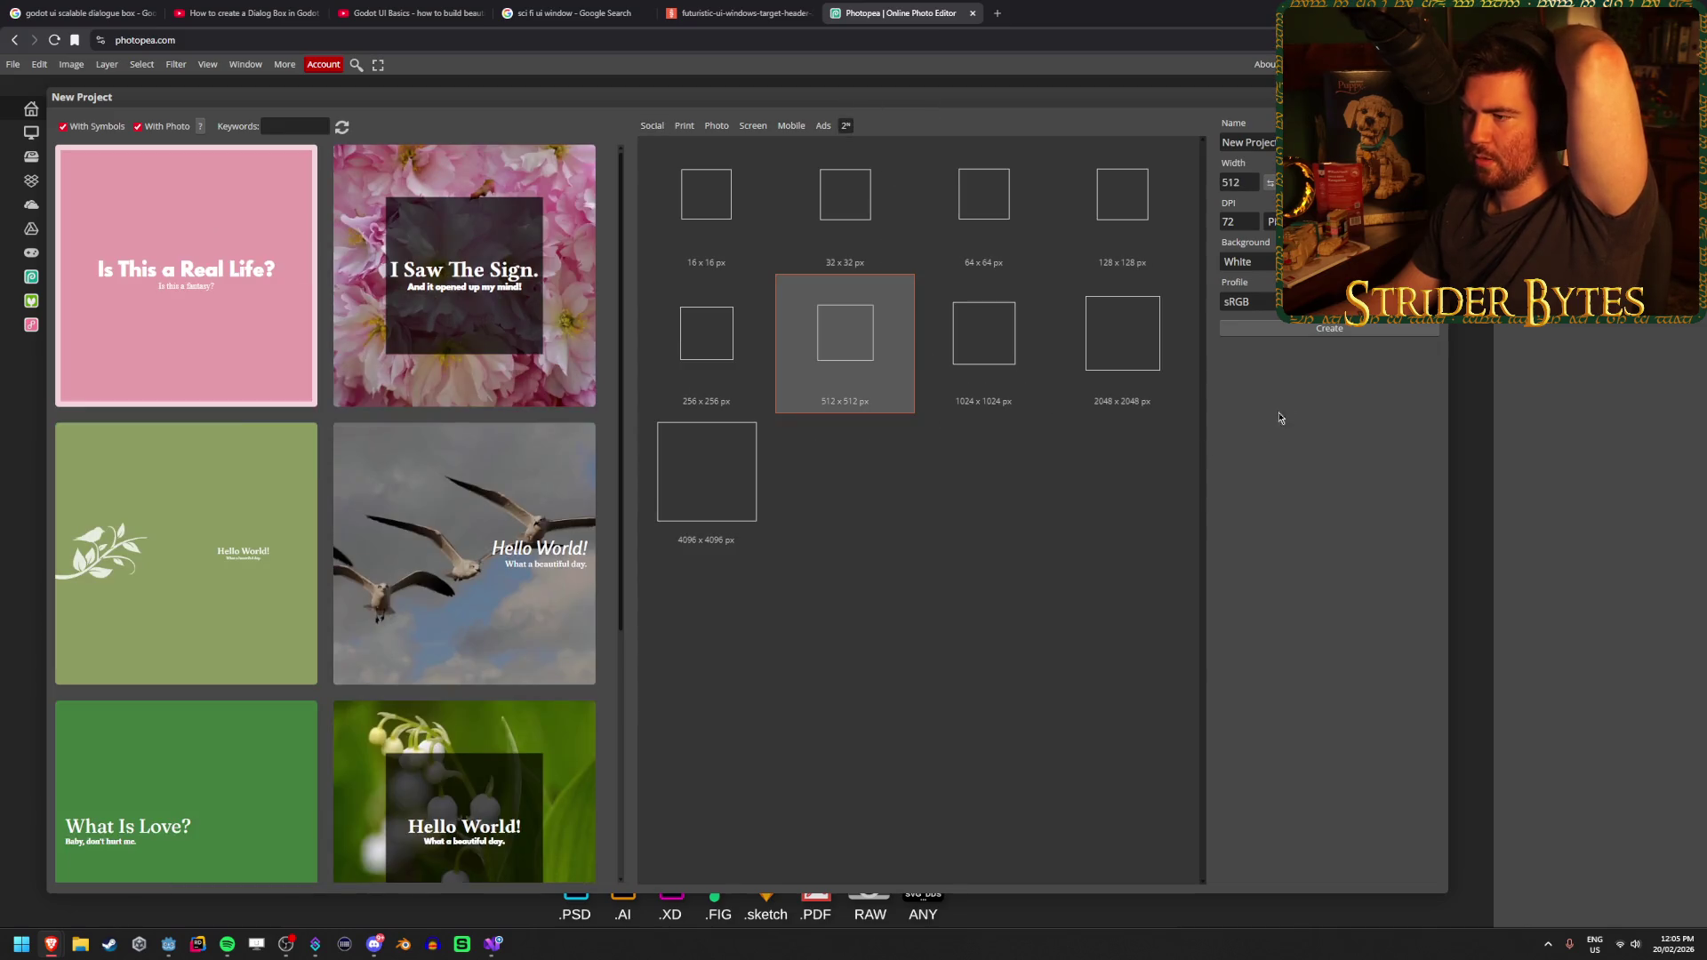
{"action": "left_click", "coordinate": [1266, 265]}
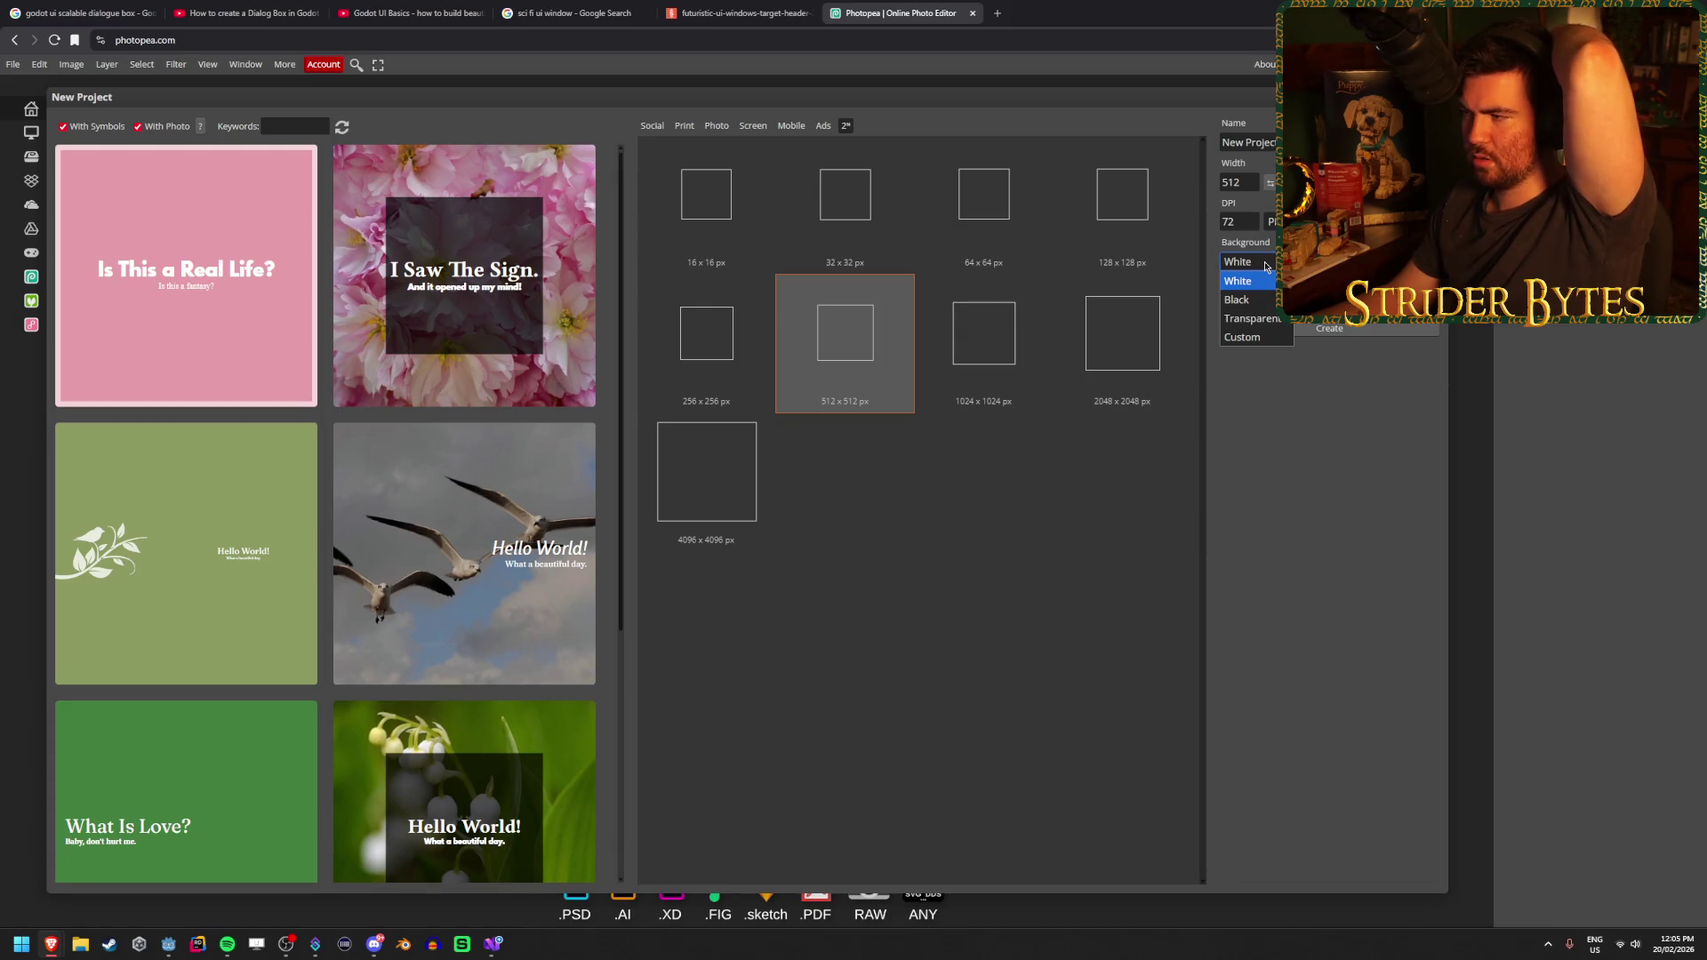
{"action": "left_click", "coordinate": [1246, 318]}
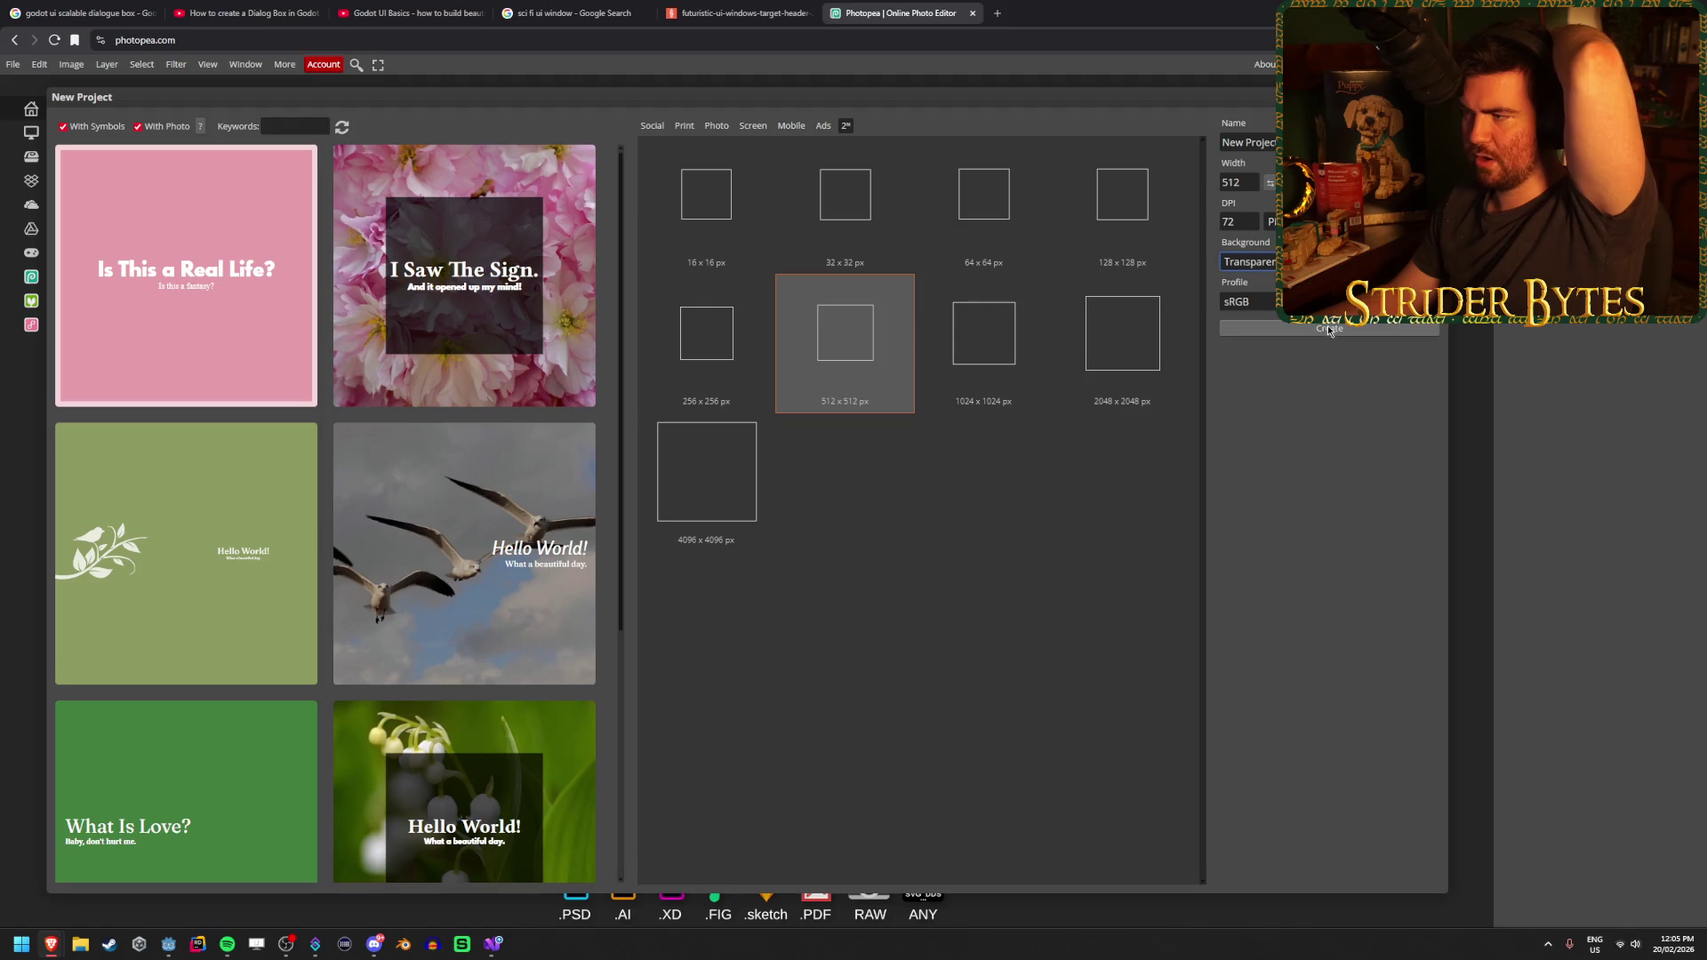
{"action": "left_click", "coordinate": [1330, 329]}
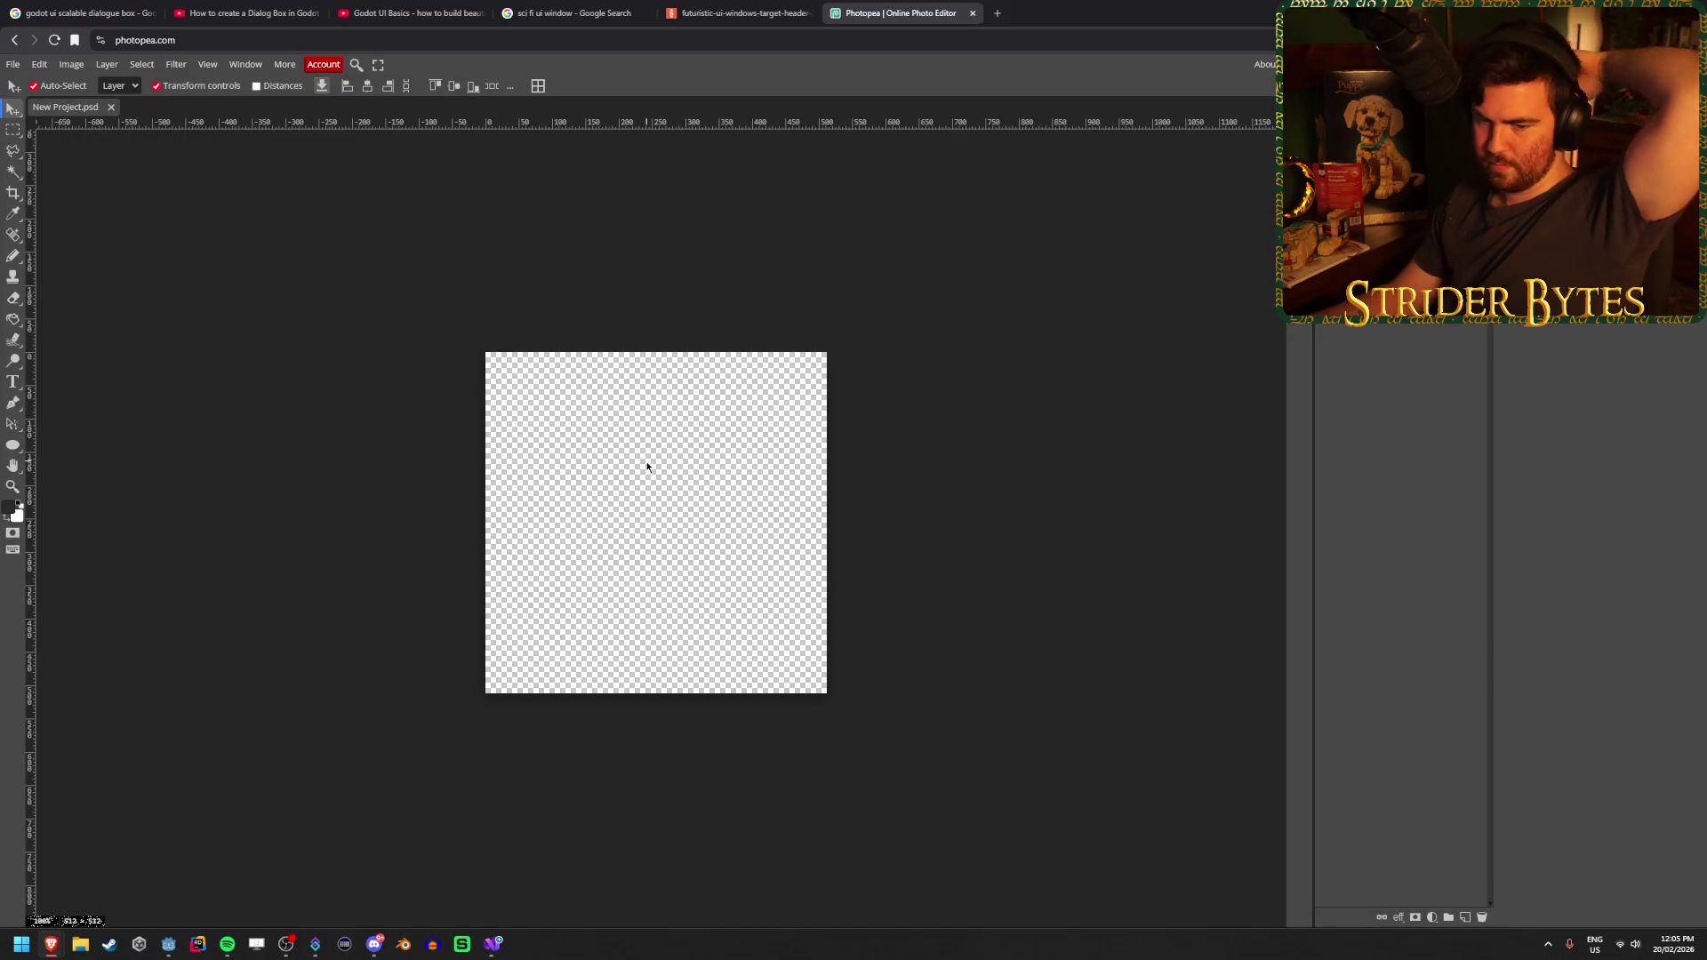
Add Layer 1 and fill it solid black with the Paint Bucket, then return to the reference image
{"action": "scroll", "coordinate": [610, 457], "scroll_direction": "up", "scroll_amount": 3}
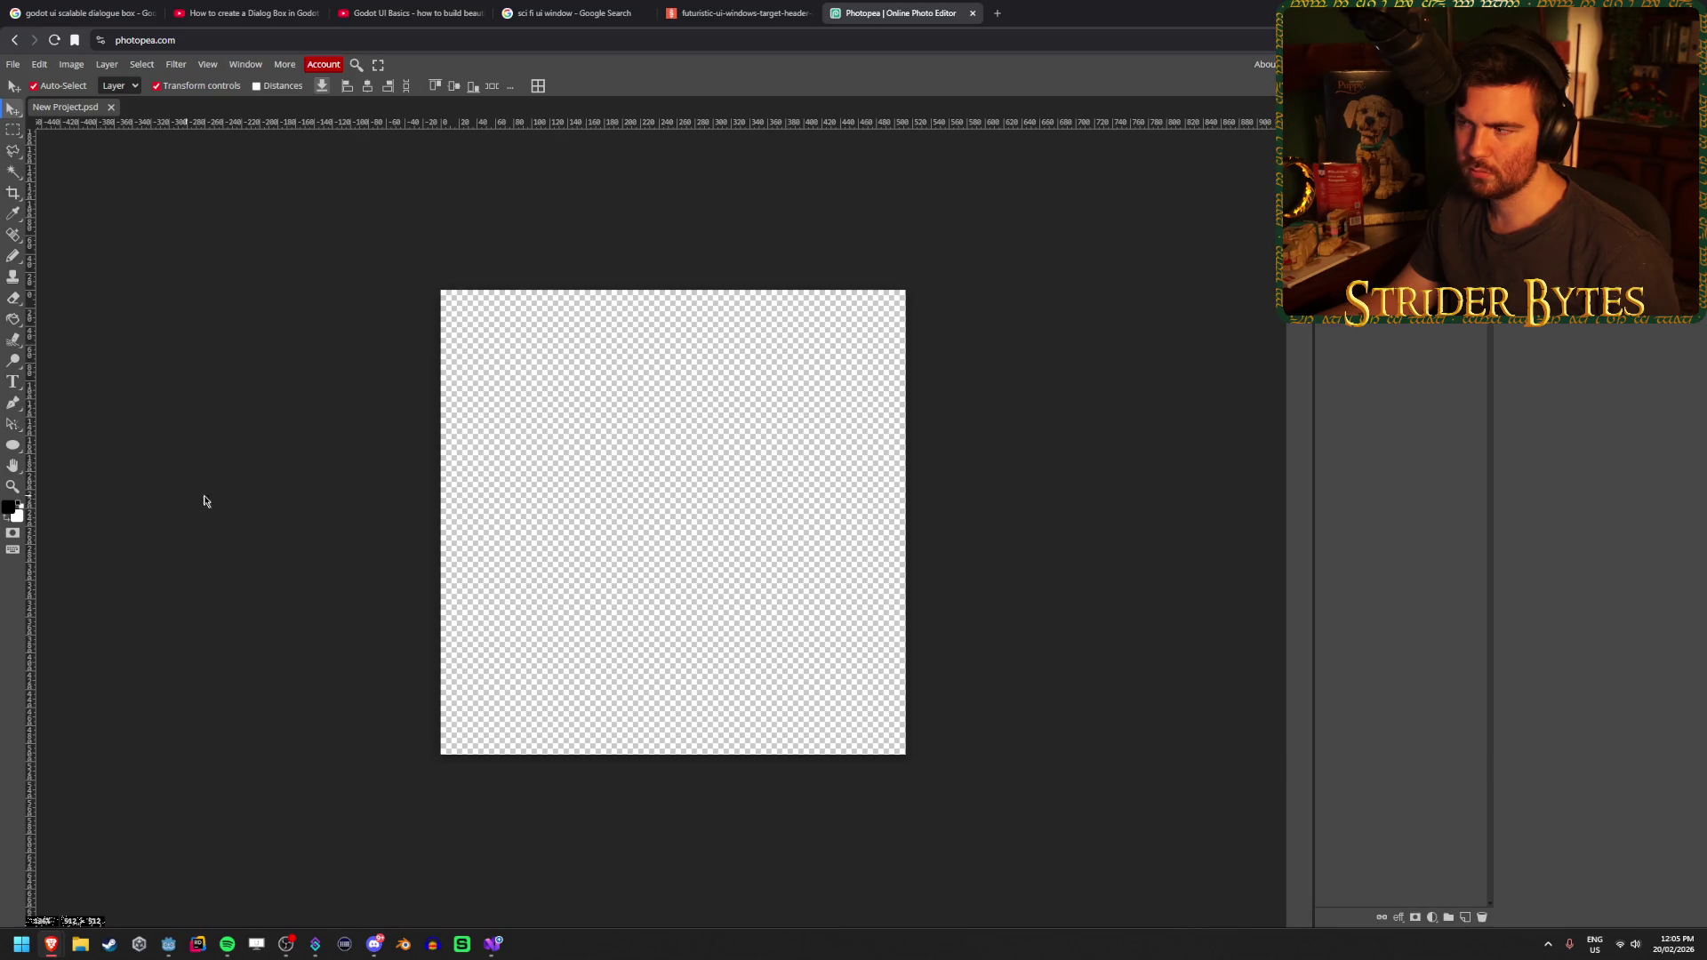
{"action": "left_click", "coordinate": [1464, 918]}
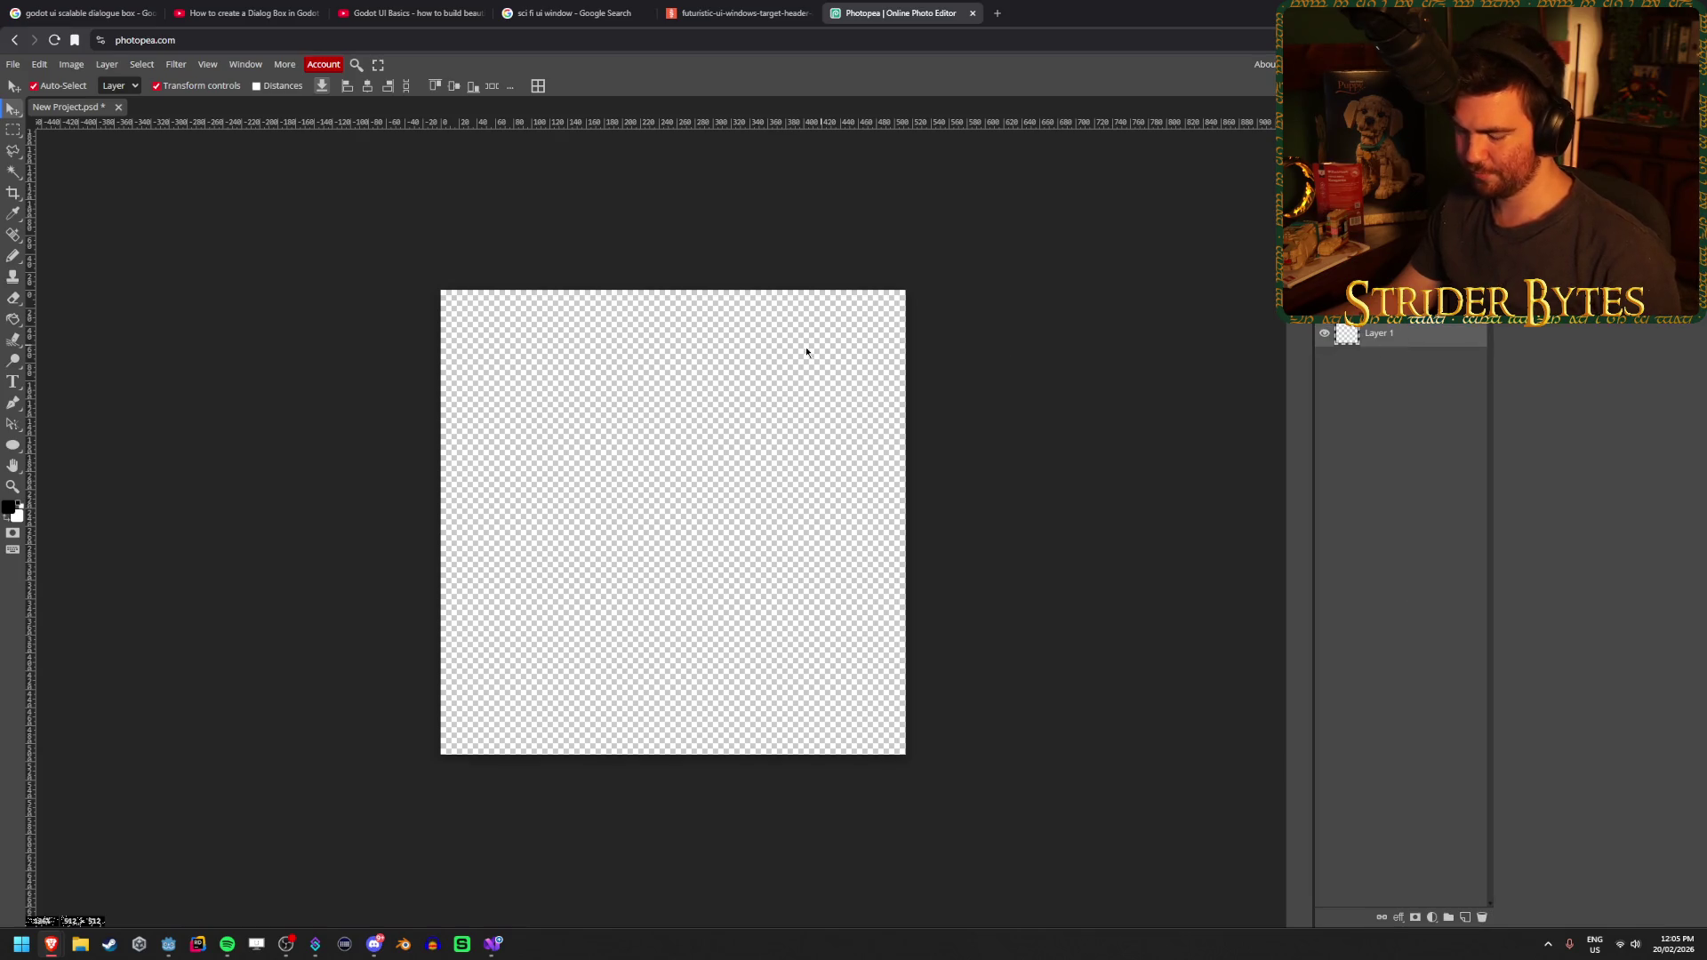
{"action": "left_click", "coordinate": [13, 319]}
{"action": "left_click", "coordinate": [840, 518]}
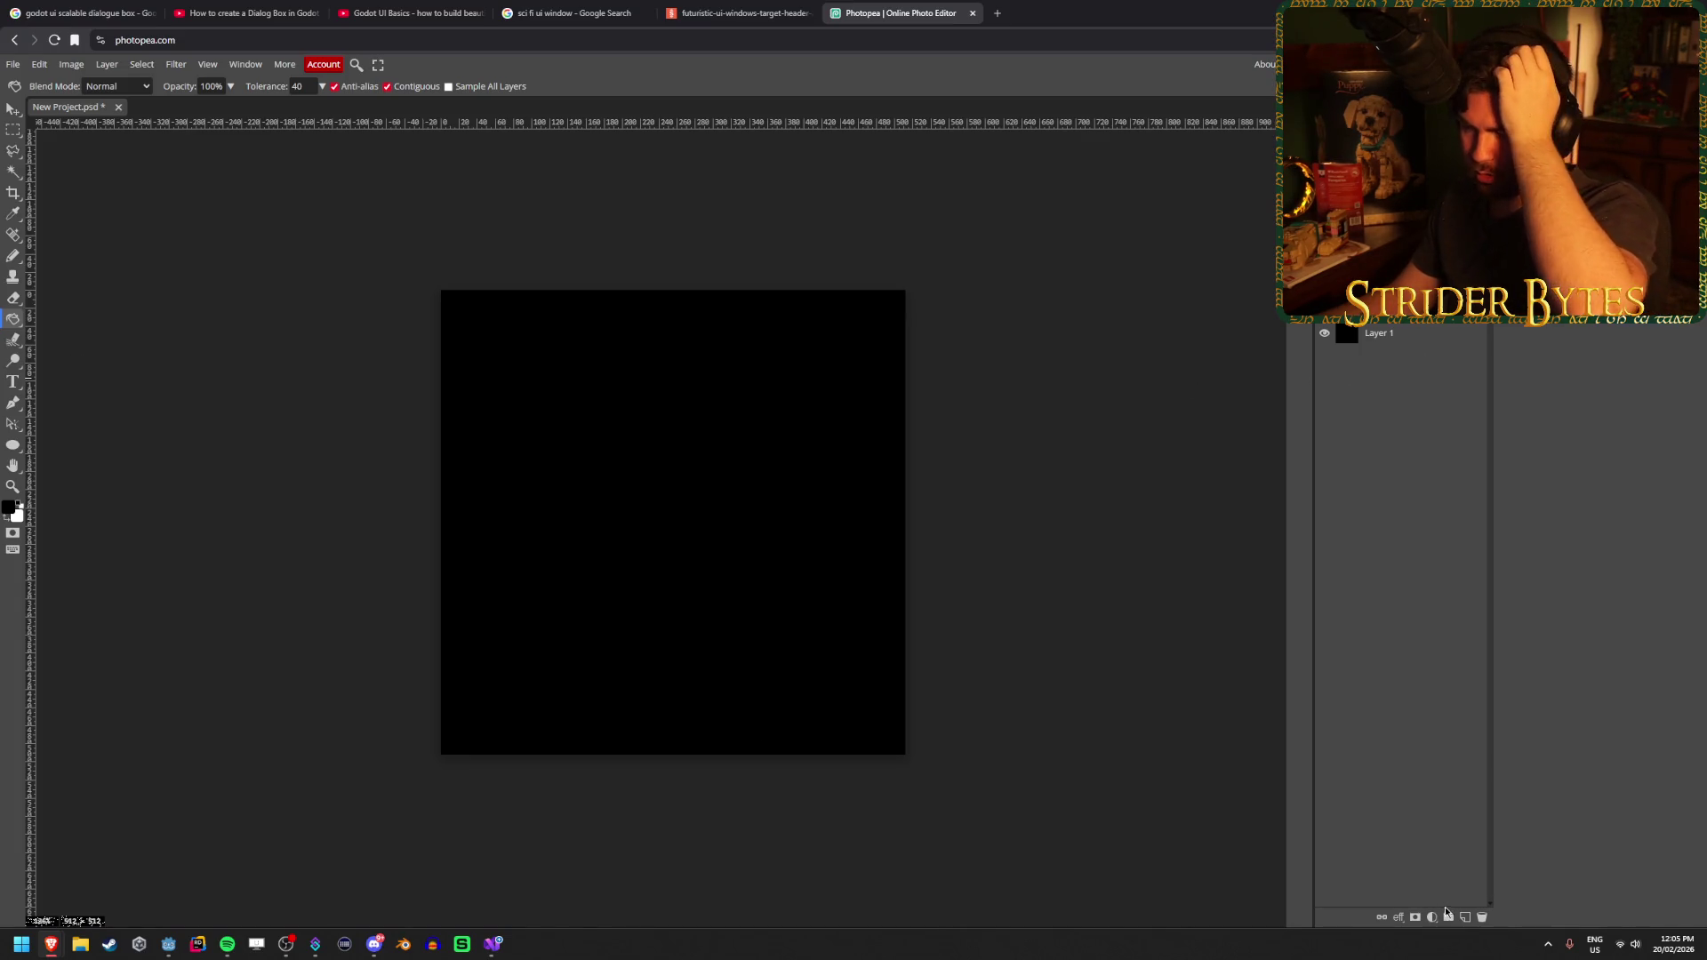
{"action": "key", "text": "ctrl+z"}
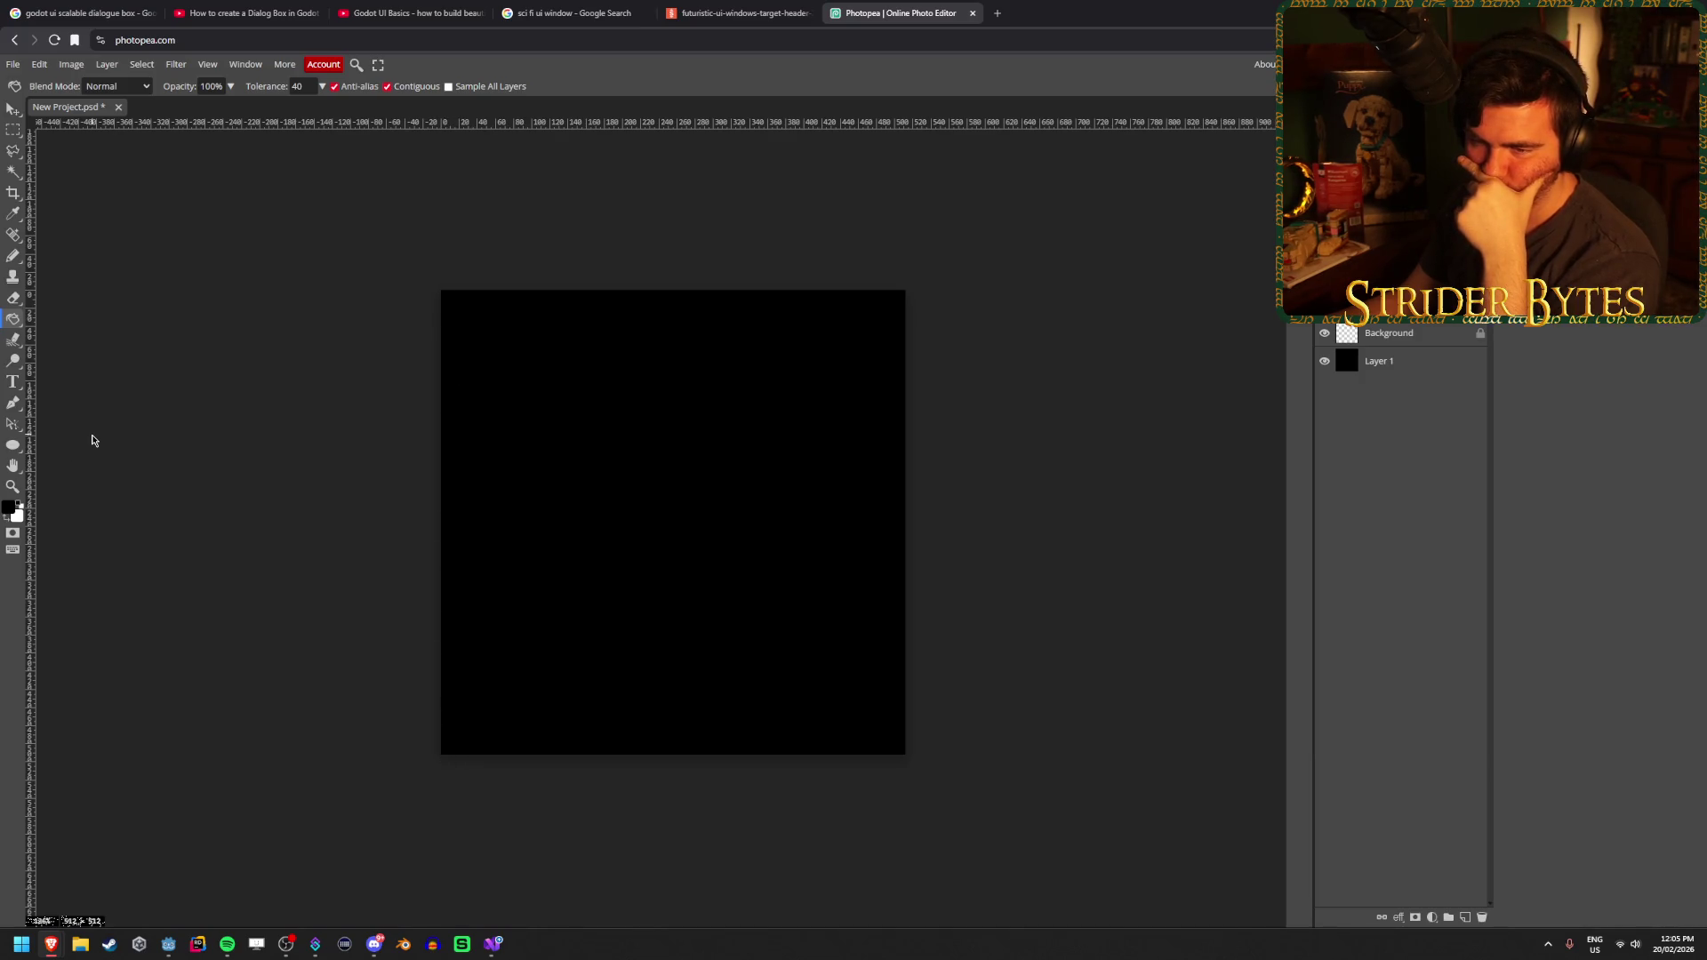
{"action": "left_click", "coordinate": [729, 12]}
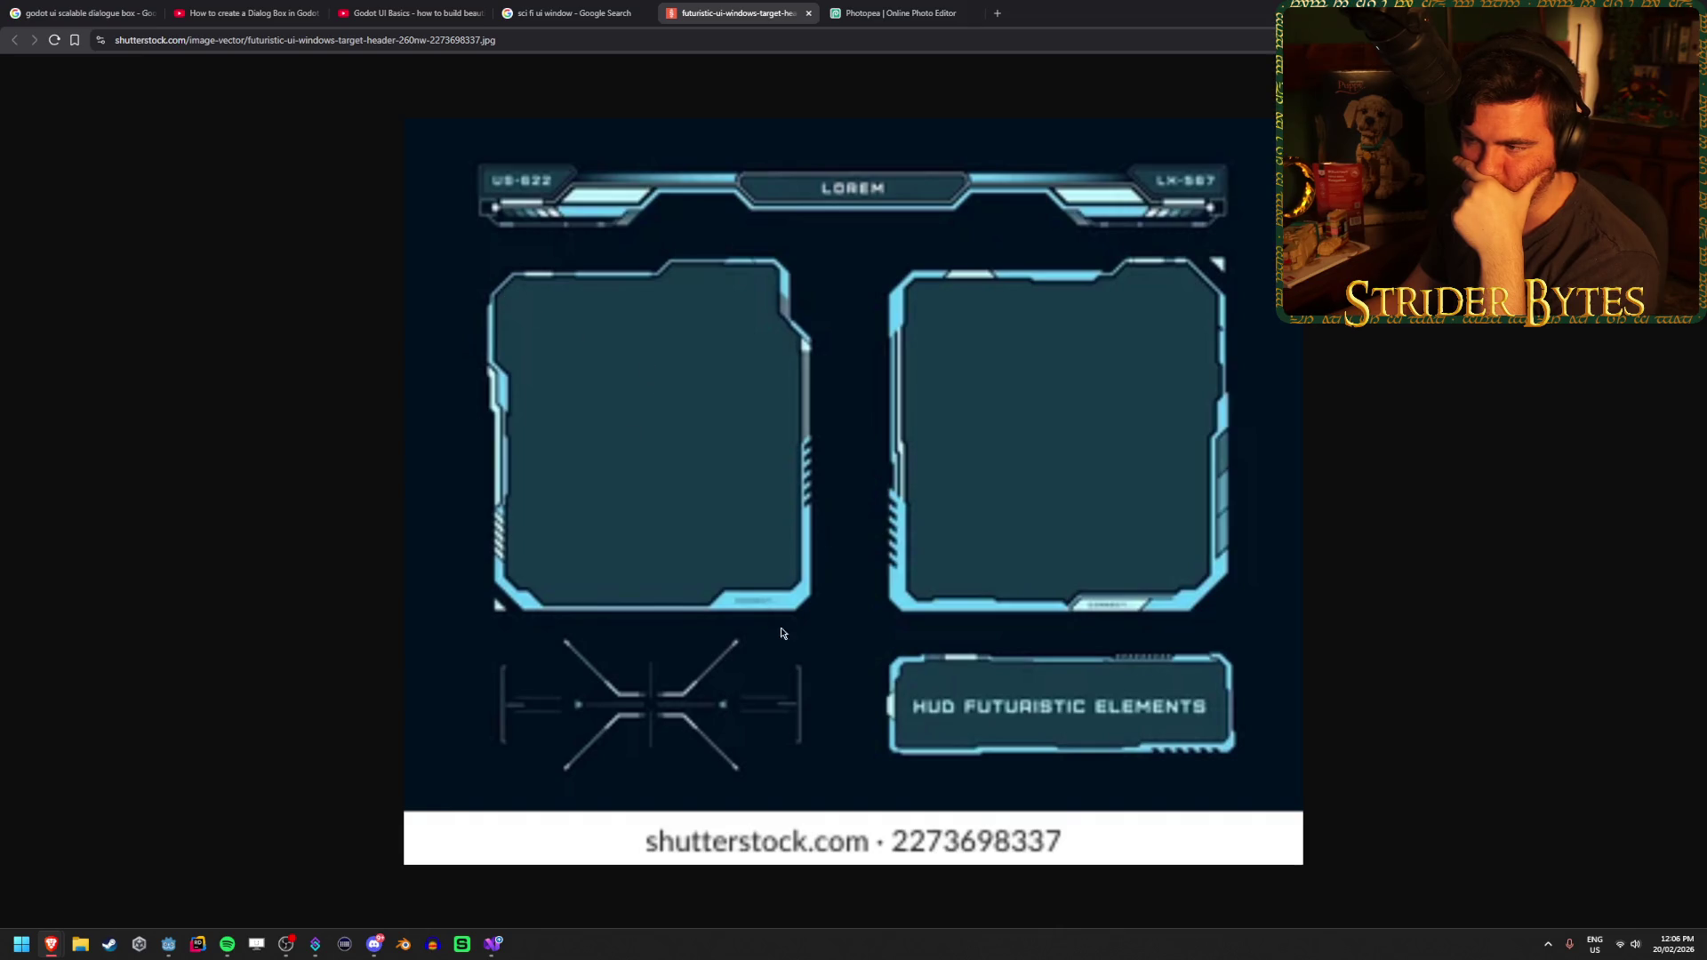
Browse the sci-fi UI window image results, opening the 8+ Thousand Sci Fi Window image in its own tab
{"action": "left_click", "coordinate": [580, 7]}
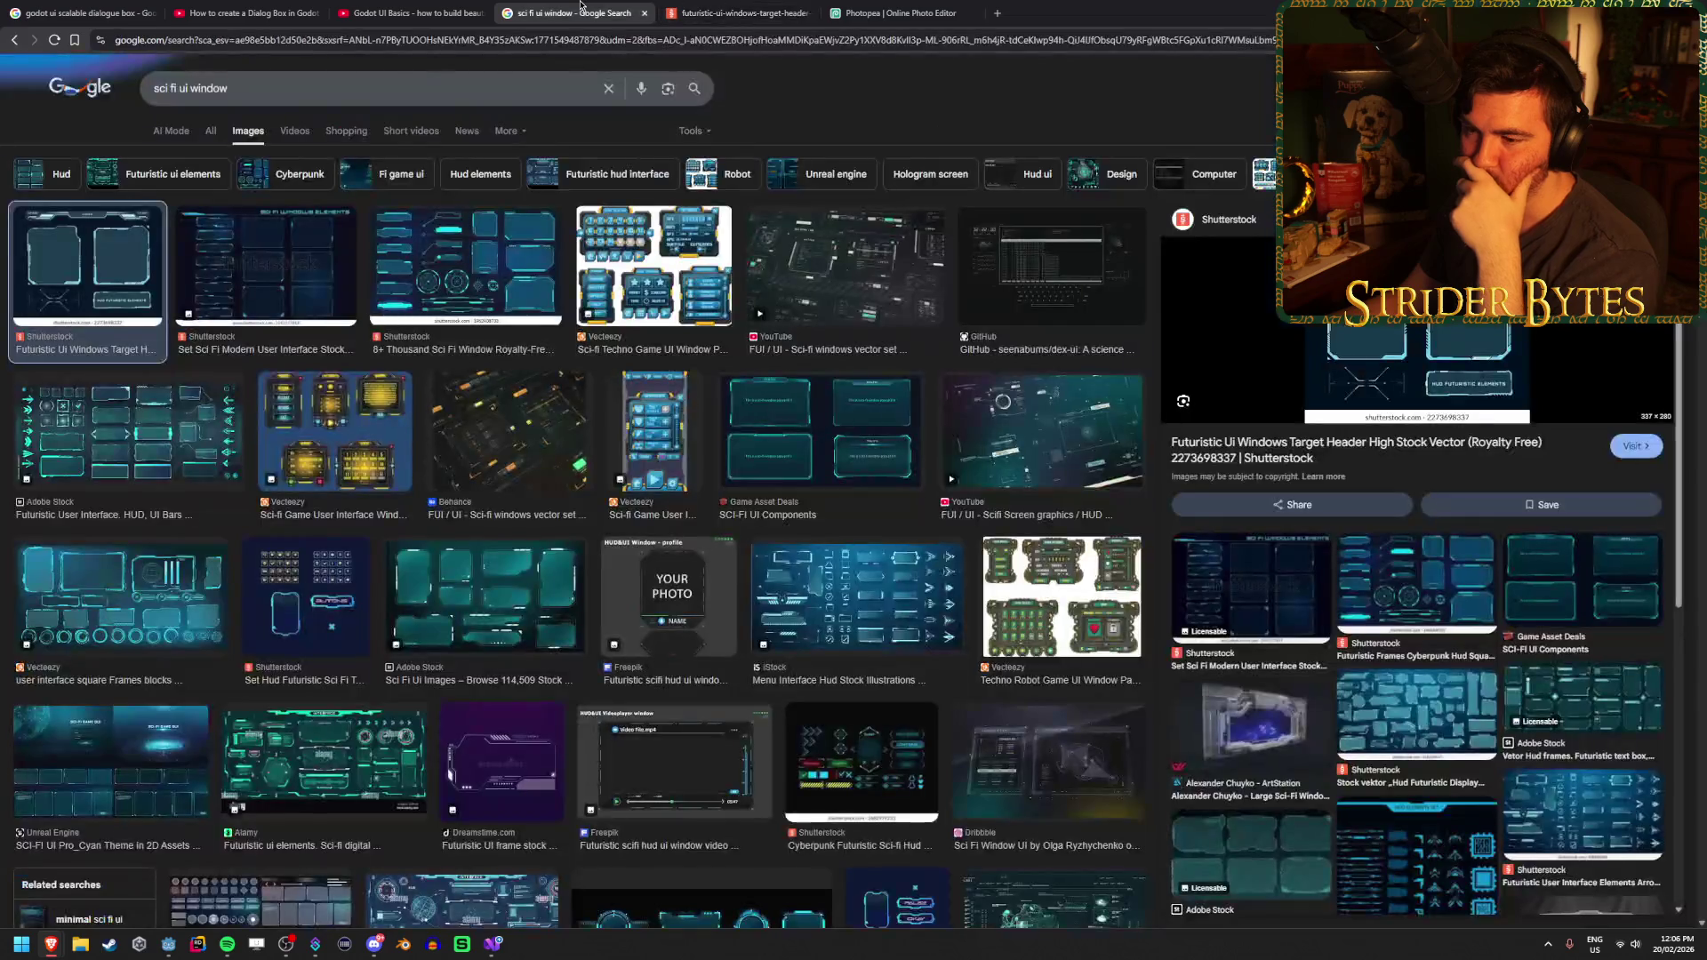
{"action": "left_click", "coordinate": [465, 267]}
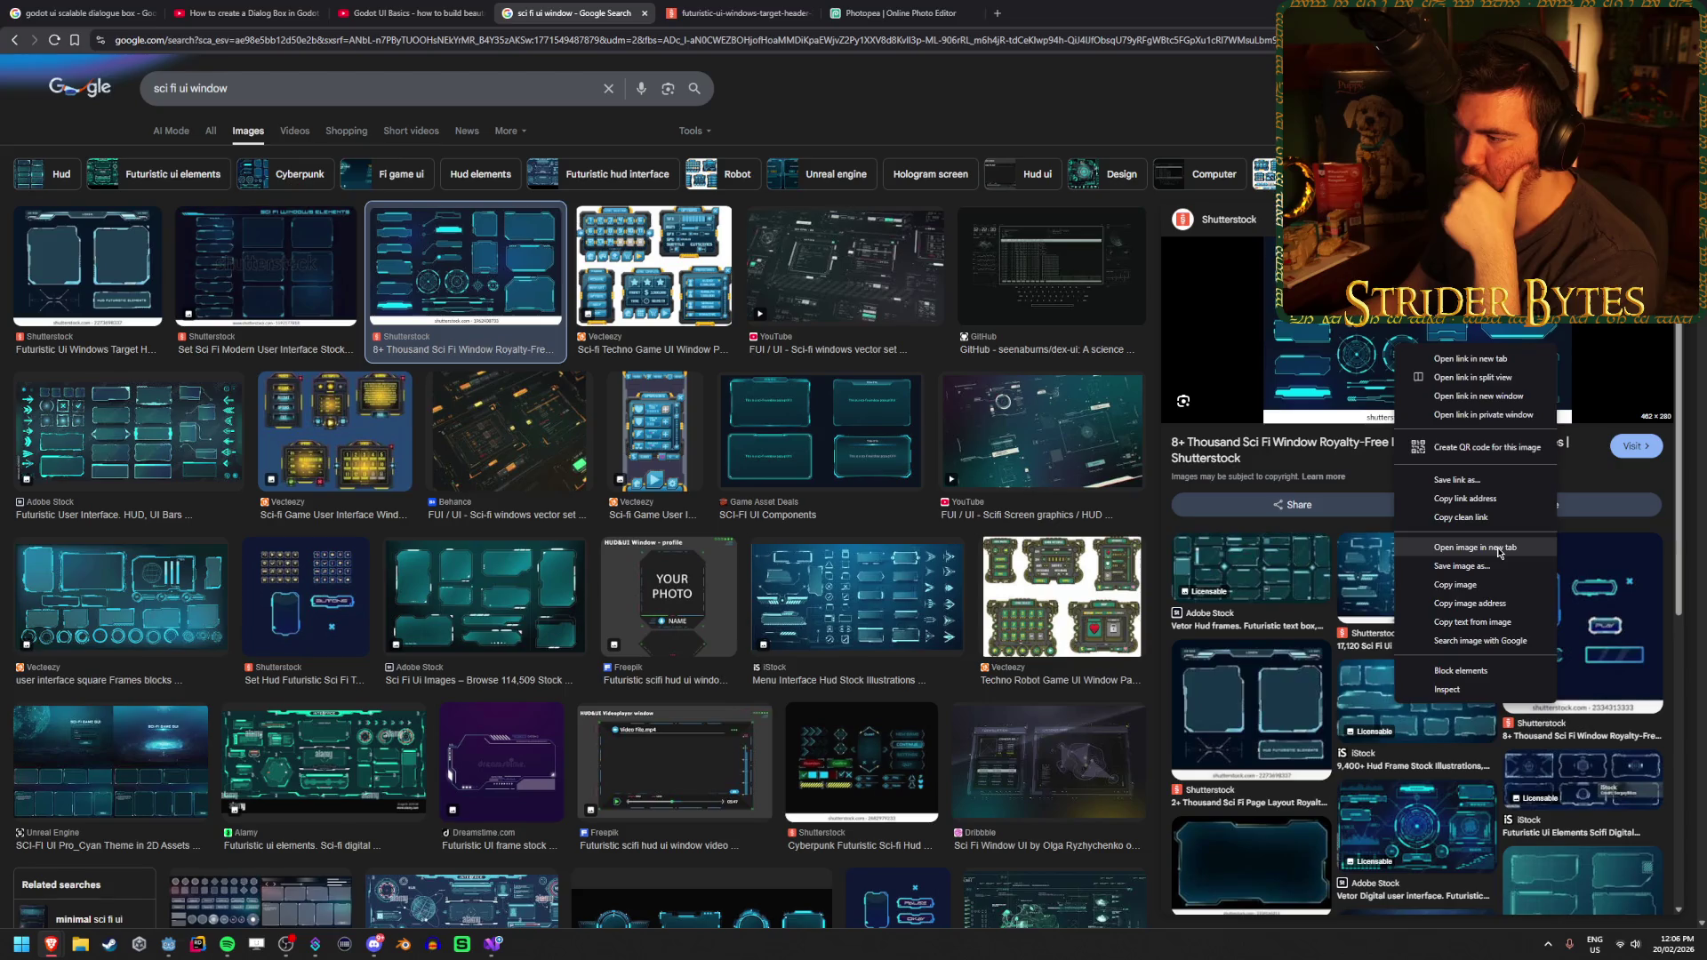
{"action": "left_click", "coordinate": [1441, 547]}
{"action": "left_click", "coordinate": [329, 420]}
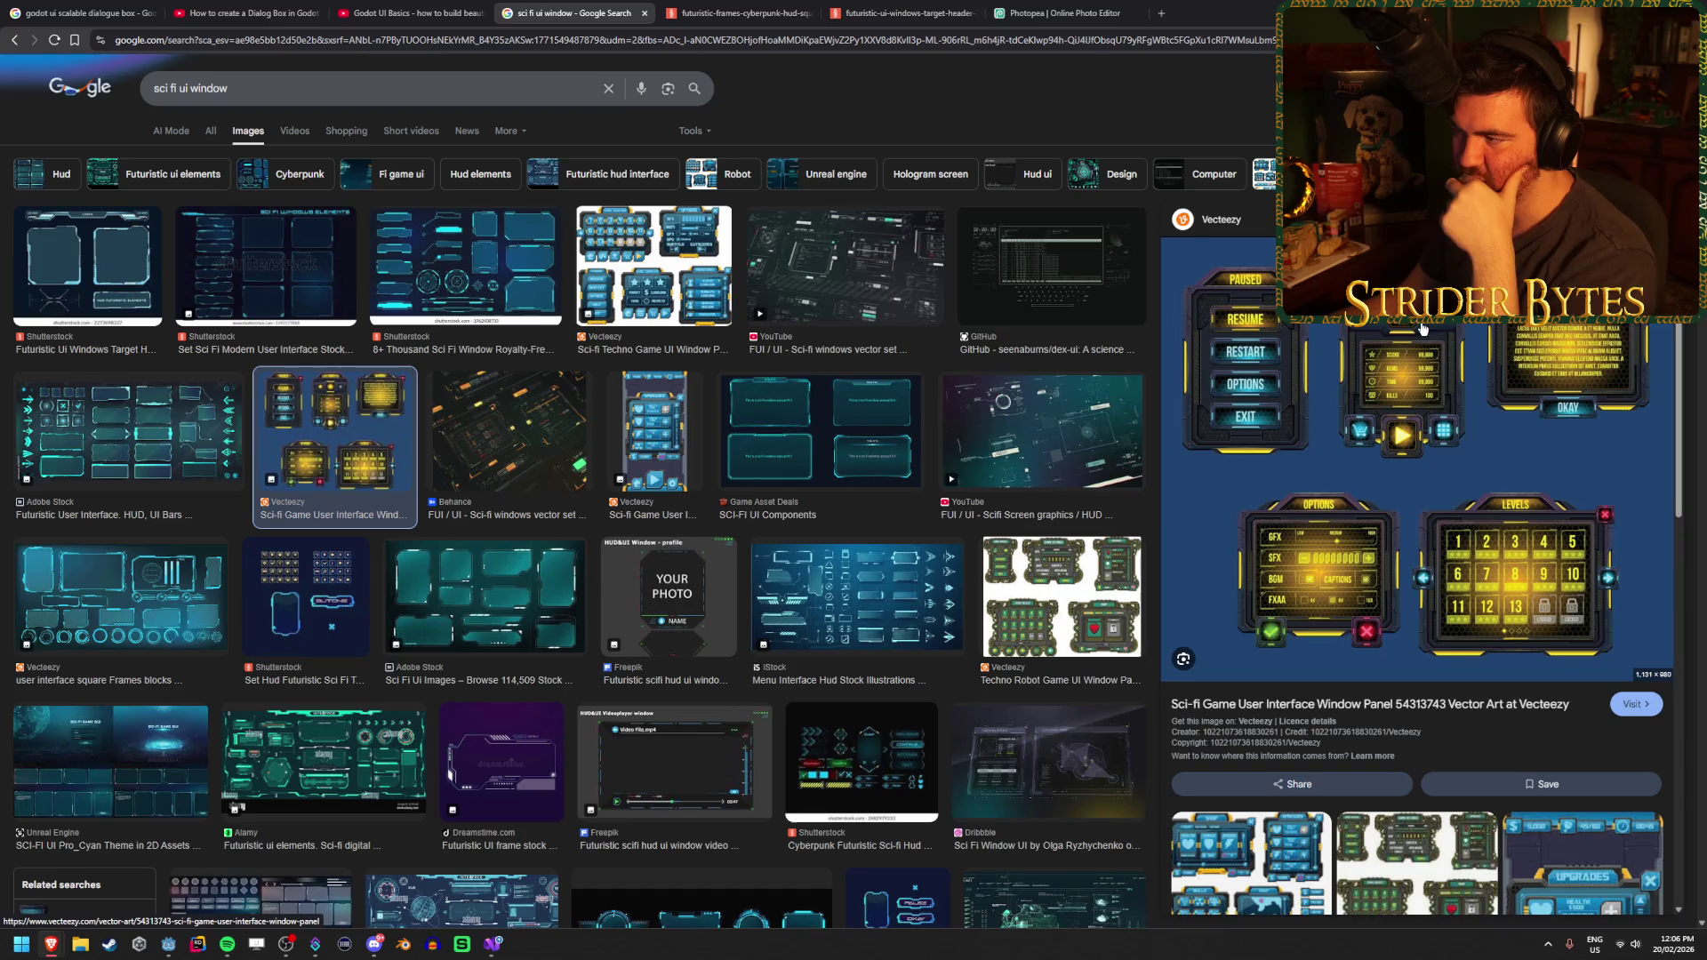
{"action": "key", "text": "Left"}
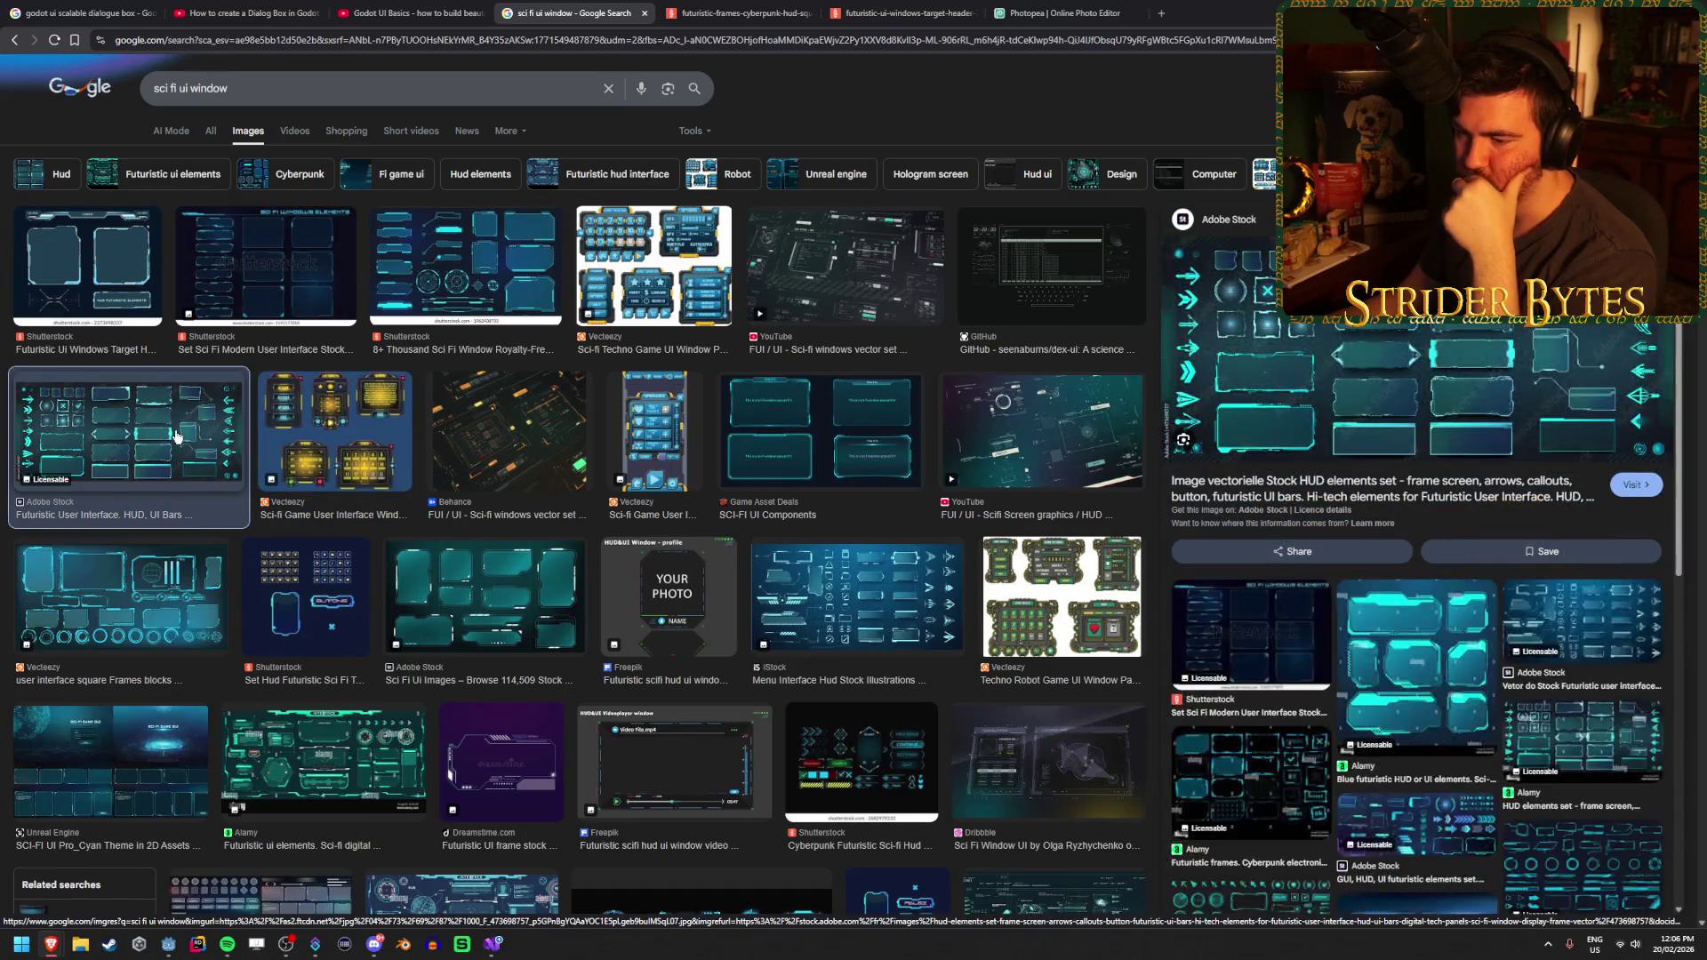
{"action": "left_click", "coordinate": [843, 578]}
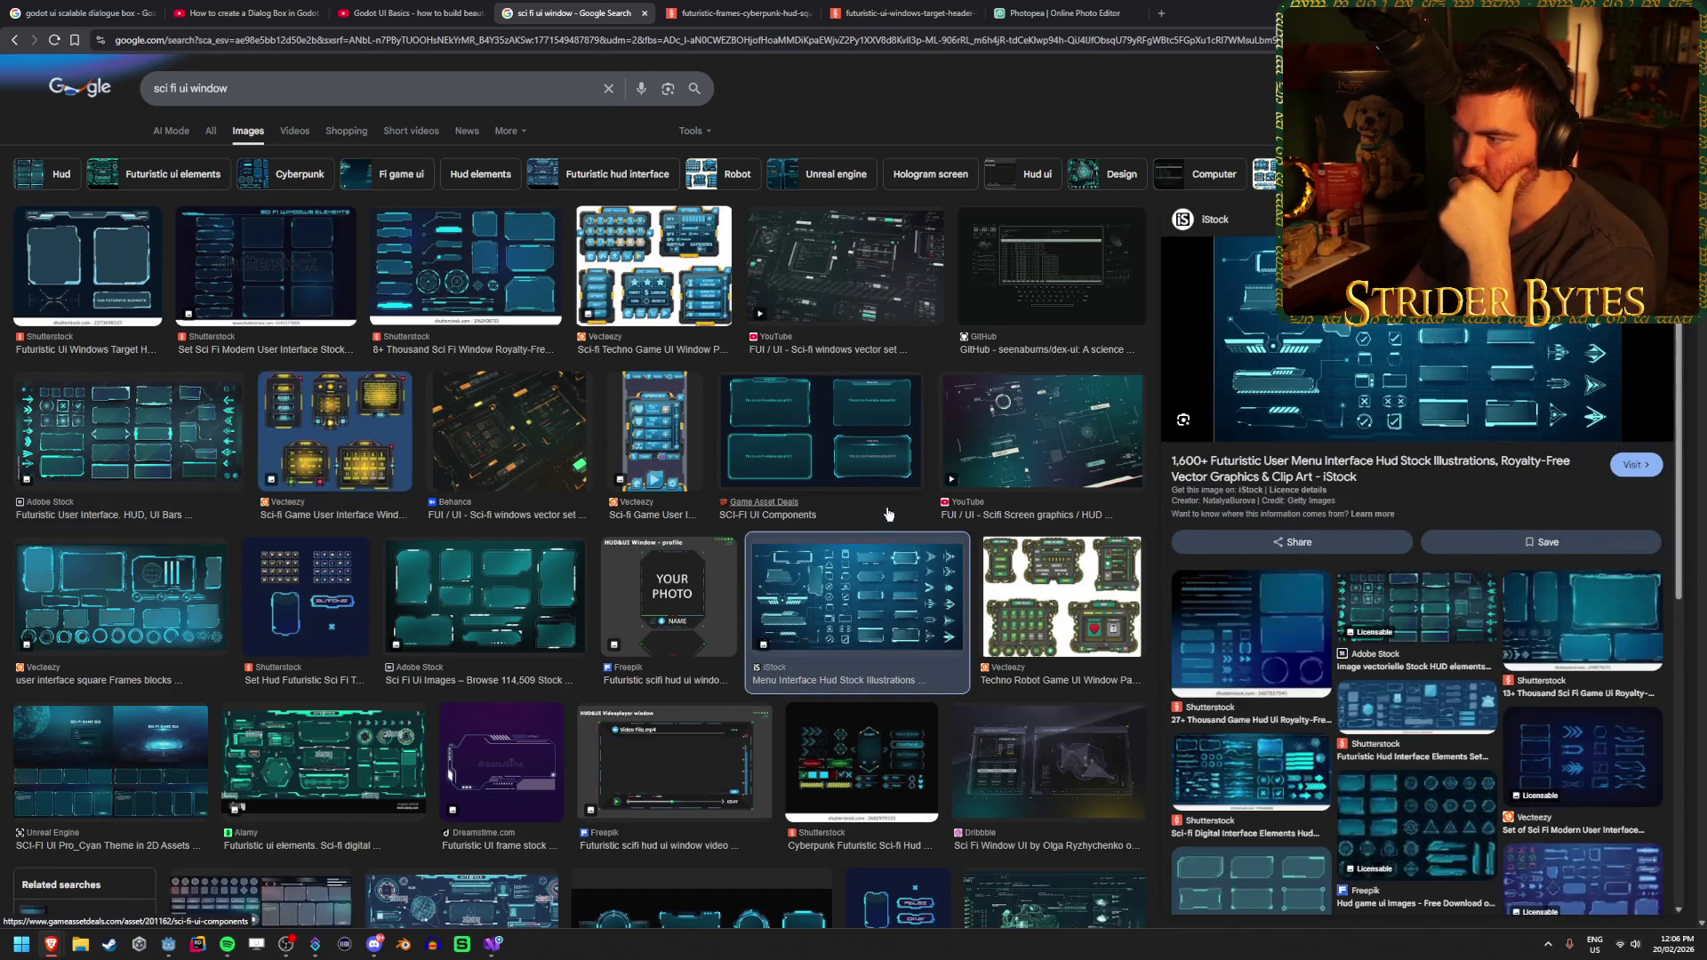
{"action": "left_click", "coordinate": [1016, 480]}
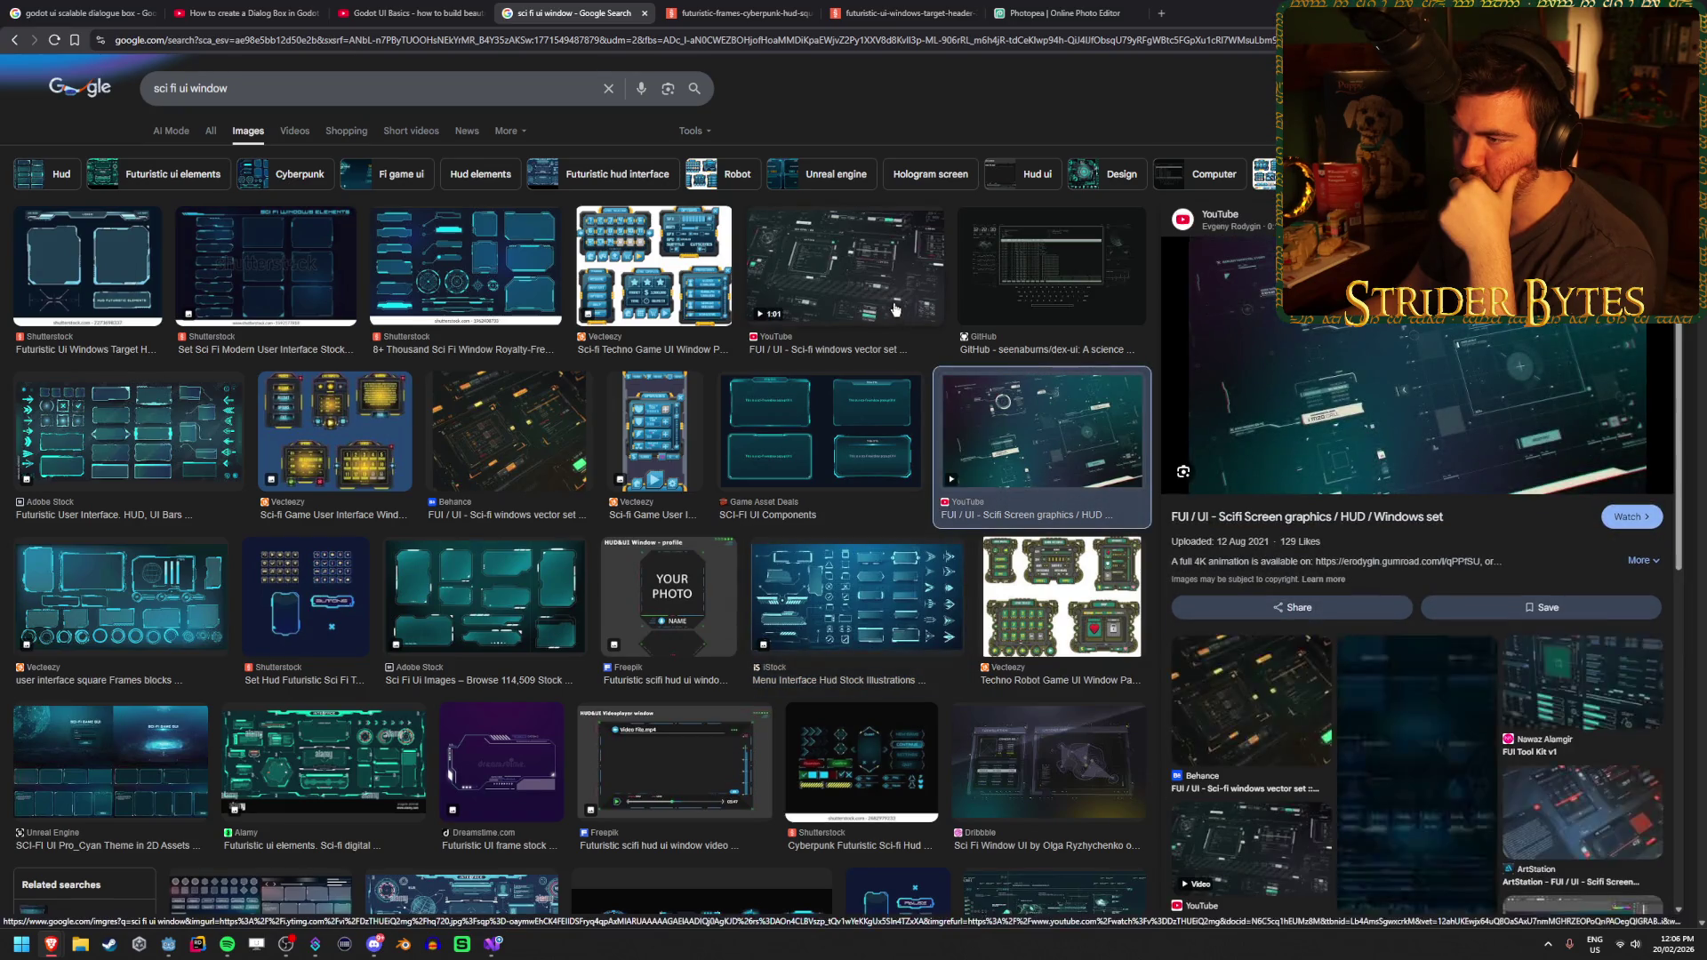
{"action": "left_click", "coordinate": [864, 276]}
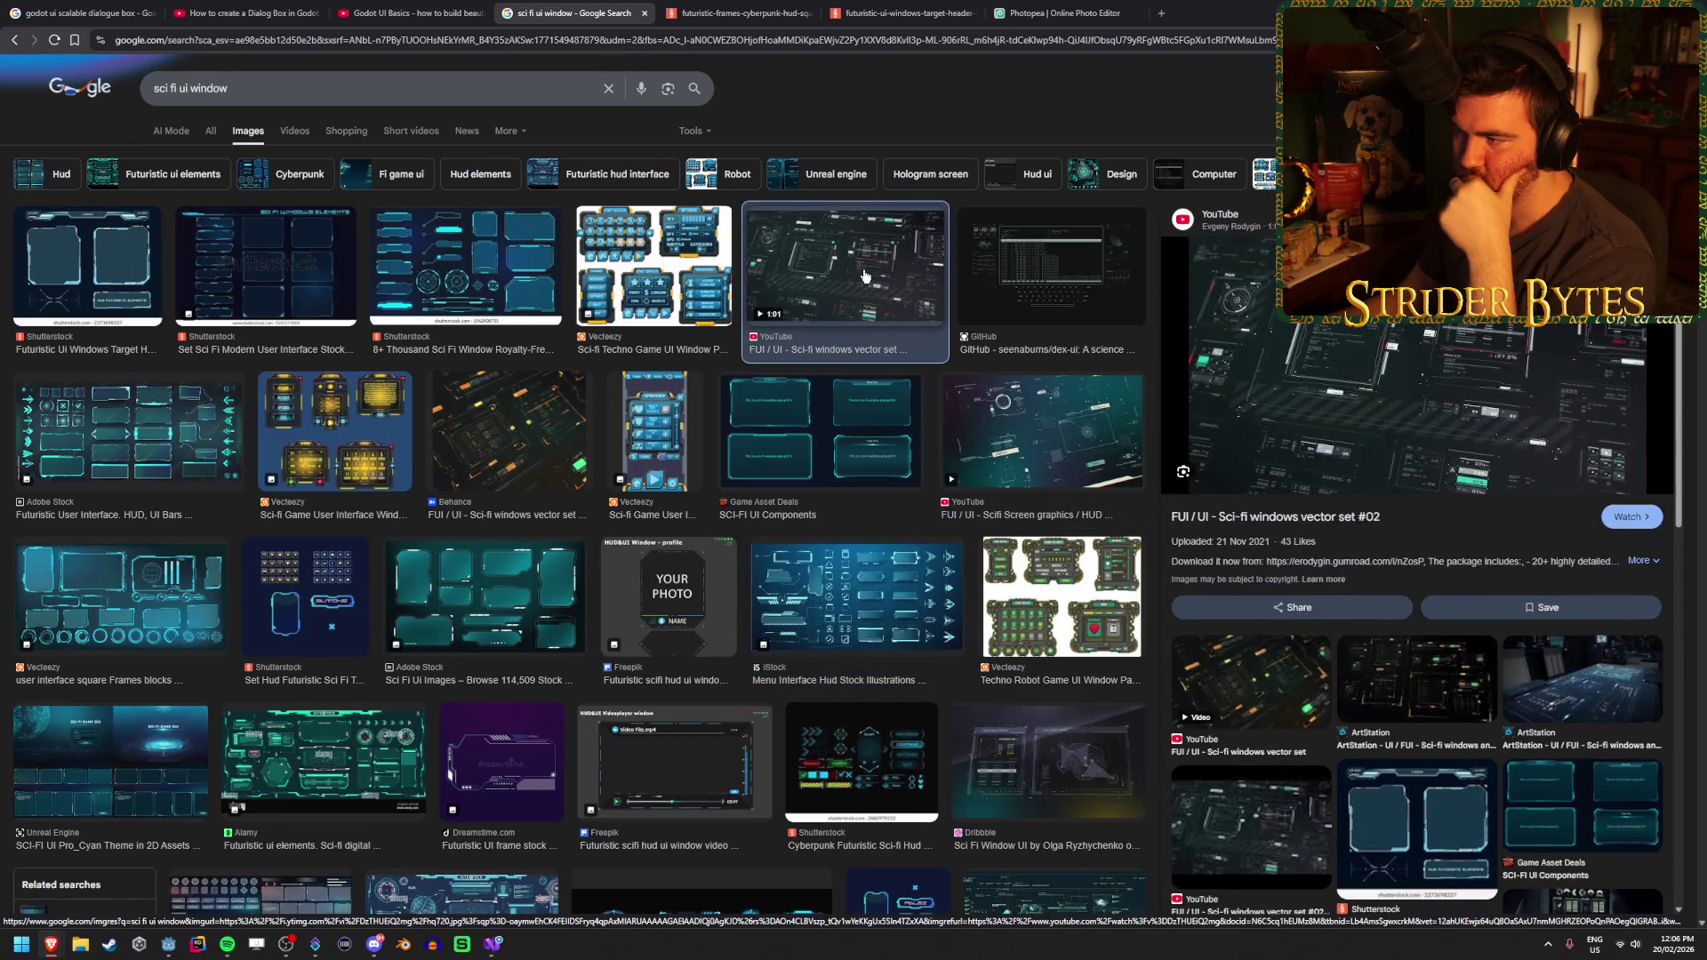
Compare more results, open the Alamy futuristic UI elements image in a new tab, and view the Shutterstock frames
{"action": "scroll", "coordinate": [864, 277], "scroll_direction": "down", "scroll_amount": 2}
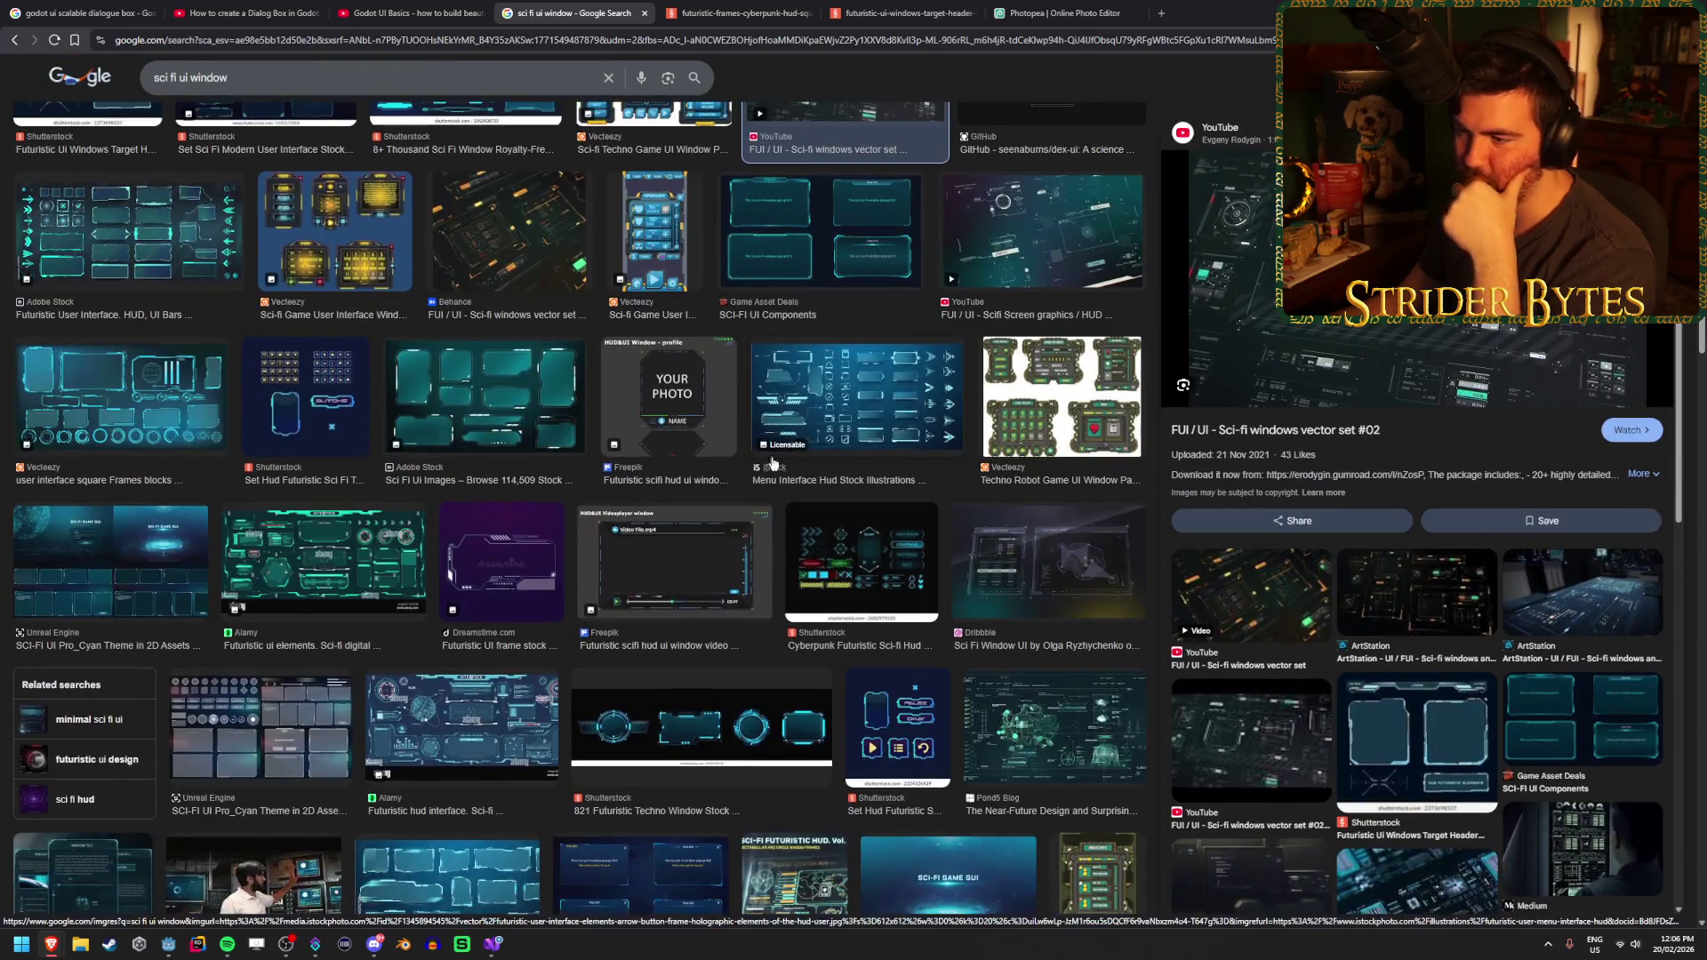
{"action": "left_click", "coordinate": [675, 560]}
{"action": "left_click", "coordinate": [849, 564]}
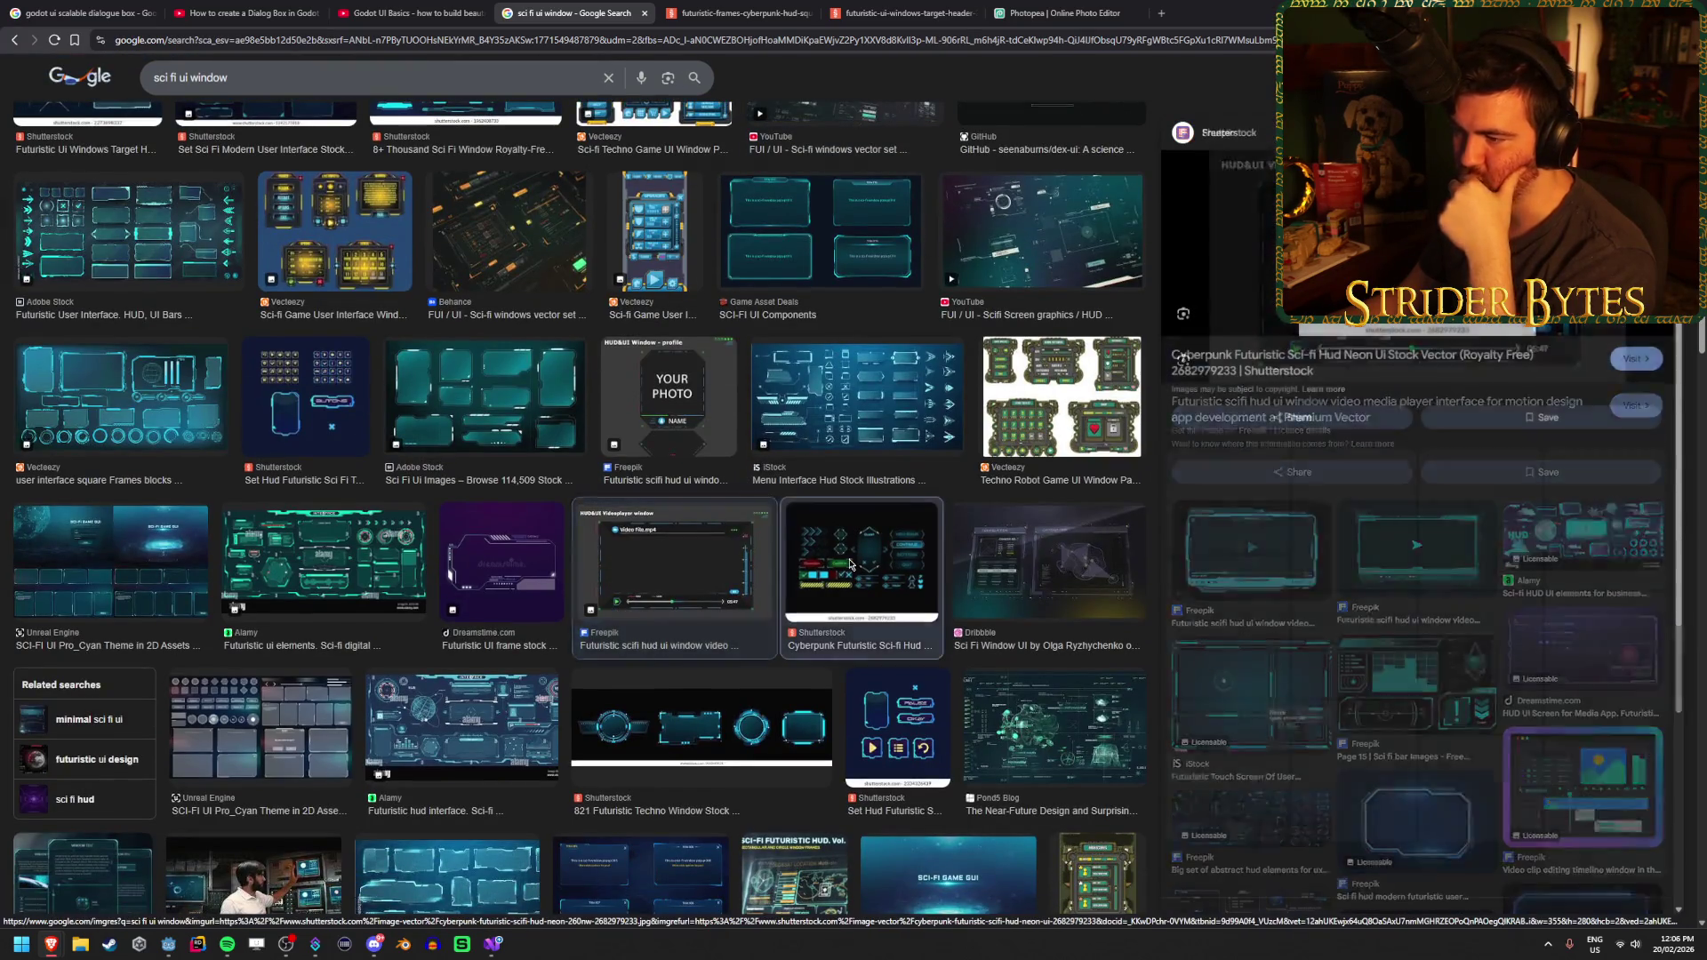
{"action": "left_click", "coordinate": [522, 557]}
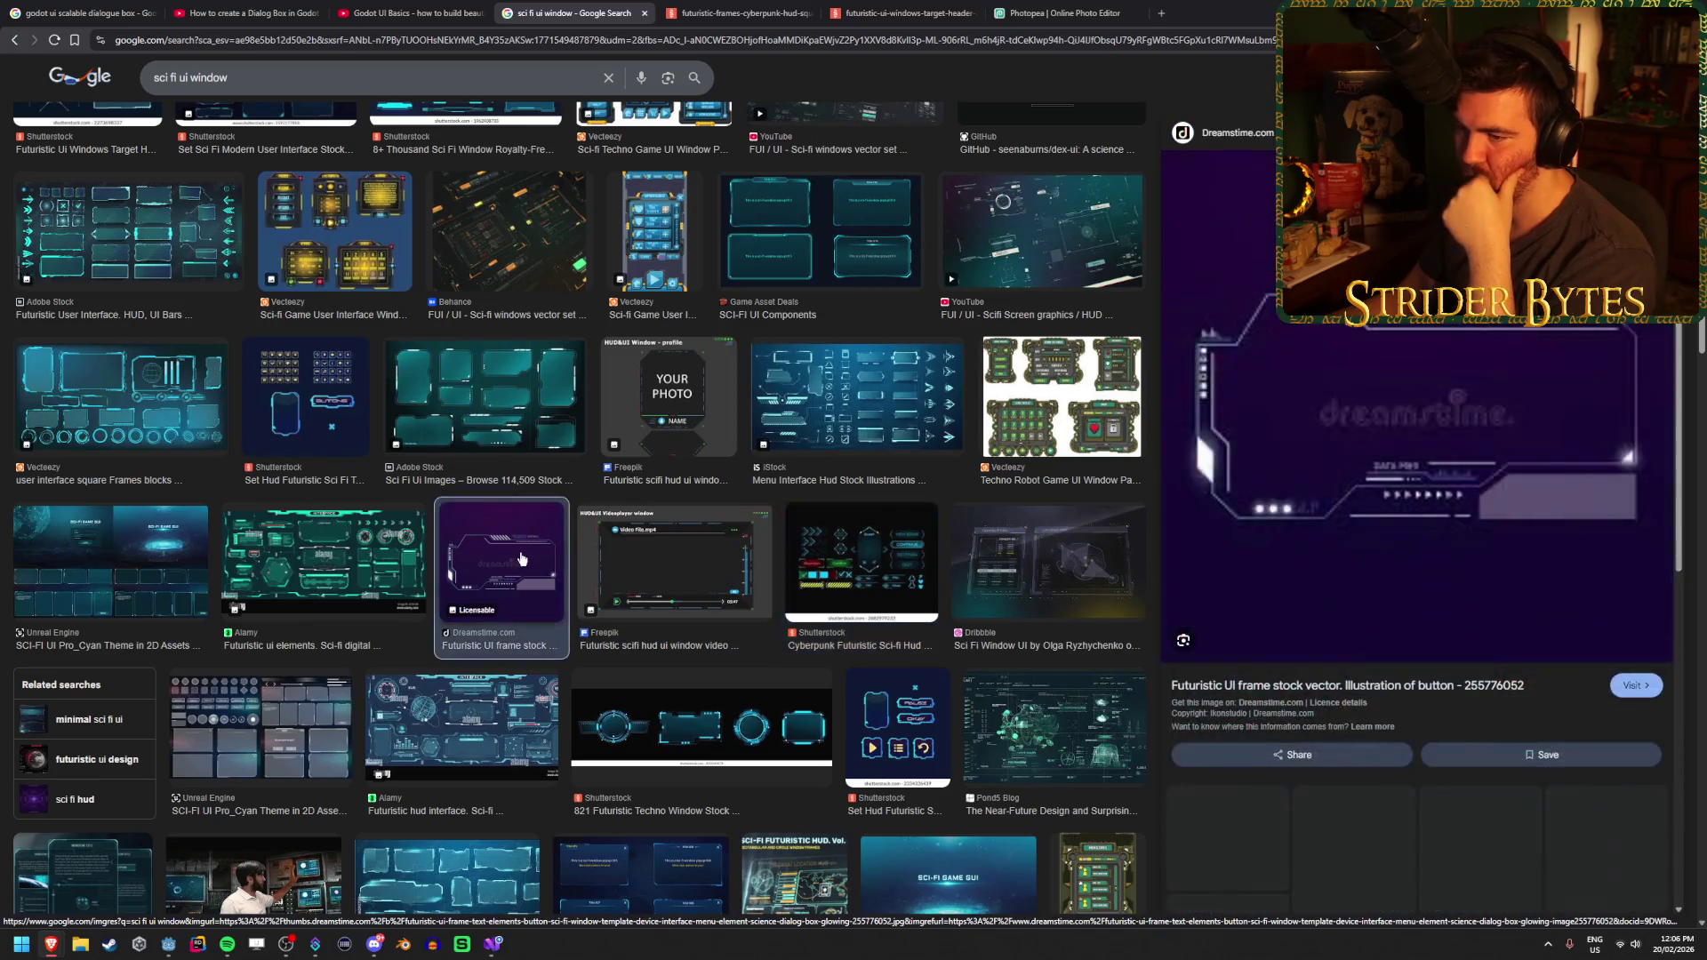
{"action": "left_click", "coordinate": [364, 554]}
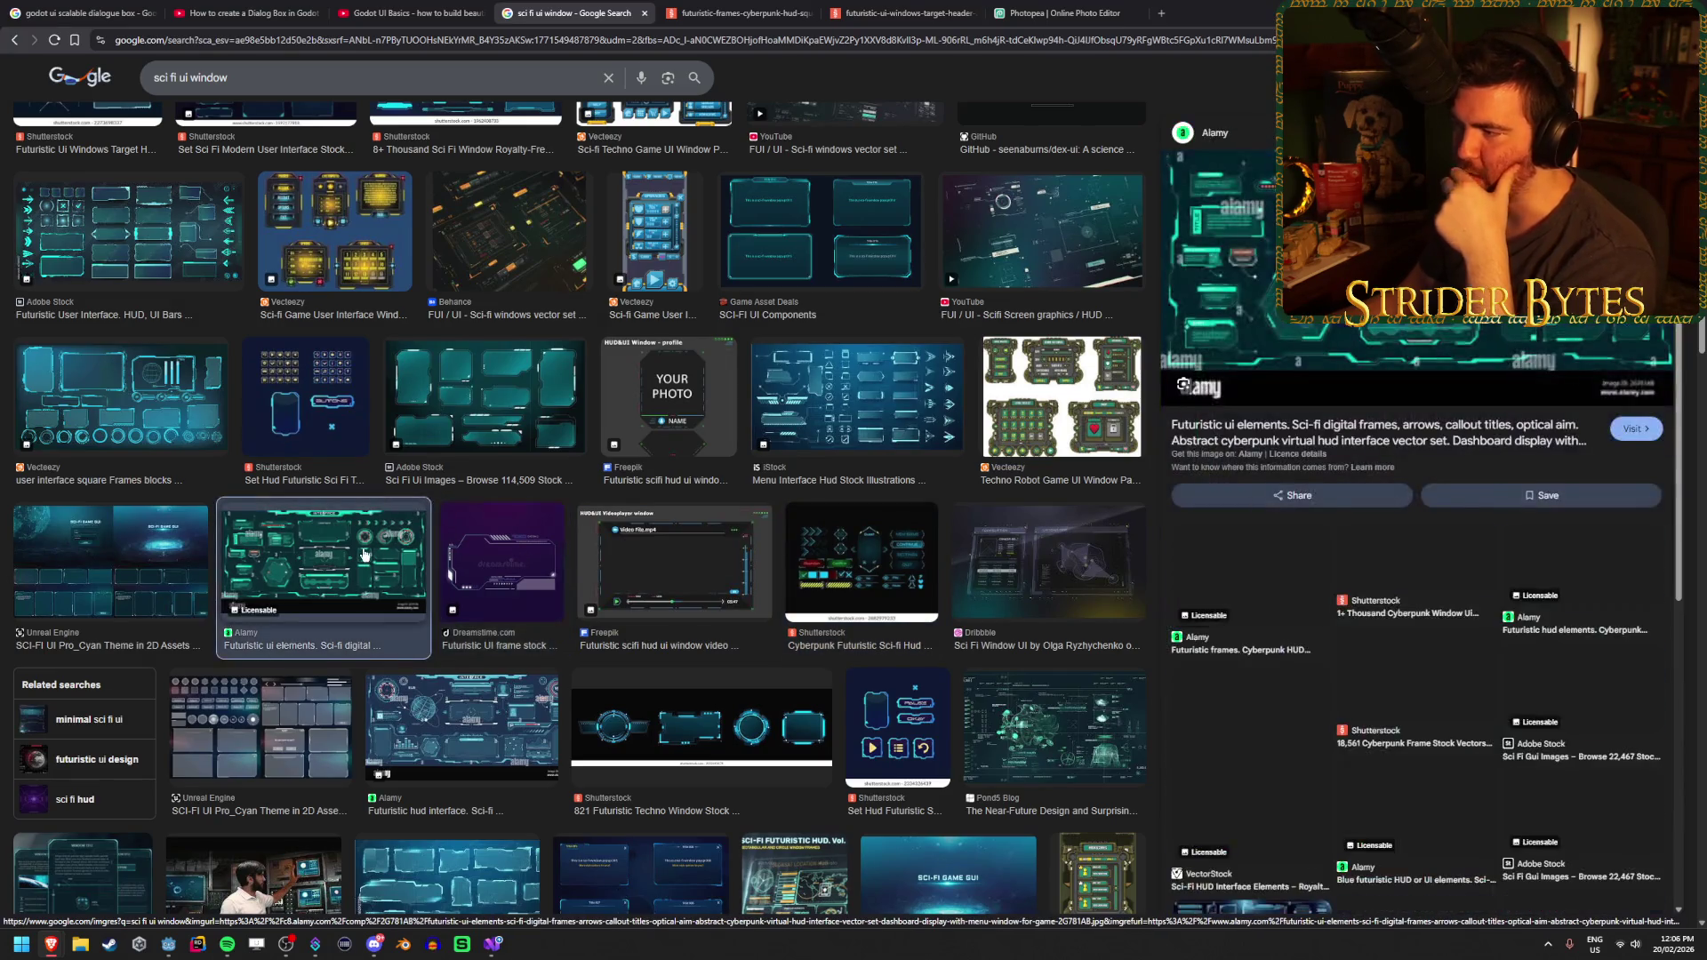
{"action": "right_click", "coordinate": [1322, 354]}
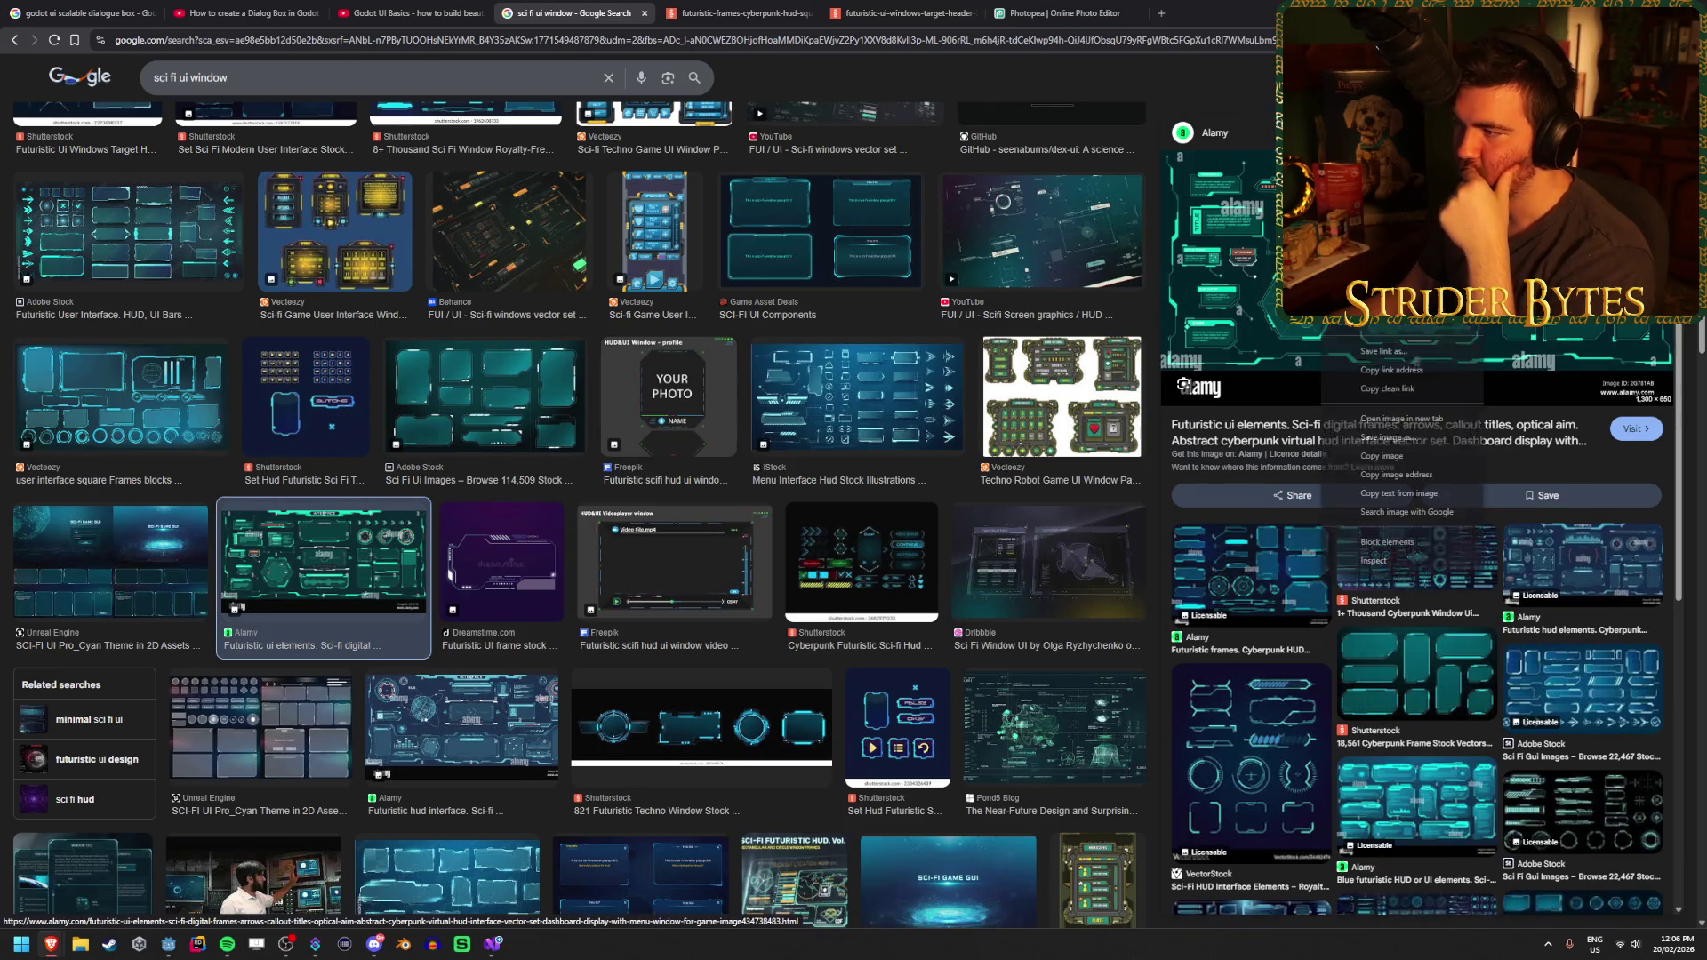
{"action": "left_click", "coordinate": [1387, 436]}
{"action": "left_click", "coordinate": [753, 9]}
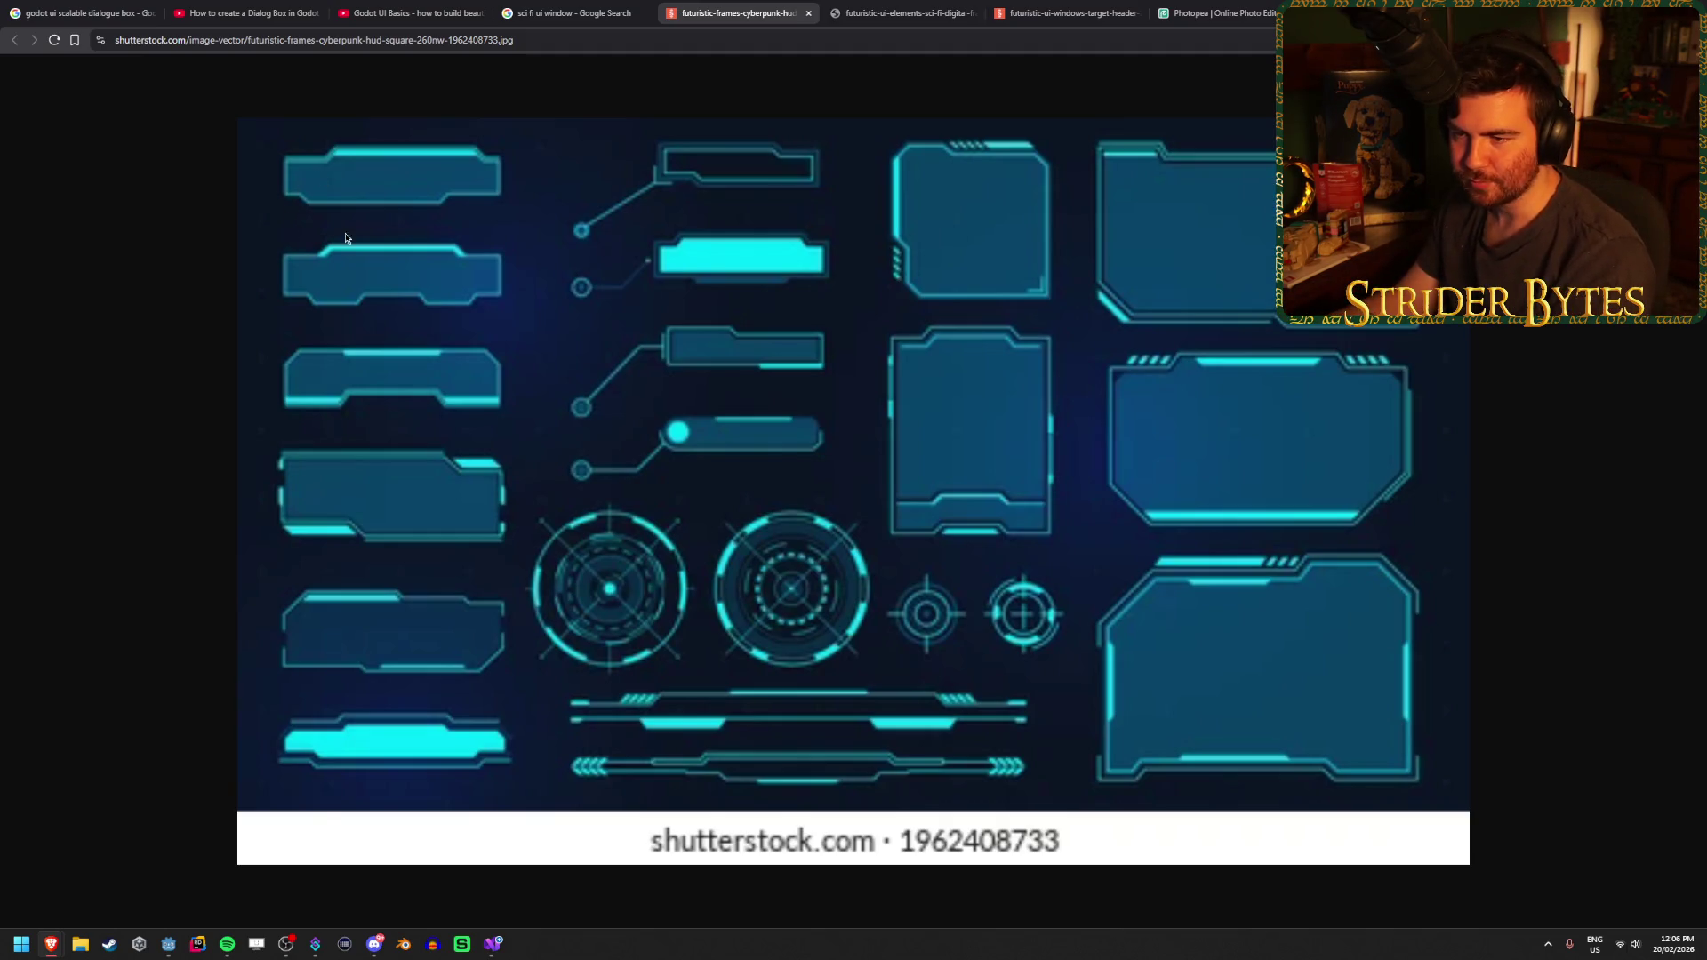
Compare the Alamy, Shutterstock and Adobe Stock sci-fi UI frame reference images
{"action": "left_click", "coordinate": [887, 7]}
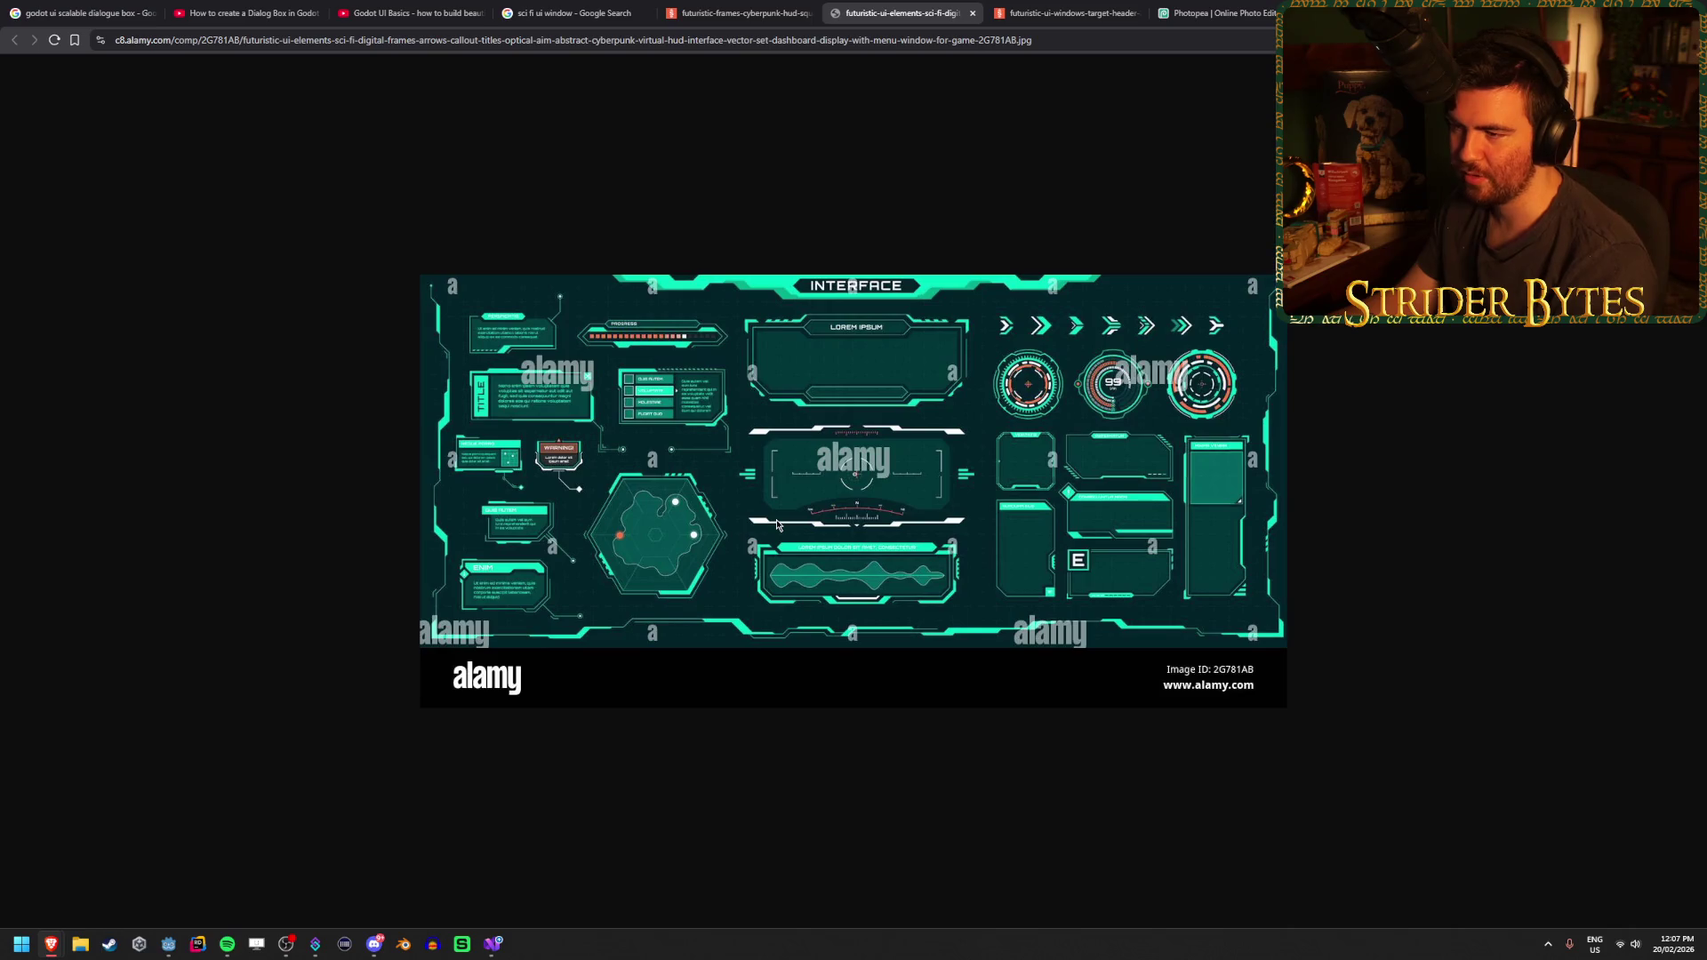
{"action": "left_click", "coordinate": [1062, 13]}
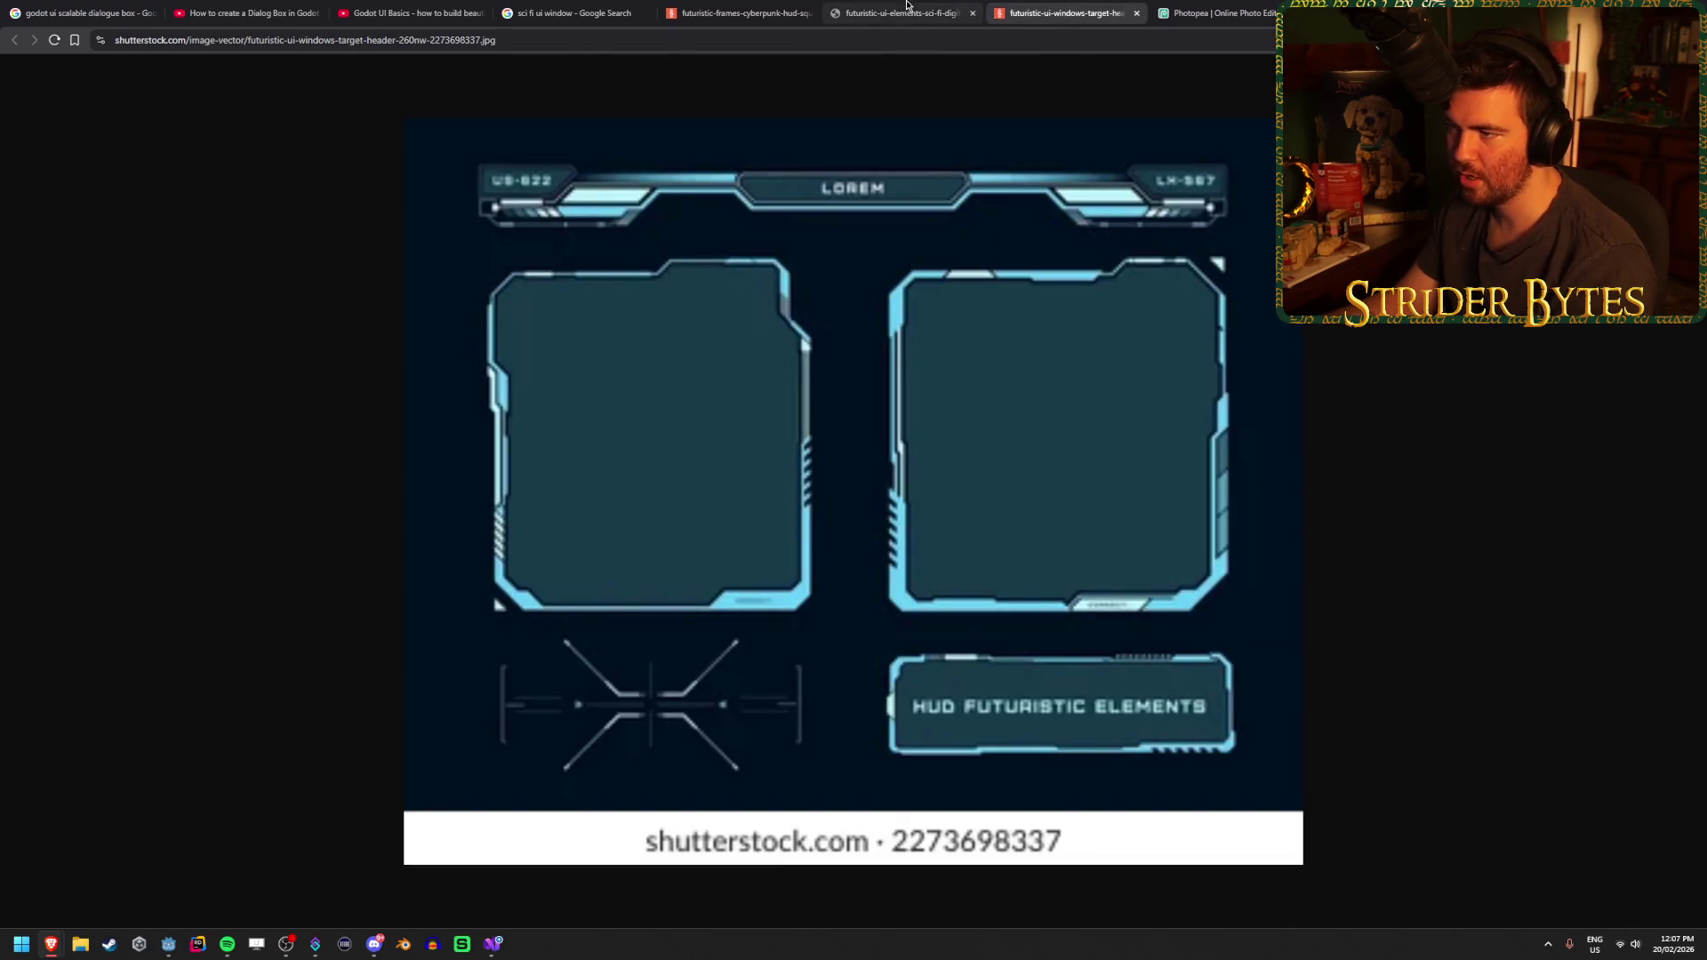
{"action": "left_click", "coordinate": [903, 7]}
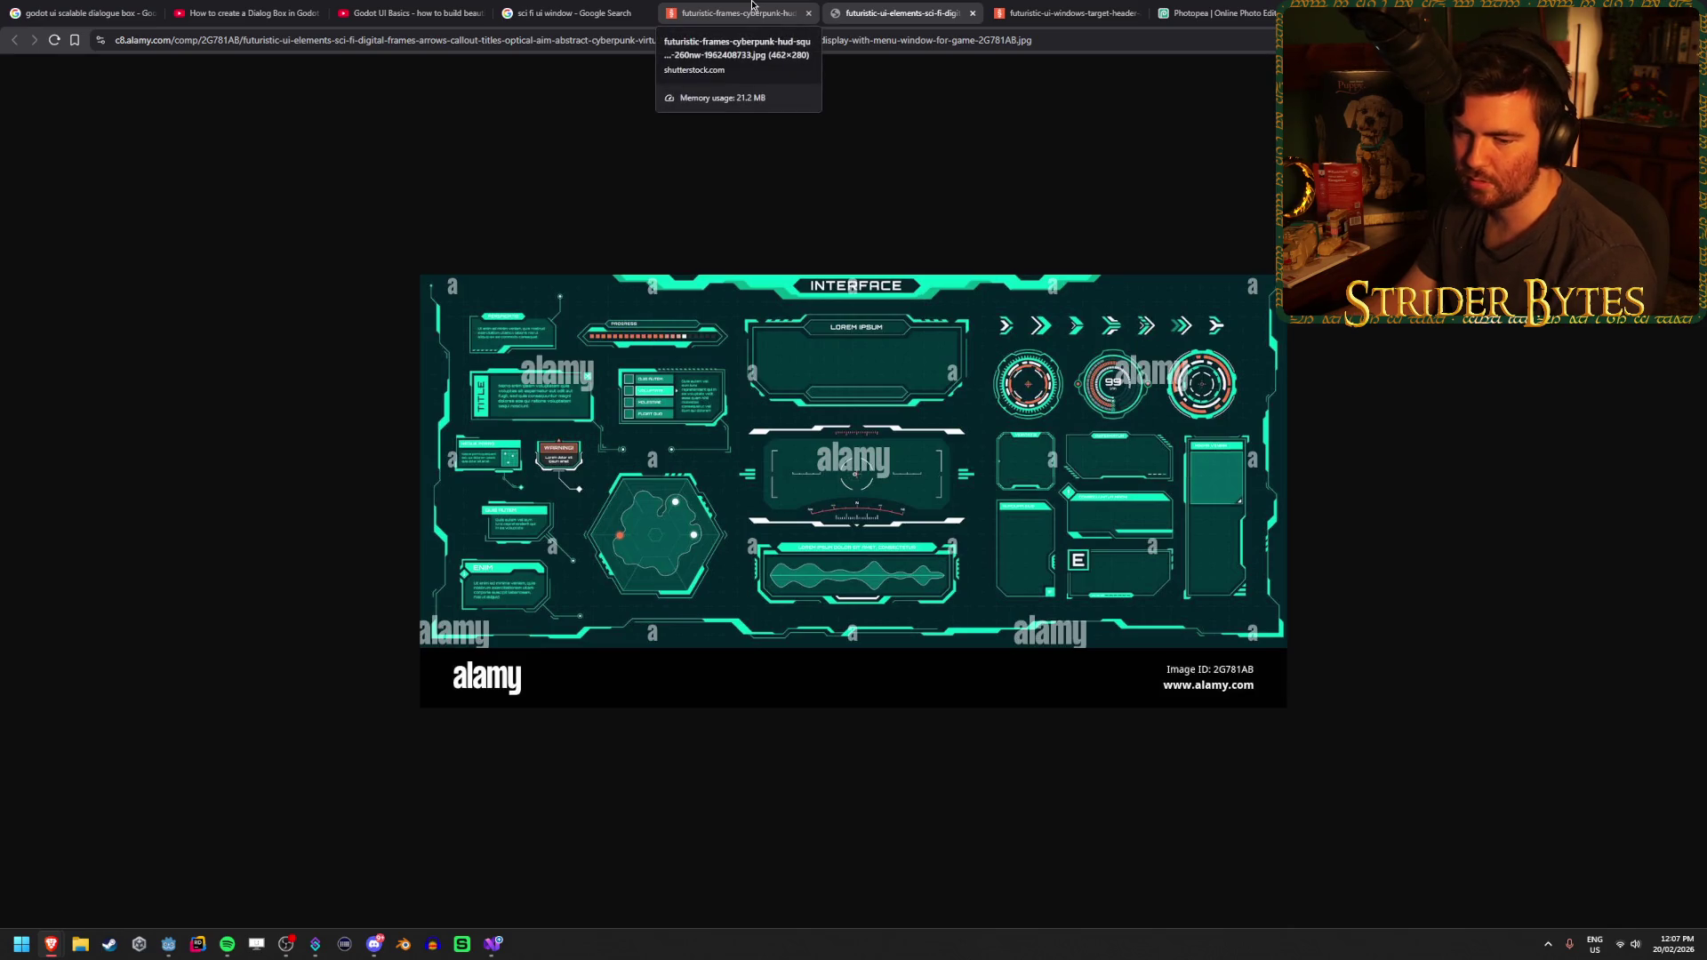
{"action": "left_click", "coordinate": [752, 4]}
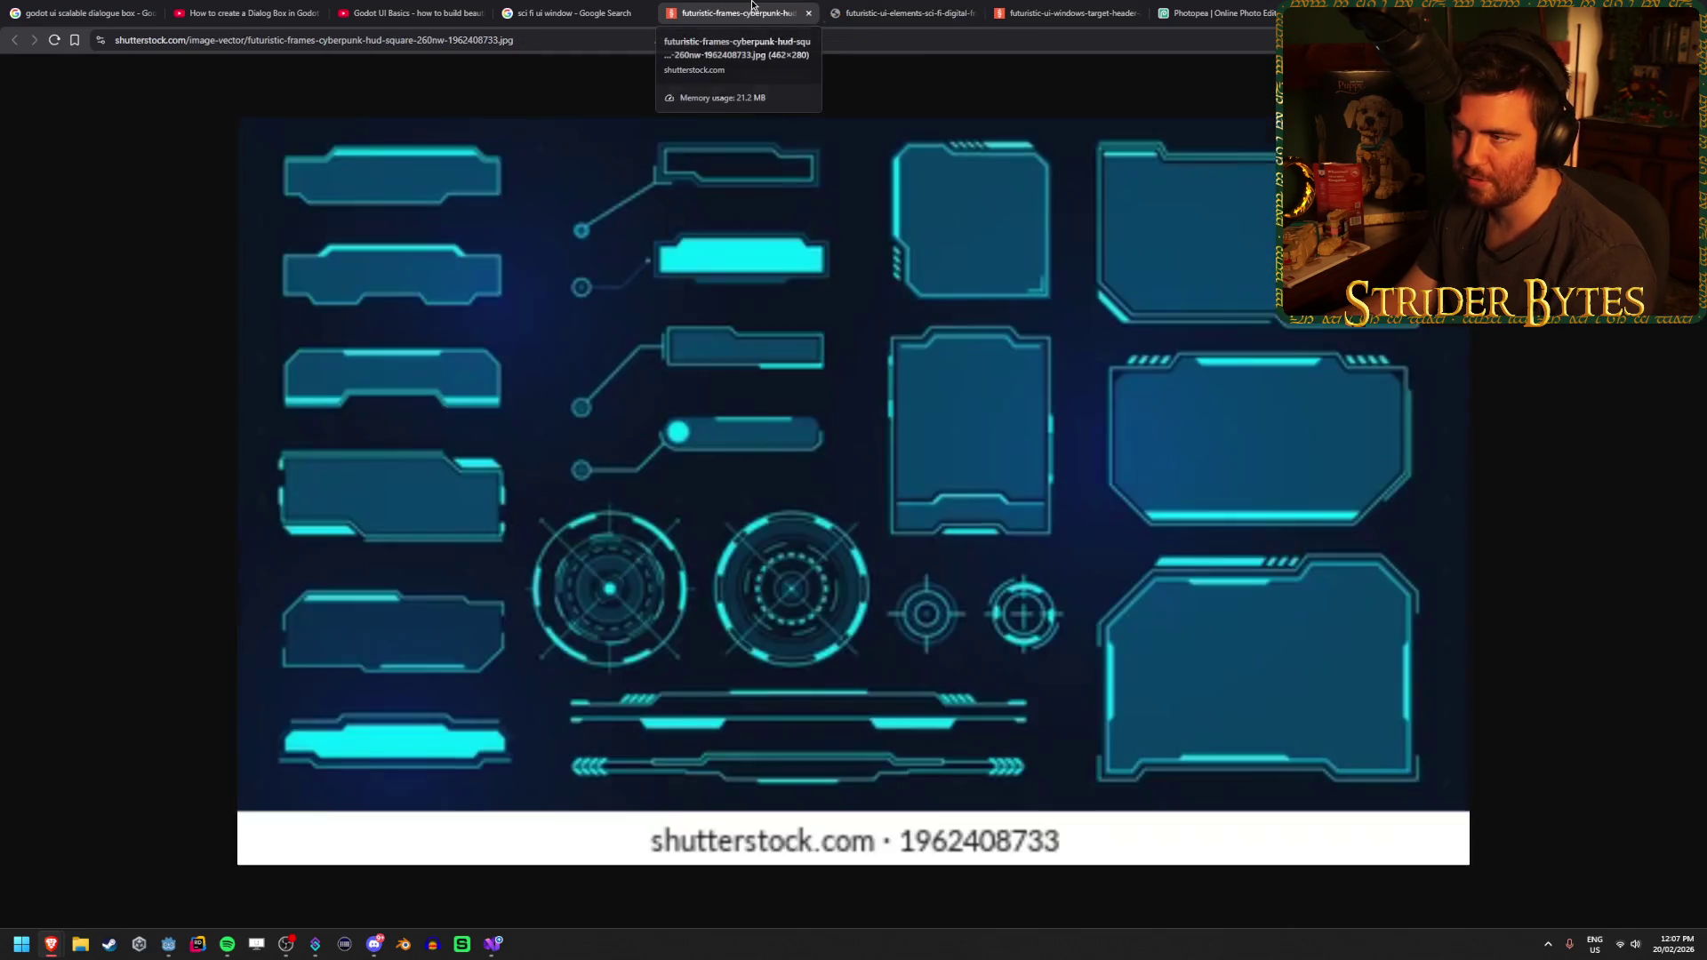
{"action": "left_click", "coordinate": [900, 8]}
{"action": "left_click", "coordinate": [620, 6]}
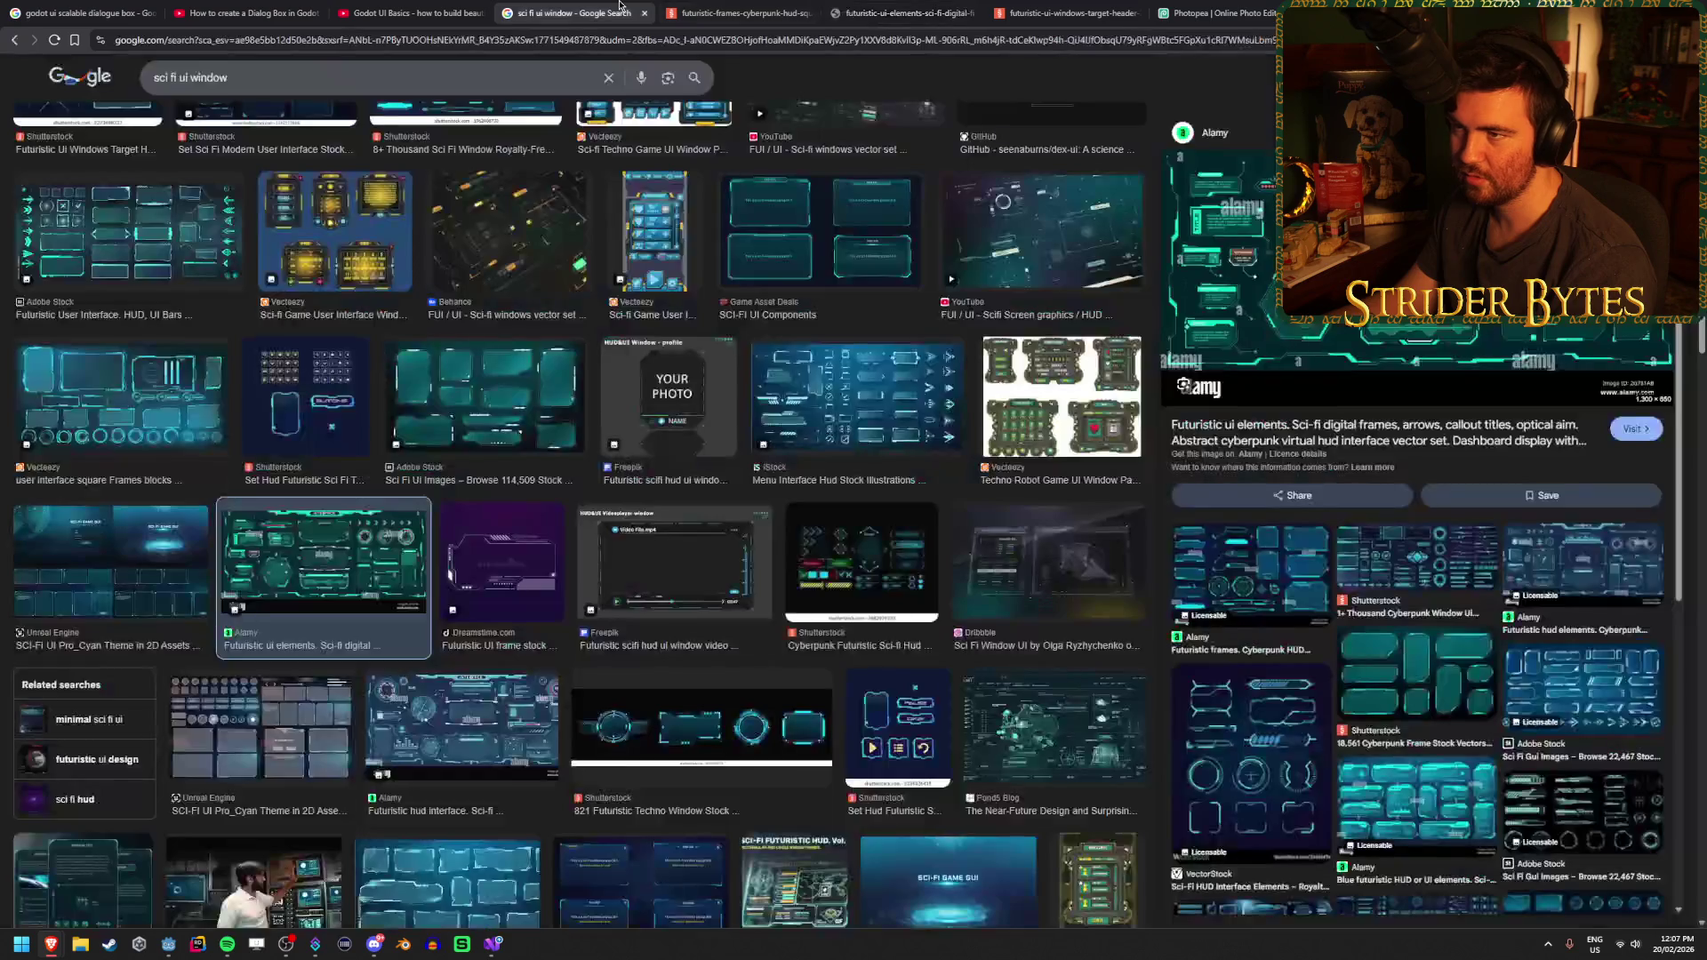
{"action": "scroll", "coordinate": [509, 545], "scroll_direction": "down", "scroll_amount": 4}
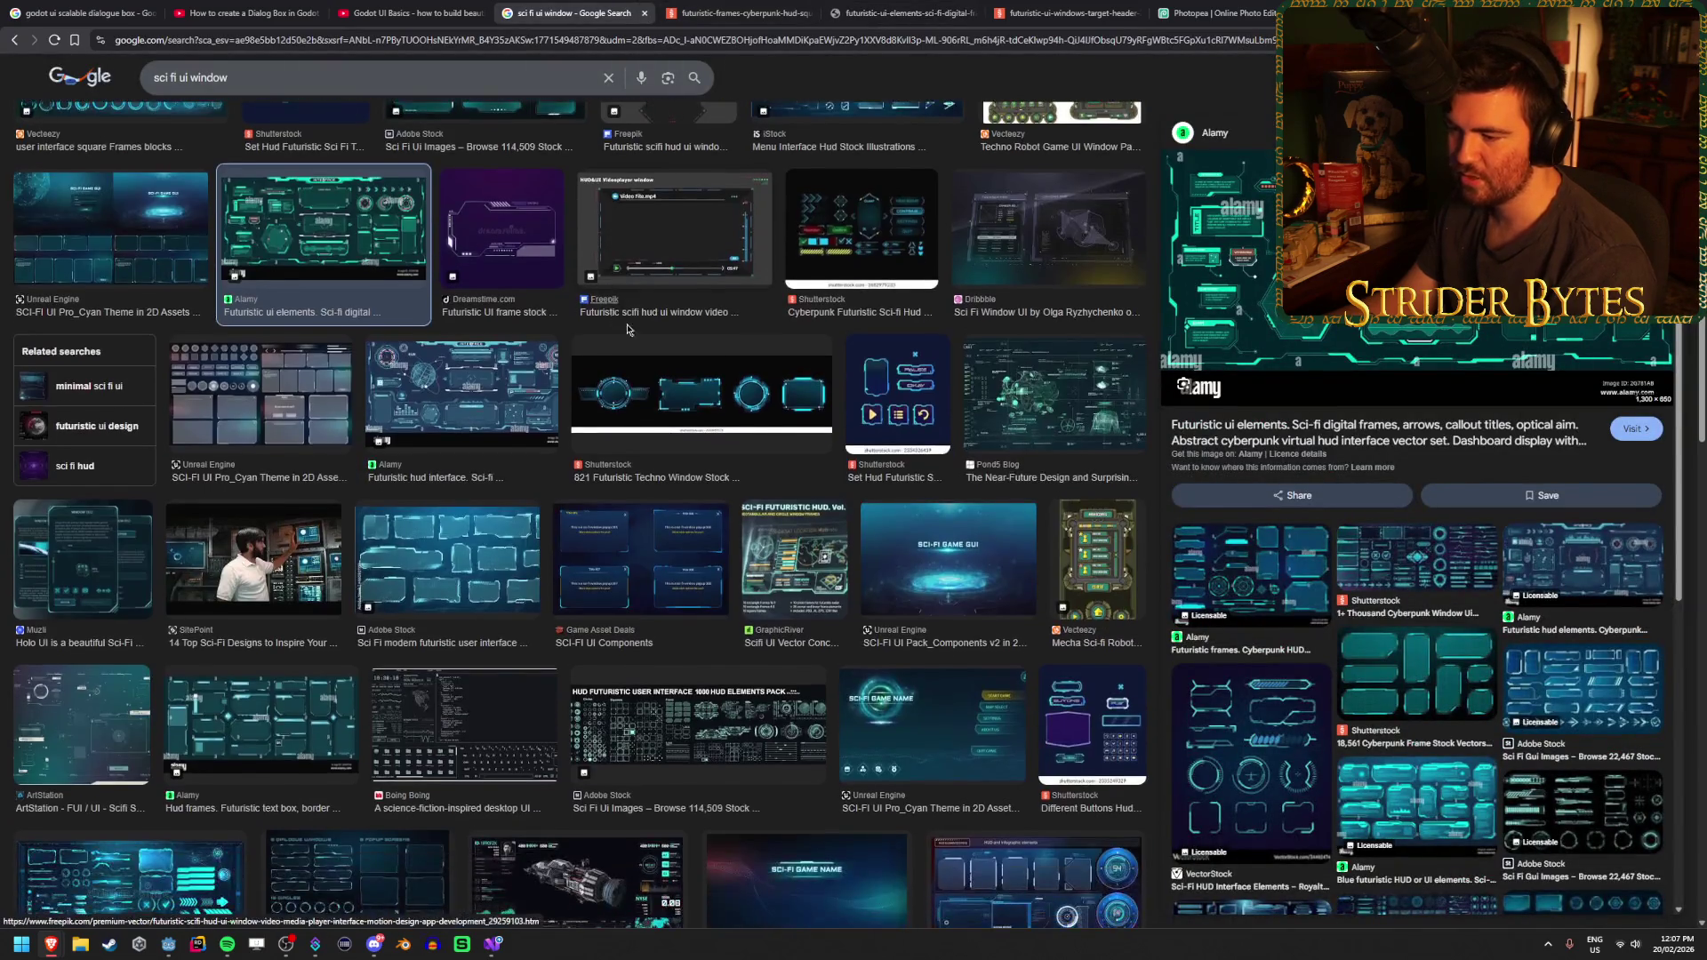
{"action": "left_click", "coordinate": [511, 541]}
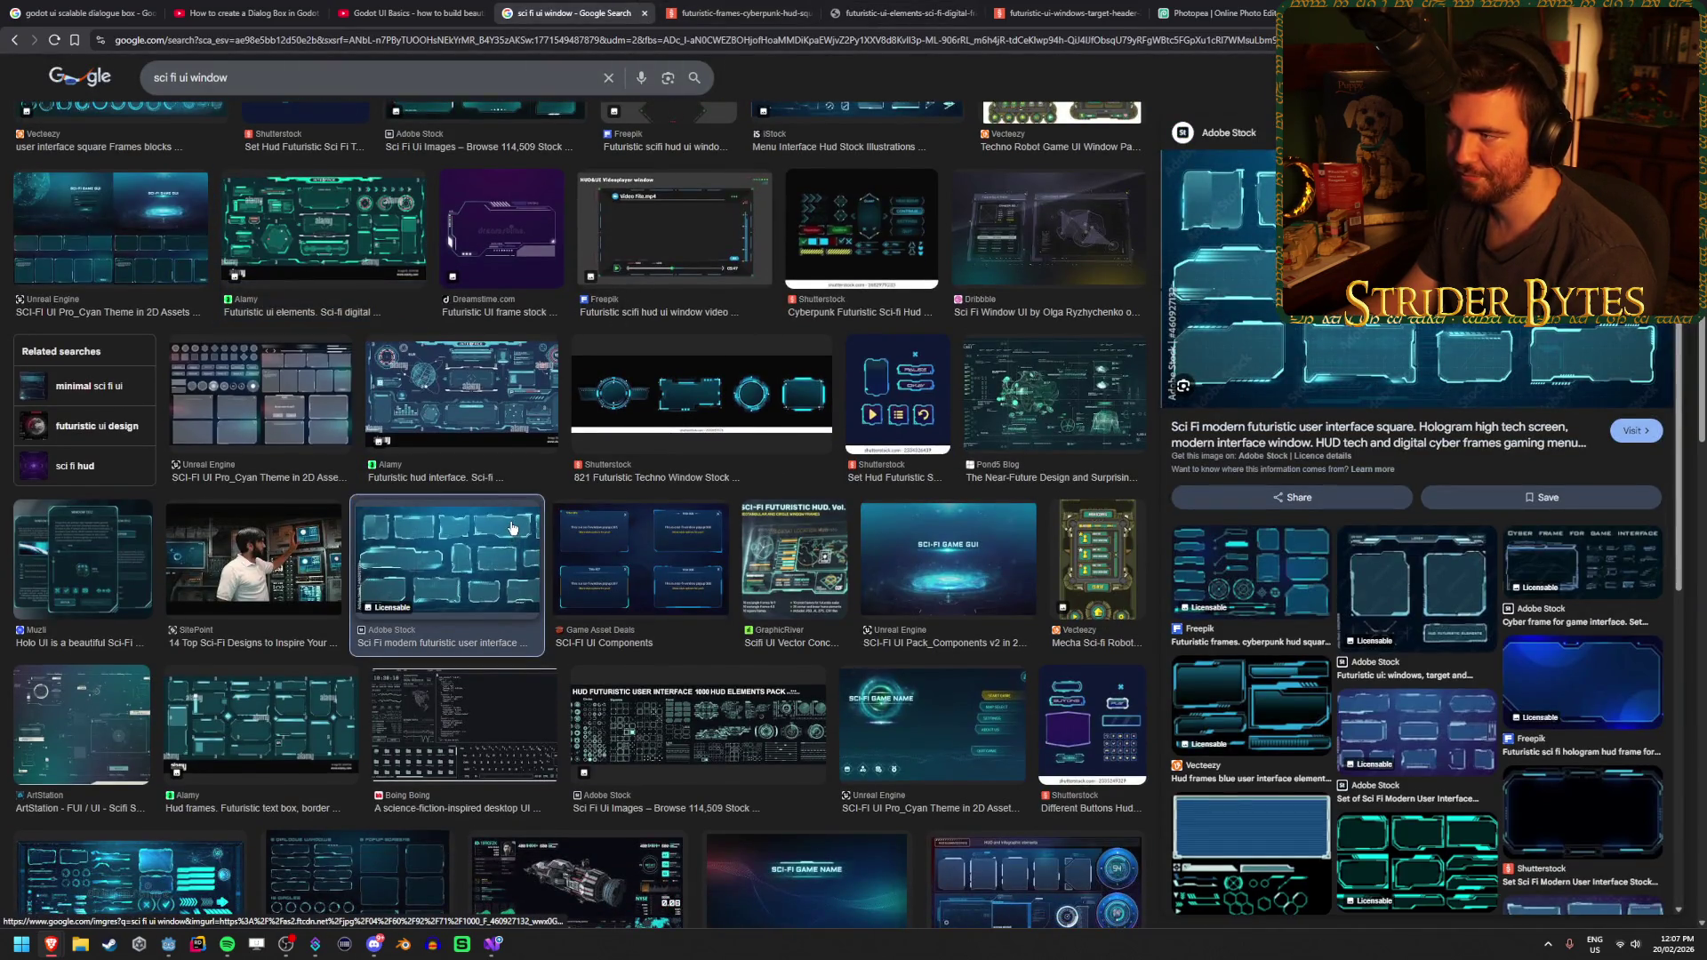
{"action": "scroll", "coordinate": [511, 528], "scroll_direction": "up", "scroll_amount": 2}
{"action": "scroll", "coordinate": [511, 528], "scroll_direction": "up", "scroll_amount": 4}
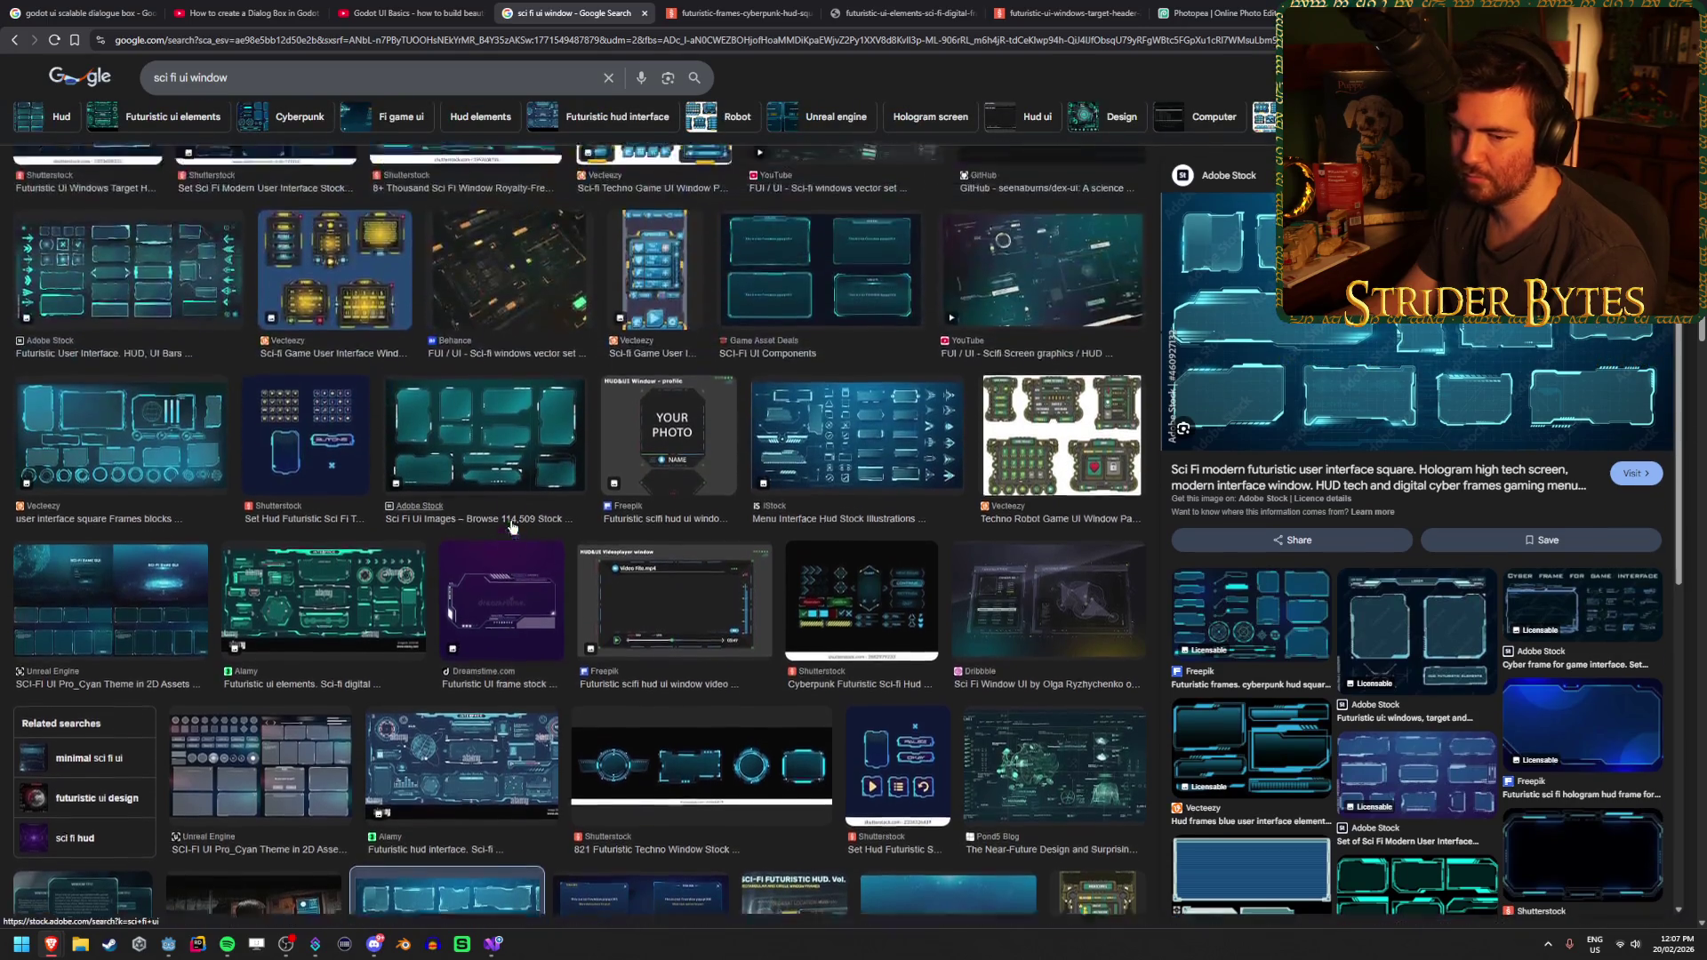
{"action": "left_click", "coordinate": [899, 12]}
Back in Photopea, switch the shape tool to Rectangle with a white fill
{"action": "left_click", "coordinate": [1234, 10]}
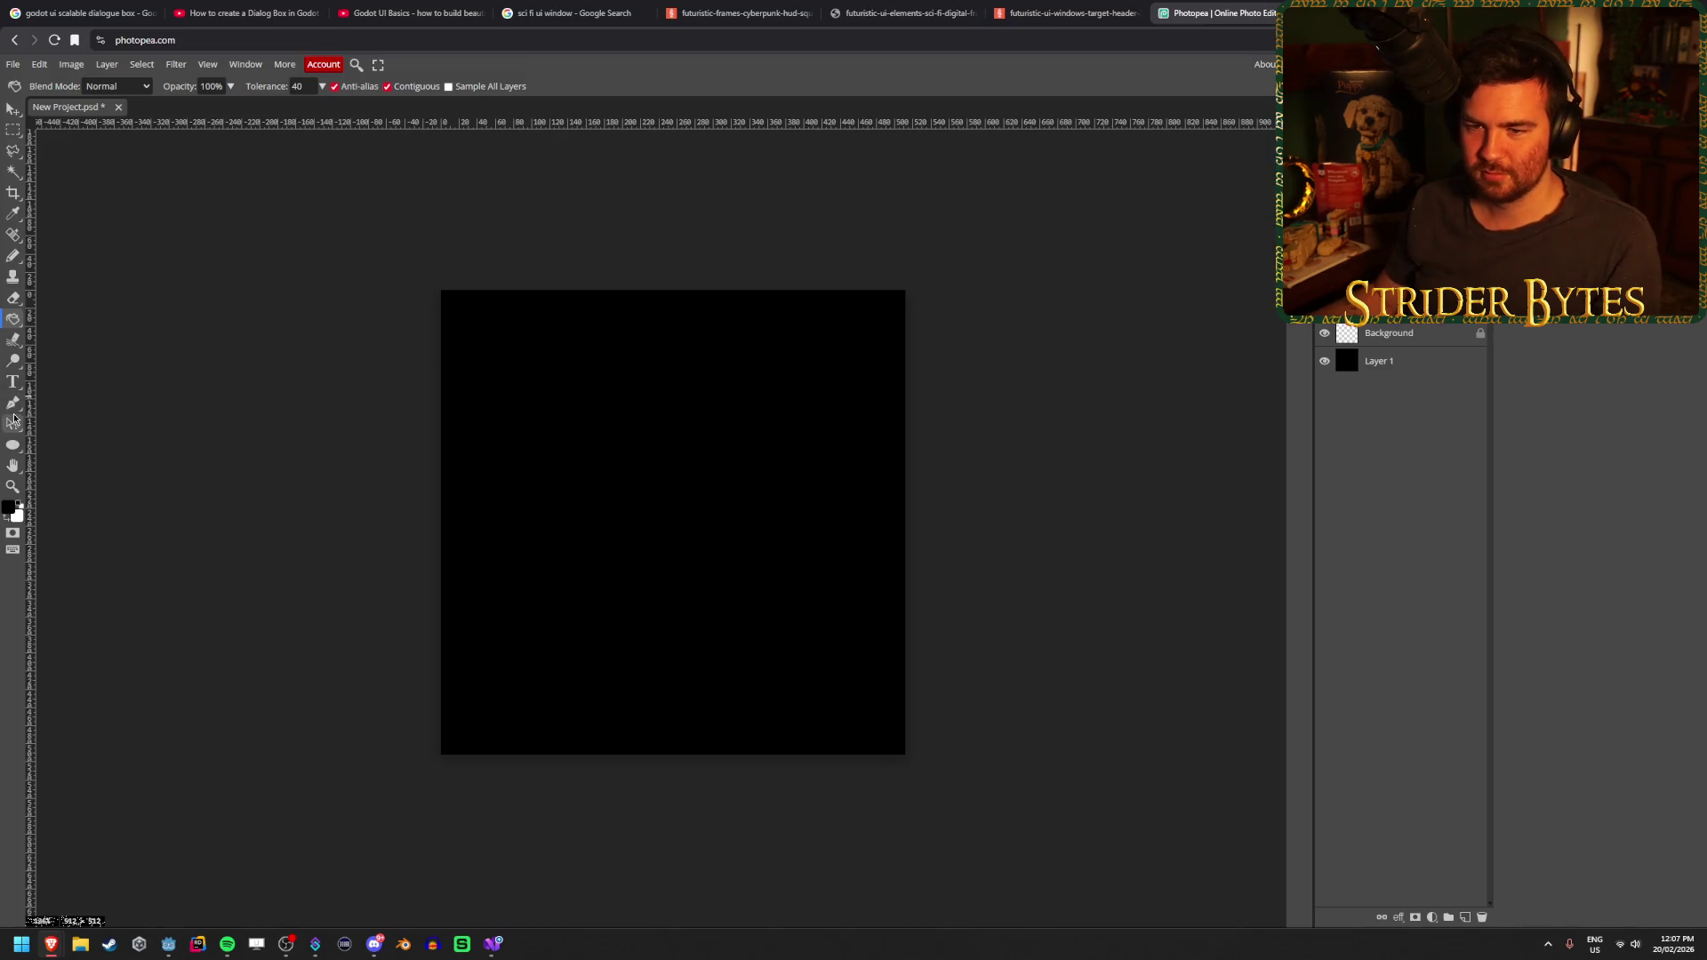
{"action": "right_click", "coordinate": [17, 447]}
{"action": "left_click", "coordinate": [62, 446]}
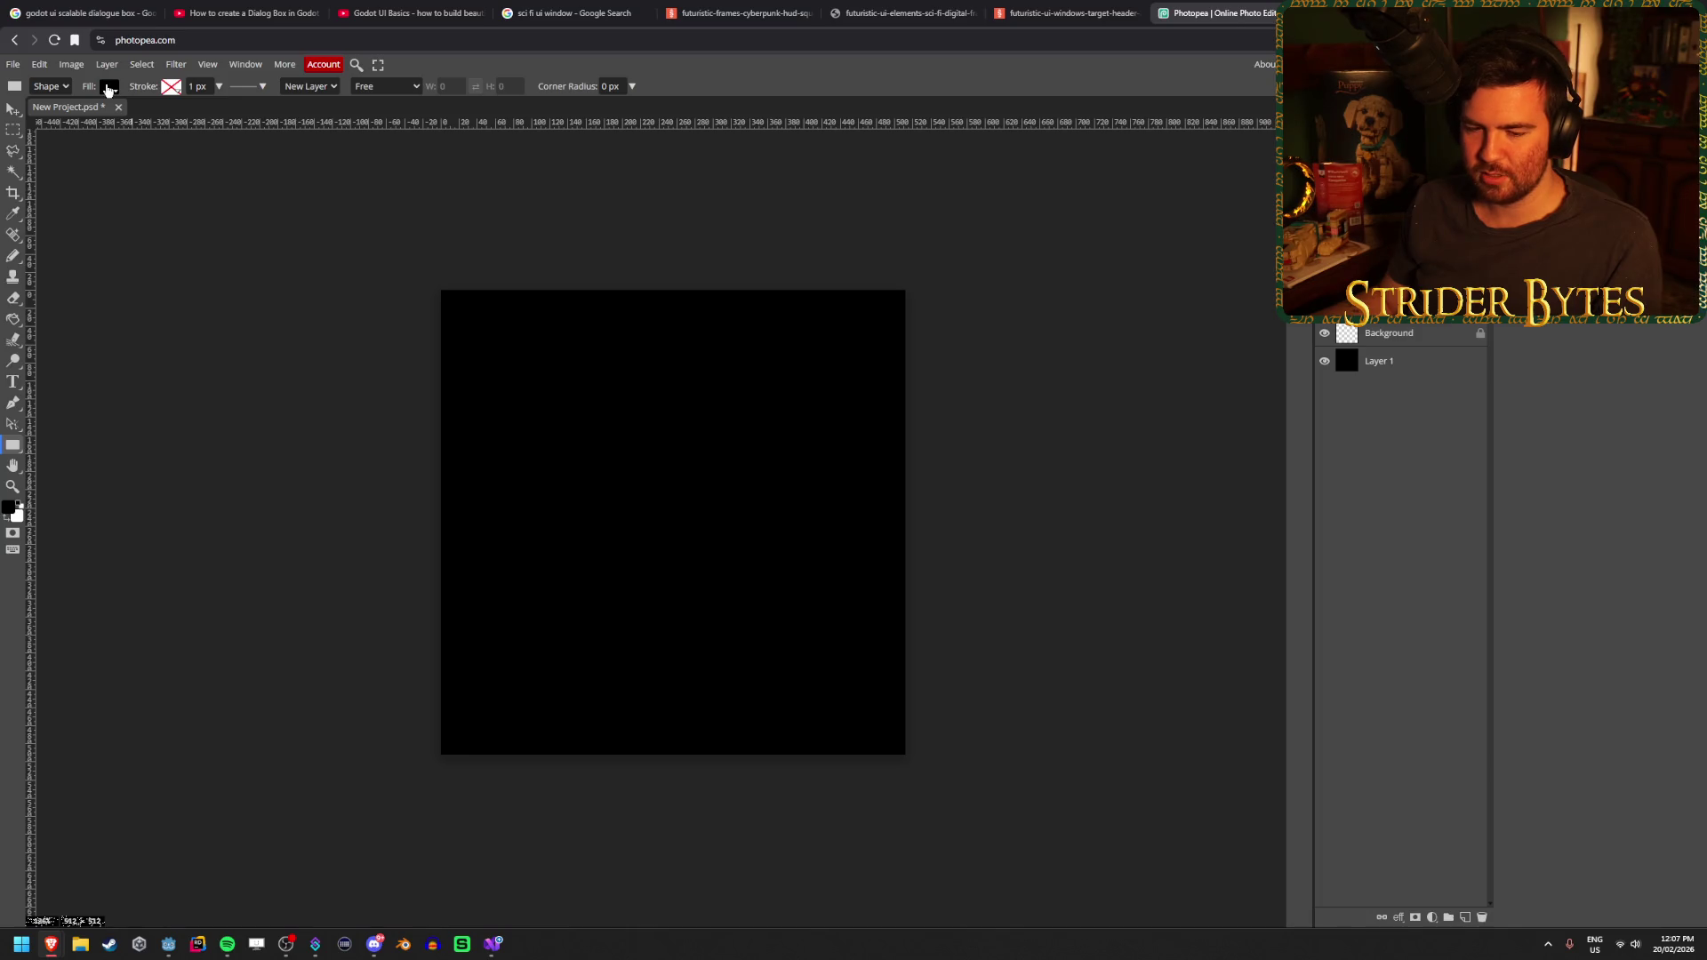
{"action": "left_click", "coordinate": [108, 88]}
{"action": "left_click", "coordinate": [223, 169]}
{"action": "left_click", "coordinate": [168, 944]}
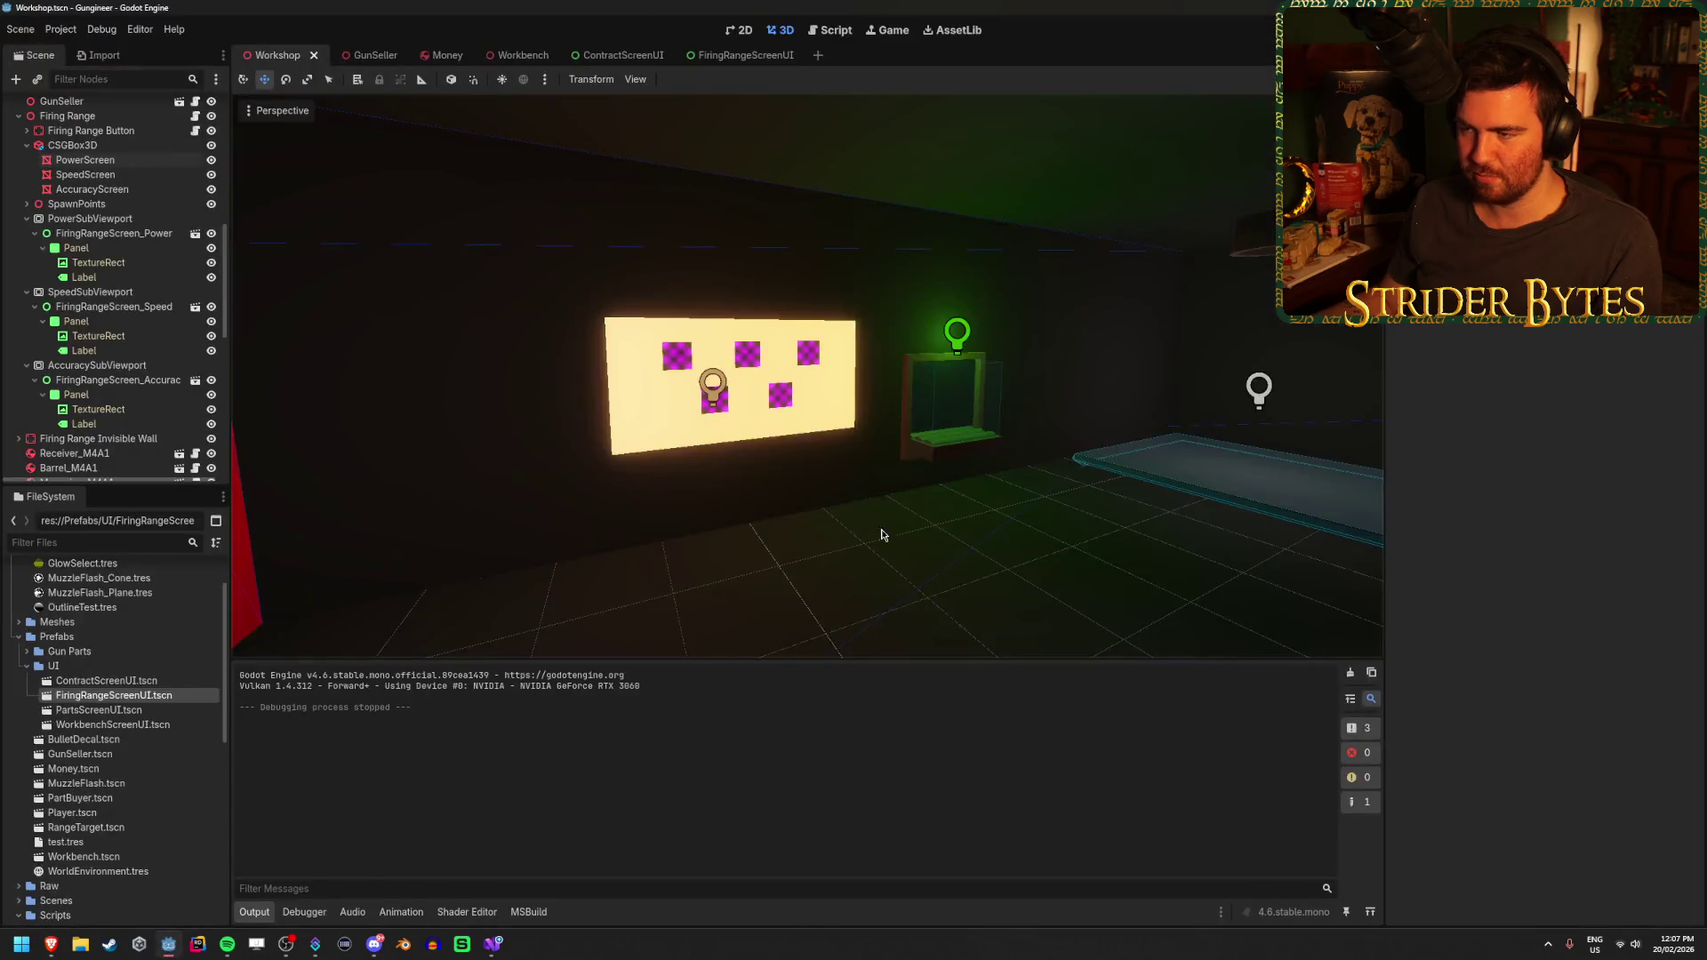
Navigate the 3D viewport to view the three magenta-placeholder stat screens above the firing lane
{"action": "scroll", "coordinate": [699, 486], "scroll_direction": "up", "scroll_amount": 5}
{"action": "scroll", "coordinate": [699, 487], "scroll_direction": "down", "scroll_amount": 10}
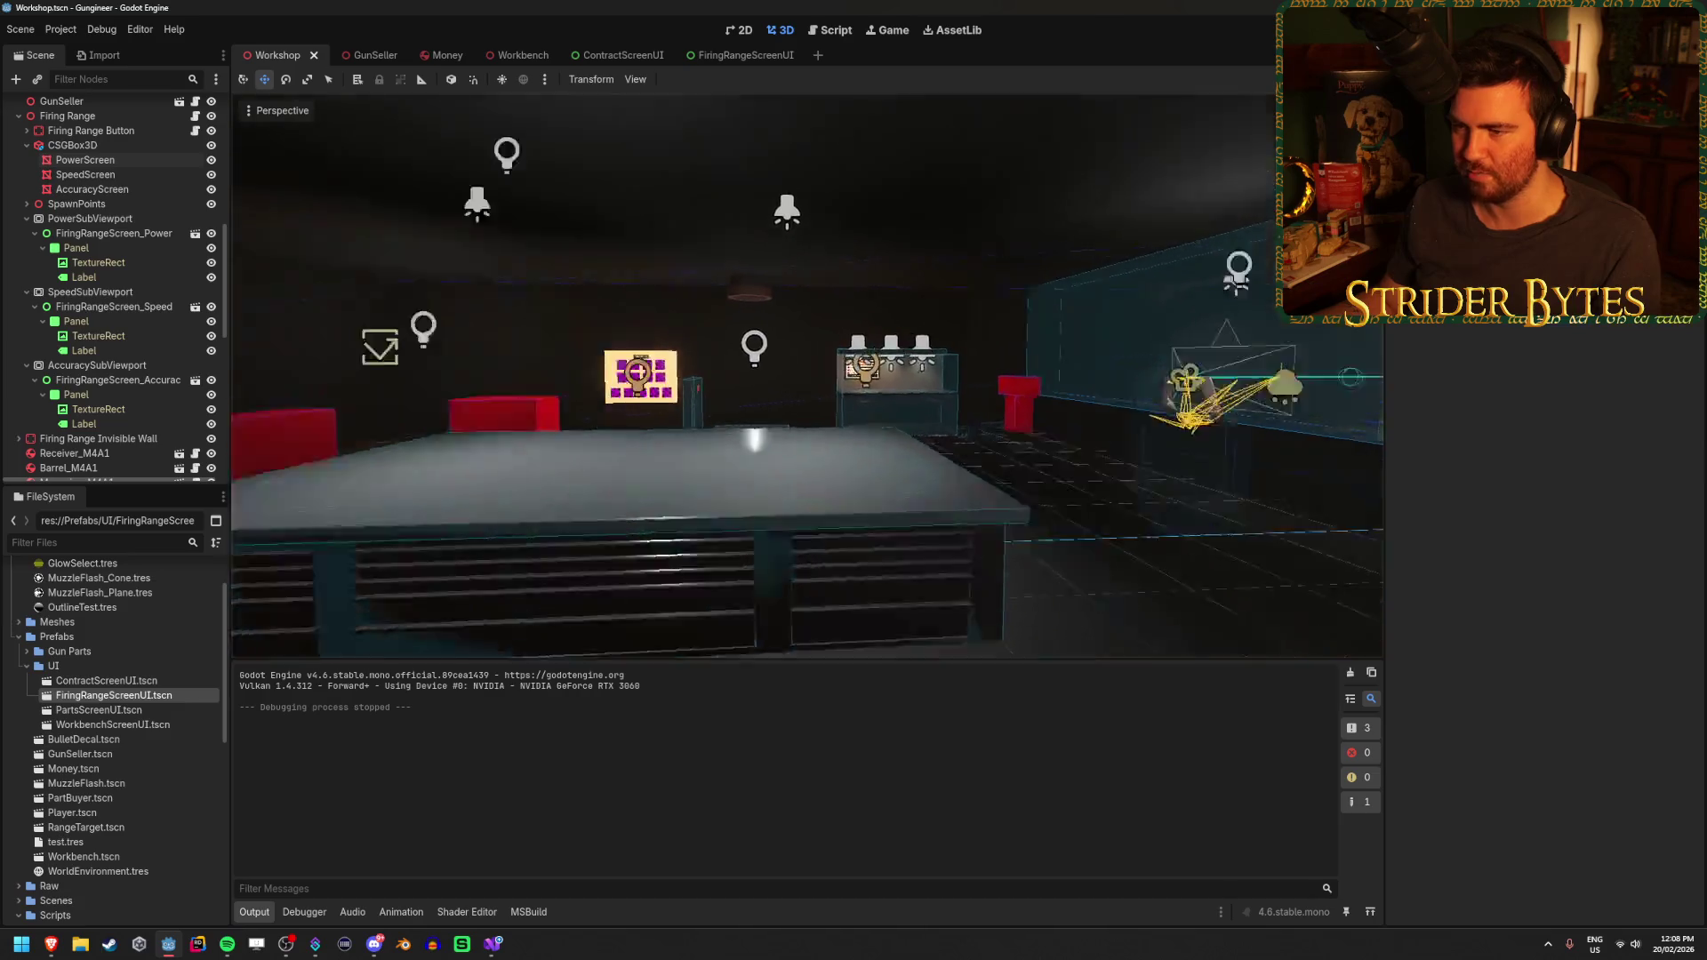
{"action": "scroll", "coordinate": [902, 437], "scroll_direction": "up", "scroll_amount": 10}
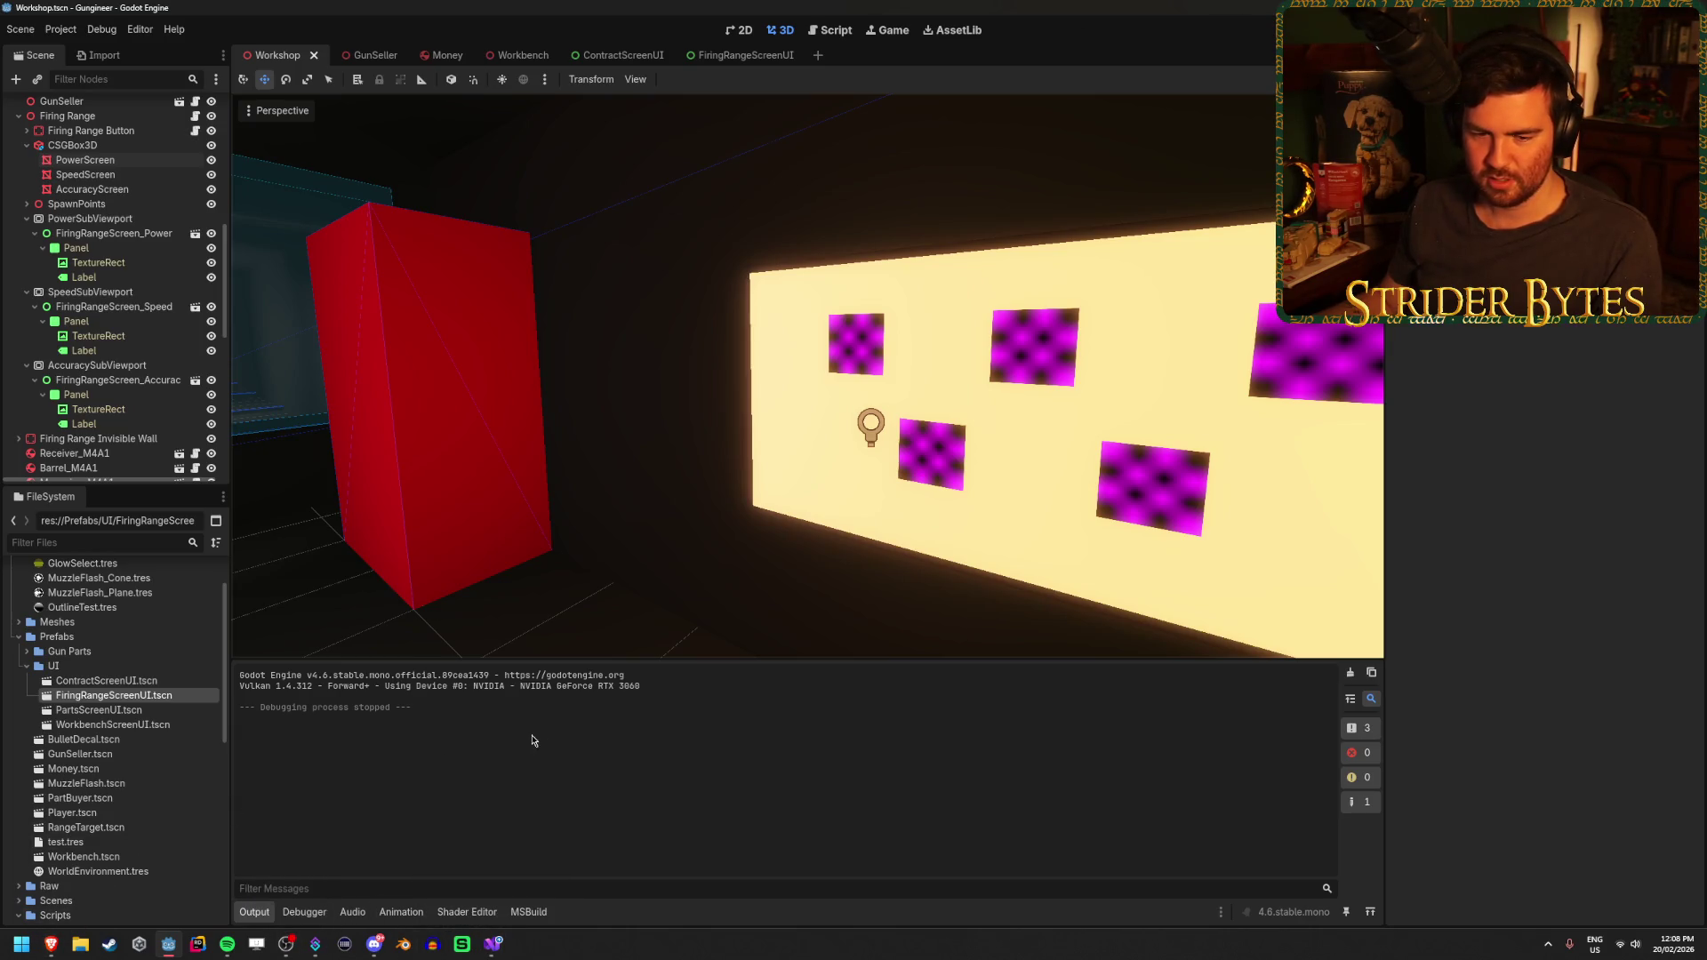
{"action": "scroll", "coordinate": [822, 457], "scroll_direction": "down", "scroll_amount": 8}
{"action": "scroll", "coordinate": [888, 513], "scroll_direction": "down", "scroll_amount": 3}
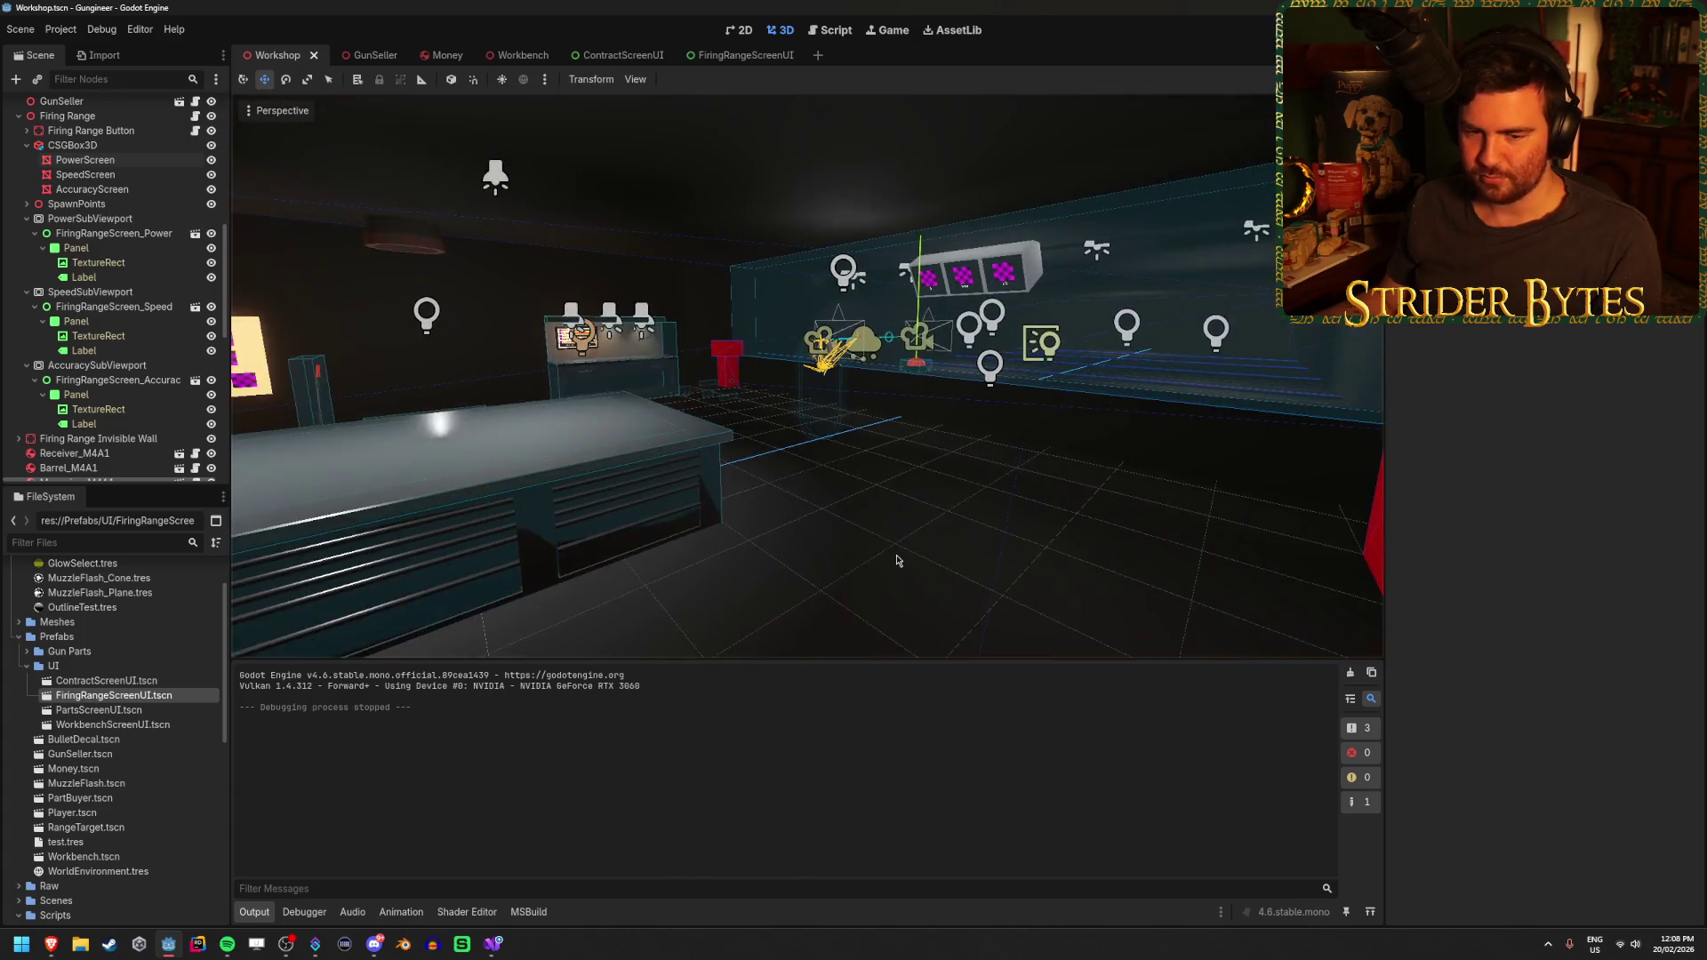
{"action": "scroll", "coordinate": [853, 569], "scroll_direction": "up", "scroll_amount": 10}
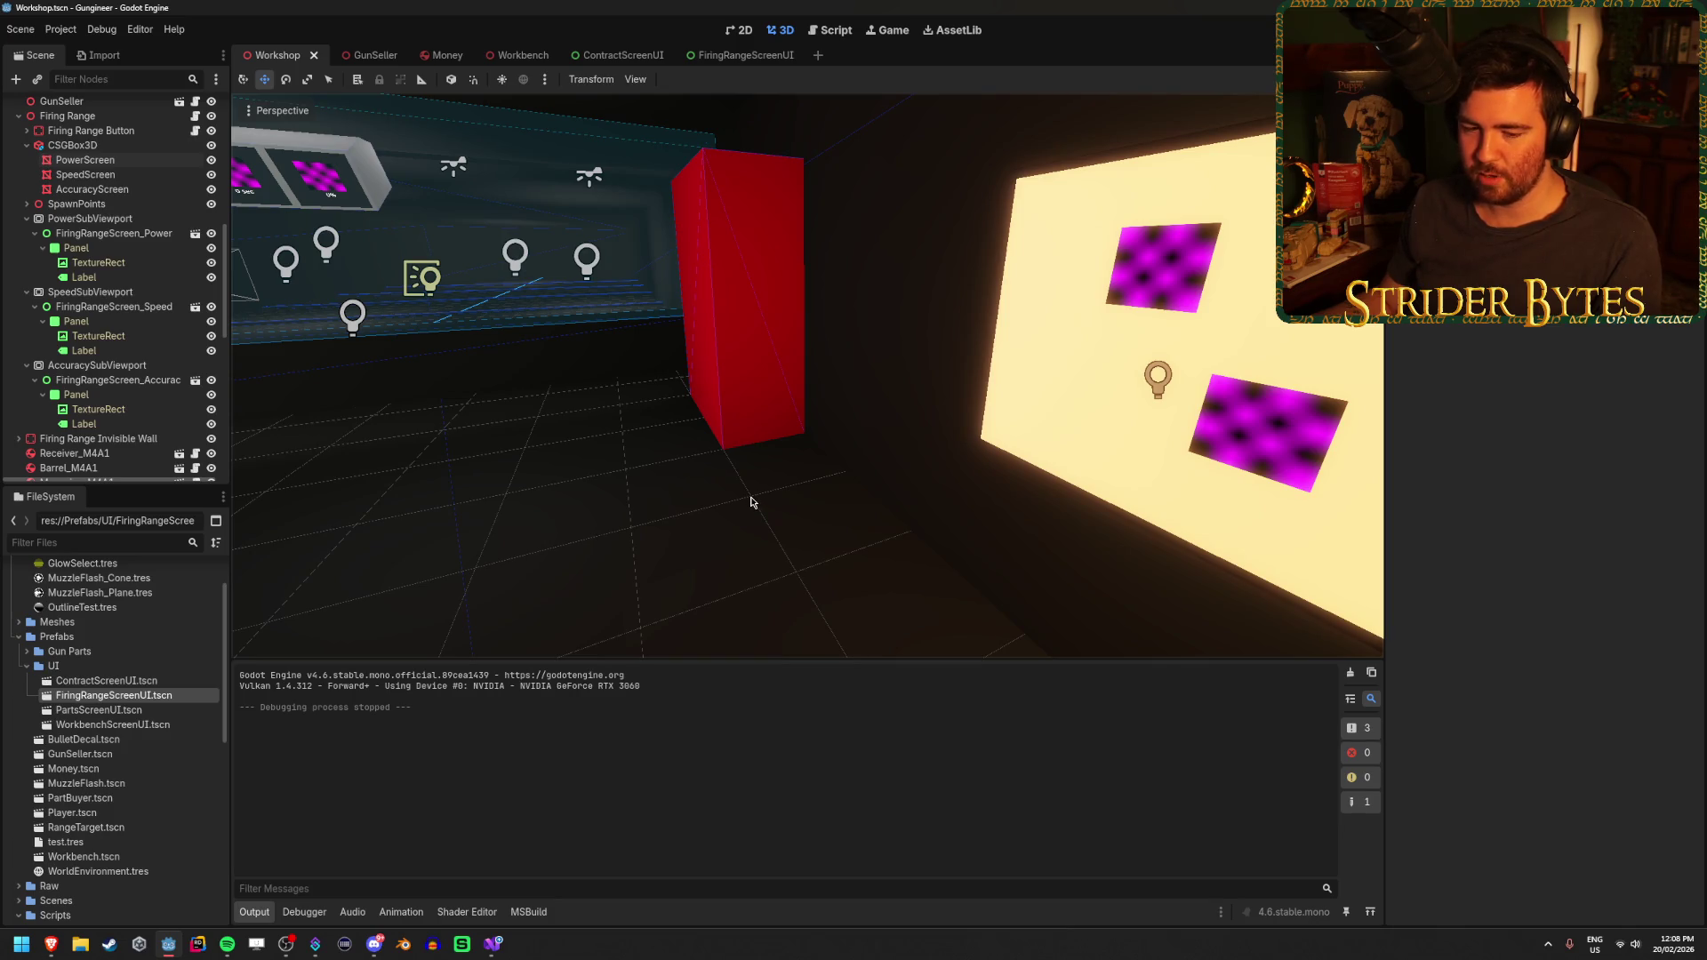
{"action": "key", "text": "alt+Tab"}
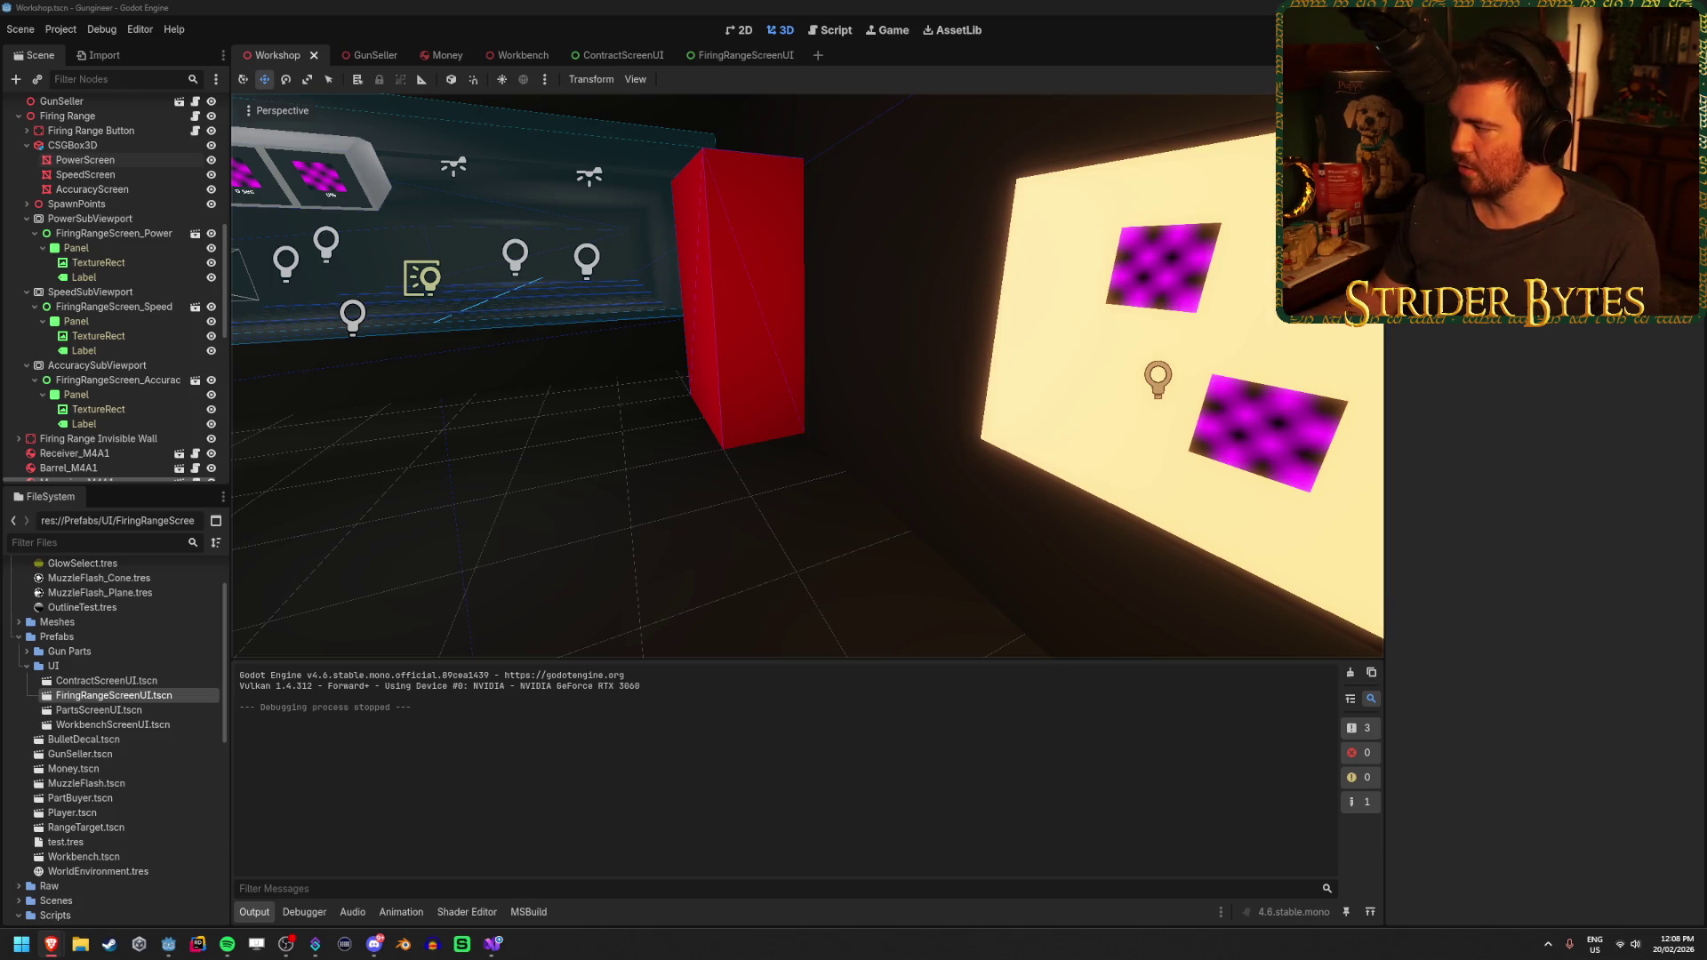
{"action": "key", "text": "alt+Tab"}
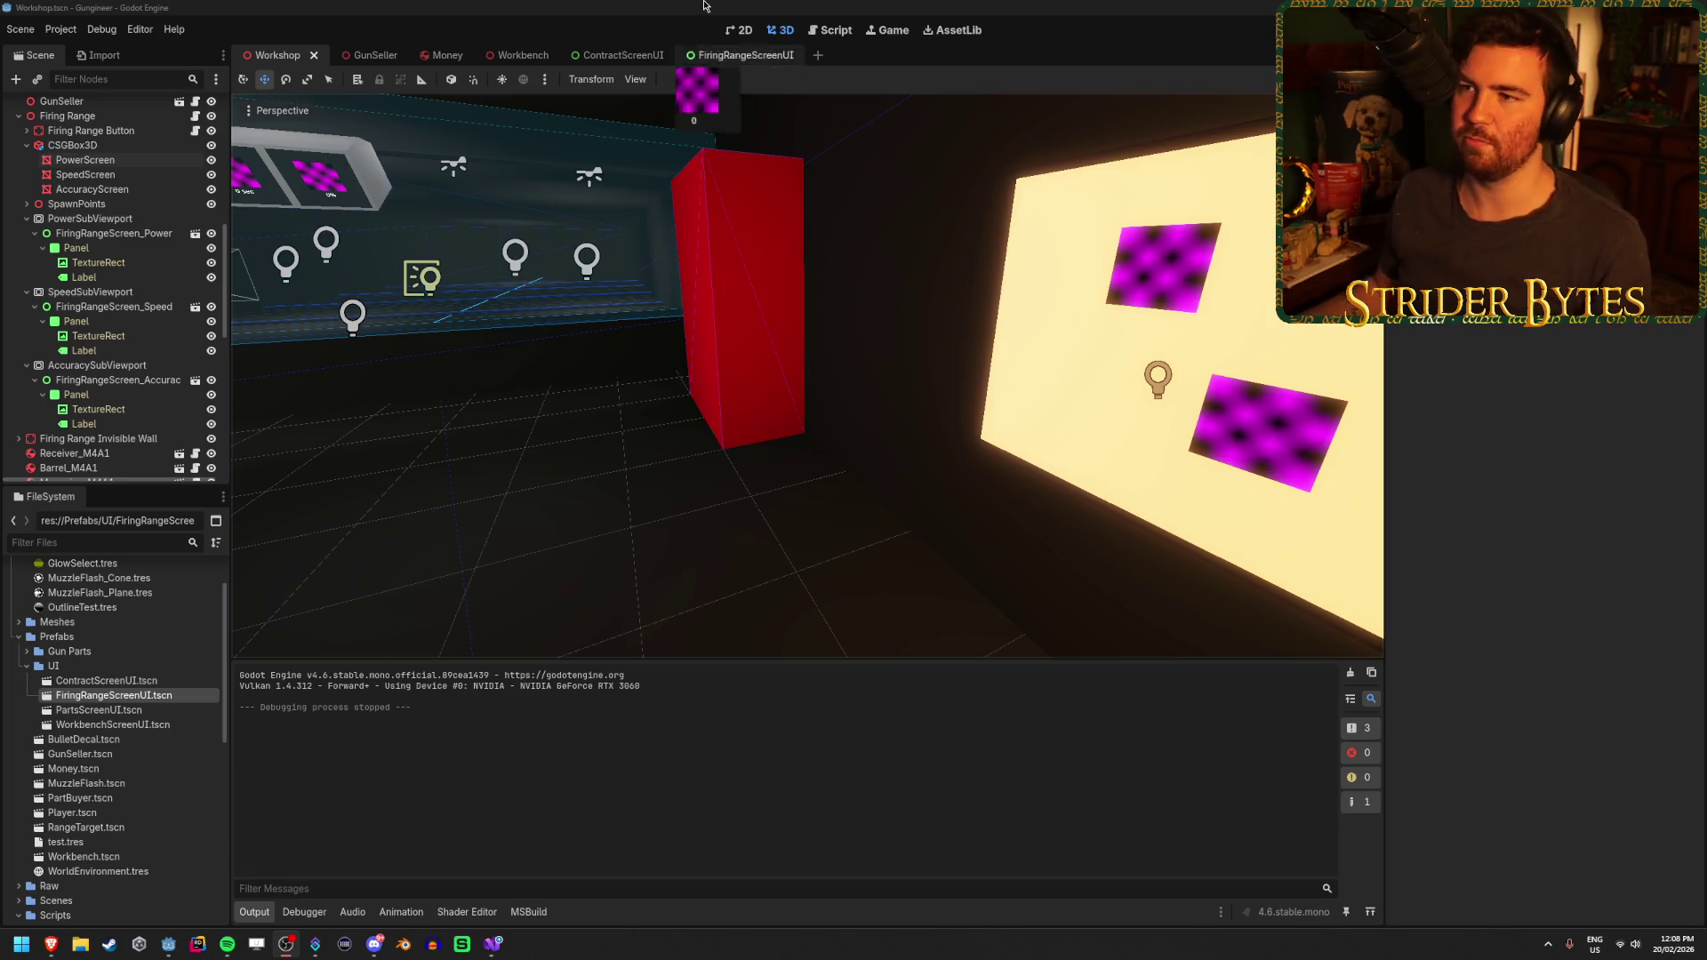
{"action": "left_click", "coordinate": [562, 6]}
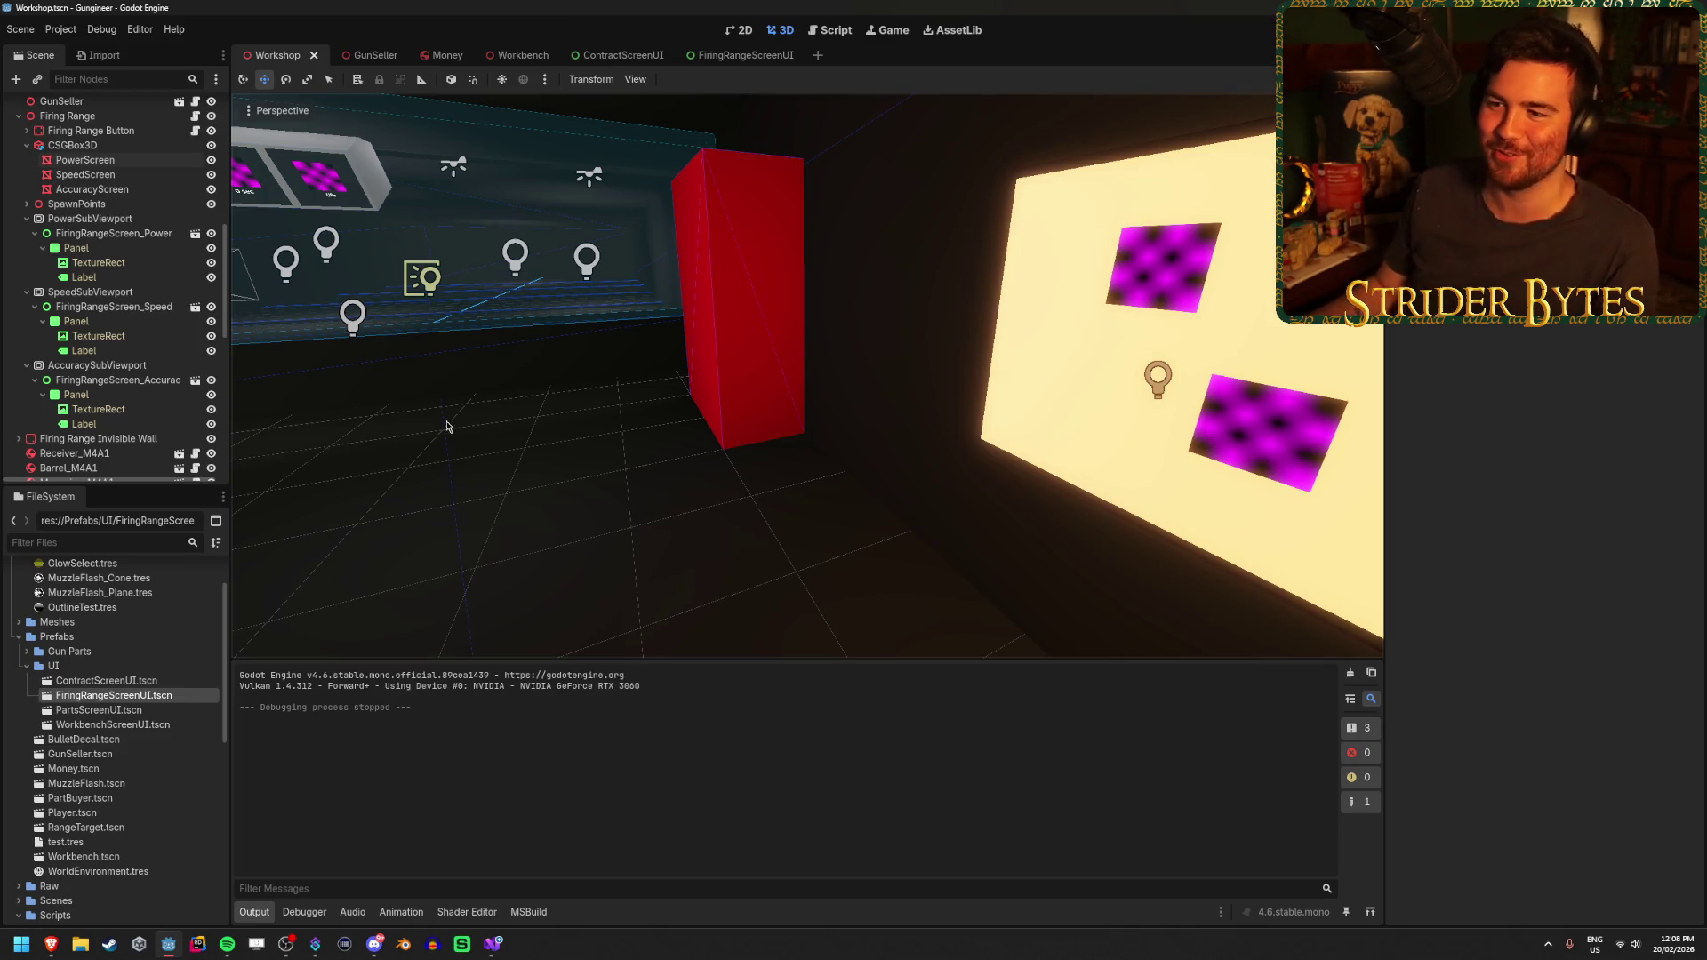
{"action": "left_click_drag", "start_coordinate": [615, 483], "coordinate": [1104, 509]}
{"action": "key", "text": "alt+Tab"}
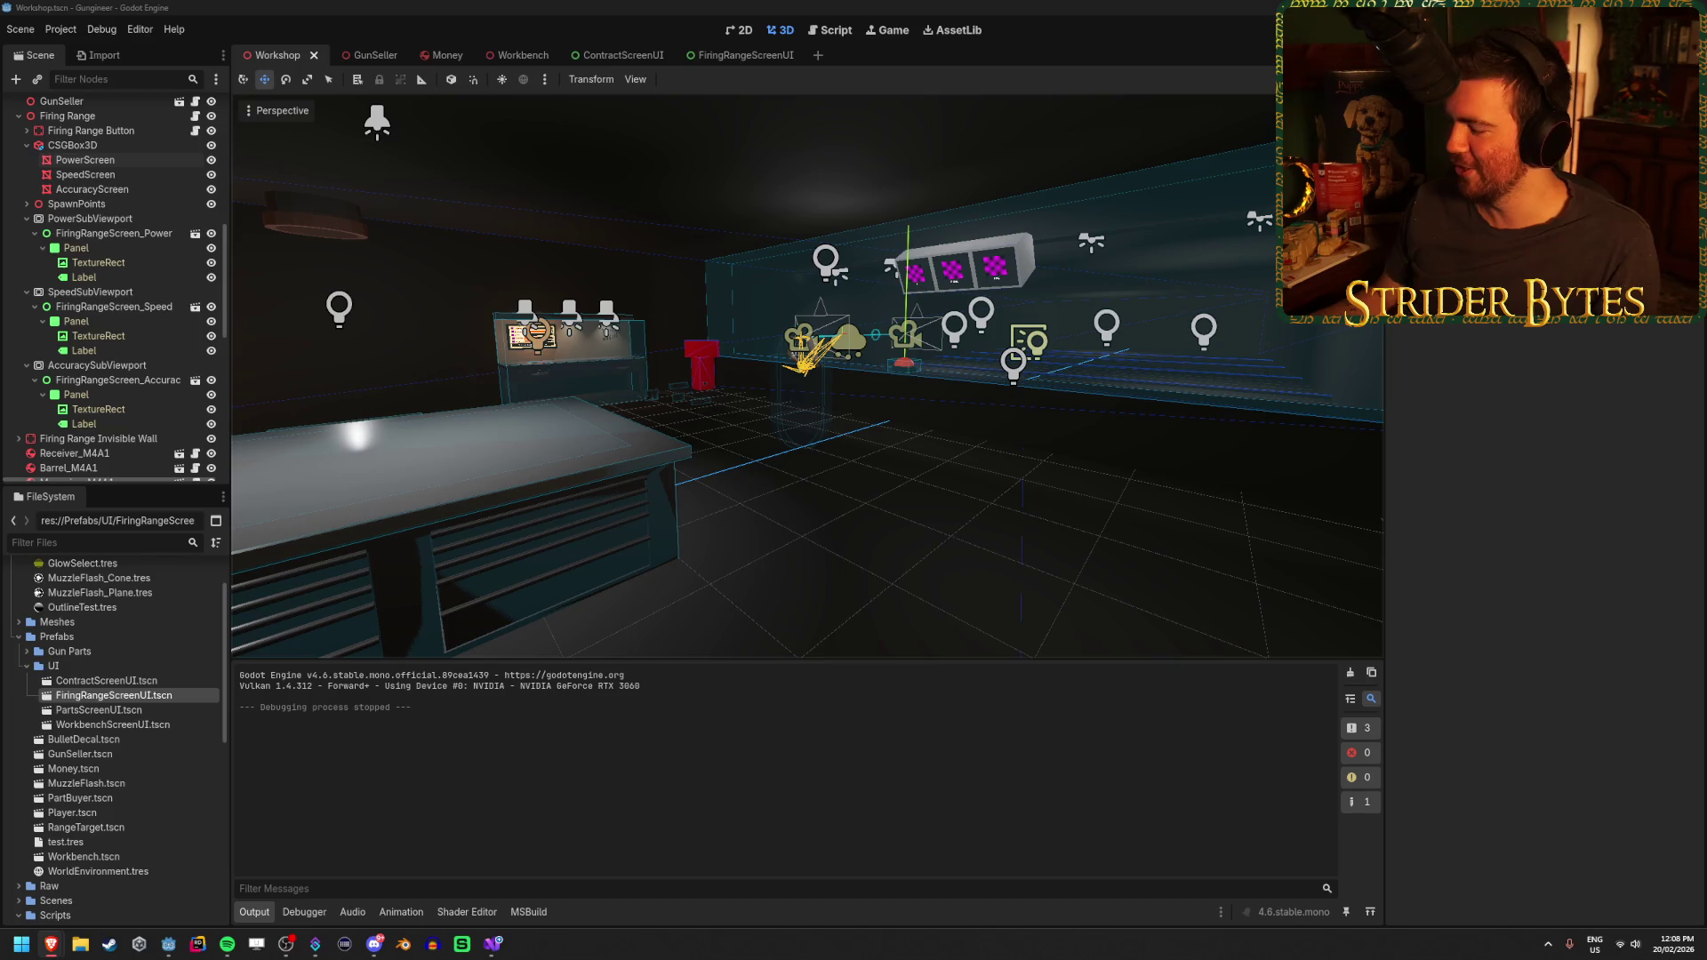
{"action": "left_click", "coordinate": [947, 598]}
{"action": "key", "text": "w"}
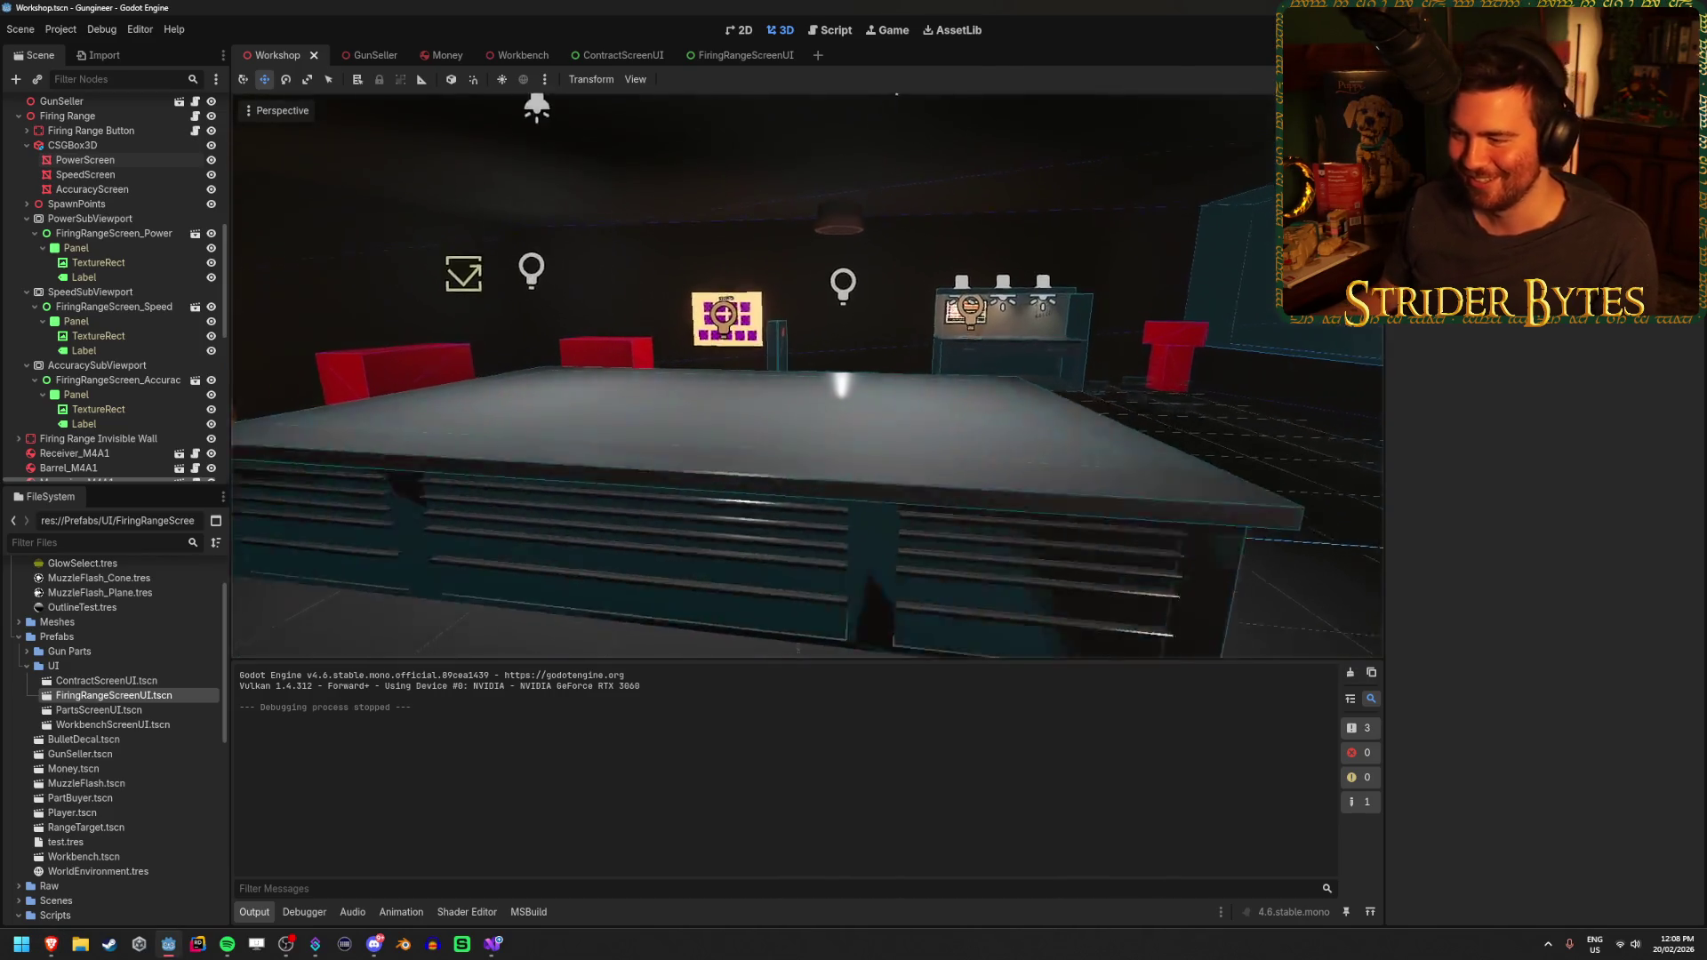
{"action": "key", "text": "w"}
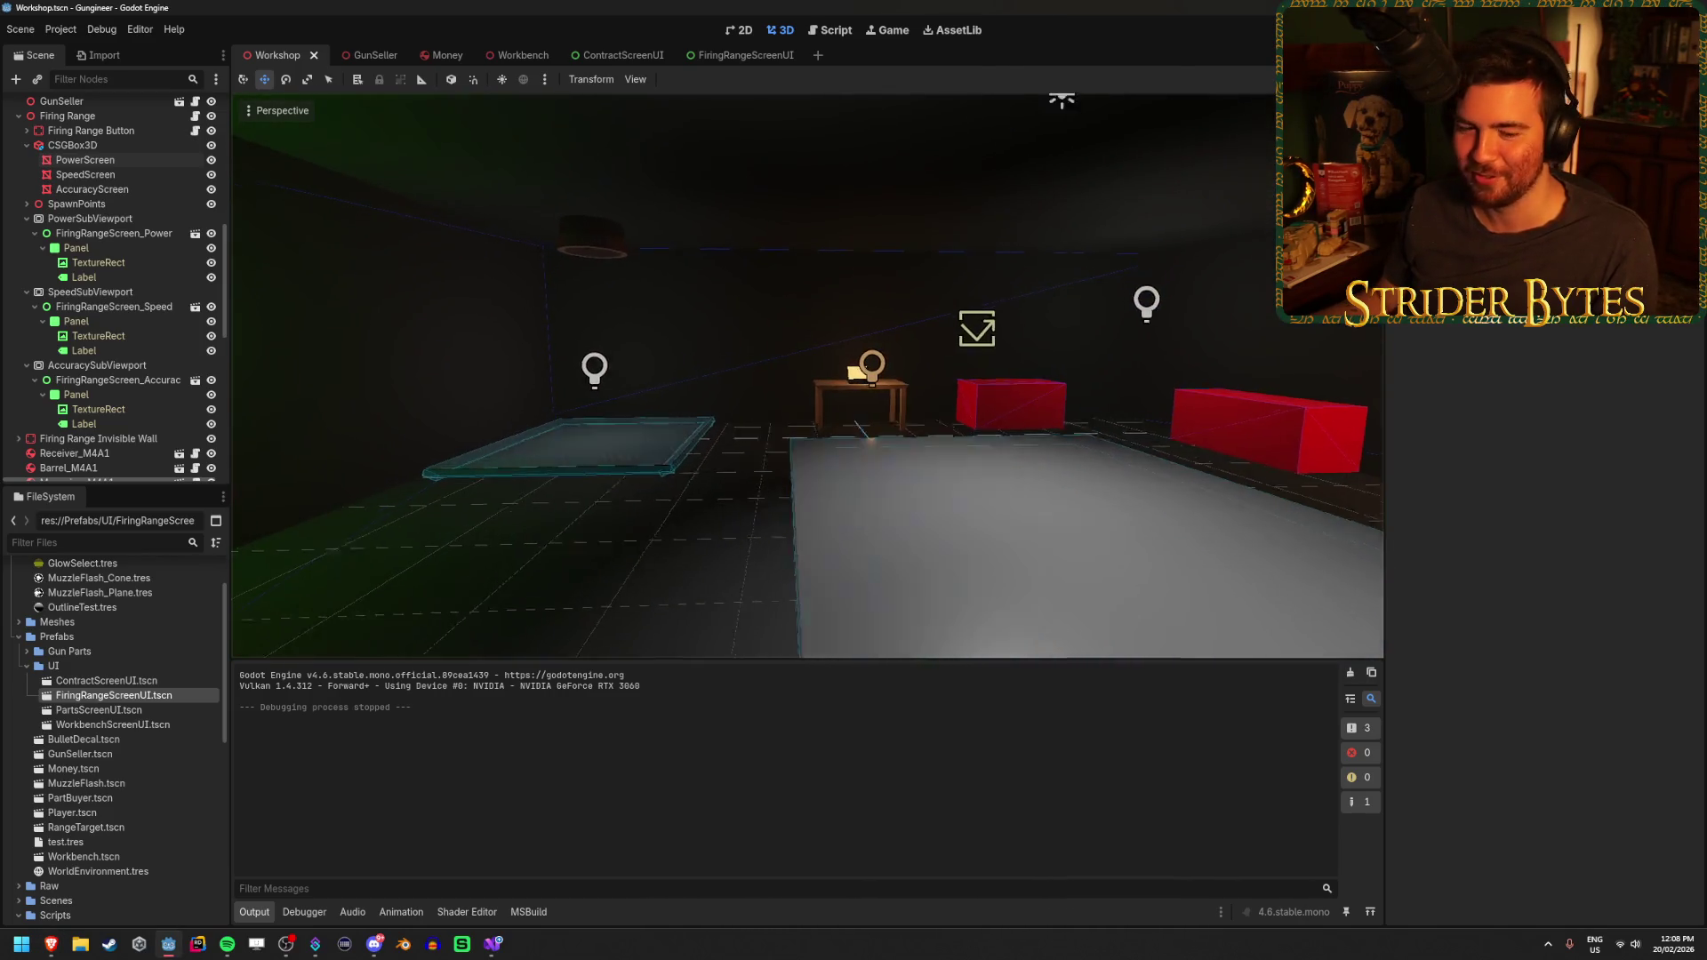
{"action": "key", "text": "w"}
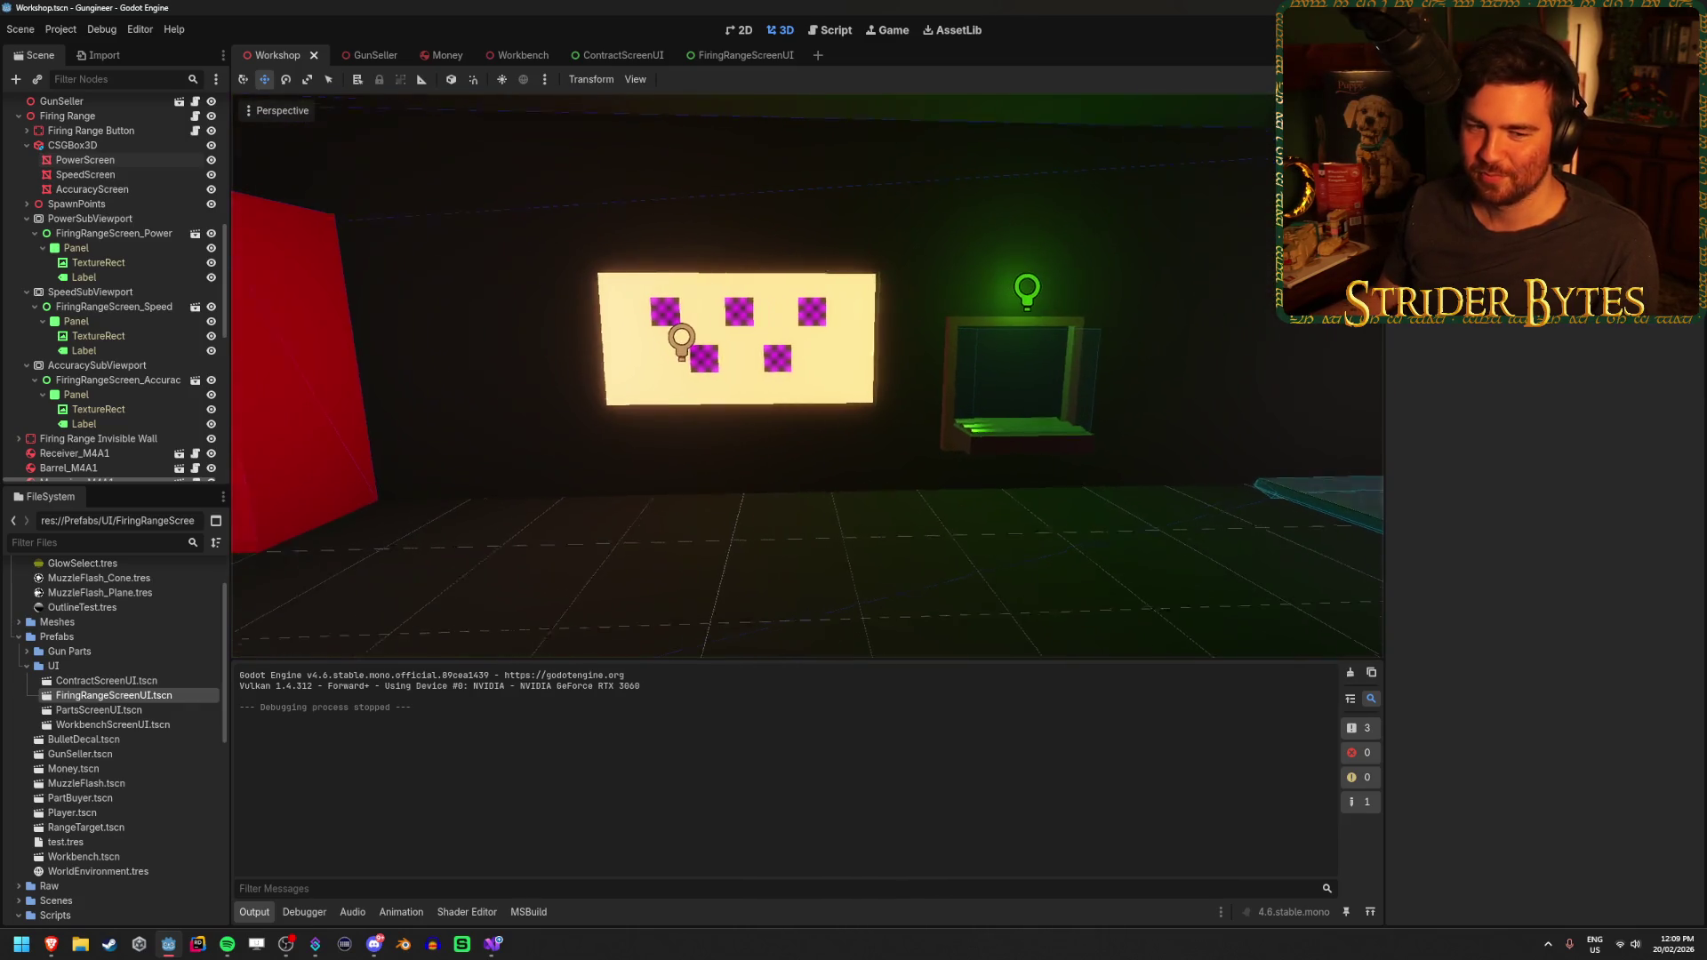
{"action": "key", "text": "w"}
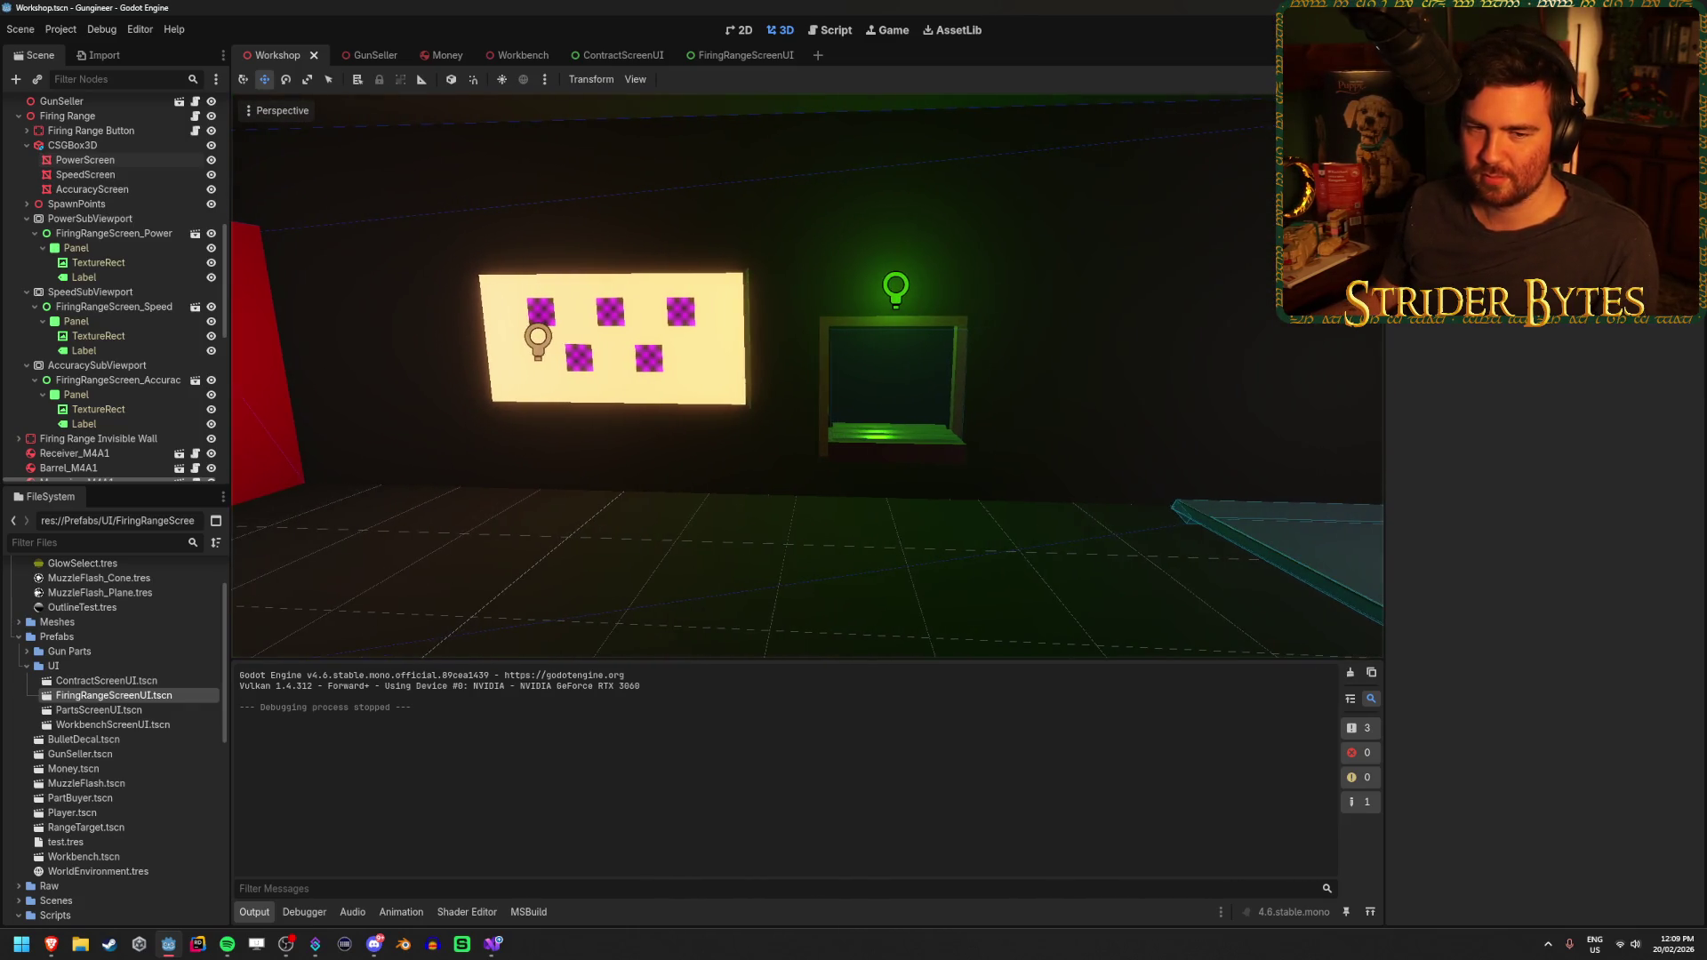
{"action": "key", "text": "s"}
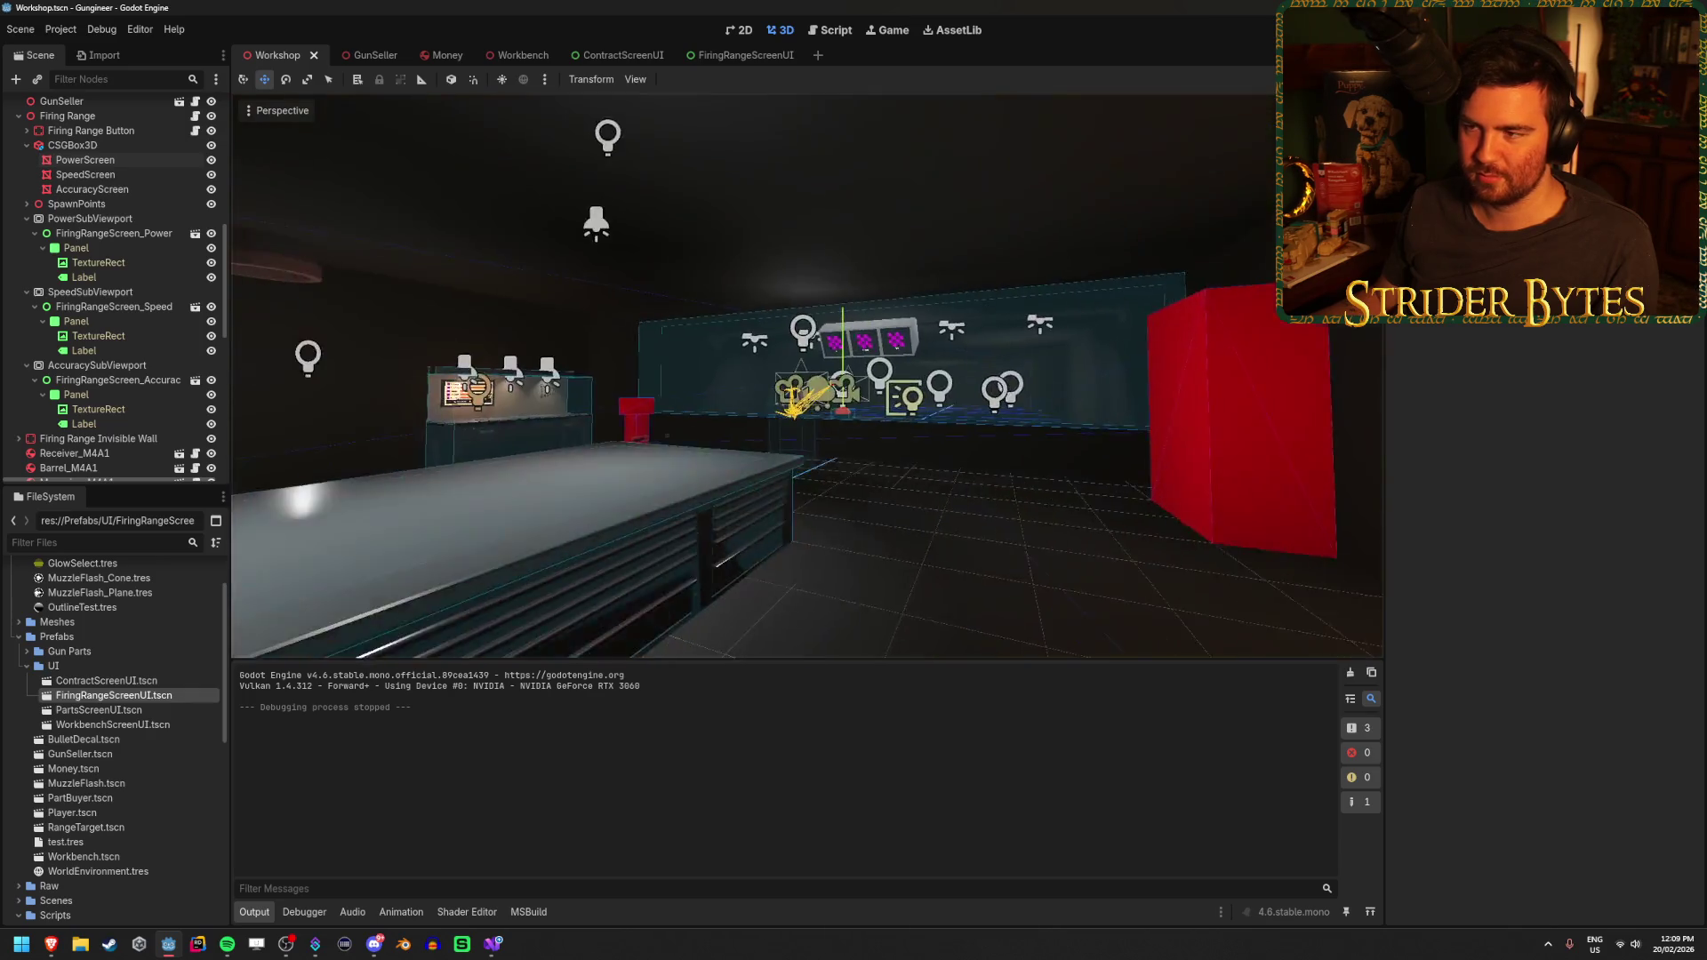
{"action": "key", "text": "a"}
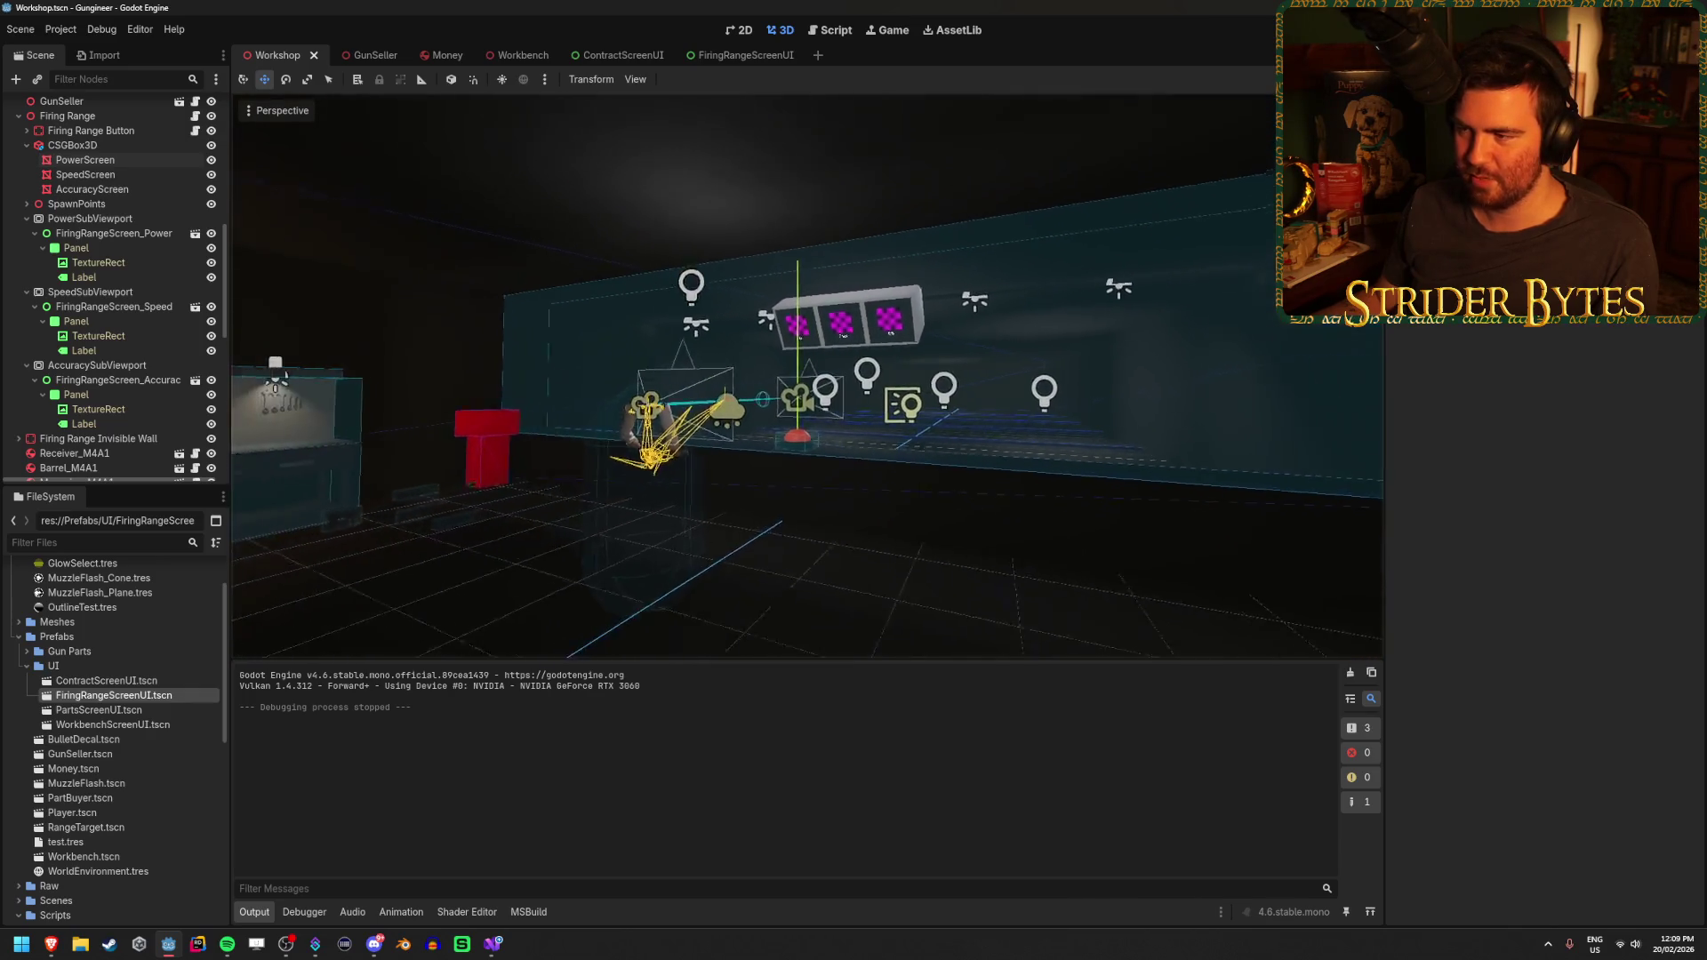
{"action": "key", "text": "d"}
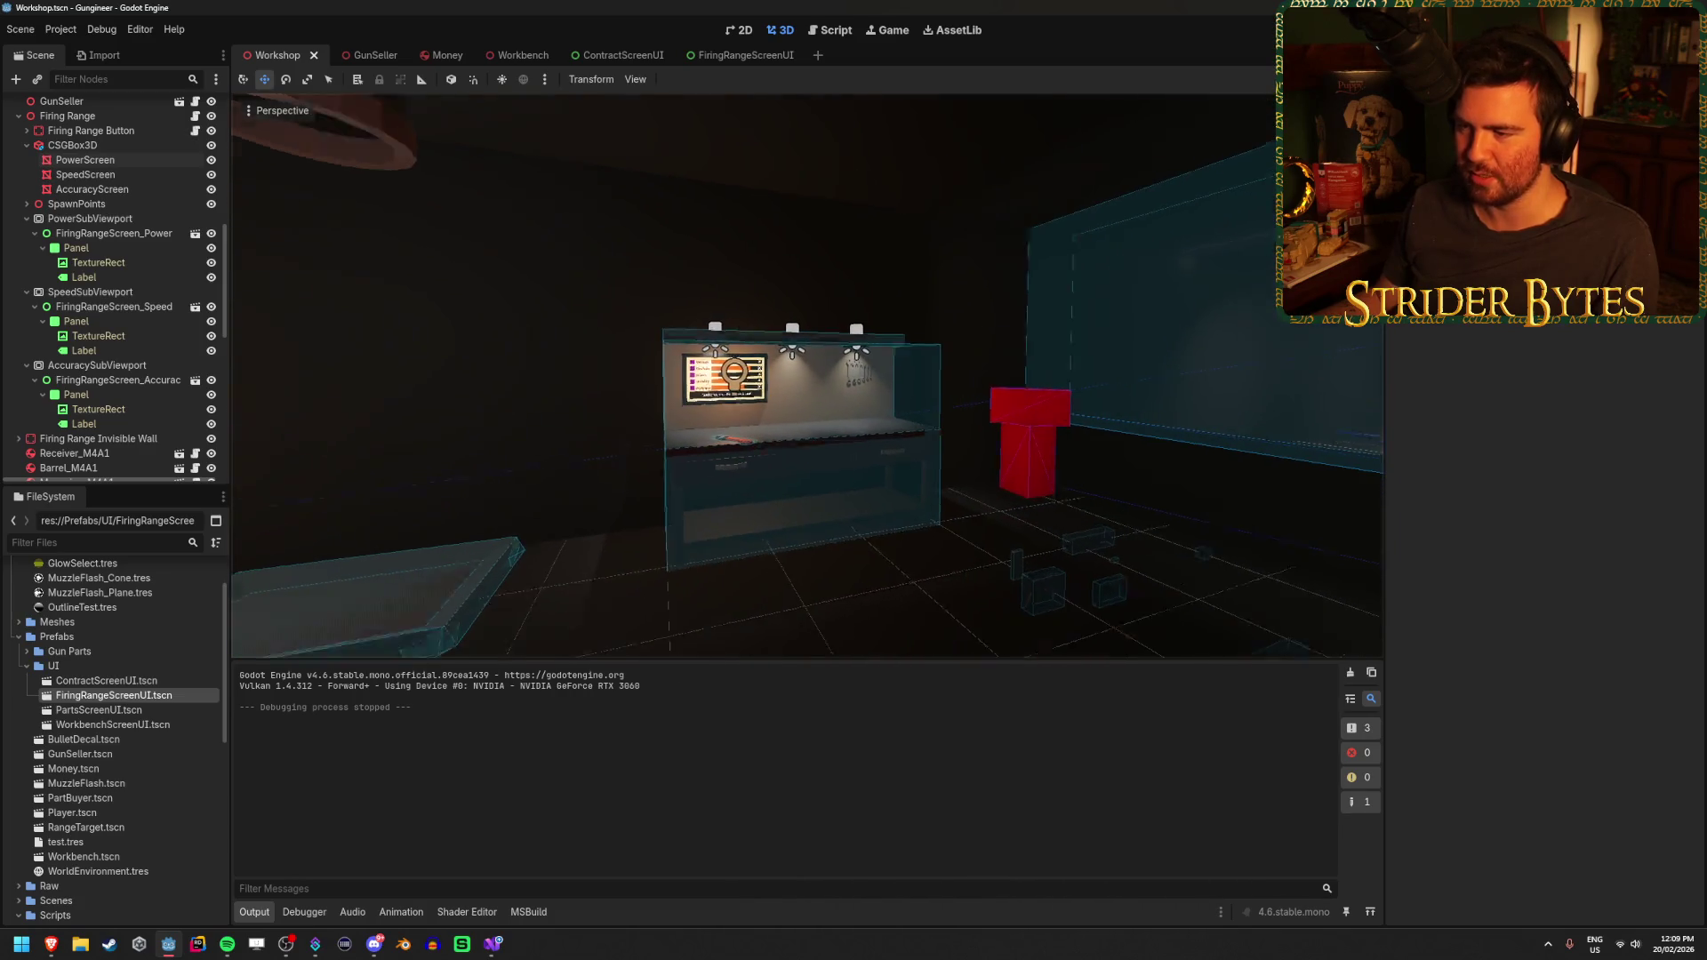
{"action": "key", "text": "w"}
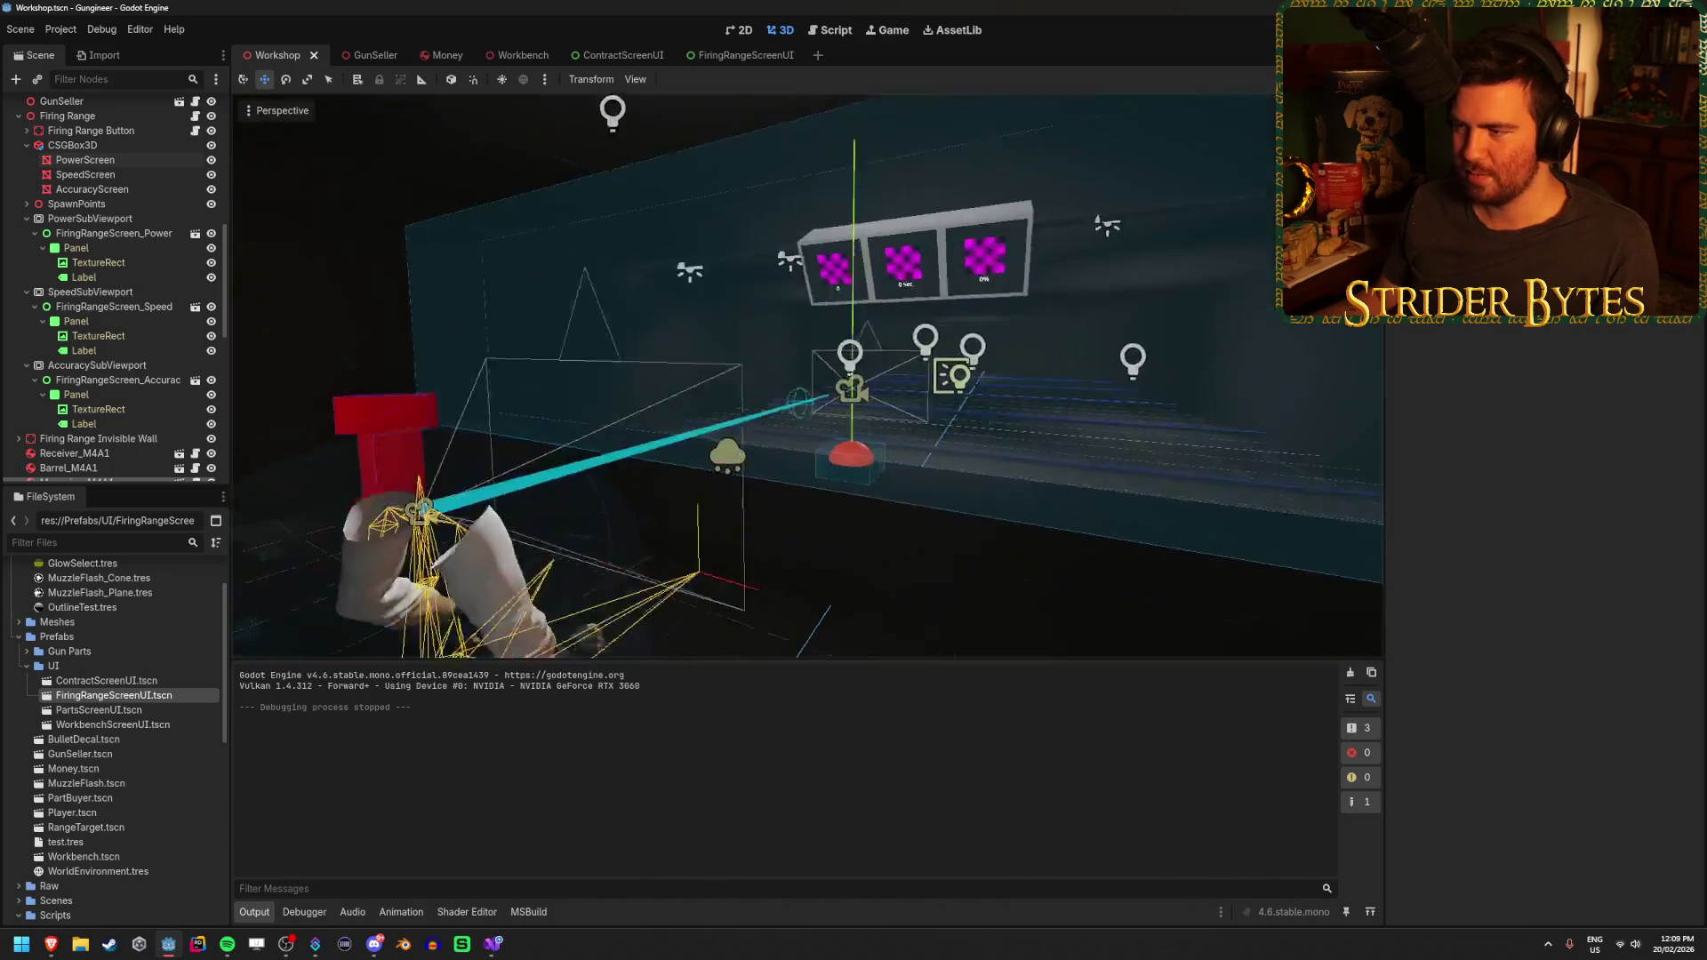
{"action": "key", "text": "s"}
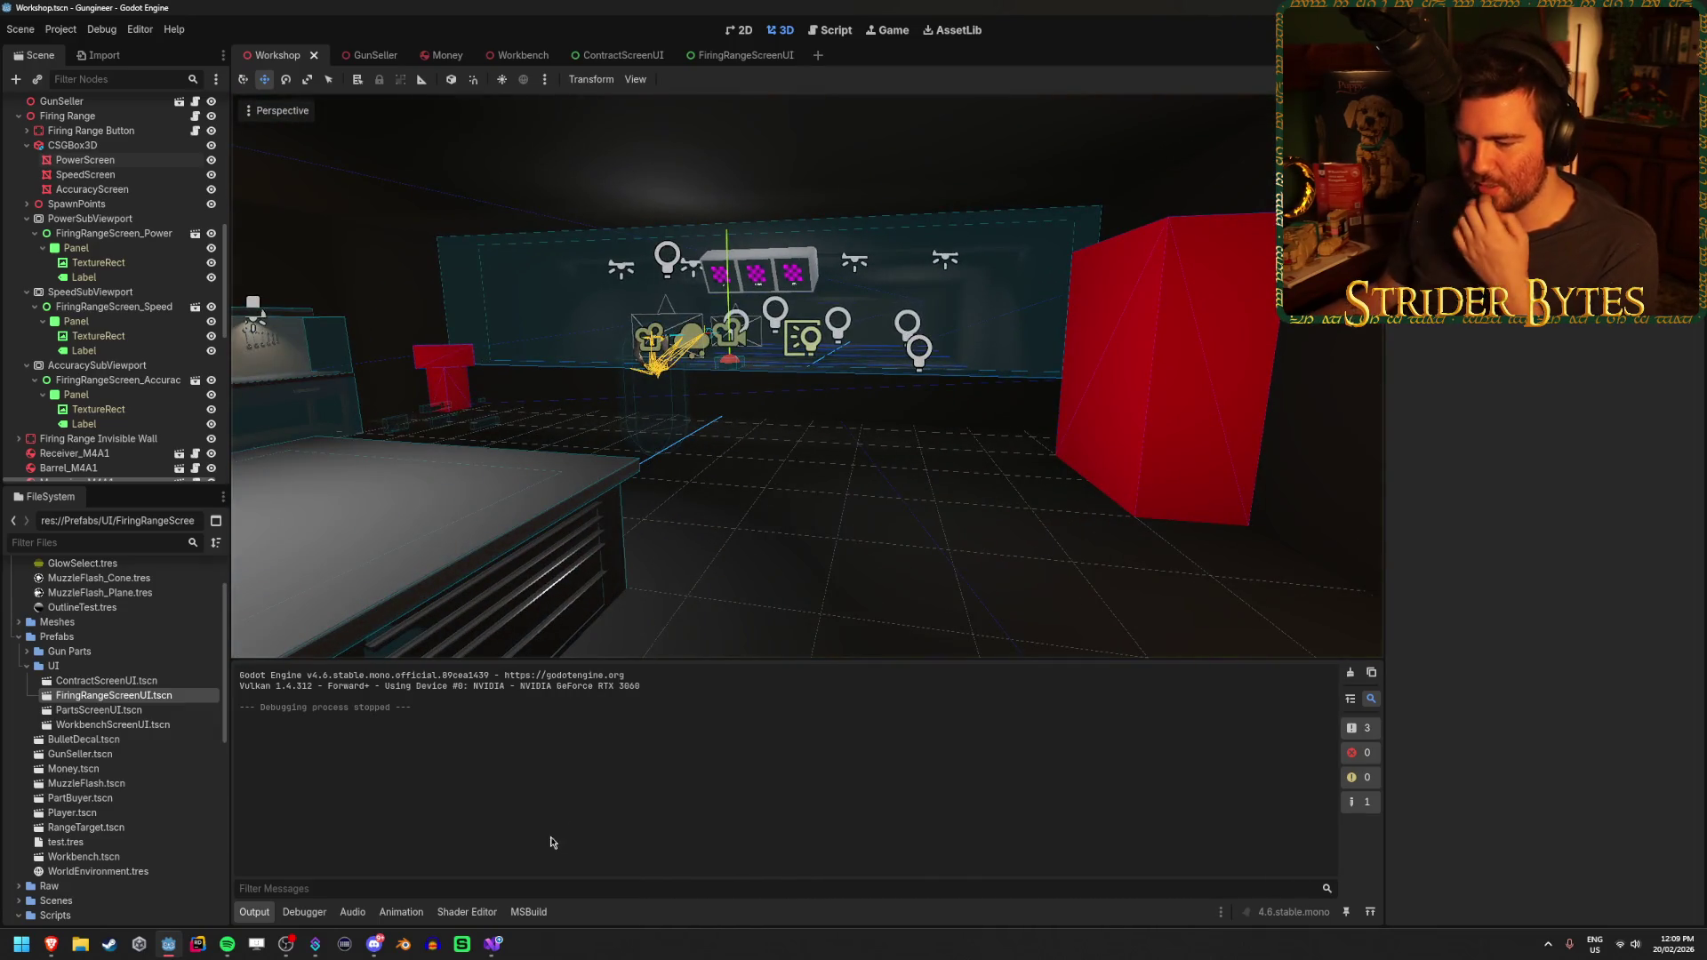
{"action": "mouse_move", "coordinate": [56, 953]}
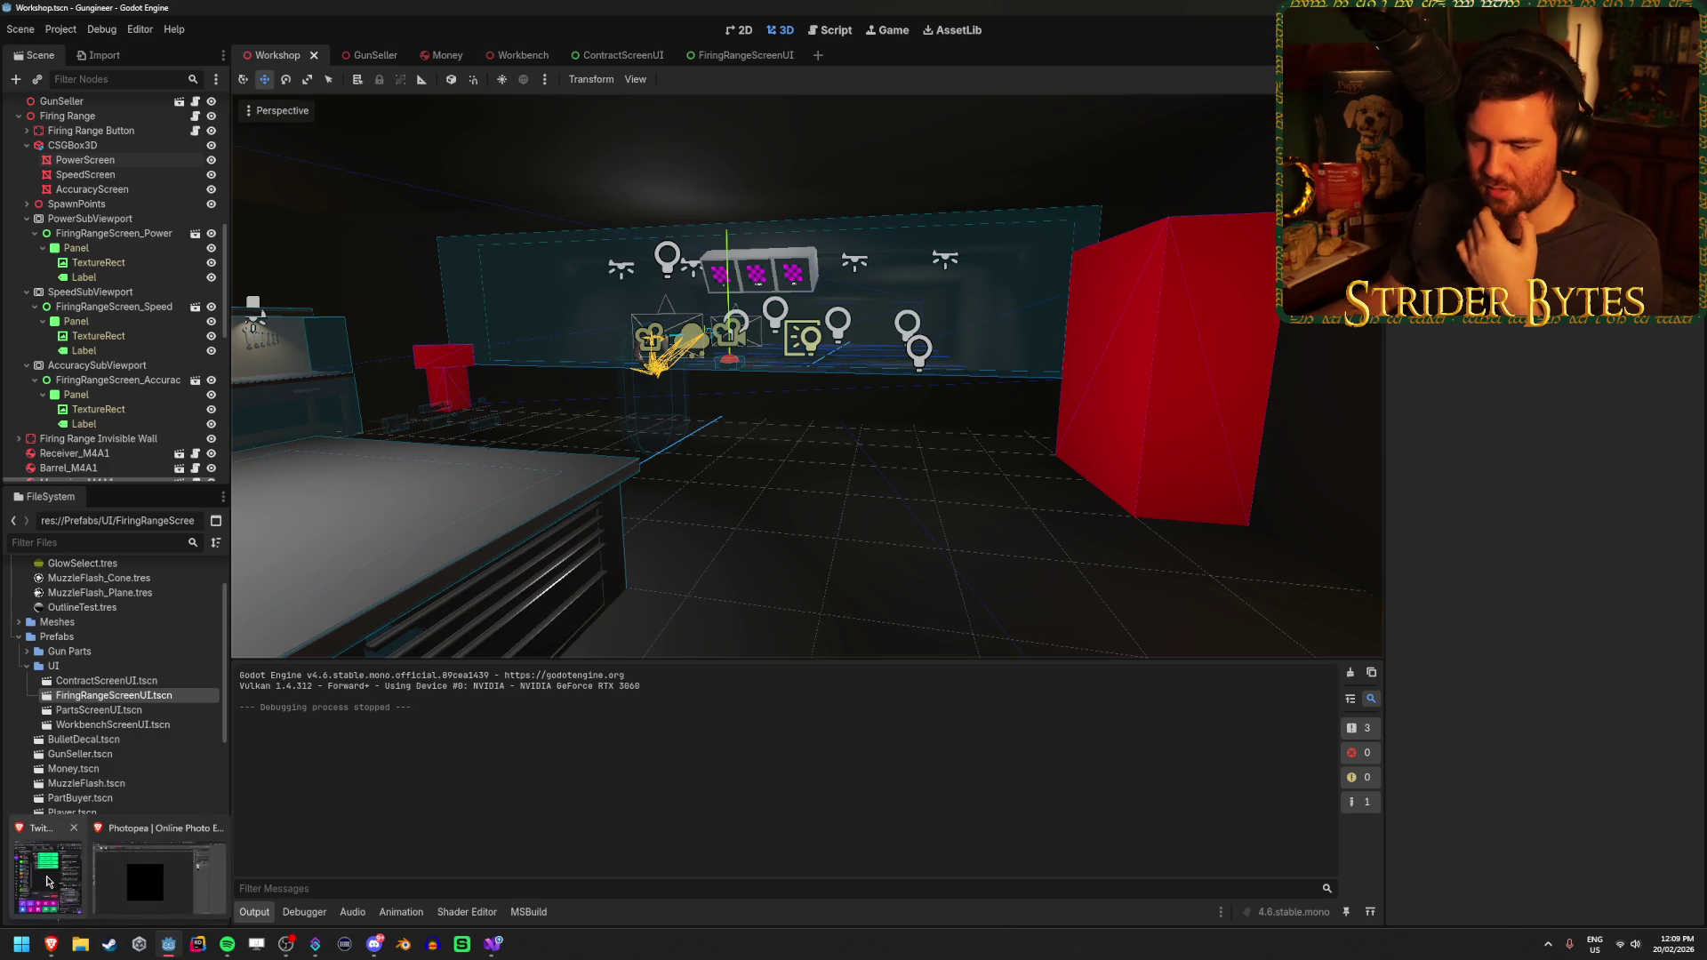
Make white the foreground in Photopea and draw a rectangle nearly covering the black square
{"action": "left_click", "coordinate": [145, 876]}
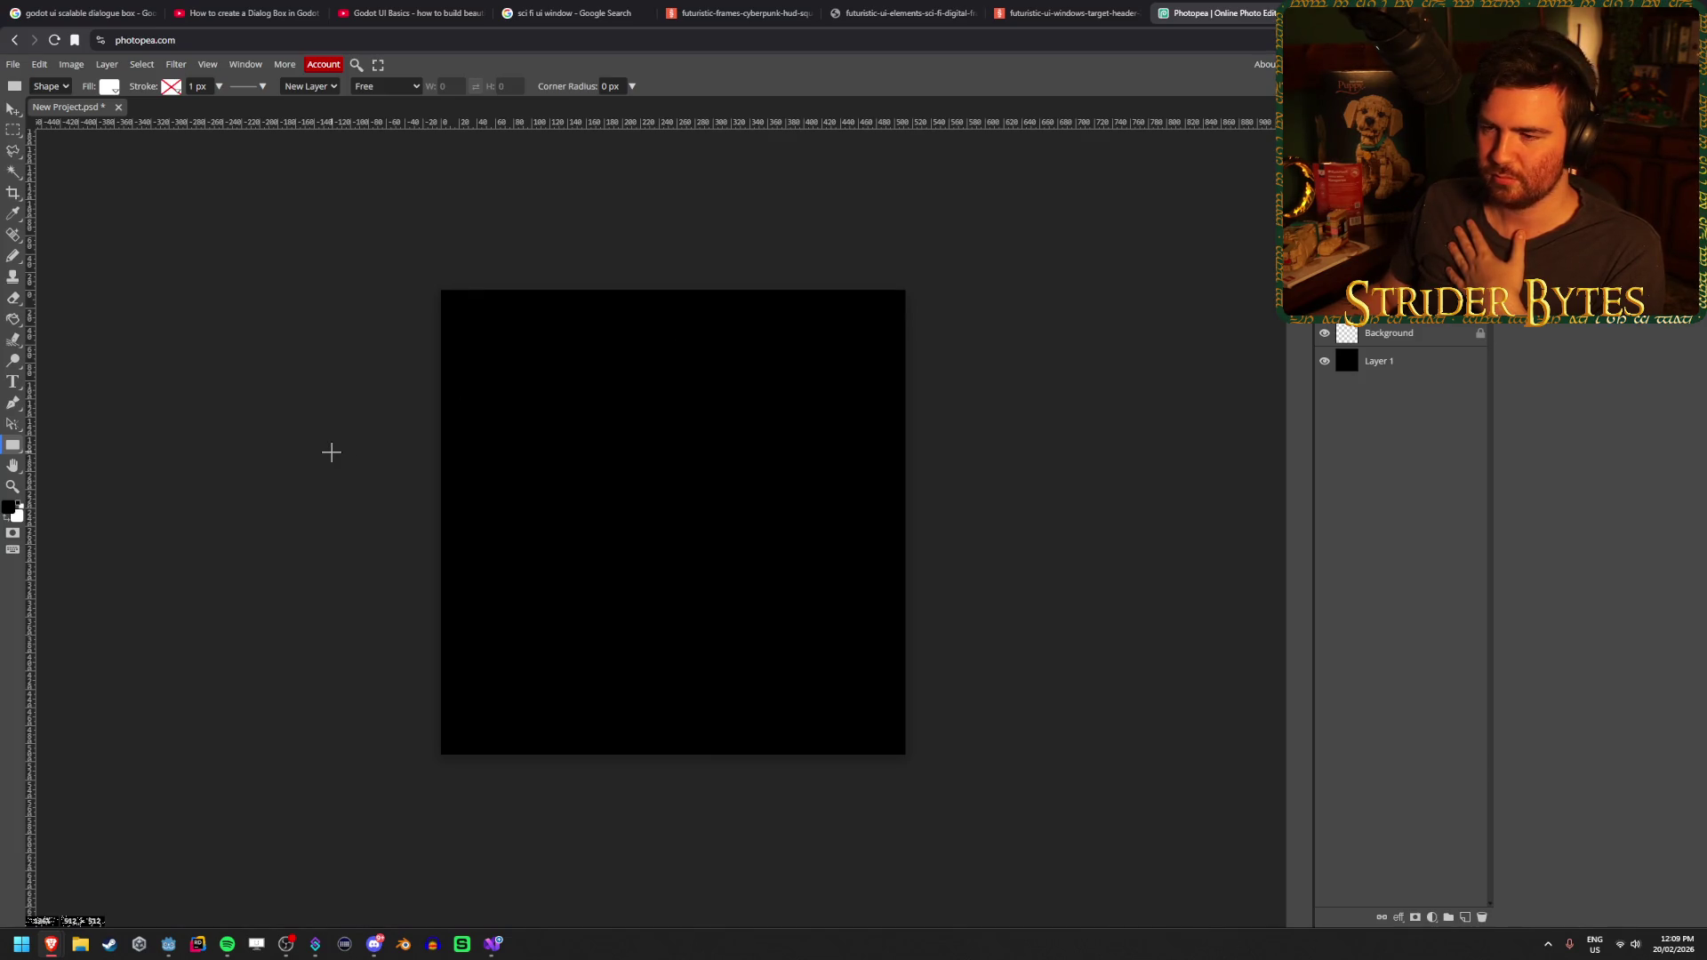
{"action": "key", "text": "x"}
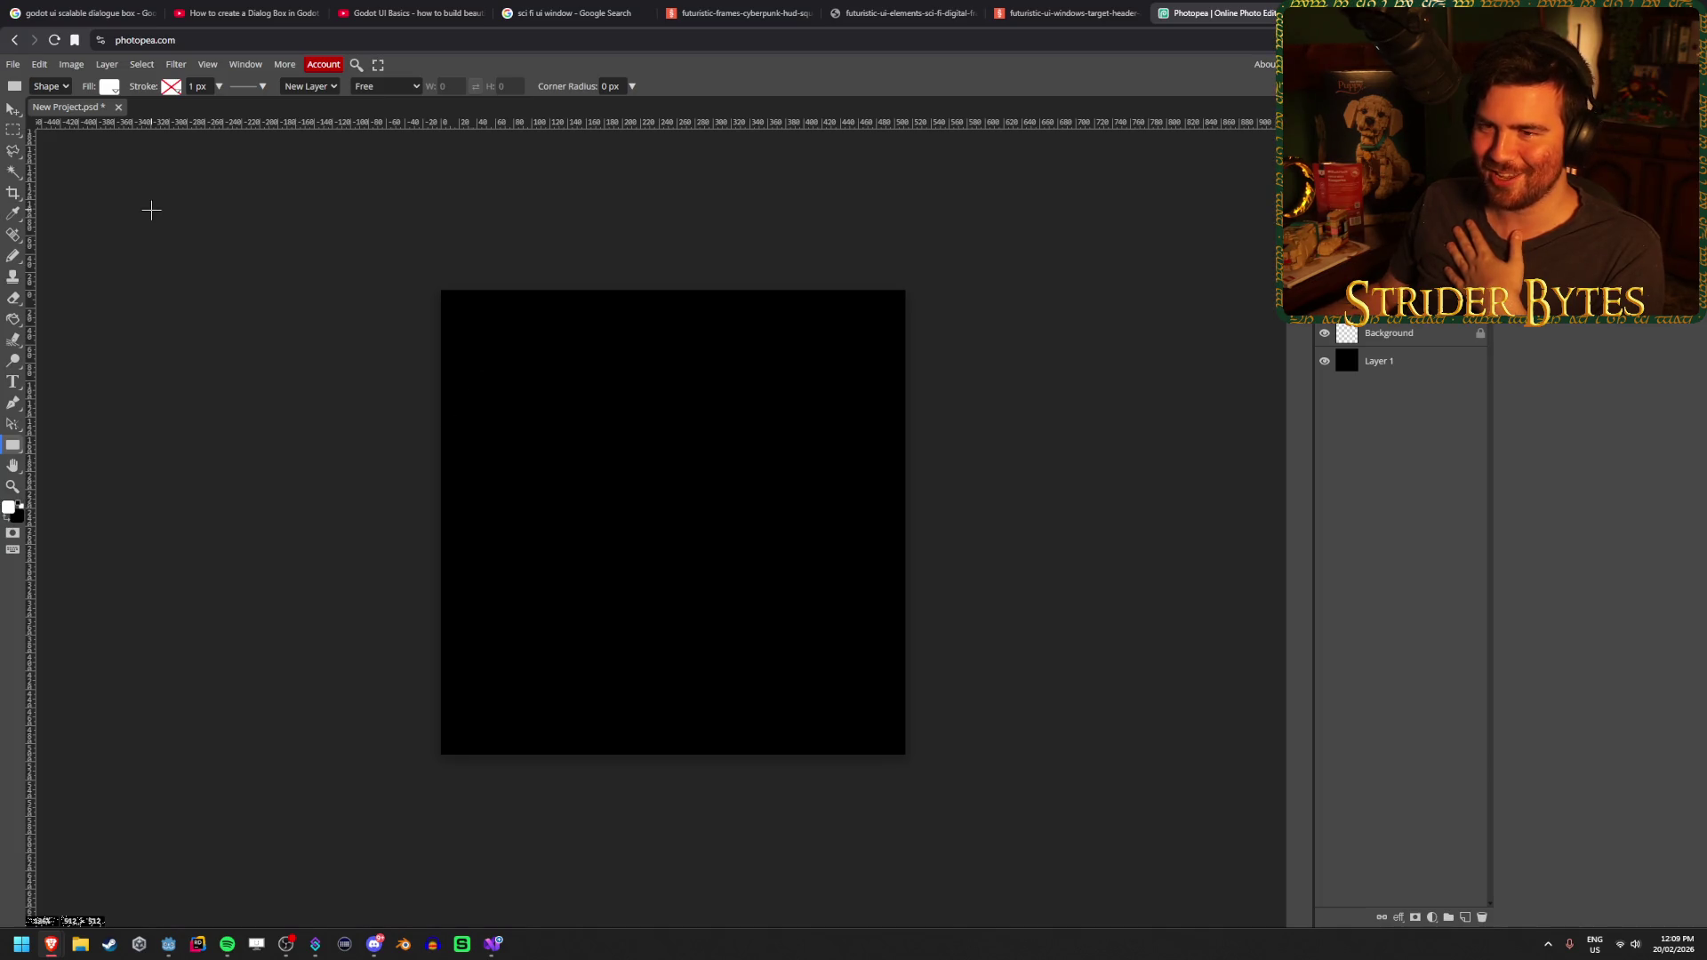
{"action": "left_click", "coordinate": [248, 87]}
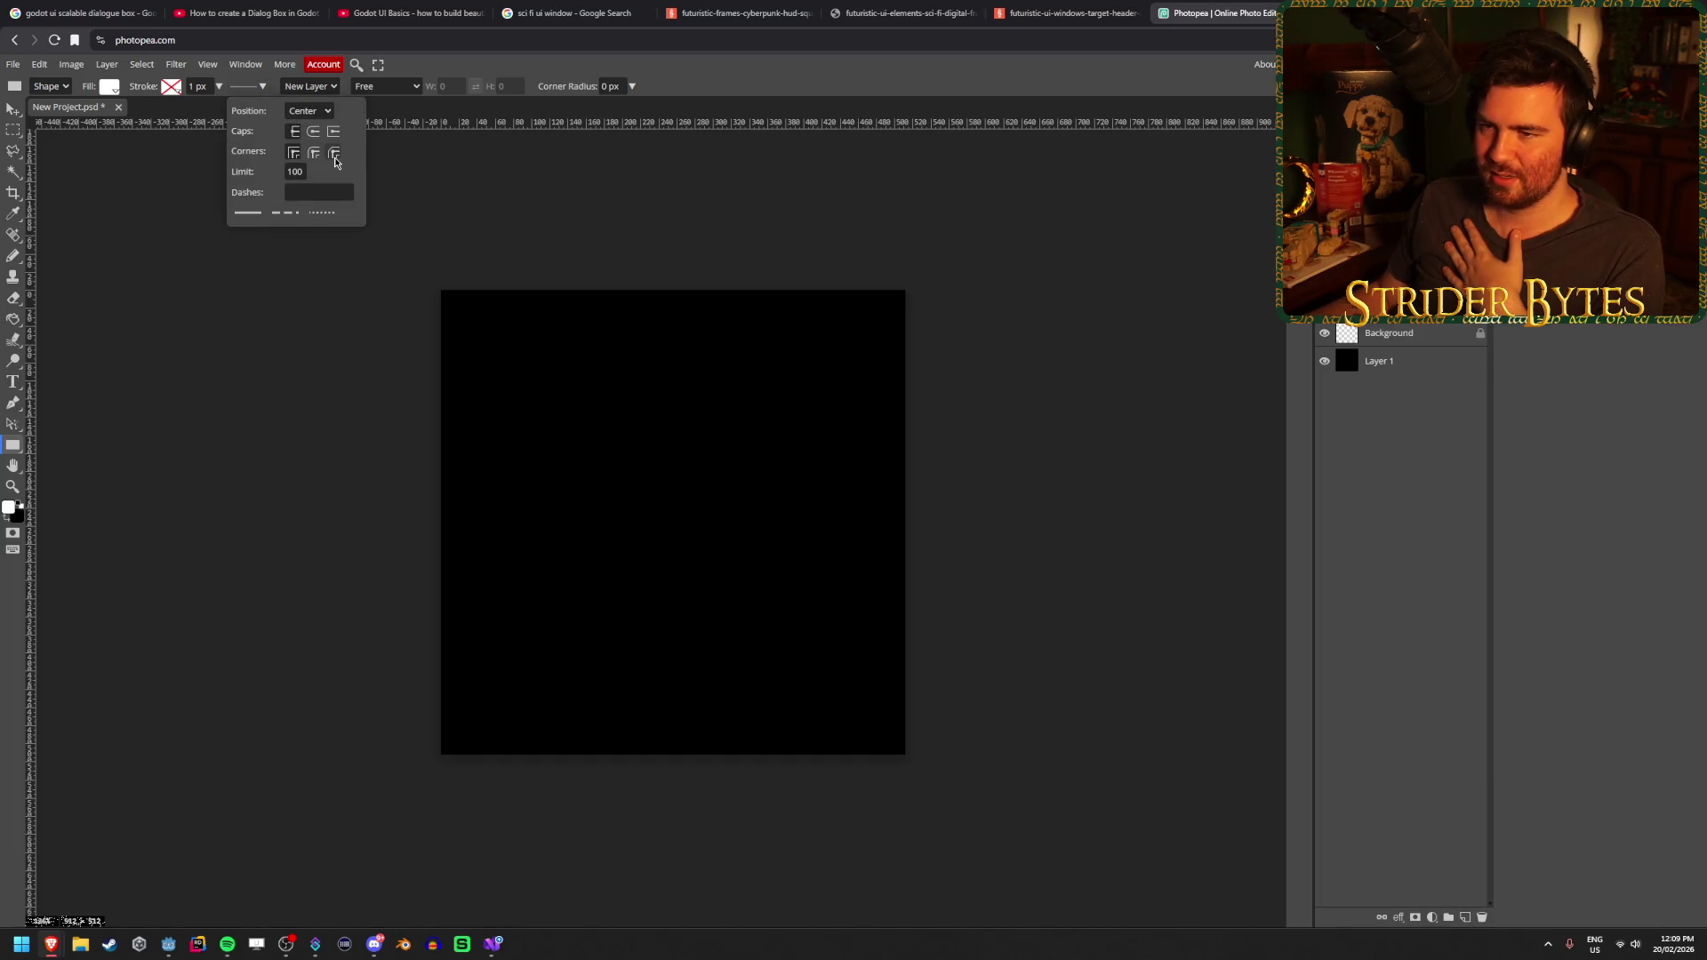
{"action": "mouse_move", "coordinate": [451, 300]}
{"action": "left_mouse_down"}
{"action": "mouse_move", "coordinate": [564, 450]}
{"action": "mouse_move", "coordinate": [876, 735]}
{"action": "left_mouse_up"}
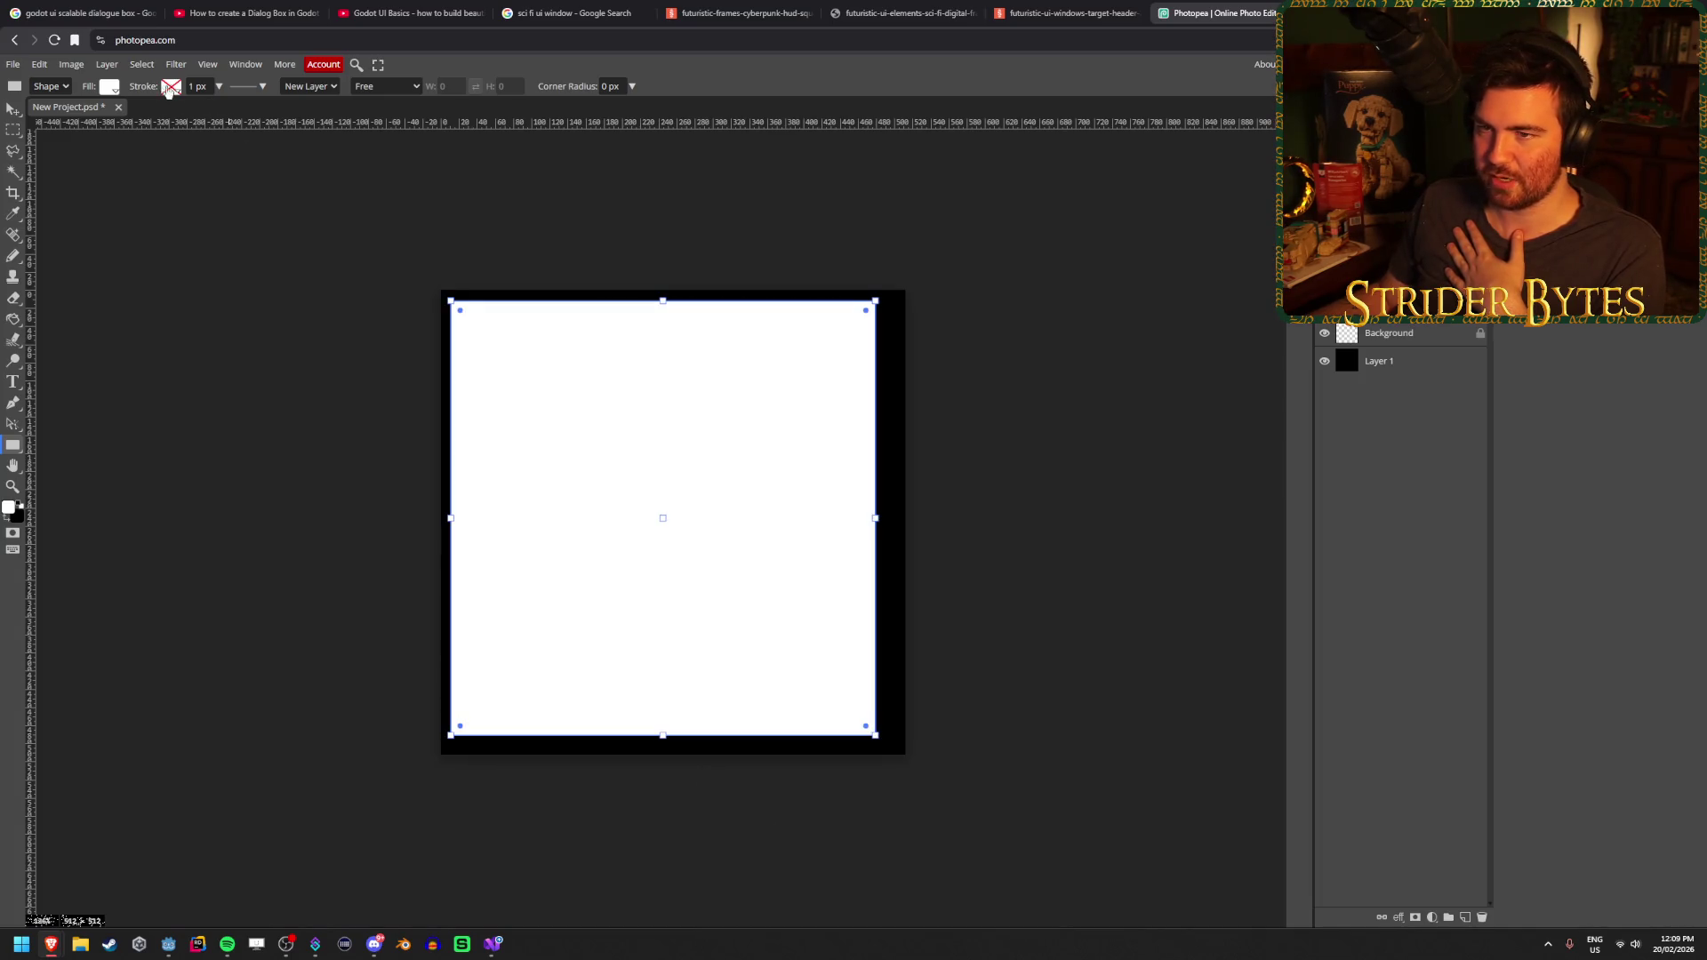
Give the rectangle a solid white stroke and no fill
{"action": "left_click", "coordinate": [176, 89]}
{"action": "left_click", "coordinate": [232, 113]}
{"action": "left_click", "coordinate": [284, 167]}
{"action": "left_click", "coordinate": [110, 87]}
{"action": "left_click", "coordinate": [149, 112]}
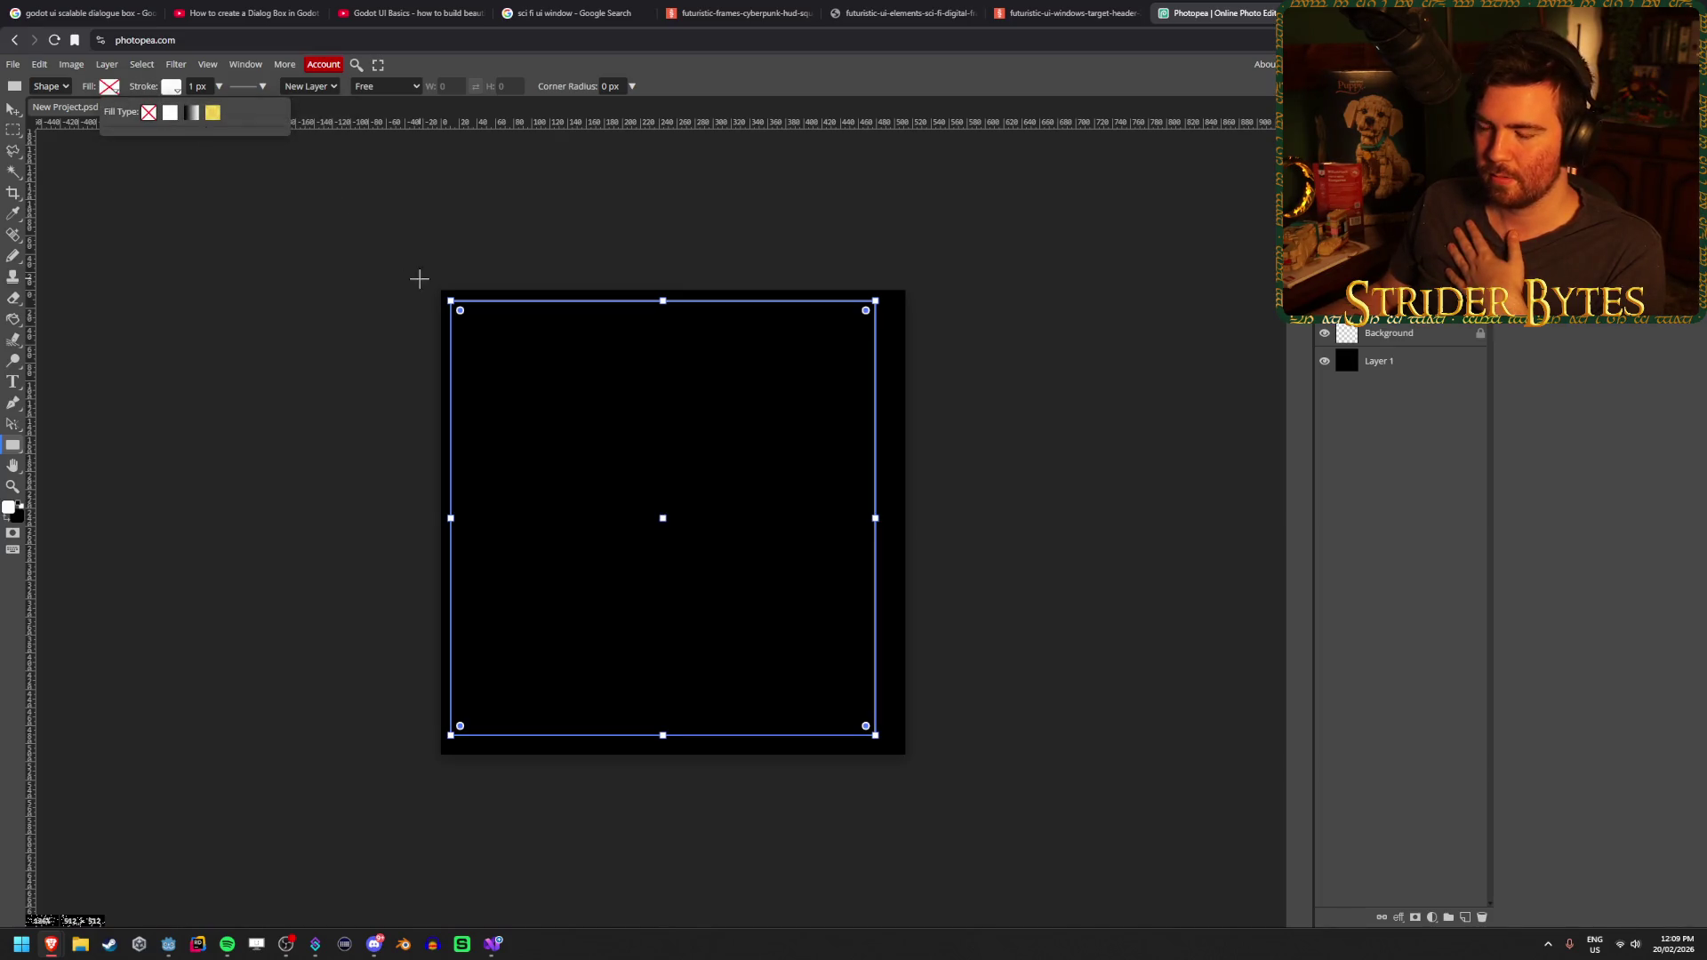
Set the stroke to 20 px wide, positioned outside the rectangle edge
{"action": "left_click", "coordinate": [218, 86]}
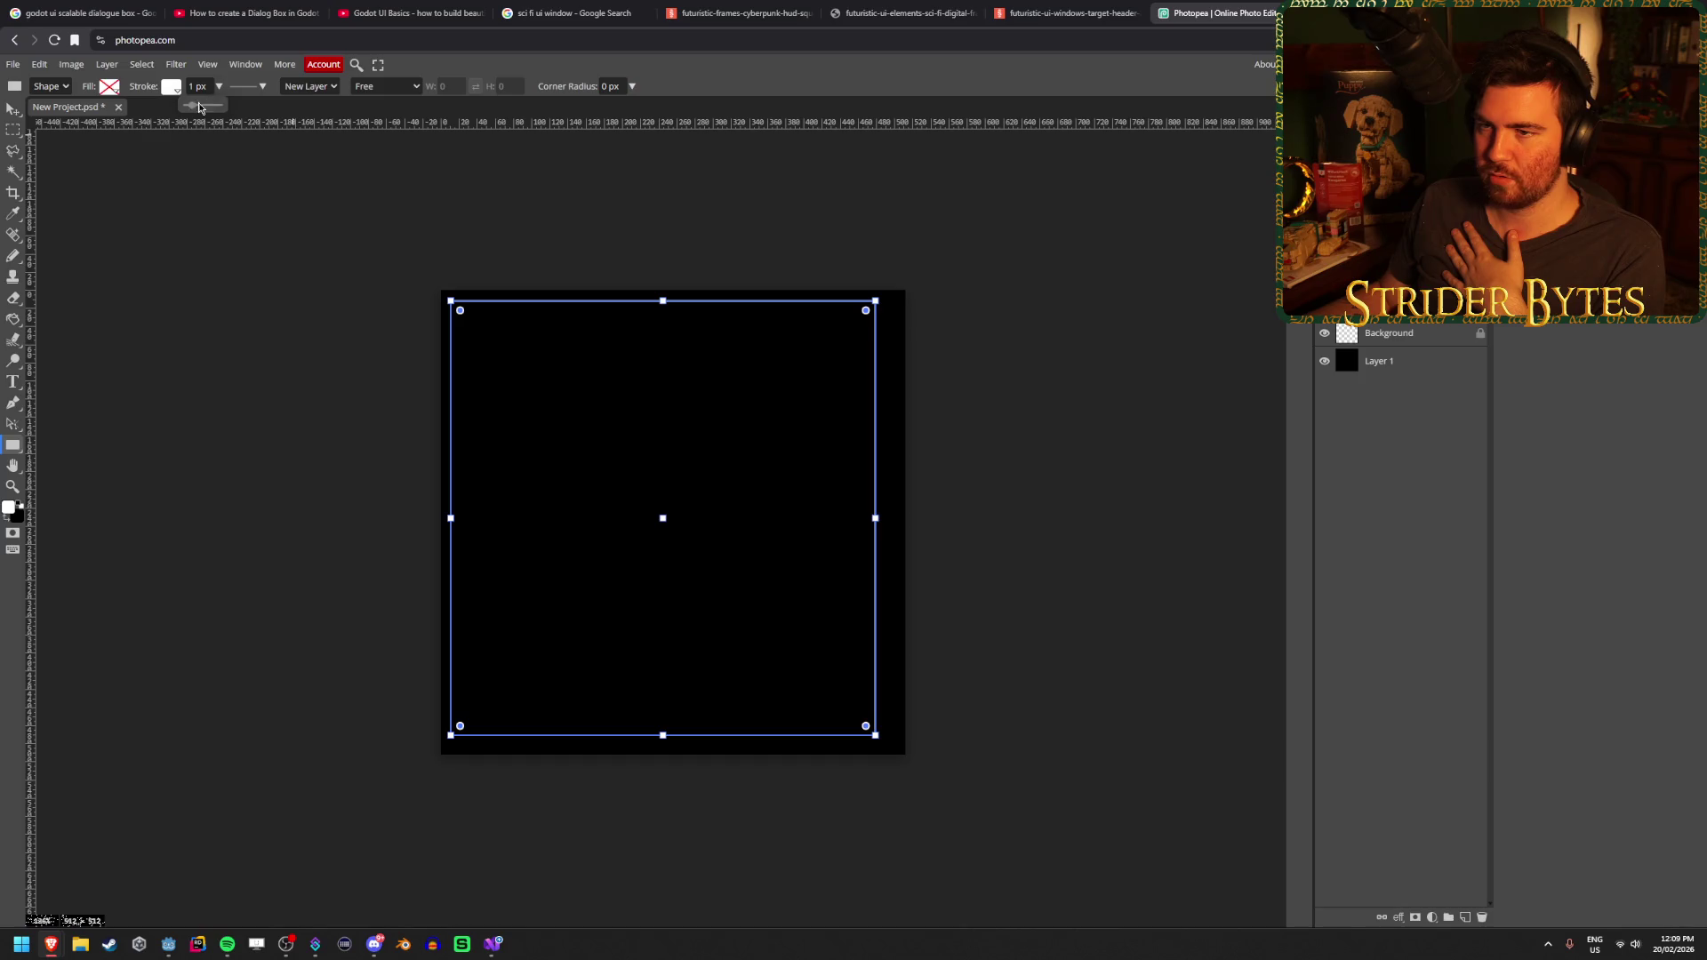
{"action": "left_click_drag", "start_coordinate": [194, 108], "coordinate": [201, 108]}
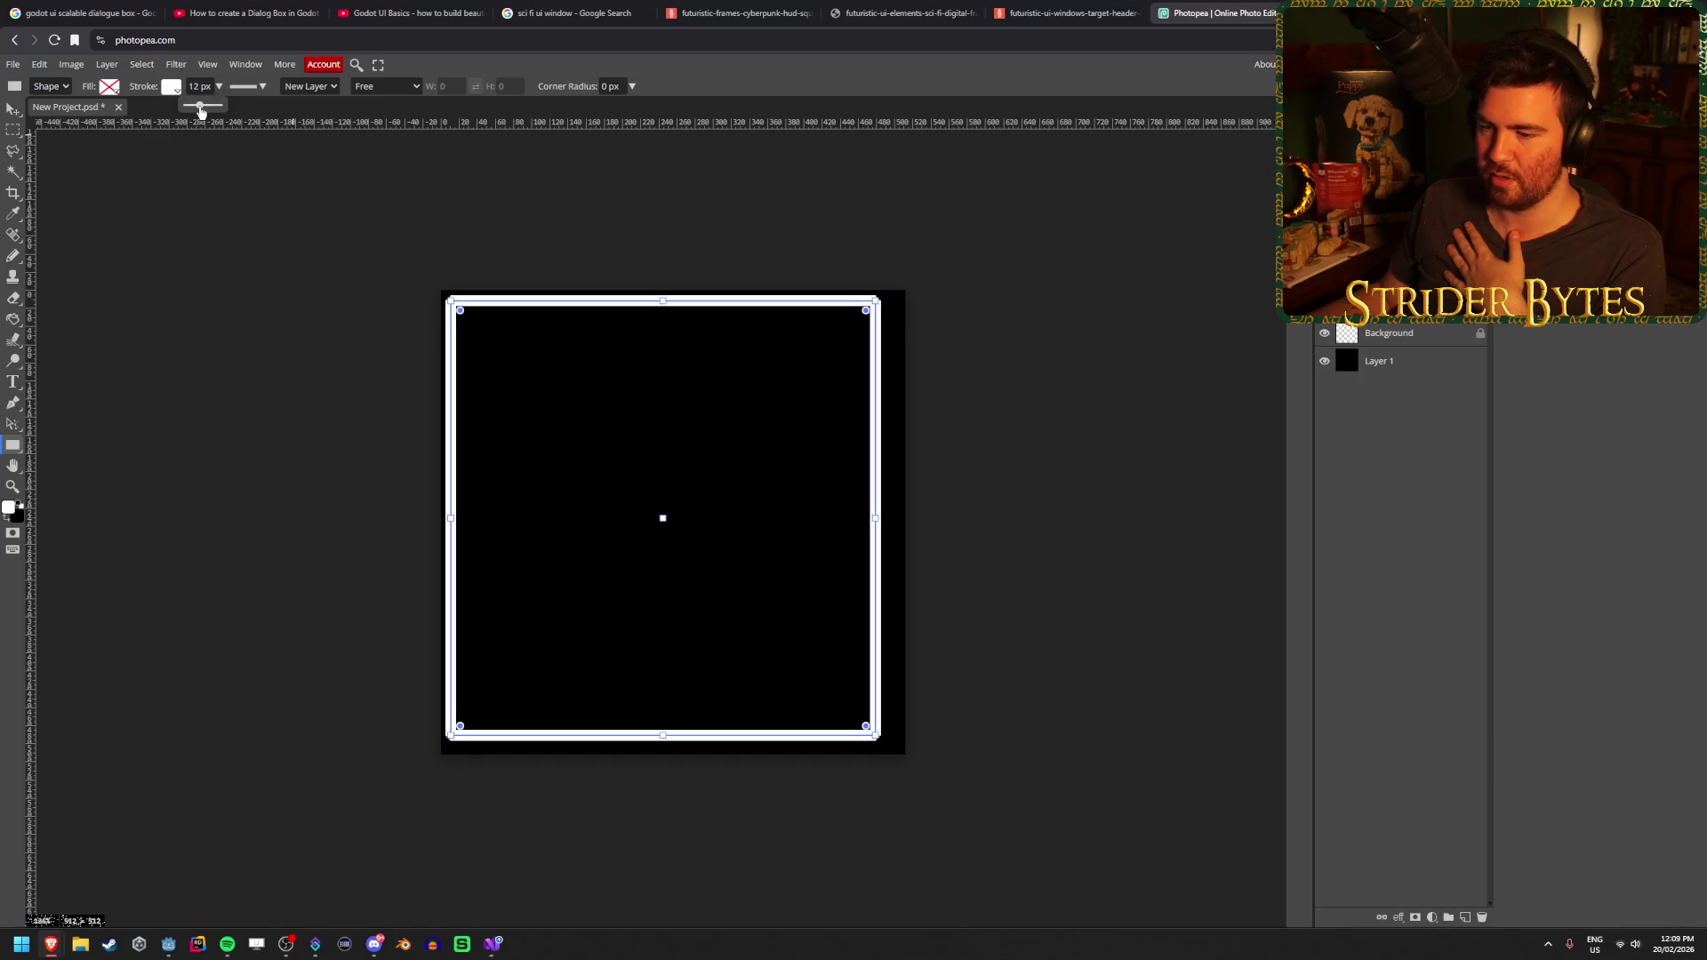
{"action": "left_click", "coordinate": [249, 86]}
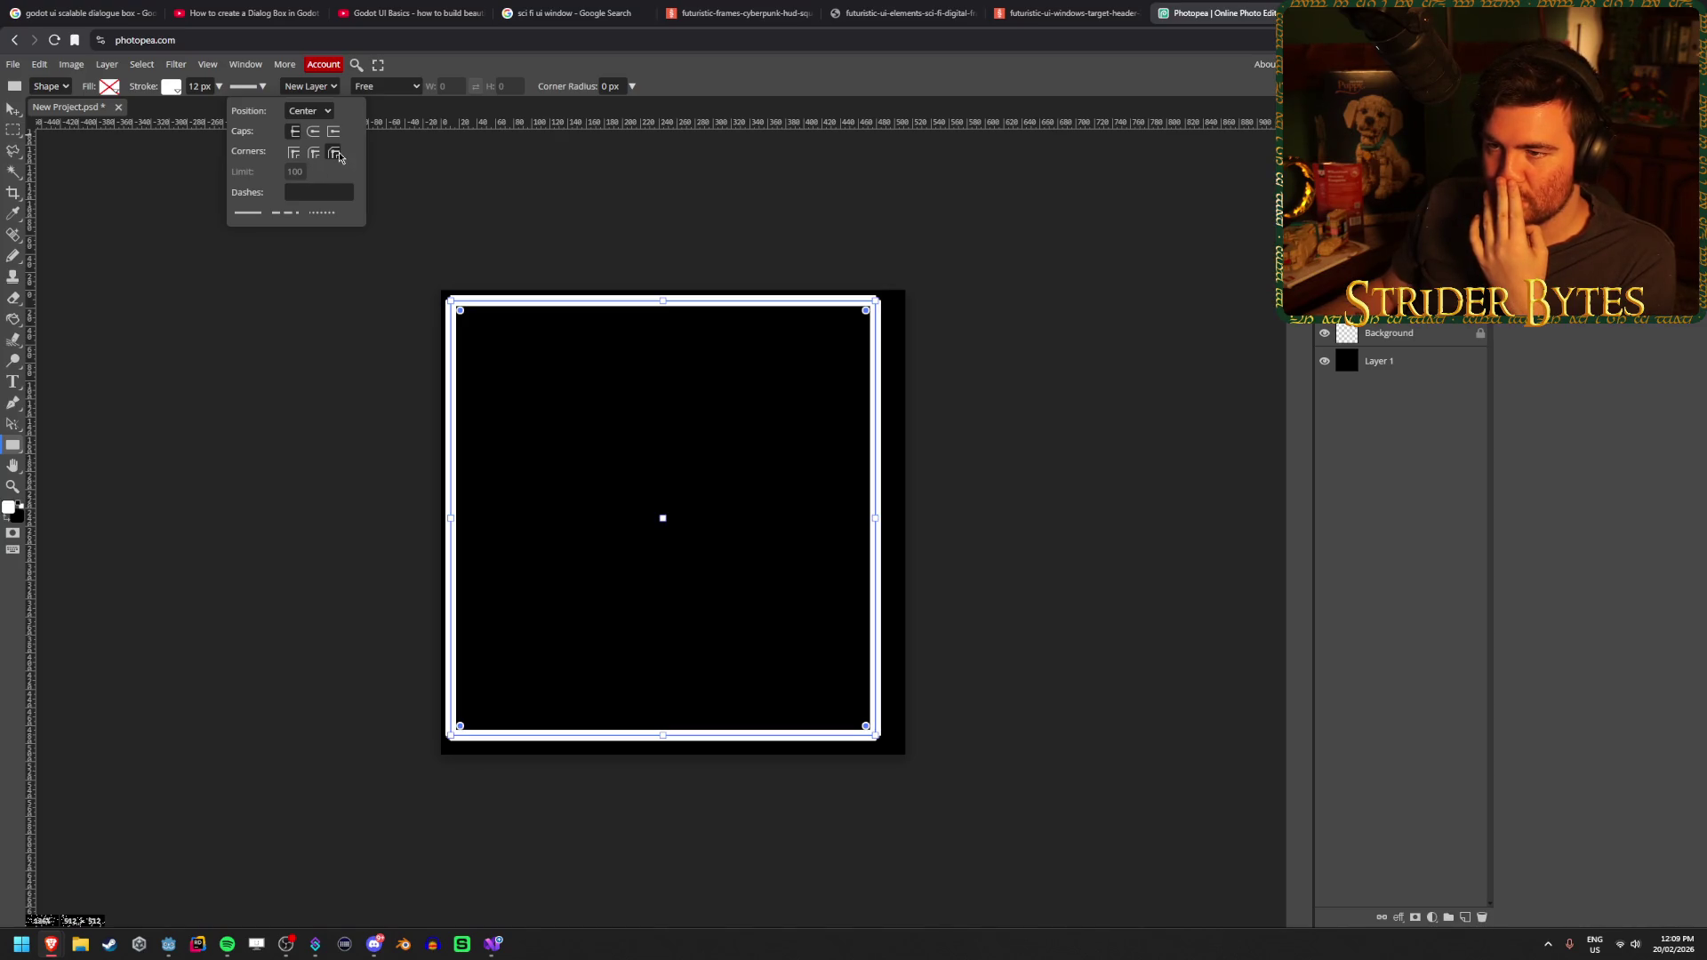
{"action": "left_click", "coordinate": [309, 110]}
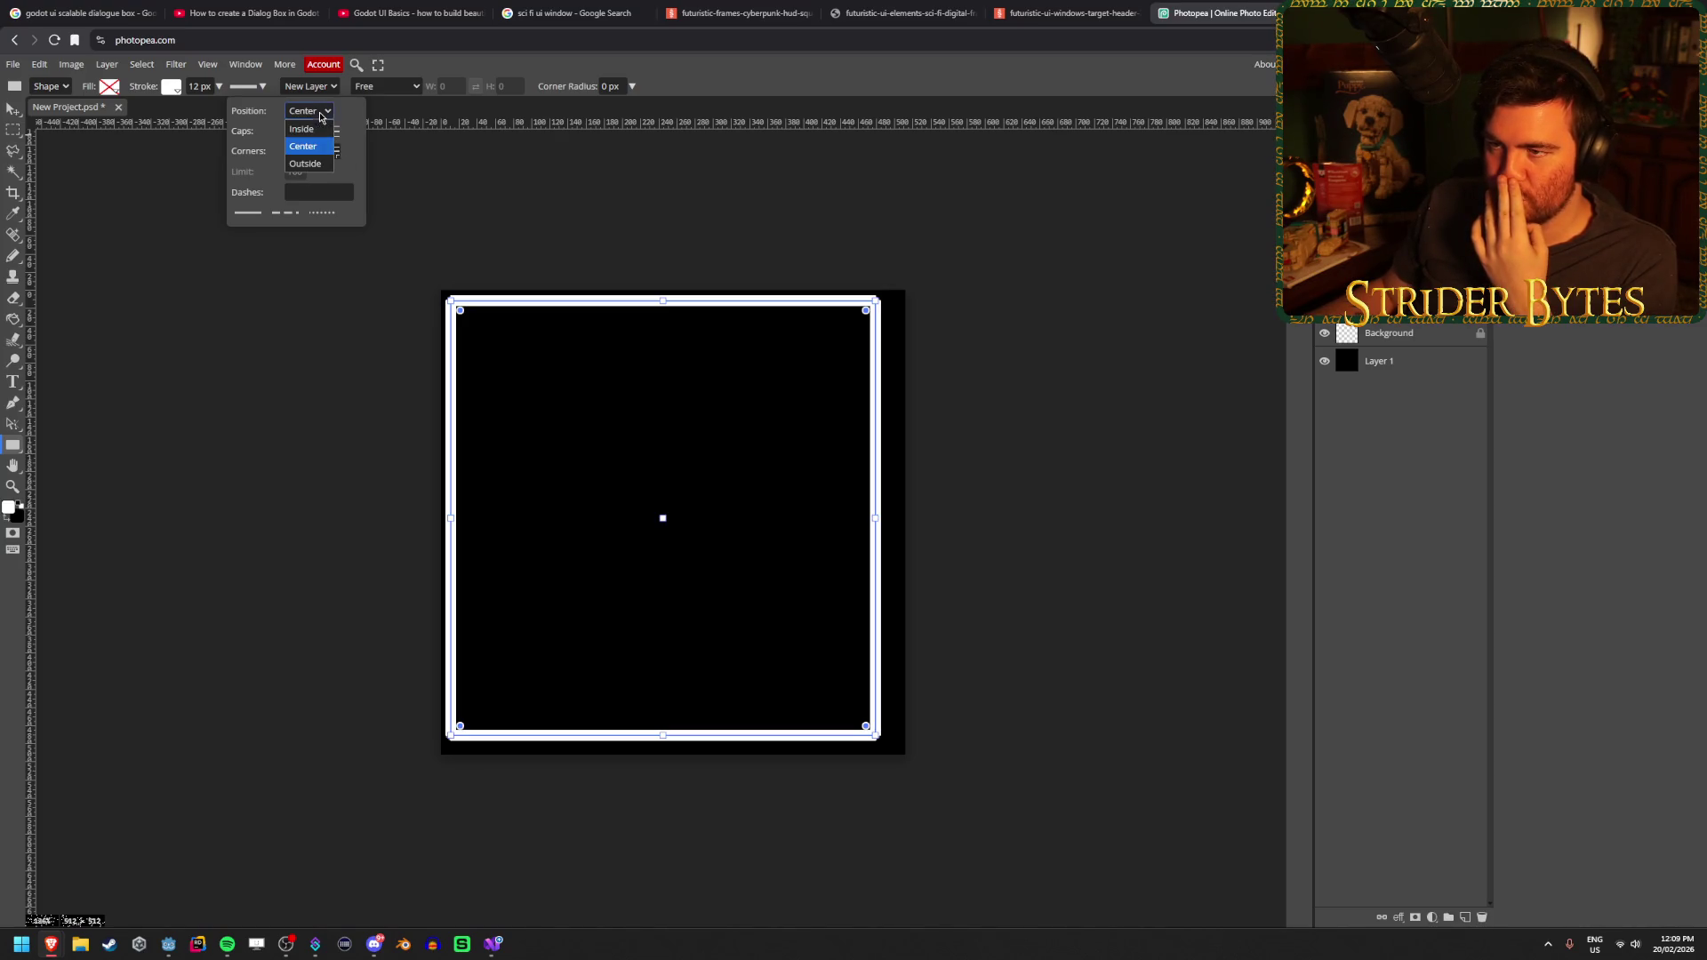
{"action": "left_click", "coordinate": [311, 129]}
{"action": "left_click", "coordinate": [309, 111]}
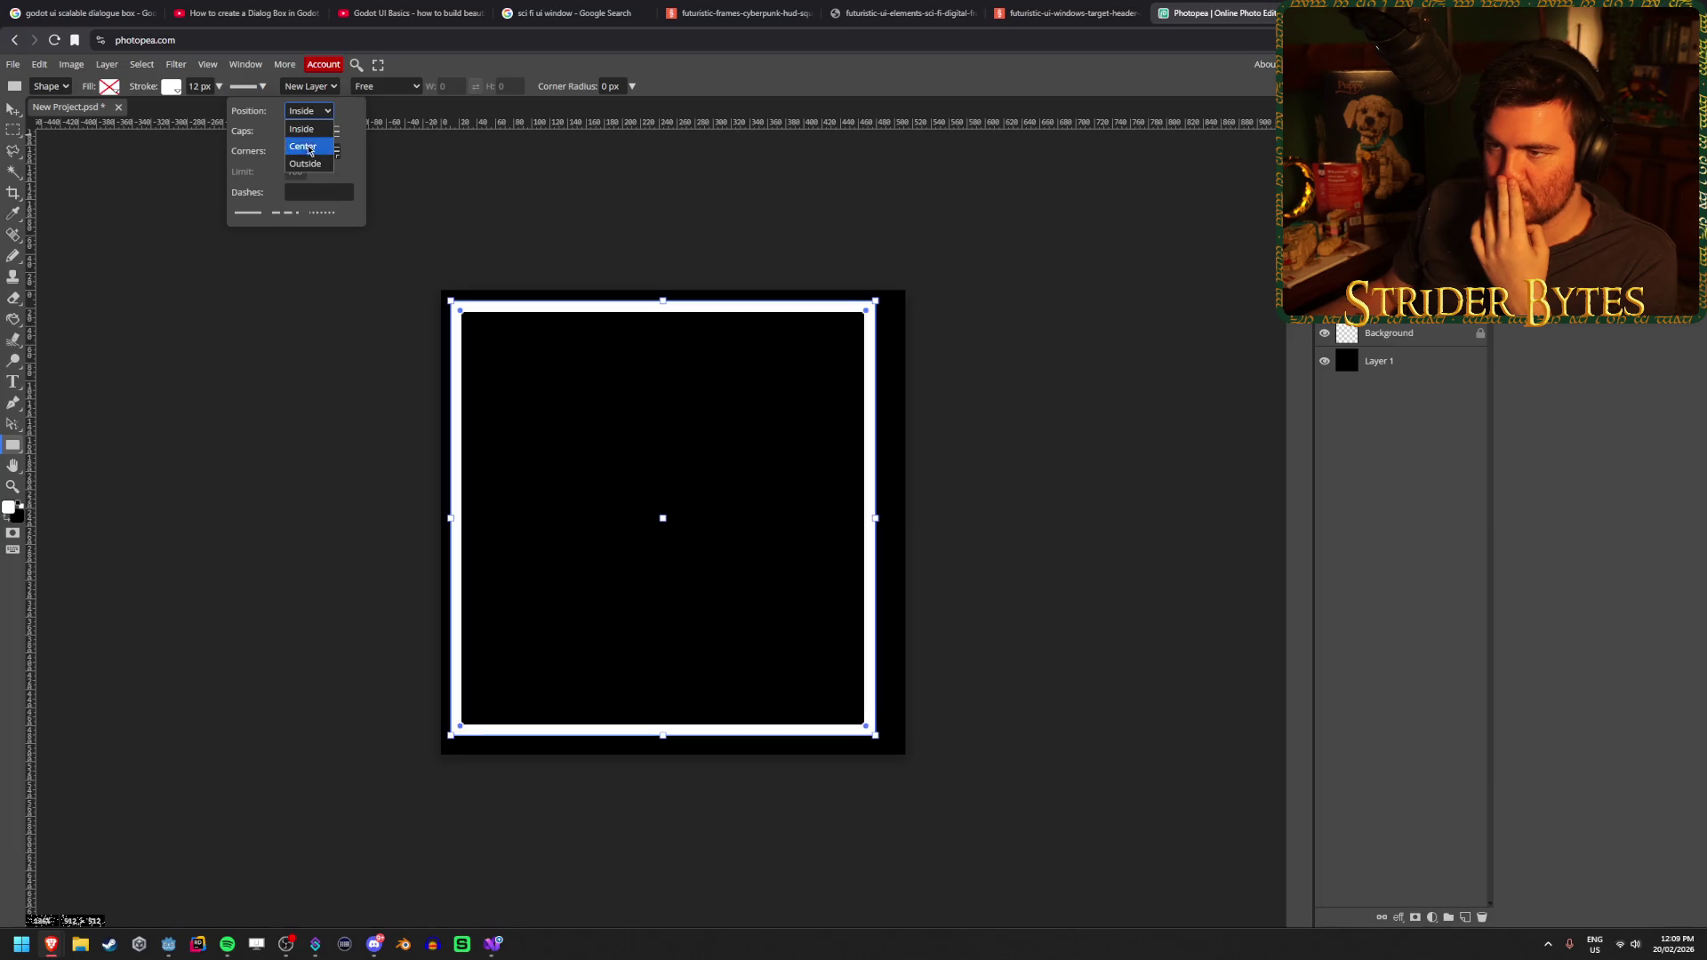
{"action": "left_click", "coordinate": [308, 162]}
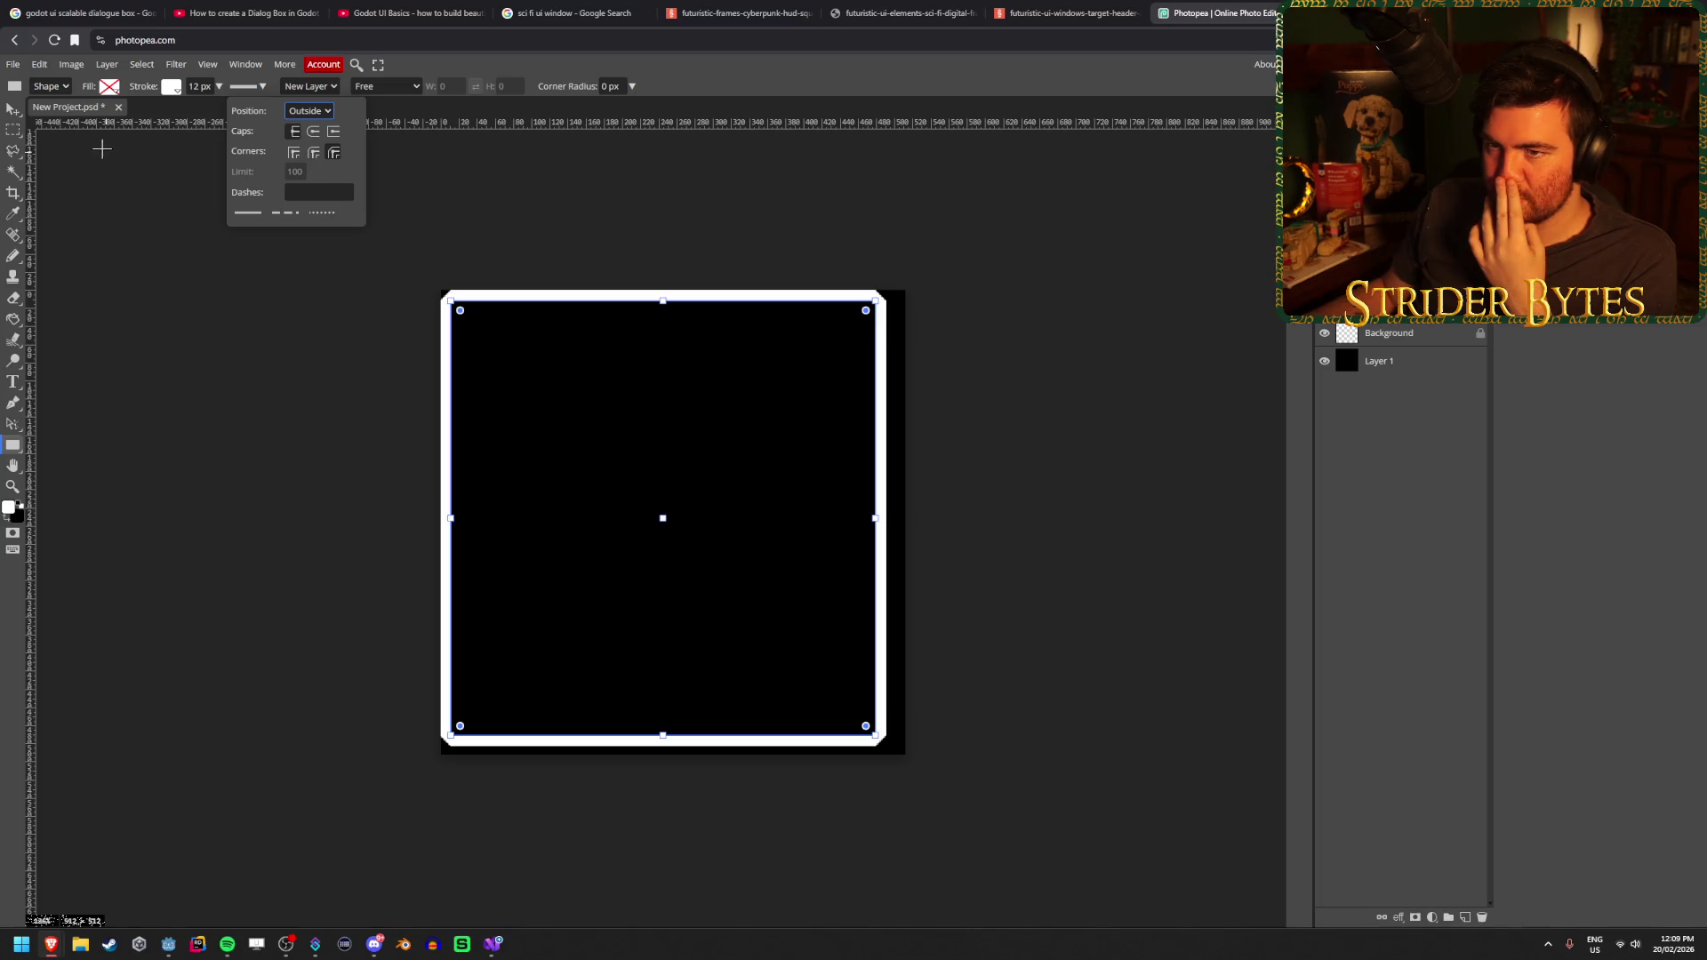
{"action": "left_click", "coordinate": [220, 90]}
{"action": "mouse_move", "coordinate": [199, 107]}
{"action": "left_mouse_down"}
{"action": "mouse_move", "coordinate": [217, 107]}
{"action": "mouse_move", "coordinate": [202, 114]}
{"action": "left_mouse_up"}
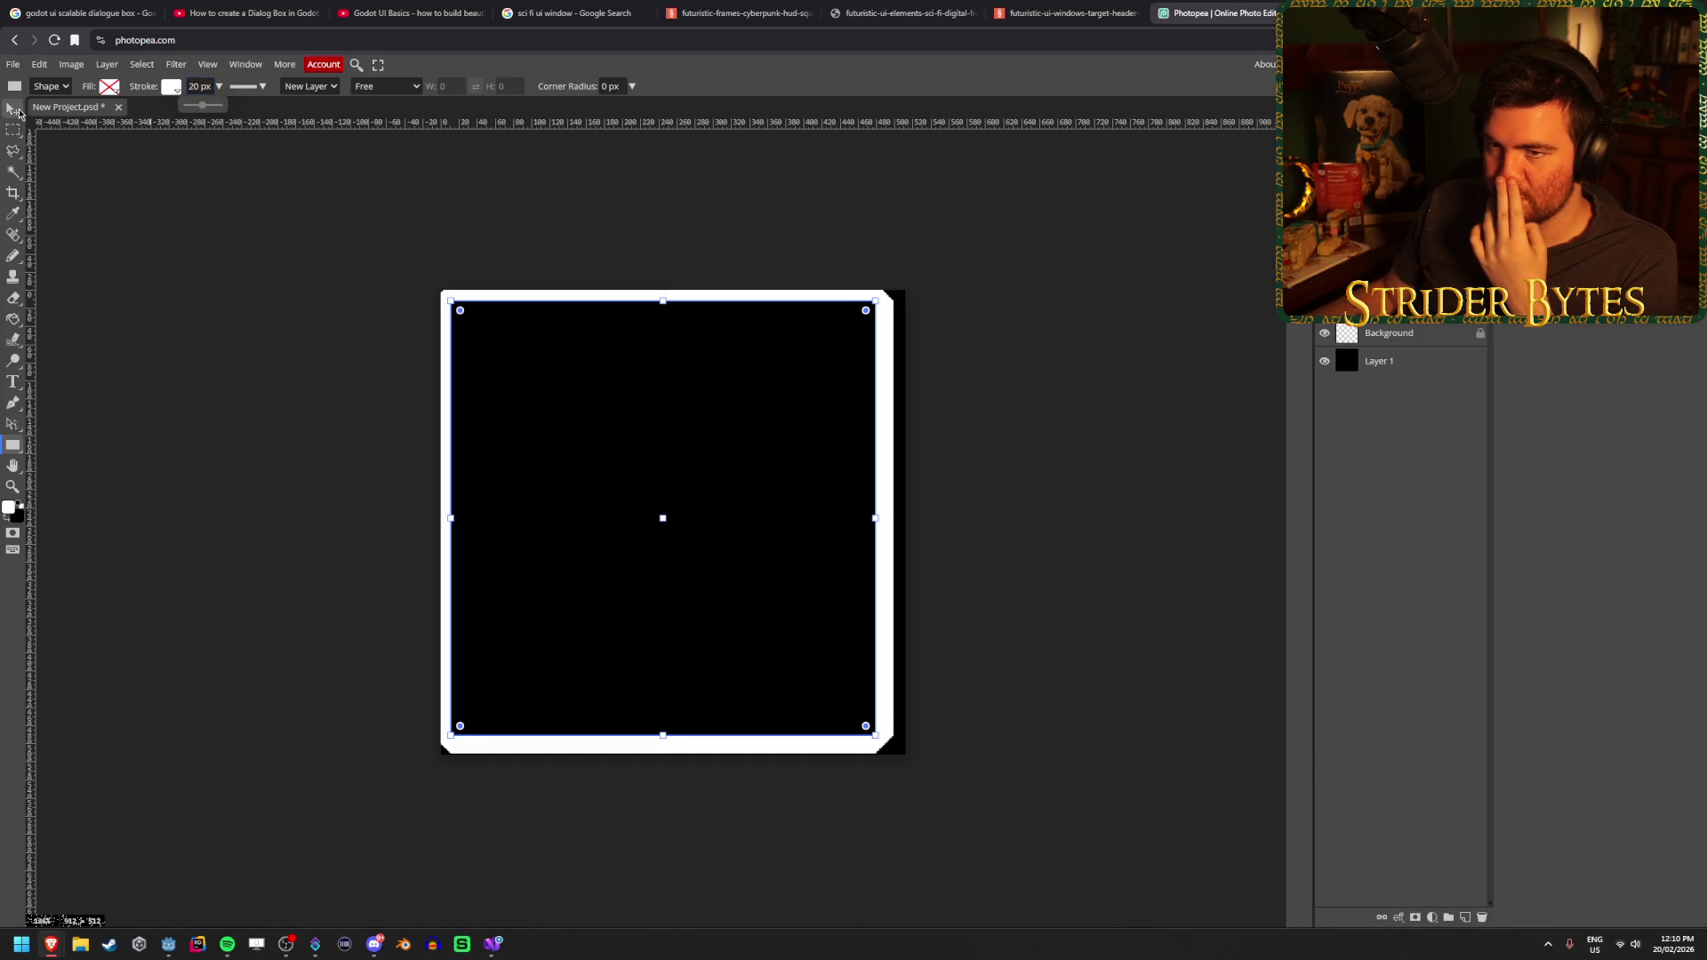
Centre the frame on the black square and scale it down to about 98.72%
{"action": "key", "text": "v"}
{"action": "left_click", "coordinate": [151, 294]}
{"action": "left_click_drag", "start_coordinate": [542, 314], "coordinate": [549, 308]}
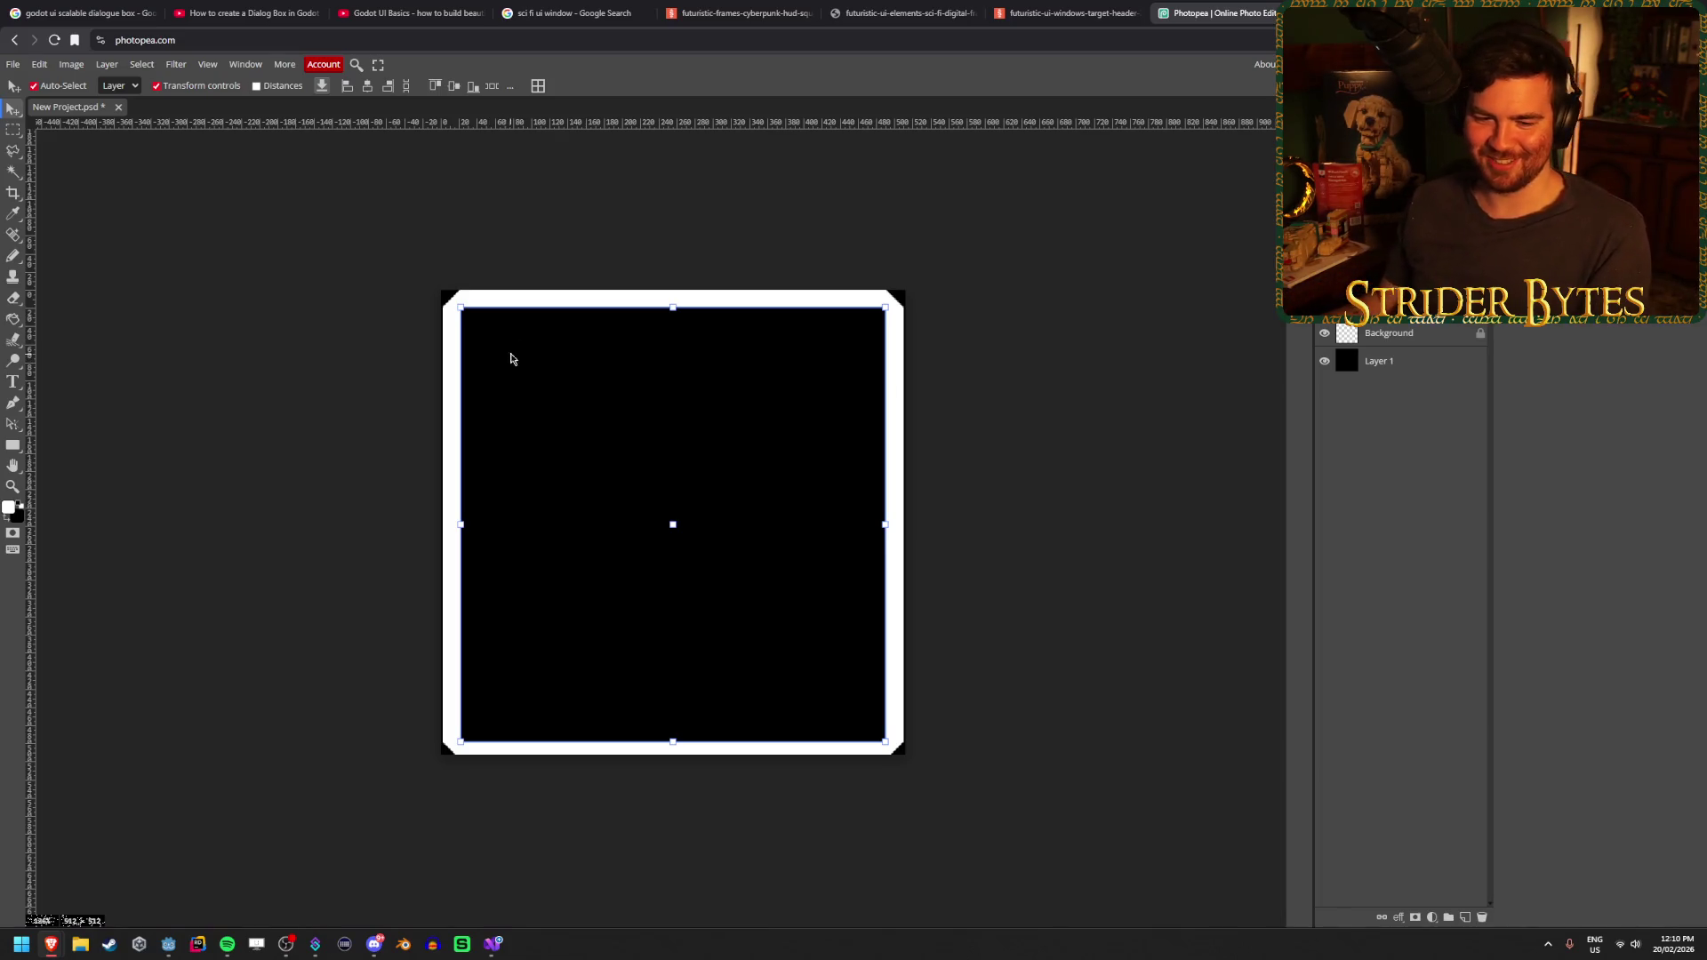
{"action": "mouse_move", "coordinate": [885, 525]}
{"action": "left_mouse_down"}
{"action": "mouse_move", "coordinate": [869, 531]}
{"action": "mouse_move", "coordinate": [884, 531]}
{"action": "left_mouse_up"}
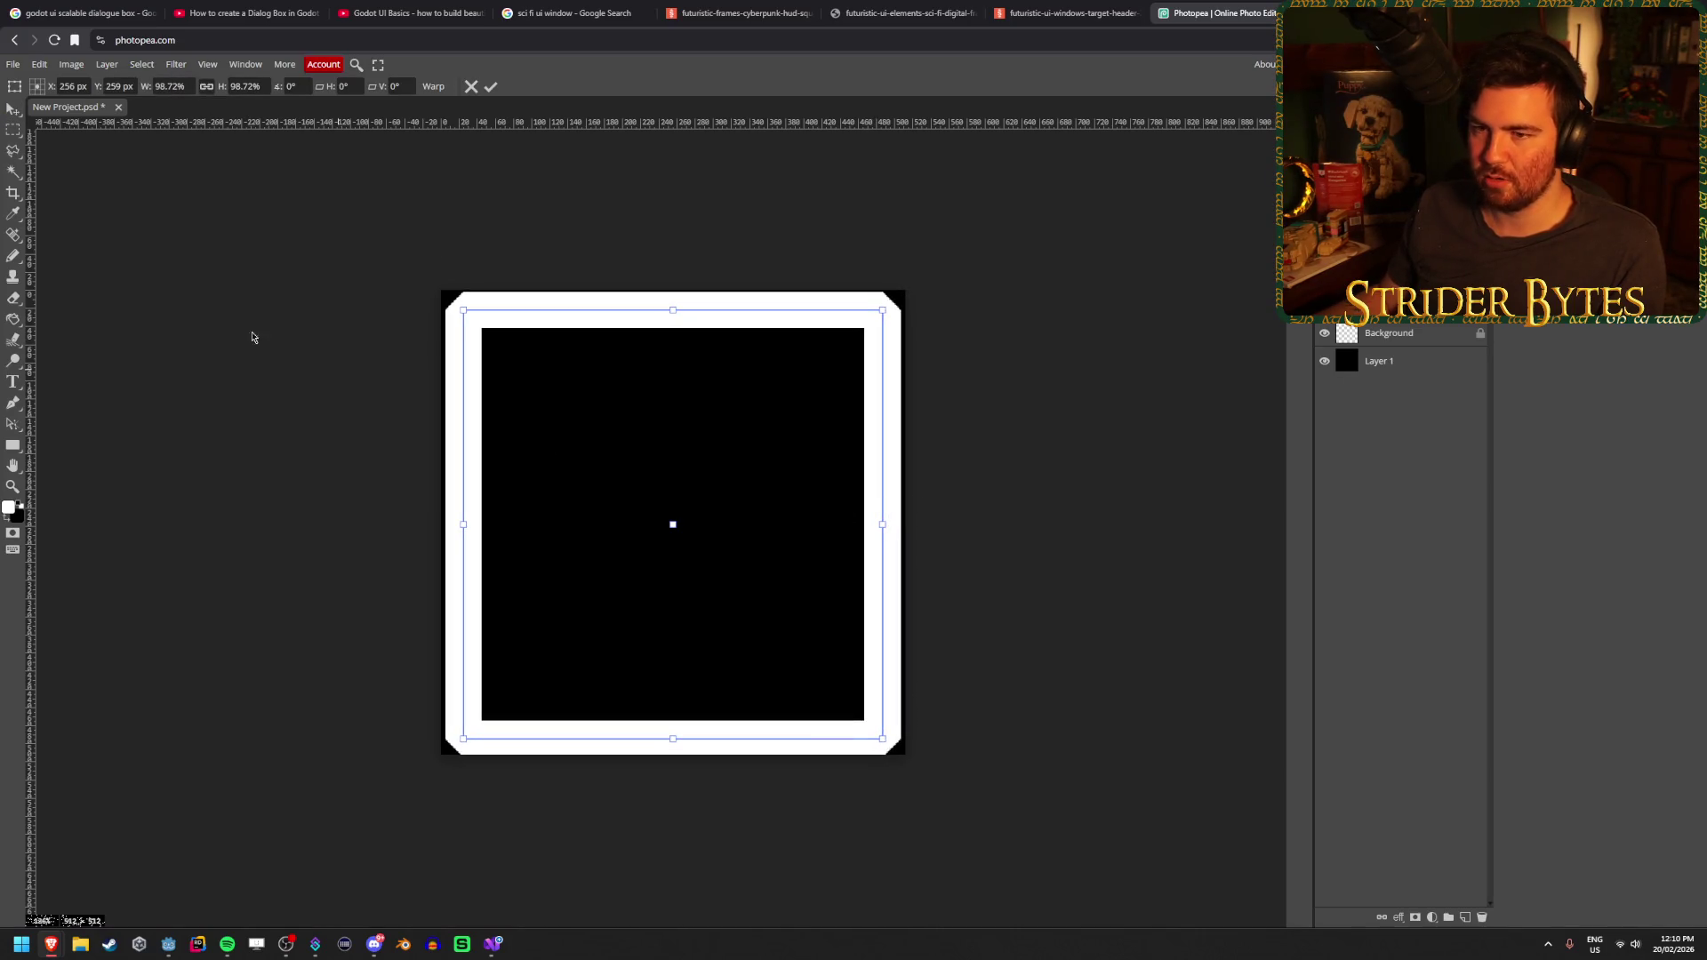
Apply the resize and adjust the stroke position, giving the stroke bevelled corners
{"action": "left_click", "coordinate": [491, 86]}
{"action": "left_click", "coordinate": [14, 447]}
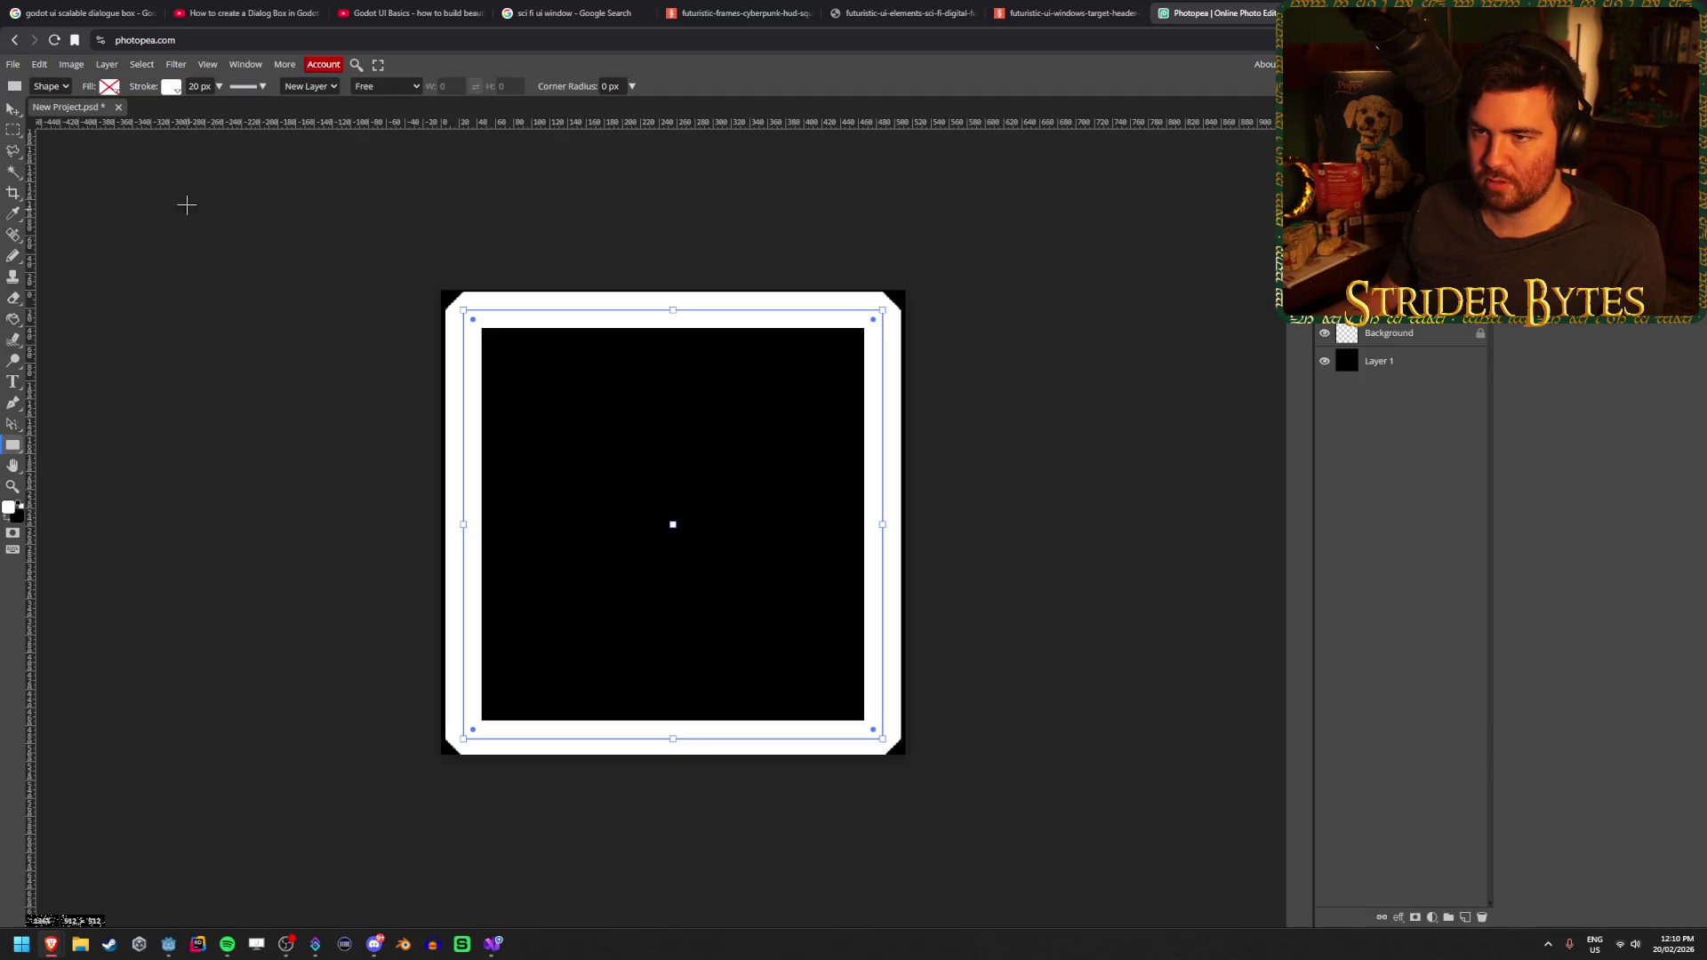
{"action": "left_click", "coordinate": [259, 89]}
{"action": "left_click", "coordinate": [309, 110]}
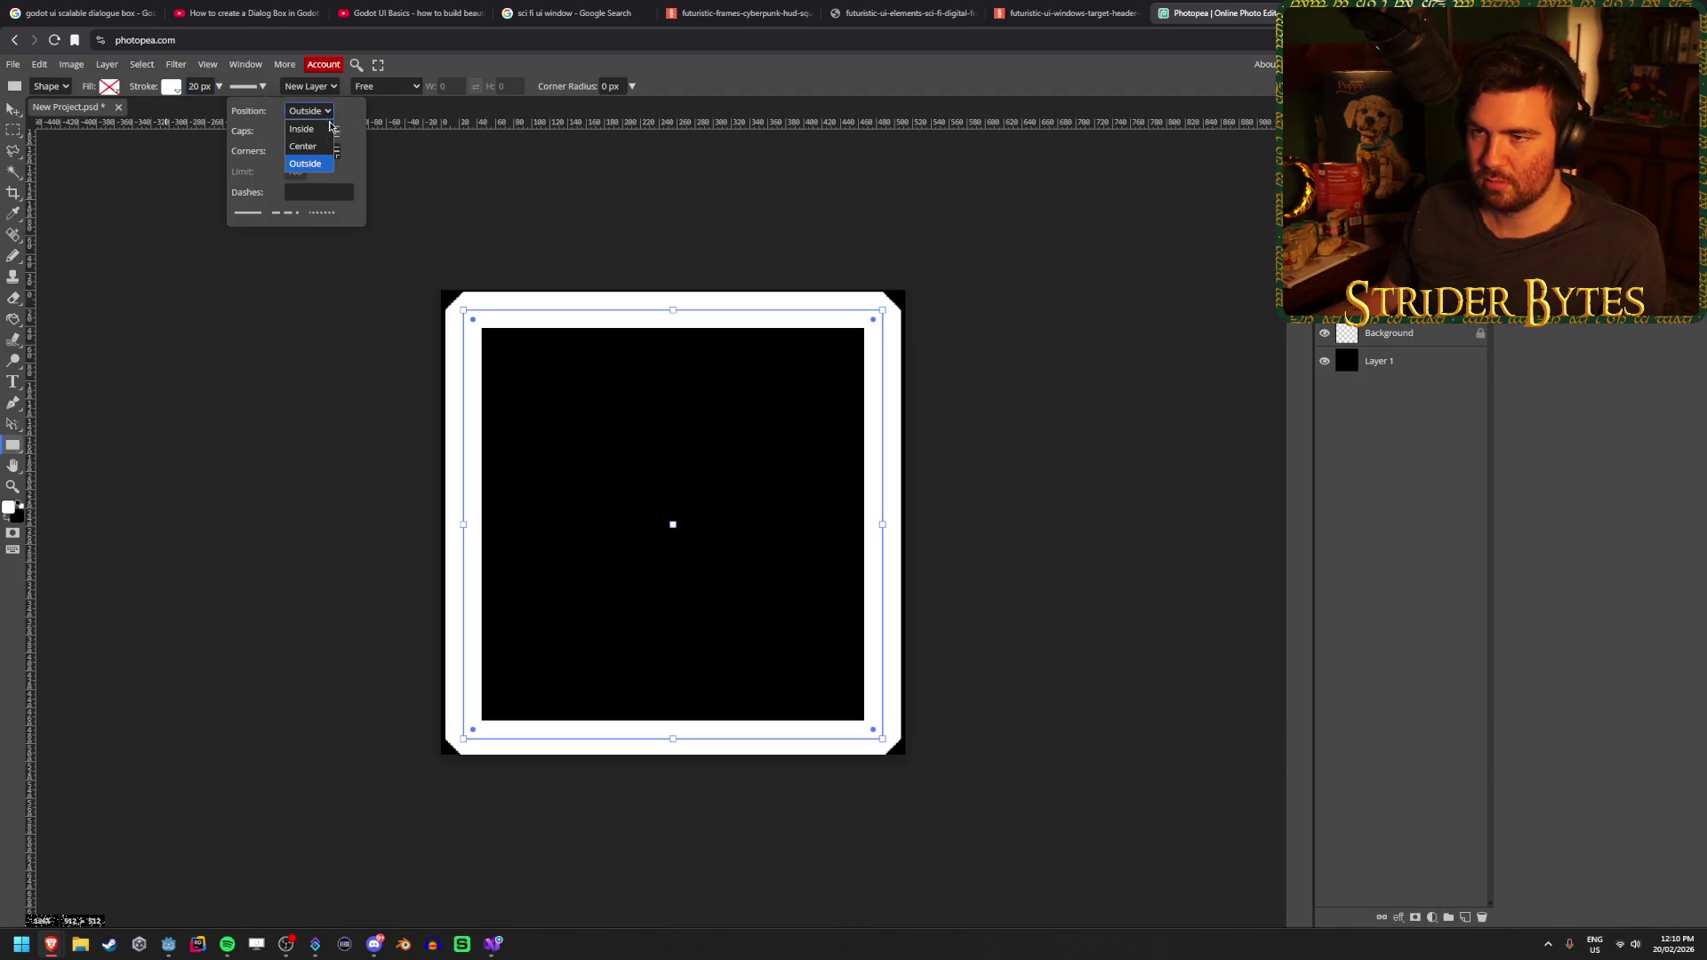
{"action": "left_click", "coordinate": [326, 132]}
{"action": "left_click", "coordinate": [310, 110]}
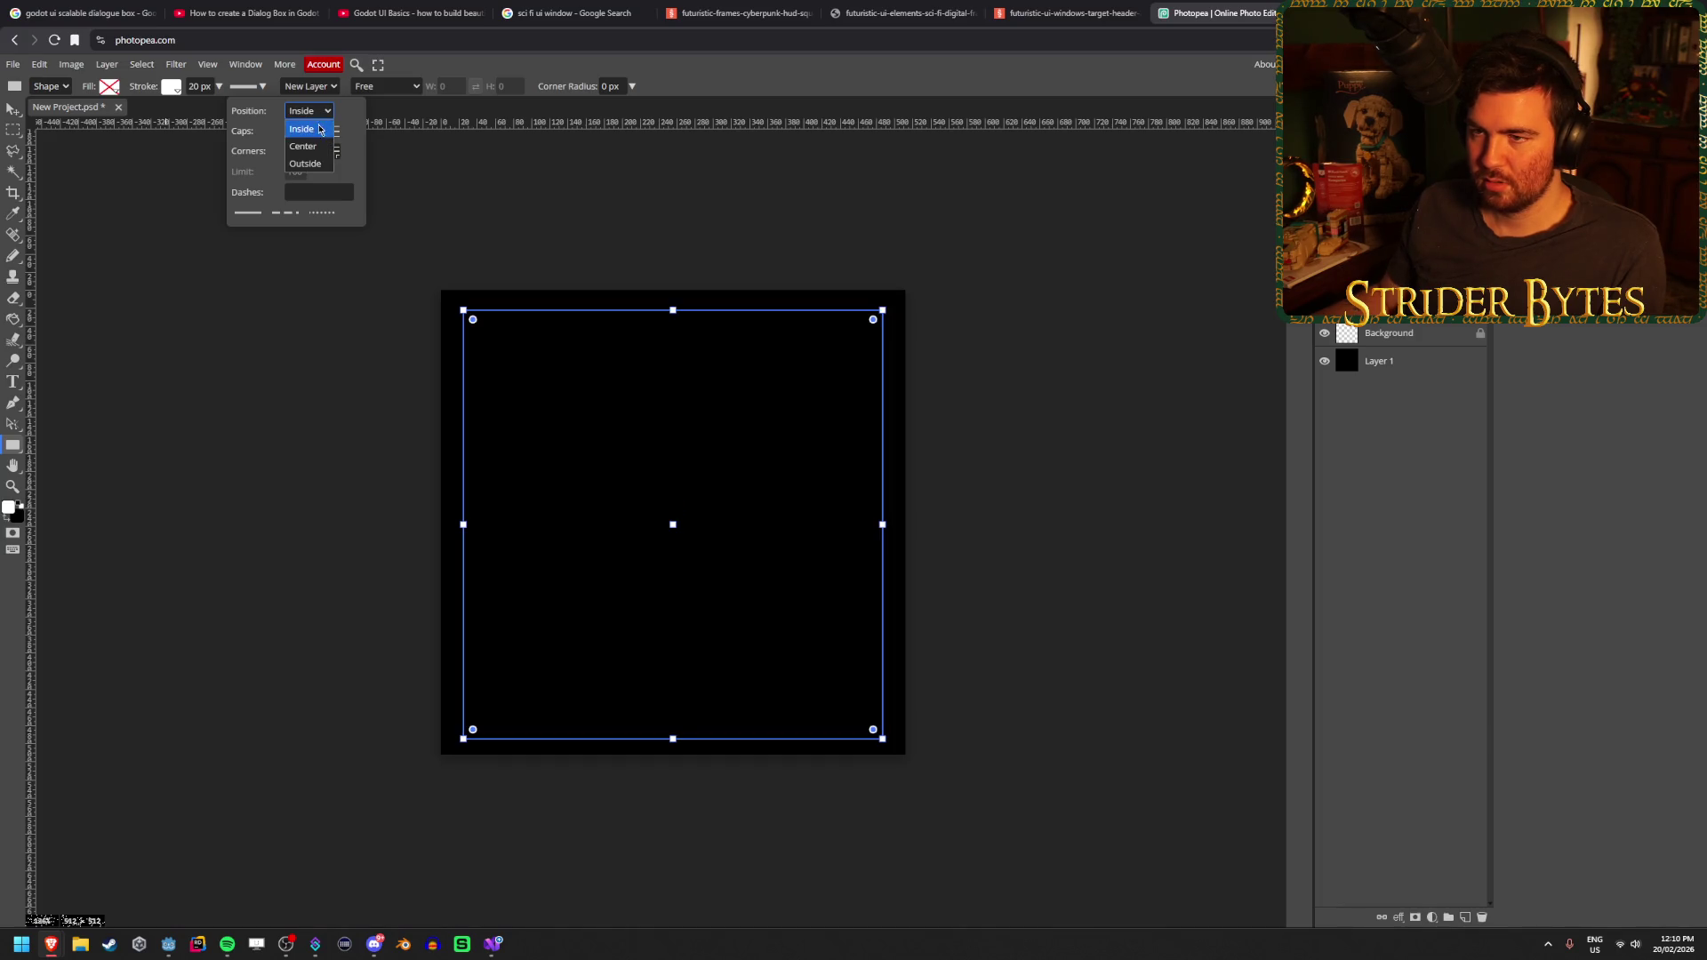
{"action": "left_click", "coordinate": [311, 147]}
{"action": "left_click", "coordinate": [309, 110]}
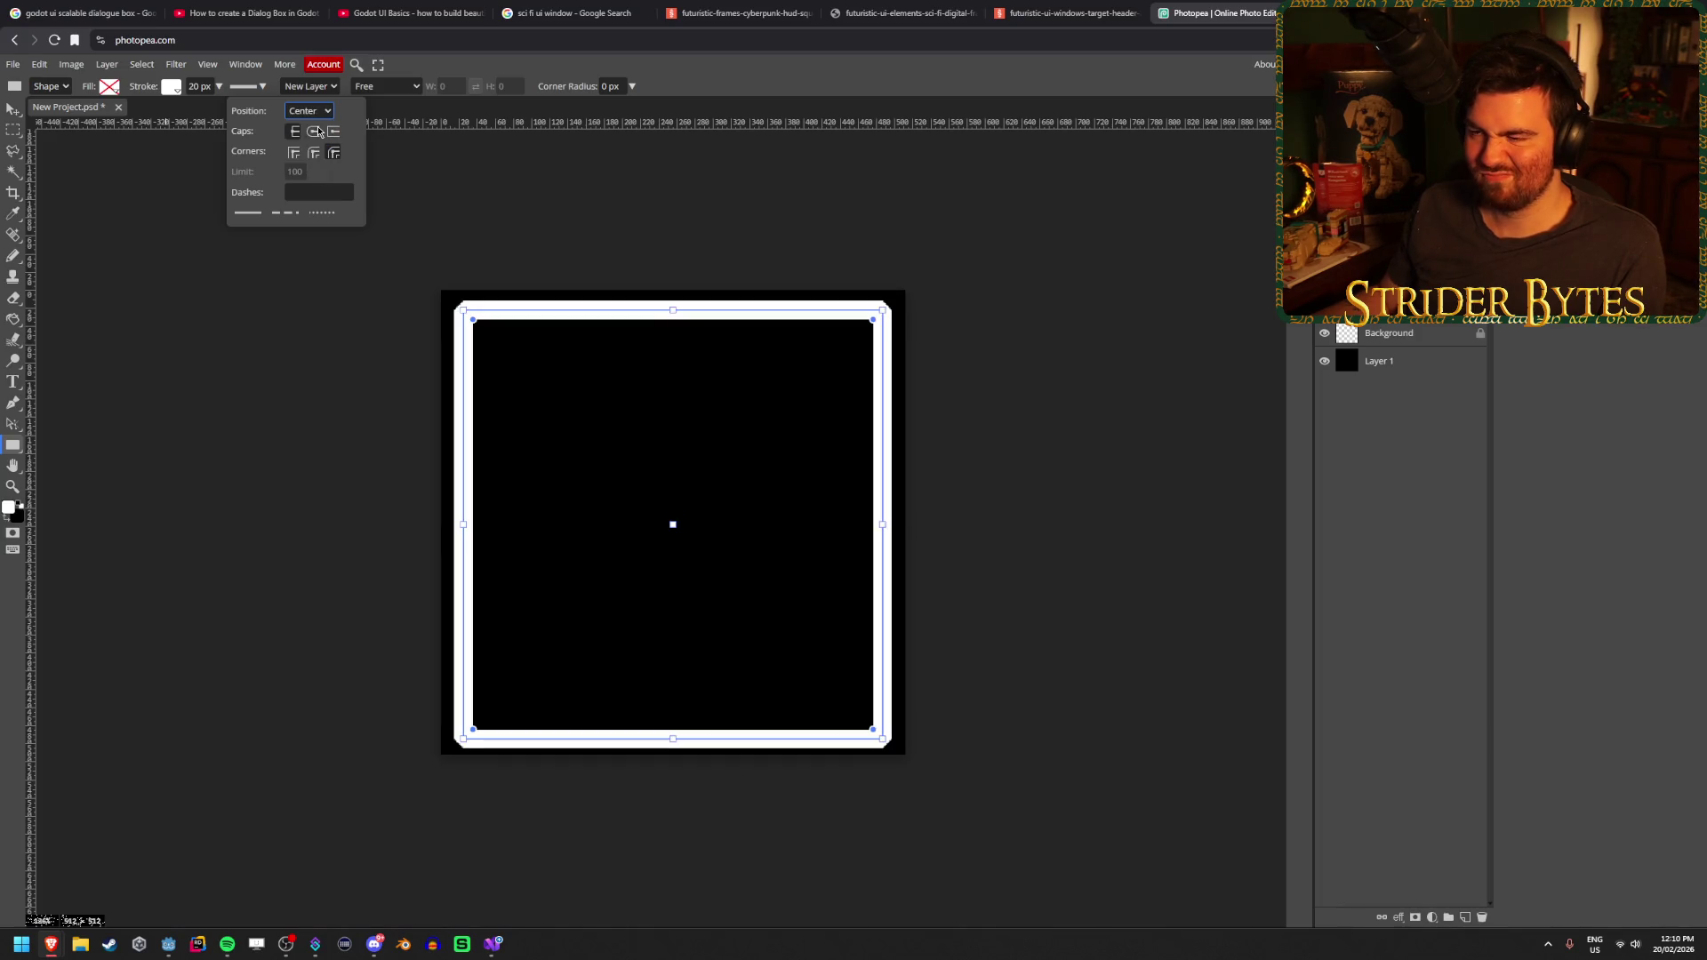
{"action": "left_click", "coordinate": [311, 127]}
{"action": "left_click", "coordinate": [309, 110]}
{"action": "left_click", "coordinate": [313, 127]}
{"action": "left_click", "coordinate": [315, 155]}
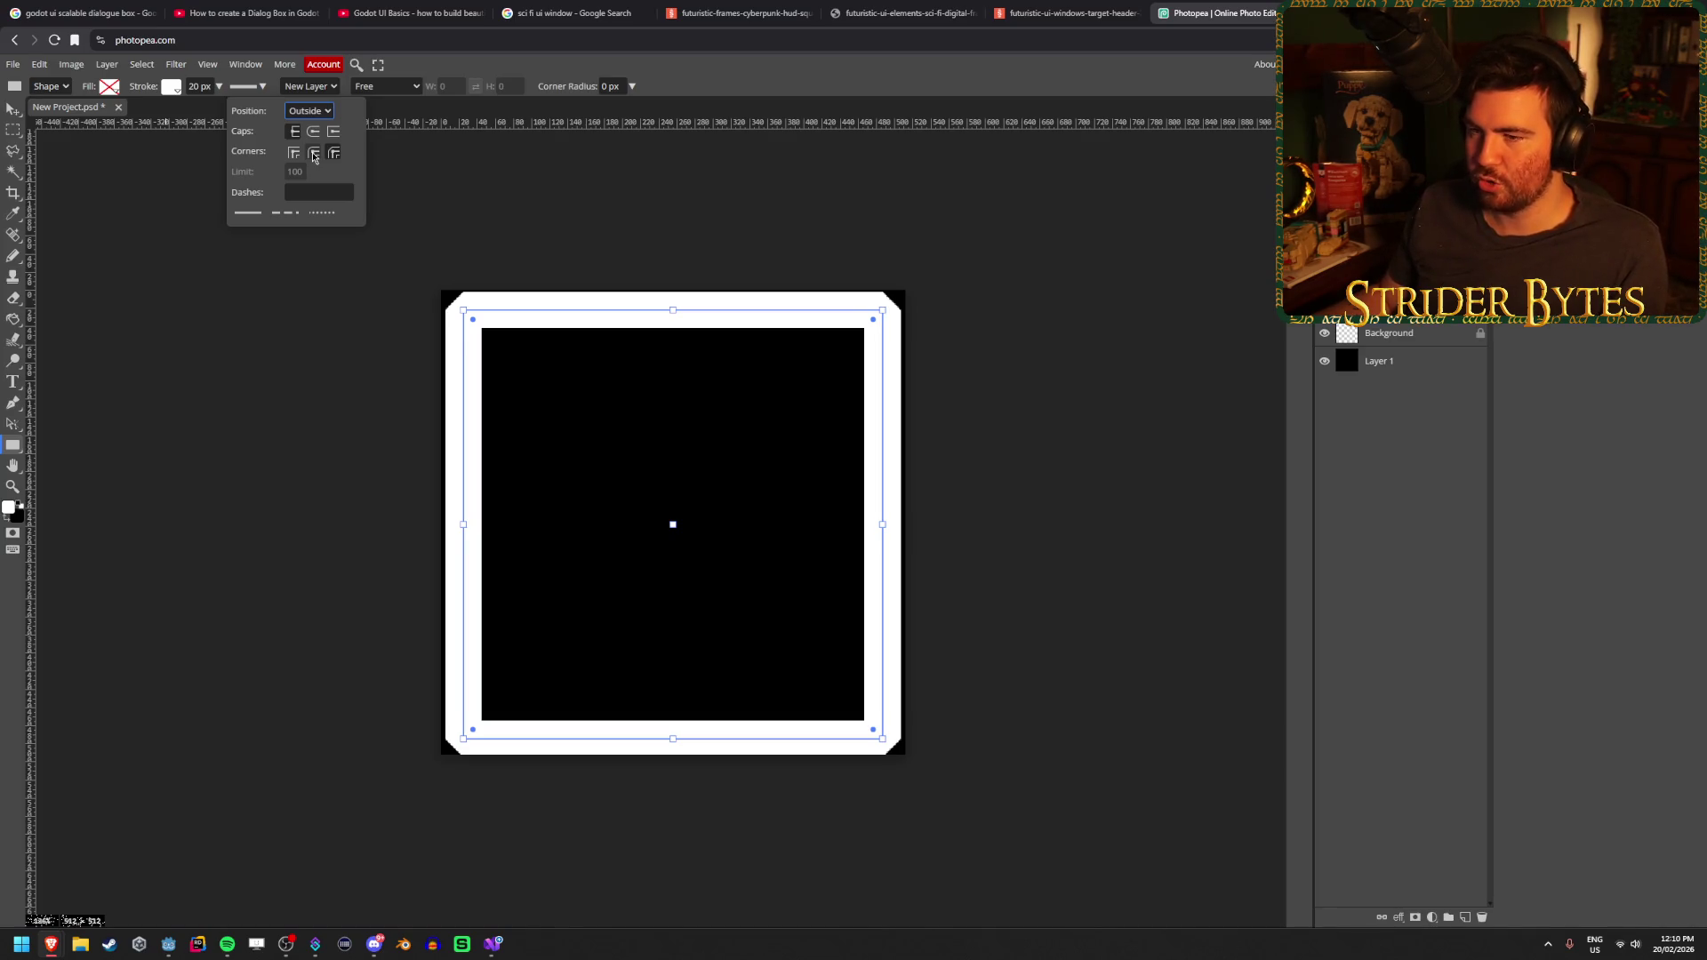
Thicken the stroke to 103 px and narrow the rectangle symmetrically about its centre
{"action": "left_click", "coordinate": [218, 87]}
{"action": "left_click_drag", "start_coordinate": [211, 105], "coordinate": [219, 110]}
{"action": "mouse_move", "coordinate": [882, 521]}
{"action": "left_mouse_down"}
{"action": "mouse_move", "coordinate": [735, 522]}
{"action": "mouse_move", "coordinate": [800, 523]}
{"action": "mouse_move", "coordinate": [758, 522]}
{"action": "mouse_move", "coordinate": [793, 523]}
{"action": "mouse_move", "coordinate": [777, 525]}
{"action": "left_mouse_up"}
Set the stroke width to 50 px and widen the rectangle to about 382 px
{"action": "left_click", "coordinate": [219, 86]}
{"action": "double_click", "coordinate": [199, 86]}
{"action": "type", "text": "50"}
{"action": "key", "text": "Return"}
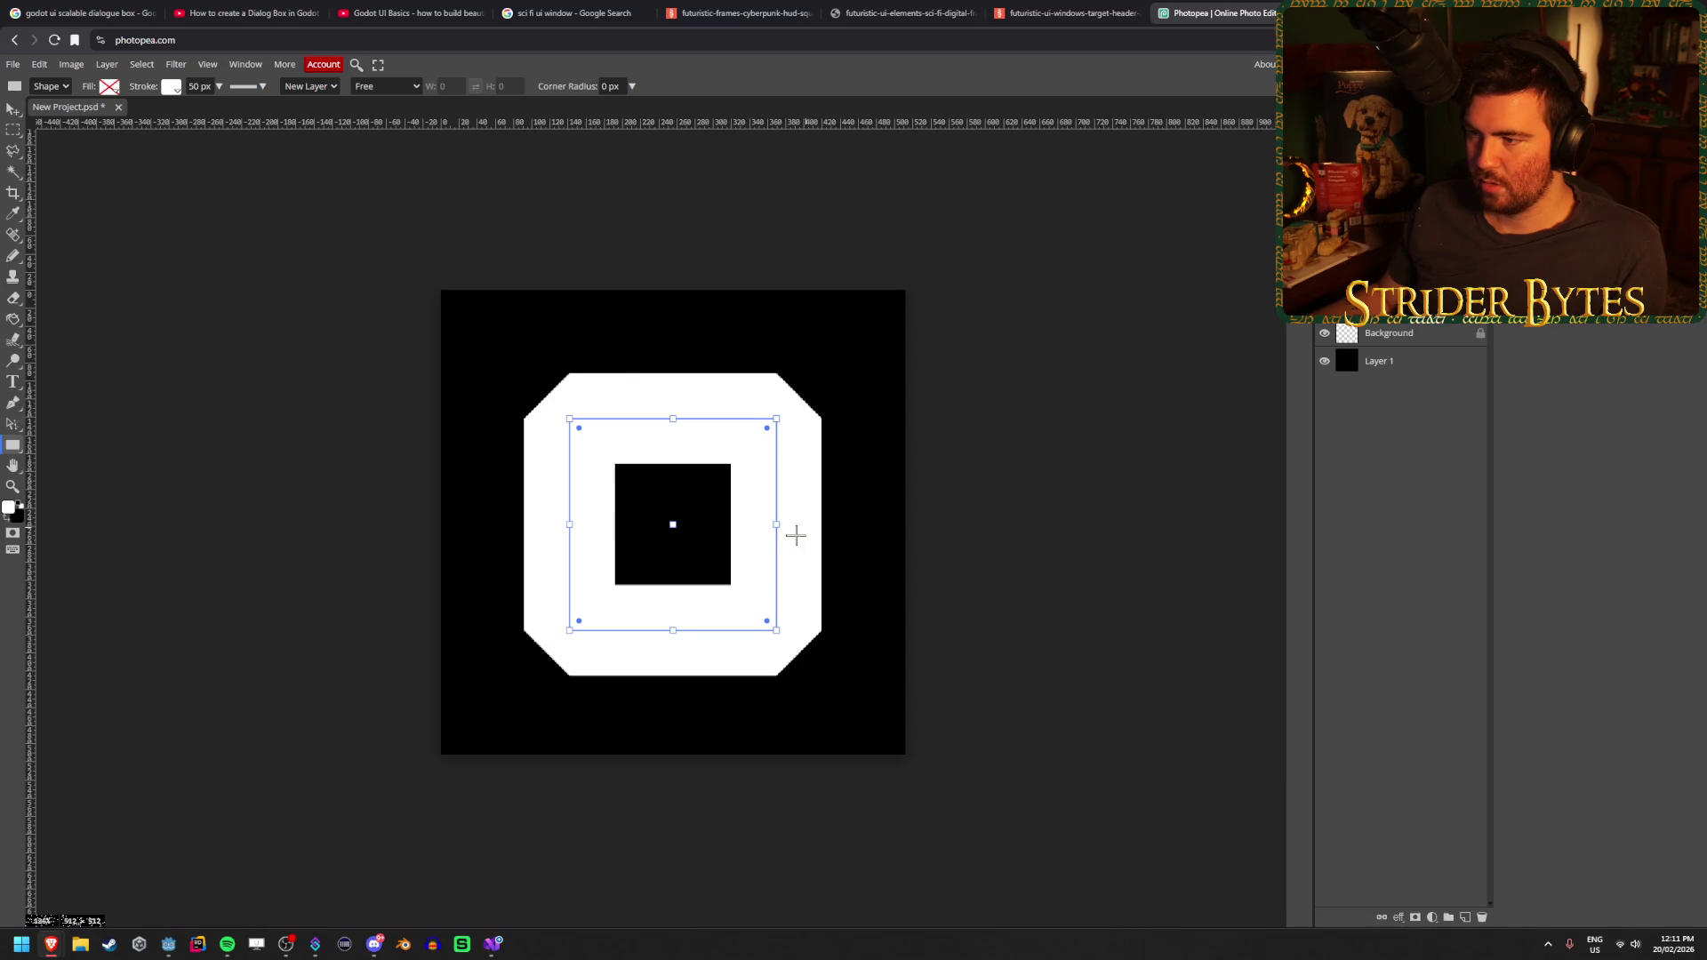
{"action": "mouse_move", "coordinate": [773, 524]}
{"action": "left_mouse_down"}
{"action": "mouse_move", "coordinate": [858, 524]}
{"action": "mouse_move", "coordinate": [839, 525]}
{"action": "left_mouse_up"}
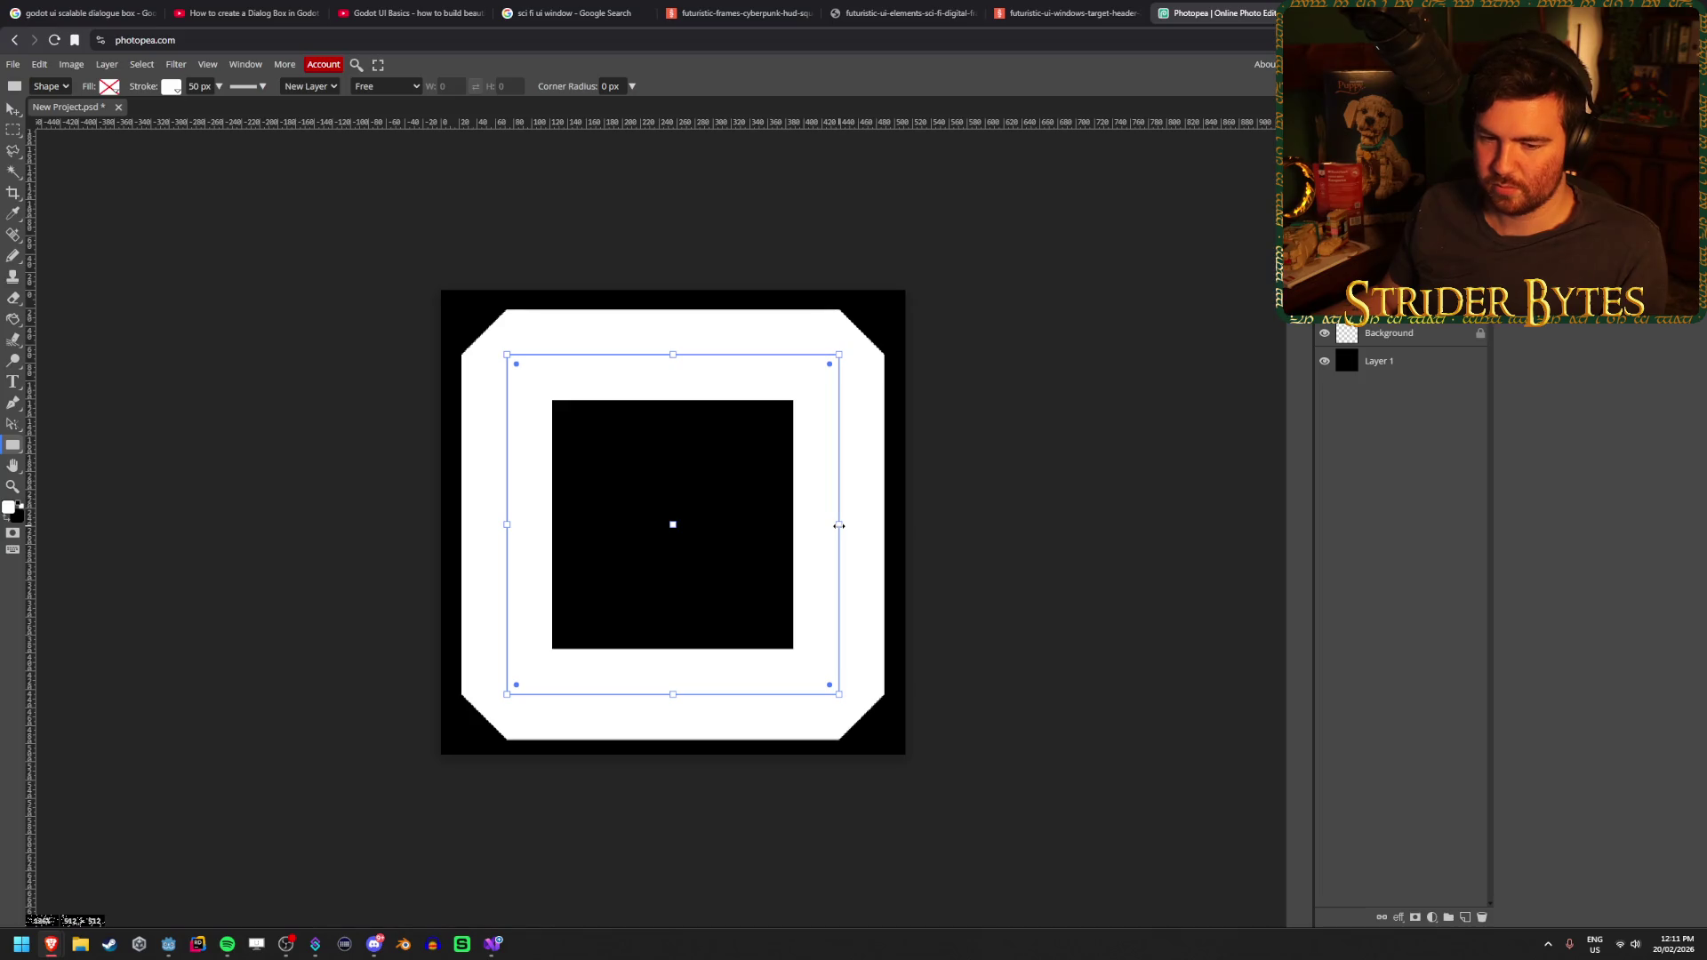
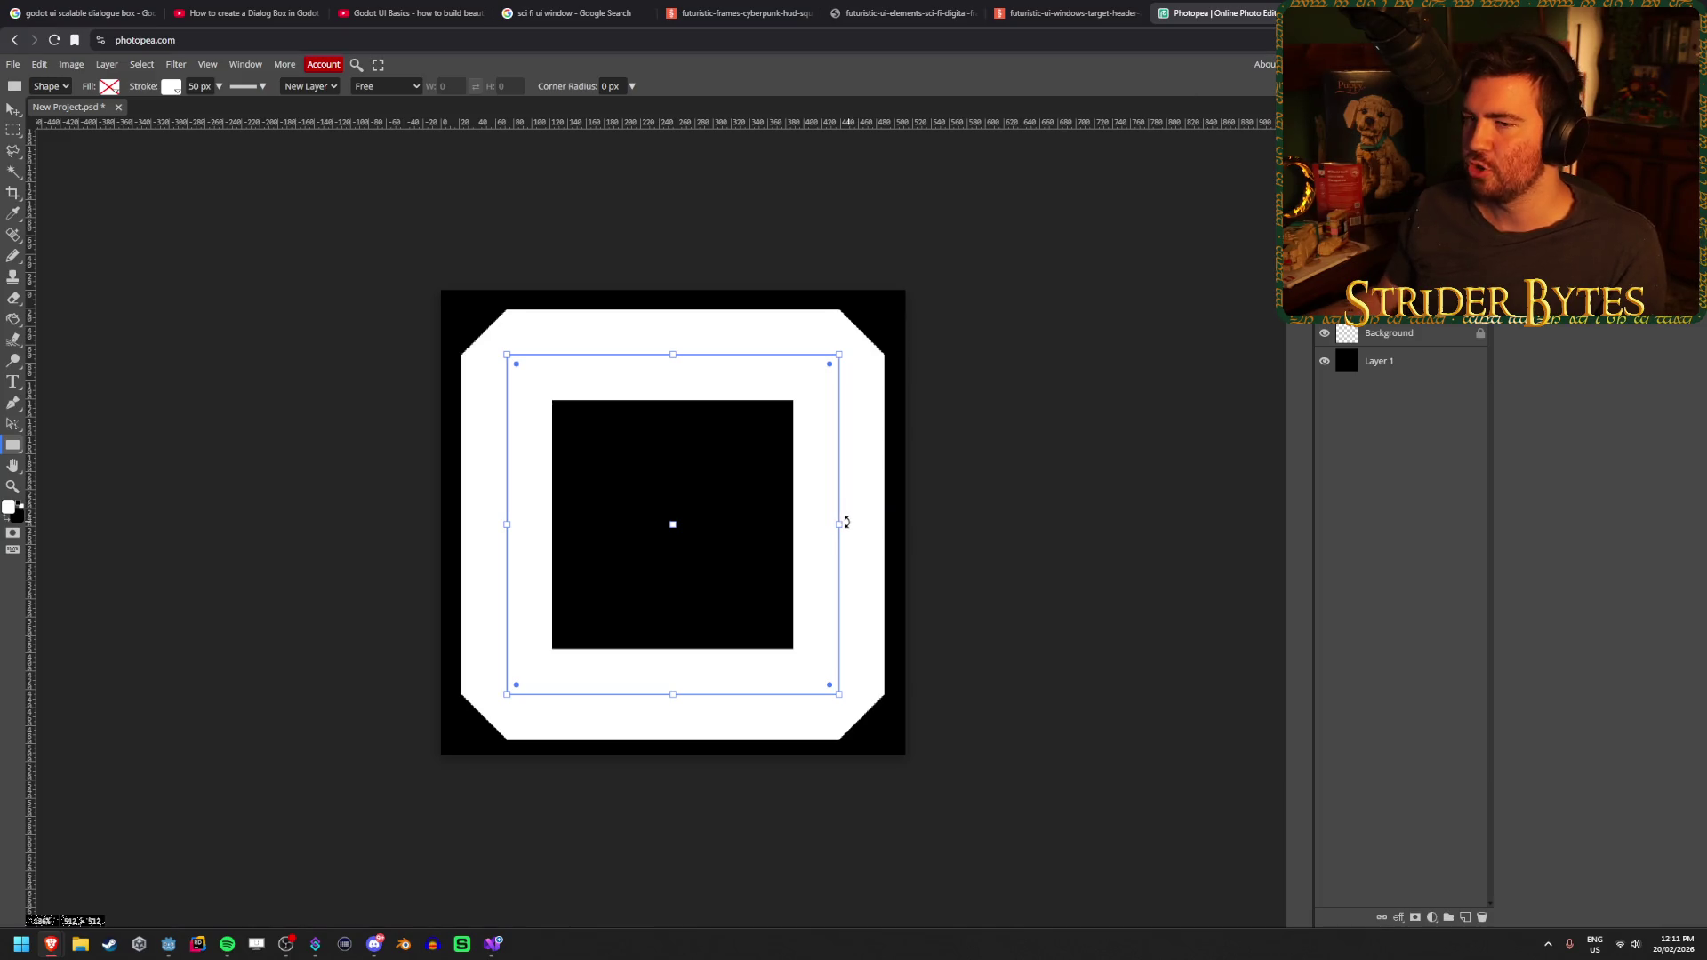
Widen the bevelled white frame to the canvas edges and nudge it into centre
{"action": "mouse_move", "coordinate": [842, 527]}
{"action": "left_mouse_down"}
{"action": "mouse_move", "coordinate": [880, 527]}
{"action": "mouse_move", "coordinate": [826, 529]}
{"action": "mouse_move", "coordinate": [859, 523]}
{"action": "left_mouse_up"}
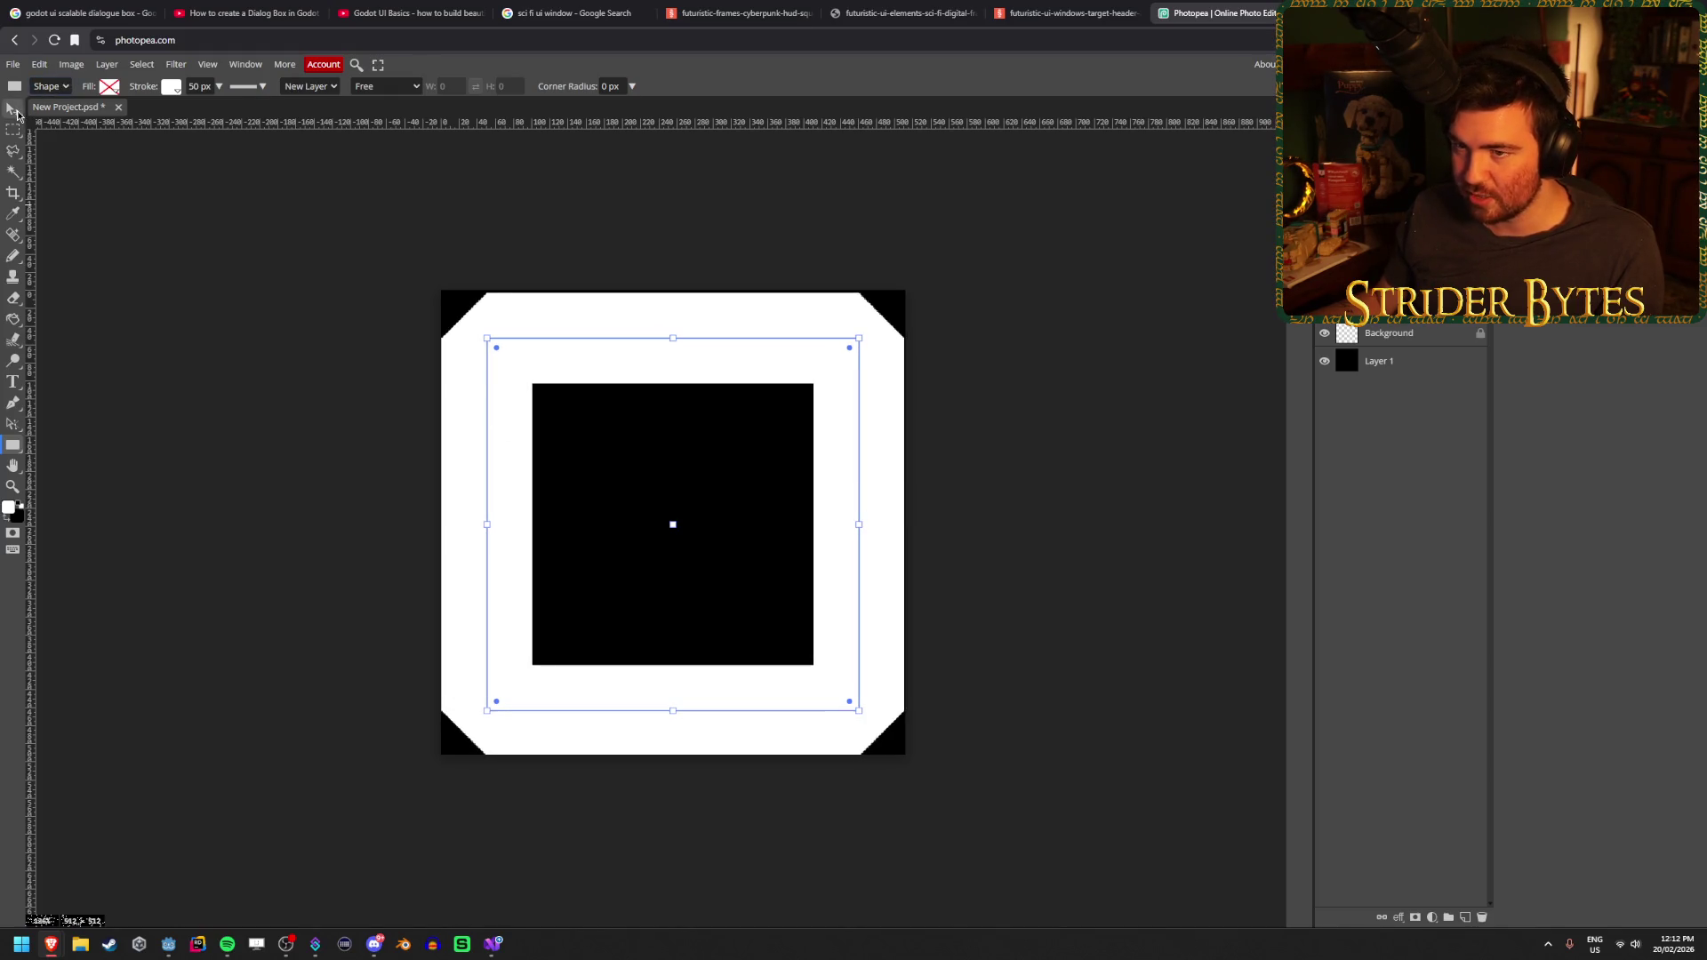
{"action": "left_click", "coordinate": [12, 109]}
{"action": "left_click_drag", "start_coordinate": [613, 361], "coordinate": [614, 359]}
{"action": "left_click", "coordinate": [297, 355]}
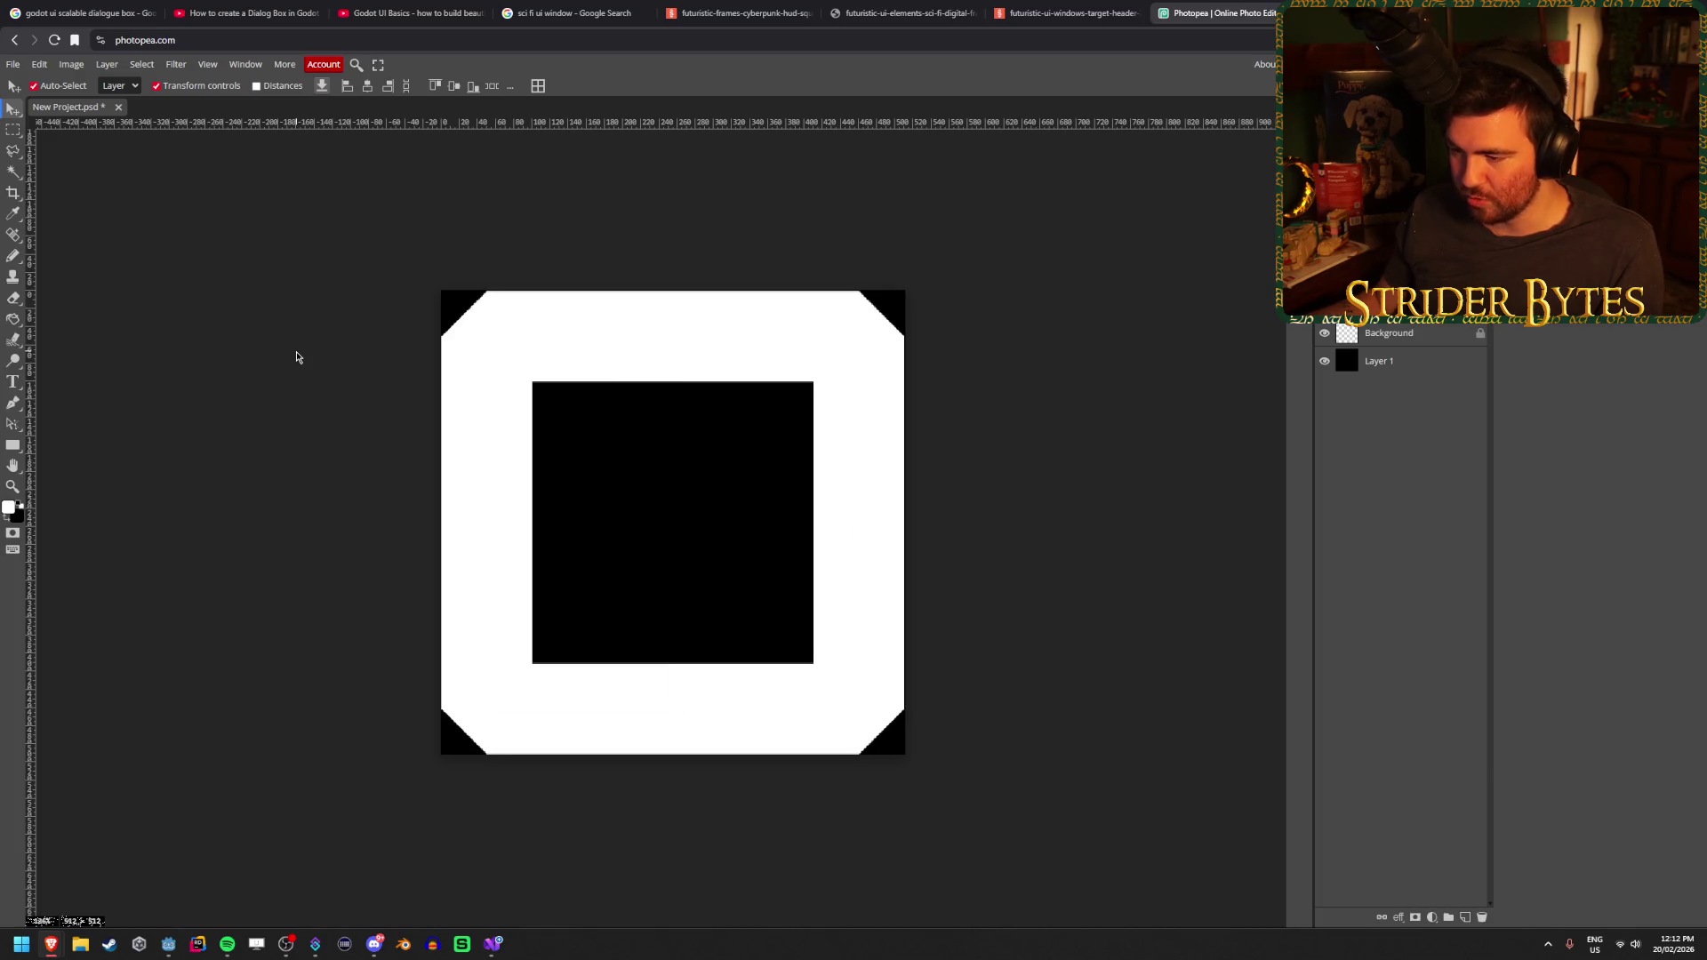
{"action": "left_click", "coordinate": [584, 360]}
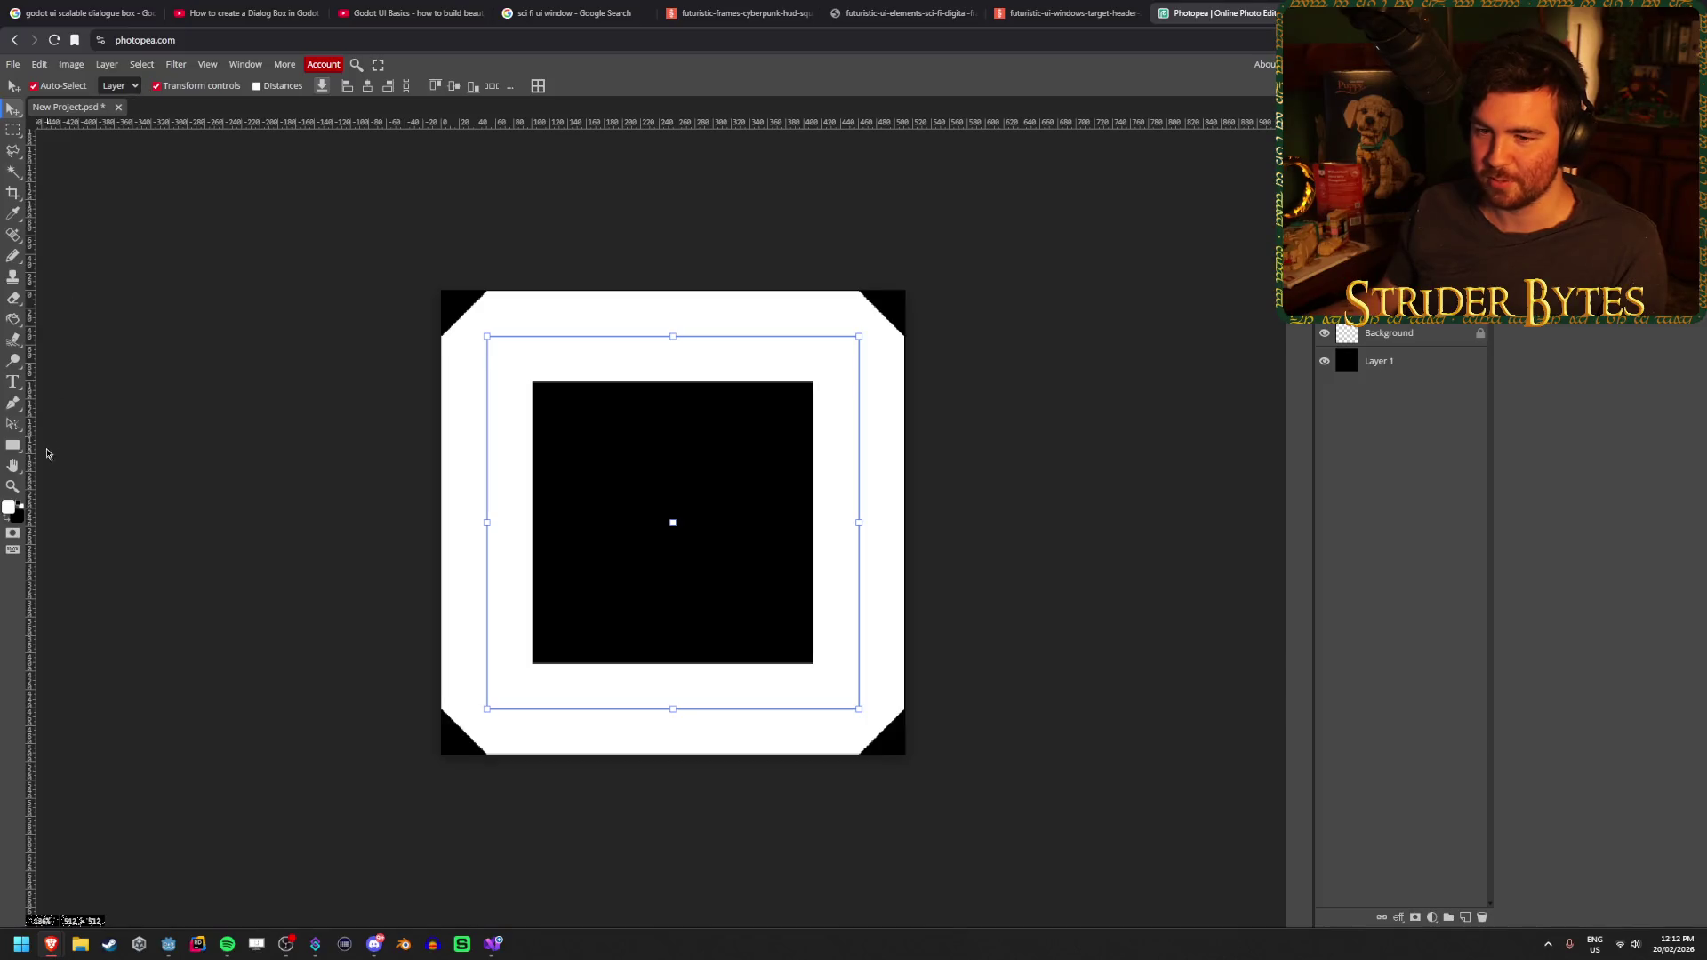
{"action": "left_click", "coordinate": [18, 445]}
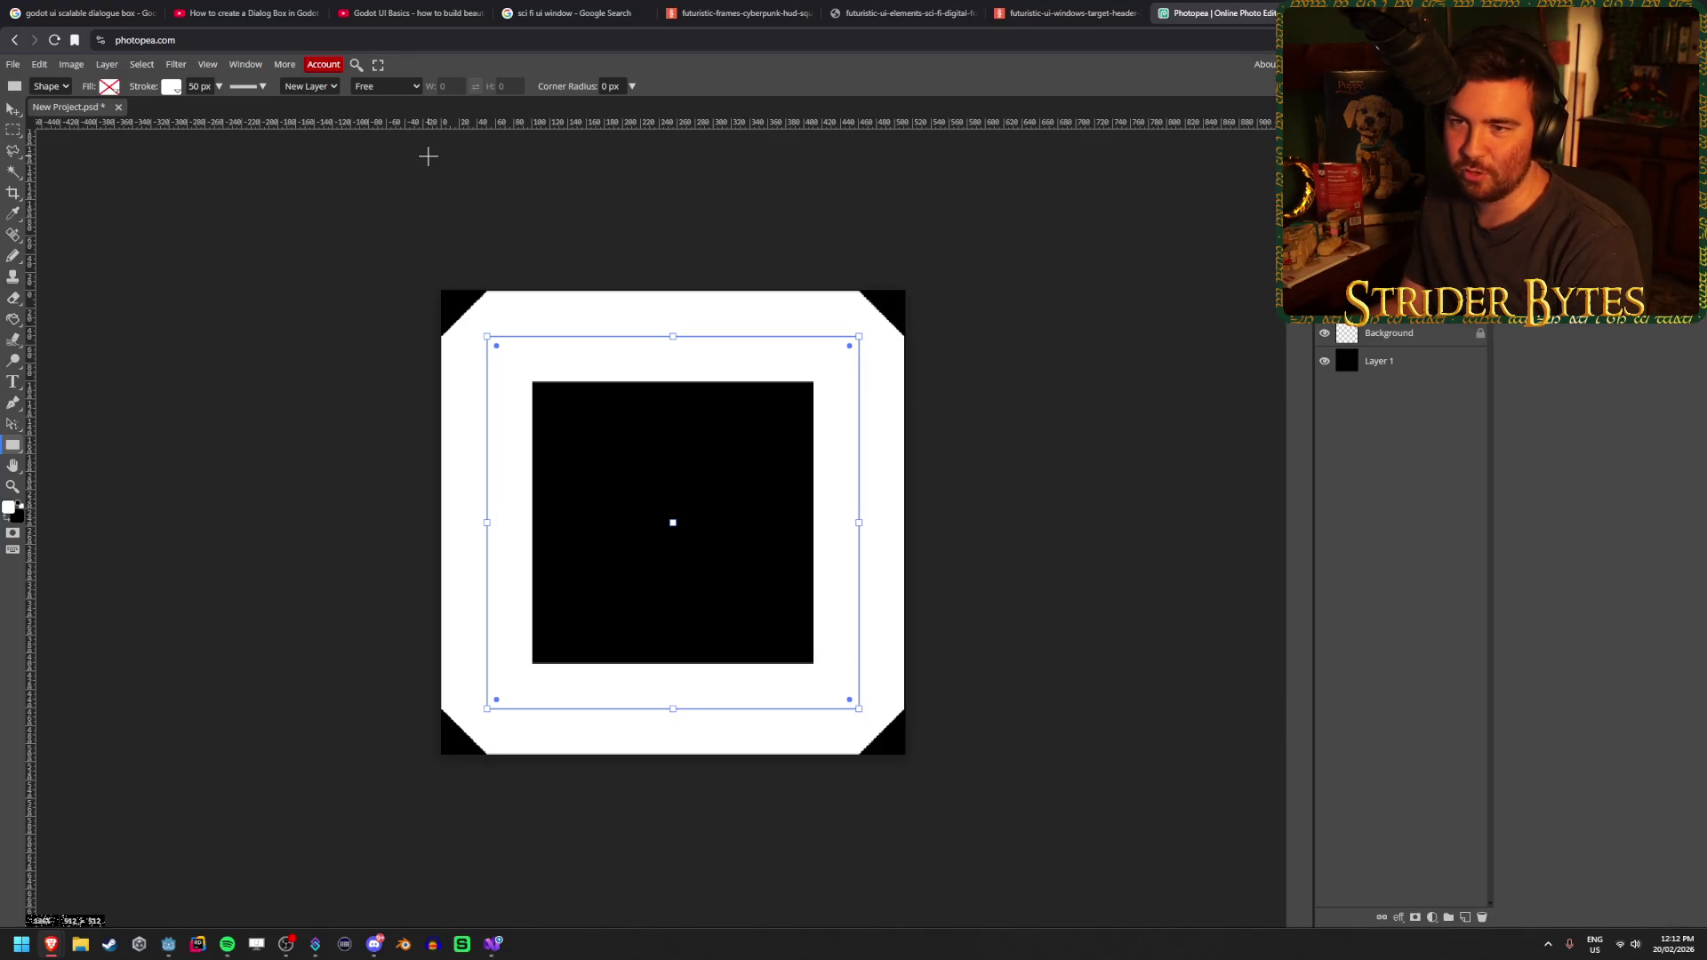
{"action": "left_click", "coordinate": [249, 86]}
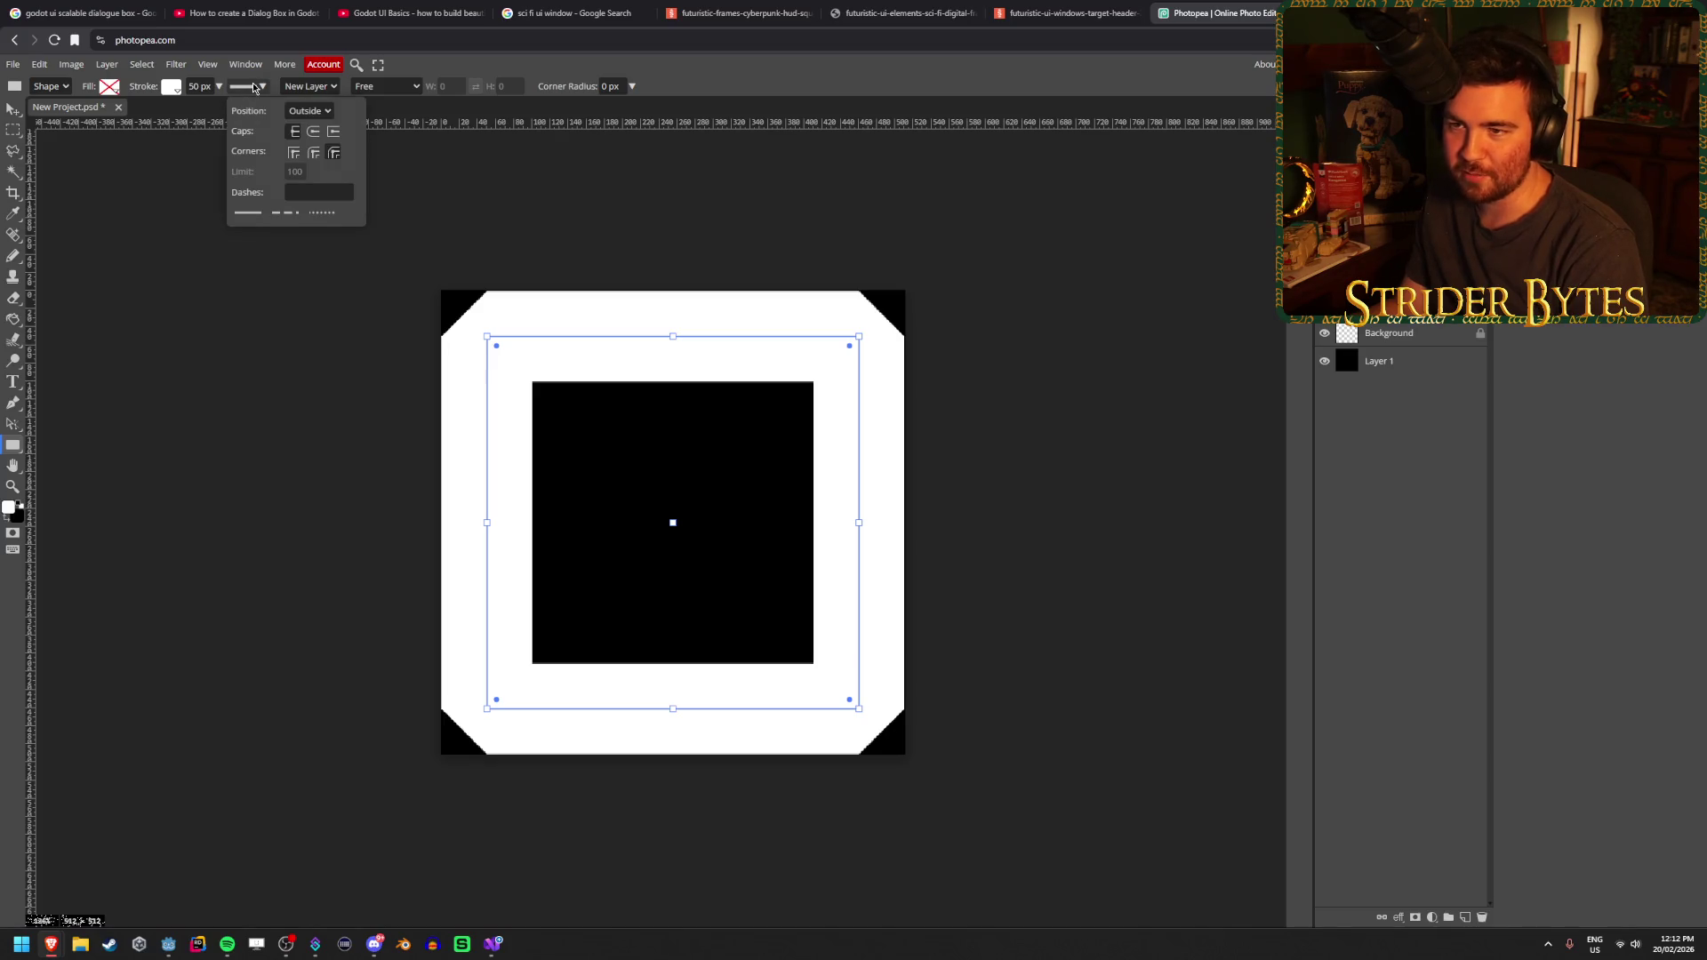
{"action": "left_click", "coordinate": [313, 153]}
{"action": "left_click", "coordinate": [333, 152]}
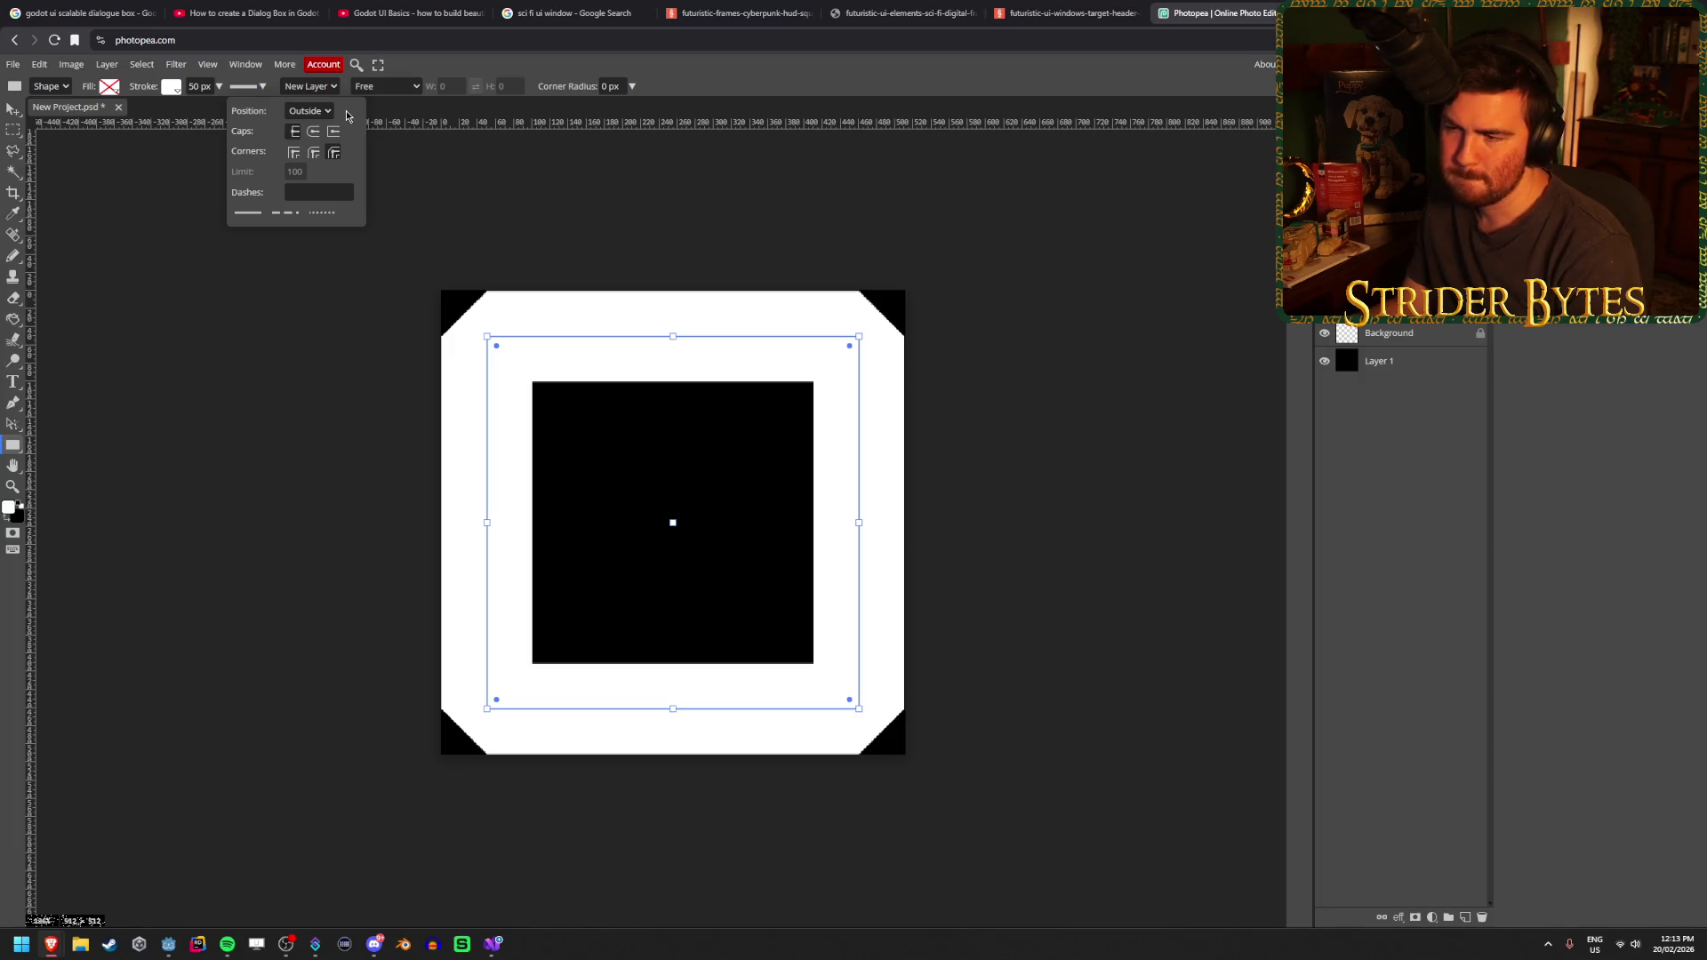
{"action": "left_click", "coordinate": [411, 86]}
{"action": "left_click", "coordinate": [411, 86]}
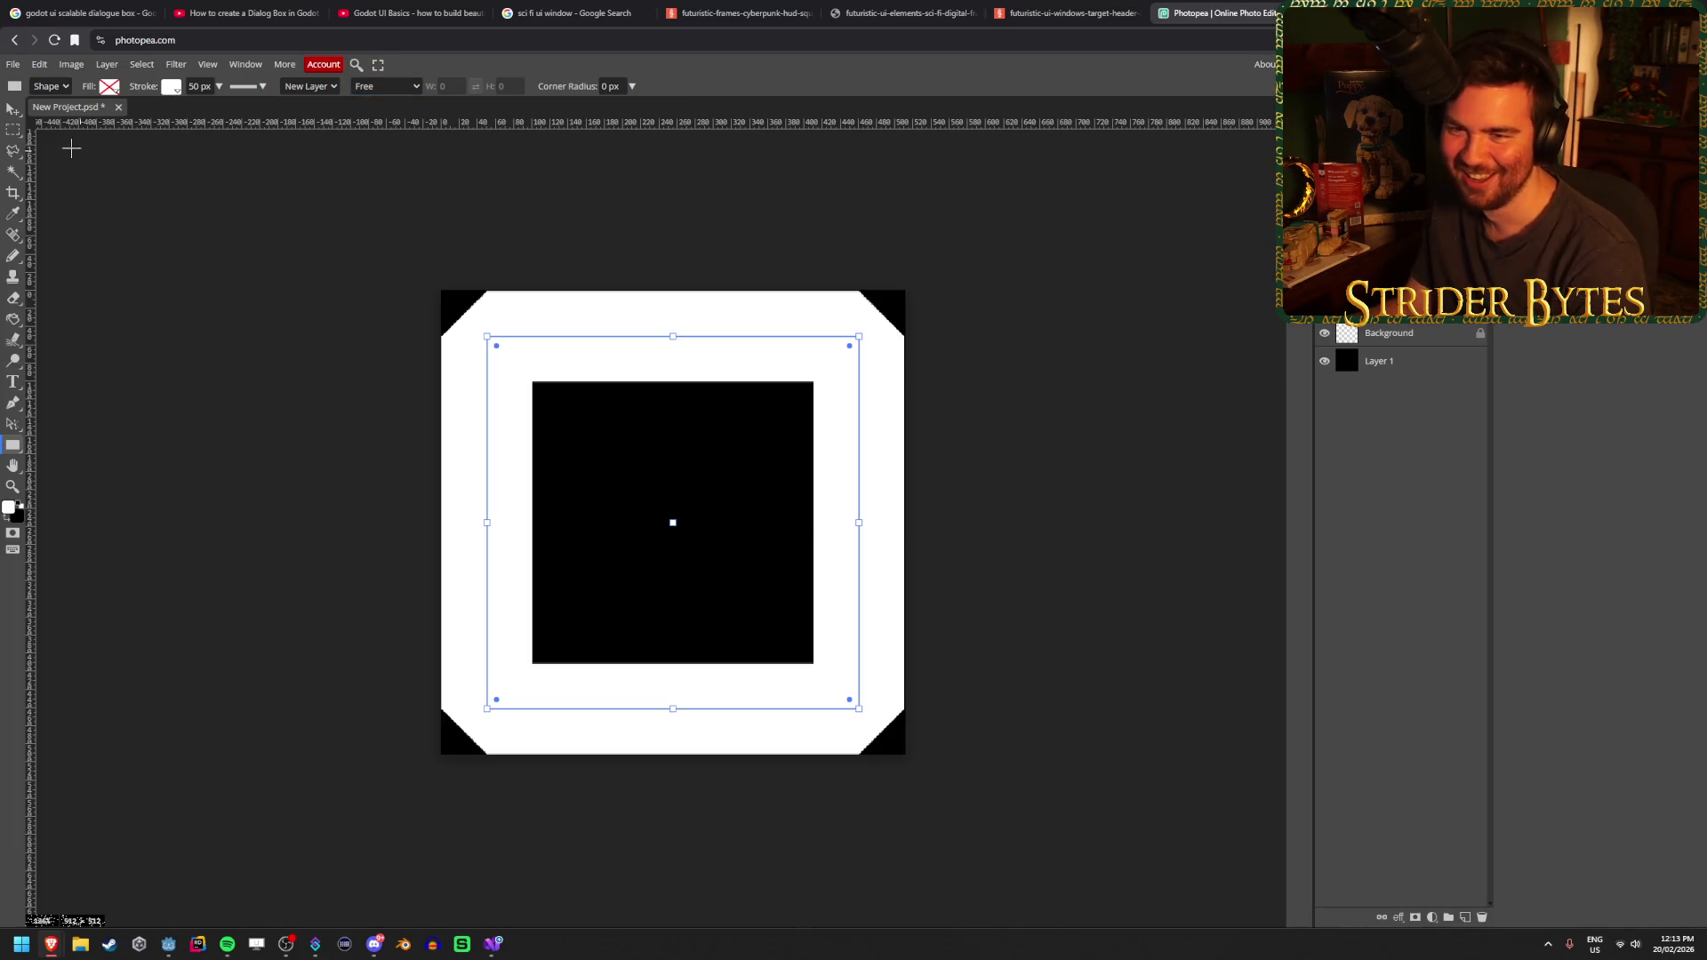
{"action": "left_click", "coordinate": [12, 110]}
{"action": "left_click", "coordinate": [466, 439]}
{"action": "left_click", "coordinate": [358, 400]}
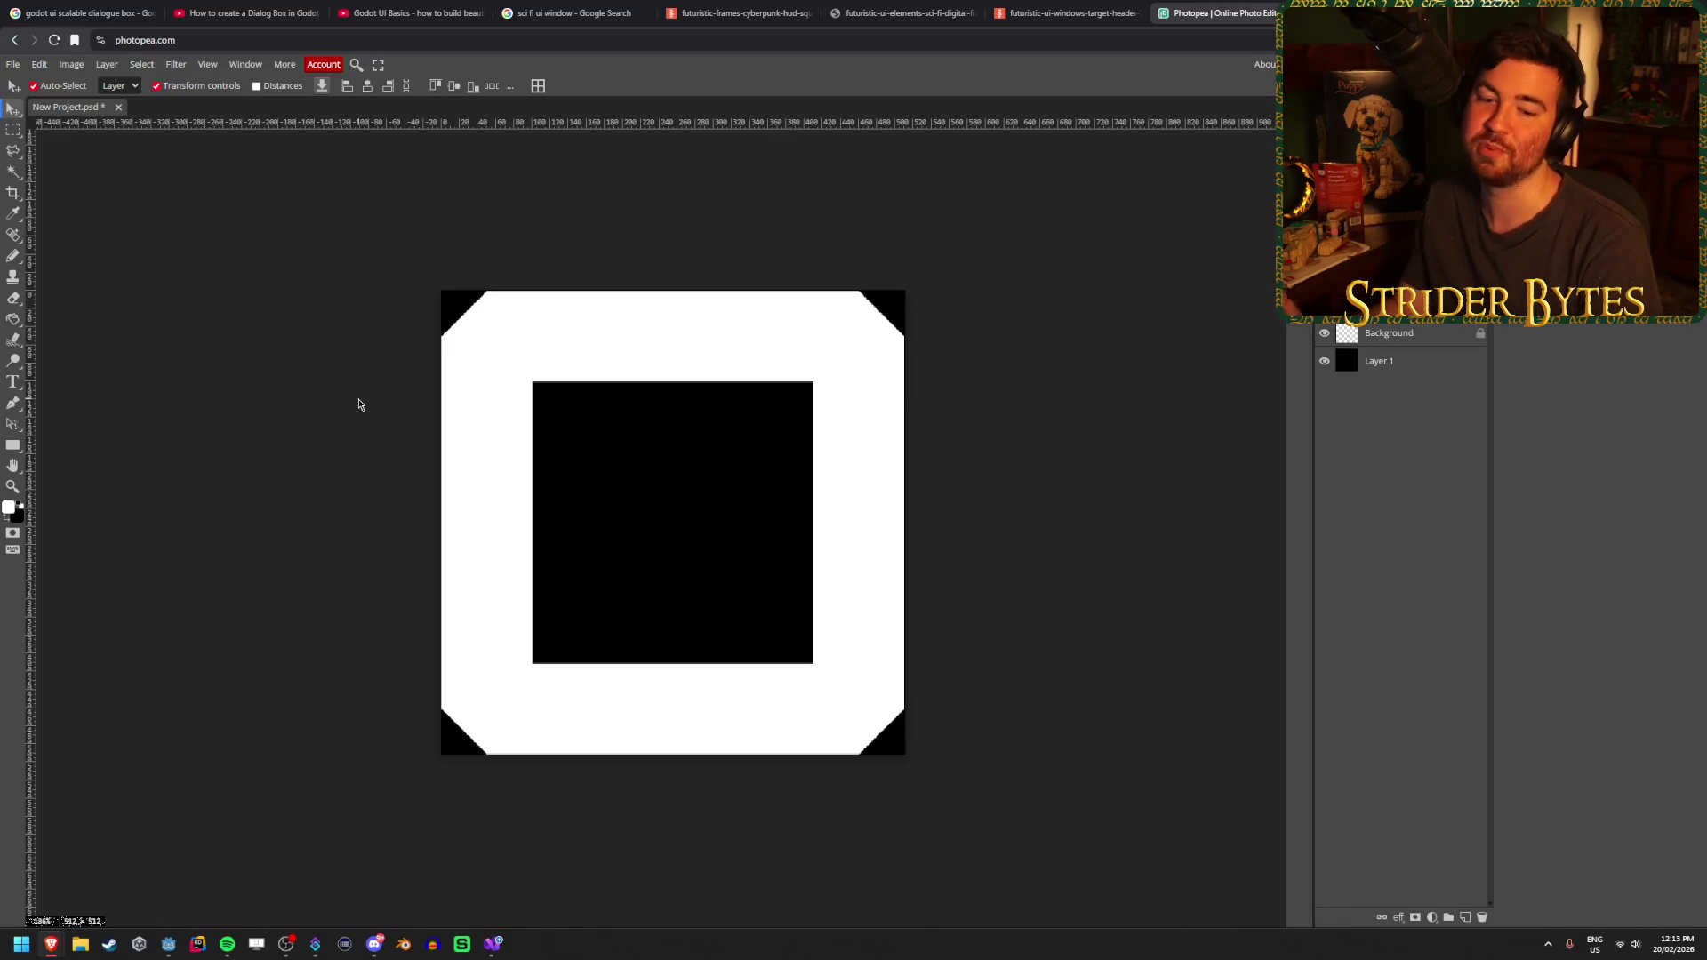
{"action": "mouse_move", "coordinate": [646, 366]}
{"action": "left_mouse_down"}
{"action": "mouse_move", "coordinate": [655, 350]}
{"action": "mouse_move", "coordinate": [643, 359]}
{"action": "left_mouse_up"}
{"action": "left_click_drag", "start_coordinate": [460, 424], "coordinate": [463, 422]}
{"action": "left_click", "coordinate": [273, 434]}
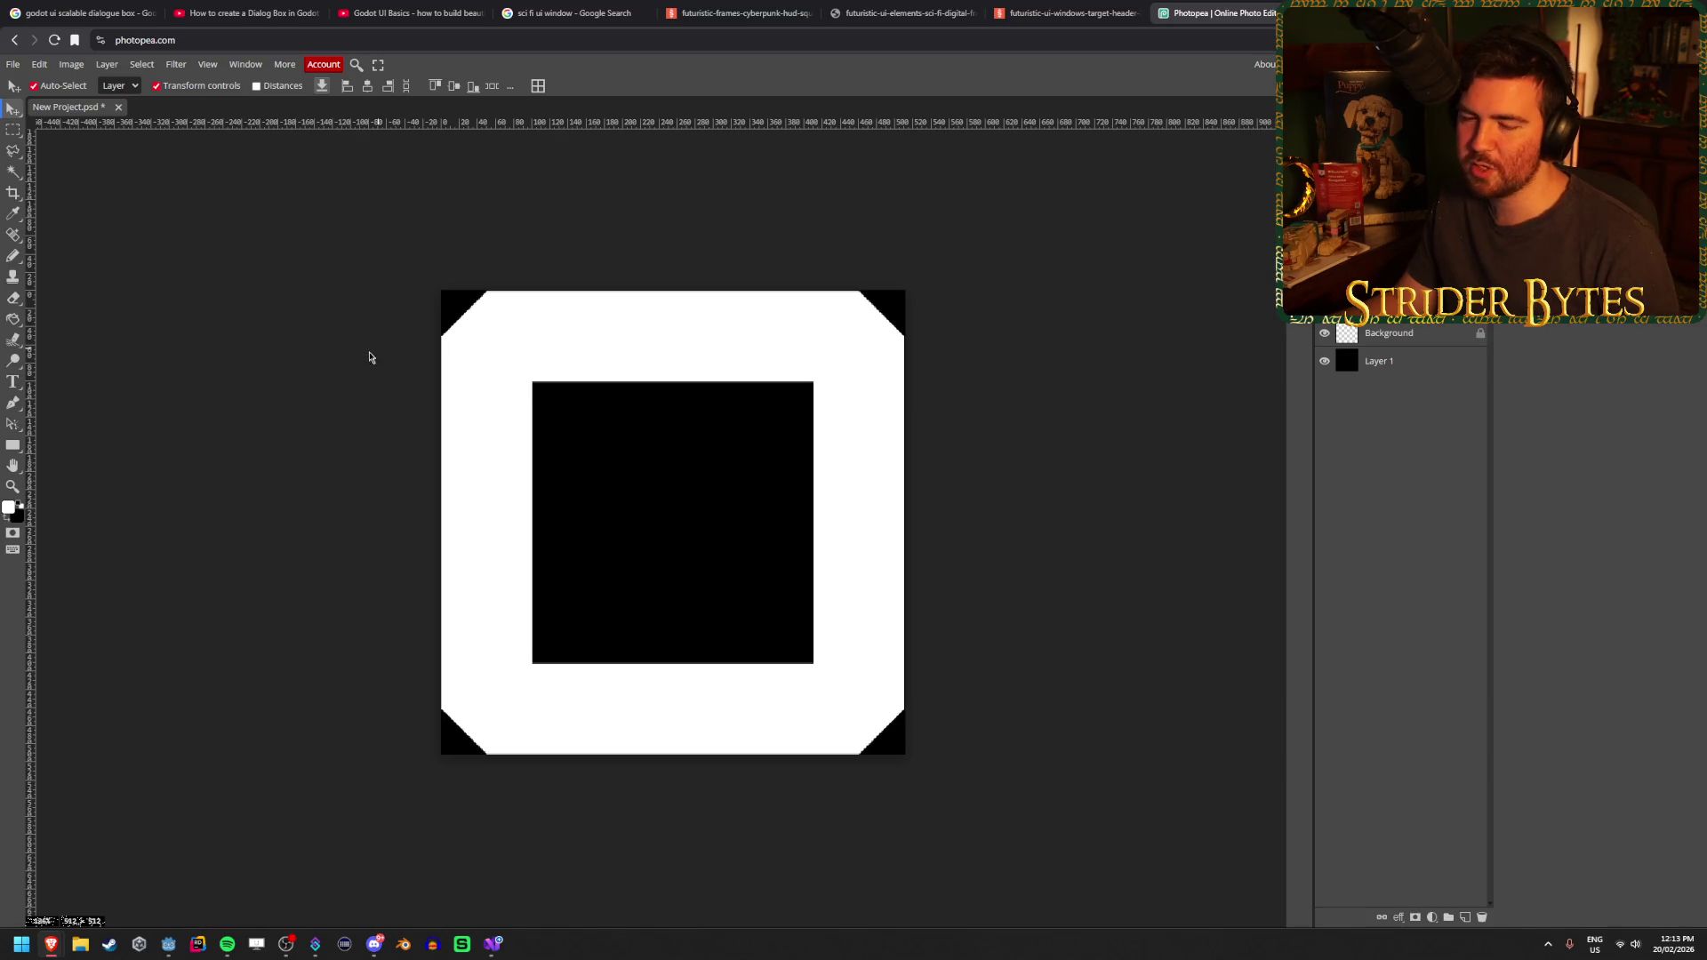
{"action": "left_click", "coordinate": [16, 447]}
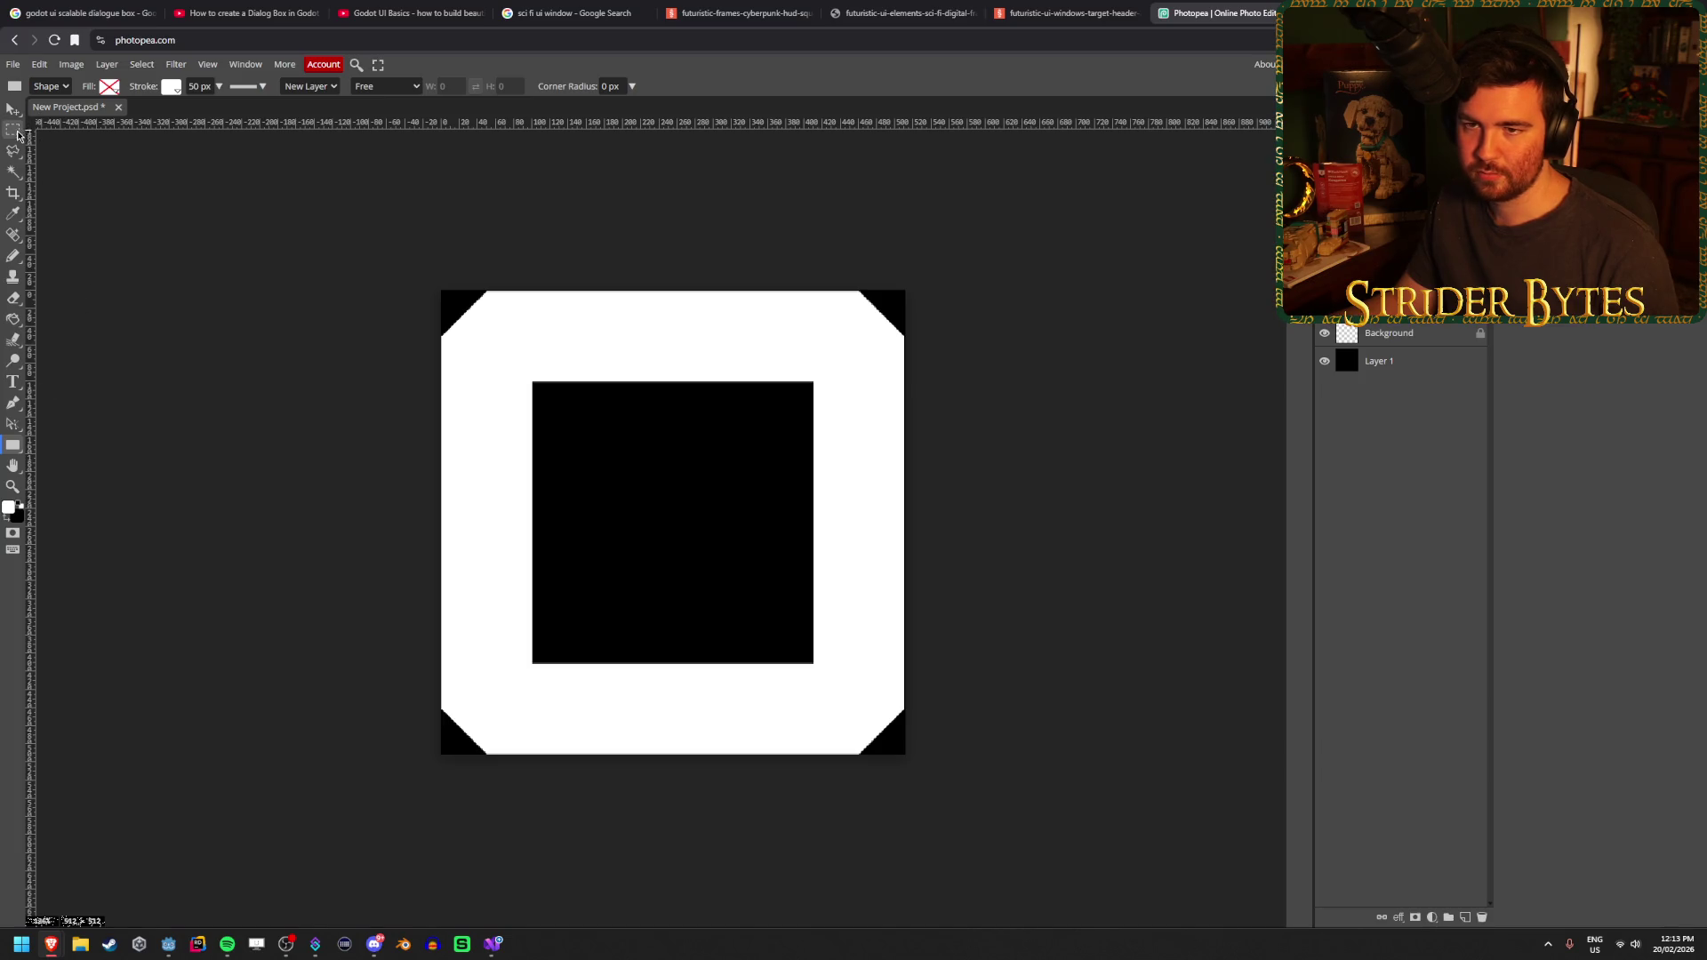
Set the Rectangle shape tool to a solid white fill with no stroke
{"action": "left_click", "coordinate": [14, 130]}
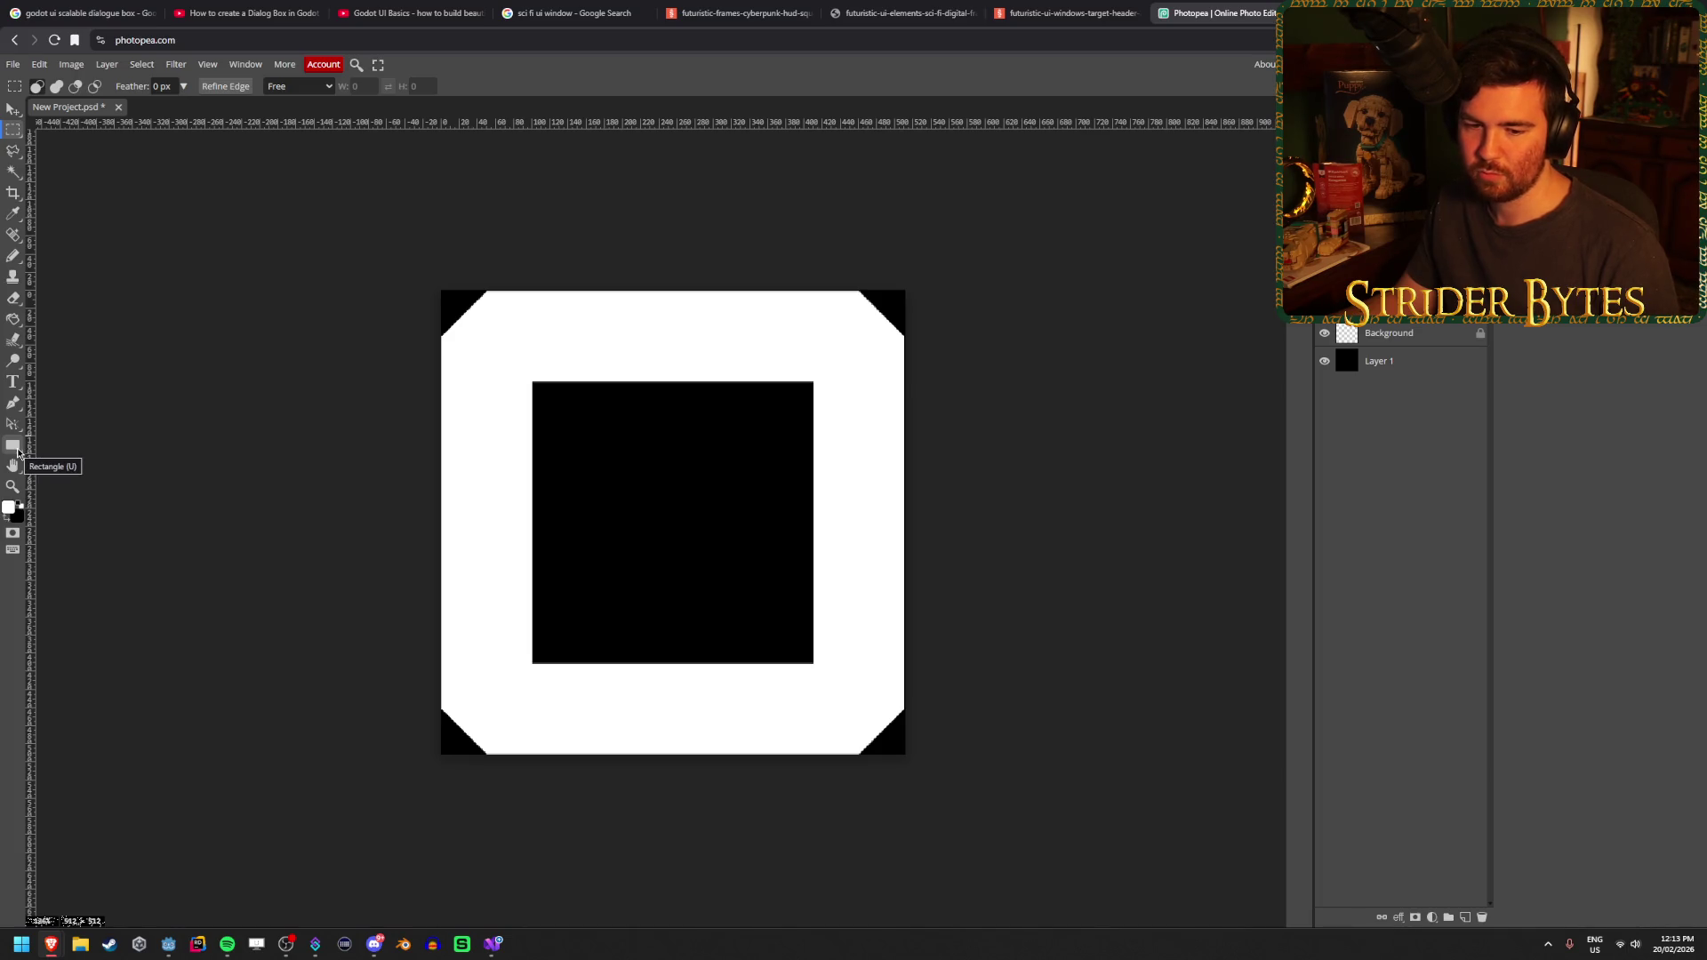
{"action": "right_click", "coordinate": [16, 451]}
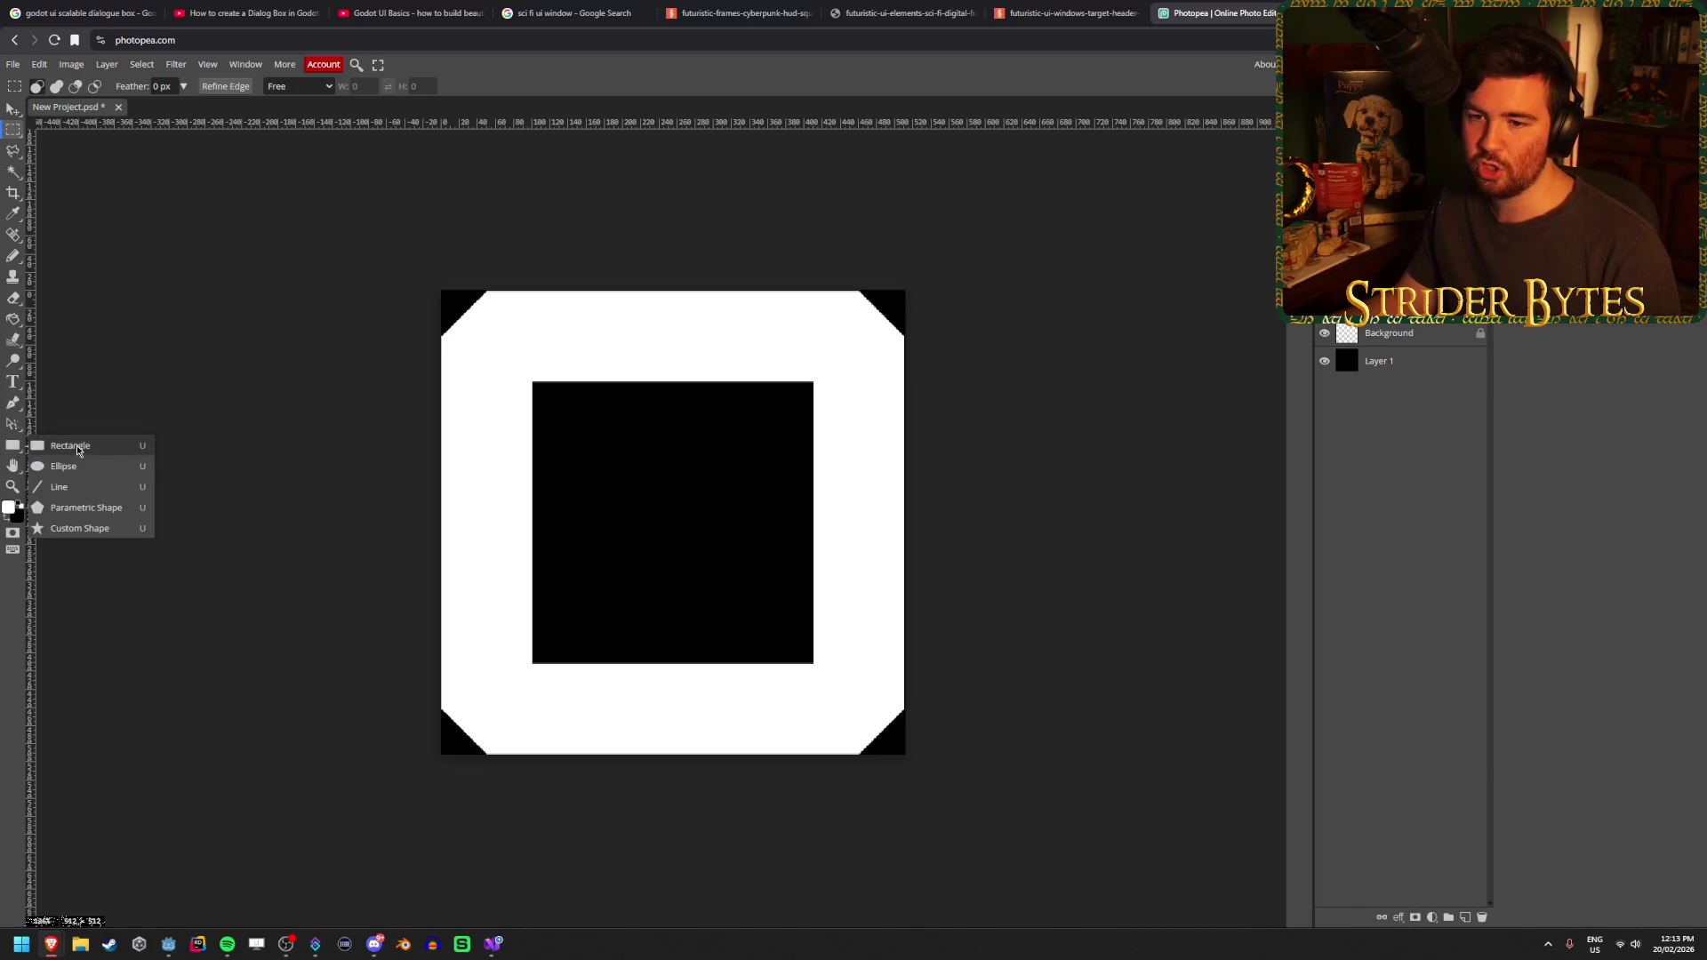
{"action": "left_click", "coordinate": [53, 443]}
{"action": "left_click", "coordinate": [108, 86]}
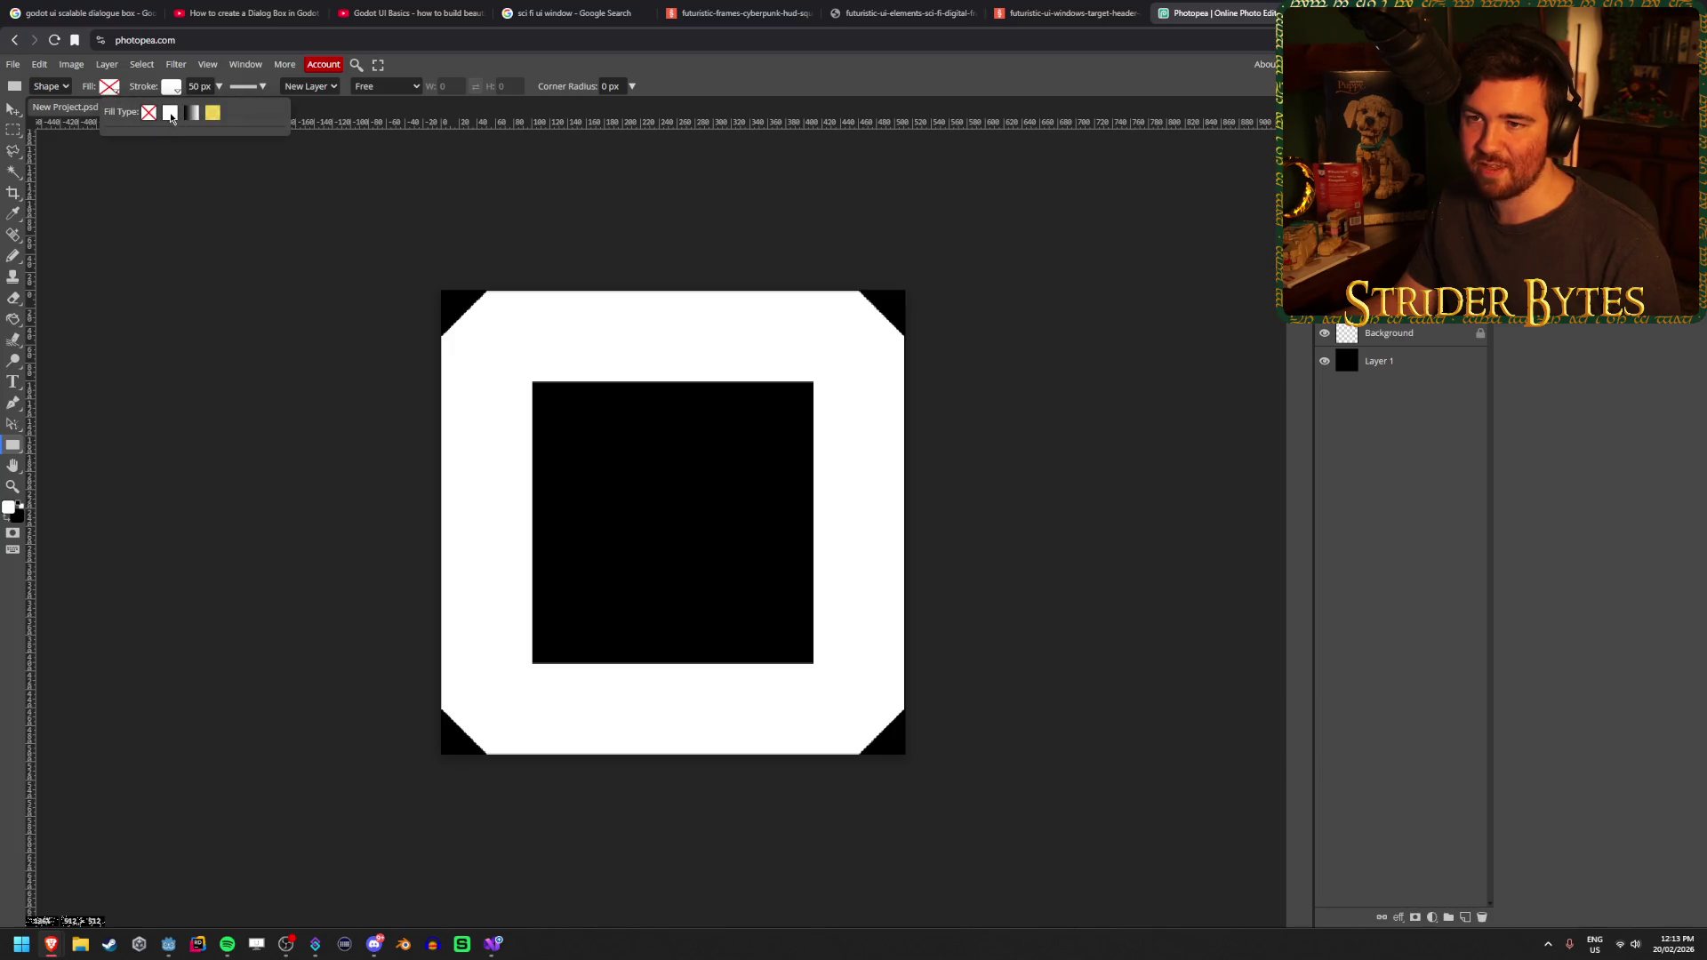
{"action": "left_click", "coordinate": [169, 112]}
{"action": "left_click", "coordinate": [174, 86]}
{"action": "left_click", "coordinate": [210, 112]}
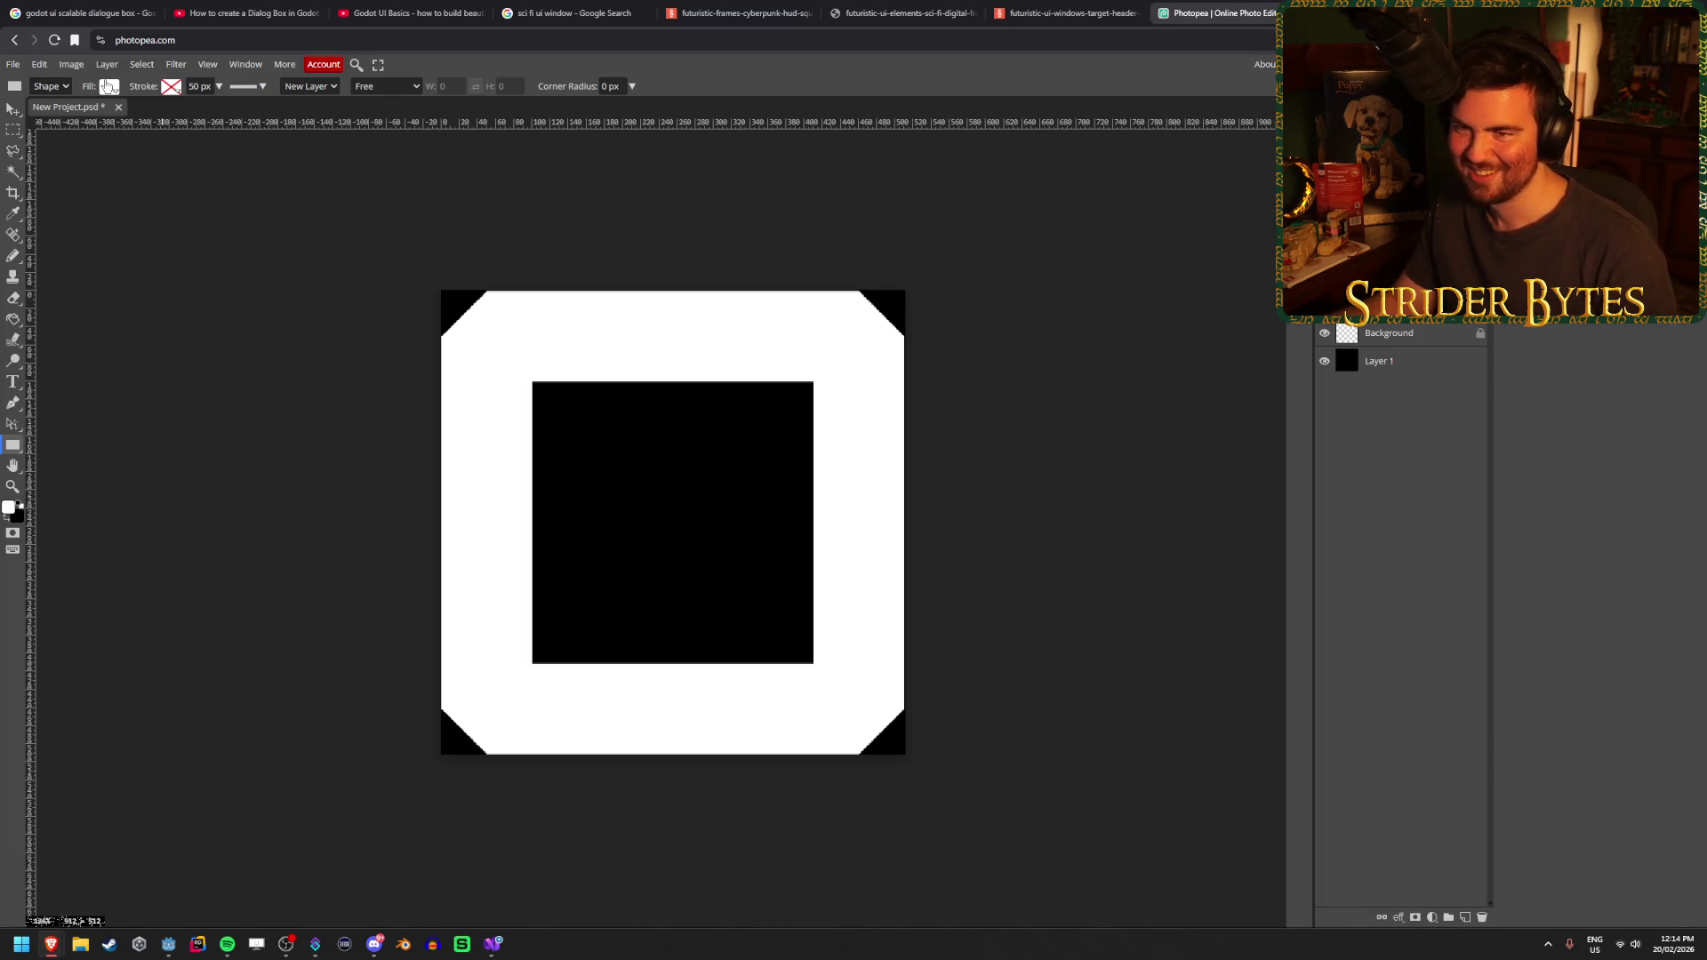
Draw a square over the frame's centre and swap fill and stroke to get a white outline
{"action": "left_click", "coordinate": [107, 86]}
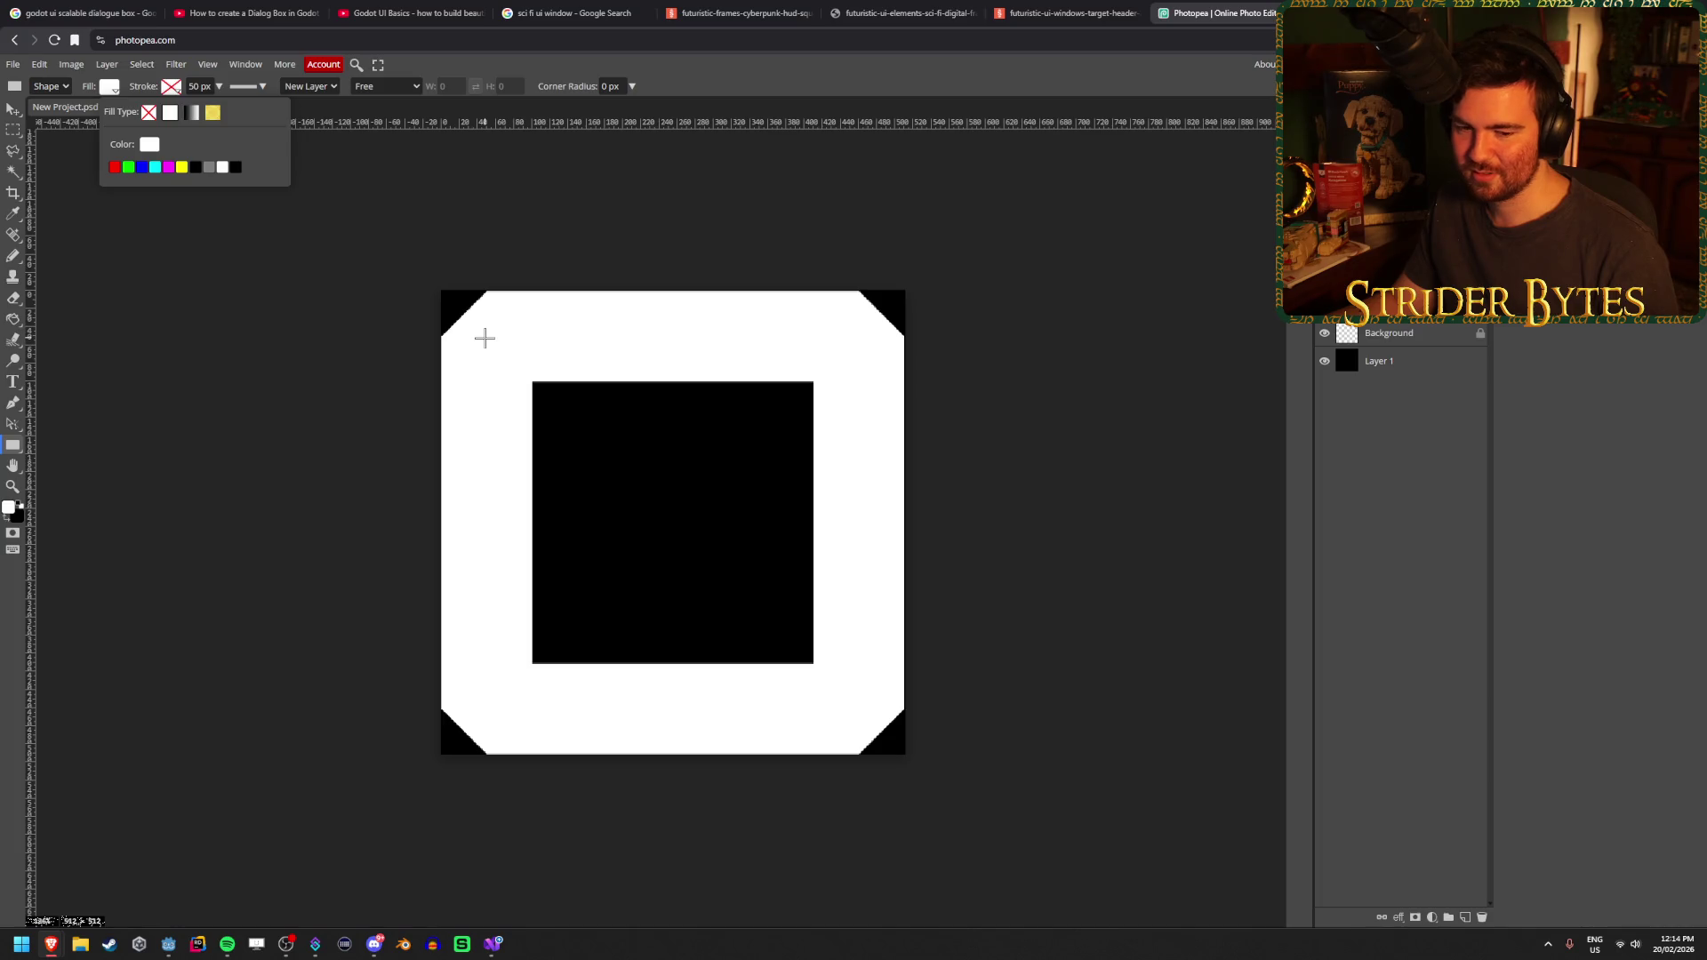
{"action": "mouse_move", "coordinate": [488, 345]}
{"action": "left_mouse_down"}
{"action": "mouse_move", "coordinate": [869, 721]}
{"action": "mouse_move", "coordinate": [850, 706]}
{"action": "left_mouse_up"}
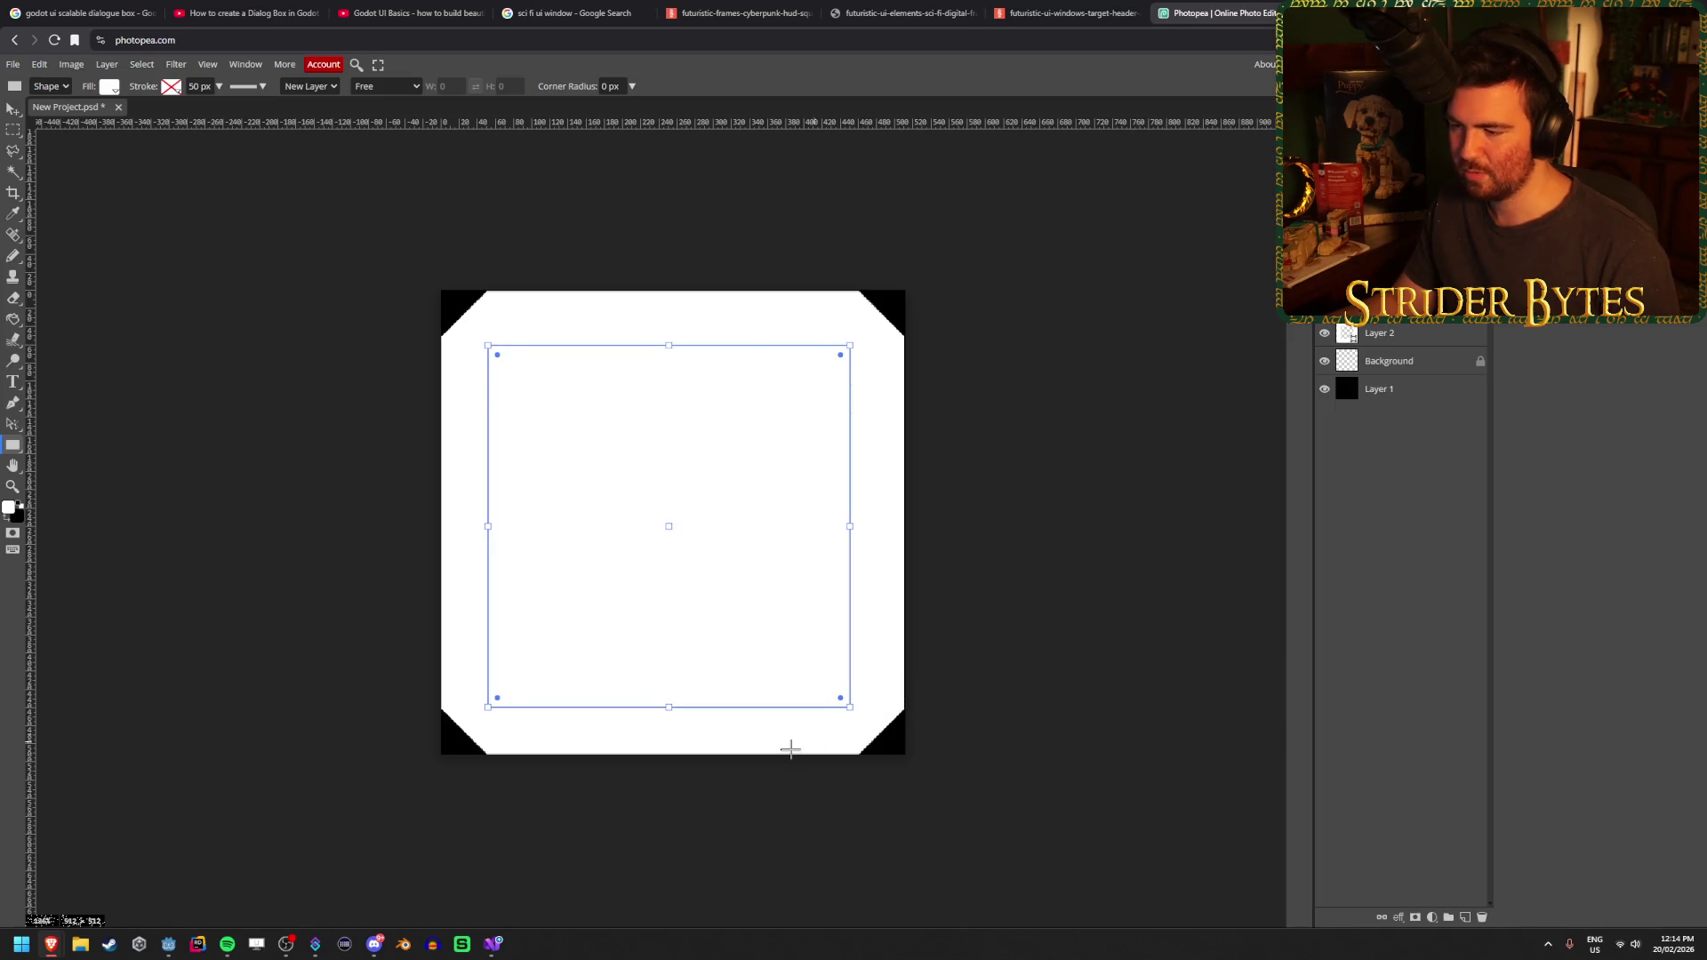
{"action": "key", "text": "shift+x"}
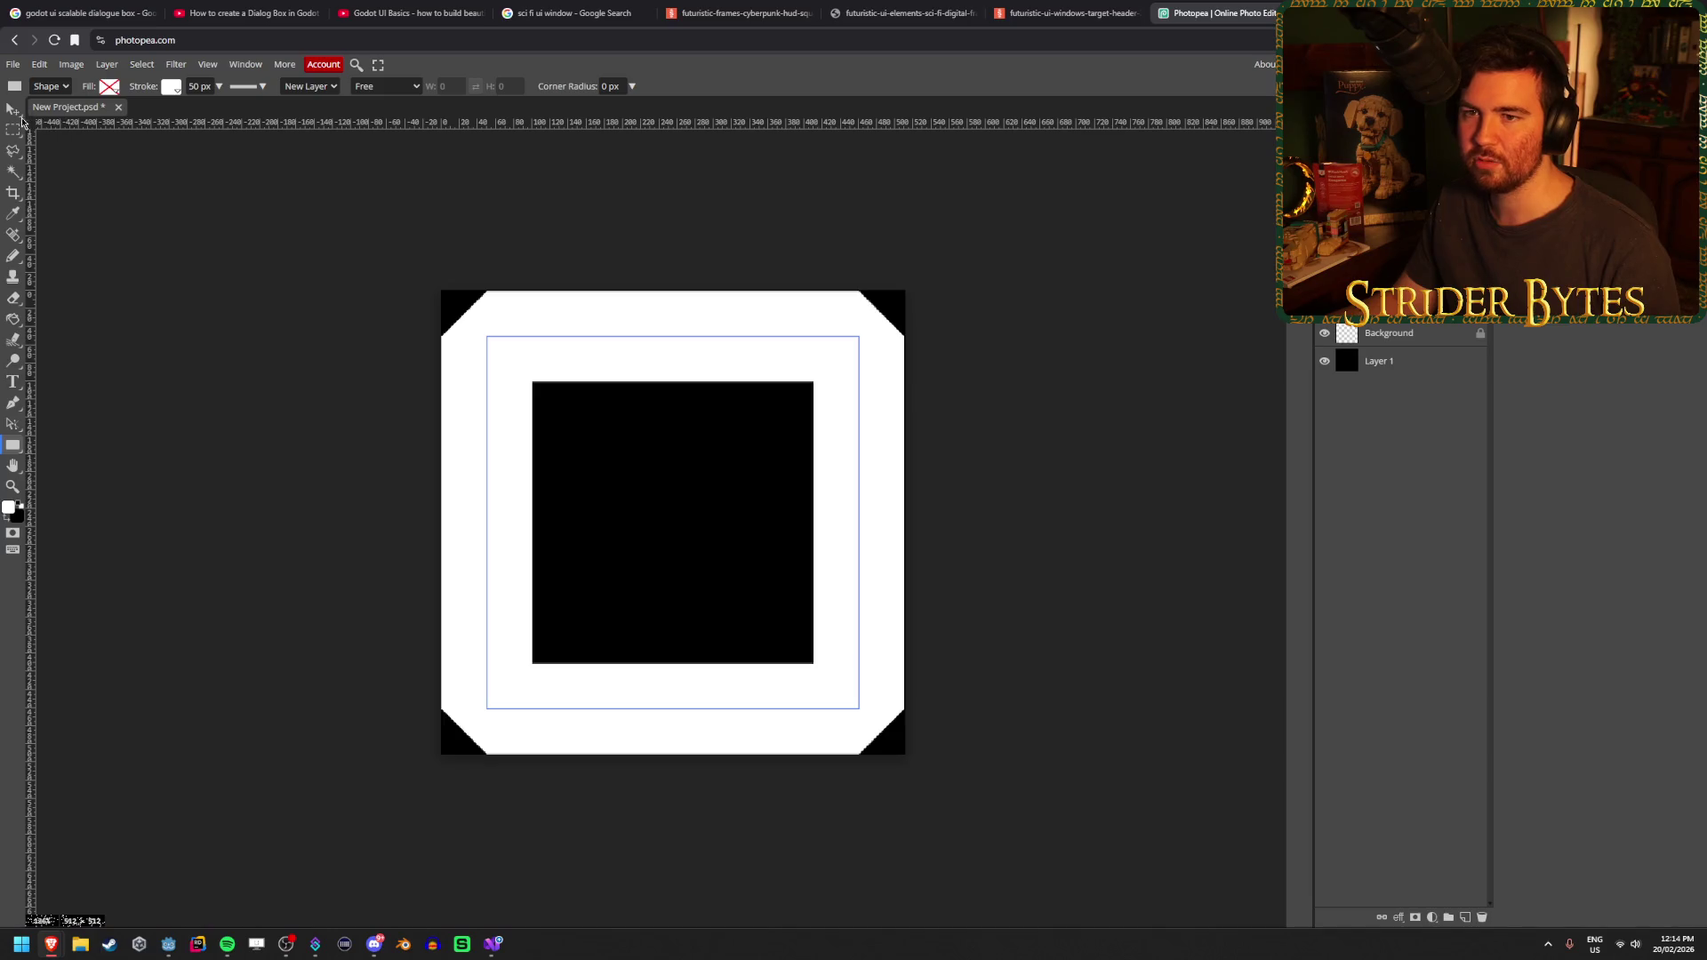
Duplicate Layer 2 and scale the copy down to 81.46% around its centre
{"action": "left_click", "coordinate": [18, 114]}
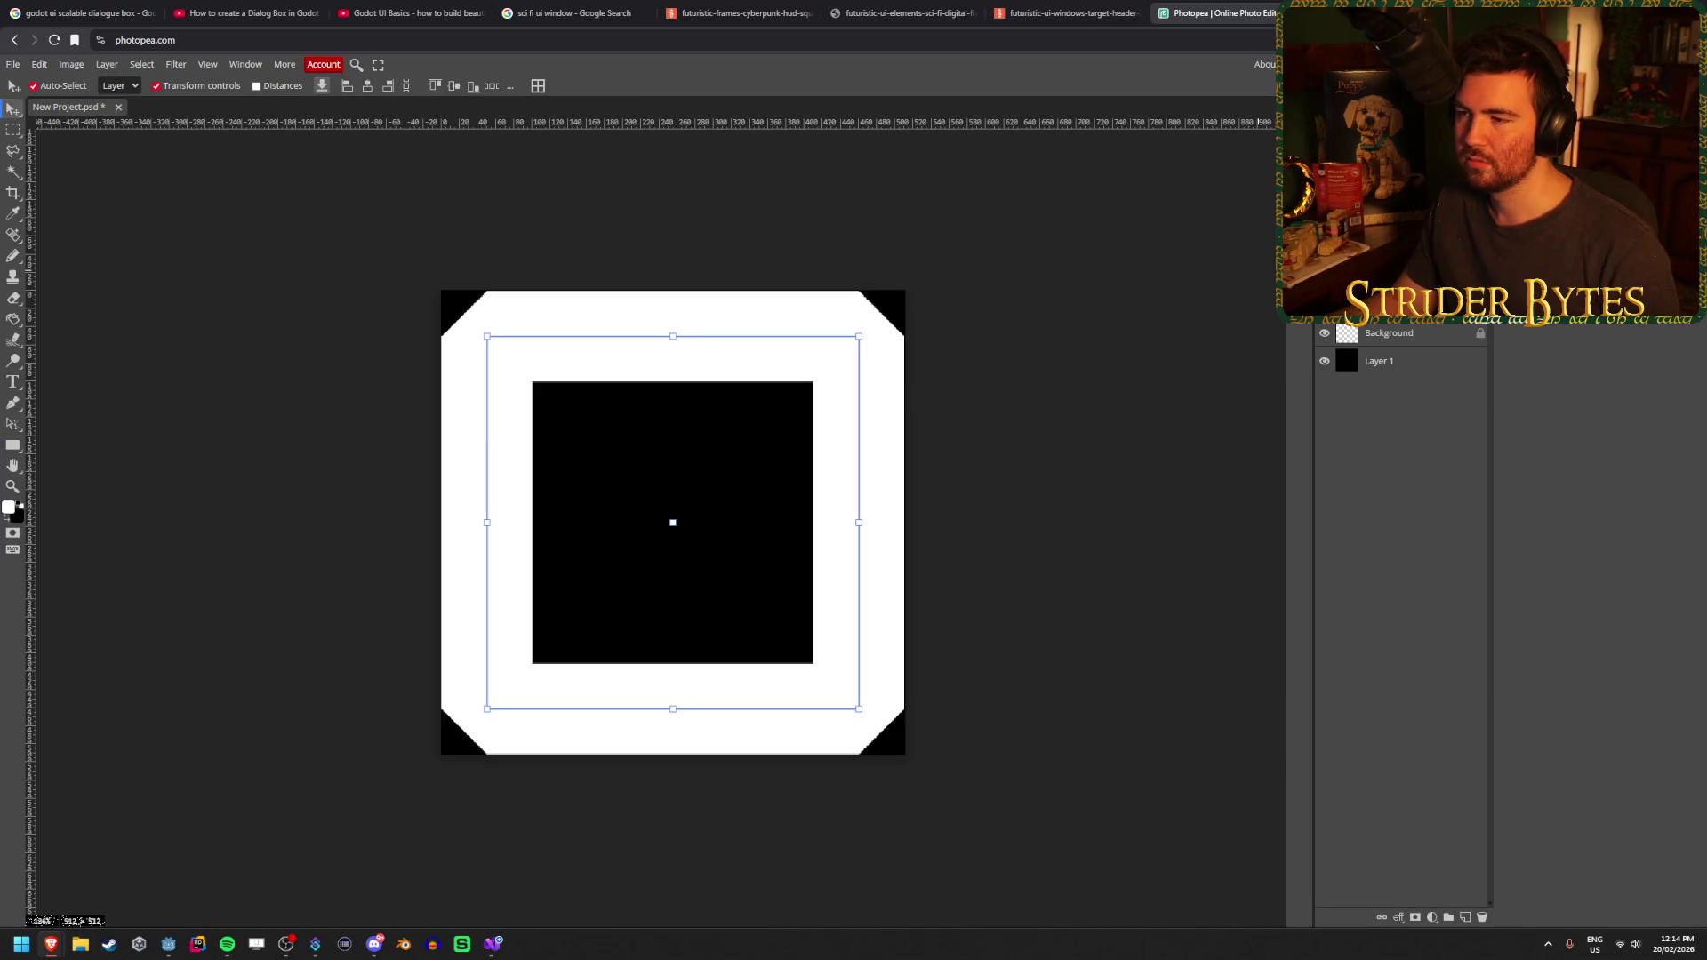
{"action": "key", "text": "ctrl+j"}
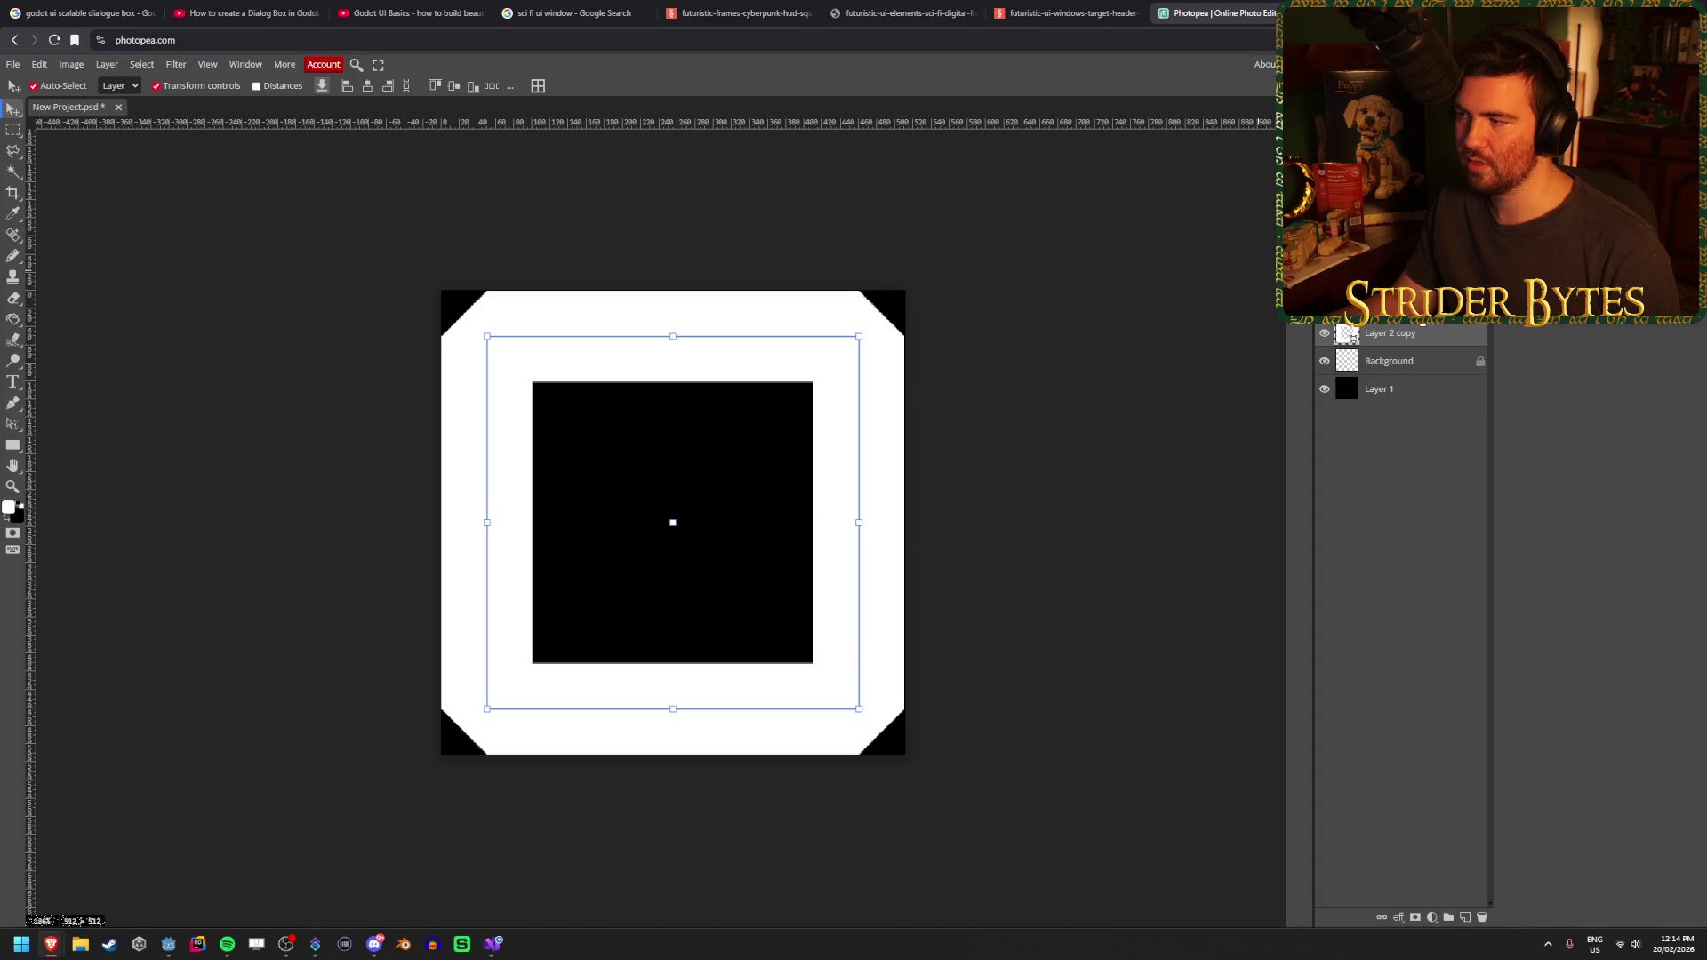
{"action": "mouse_move", "coordinate": [858, 526]}
{"action": "left_mouse_down"}
{"action": "mouse_move", "coordinate": [753, 533]}
{"action": "mouse_move", "coordinate": [826, 533]}
{"action": "left_mouse_up"}
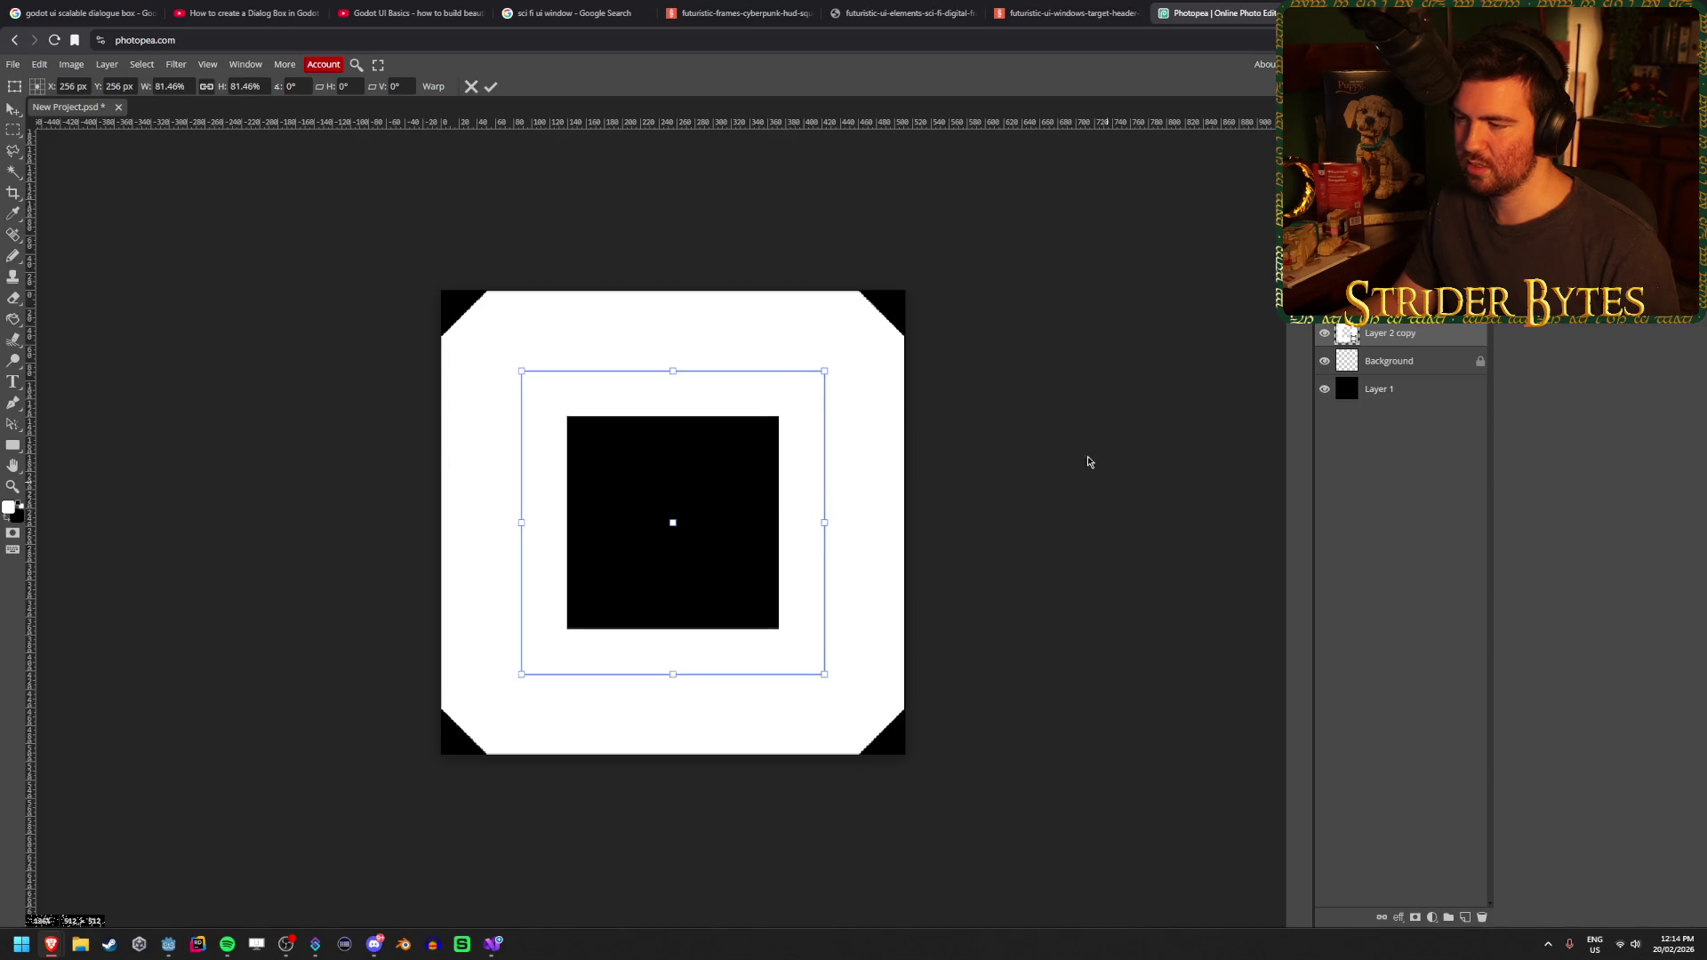
{"action": "left_click", "coordinate": [492, 87]}
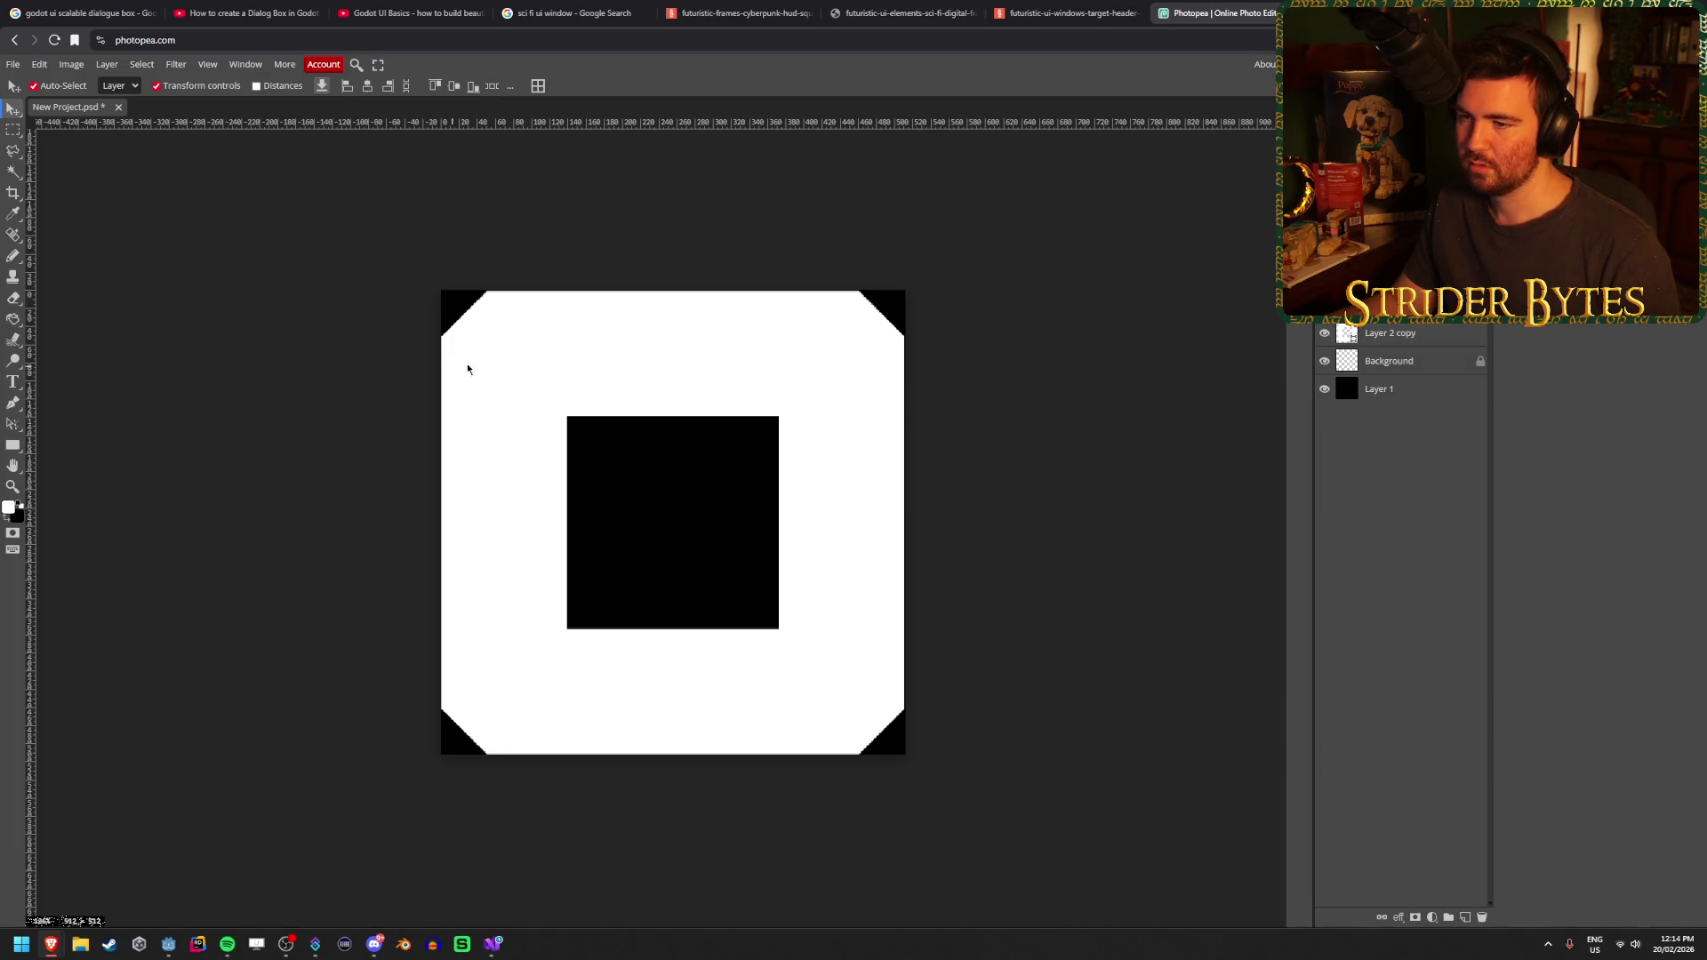
{"action": "left_click", "coordinate": [1427, 334]}
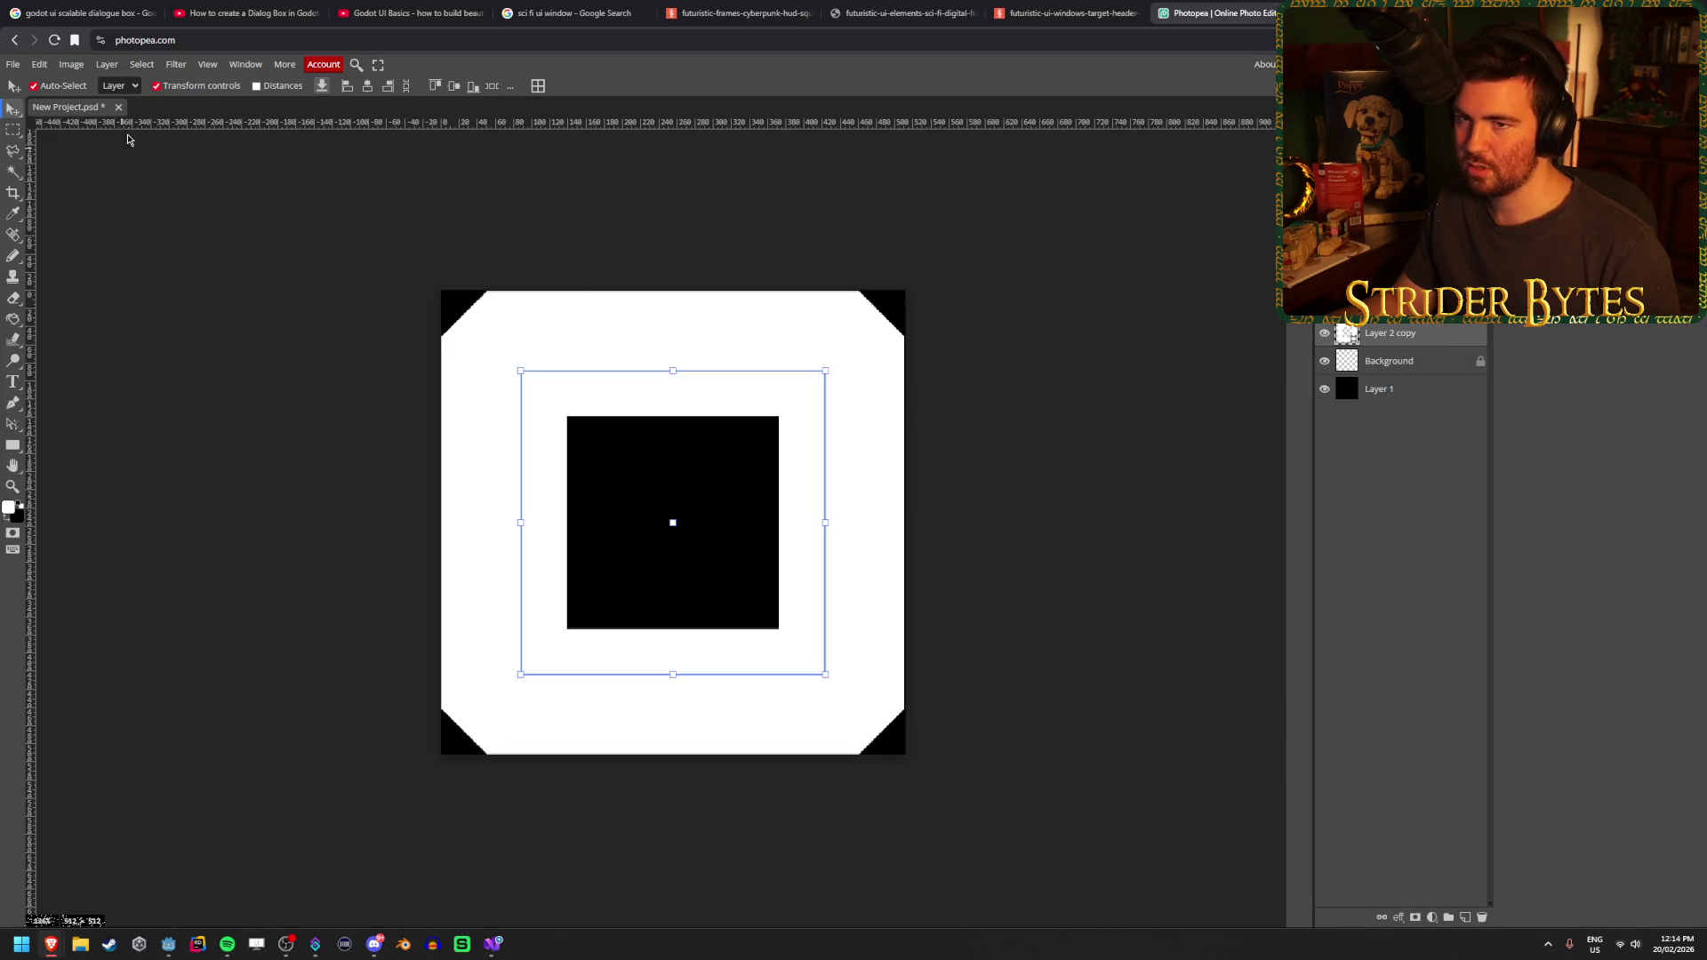
{"action": "left_click", "coordinate": [14, 130]}
Draw a square selection inside the outer frame and centre it on the frame
{"action": "mouse_move", "coordinate": [481, 336]}
{"action": "left_mouse_down"}
{"action": "mouse_move", "coordinate": [864, 626]}
{"action": "mouse_move", "coordinate": [839, 599]}
{"action": "left_mouse_up"}
{"action": "left_click", "coordinate": [855, 539]}
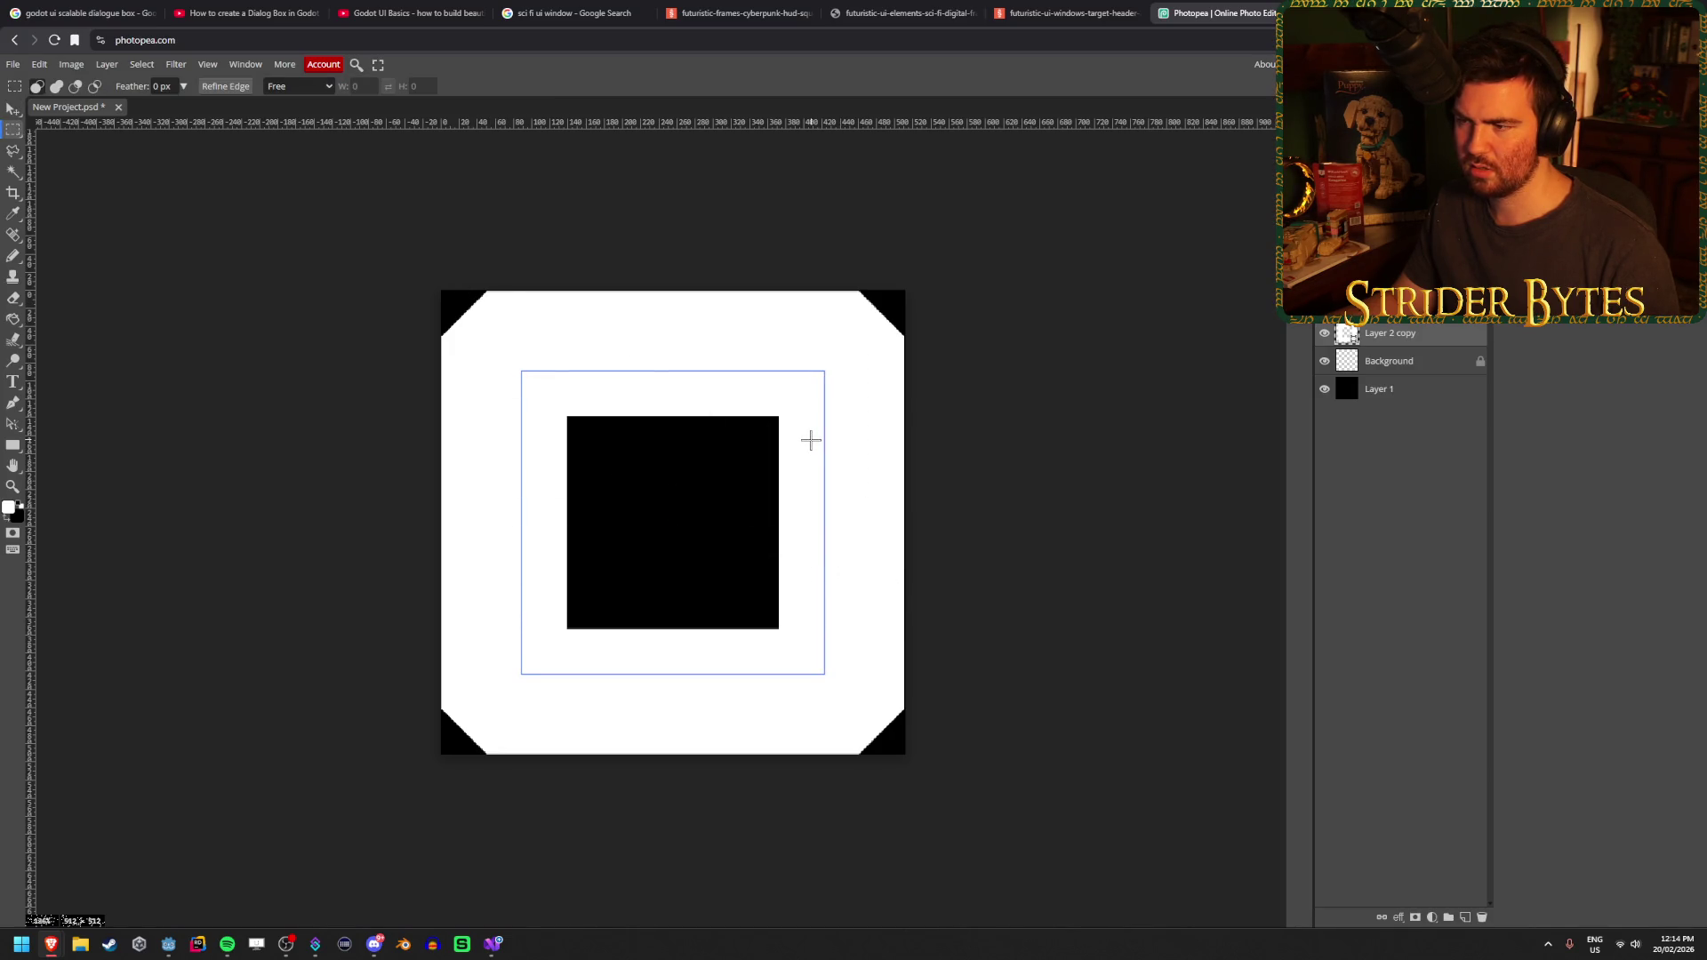
{"action": "left_click_drag", "start_coordinate": [476, 339], "coordinate": [846, 708]}
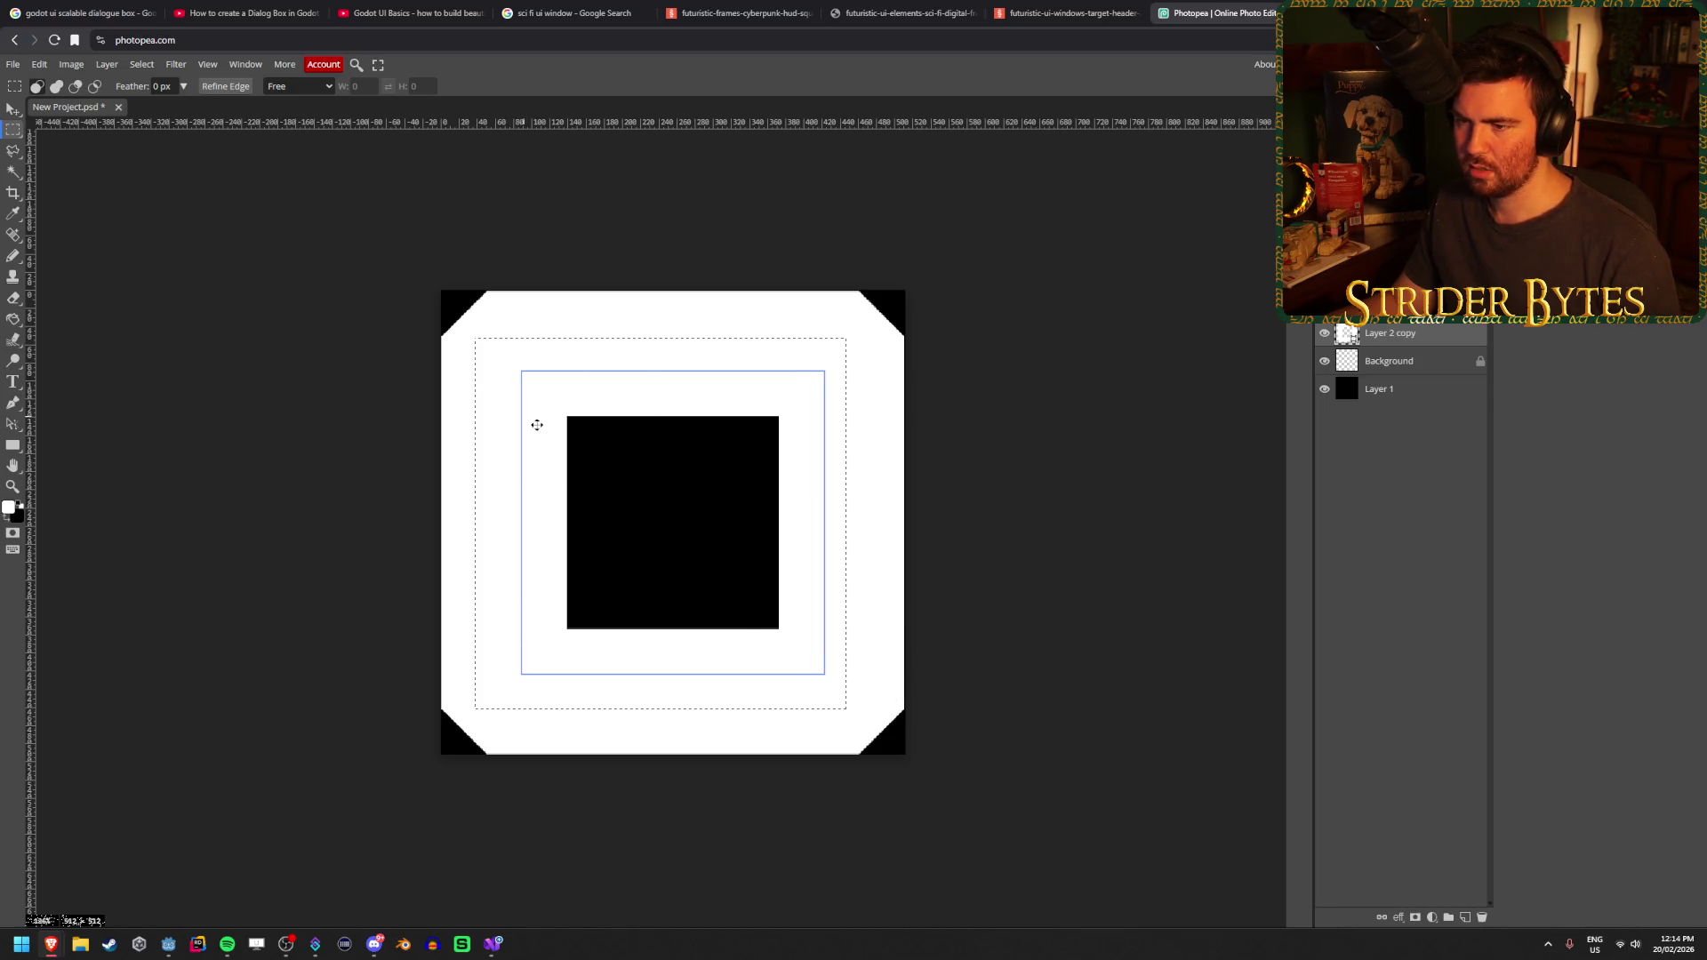
{"action": "left_click_drag", "start_coordinate": [614, 463], "coordinate": [623, 463]}
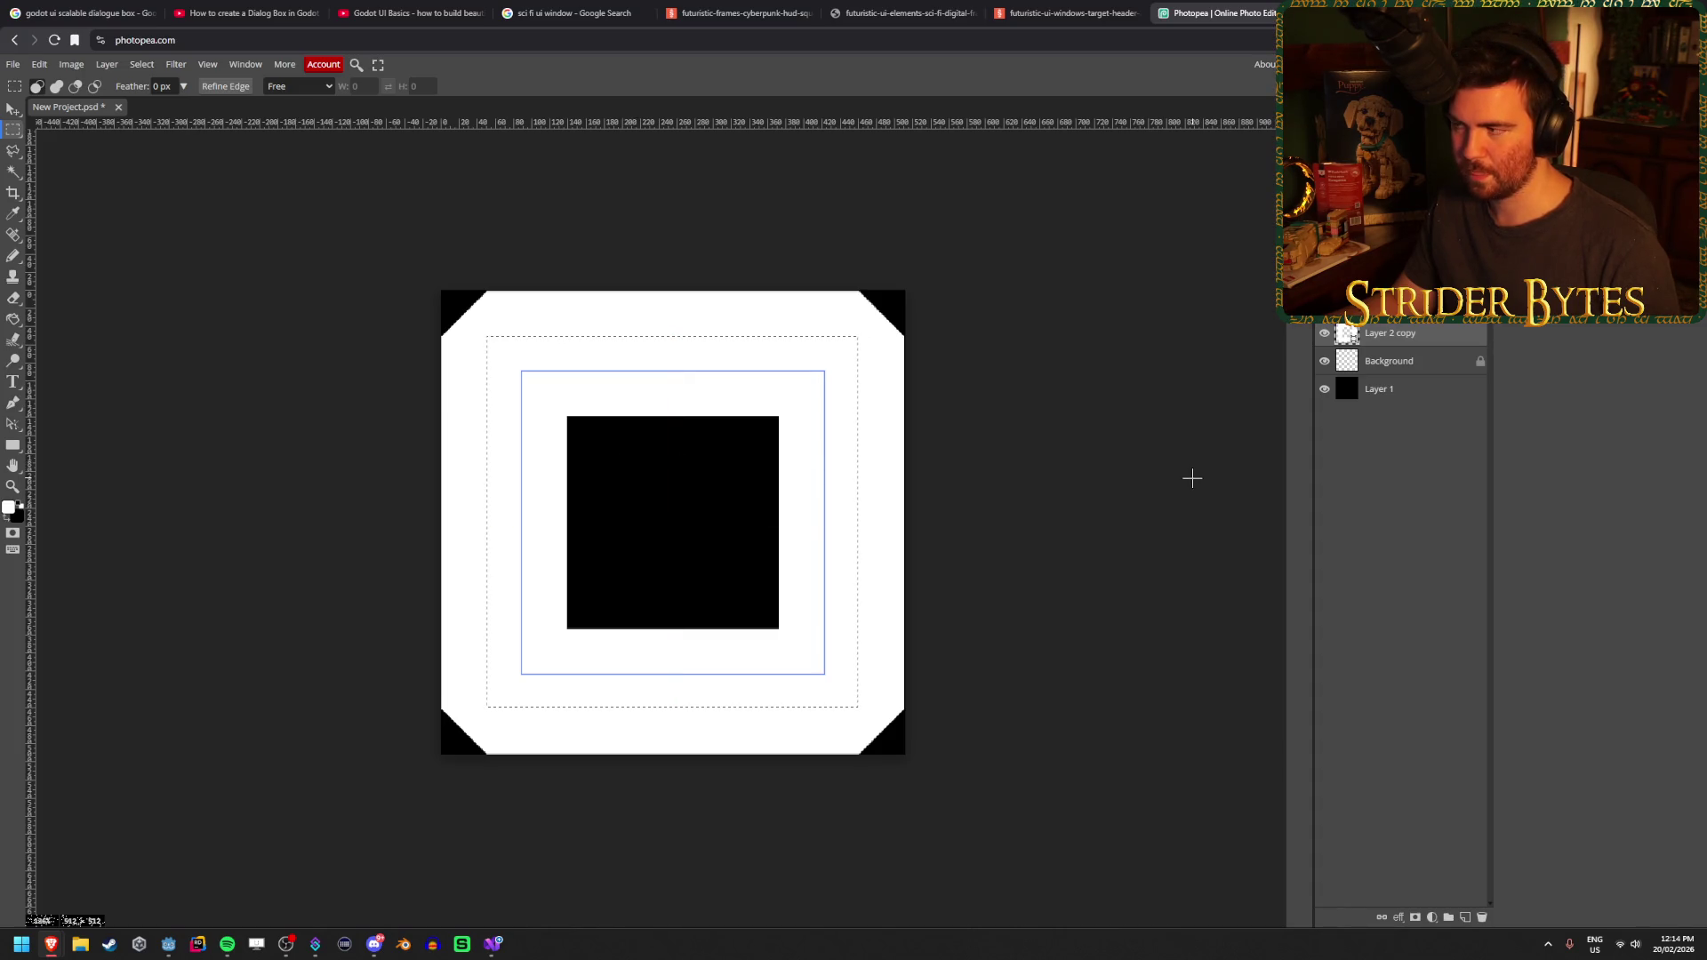
{"action": "key", "text": "Delete"}
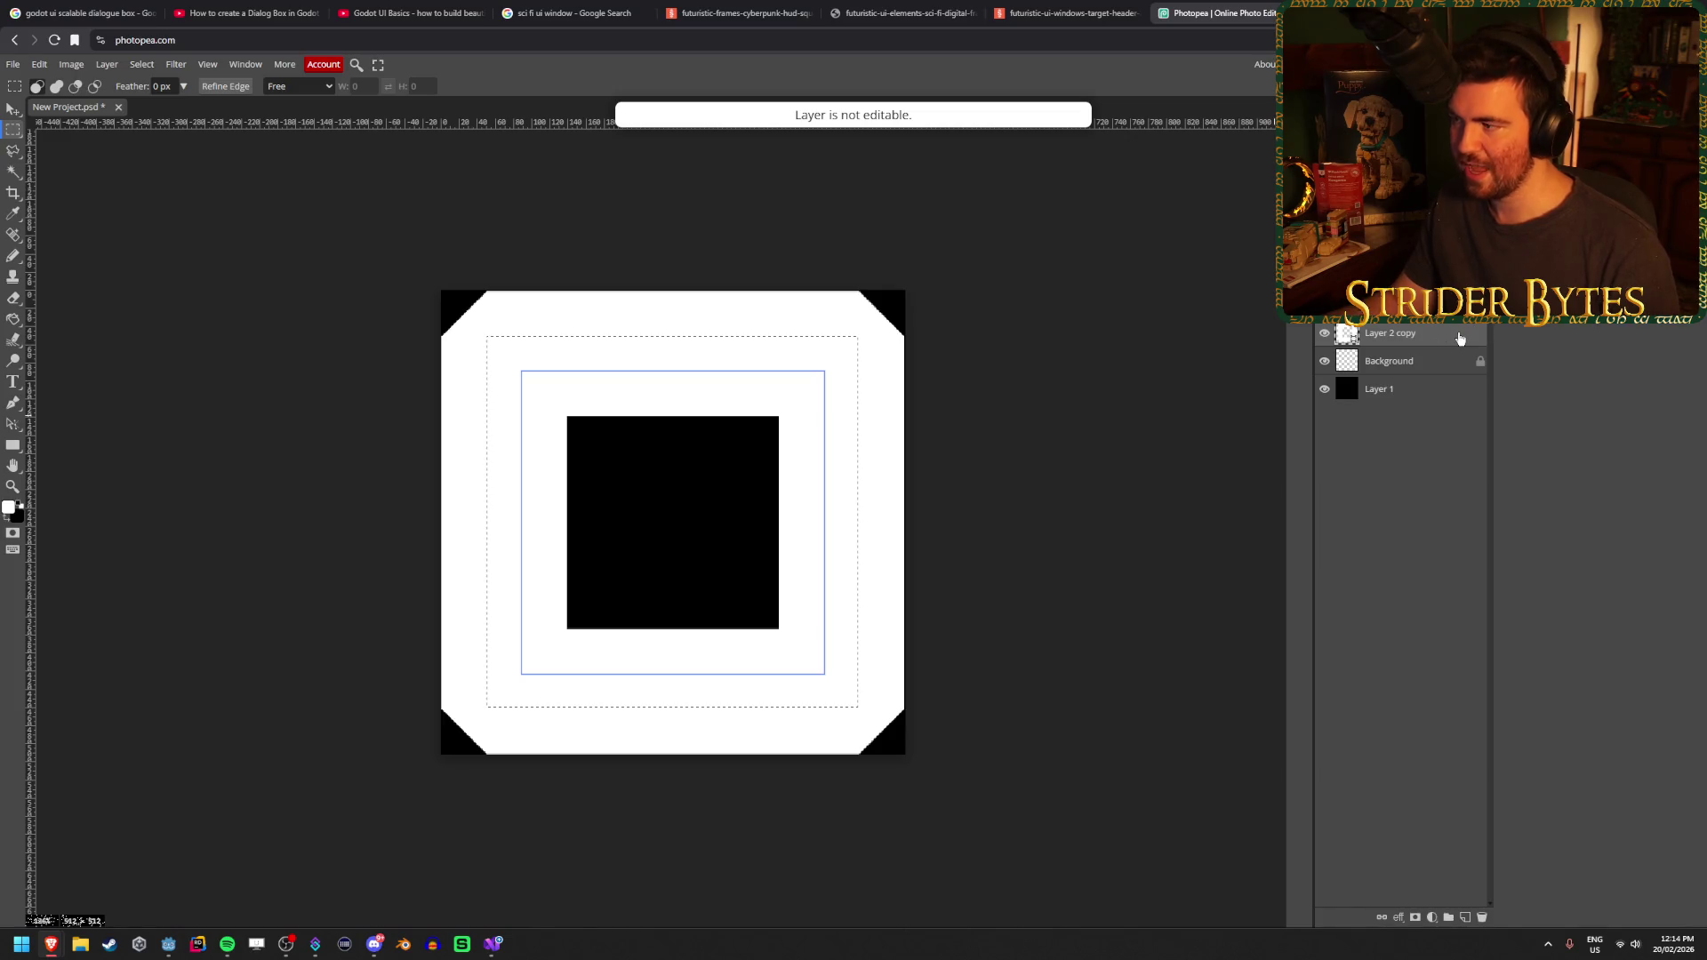
{"action": "key", "text": "Delete"}
Convert Layer 2 copy to a smart object and dismiss the resulting message
{"action": "right_click", "coordinate": [1459, 338]}
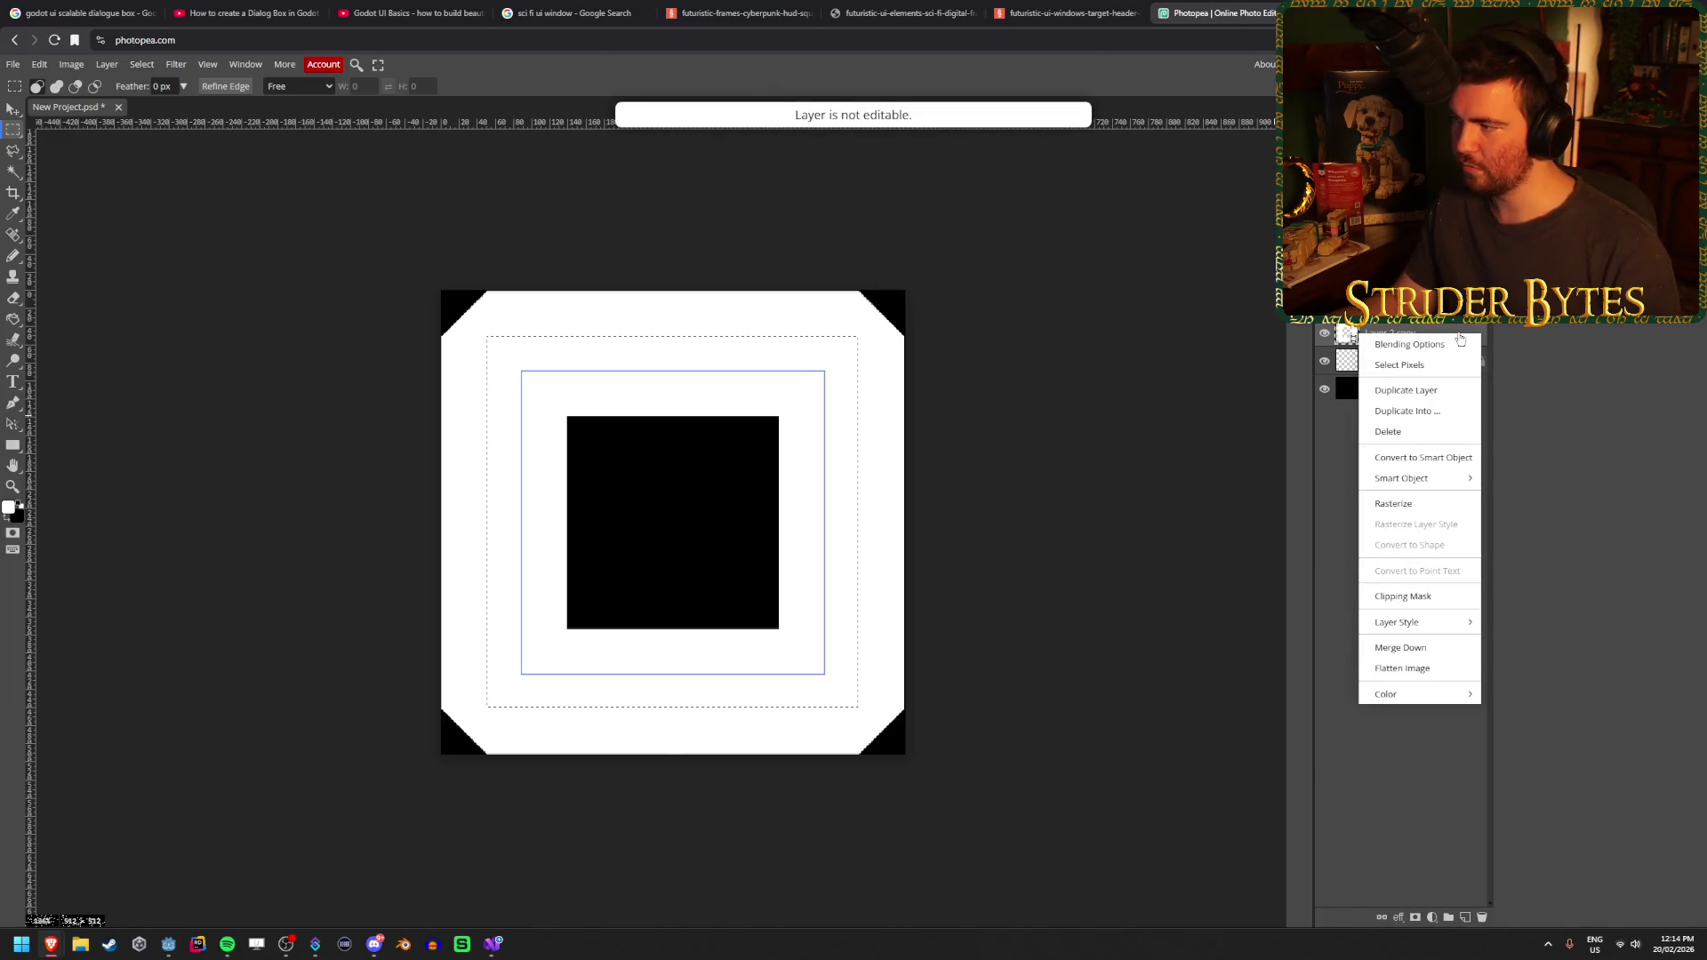
{"action": "left_click", "coordinate": [1423, 457]}
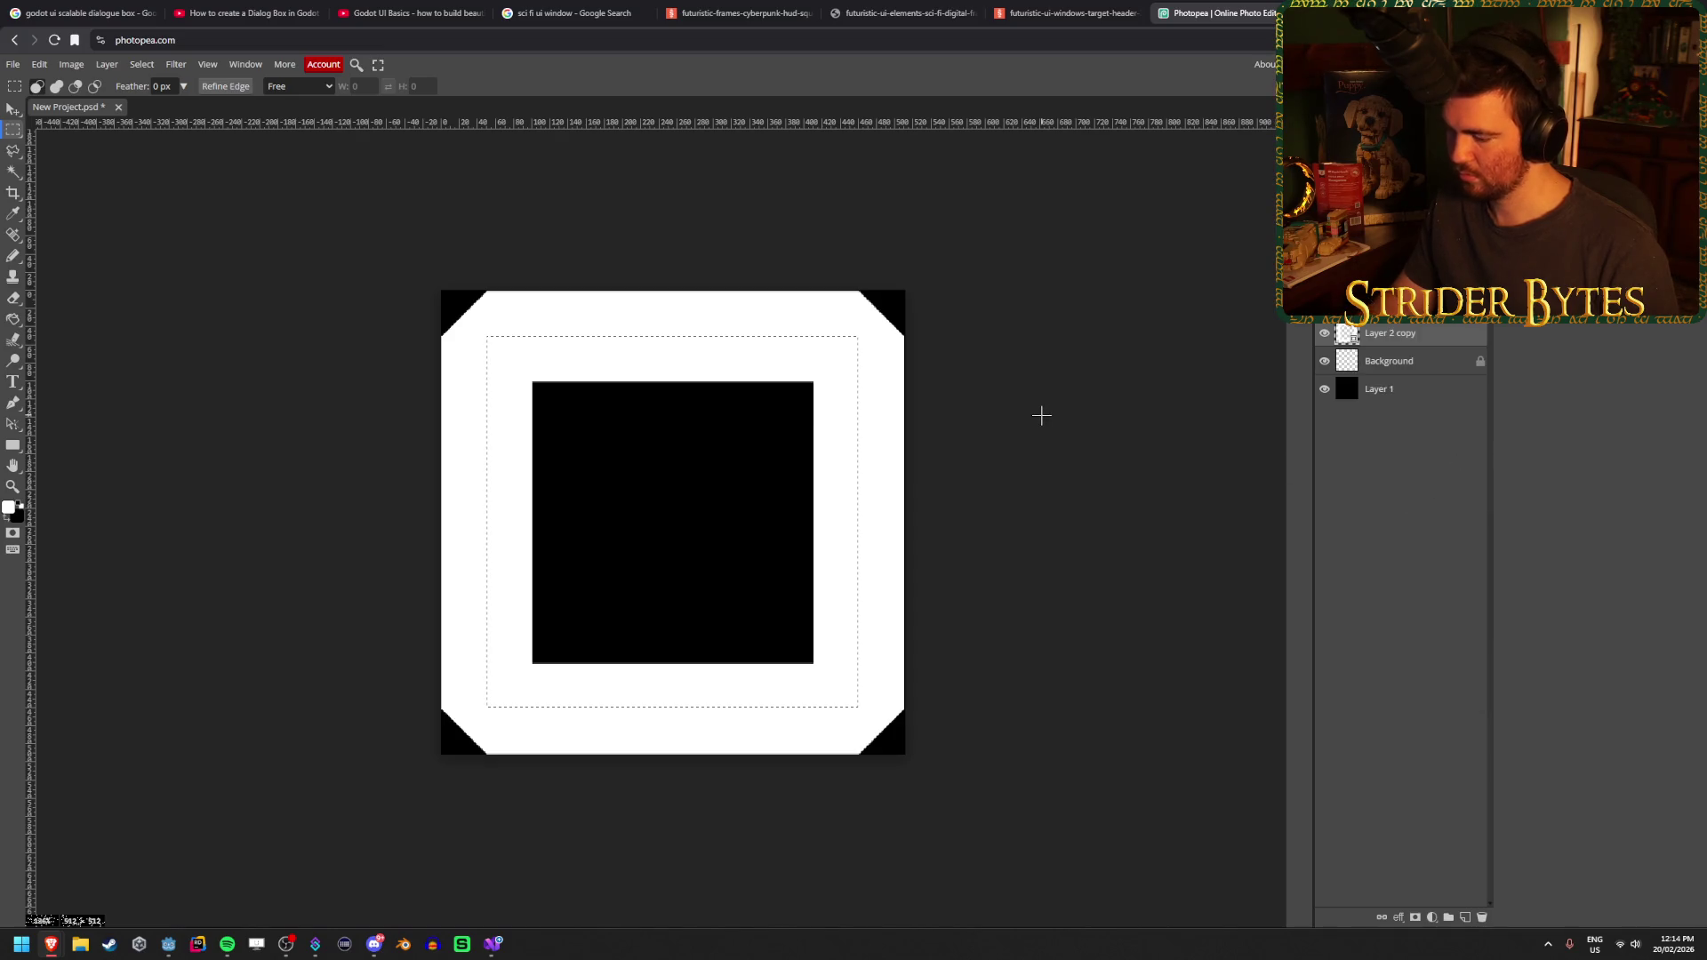
{"action": "key", "text": "Delete"}
{"action": "left_click", "coordinate": [794, 155]}
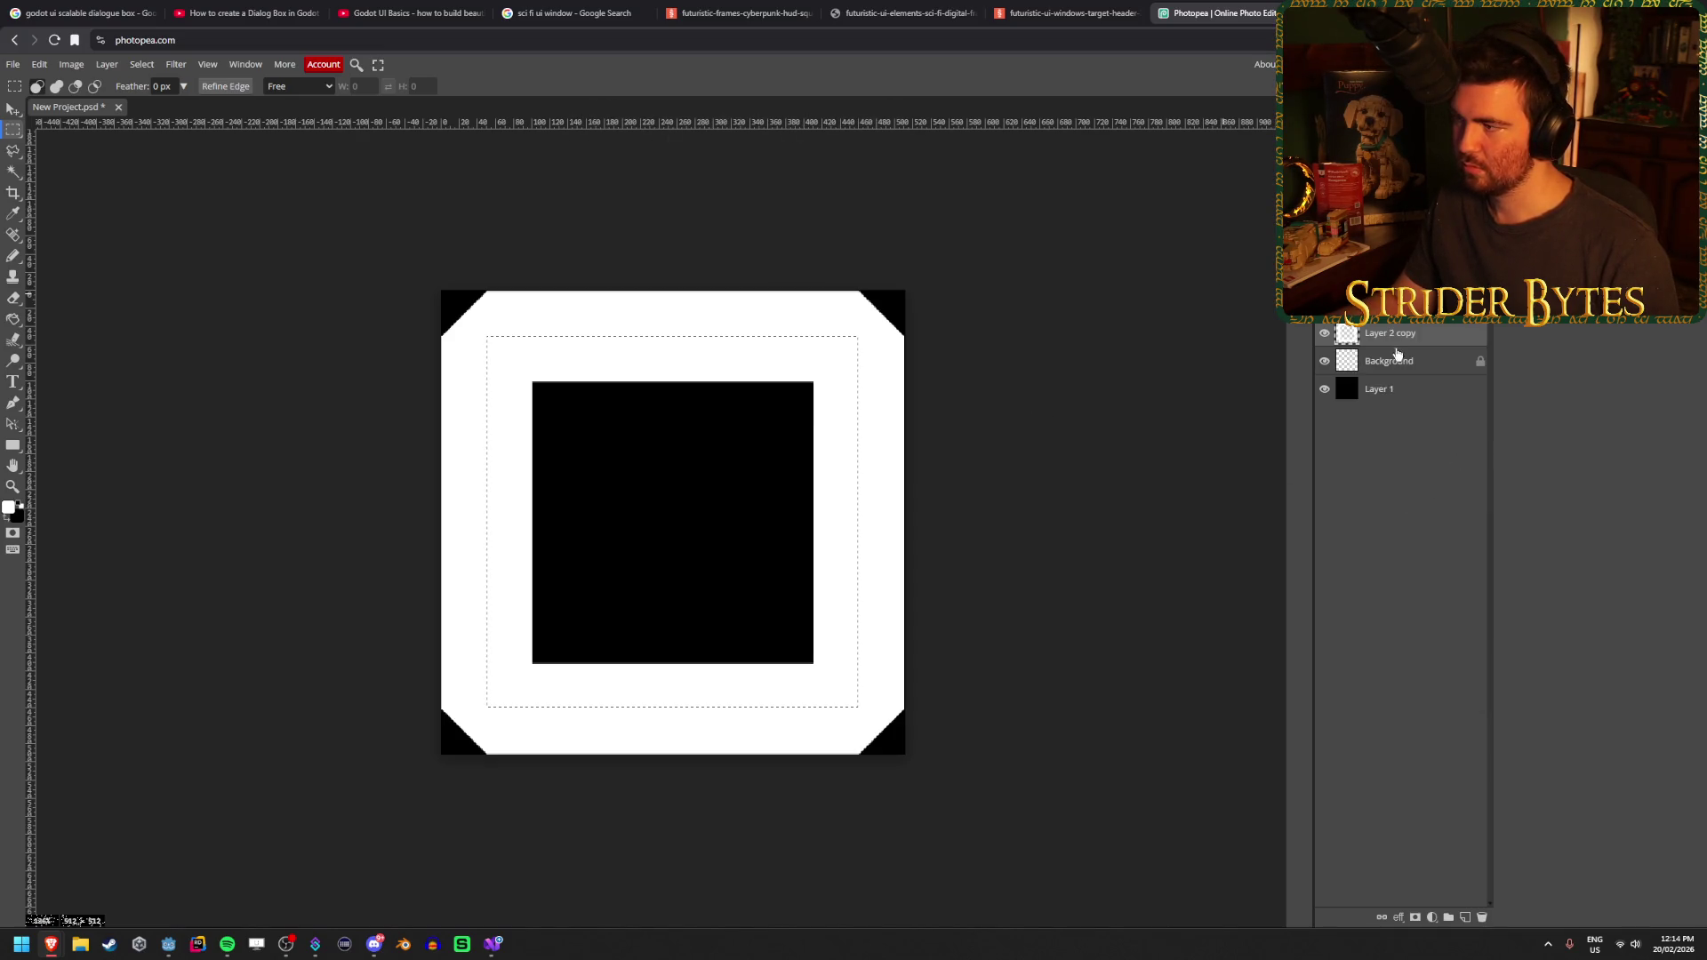
{"action": "right_click", "coordinate": [1458, 339]}
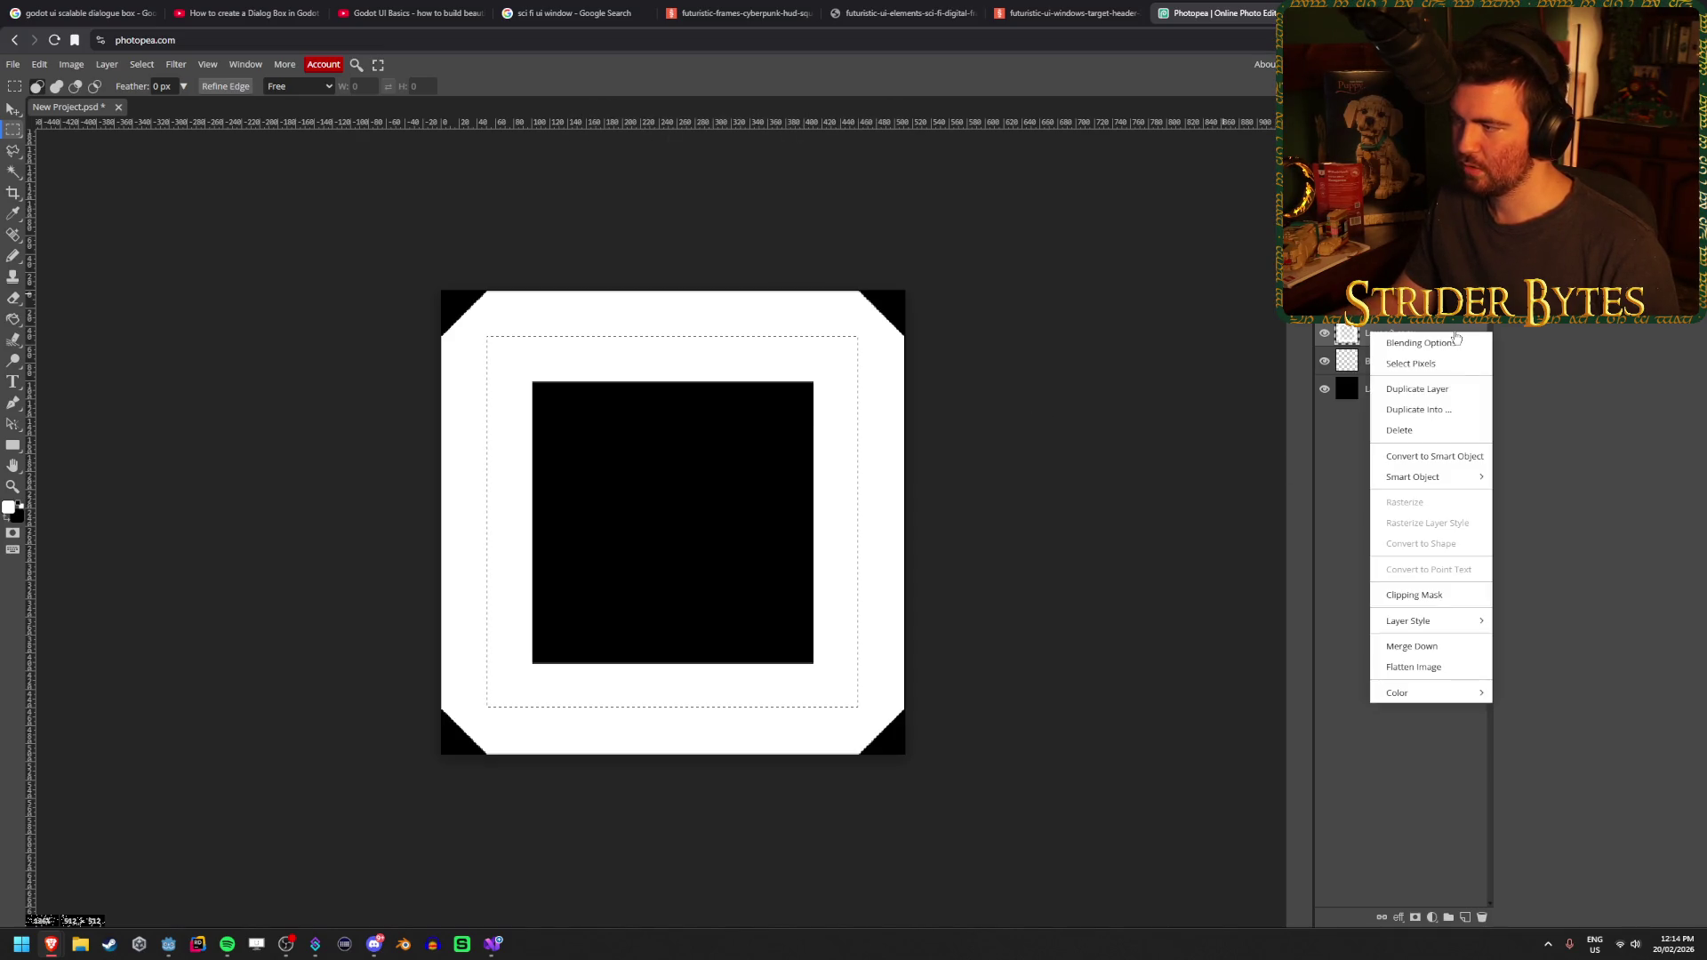
{"action": "left_click", "coordinate": [1459, 457]}
{"action": "right_click", "coordinate": [1398, 334]}
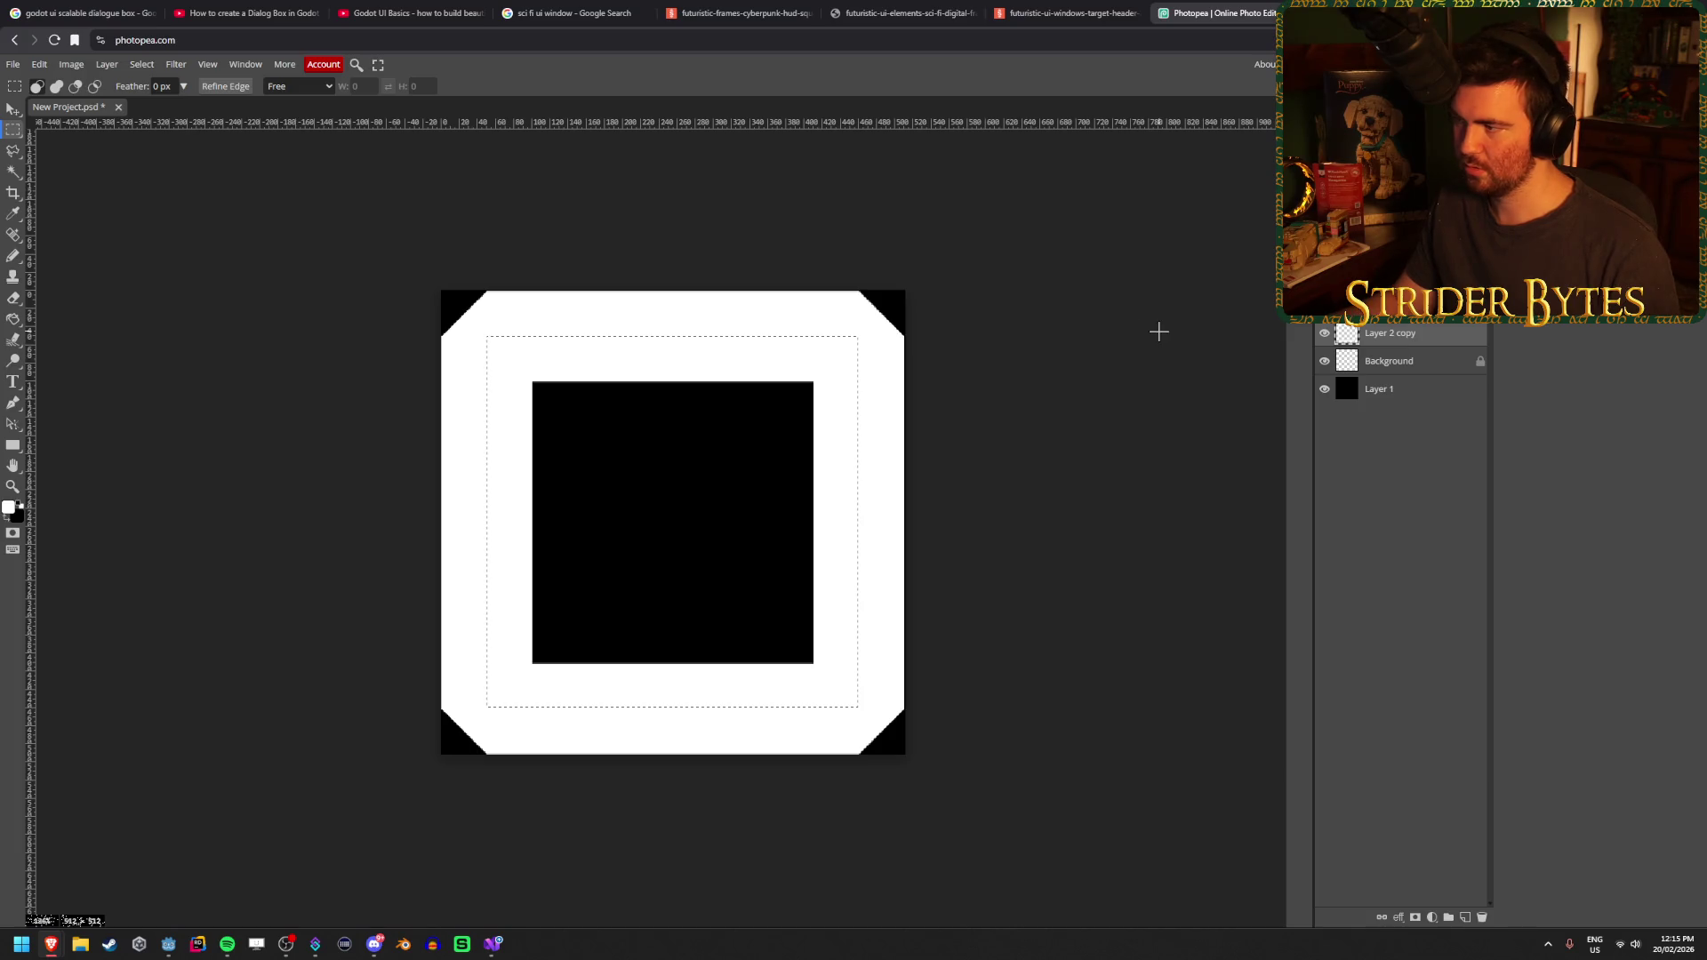
Undo and redo back to the white octagon frame, load Layer 2 copy's selection and paste
{"action": "key", "text": "ctrl+z"}
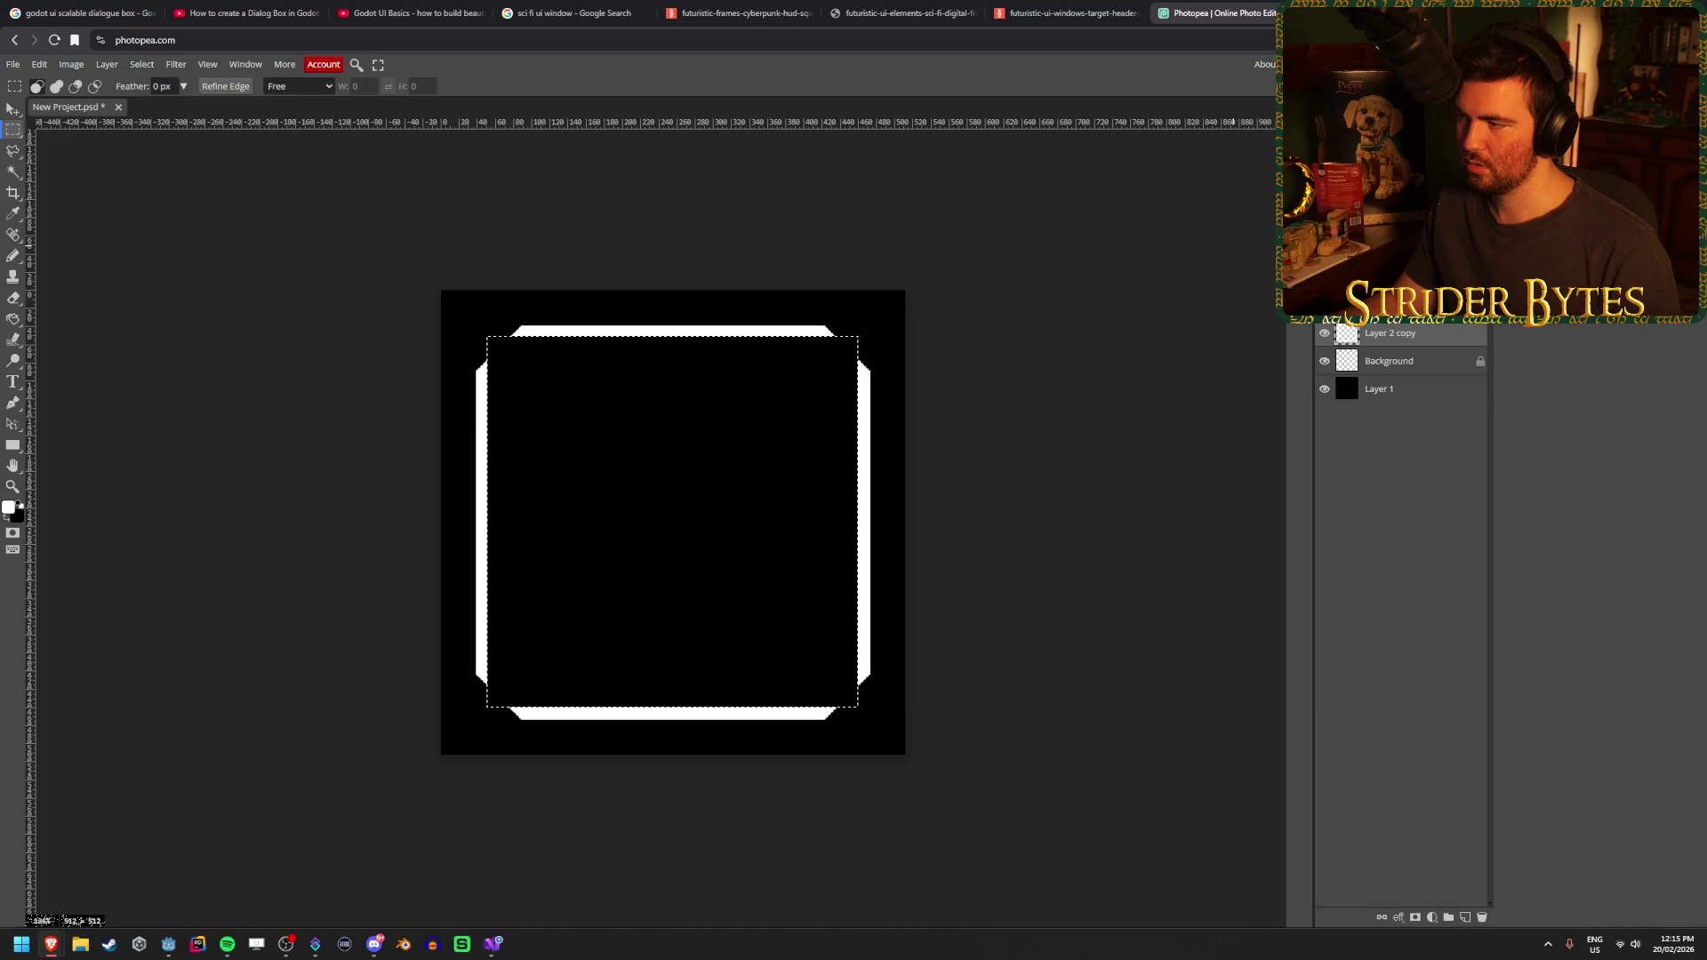
{"action": "key", "text": "ctrl+shift+z"}
{"action": "key", "text": "ctrl+z"}
{"action": "key", "text": "ctrl+shift+z"}
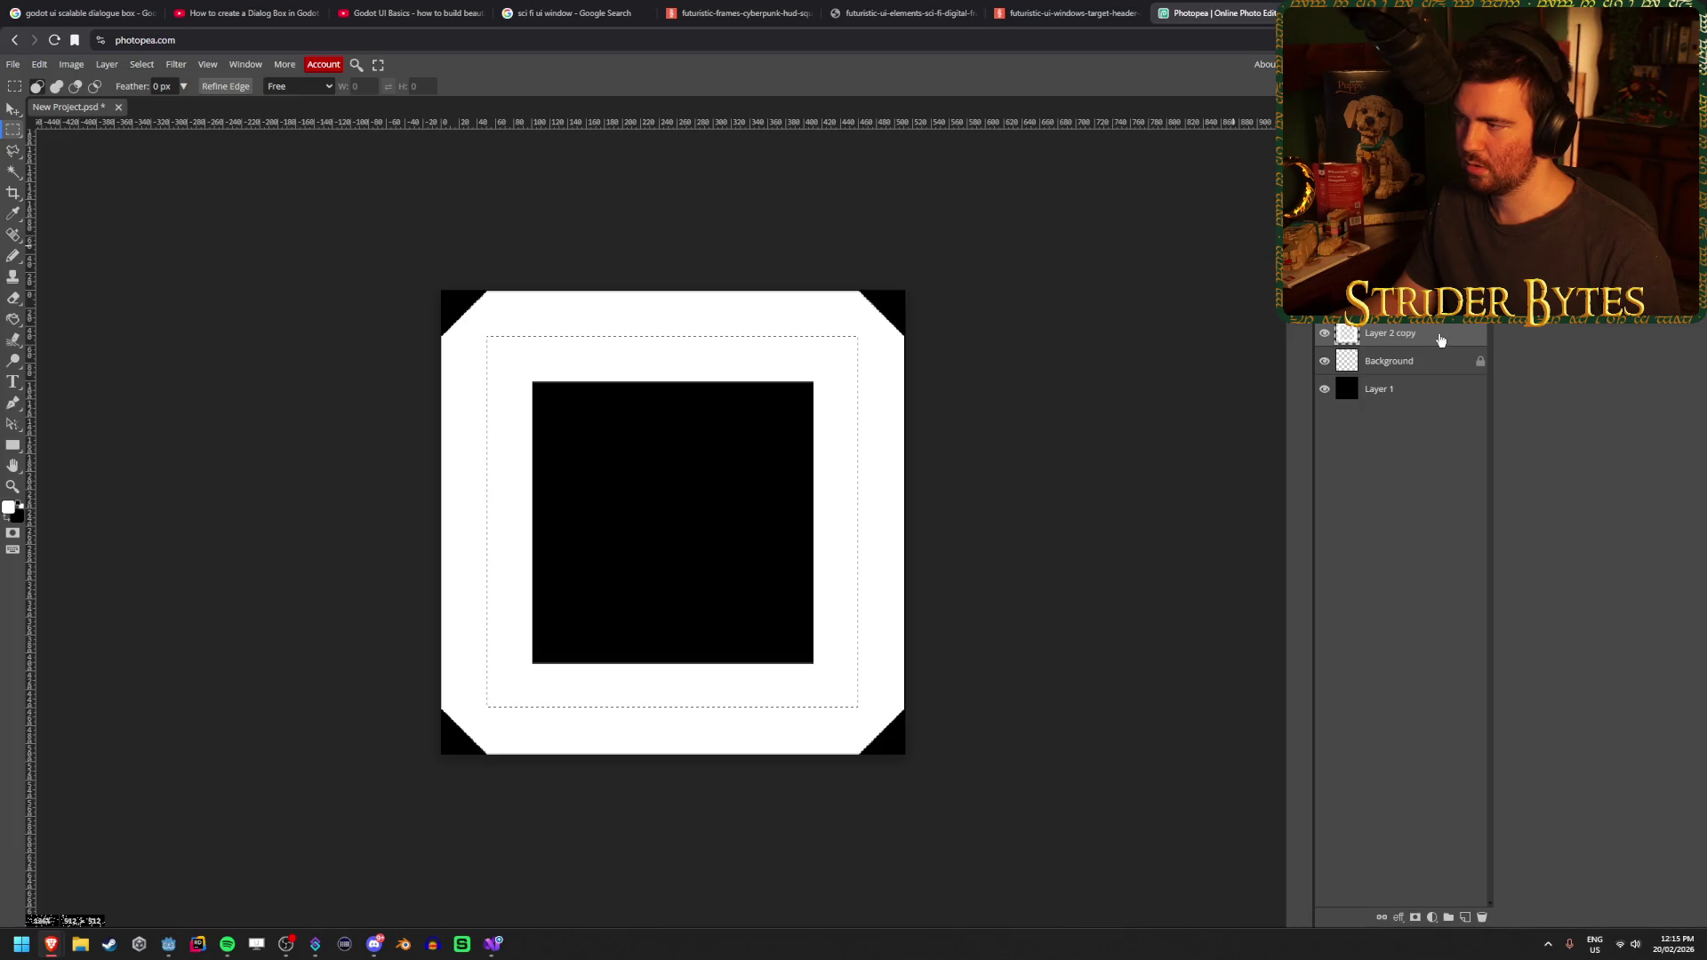
{"action": "left_click", "coordinate": [1345, 336], "text": "ctrl"}
{"action": "right_click", "coordinate": [1365, 333]}
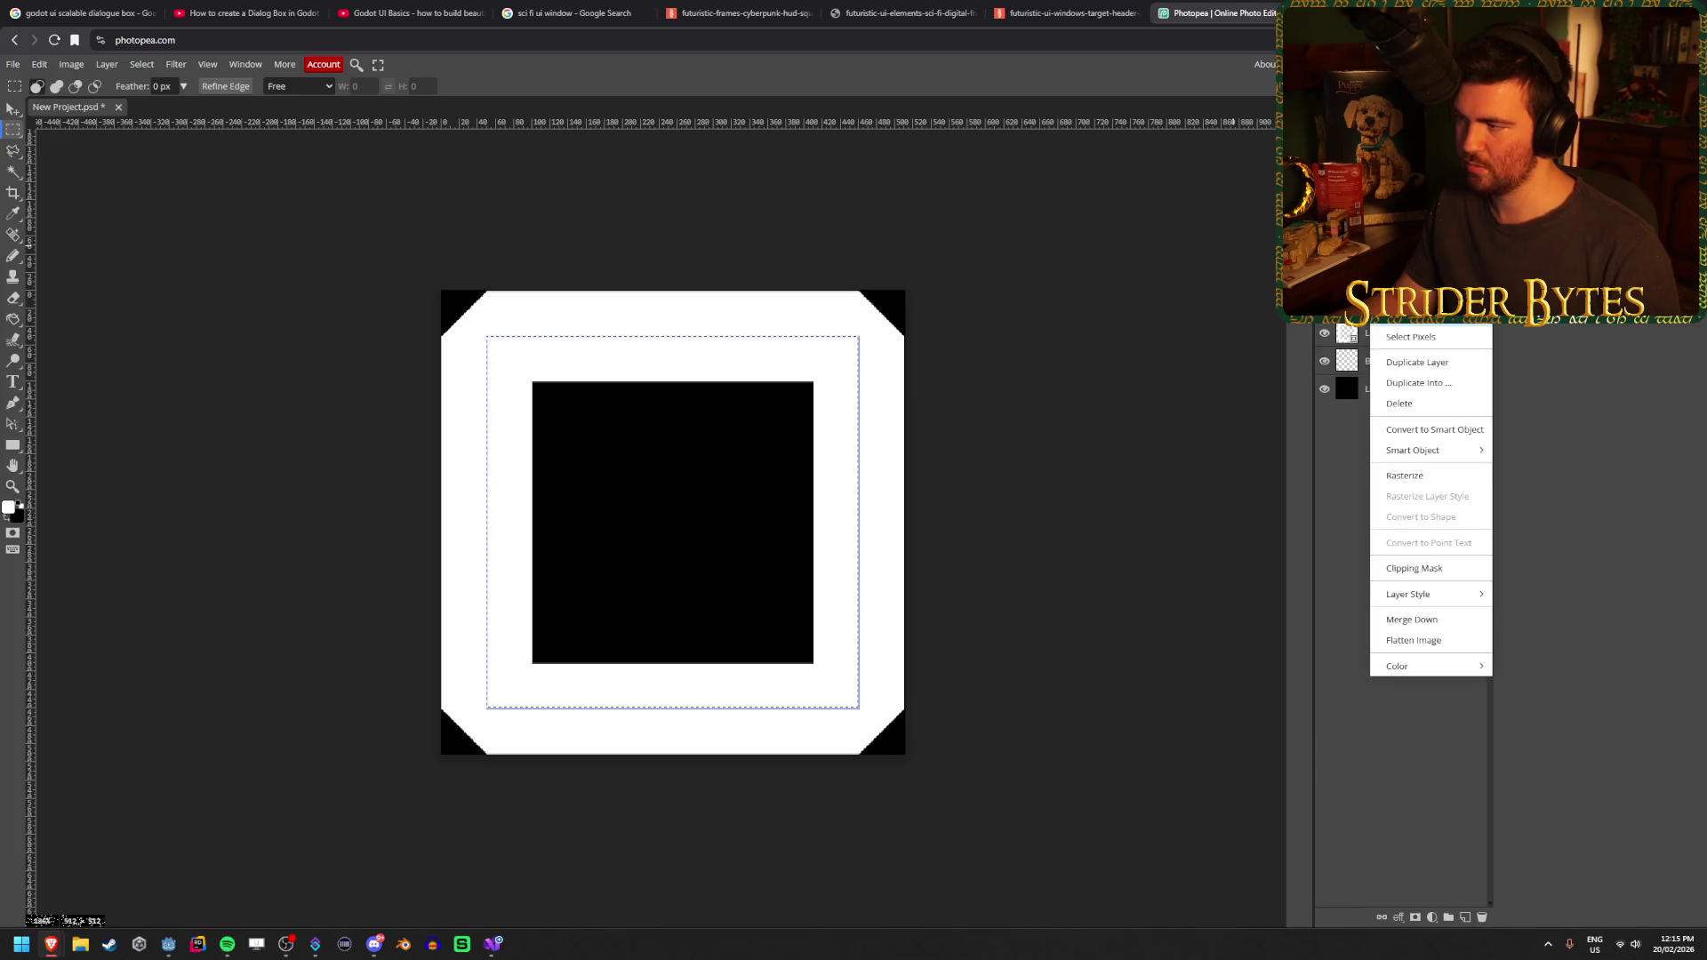
{"action": "left_click", "coordinate": [1001, 349]}
{"action": "key", "text": "ctrl+v"}
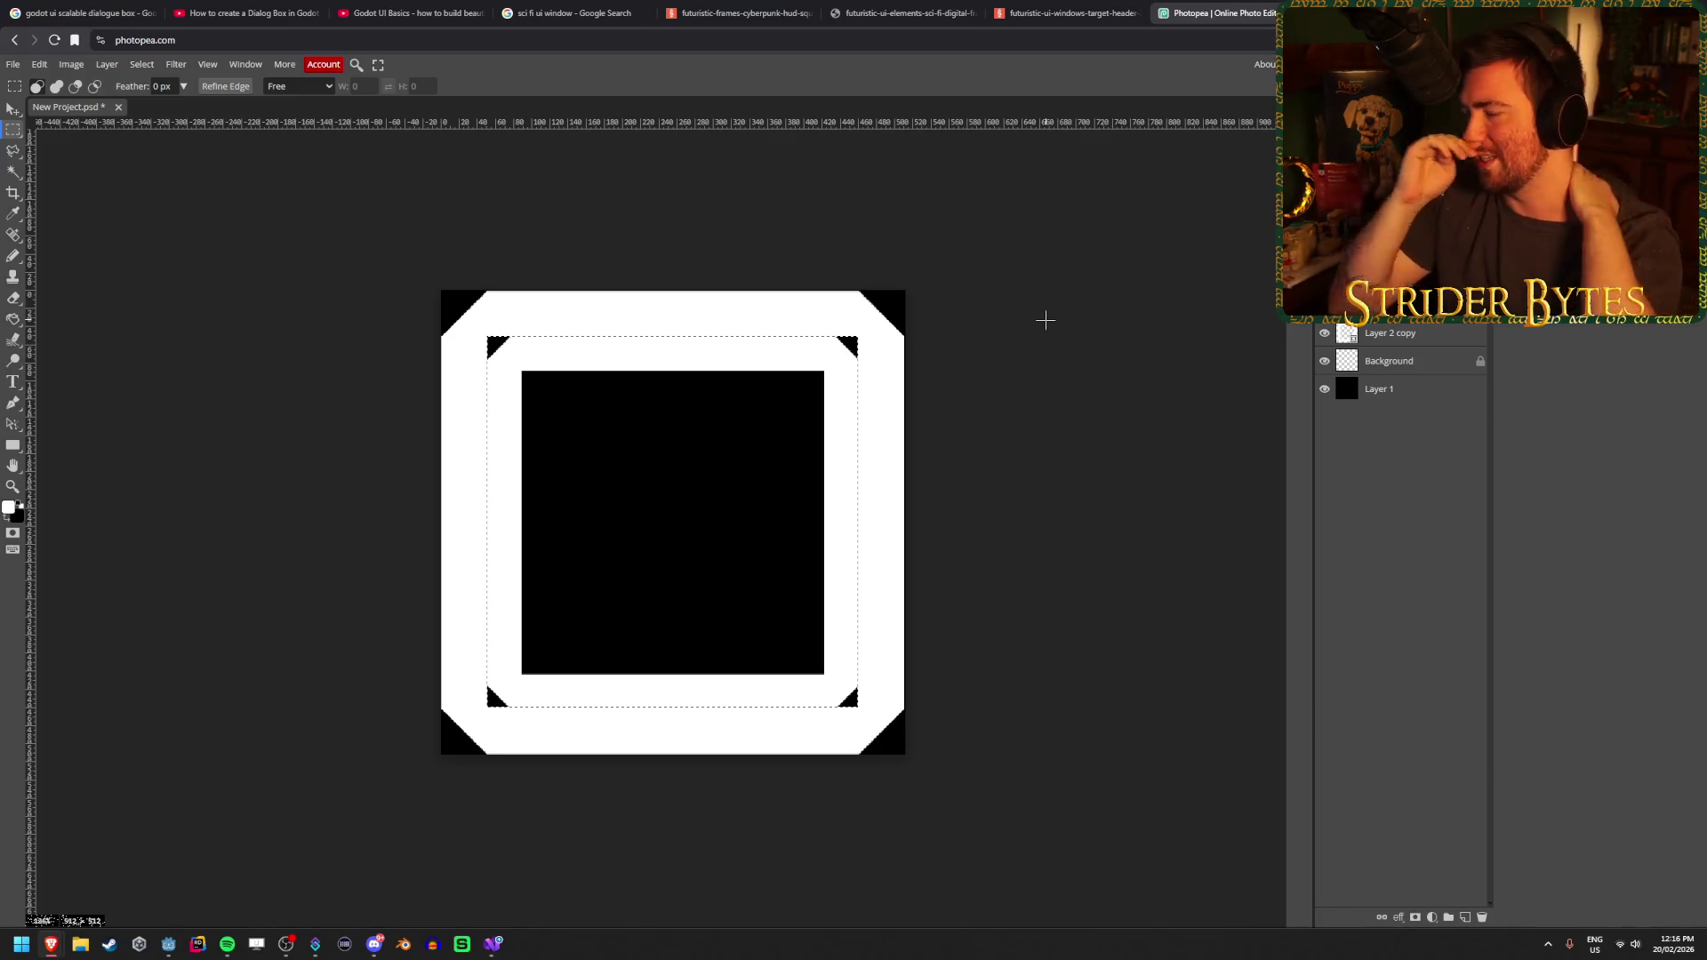
Make Layer 2 copy the active layer with the Move tool and clear the selection
{"action": "left_click", "coordinate": [1449, 339]}
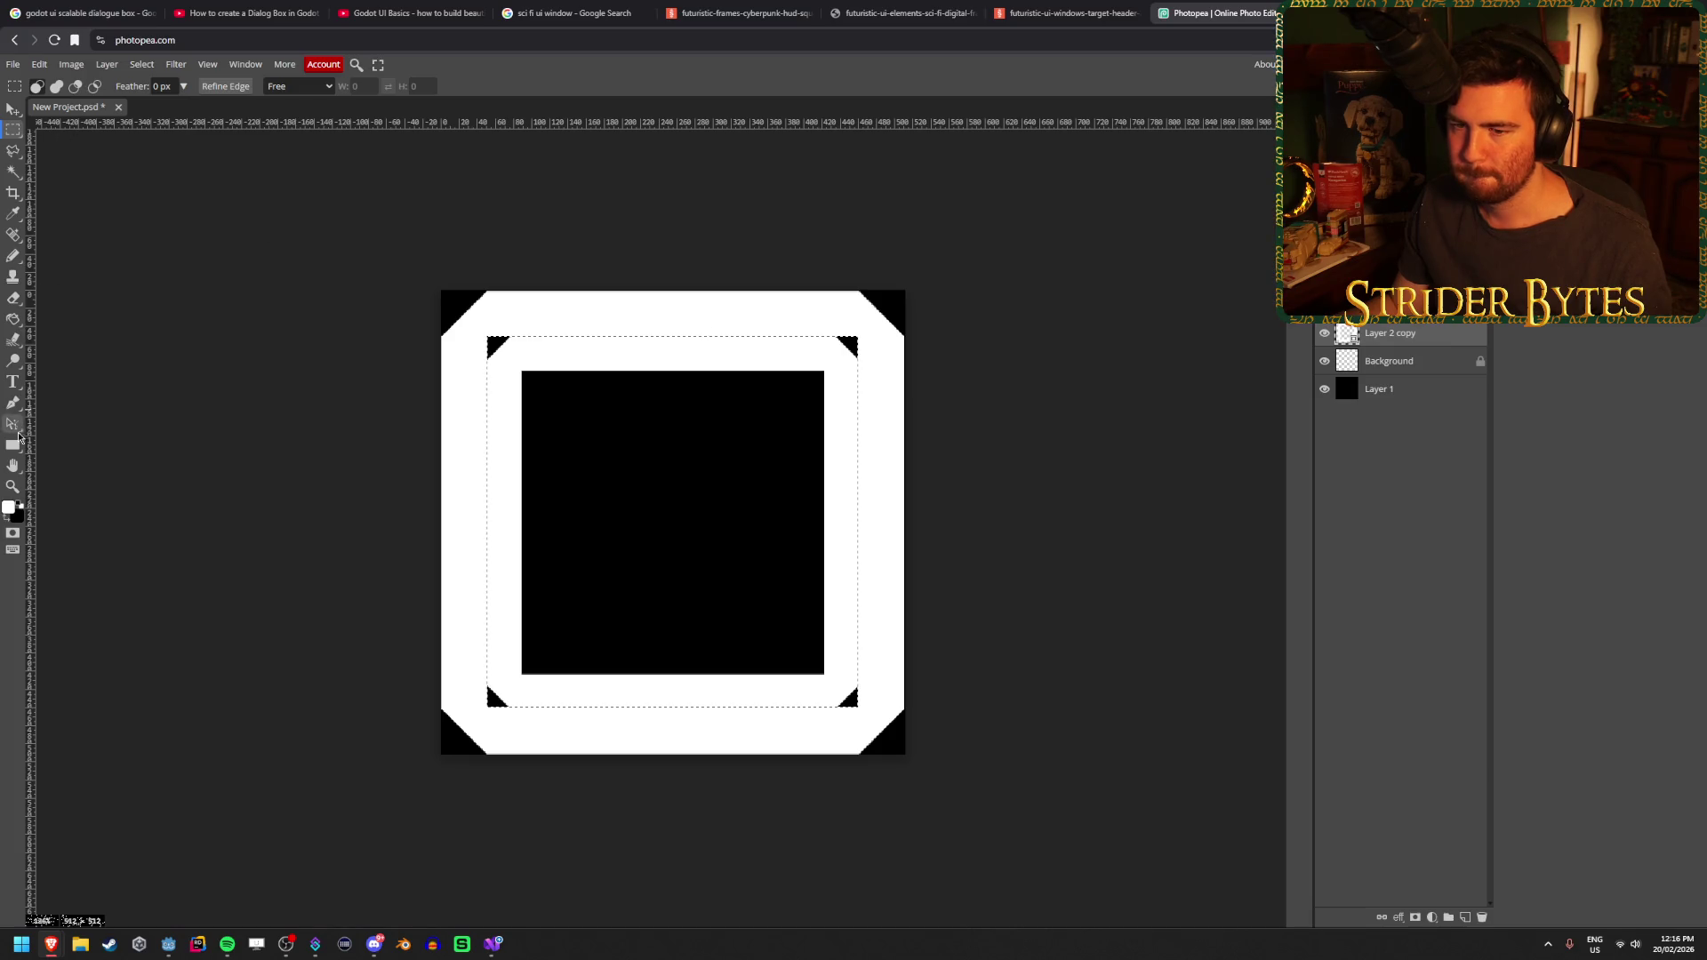
{"action": "left_click", "coordinate": [14, 444]}
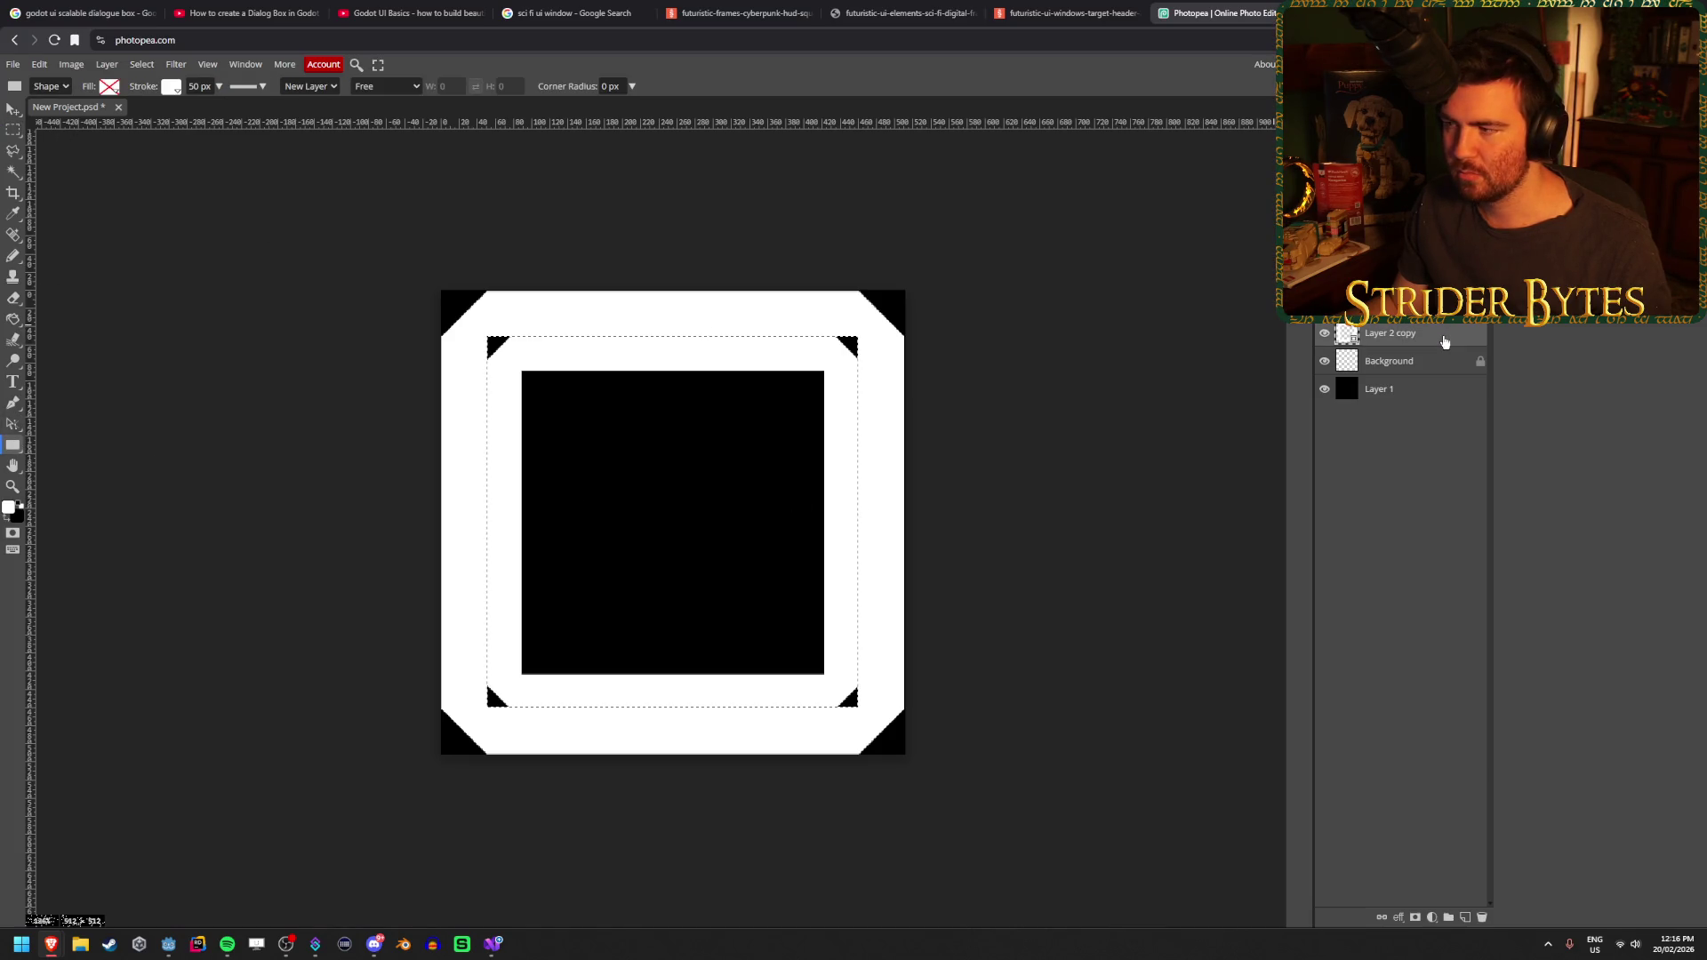
{"action": "key", "text": "v"}
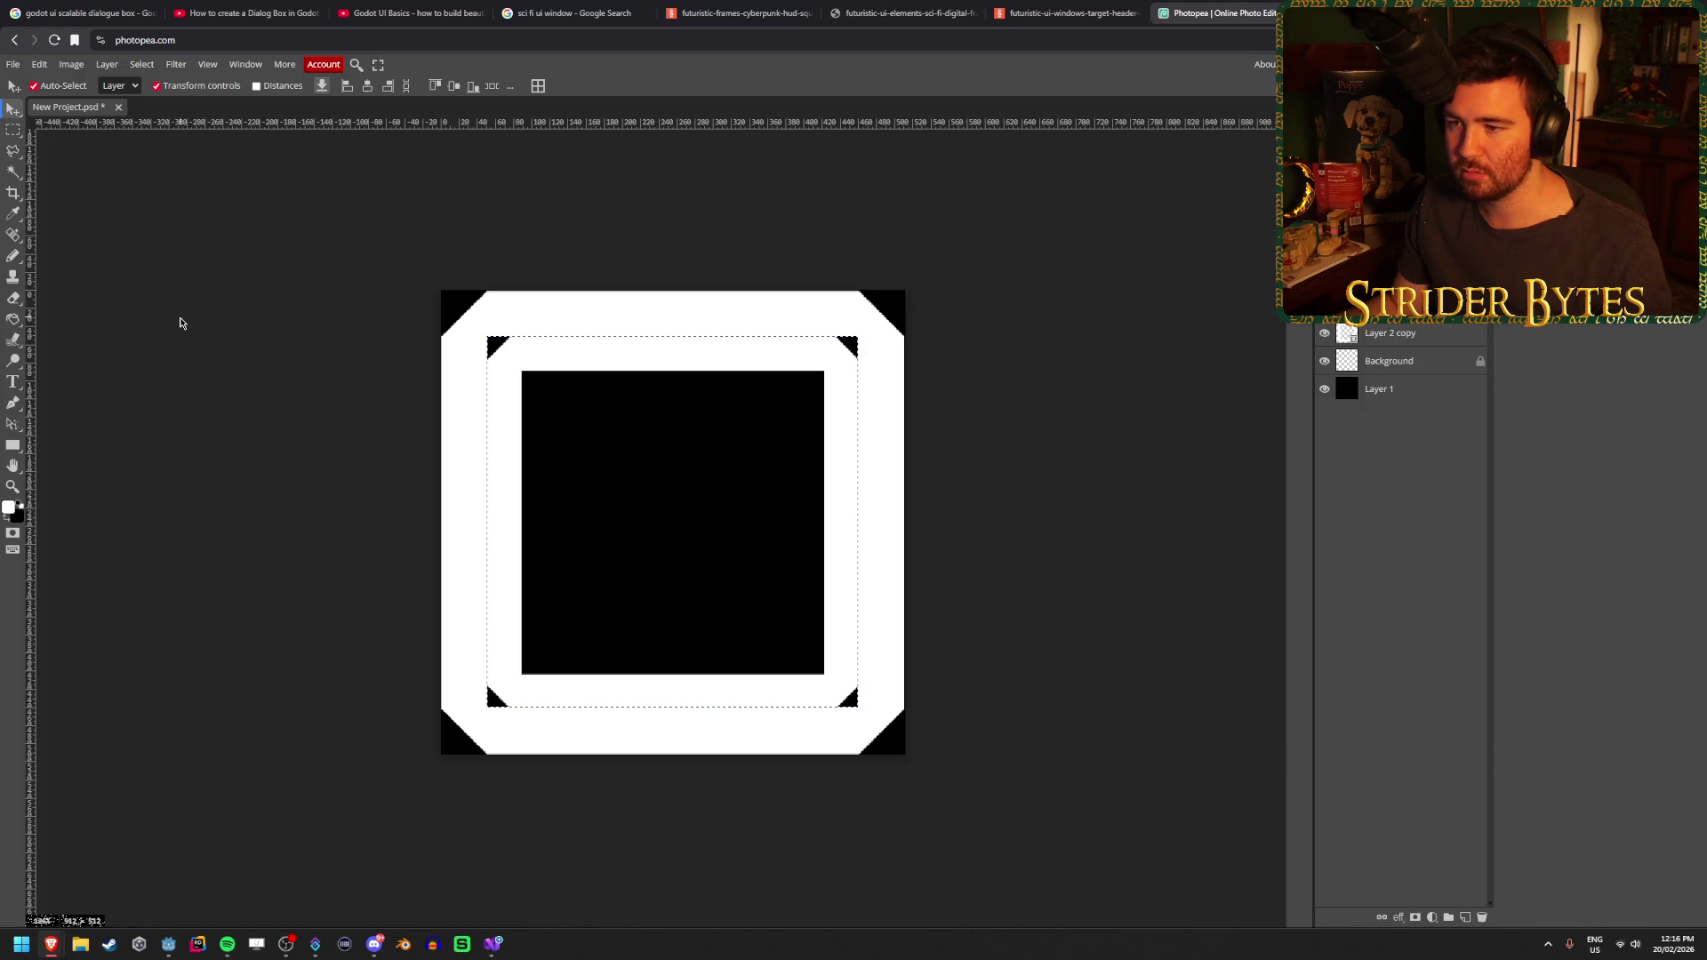
{"action": "key", "text": "ctrl+d"}
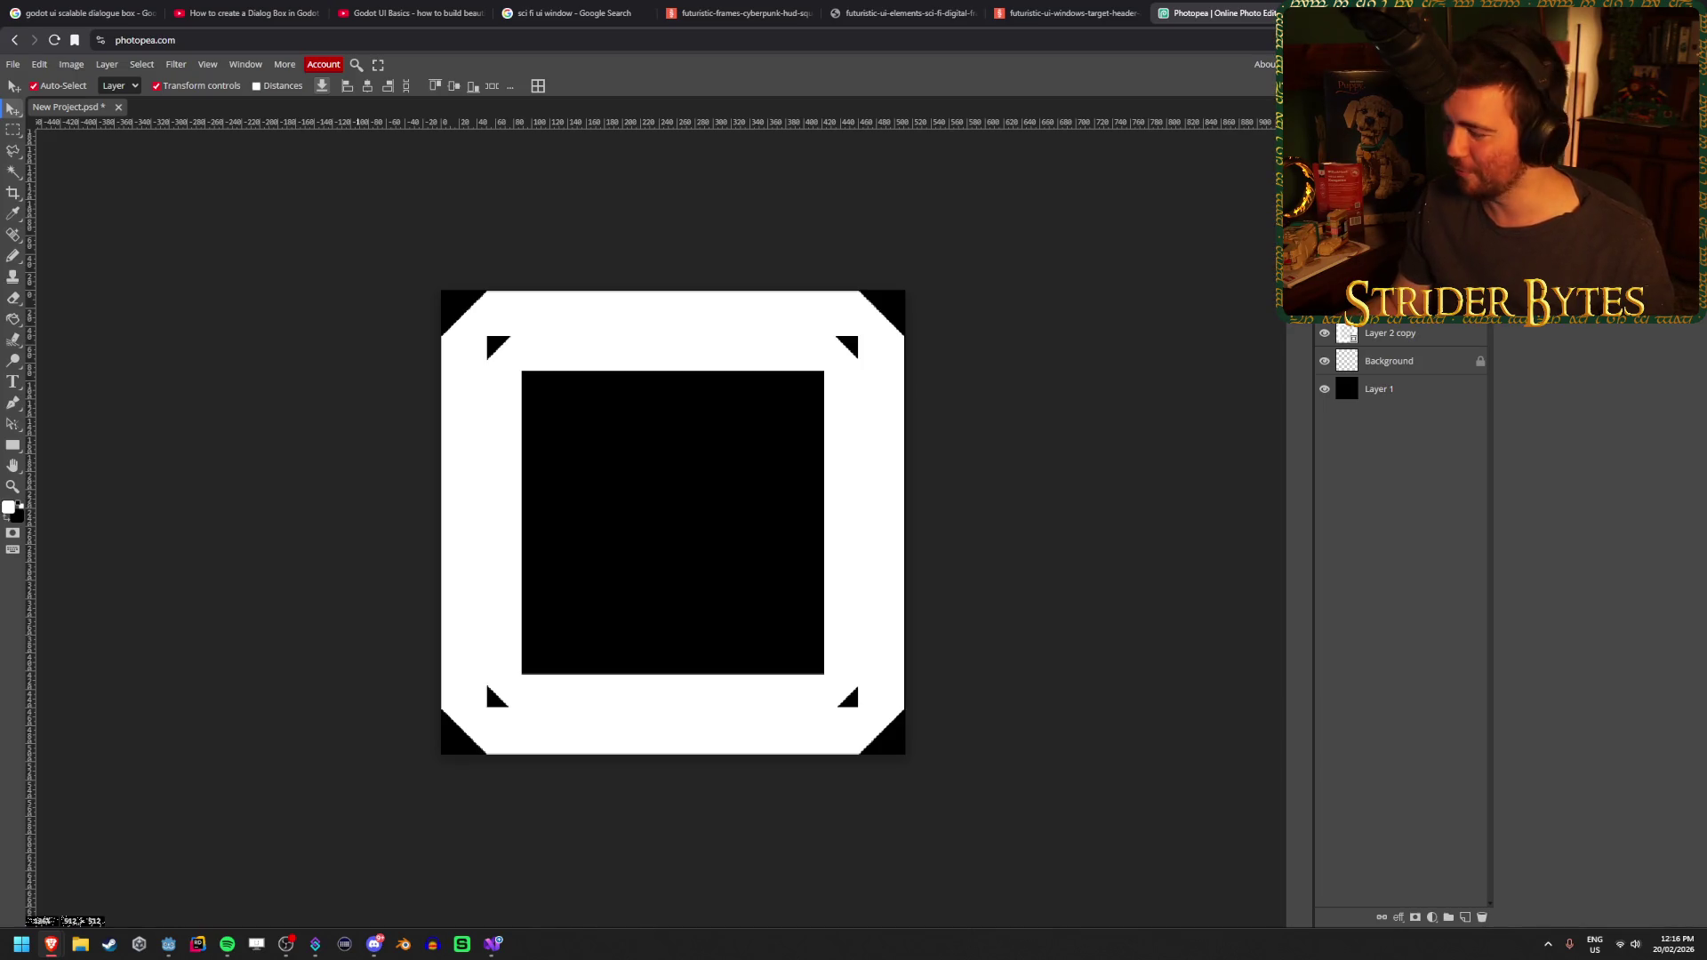
Delete Layer 2 copy and the white frame layer, leaving only black Layer 1
{"action": "left_click", "coordinate": [1427, 334]}
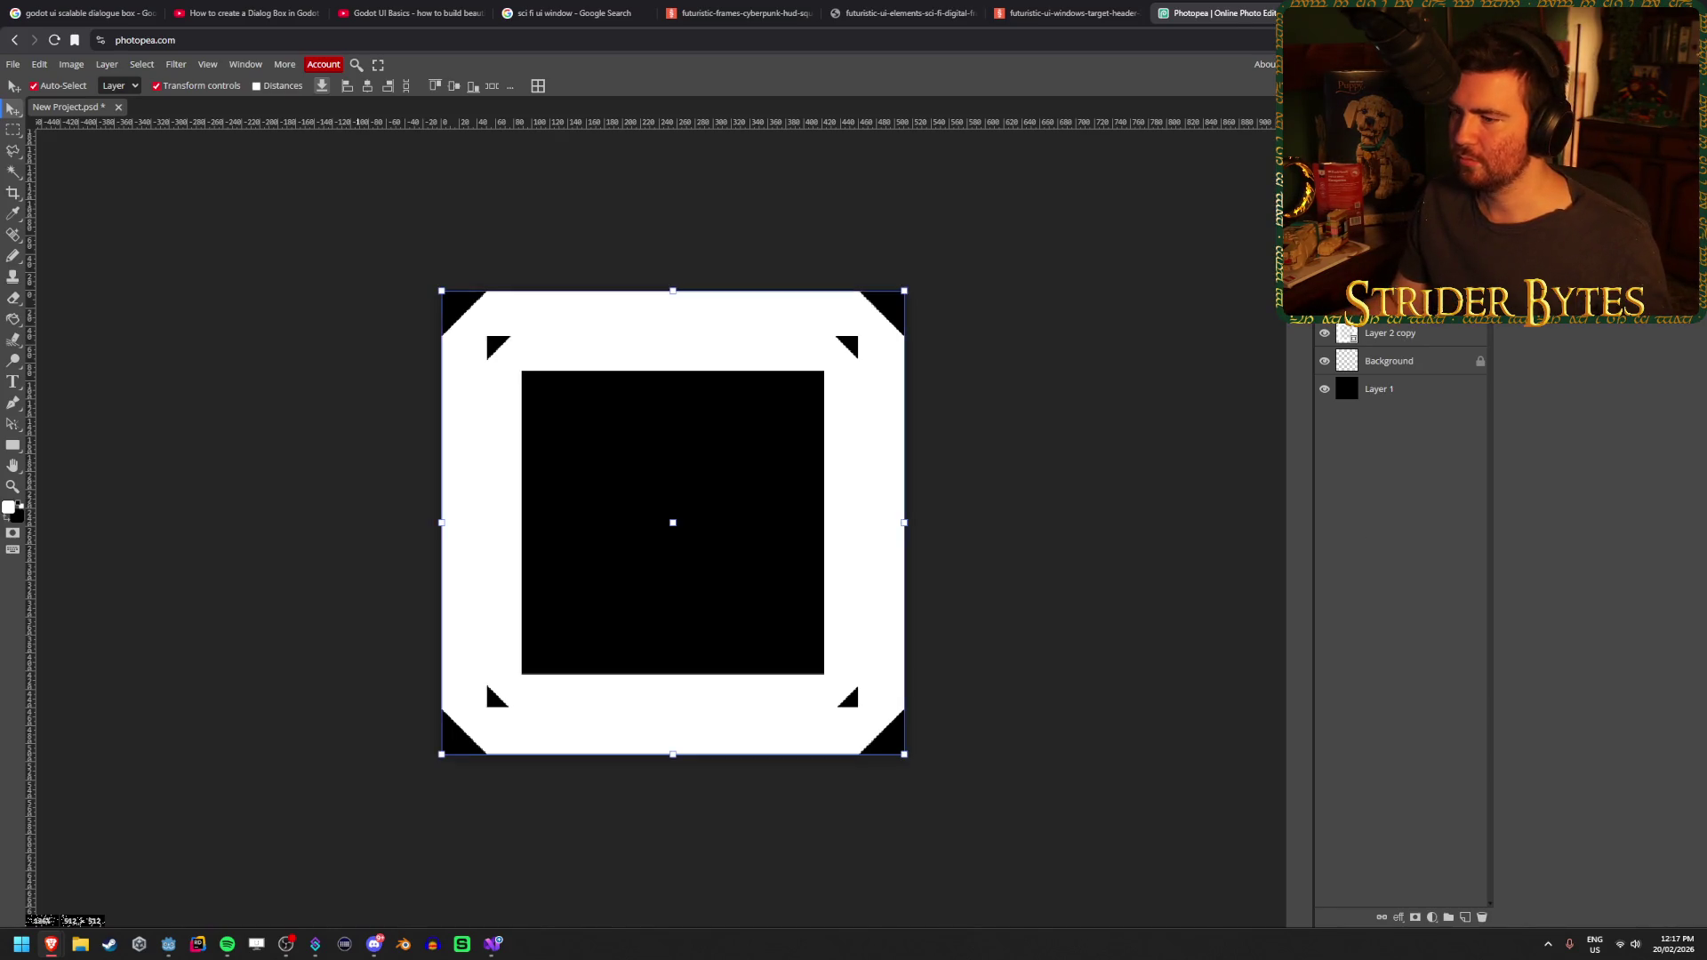
{"action": "key", "text": "Delete"}
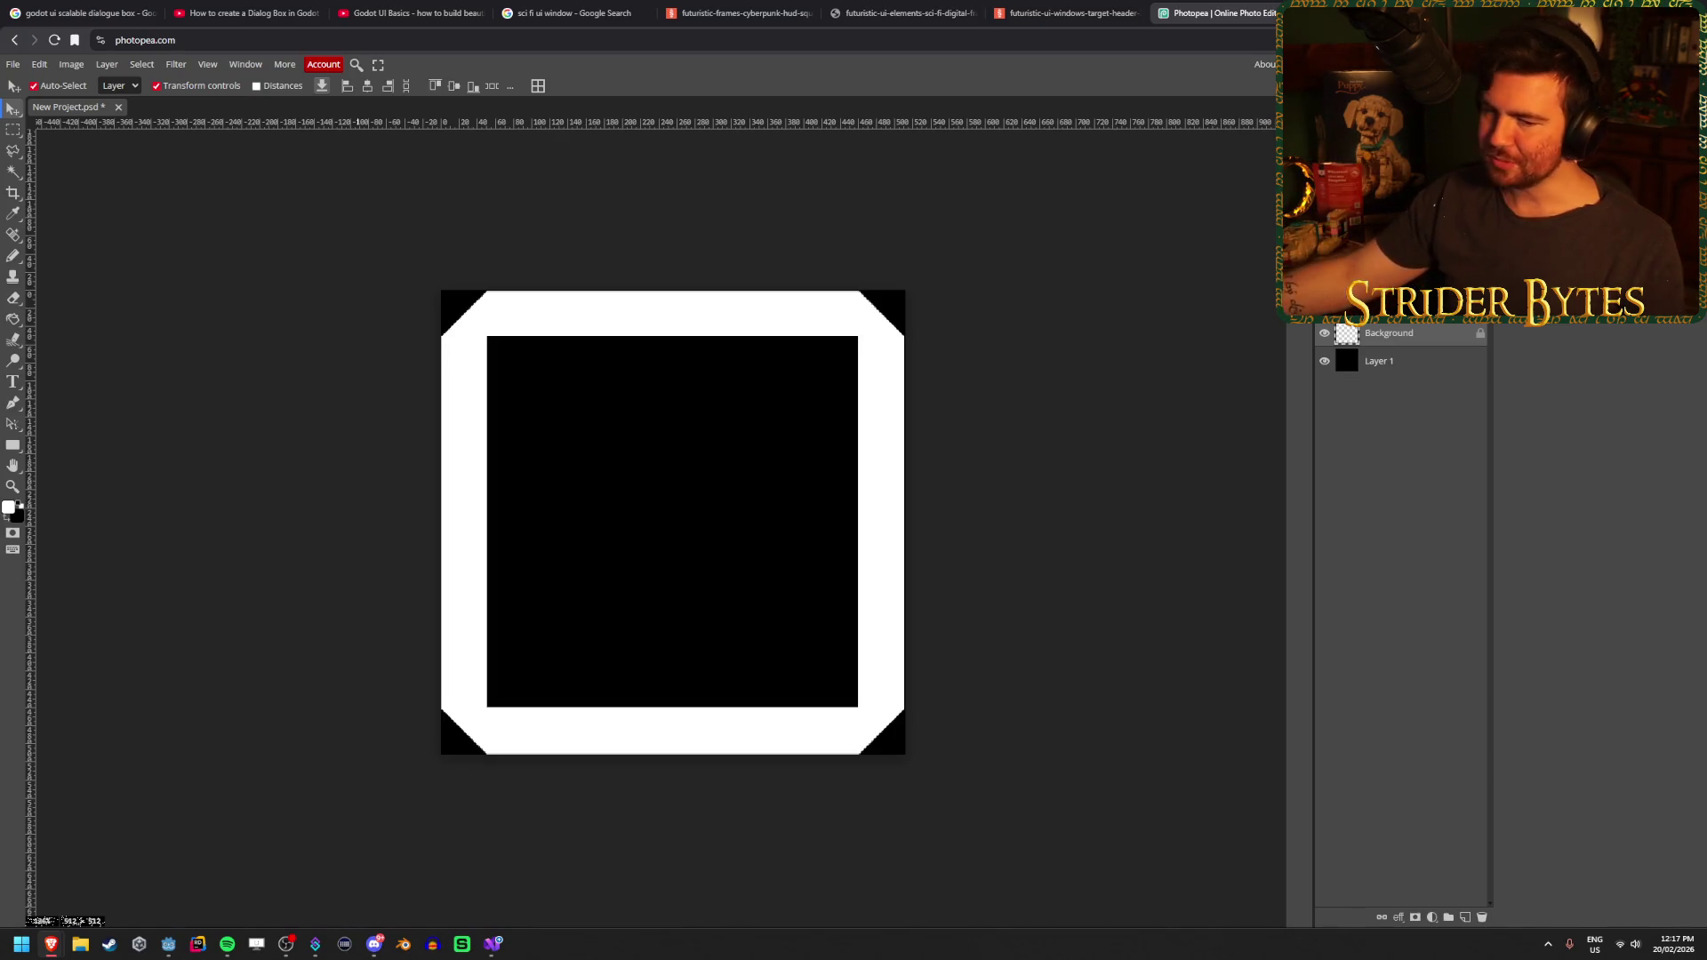
{"action": "left_click", "coordinate": [1388, 332]}
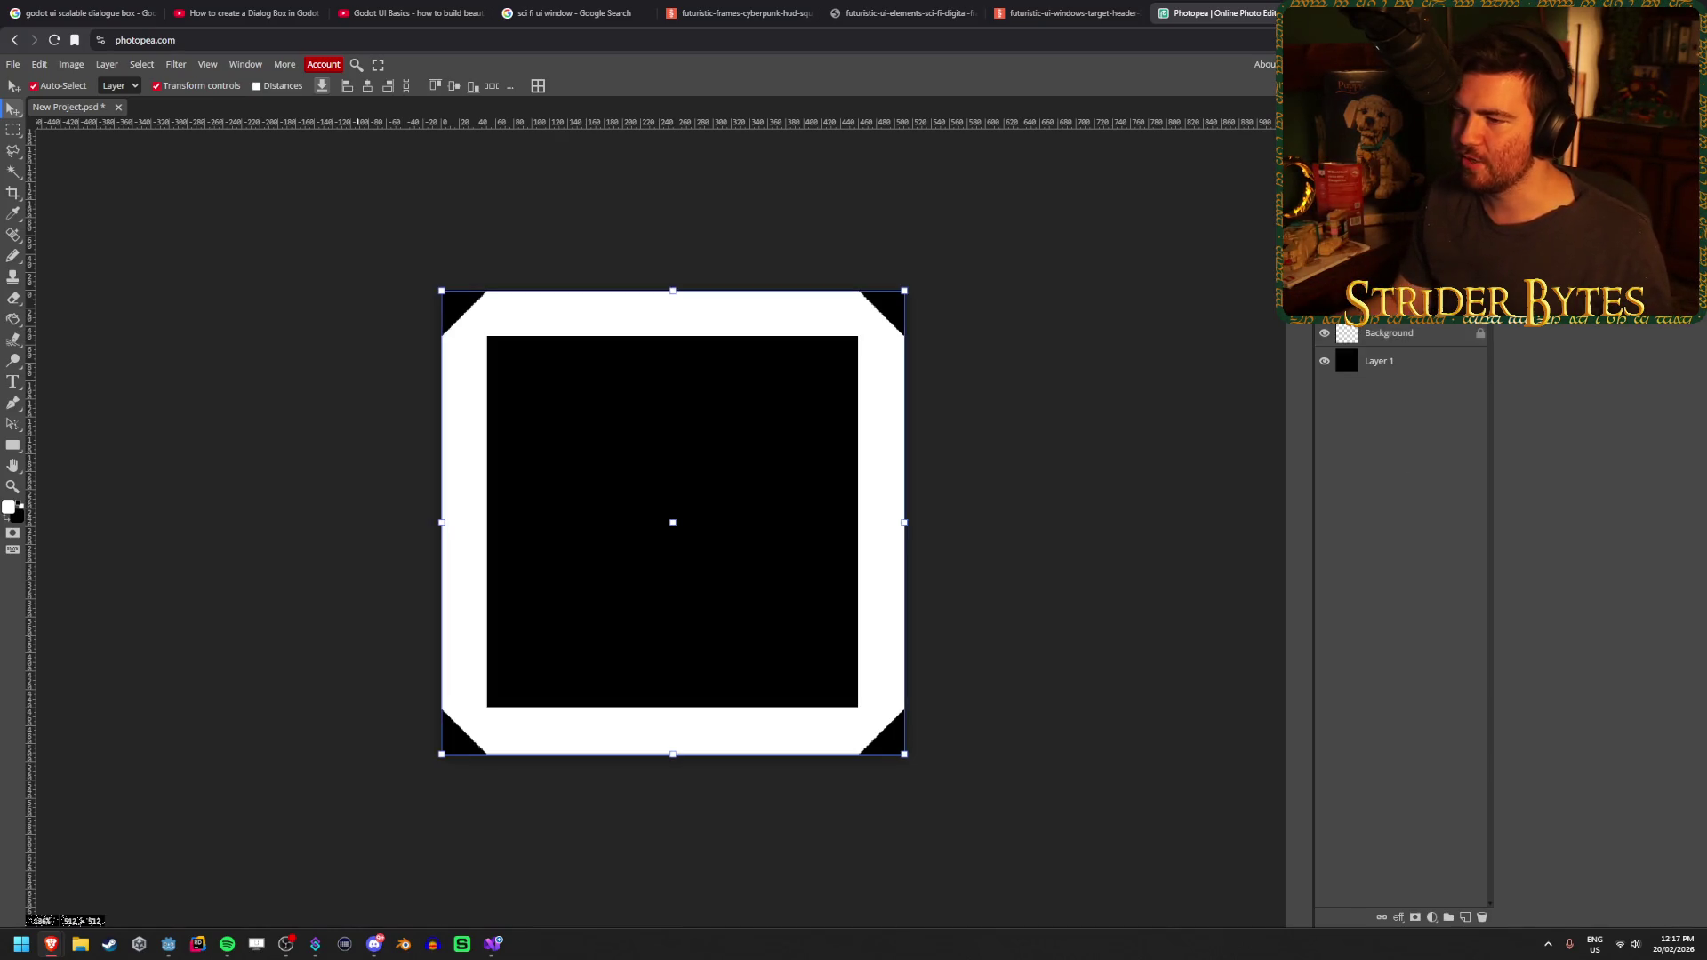
{"action": "key", "text": "Delete"}
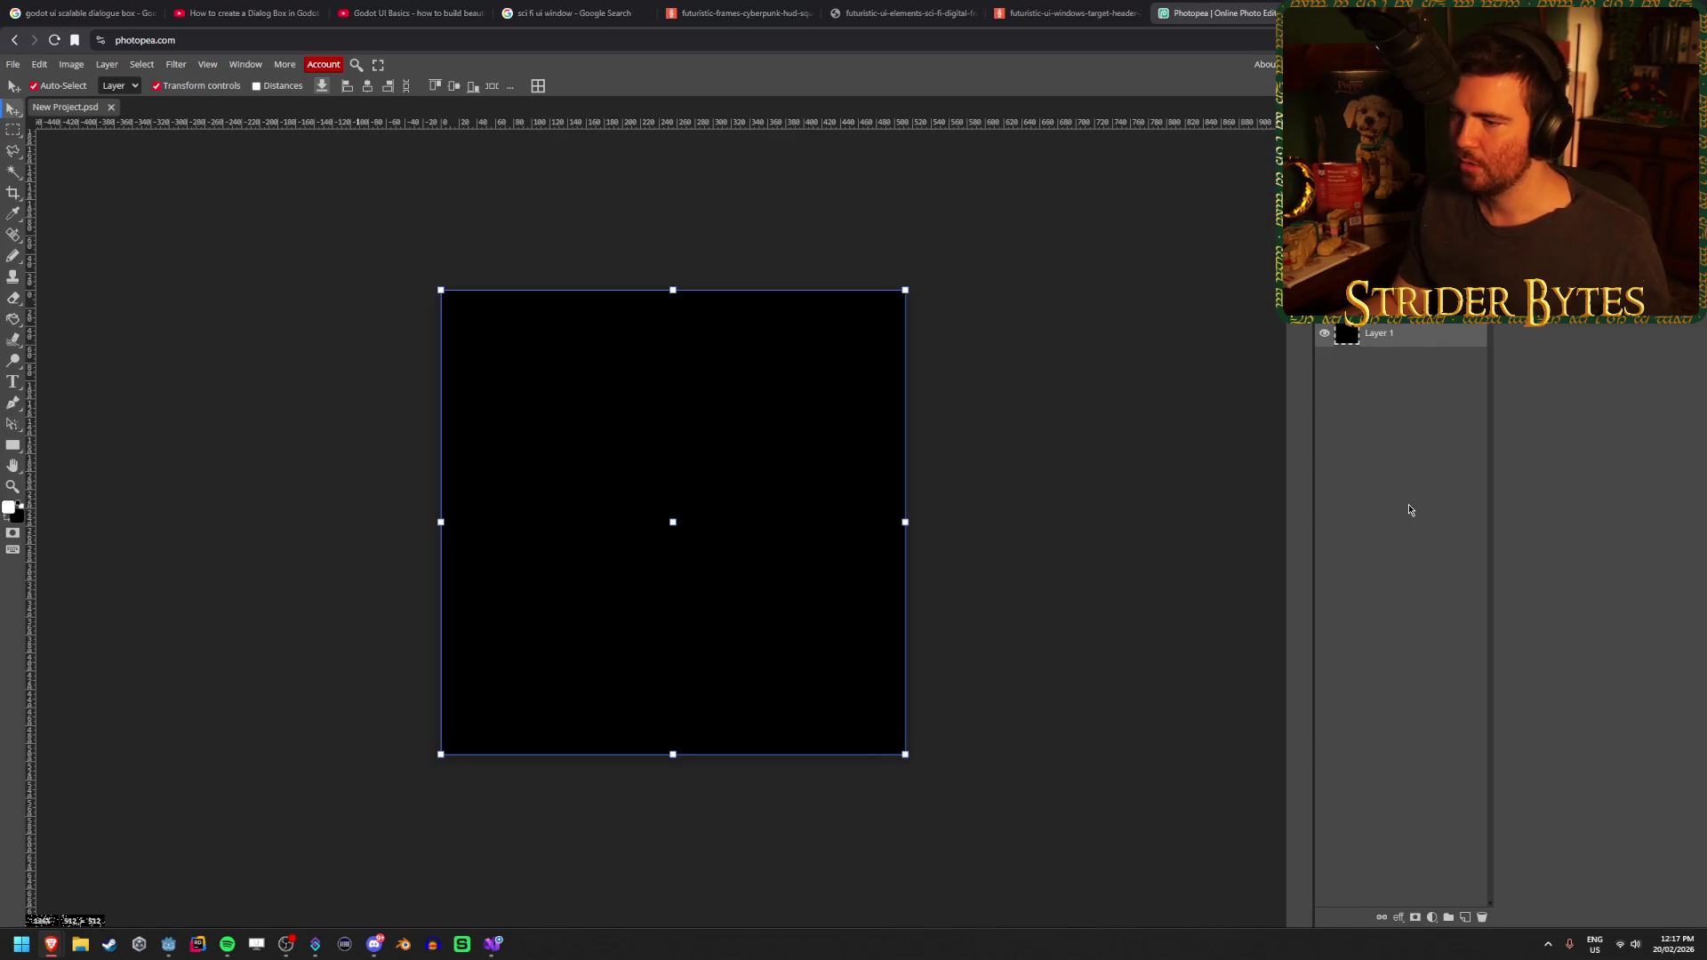
{"action": "key", "text": "ctrl+s"}
Cancel saving and switch to the futuristic-ui-windows-target-header reference tab in Chrome
{"action": "left_click", "coordinate": [754, 455]}
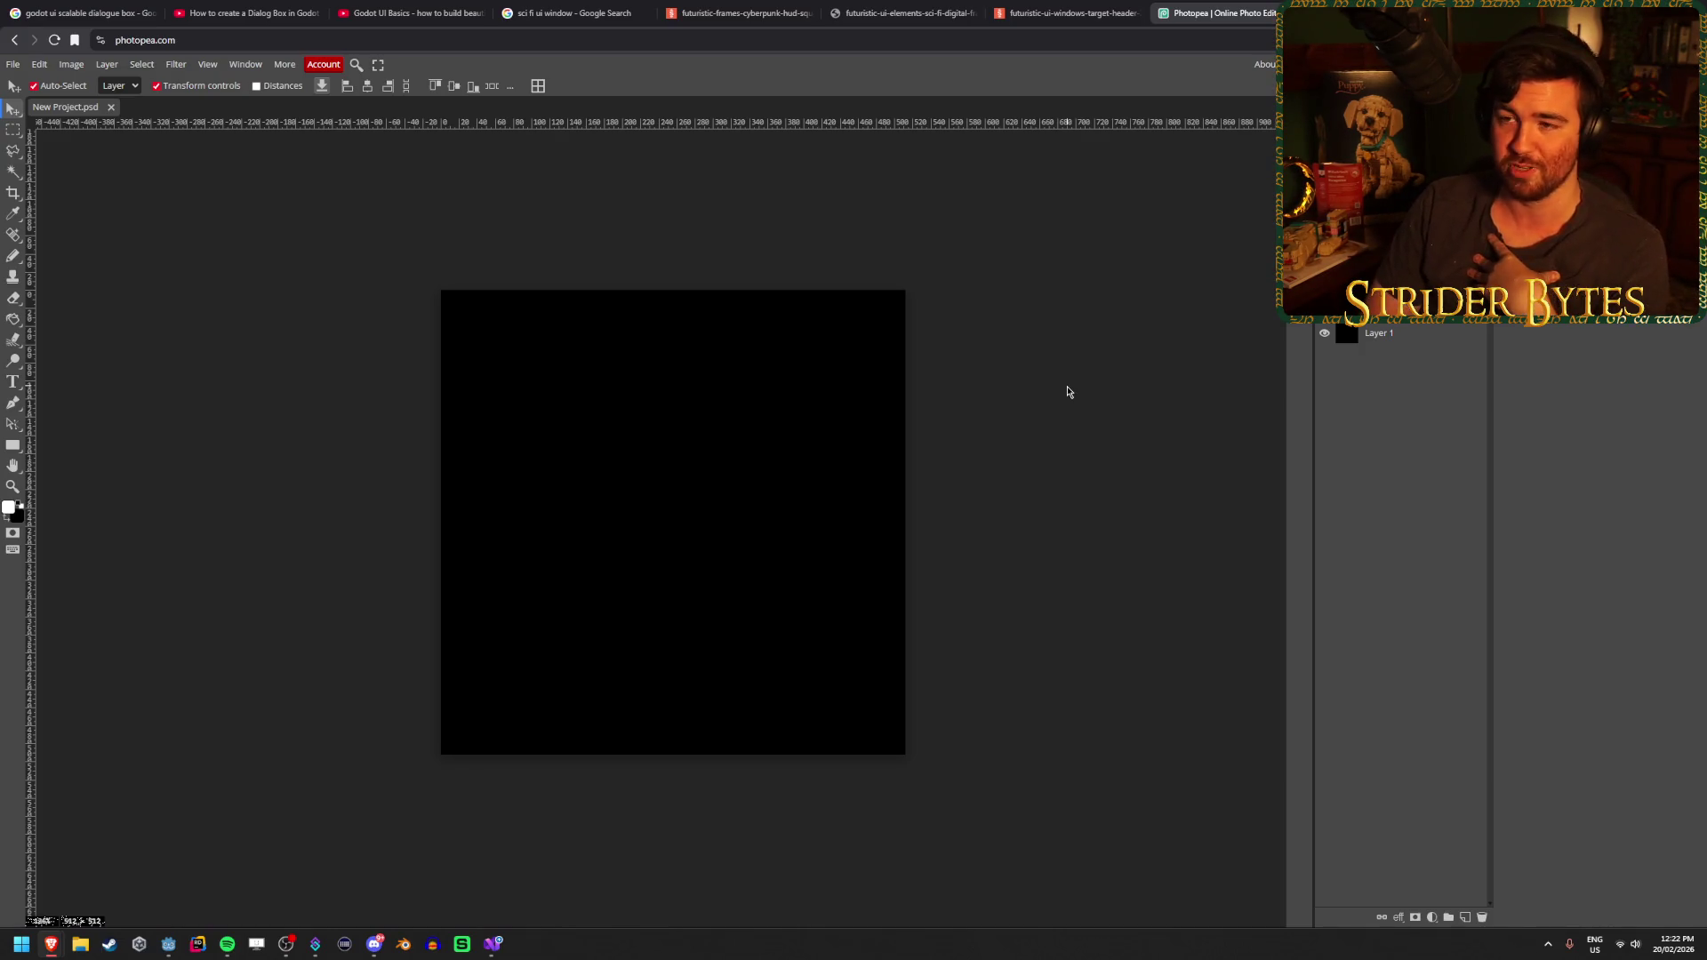
{"action": "left_click", "coordinate": [1070, 365]}
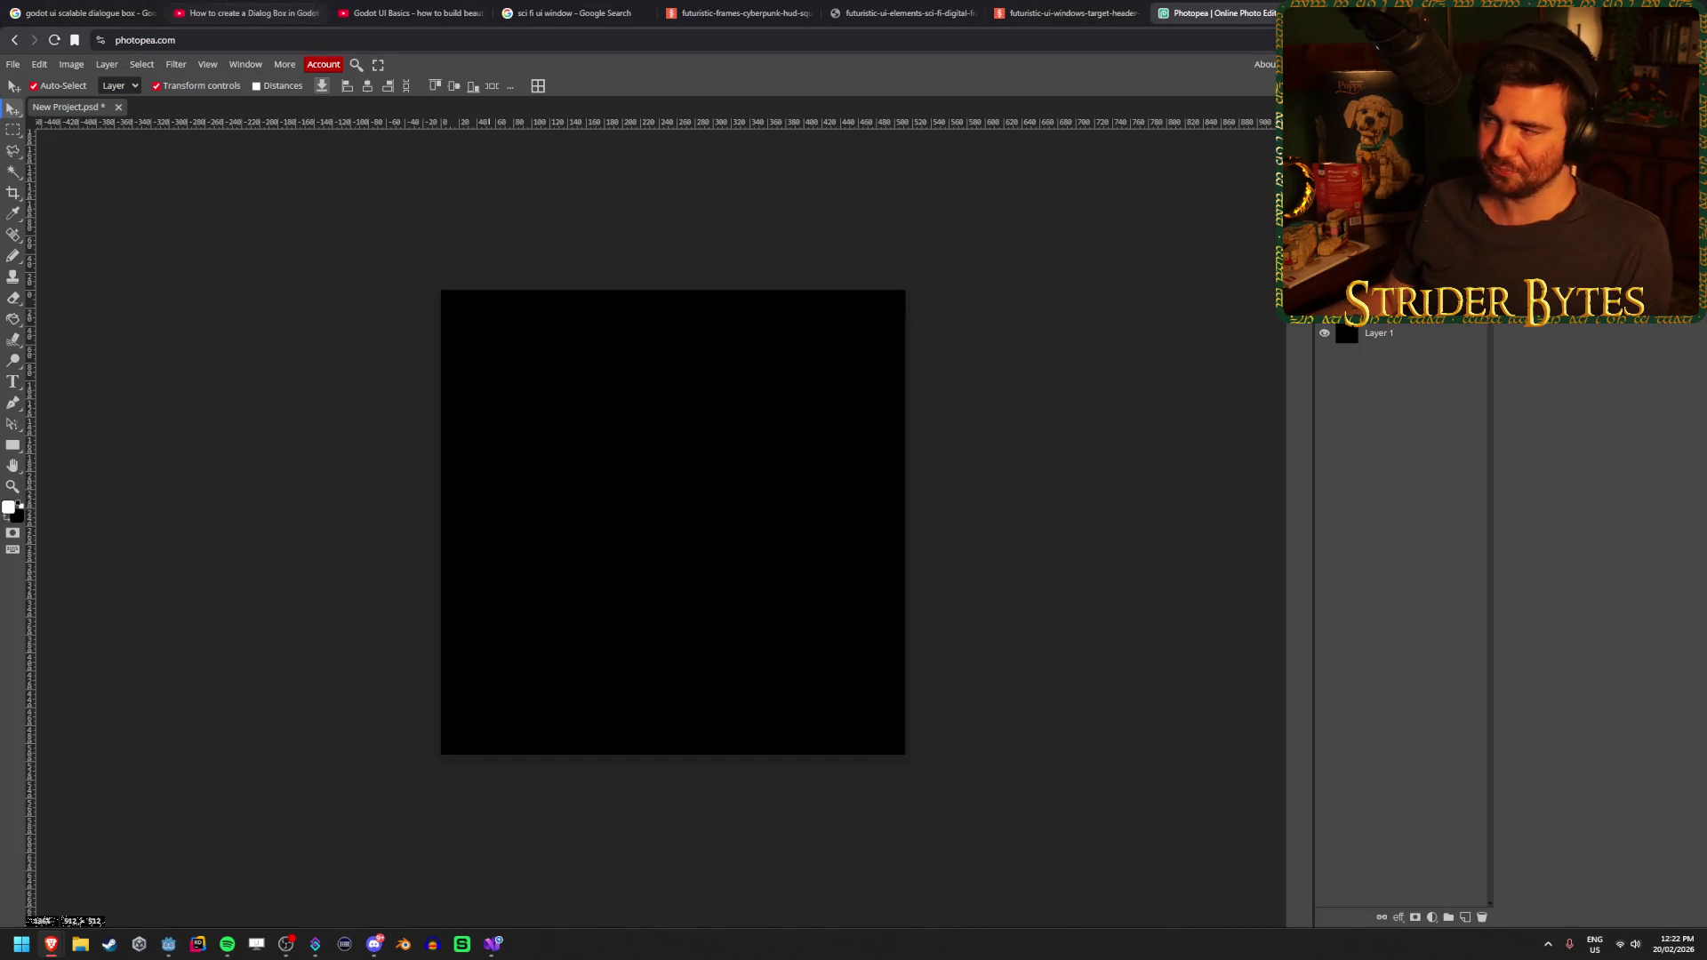
{"action": "left_click", "coordinate": [1083, 13]}
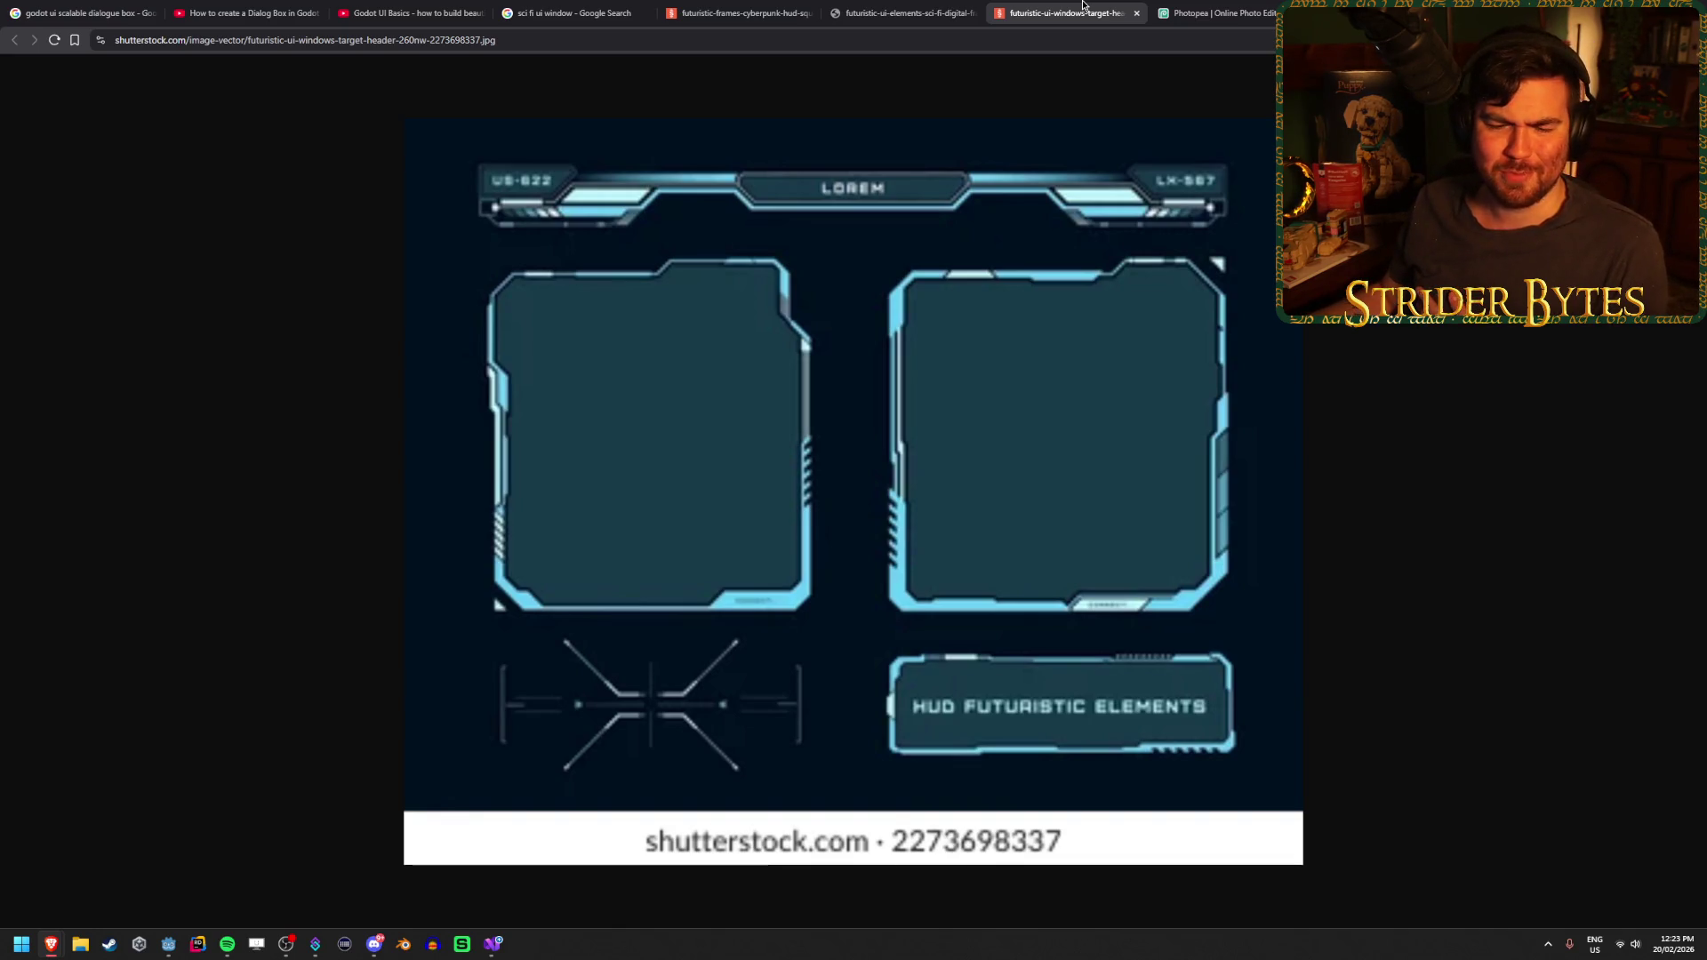
Browse the Alamy and cyberpunk HUD references, close the target header tab, and return to Photopea
{"action": "left_click", "coordinate": [895, 6]}
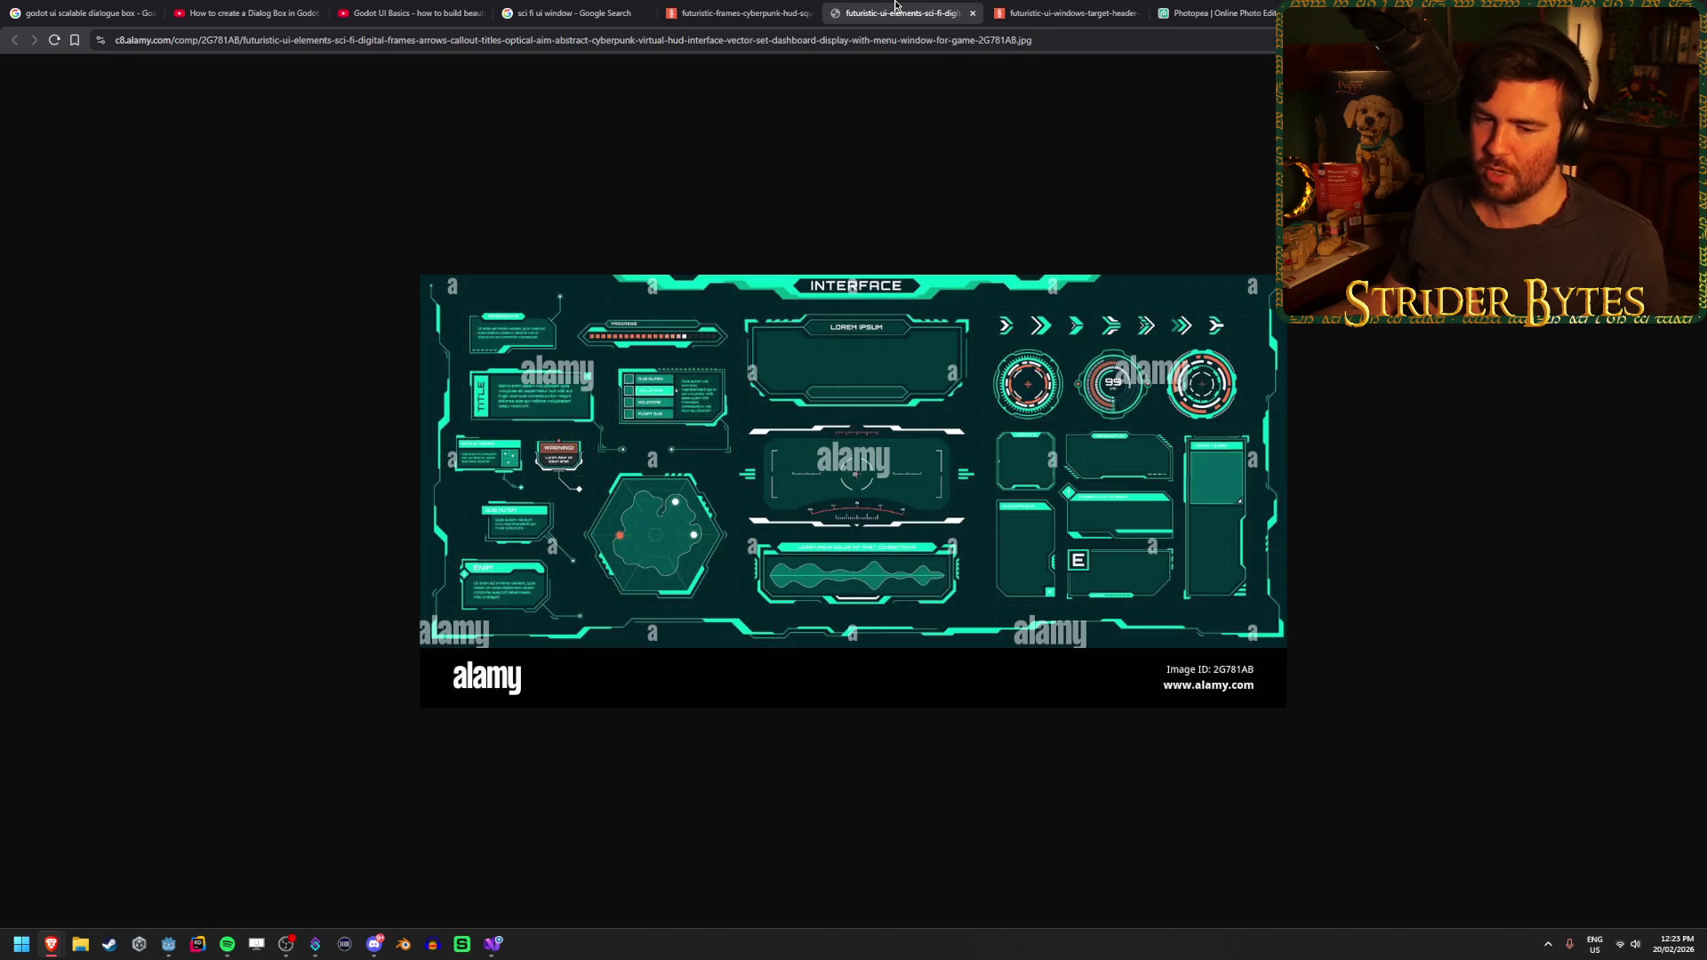
{"action": "left_click", "coordinate": [732, 5]}
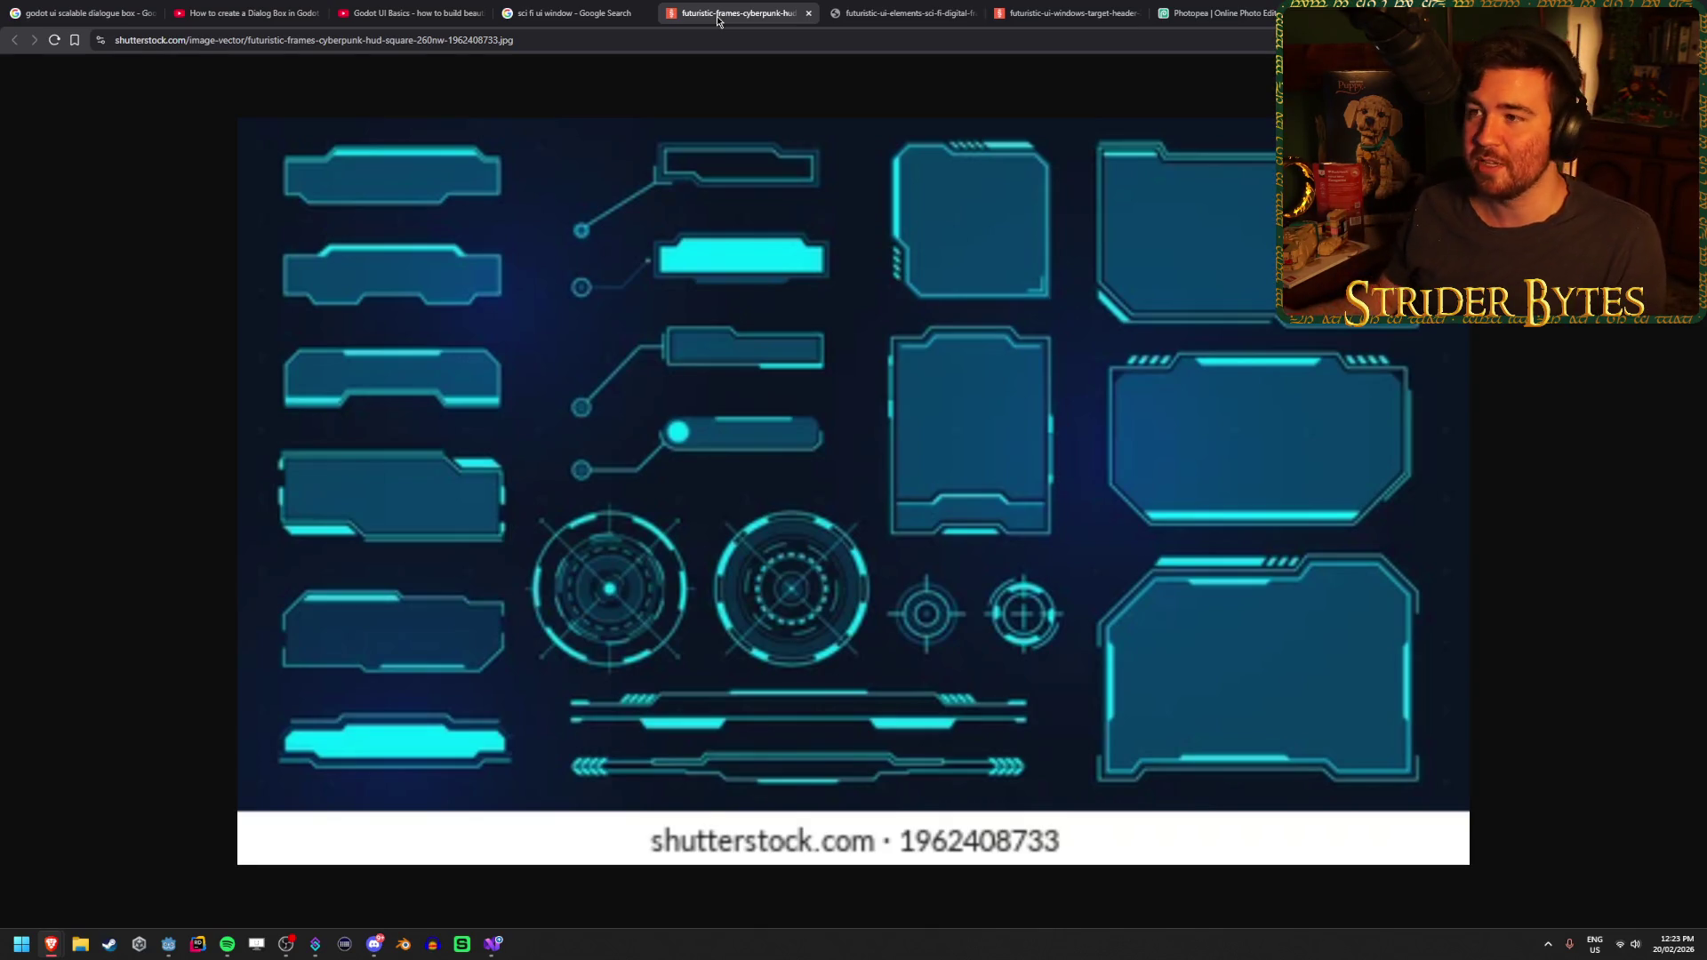
{"action": "left_click", "coordinate": [573, 13]}
{"action": "left_click", "coordinate": [738, 13]}
{"action": "left_click", "coordinate": [903, 13]}
{"action": "left_click", "coordinate": [1067, 13]}
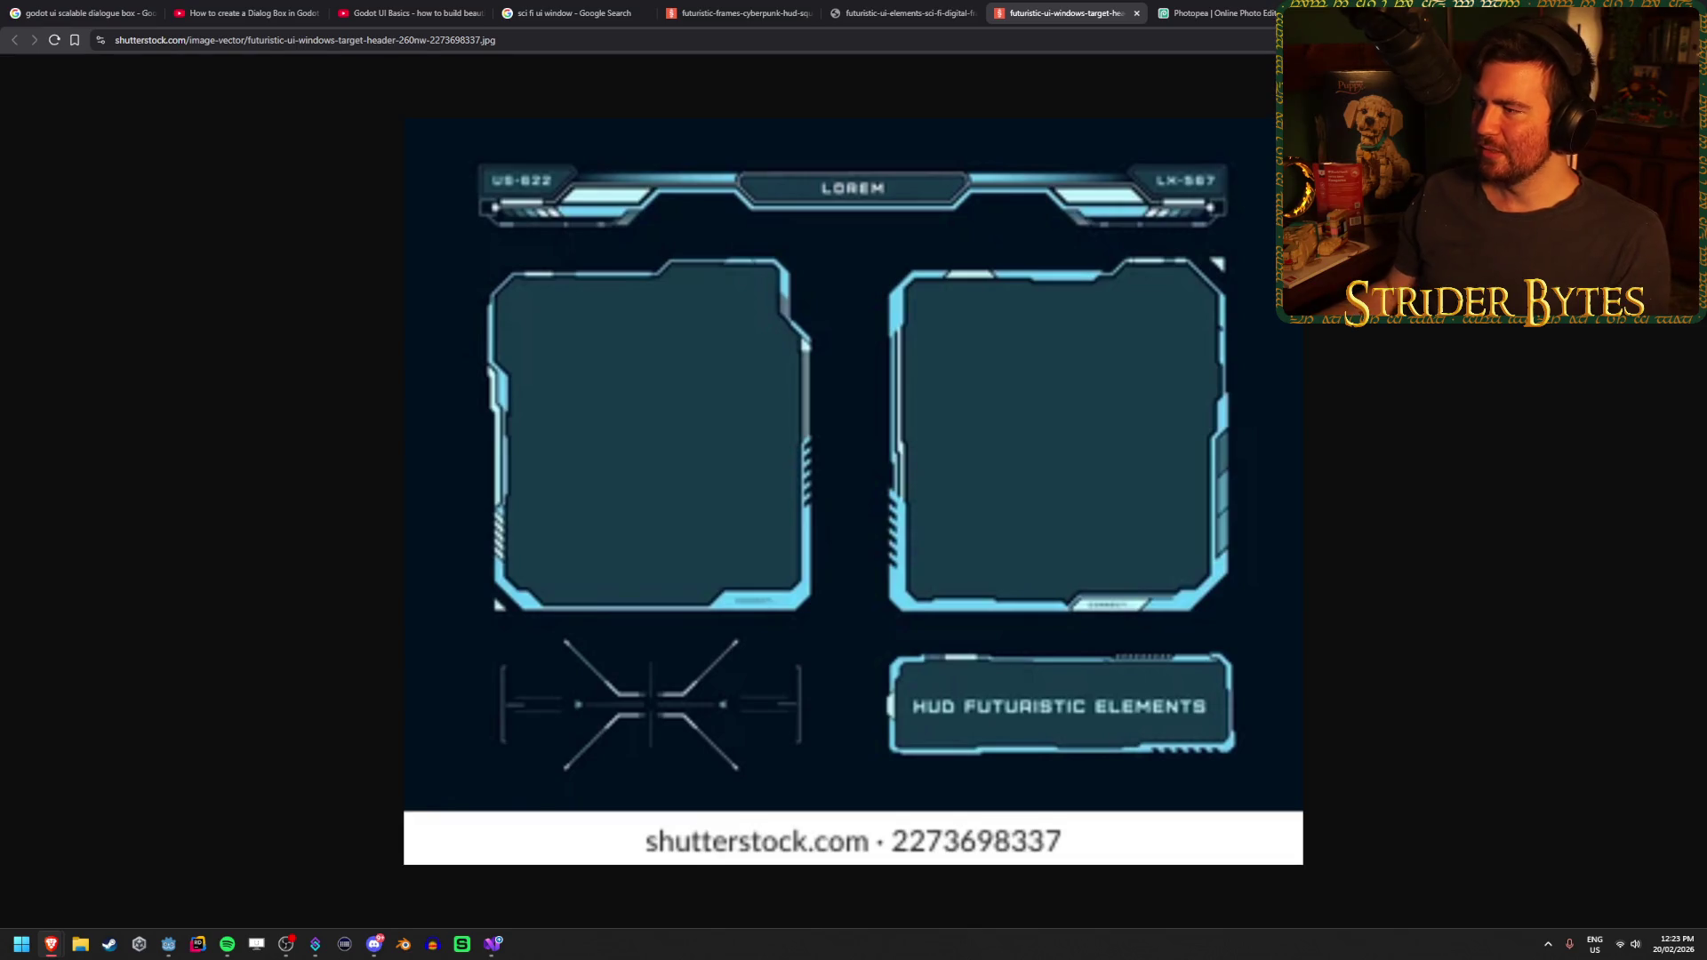
{"action": "left_click", "coordinate": [1136, 12]}
{"action": "left_click", "coordinate": [898, 7]}
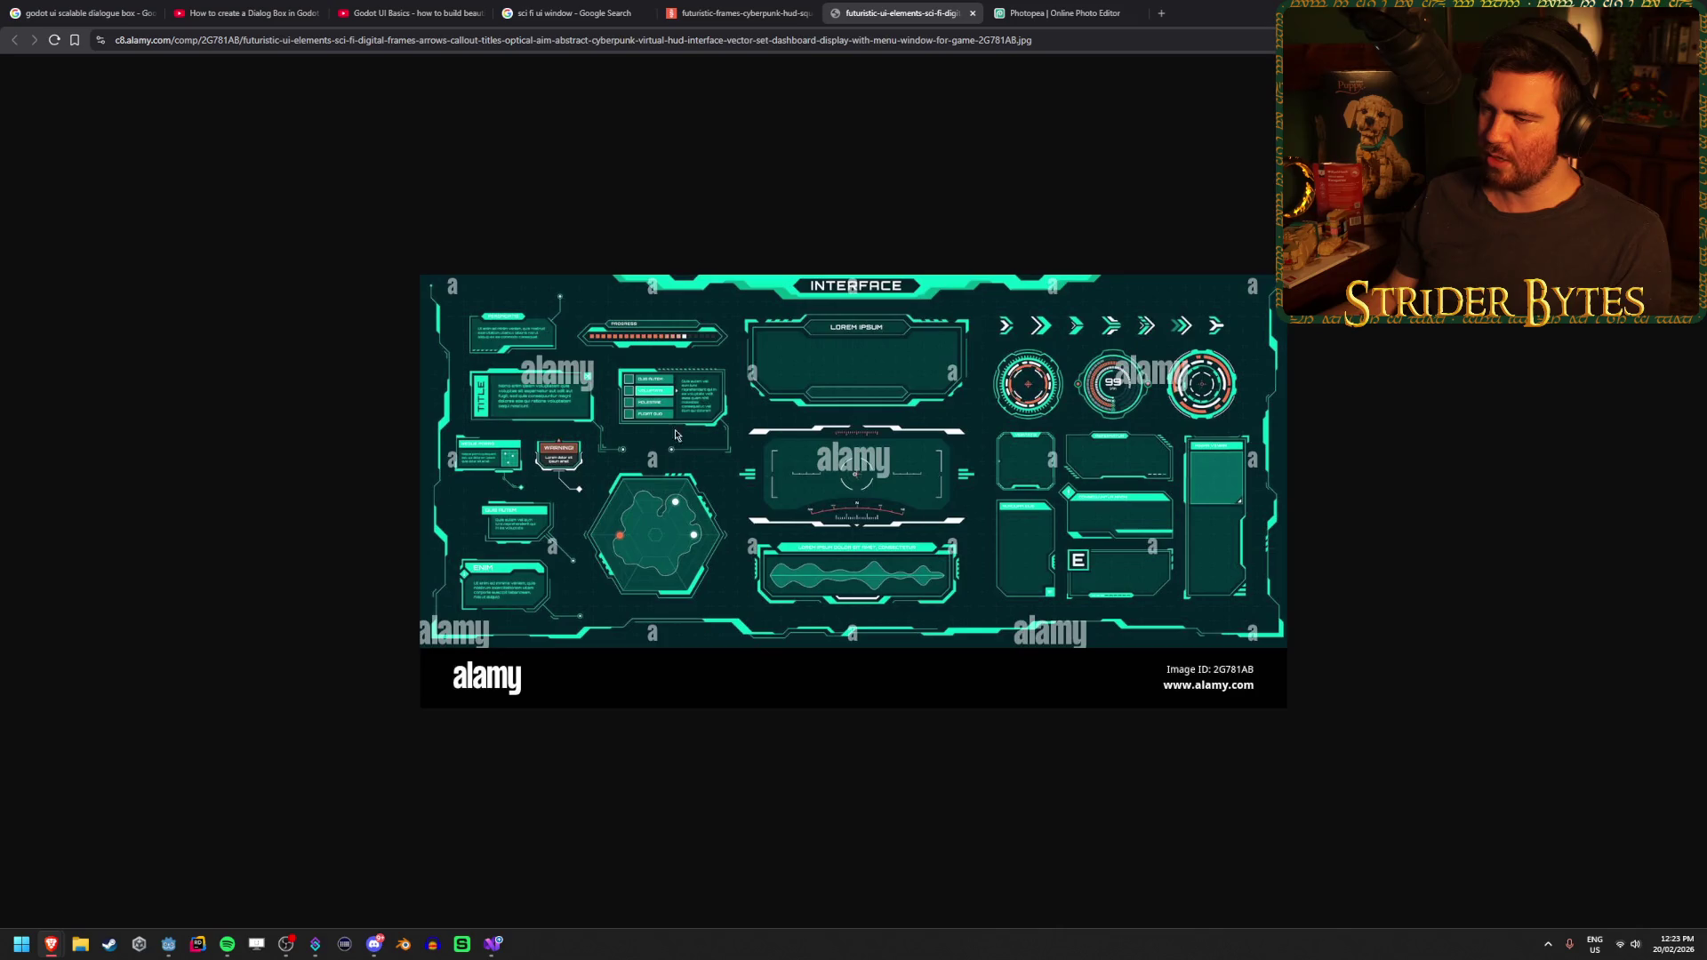
{"action": "key", "text": "ctrl+Tab"}
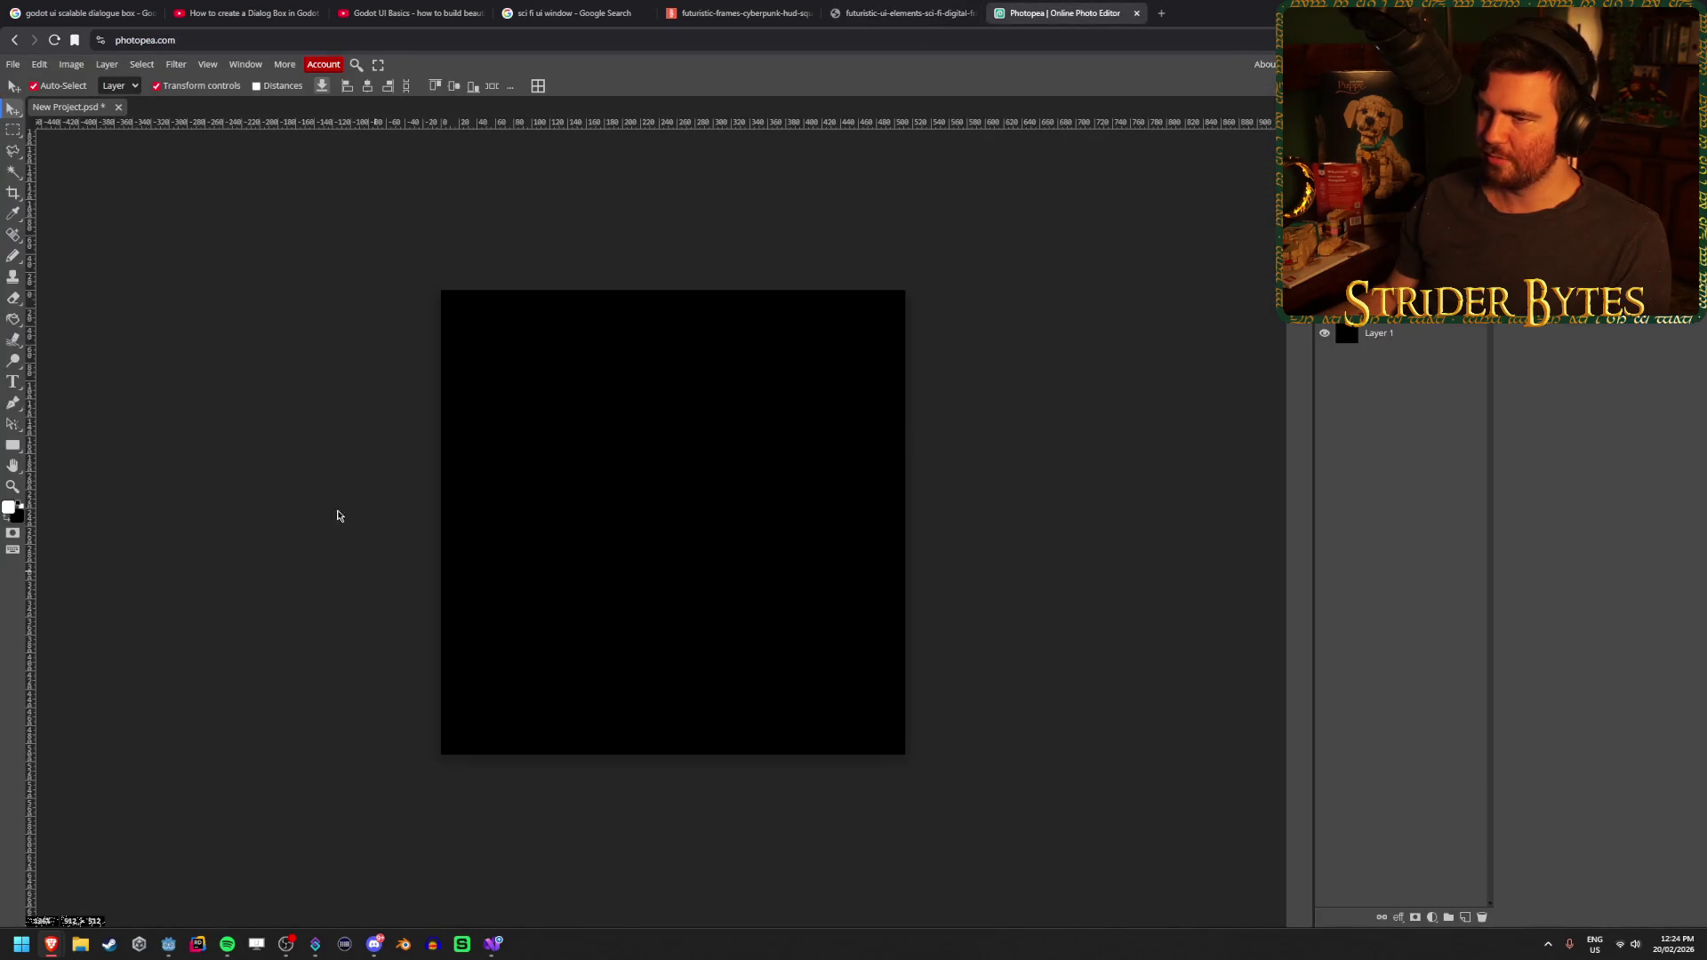
Draw a vertical line down the left side of the canvas with the Line tool
{"action": "left_click", "coordinate": [13, 445]}
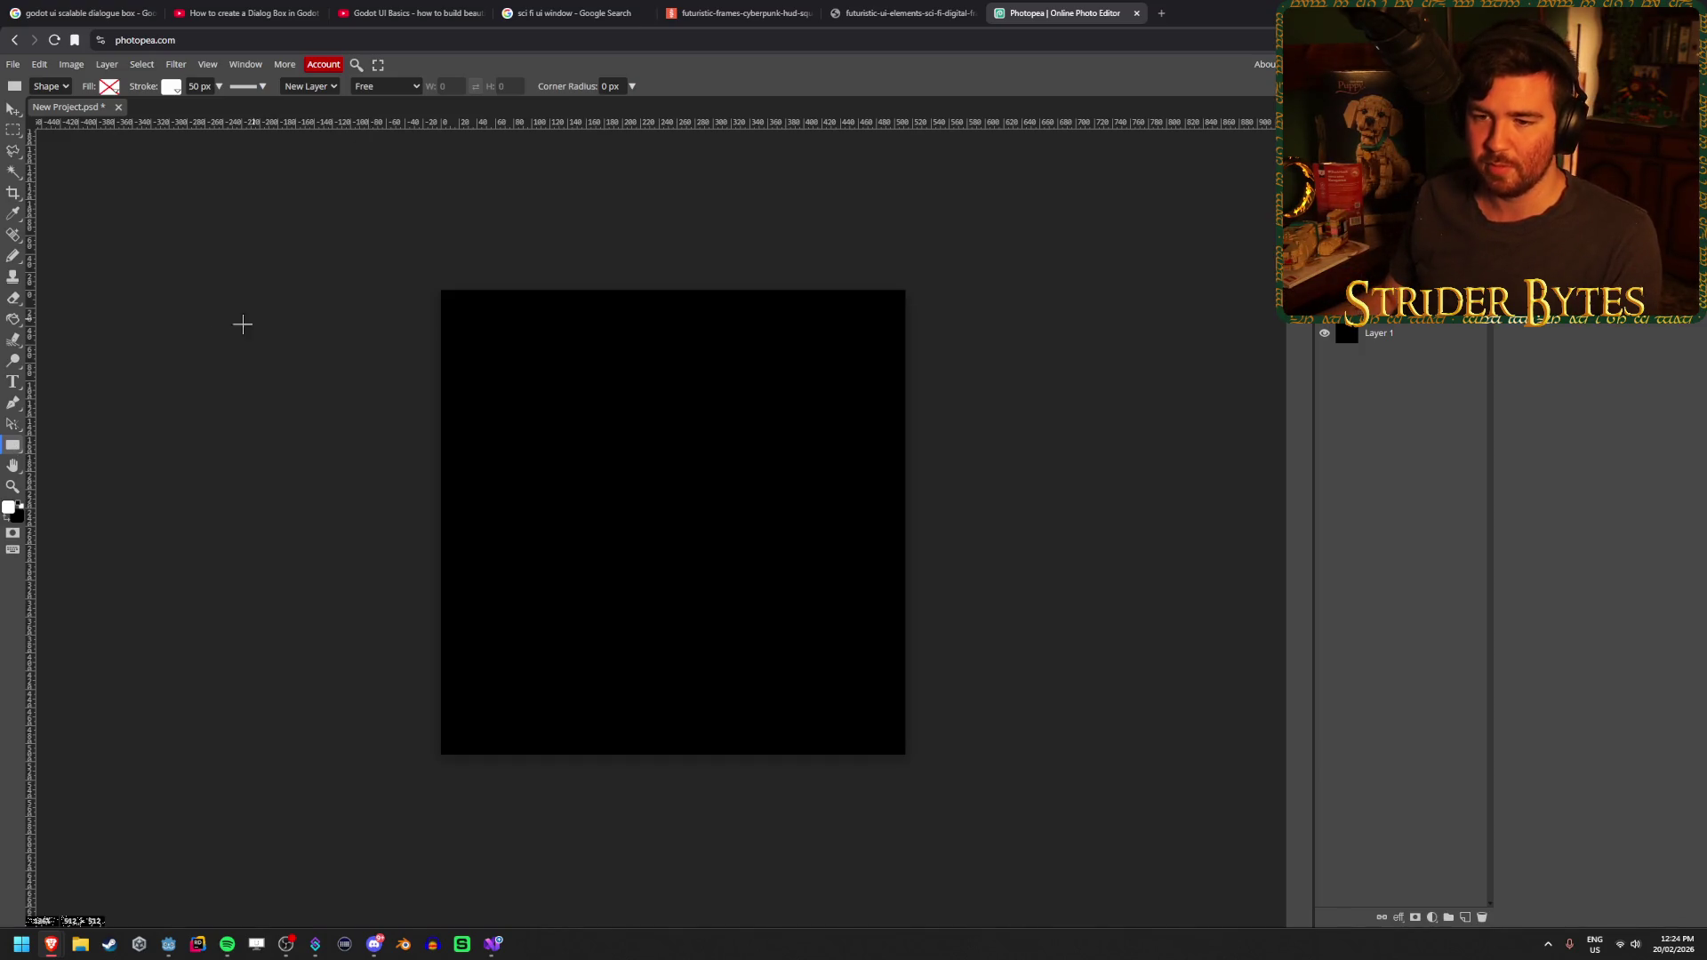
{"action": "right_click", "coordinate": [14, 446]}
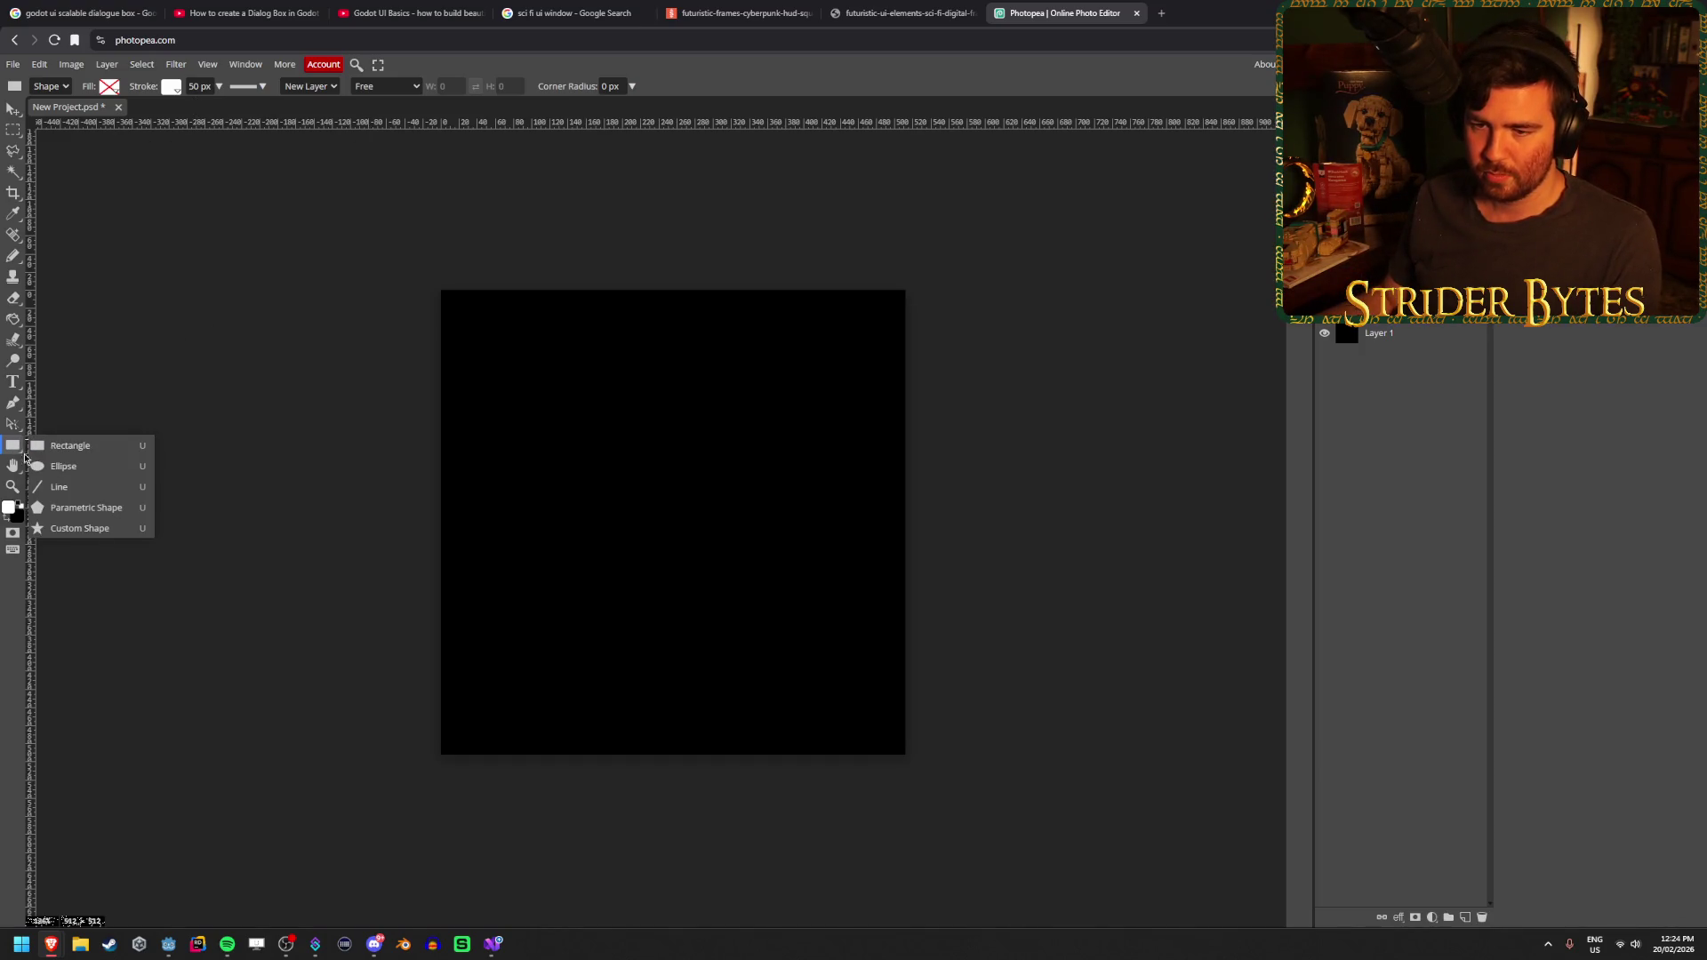
{"action": "left_click", "coordinate": [71, 497]}
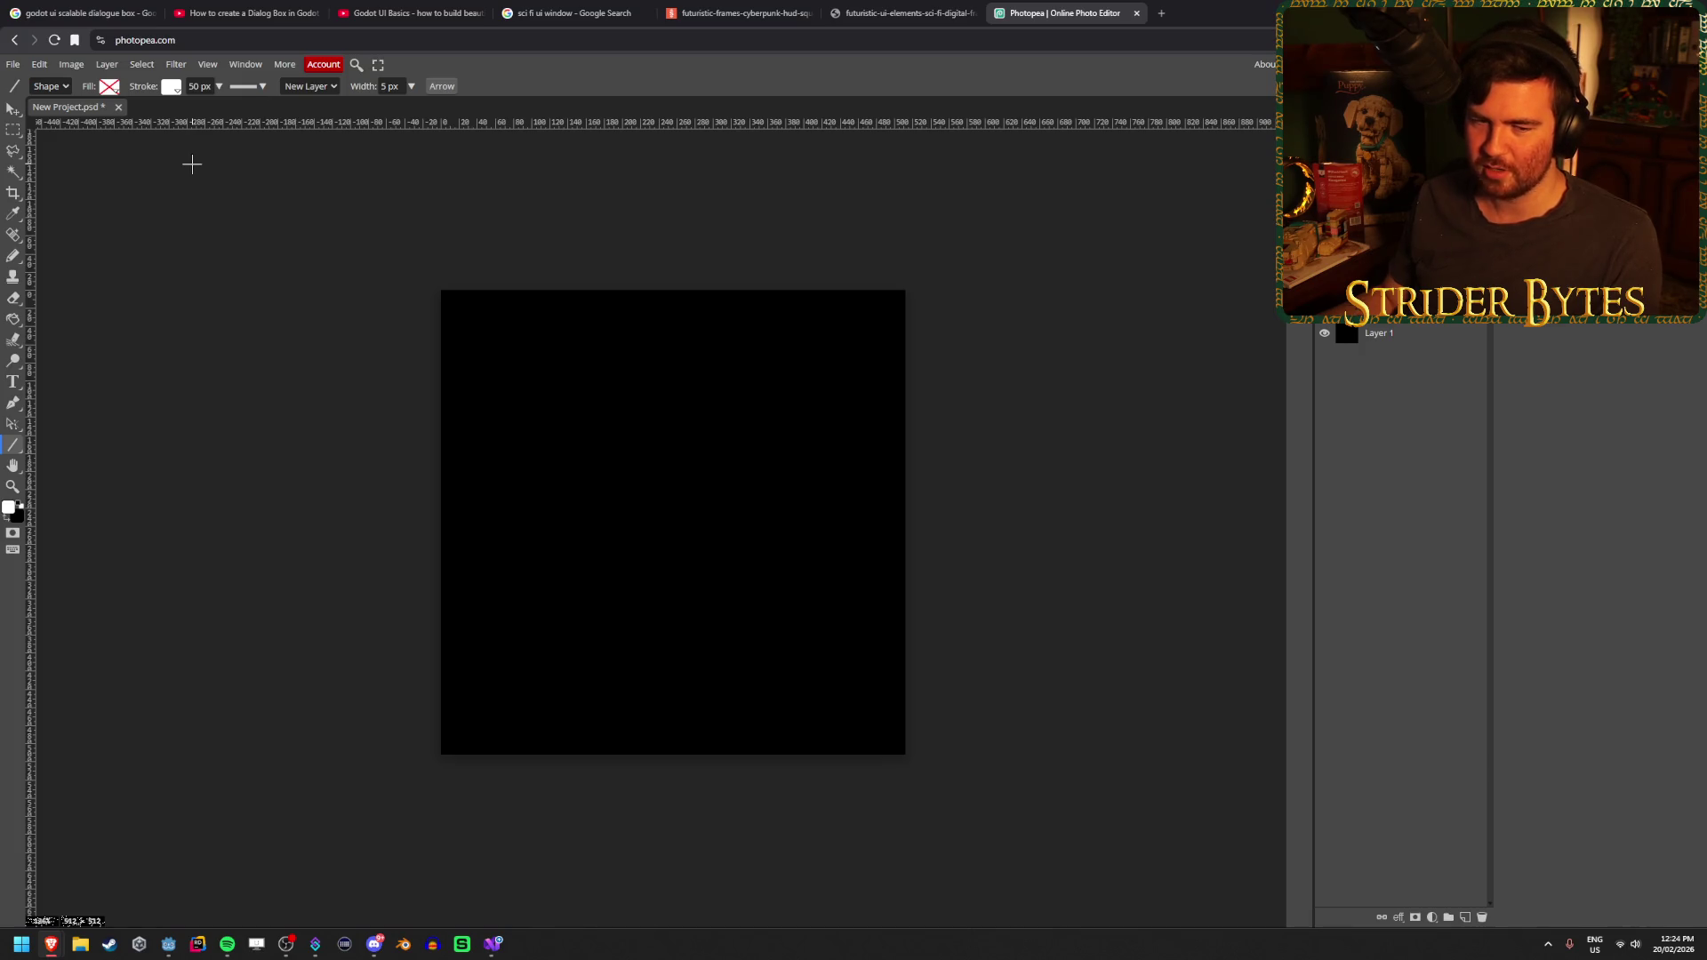
{"action": "mouse_move", "coordinate": [510, 344]}
{"action": "left_mouse_down"}
{"action": "mouse_move", "coordinate": [525, 455]}
{"action": "mouse_move", "coordinate": [511, 684]}
{"action": "left_mouse_up"}
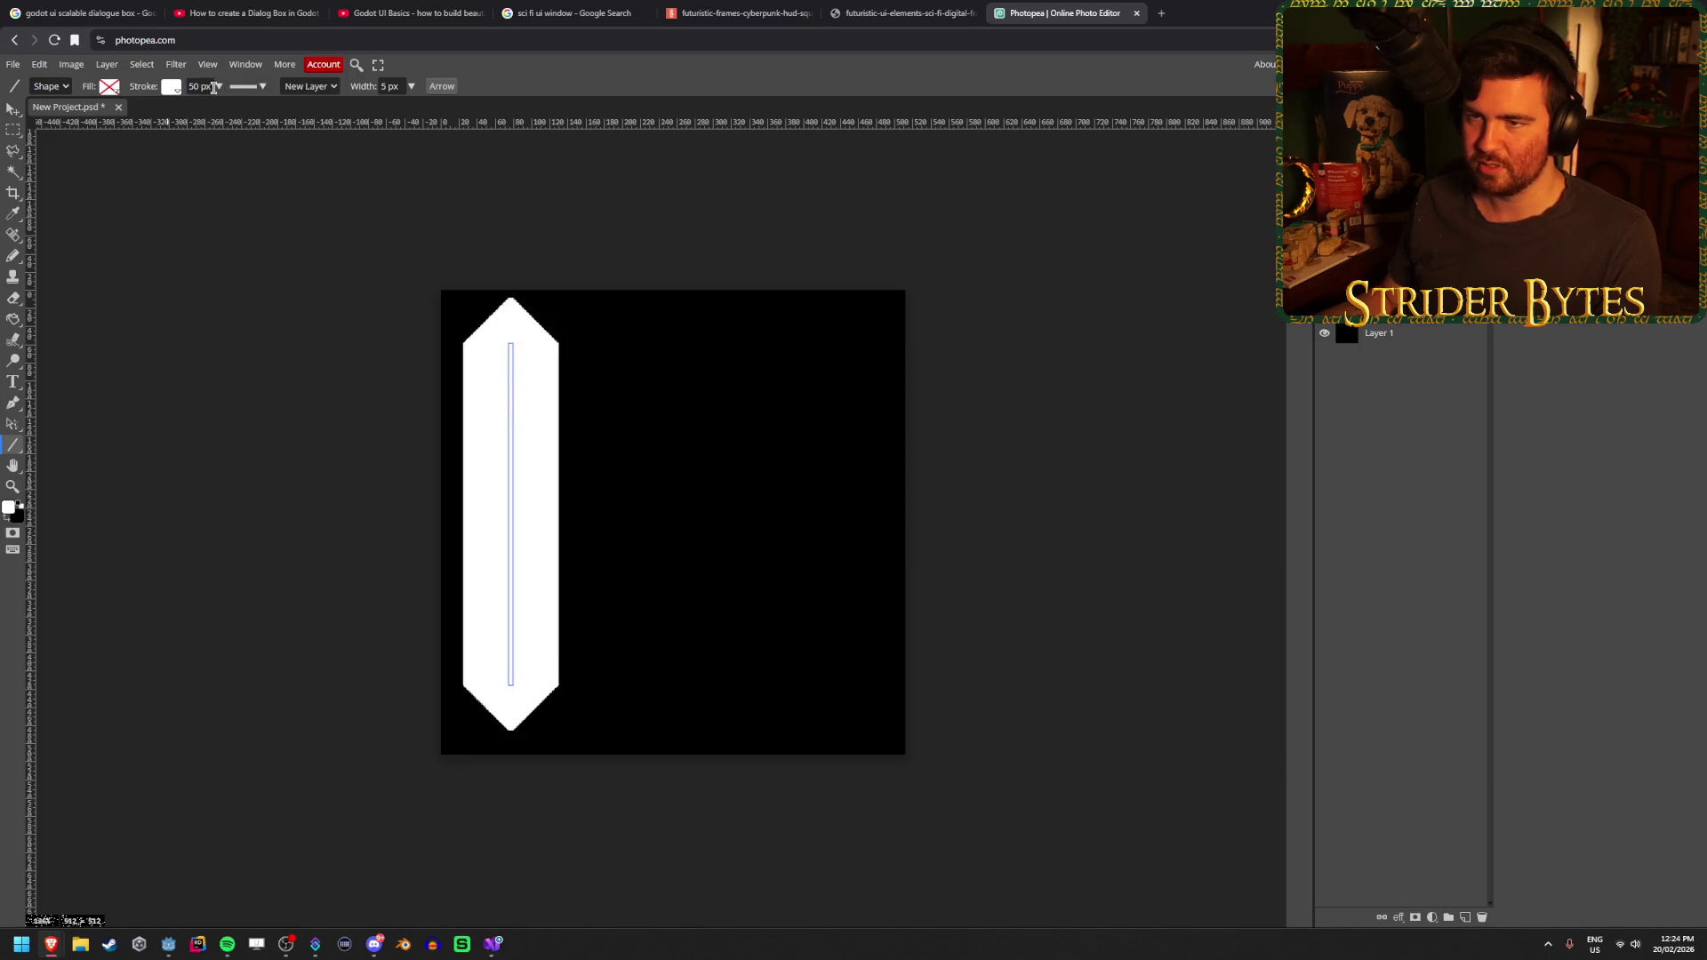
Give the line's stroke mitered square corners and a 5 px width
{"action": "left_click", "coordinate": [256, 86]}
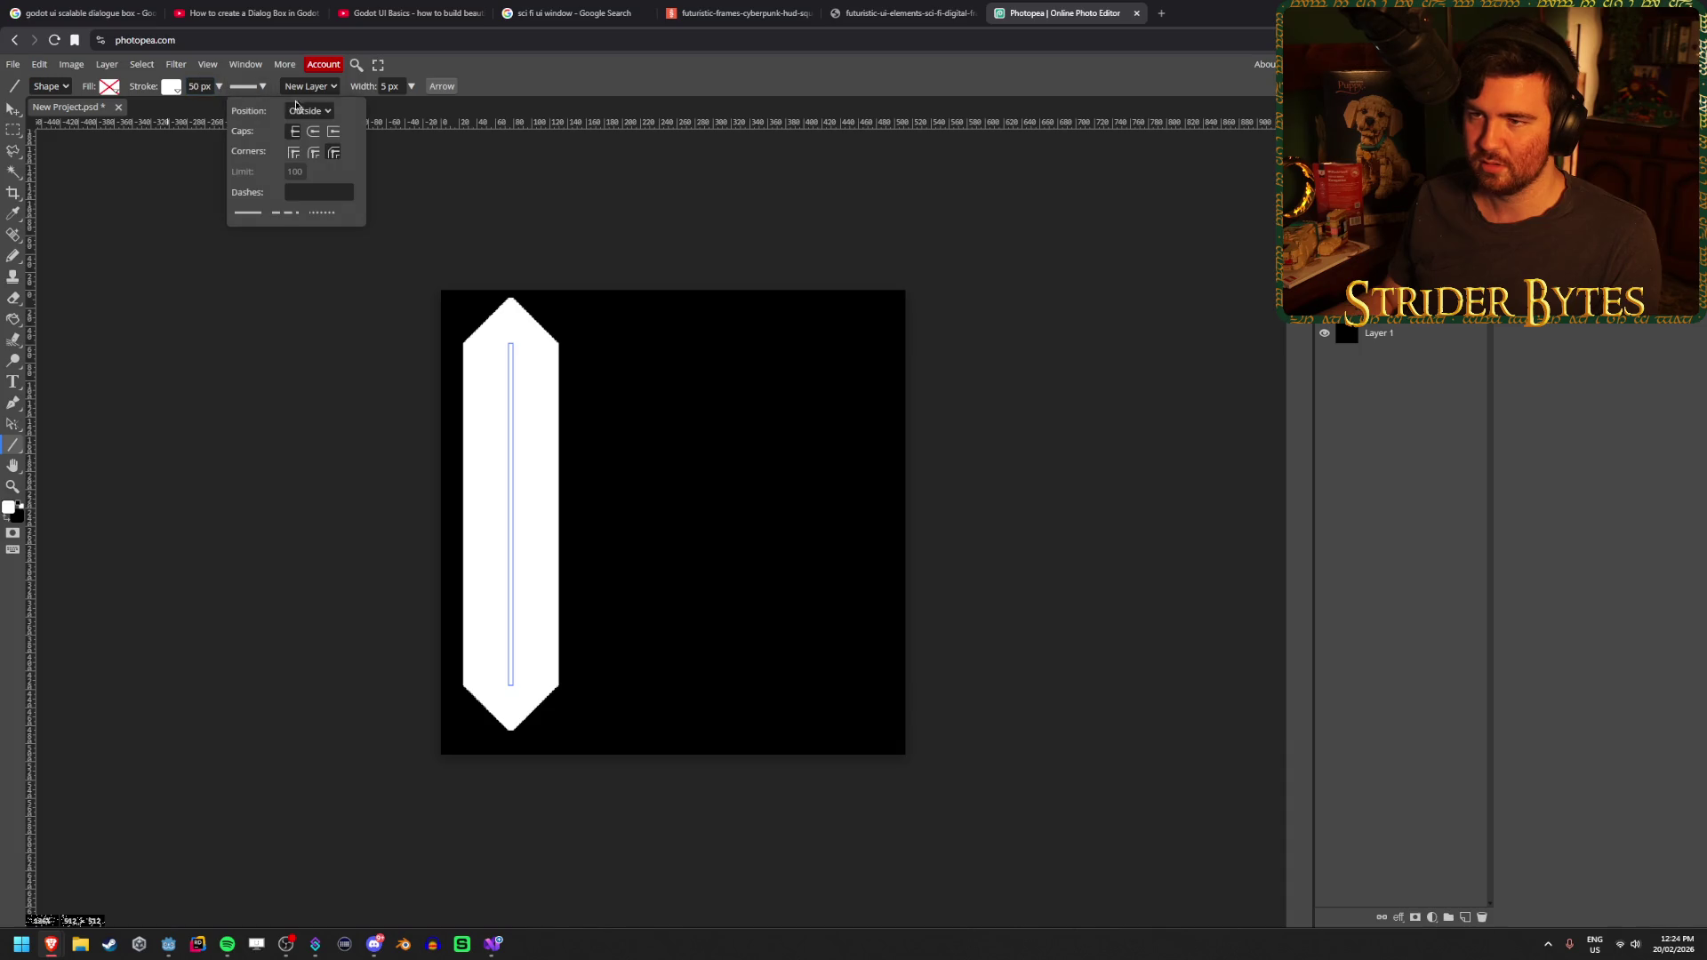
{"action": "left_click", "coordinate": [294, 152]}
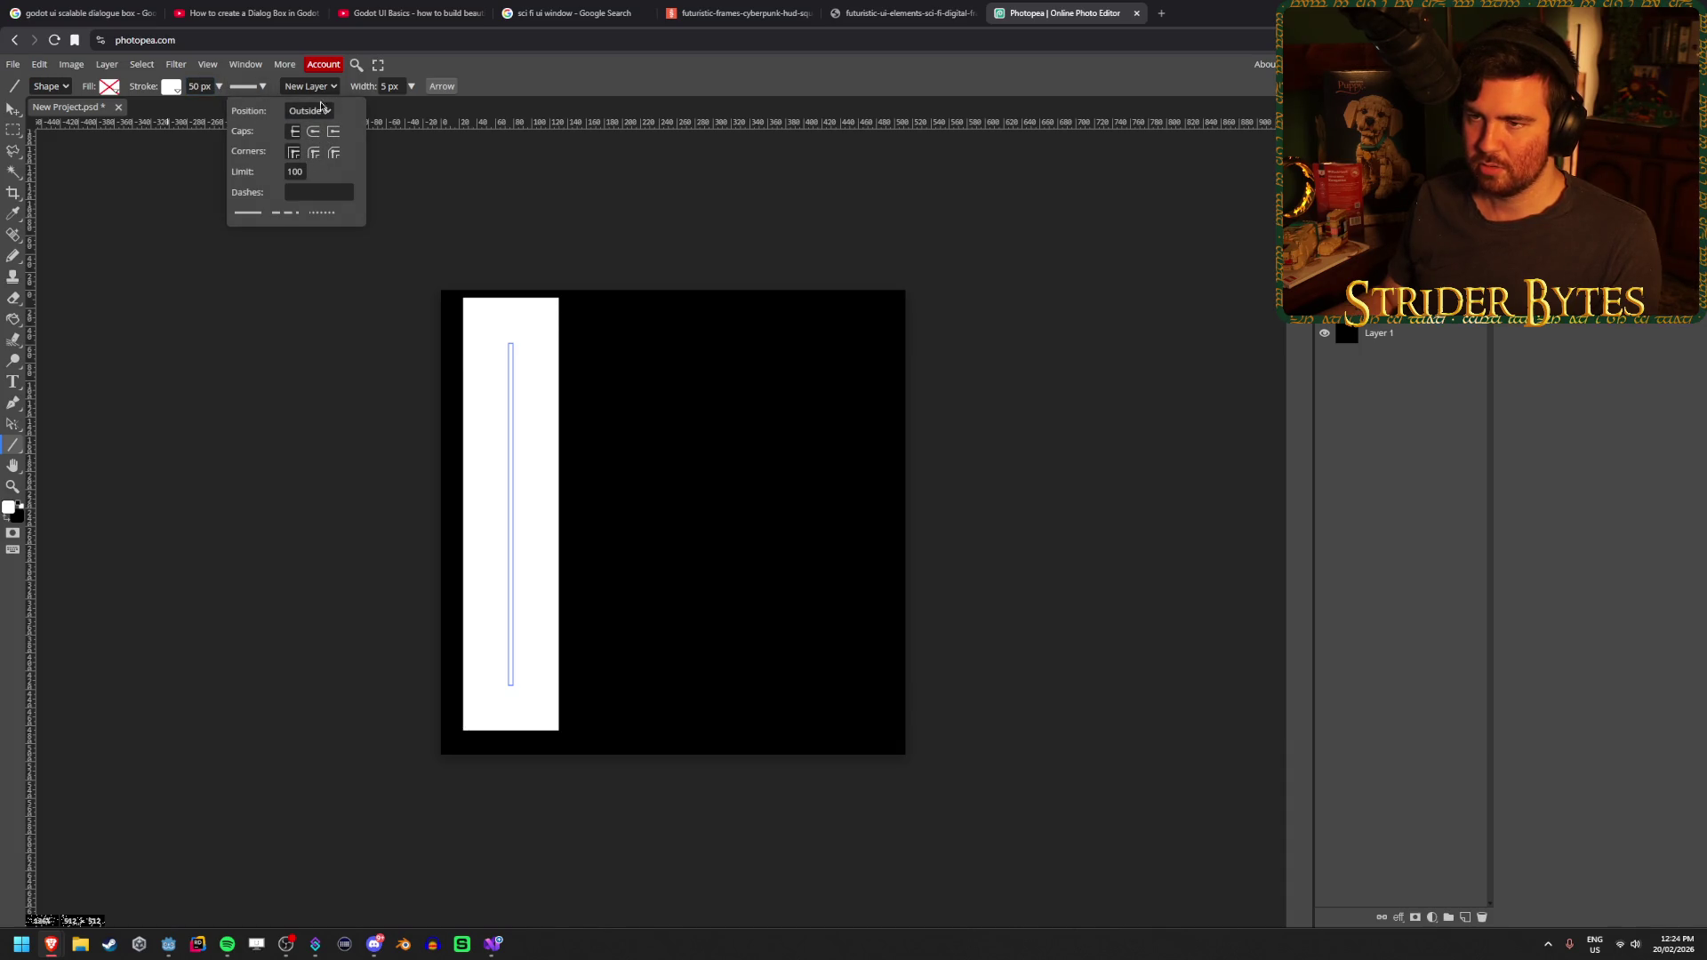
{"action": "double_click", "coordinate": [193, 86]}
{"action": "type", "text": "10"}
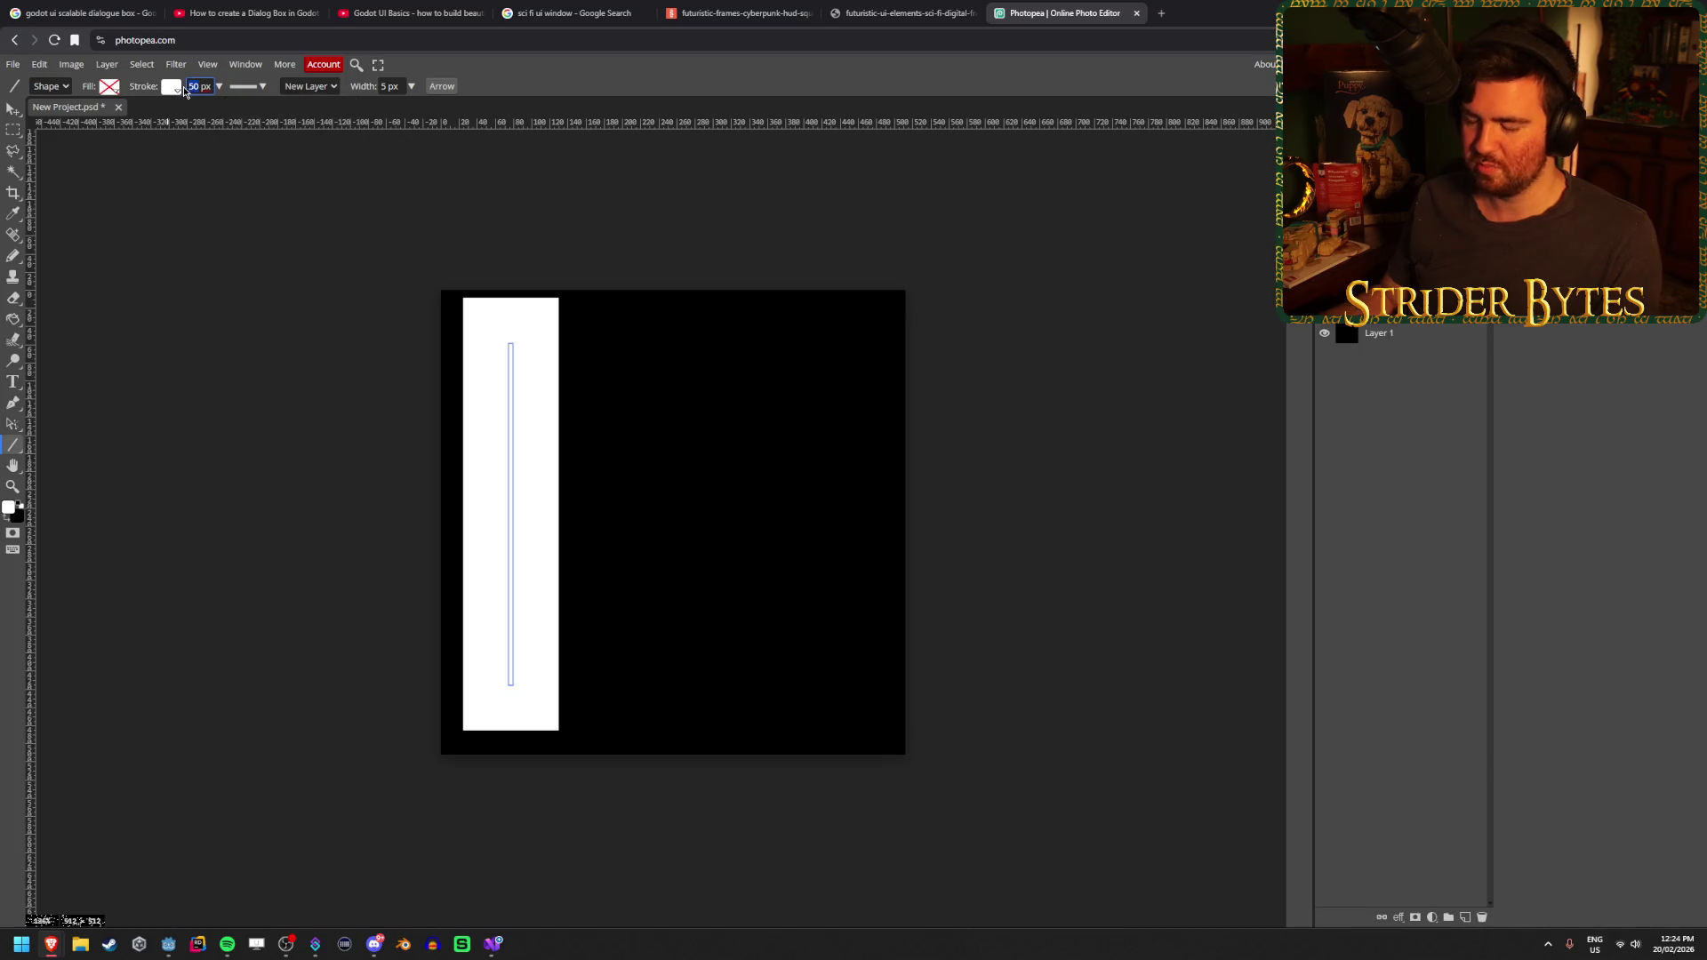
{"action": "key", "text": "Return"}
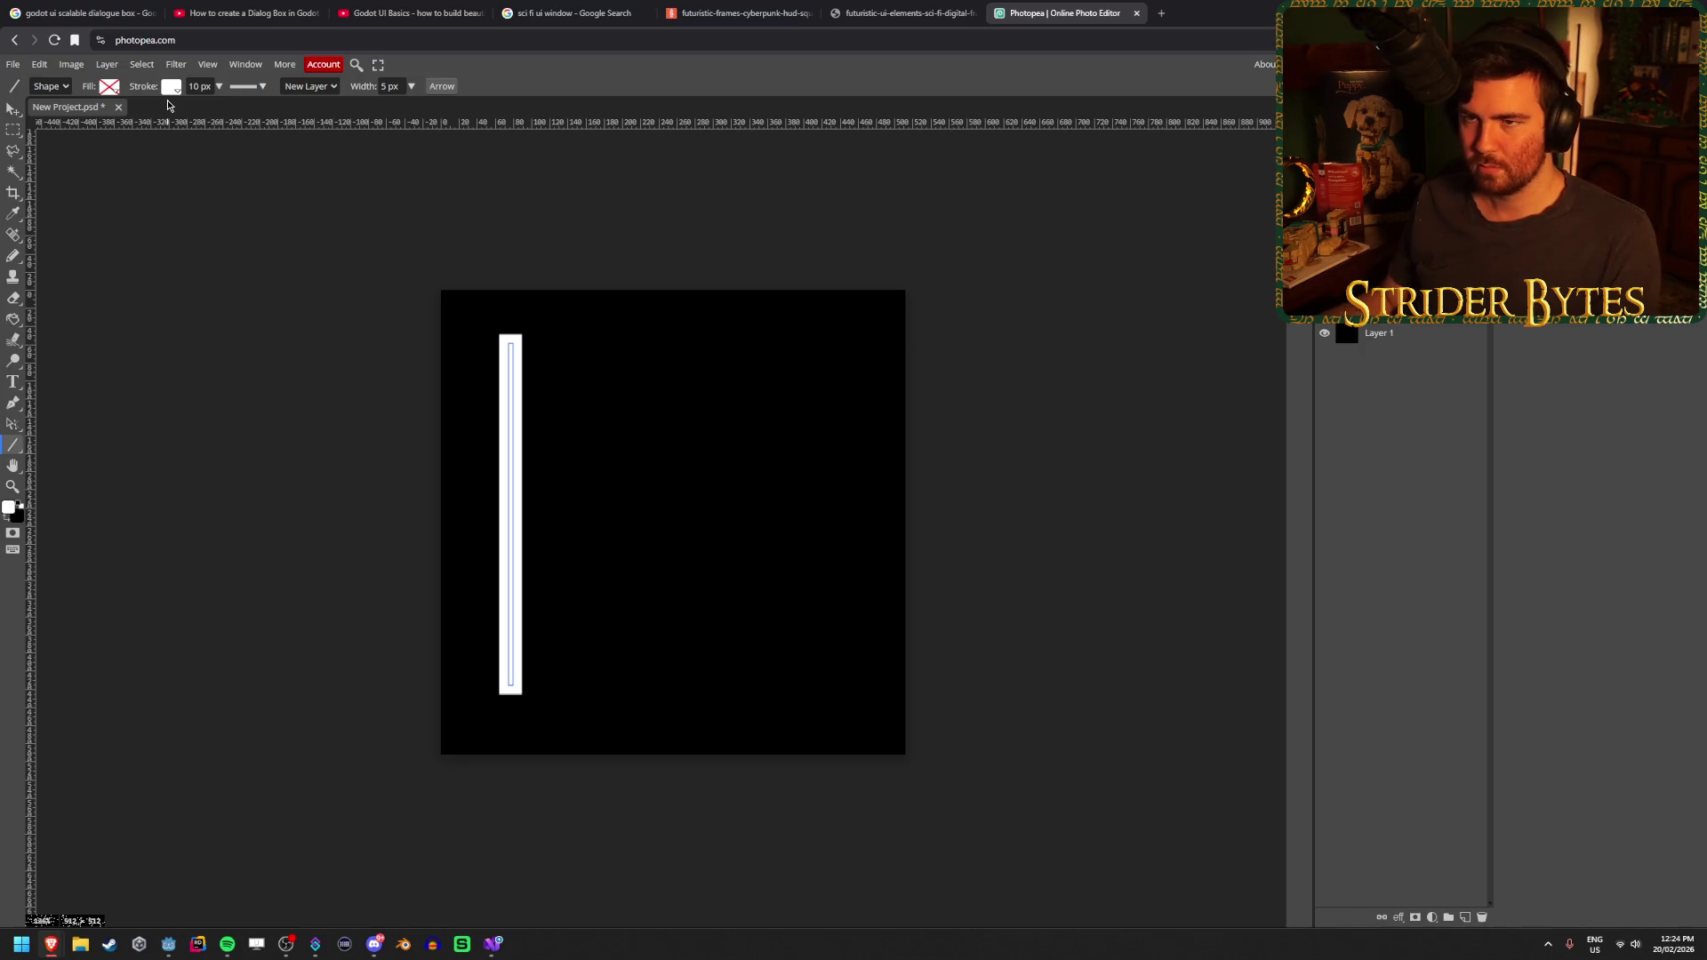
{"action": "double_click", "coordinate": [185, 88]}
{"action": "type", "text": "5"}
{"action": "key", "text": "Return"}
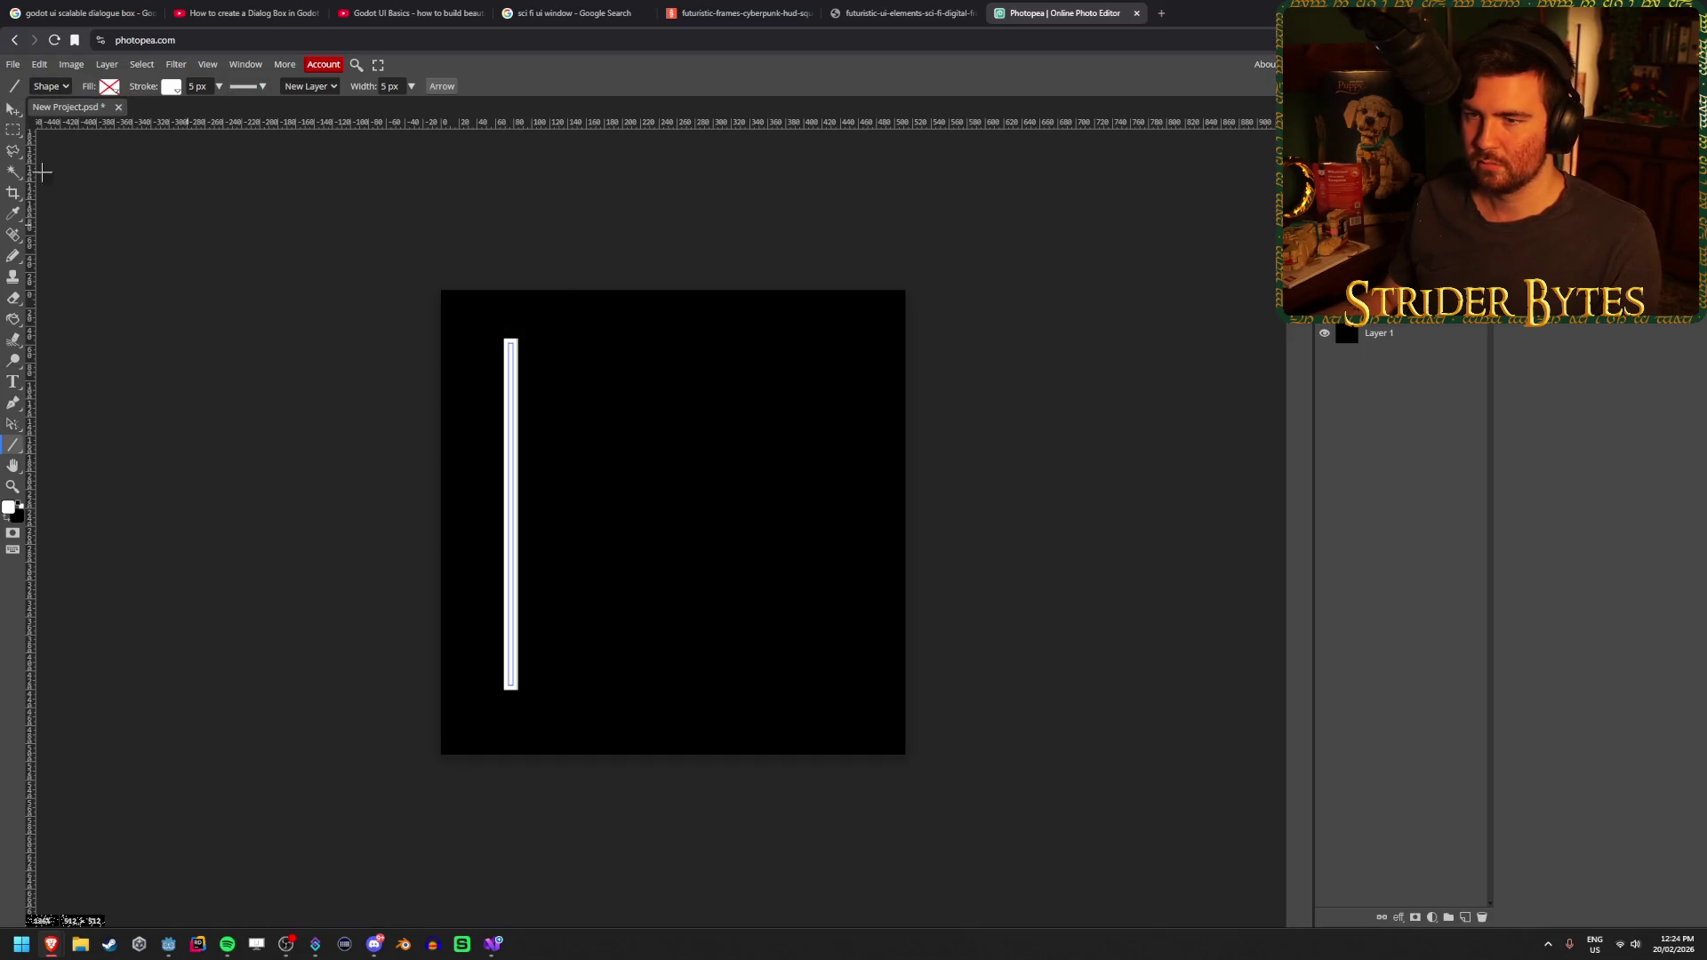
Stretch the white line to the canvas's full top-to-bottom height
{"action": "key", "text": "v"}
{"action": "scroll", "coordinate": [389, 400], "scroll_direction": "up", "scroll_amount": 2}
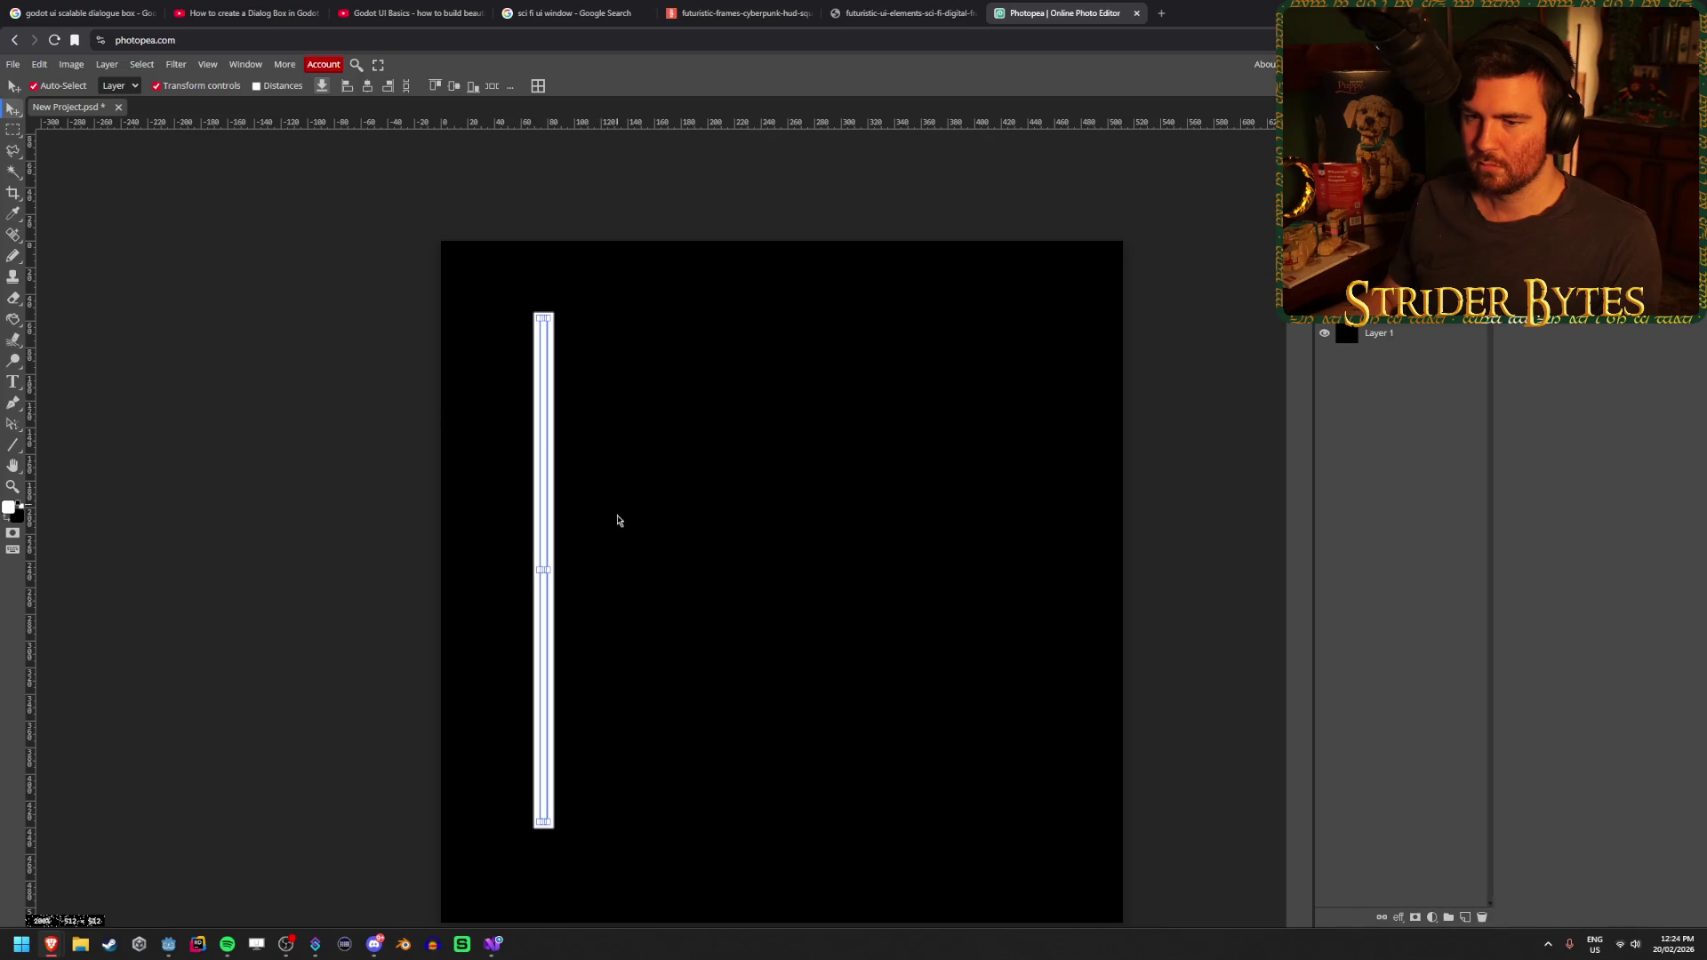
{"action": "left_click_drag", "start_coordinate": [654, 549], "coordinate": [590, 496]}
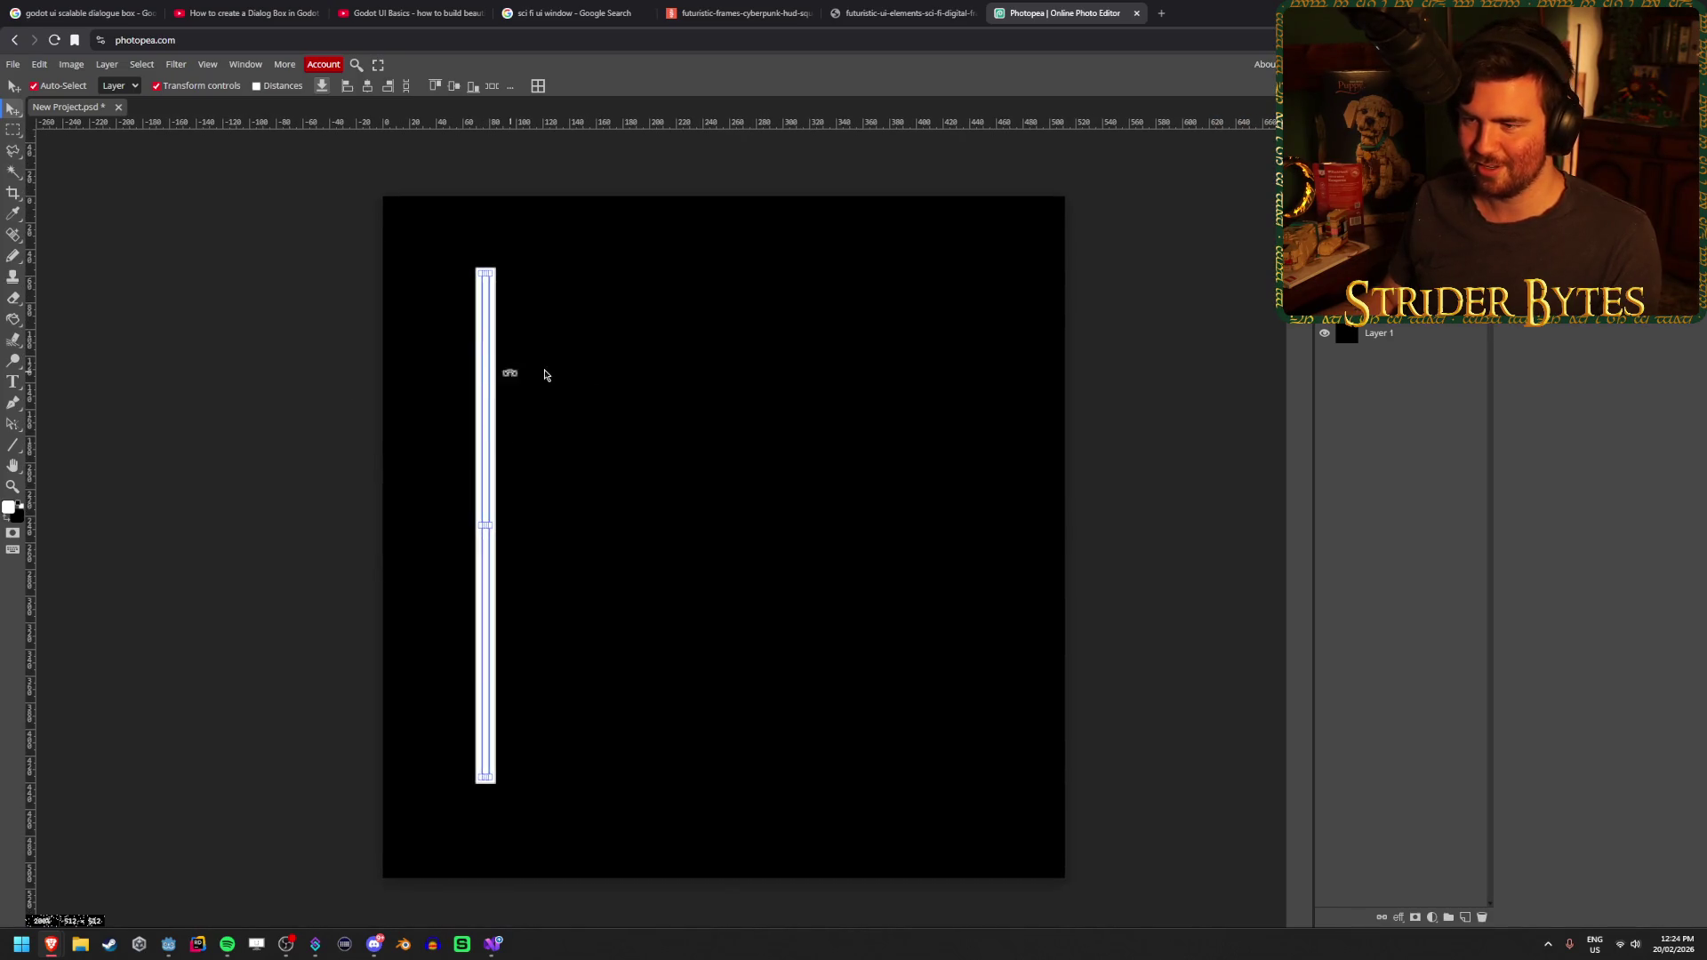
{"action": "left_click", "coordinate": [495, 332]}
{"action": "left_click", "coordinate": [489, 278]}
{"action": "left_click_drag", "start_coordinate": [485, 271], "coordinate": [490, 201]}
{"action": "left_click_drag", "start_coordinate": [485, 778], "coordinate": [485, 878]}
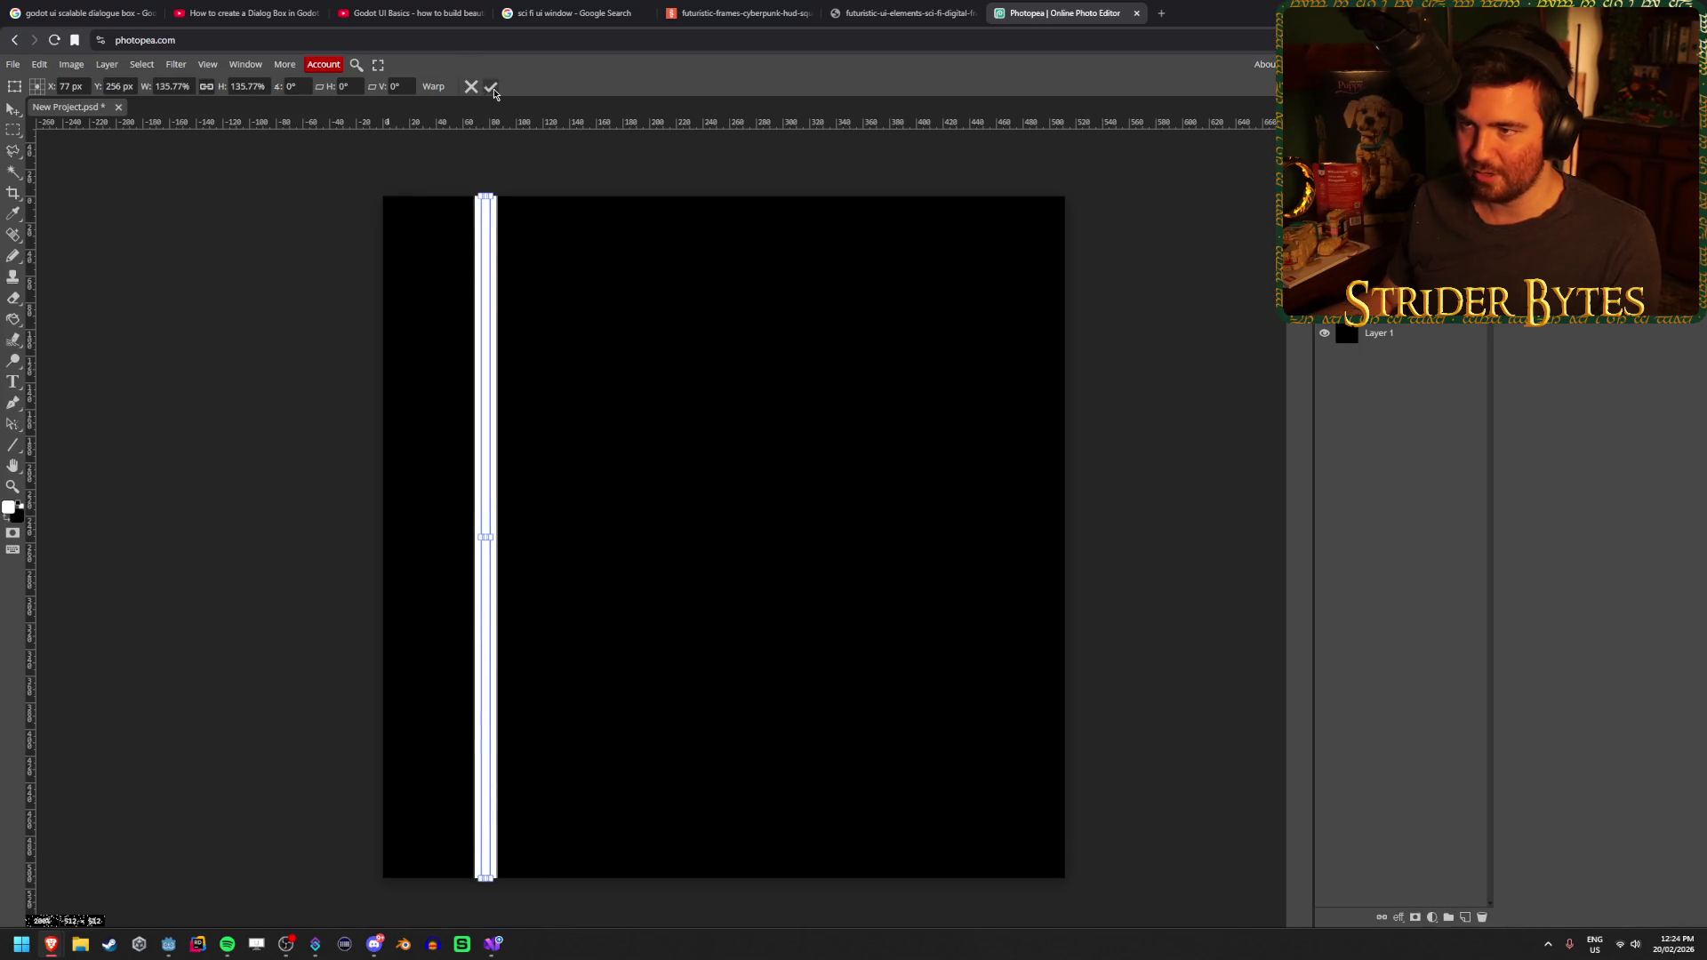
{"action": "left_click", "coordinate": [491, 86]}
Slide the stretched line flush against the canvas's left edge
{"action": "left_click", "coordinate": [530, 392]}
{"action": "left_click_drag", "start_coordinate": [486, 417], "coordinate": [395, 421]}
{"action": "left_click", "coordinate": [236, 359]}
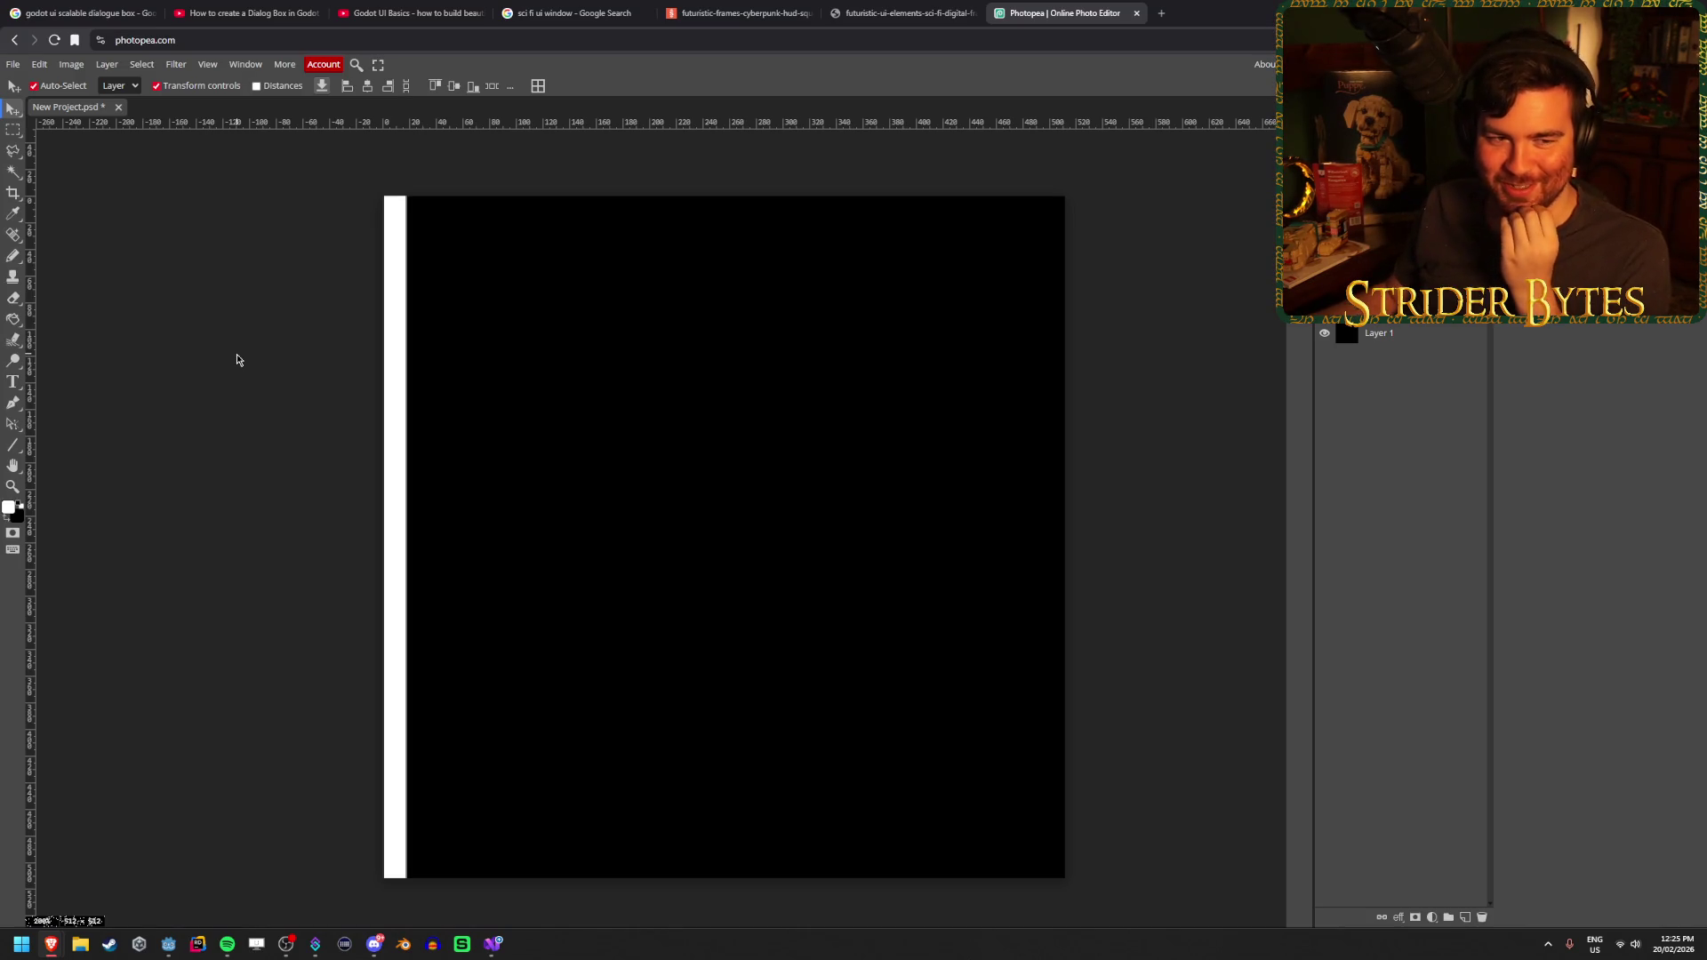
Alt-drag a copy of the left white bar onto the canvas's right edge
{"action": "left_click", "coordinate": [389, 363]}
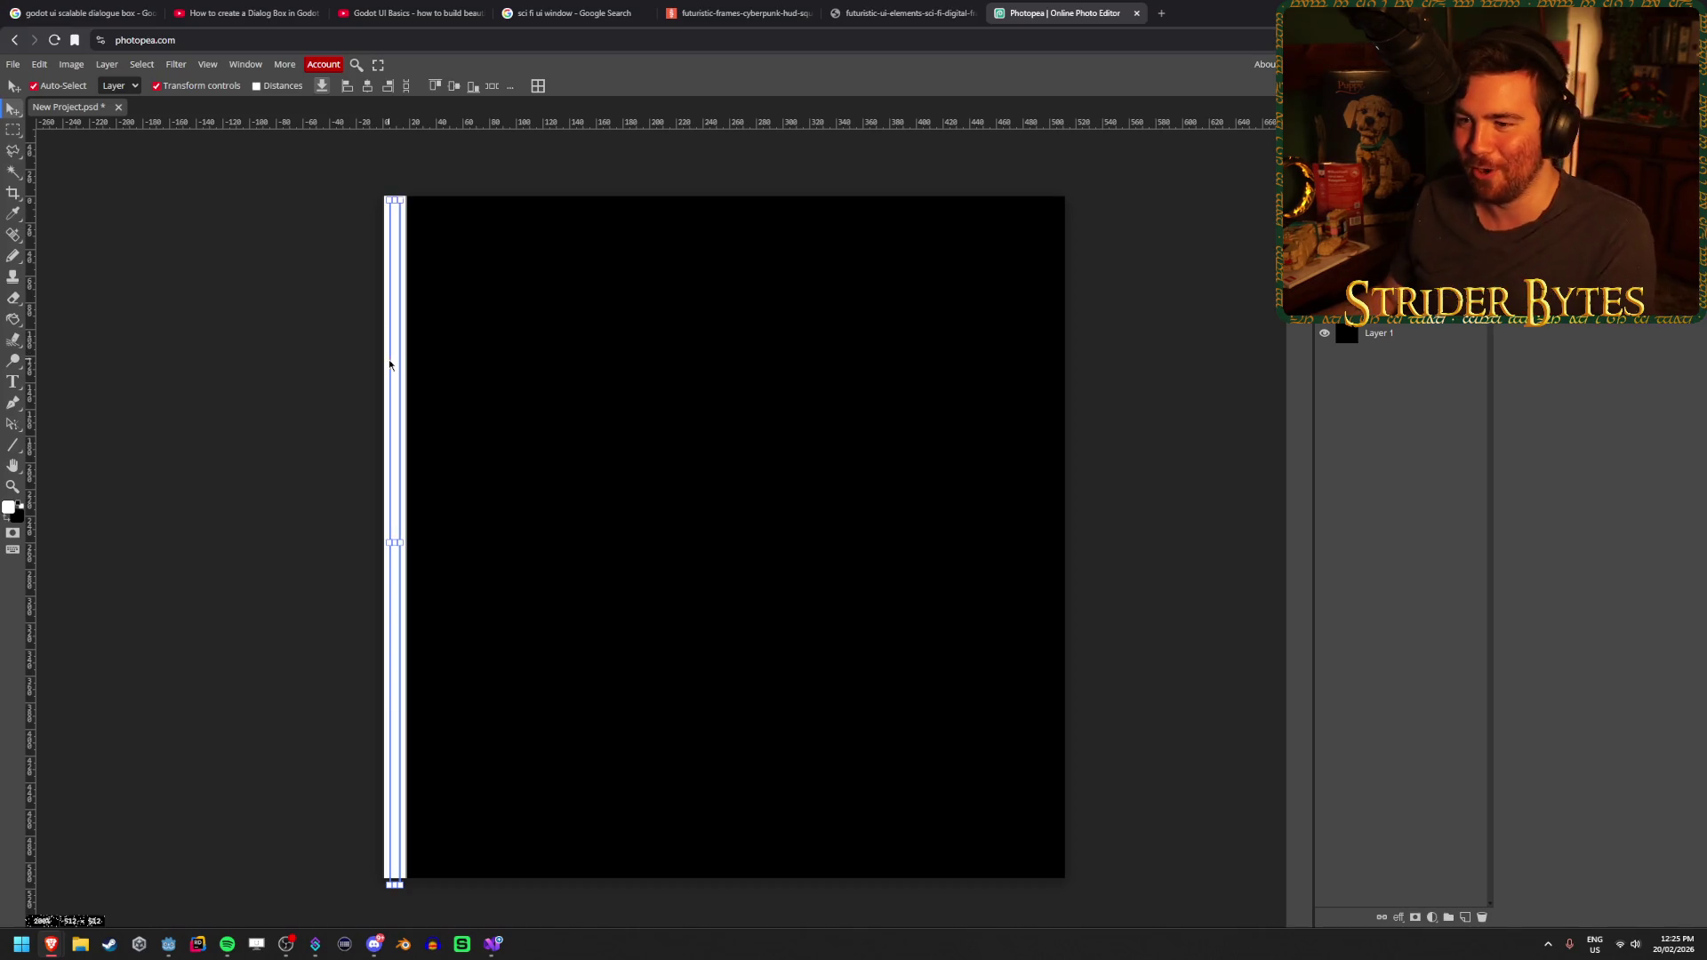
{"action": "left_click", "coordinate": [352, 364]}
{"action": "left_click_drag", "start_coordinate": [390, 349], "coordinate": [1041, 365]}
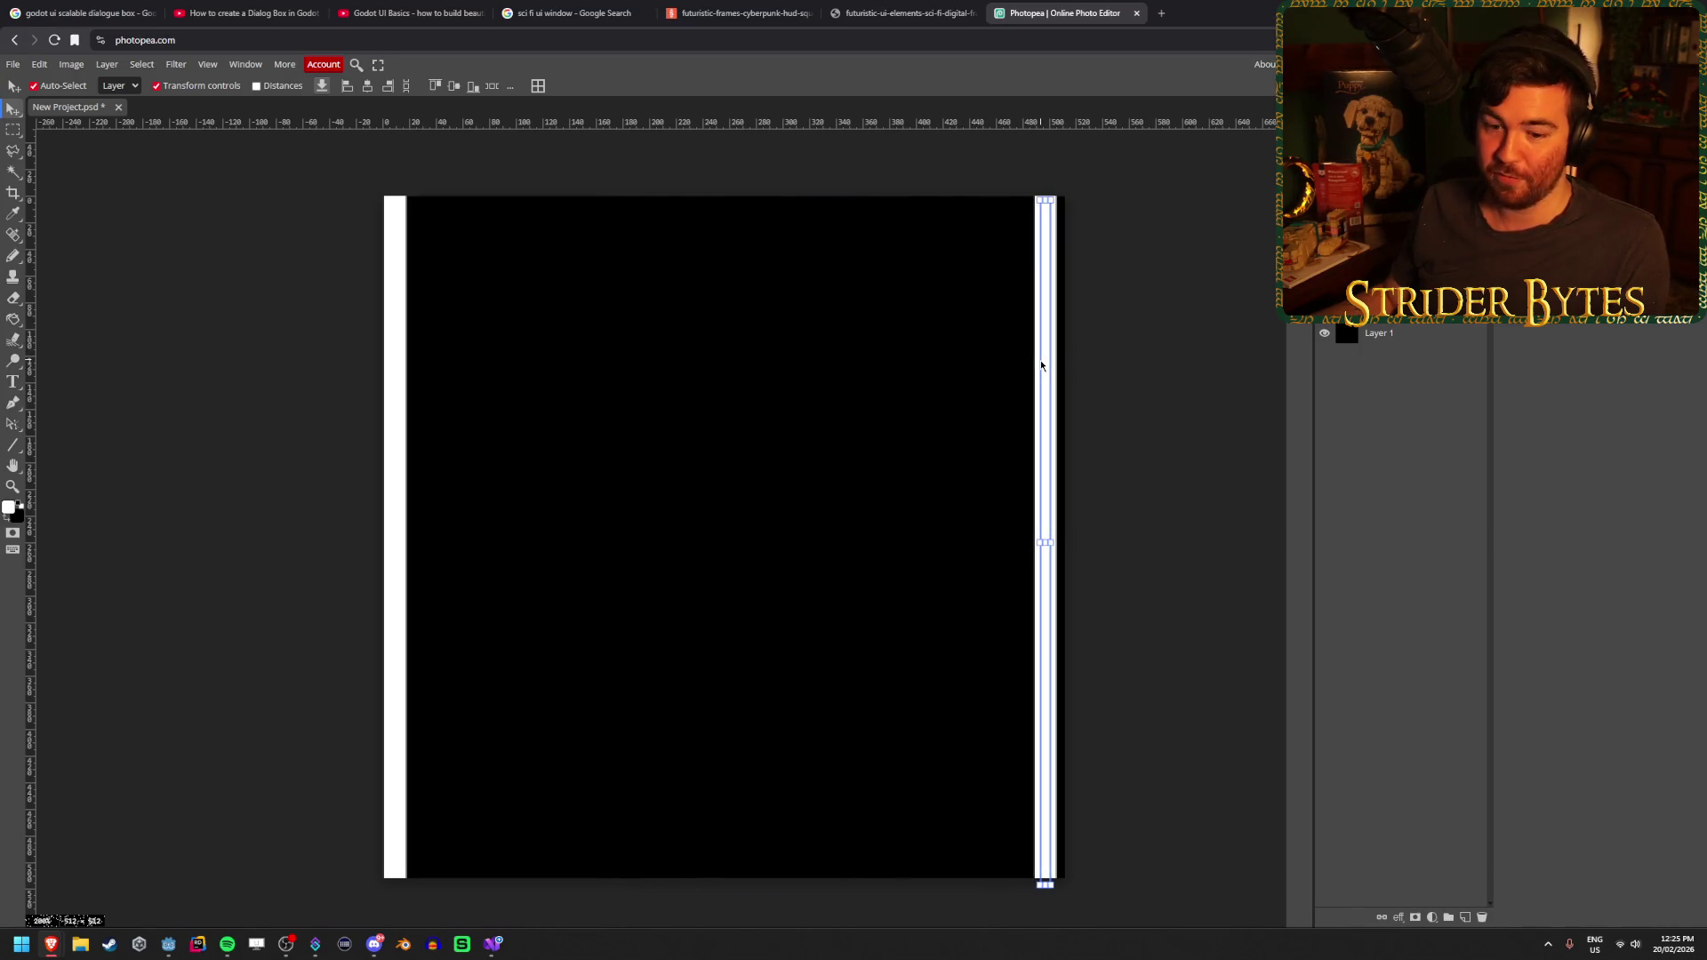
{"action": "left_click_drag", "start_coordinate": [1041, 364], "coordinate": [1051, 358]}
{"action": "left_click", "coordinate": [140, 262]}
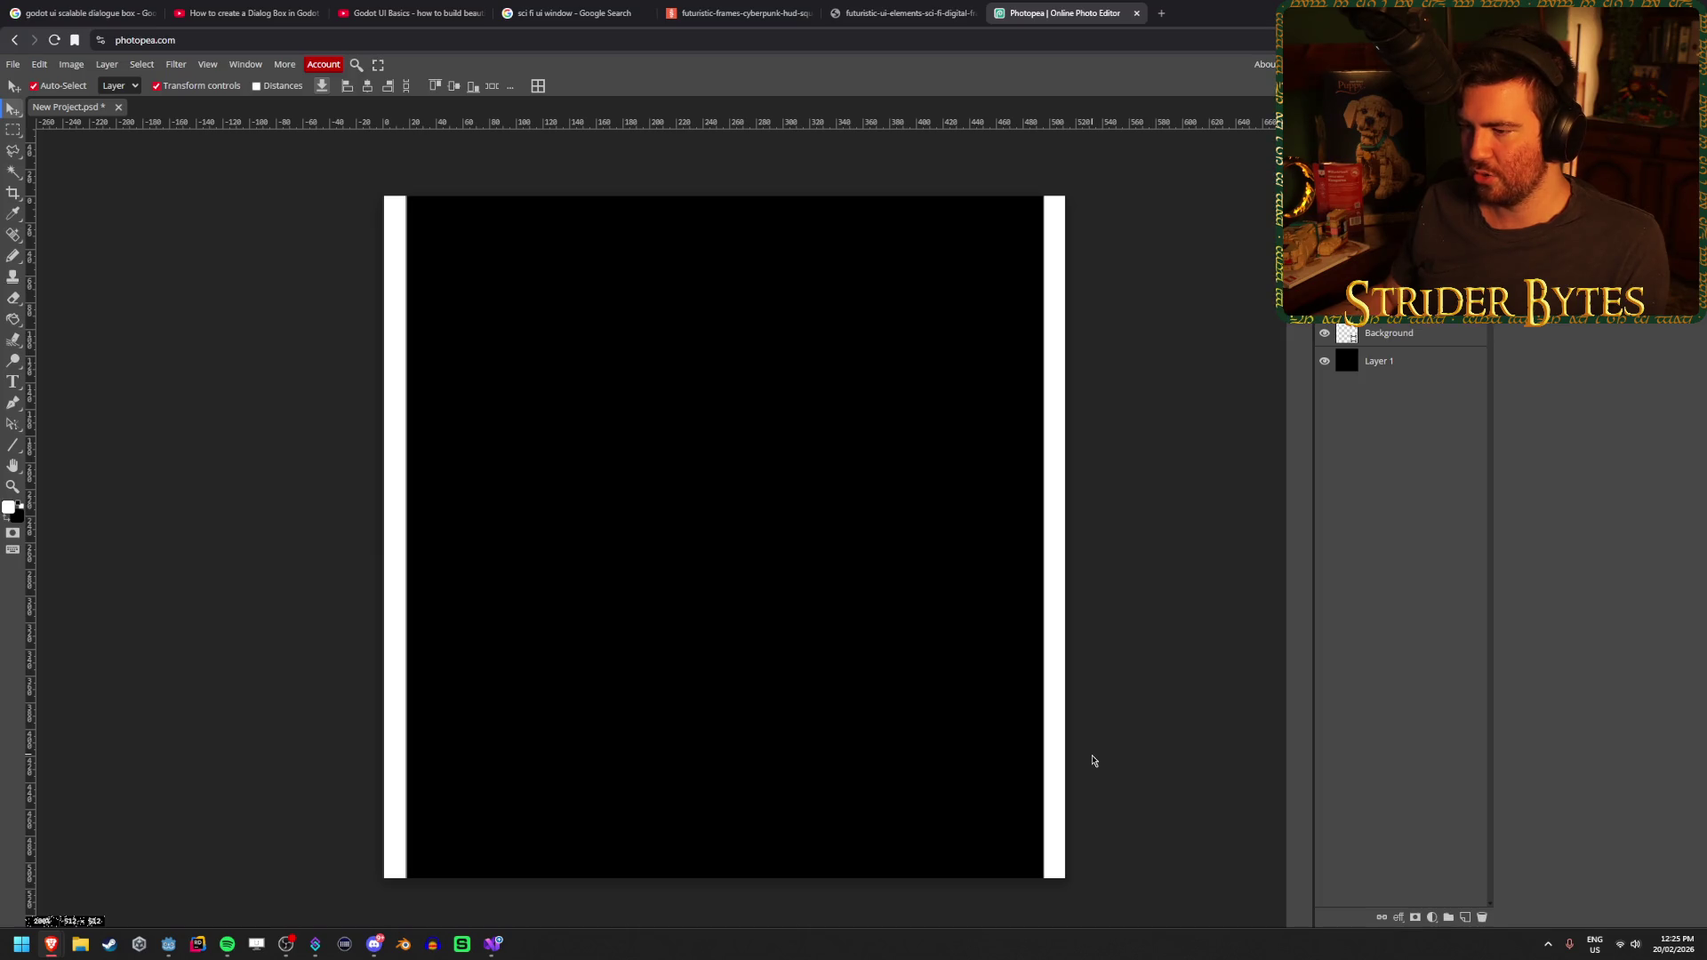
Resize the right bar so it runs full height down to the canvas bottom
{"action": "left_click", "coordinate": [1056, 856]}
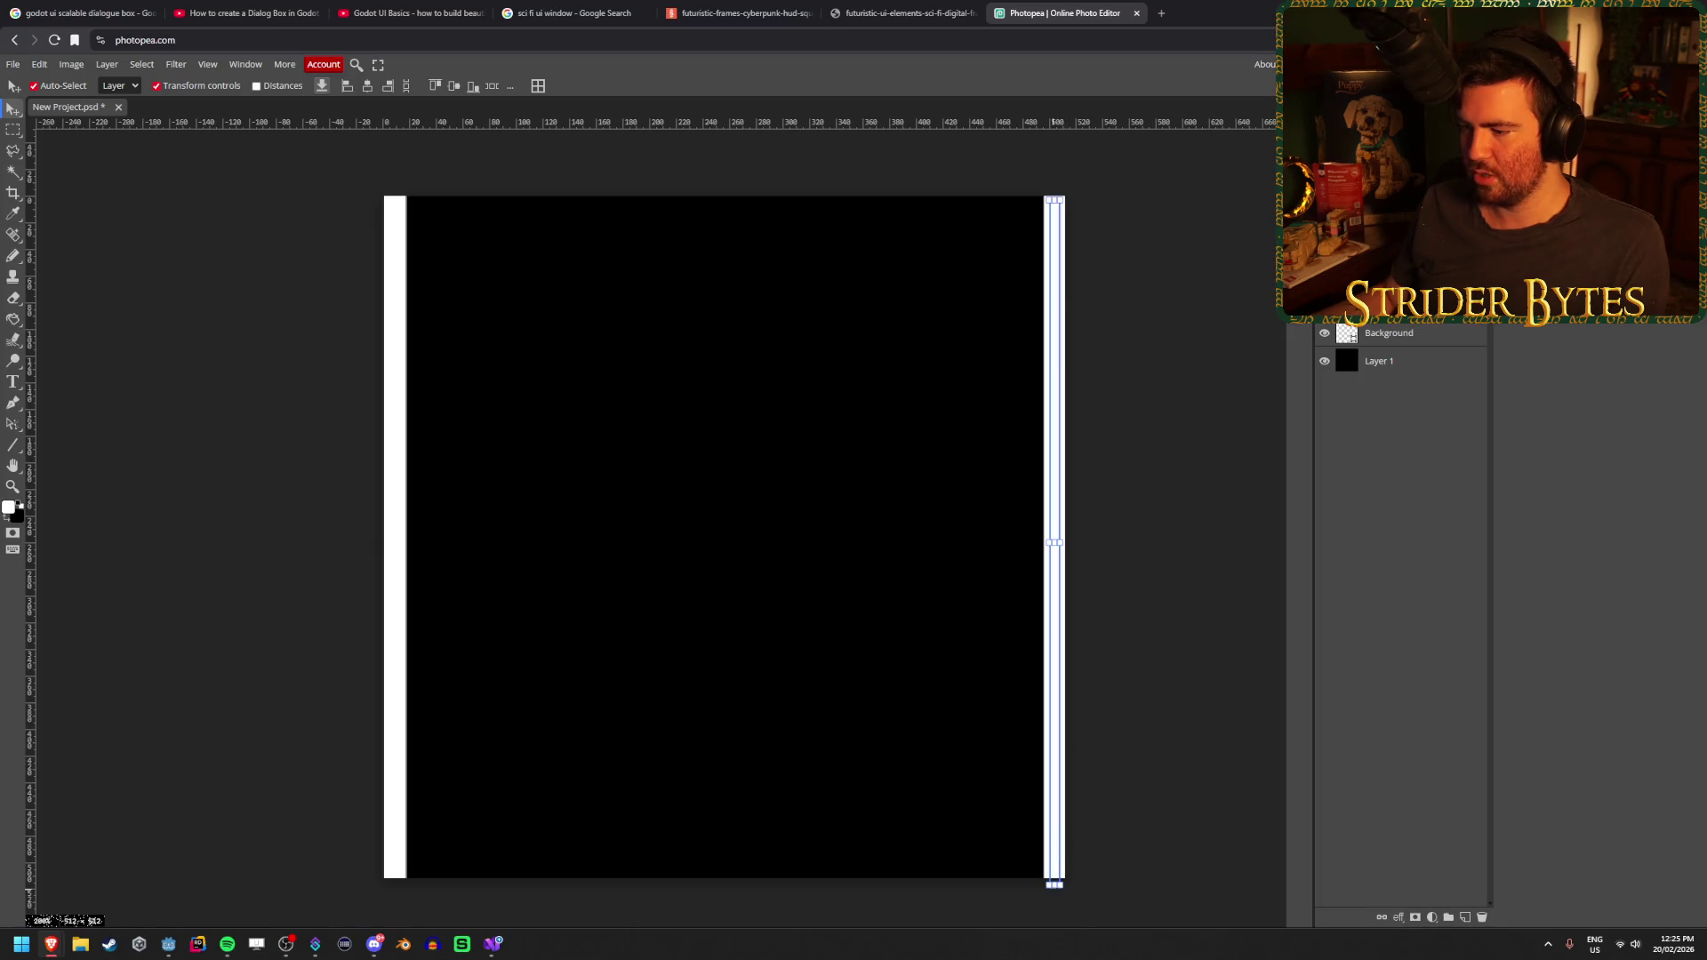
{"action": "mouse_move", "coordinate": [1054, 885]}
{"action": "left_mouse_down"}
{"action": "mouse_move", "coordinate": [1084, 742]}
{"action": "mouse_move", "coordinate": [1063, 805]}
{"action": "mouse_move", "coordinate": [1050, 789]}
{"action": "mouse_move", "coordinate": [1066, 751]}
{"action": "mouse_move", "coordinate": [1066, 782]}
{"action": "mouse_move", "coordinate": [1056, 767]}
{"action": "left_mouse_up"}
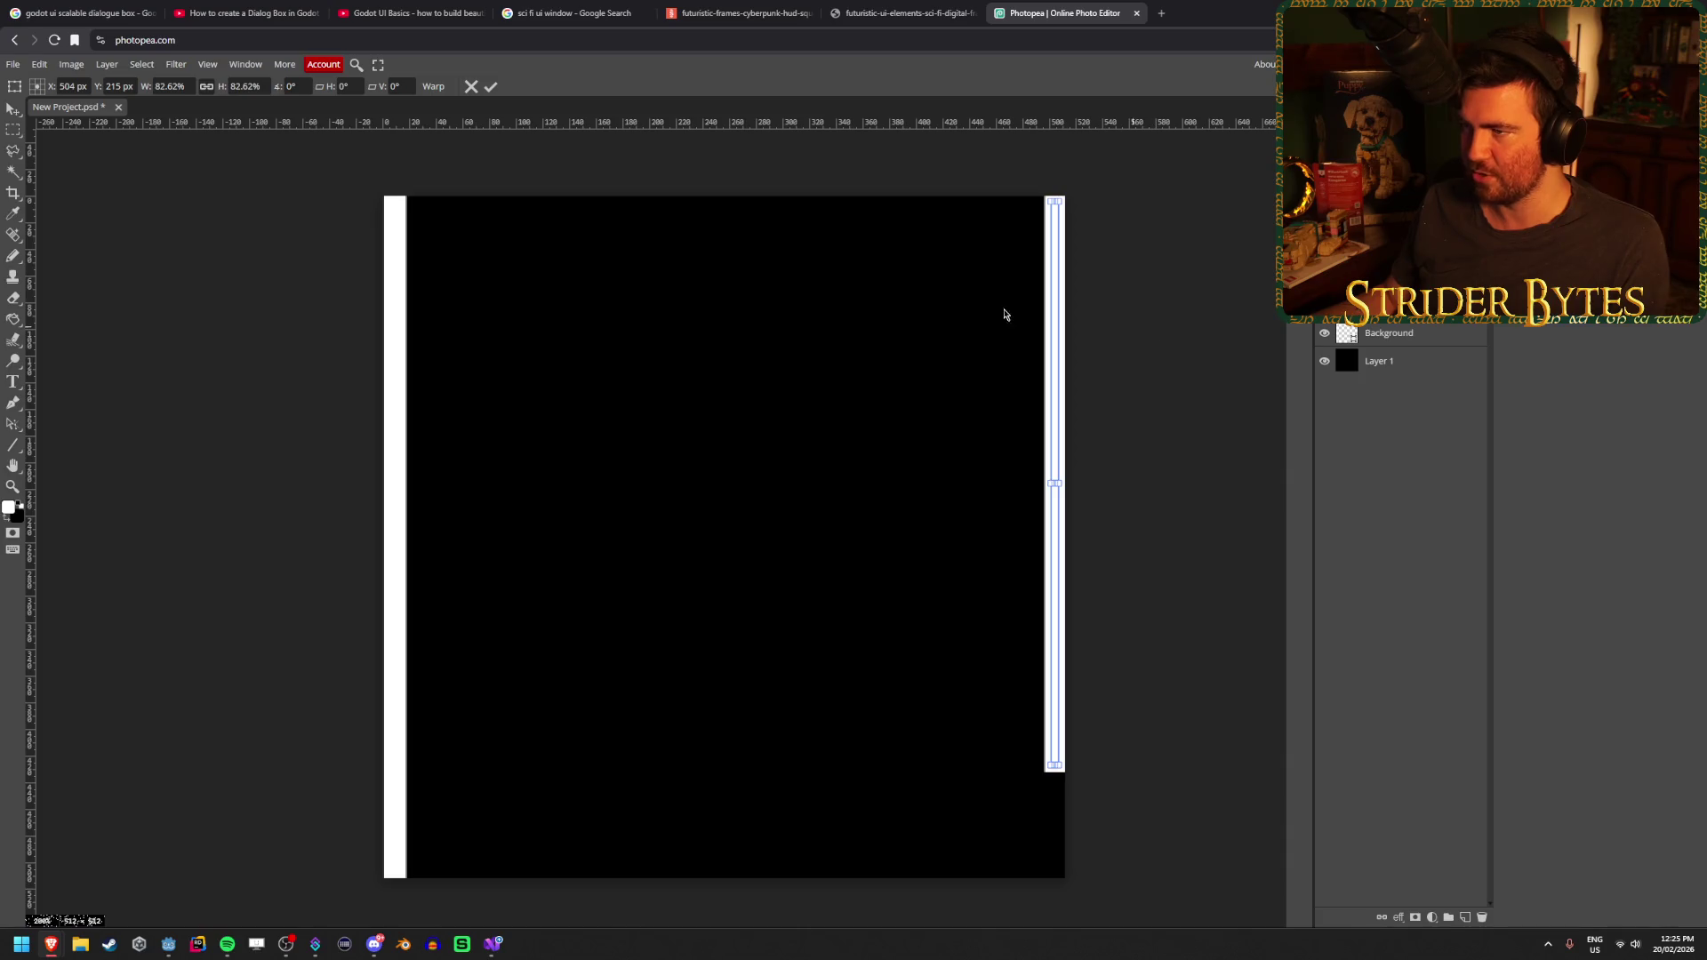
{"action": "left_click", "coordinate": [491, 86]}
{"action": "left_click", "coordinate": [399, 233]}
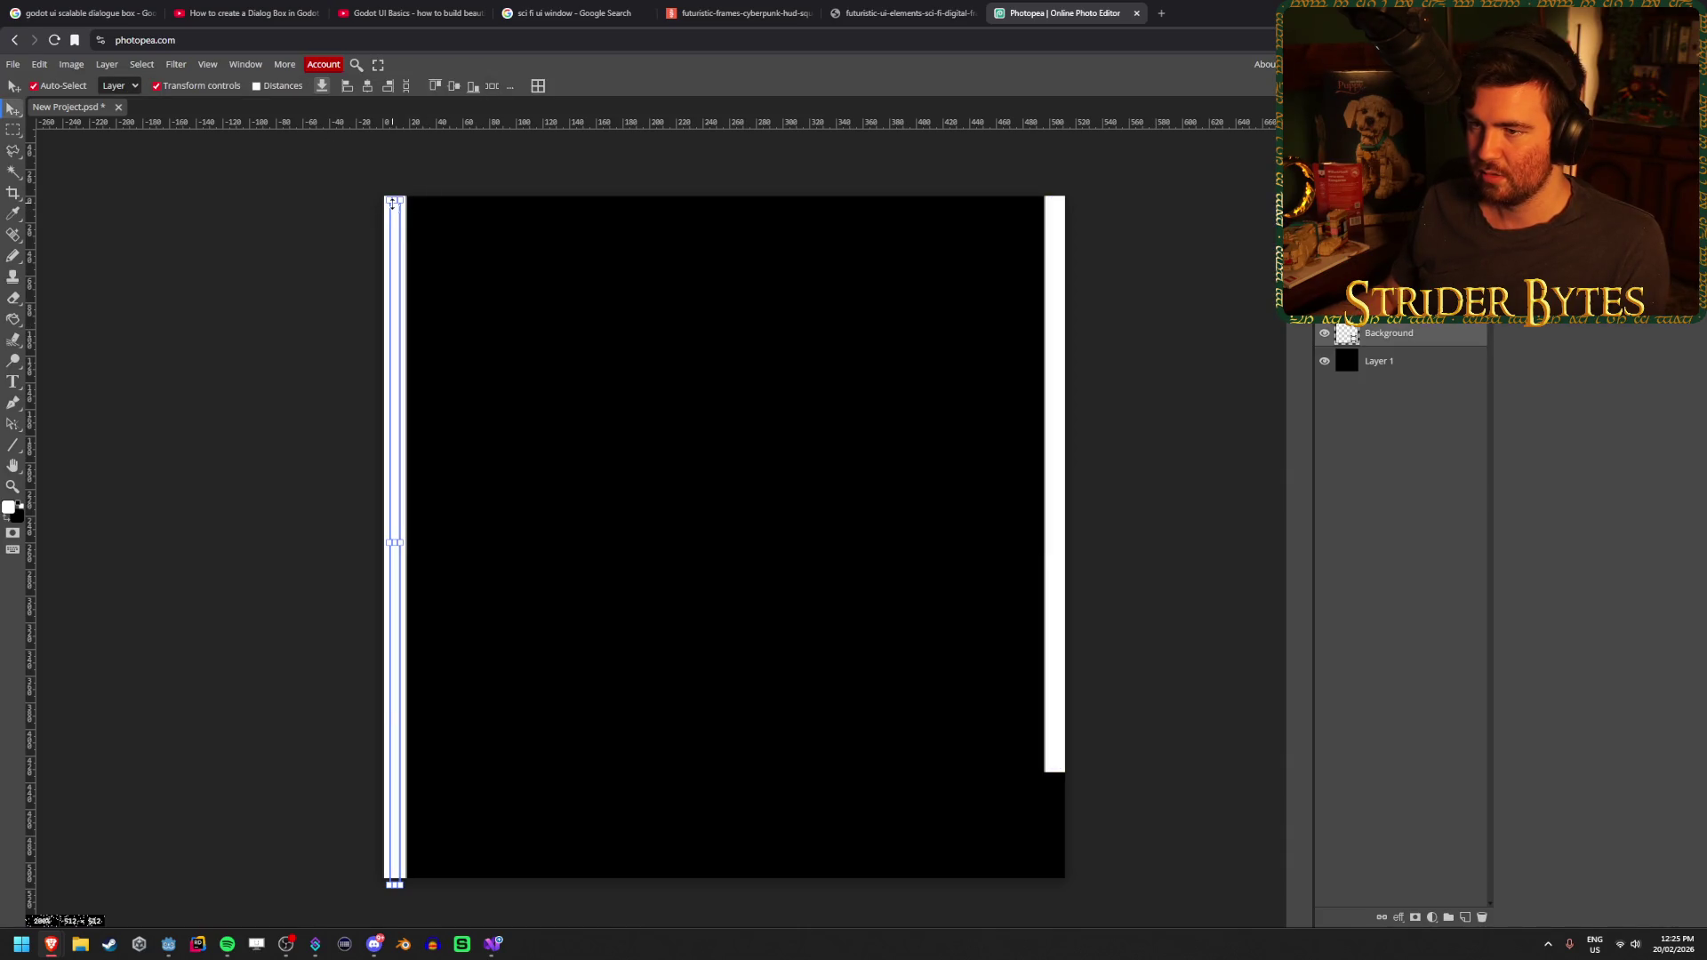
{"action": "left_click", "coordinate": [1056, 761]}
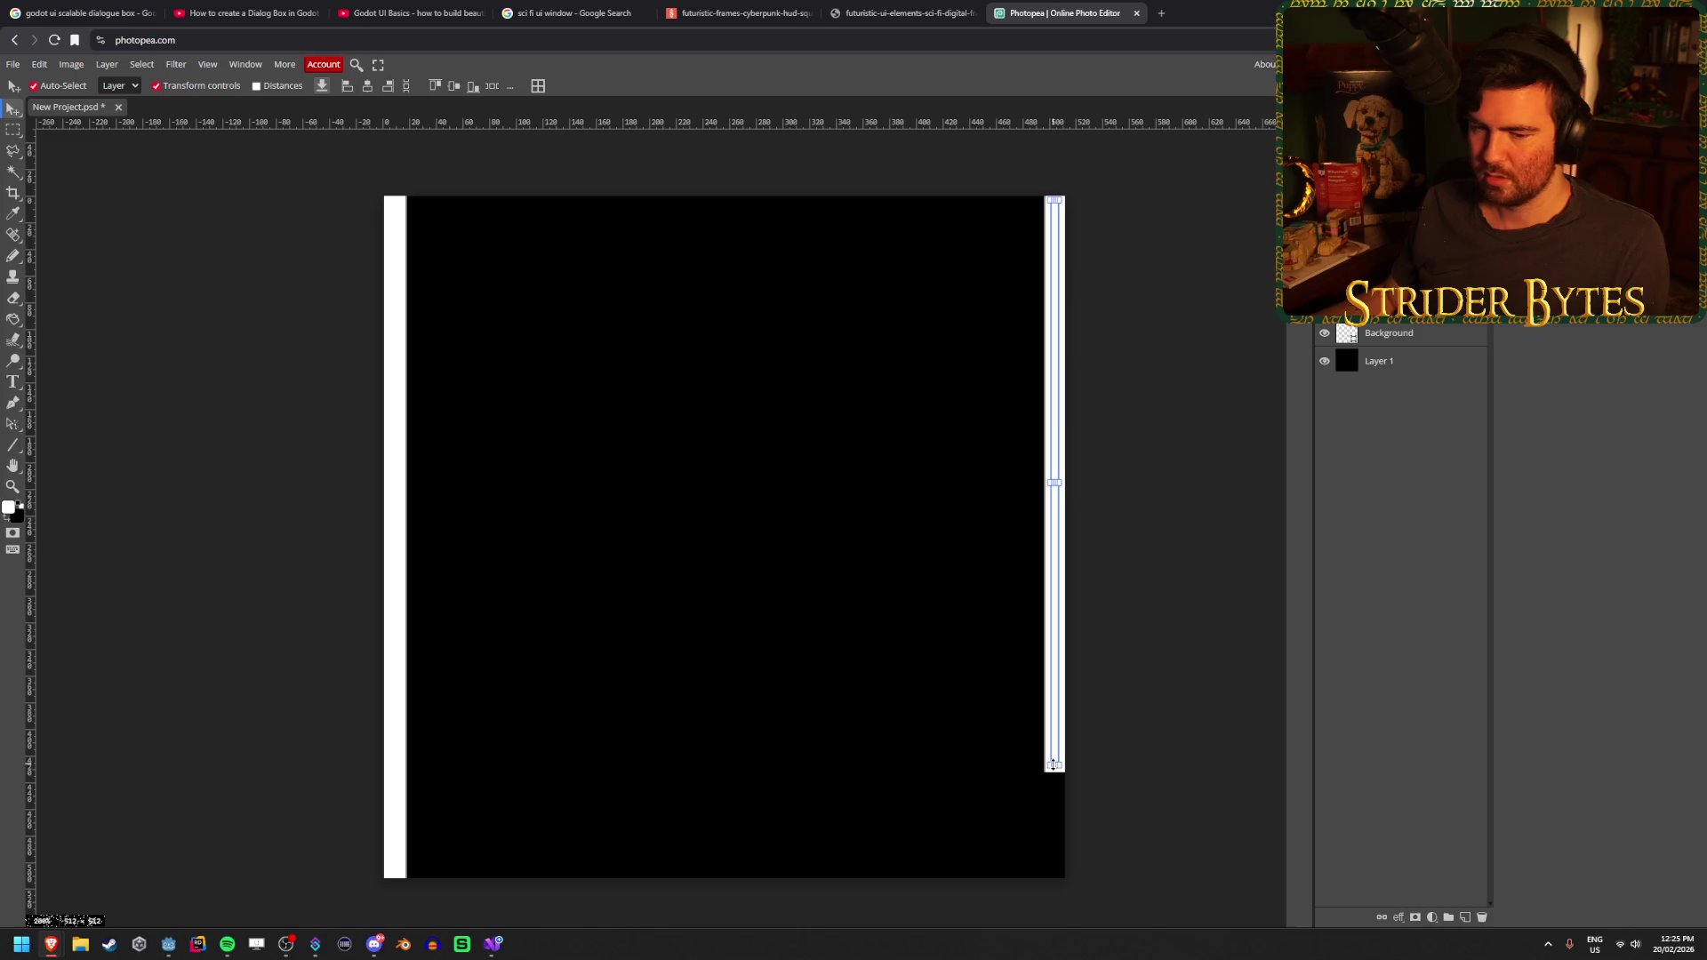
{"action": "left_click_drag", "start_coordinate": [1053, 765], "coordinate": [1056, 876]}
{"action": "left_click", "coordinate": [490, 87]}
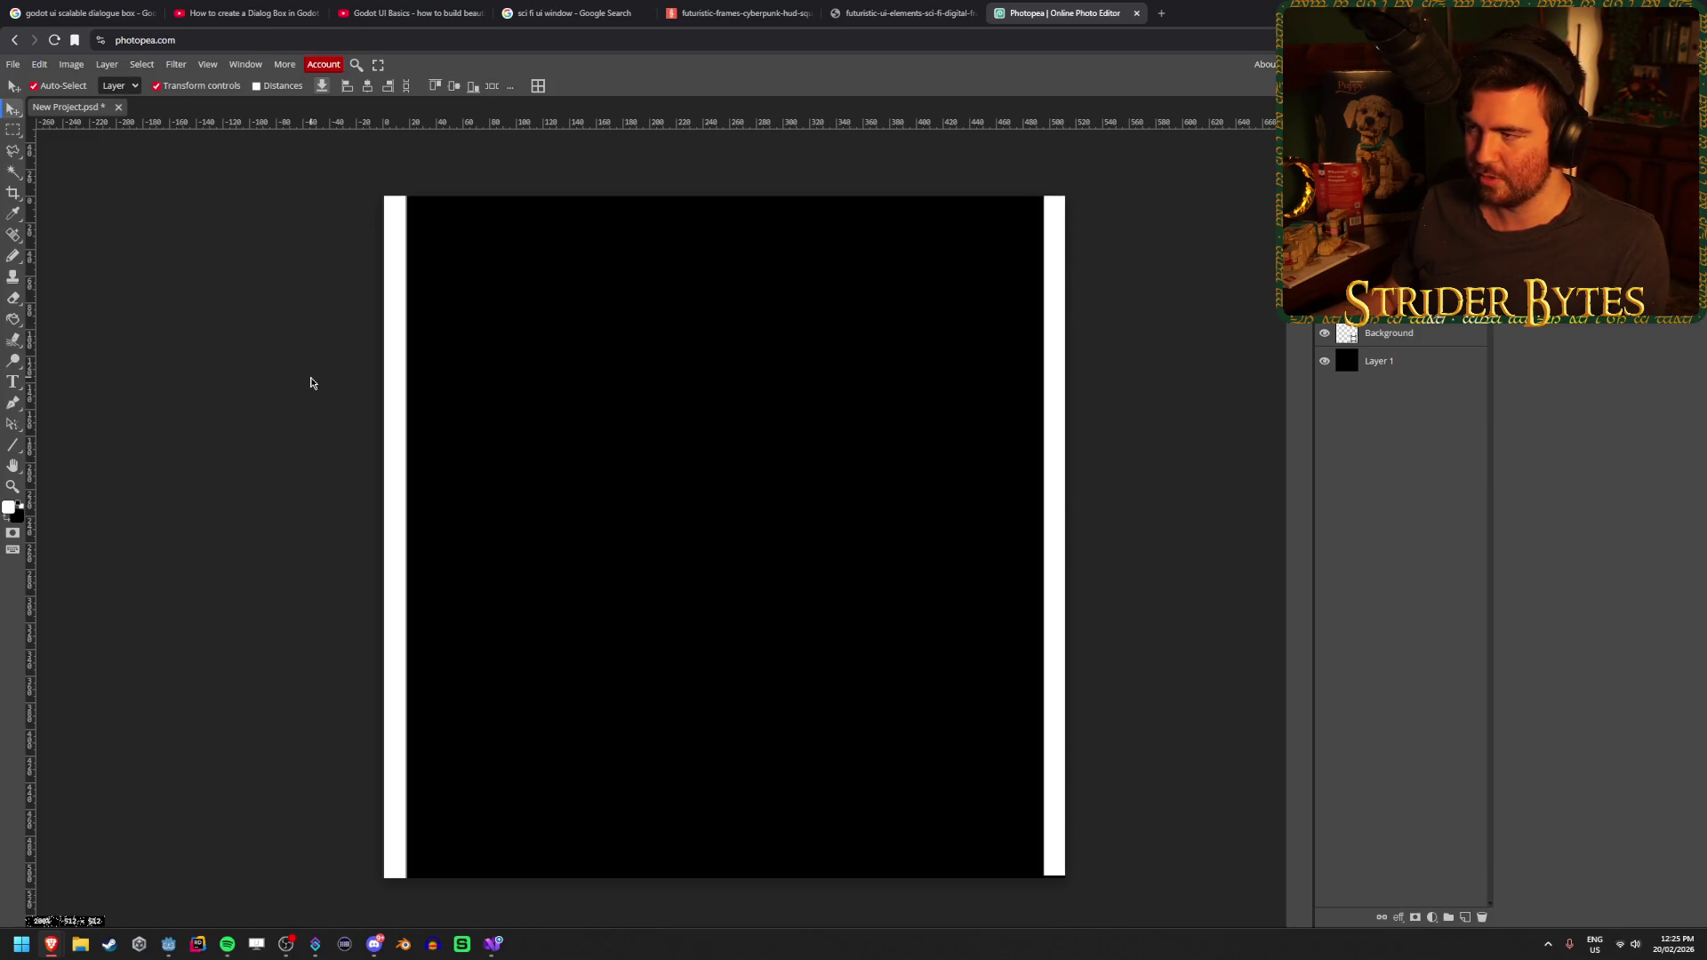
{"action": "left_click", "coordinate": [394, 400]}
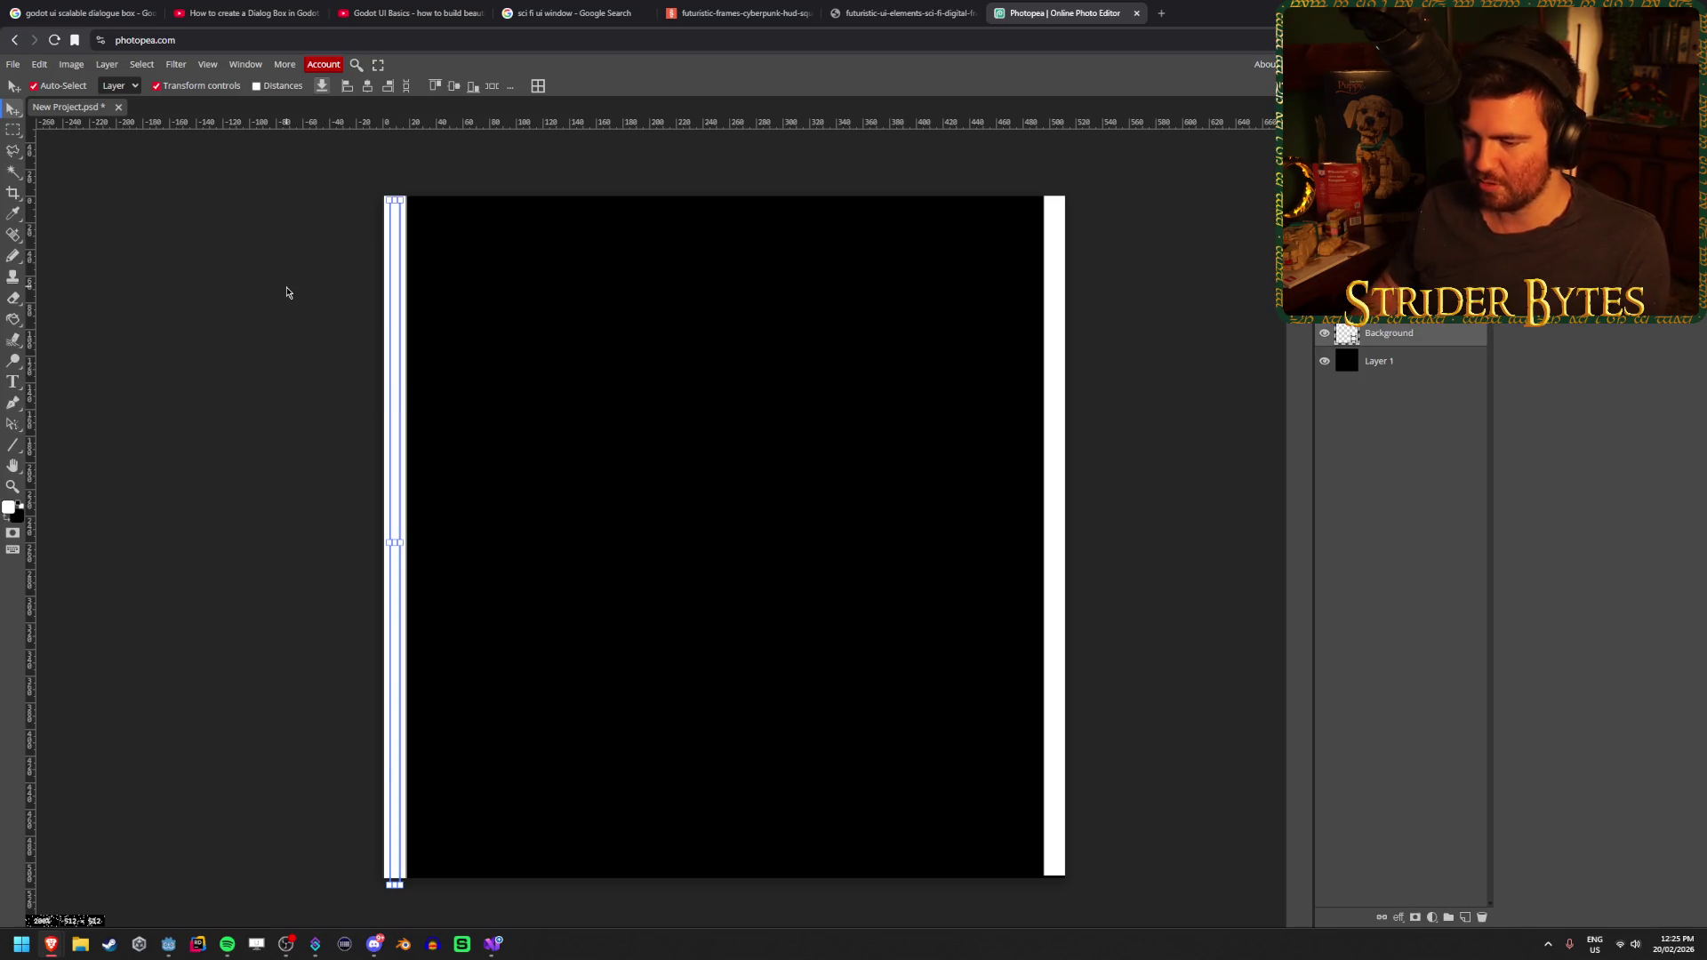
{"action": "left_click", "coordinate": [286, 293]}
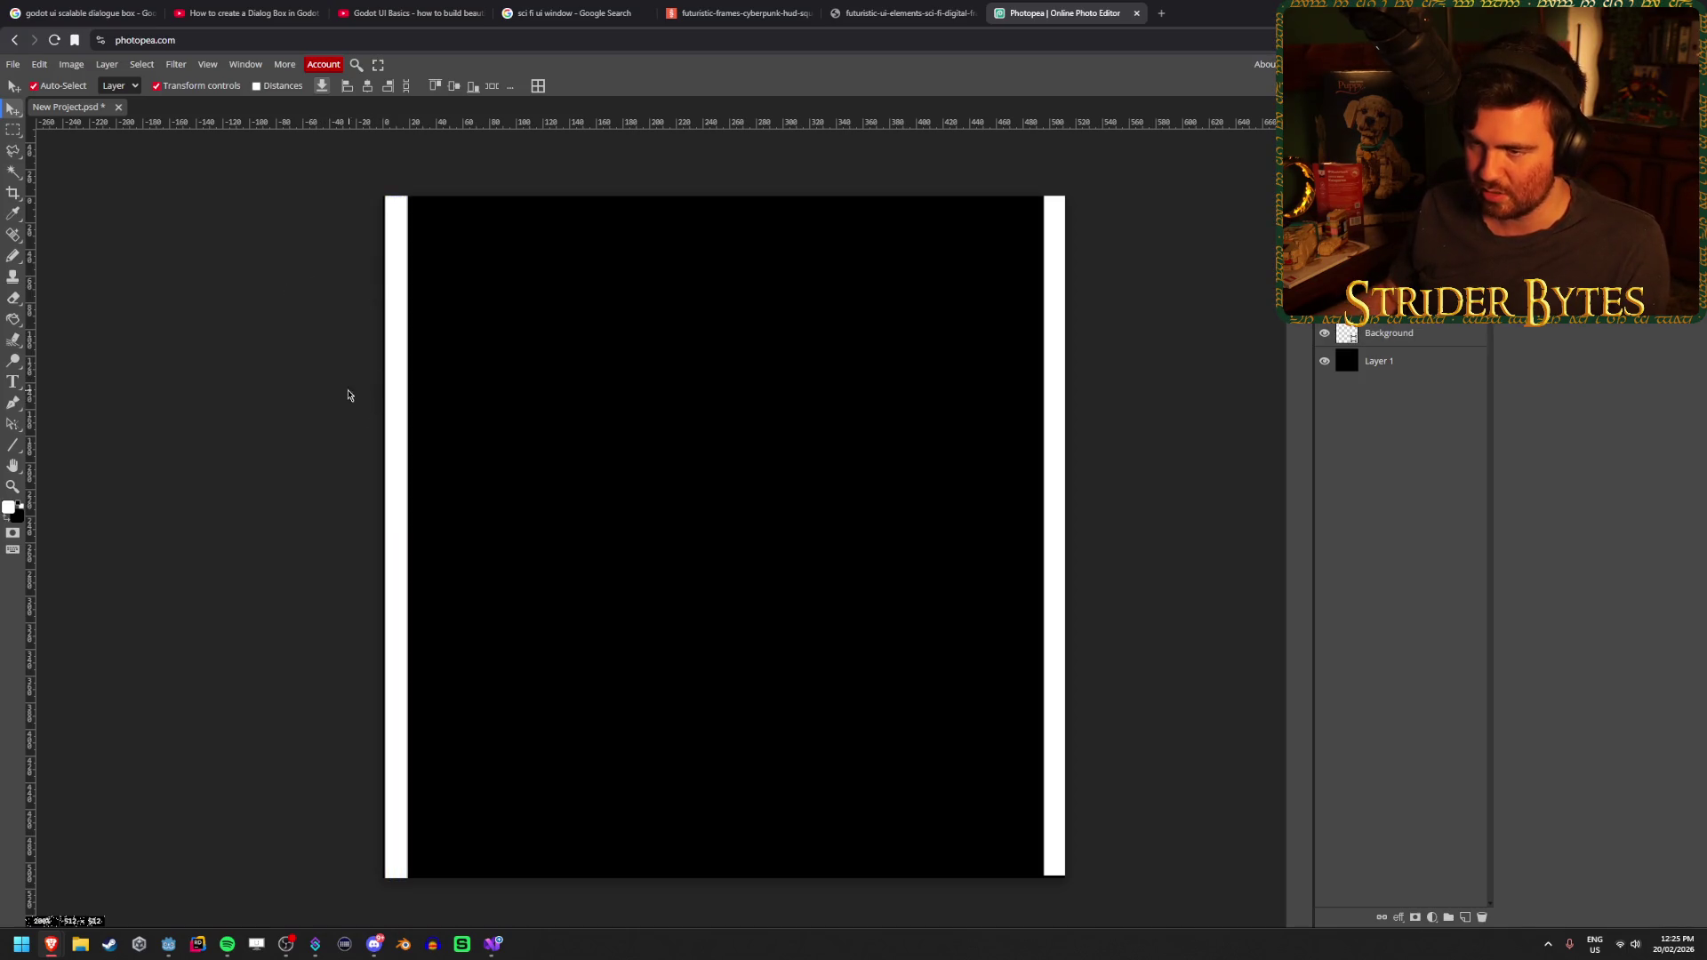
Free-transform the left white strip, stretching its top edge upward
{"action": "scroll", "coordinate": [353, 398], "scroll_direction": "up", "scroll_amount": 10}
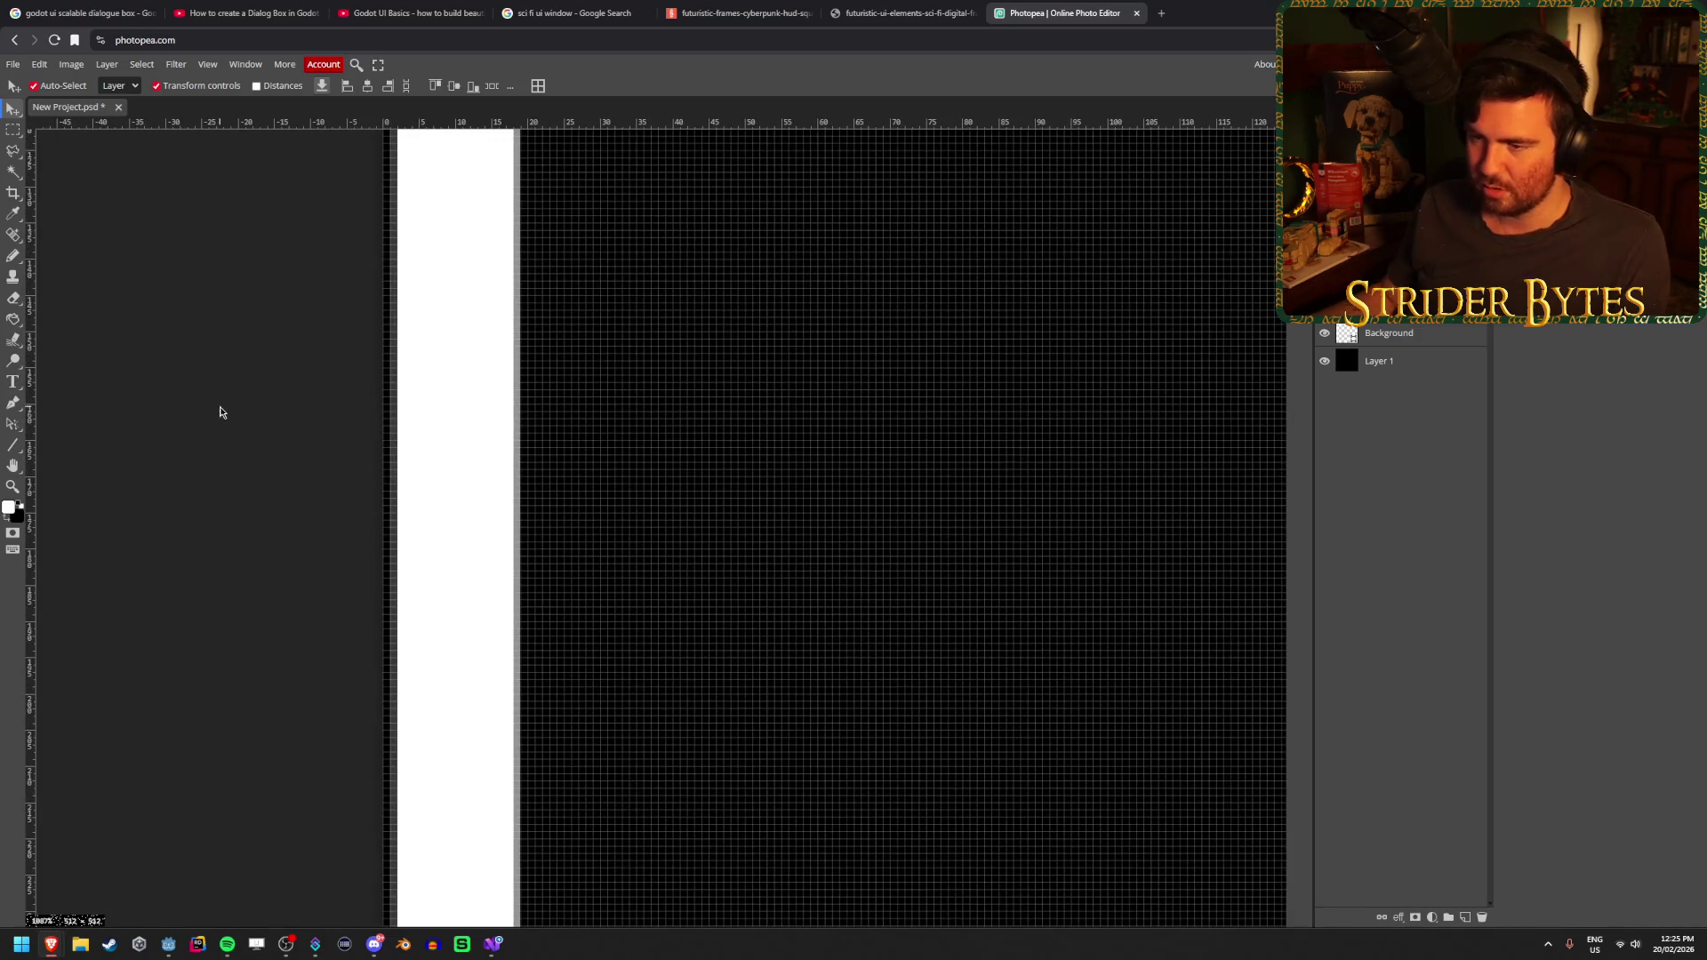
{"action": "scroll", "coordinate": [267, 427], "scroll_direction": "down", "scroll_amount": 3}
{"action": "left_click", "coordinate": [434, 471]}
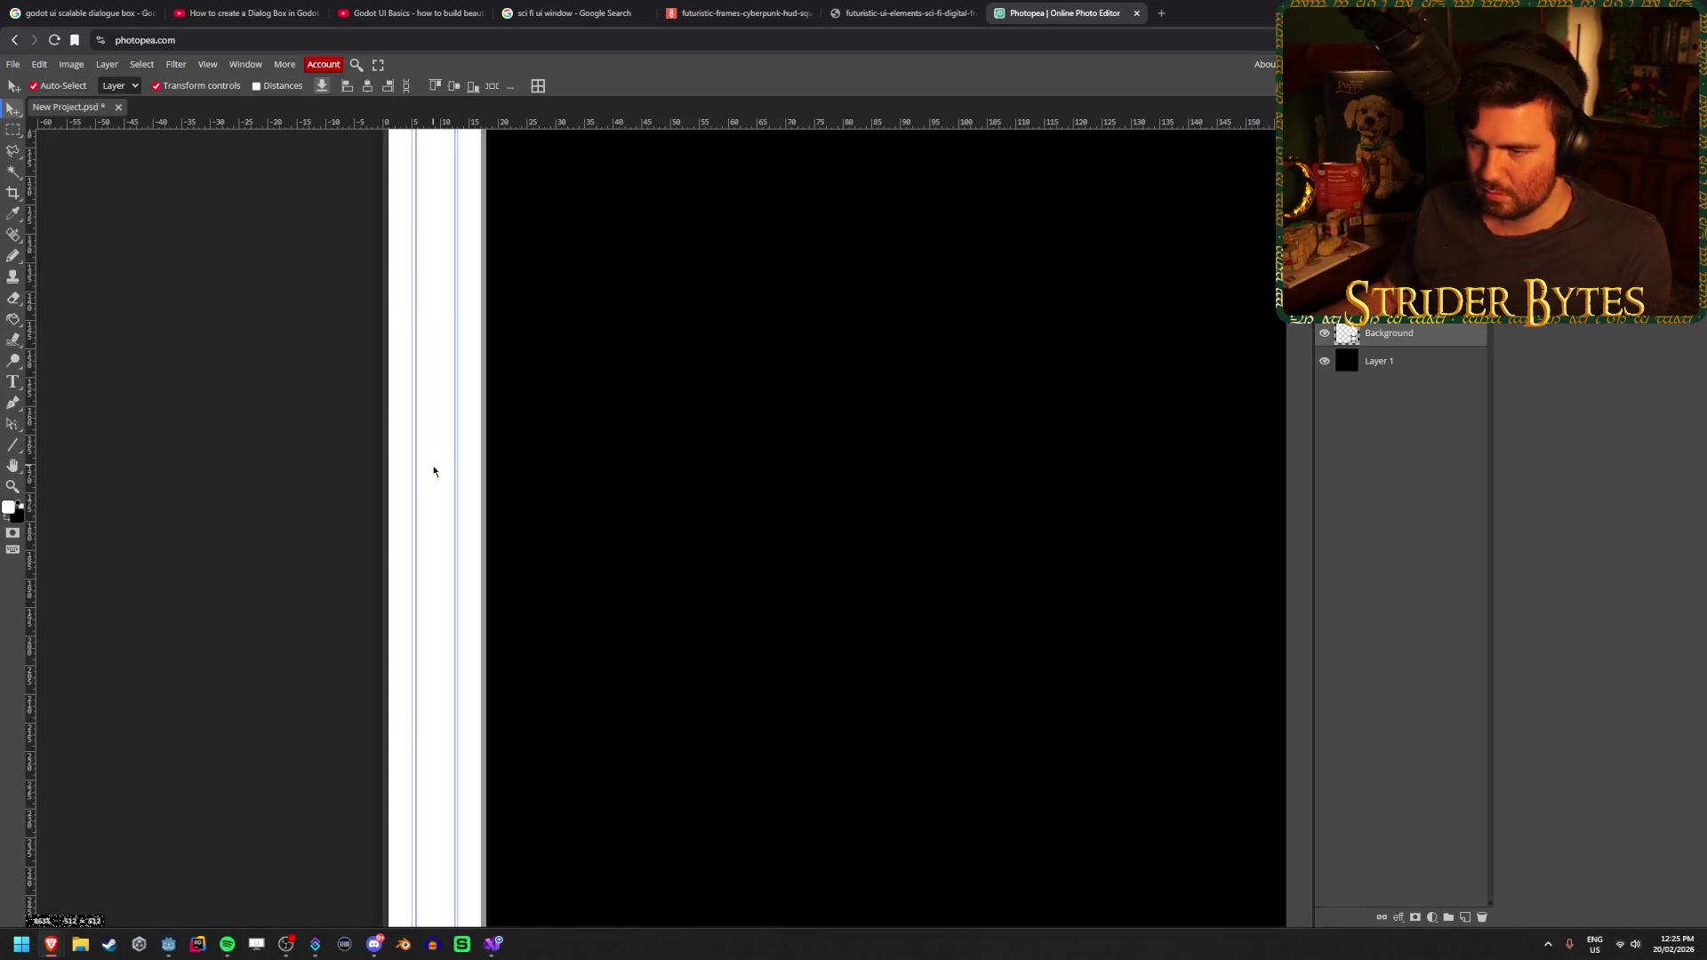
{"action": "left_click", "coordinate": [262, 473]}
{"action": "scroll", "coordinate": [265, 474], "scroll_direction": "up", "scroll_amount": 5}
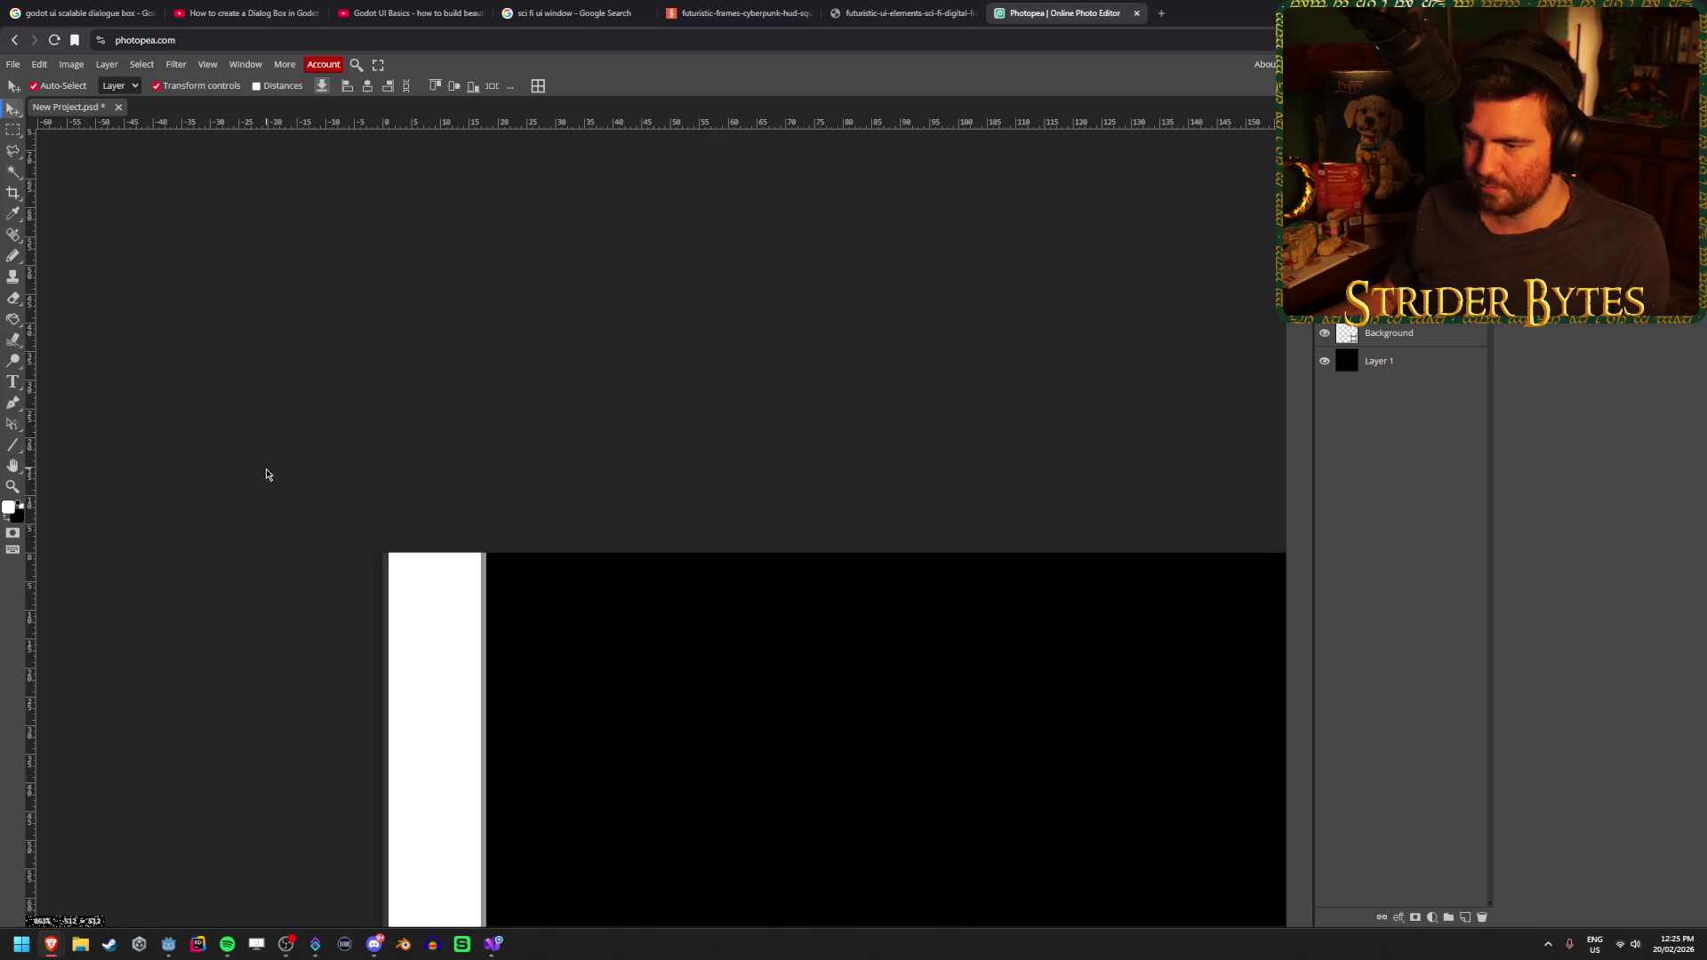
{"action": "left_click", "coordinate": [434, 580]}
{"action": "mouse_move", "coordinate": [434, 579]}
{"action": "left_mouse_down"}
{"action": "mouse_move", "coordinate": [417, 726]}
{"action": "mouse_move", "coordinate": [436, 809]}
{"action": "mouse_move", "coordinate": [444, 554]}
{"action": "left_mouse_up"}
Fit the strip's bottom and top edges to the black panel's height and apply
{"action": "scroll", "coordinate": [443, 554], "scroll_direction": "down", "scroll_amount": 3}
{"action": "scroll", "coordinate": [443, 554], "scroll_direction": "down", "scroll_amount": 1}
{"action": "scroll", "coordinate": [444, 554], "scroll_direction": "down", "scroll_amount": 15}
{"action": "scroll", "coordinate": [444, 554], "scroll_direction": "up", "scroll_amount": 1}
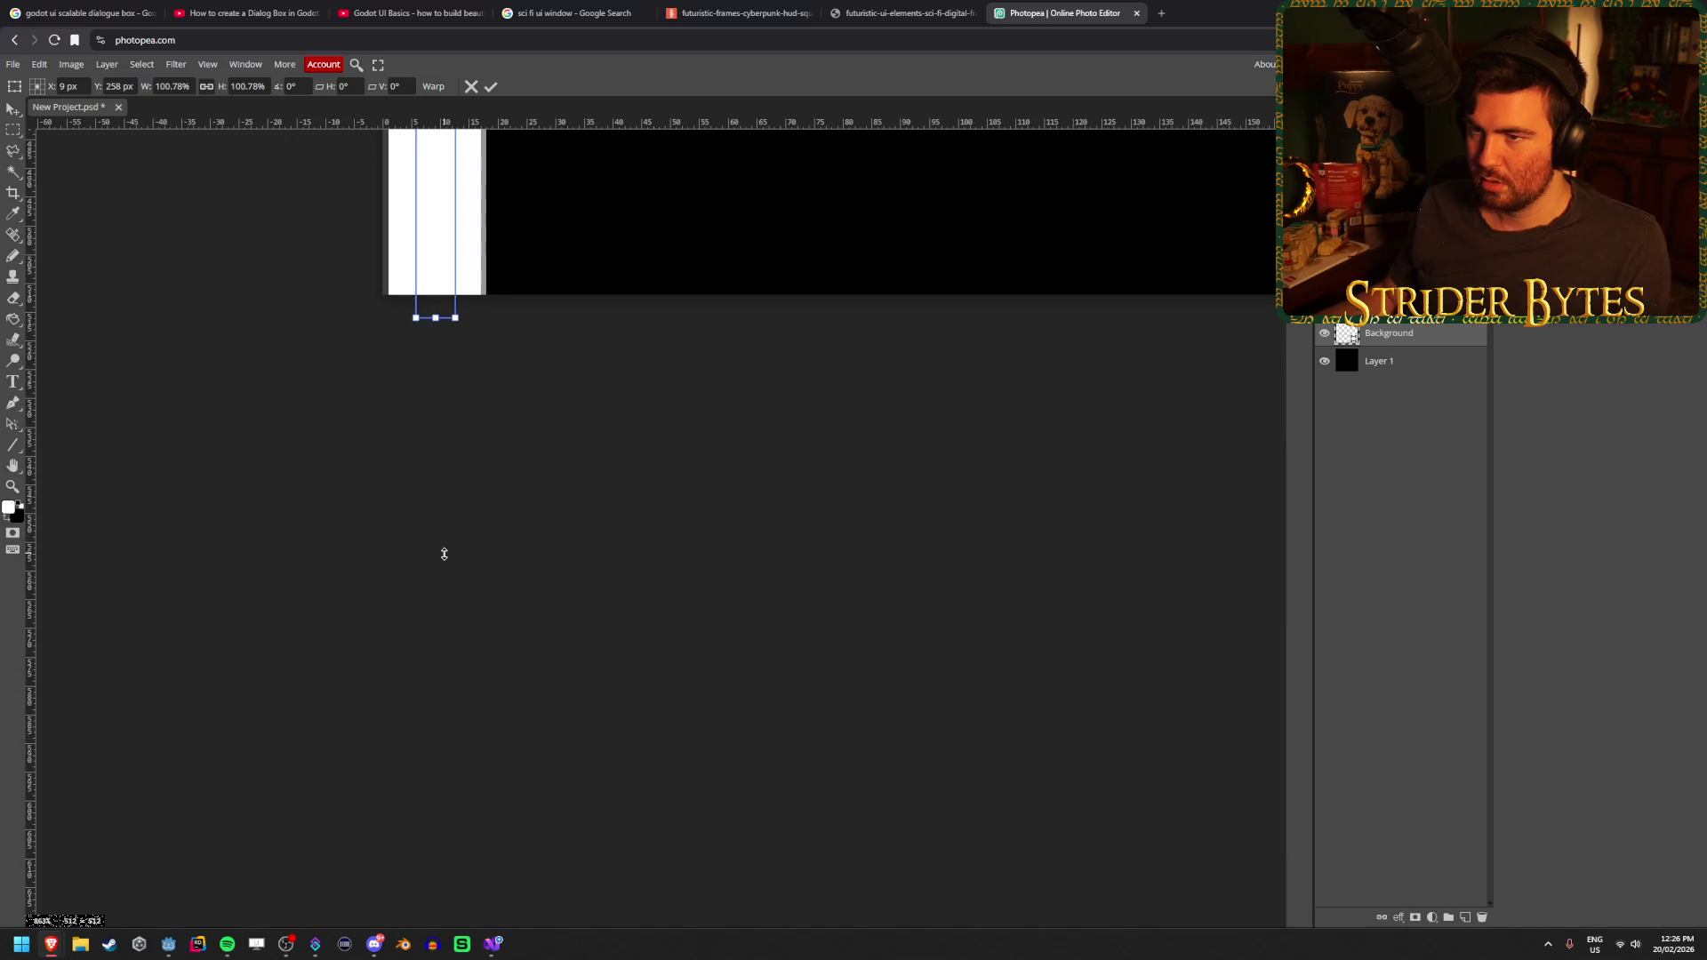
{"action": "scroll", "coordinate": [445, 554], "scroll_direction": "up", "scroll_amount": 2}
{"action": "left_click_drag", "start_coordinate": [435, 454], "coordinate": [436, 397]}
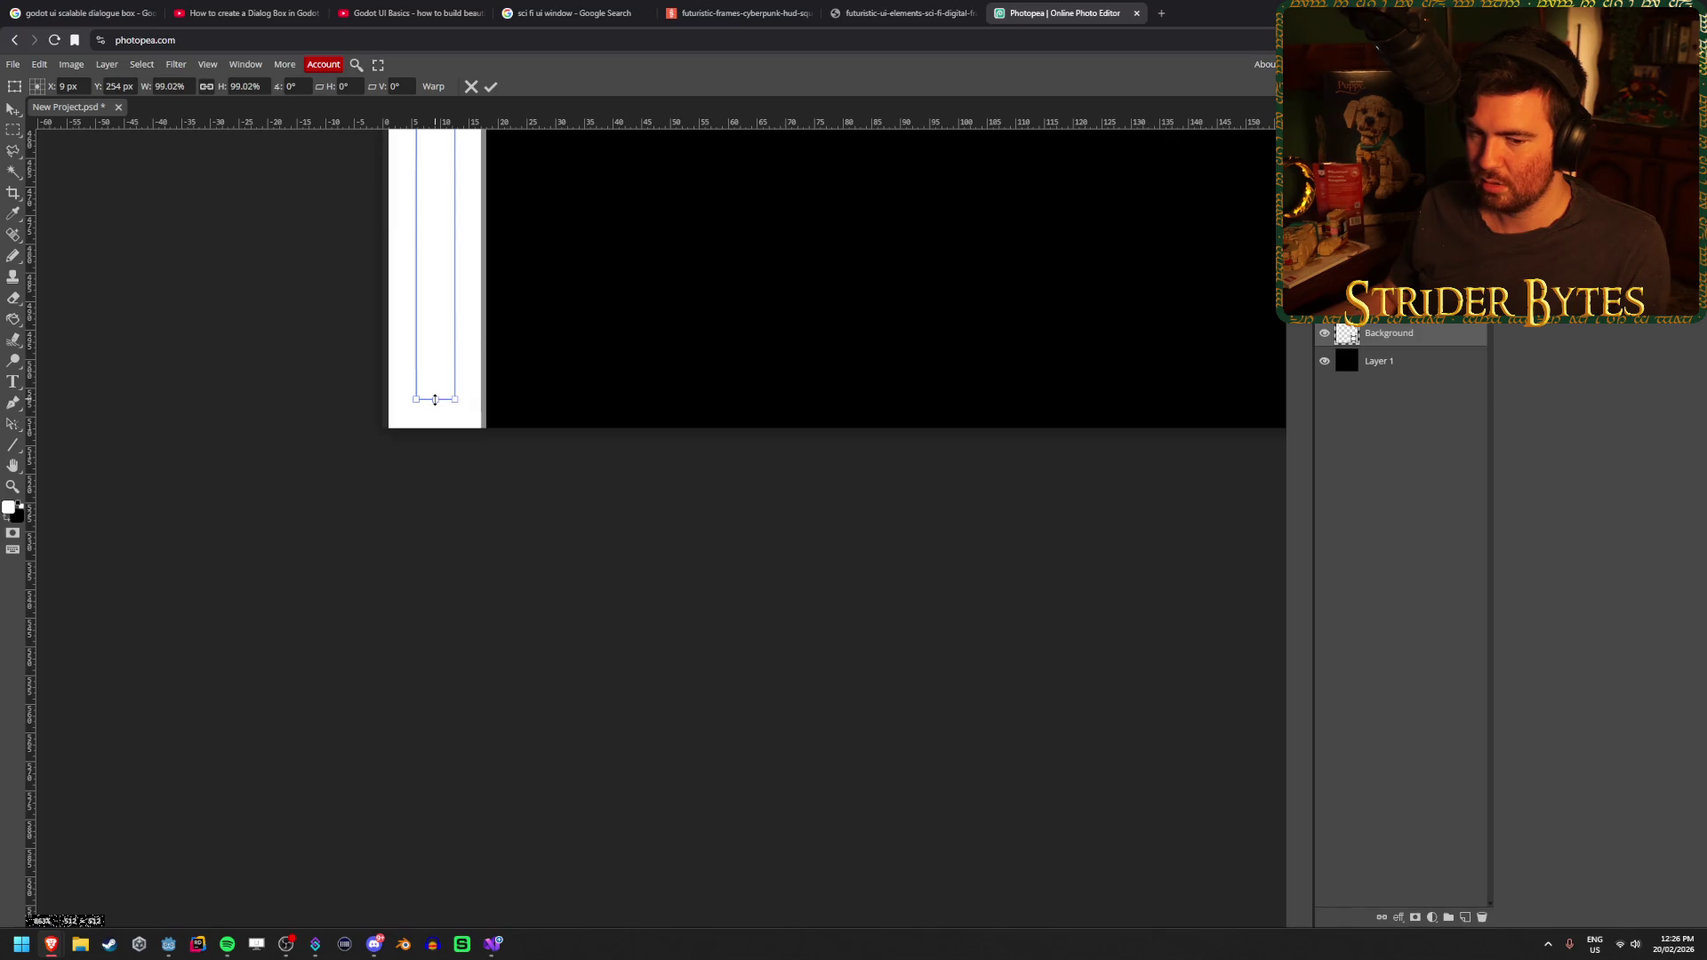
{"action": "scroll", "coordinate": [423, 603], "scroll_direction": "up", "scroll_amount": 10}
{"action": "scroll", "coordinate": [423, 595], "scroll_direction": "up", "scroll_amount": 10}
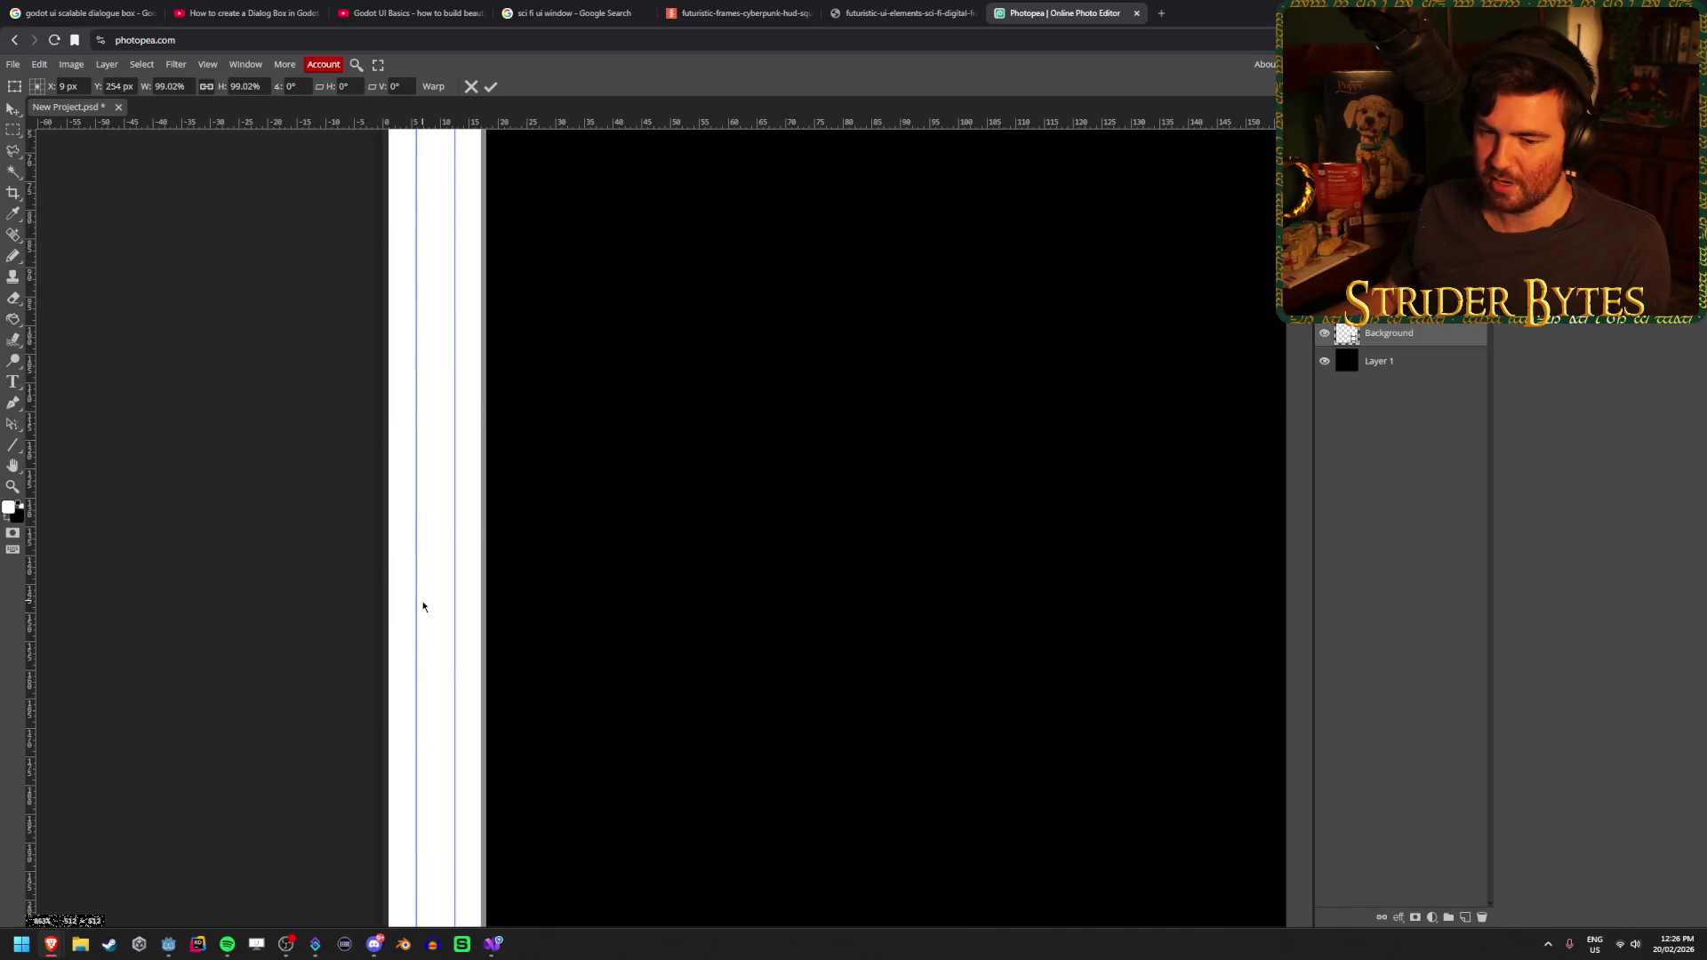
{"action": "mouse_move", "coordinate": [428, 421]}
{"action": "left_mouse_down"}
{"action": "mouse_move", "coordinate": [437, 458]}
{"action": "mouse_move", "coordinate": [443, 445]}
{"action": "left_mouse_up"}
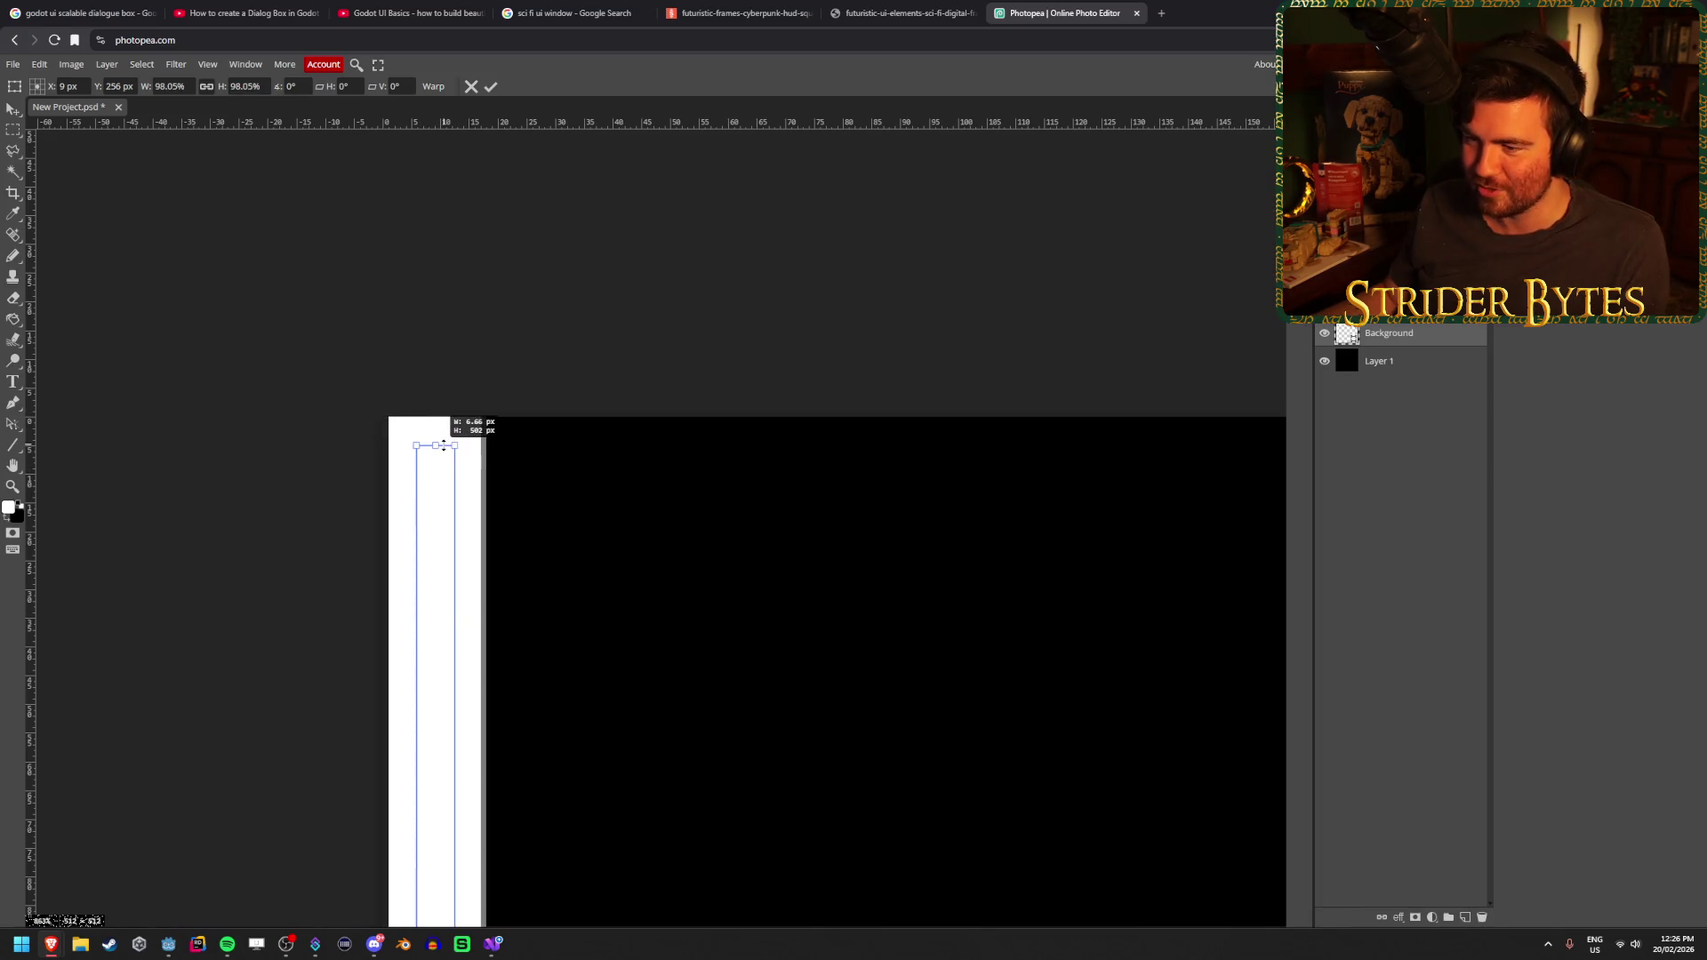
{"action": "left_click", "coordinate": [490, 85]}
Open a new browser tab beside Photopea
{"action": "scroll", "coordinate": [206, 589], "scroll_direction": "right", "scroll_amount": 5}
{"action": "scroll", "coordinate": [454, 648], "scroll_direction": "down", "scroll_amount": 4}
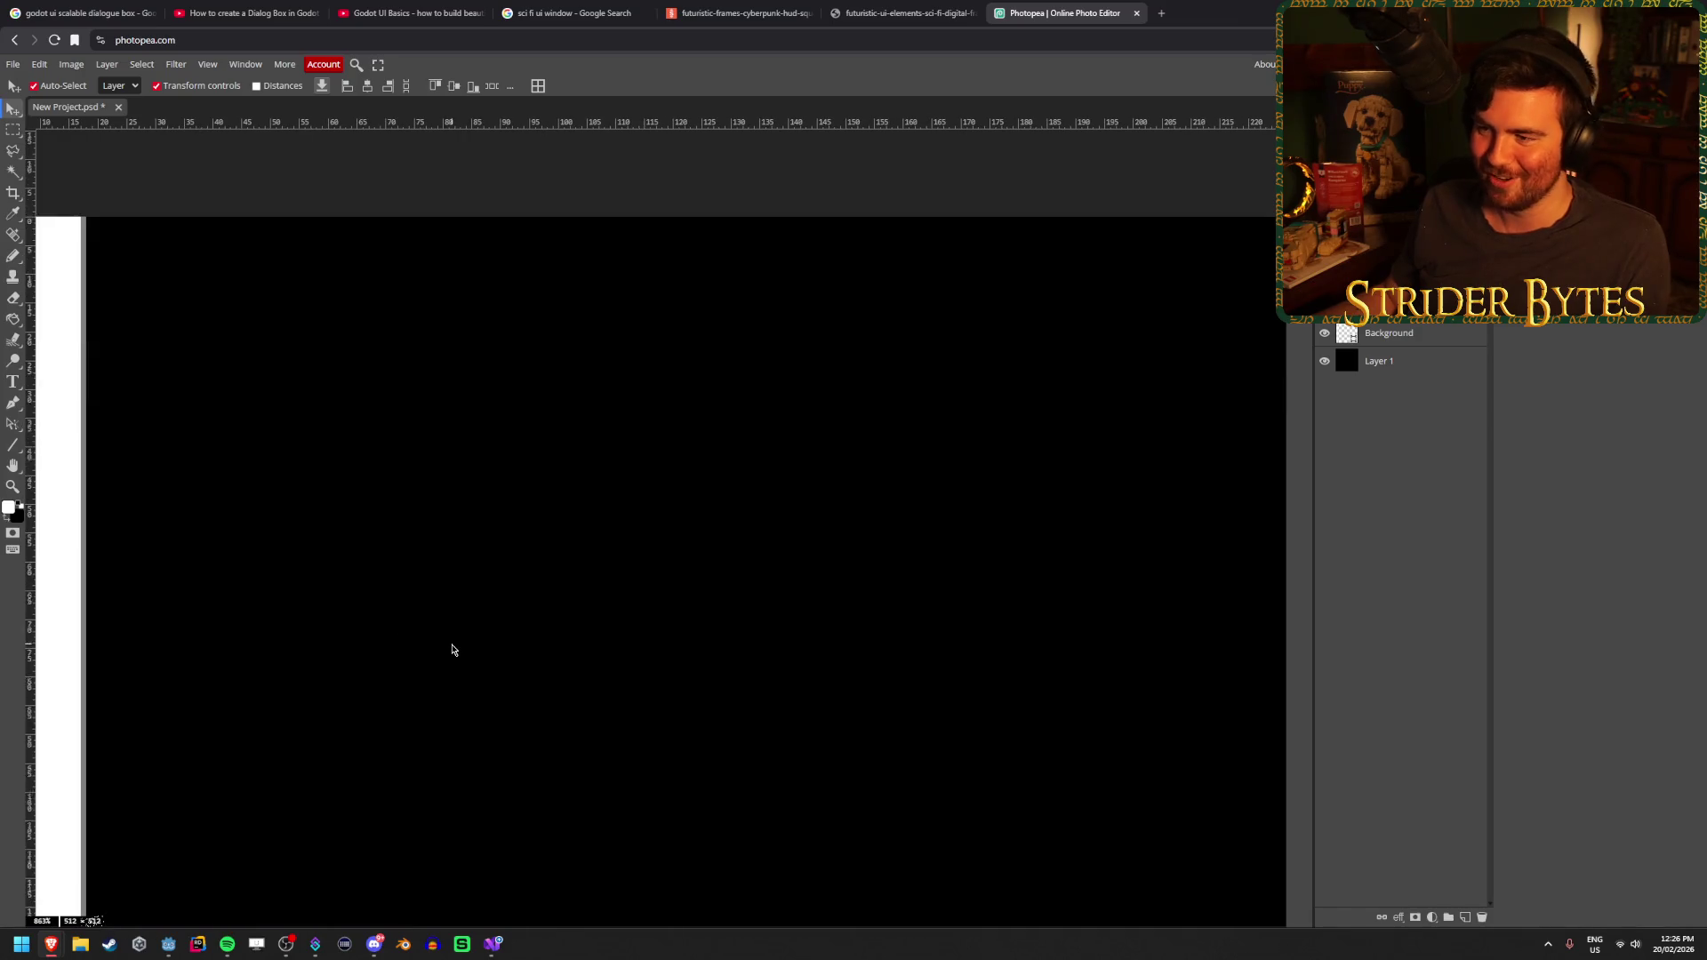
{"action": "scroll", "coordinate": [454, 648], "scroll_direction": "down", "scroll_amount": 3}
{"action": "scroll", "coordinate": [453, 649], "scroll_direction": "down", "scroll_amount": 3}
{"action": "scroll", "coordinate": [453, 648], "scroll_direction": "up", "scroll_amount": 1}
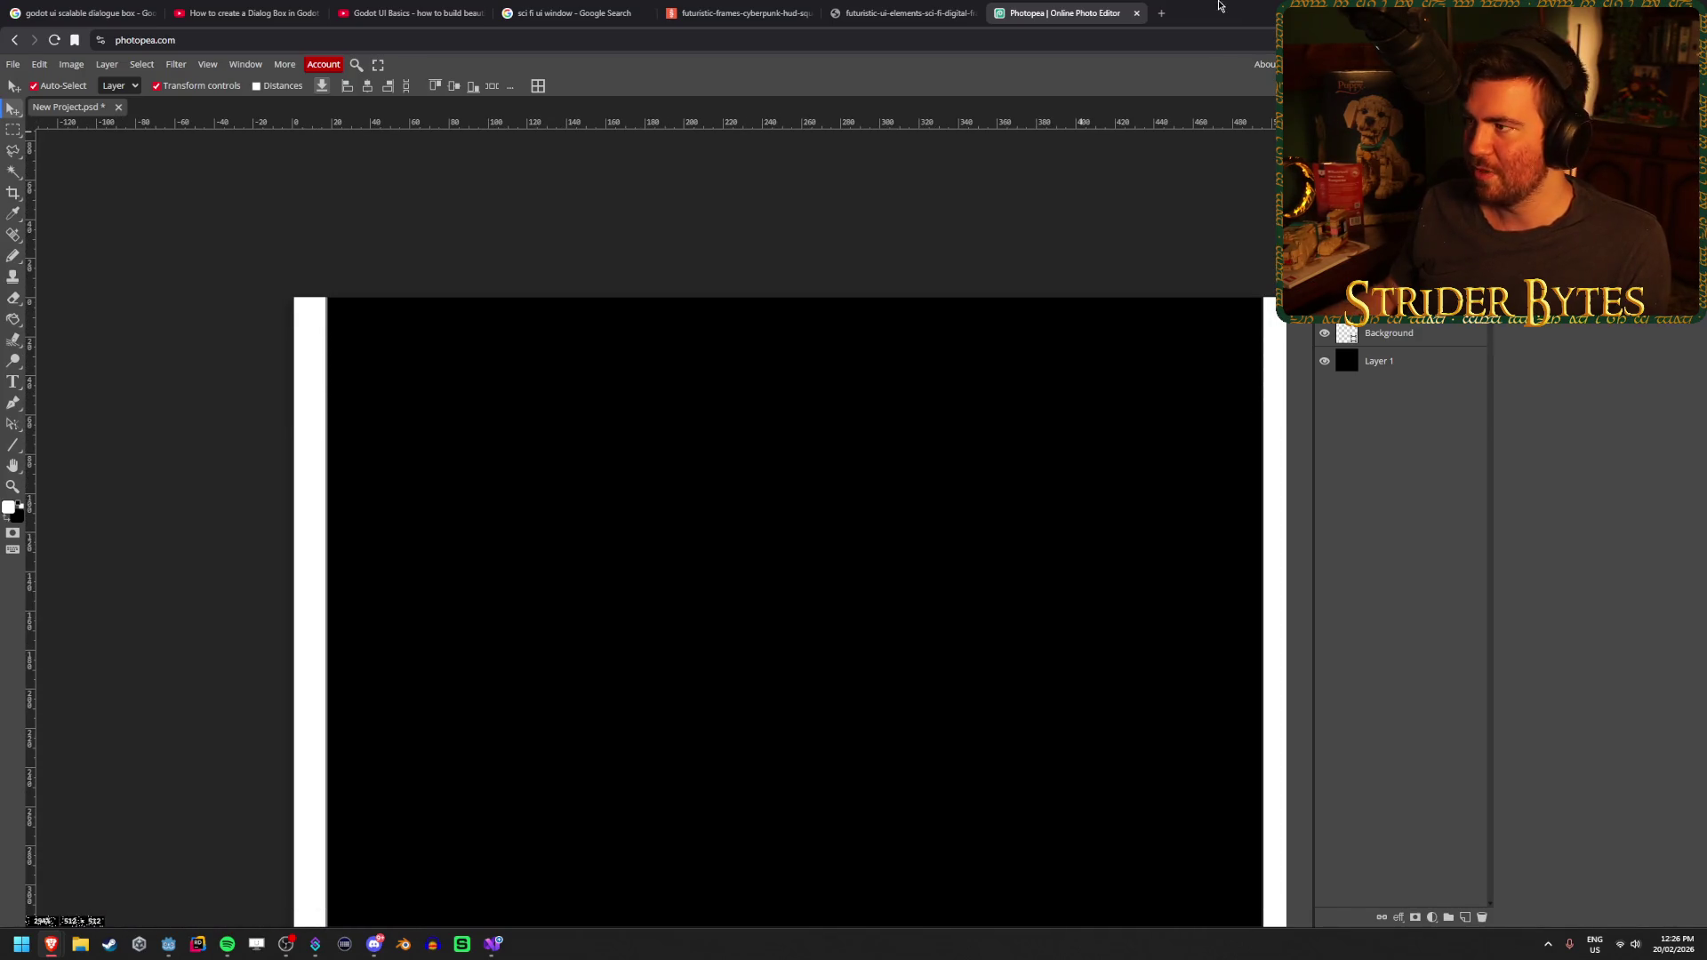
{"action": "left_click", "coordinate": [1159, 11]}
{"action": "type", "text": "photopea "}
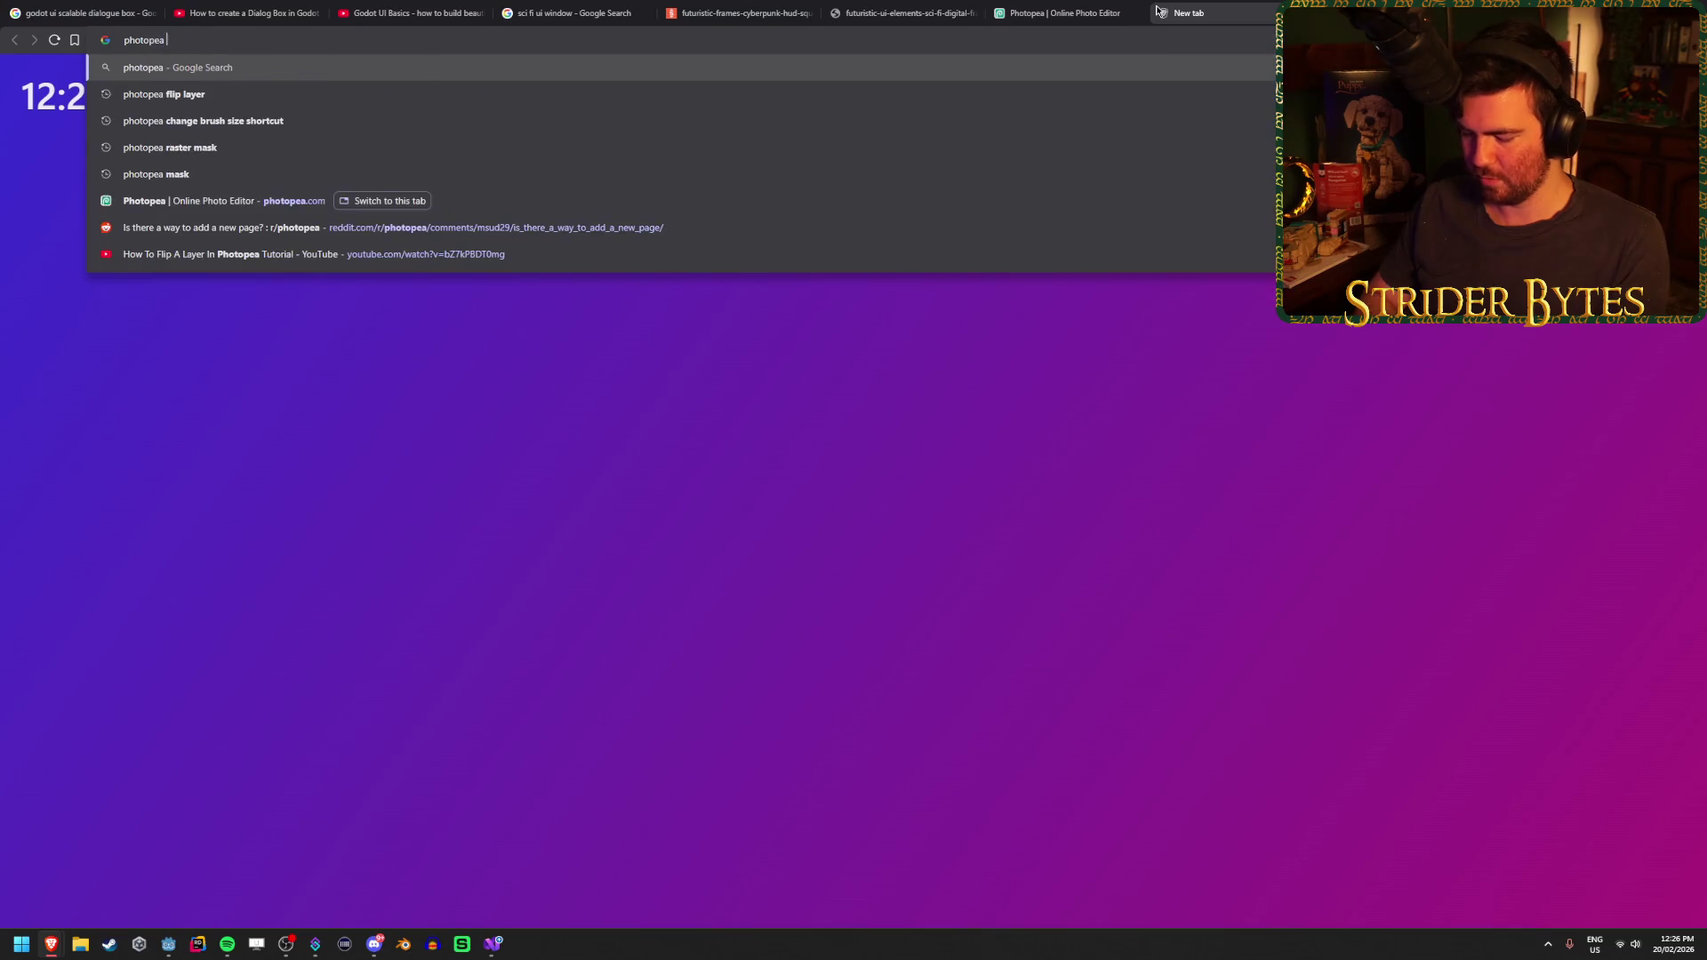
{"action": "type", "text": "mirror mode"}
{"action": "key", "text": "Return"}
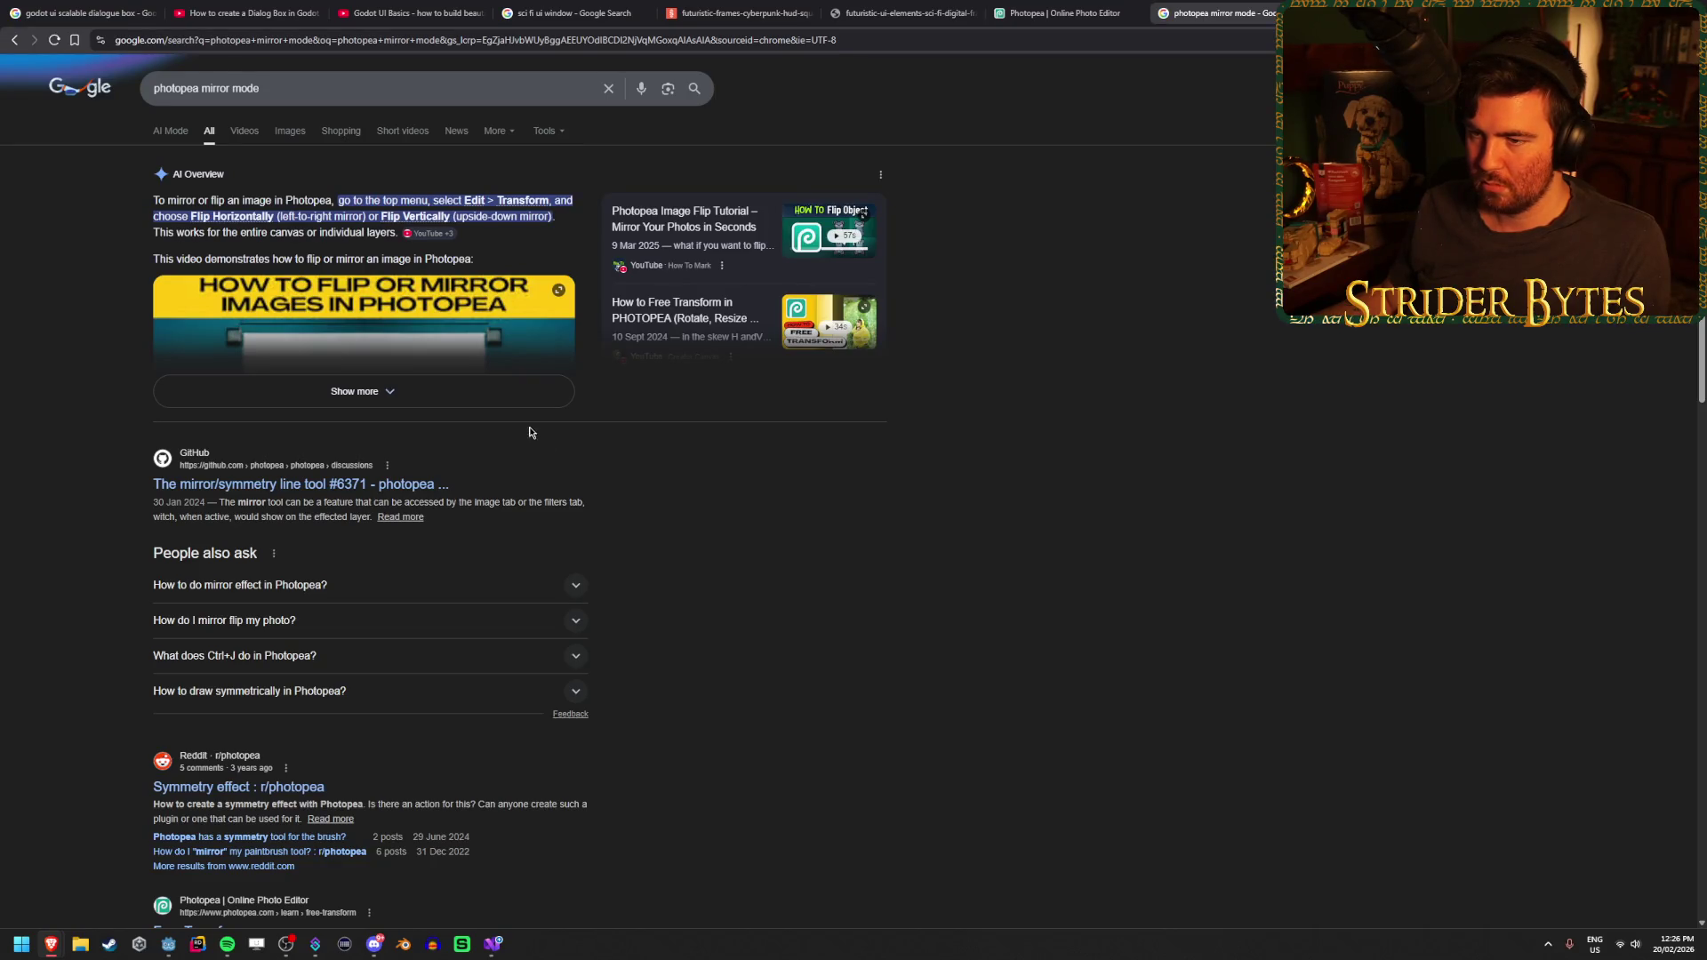
{"action": "left_click", "coordinate": [502, 400]}
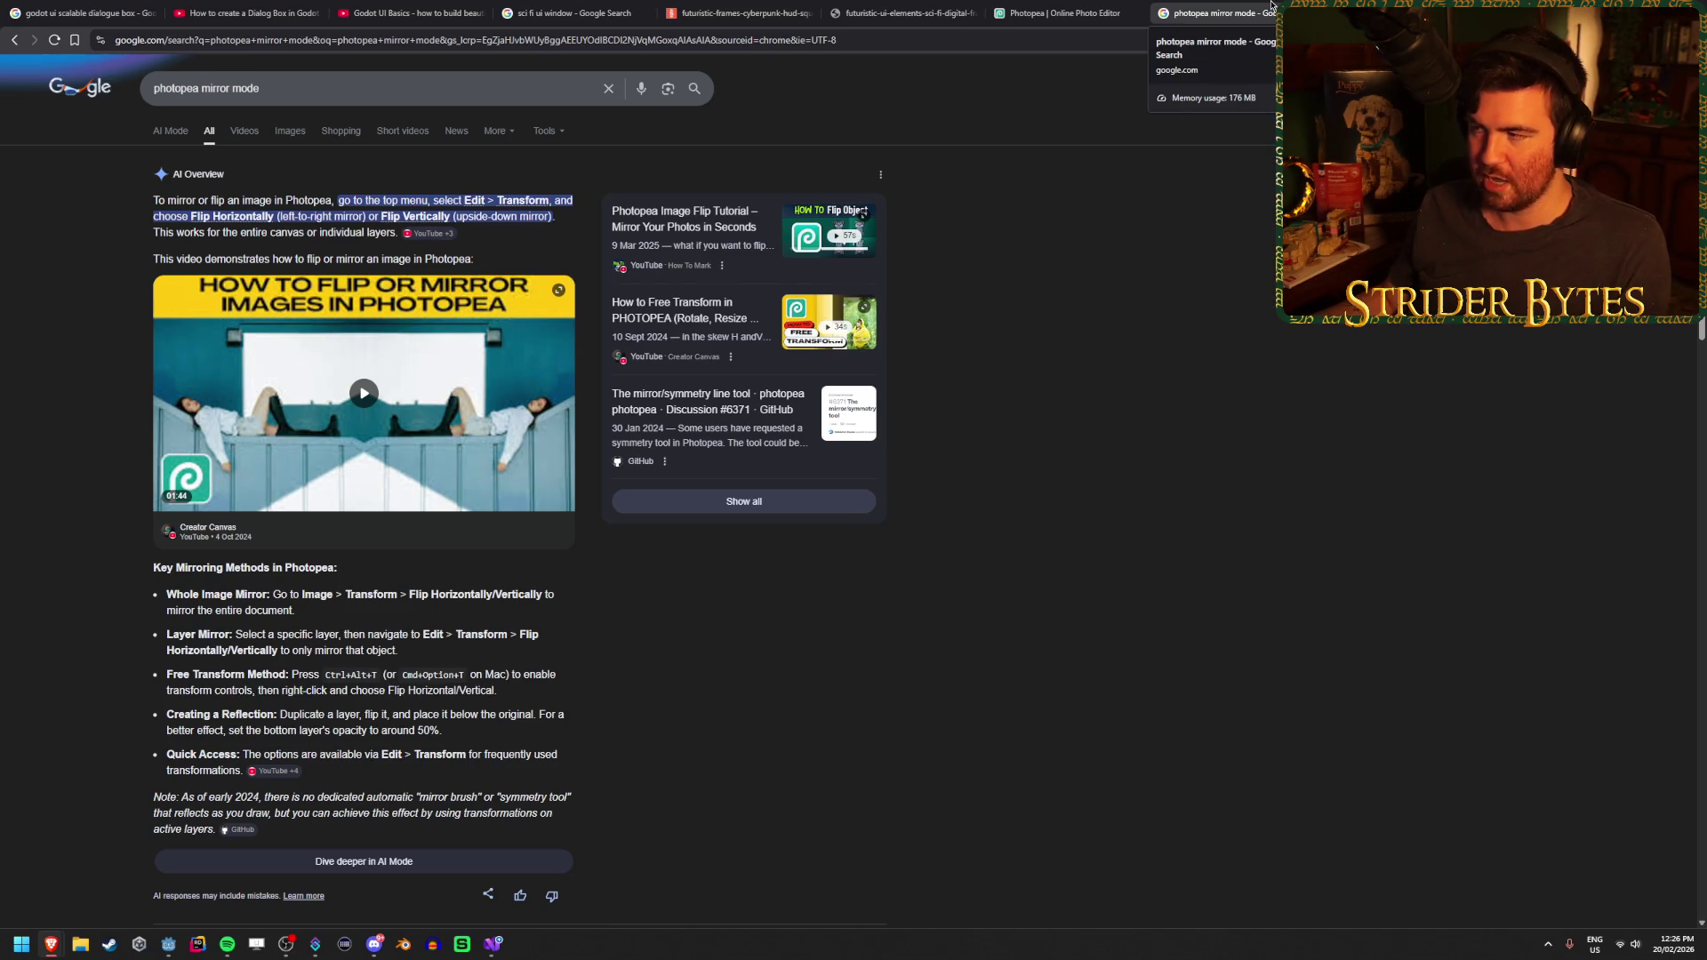
{"action": "left_click", "coordinate": [1271, 7]}
{"action": "scroll", "coordinate": [751, 553], "scroll_direction": "down", "scroll_amount": 5}
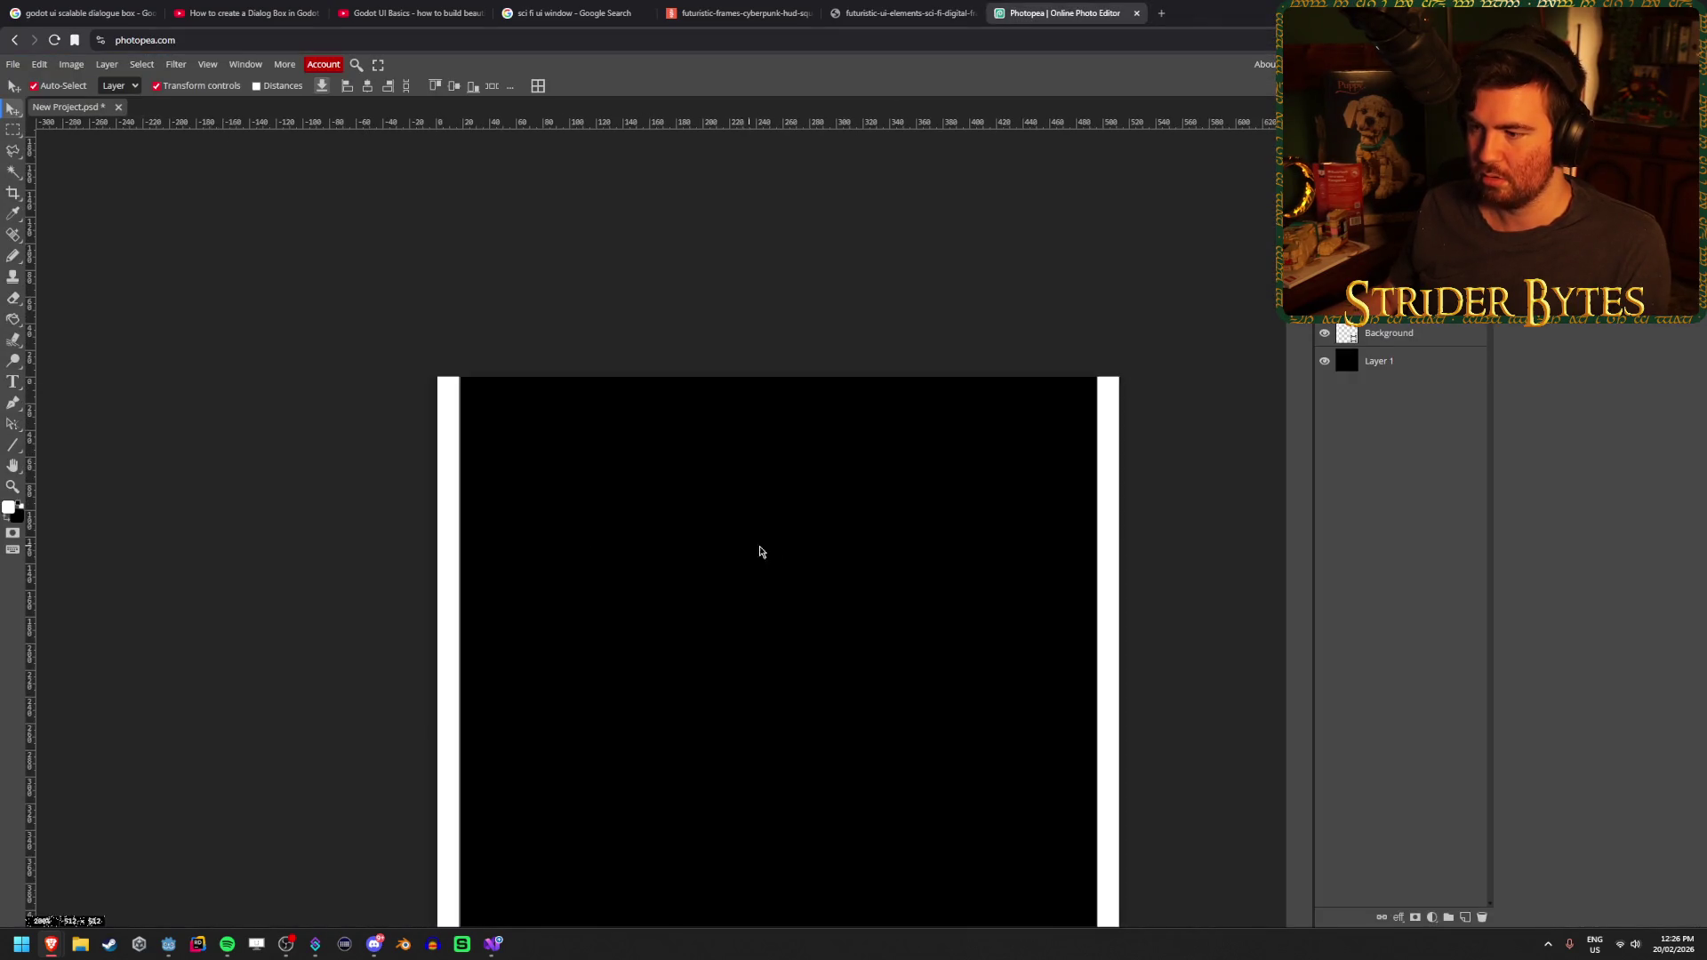
Delete the Background layer holding the right strip, then re-stretch the left strip with Ctrl+T
{"action": "left_click", "coordinate": [1340, 333]}
{"action": "key", "text": "Delete"}
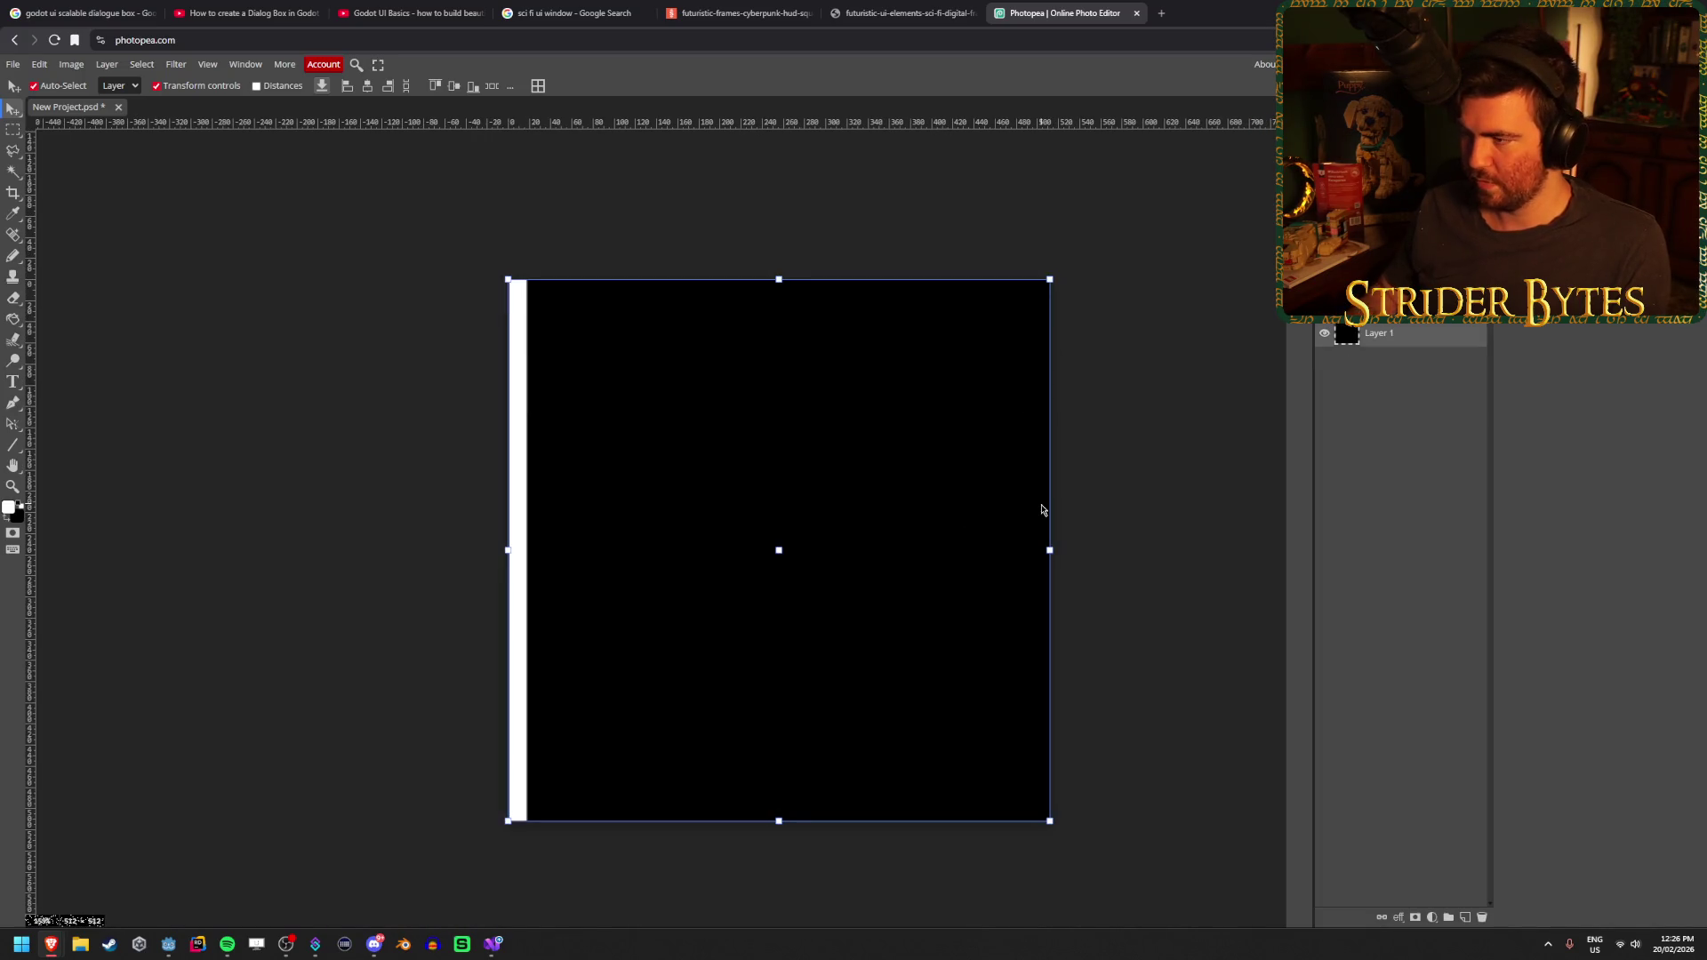
{"action": "left_click", "coordinate": [518, 305]}
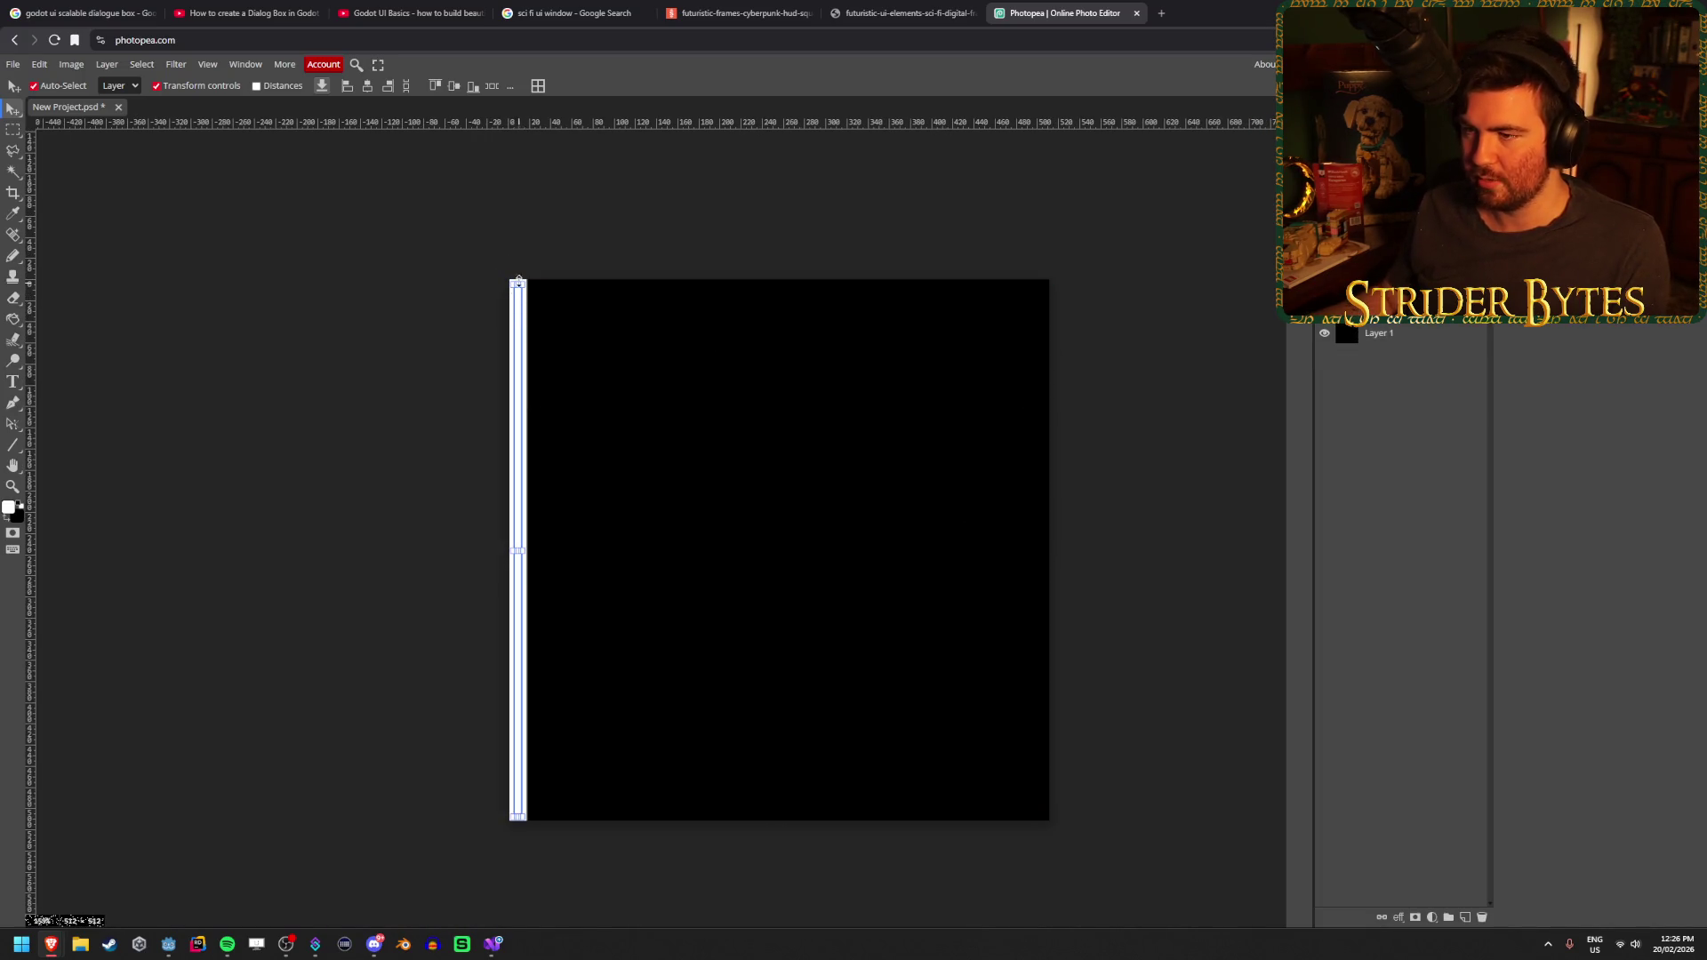
{"action": "scroll", "coordinate": [518, 283], "scroll_direction": "up", "scroll_amount": 5}
{"action": "key", "text": "ctrl+t"}
{"action": "mouse_move", "coordinate": [536, 294]}
{"action": "left_mouse_down"}
{"action": "mouse_move", "coordinate": [531, 604]}
{"action": "mouse_move", "coordinate": [548, 578]}
{"action": "left_mouse_up"}
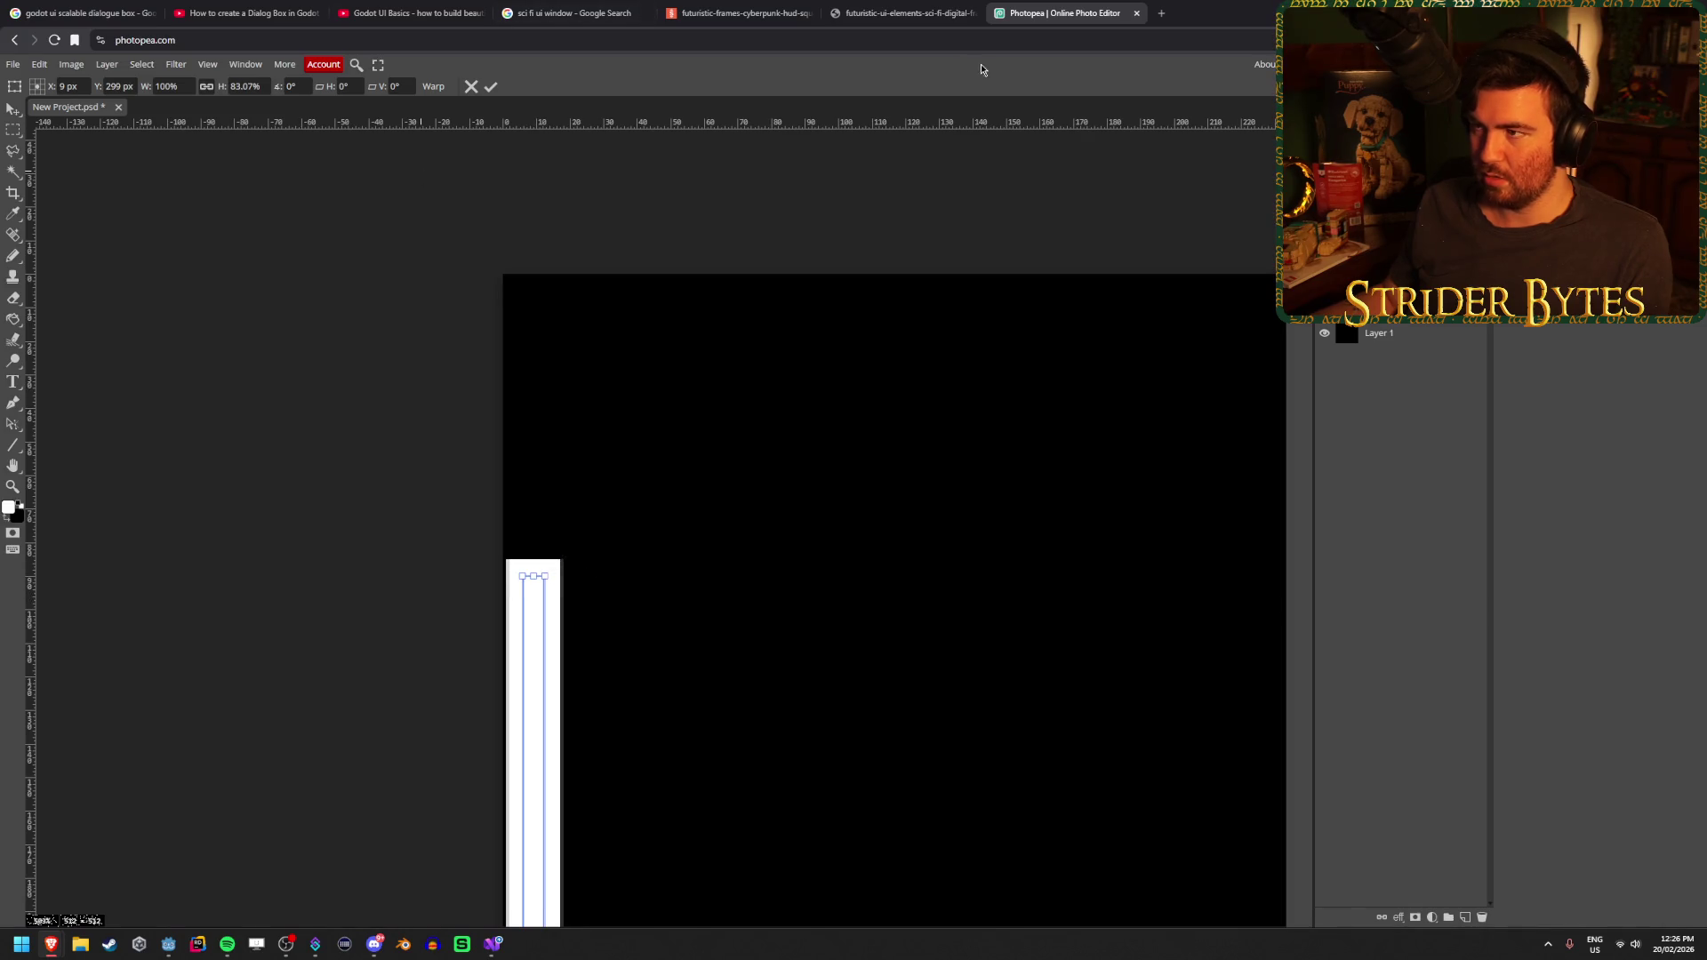
{"action": "key", "text": "Return"}
Try Image > Transform > Flip Horizontally on the strip, then undo it
{"action": "left_click", "coordinate": [71, 64]}
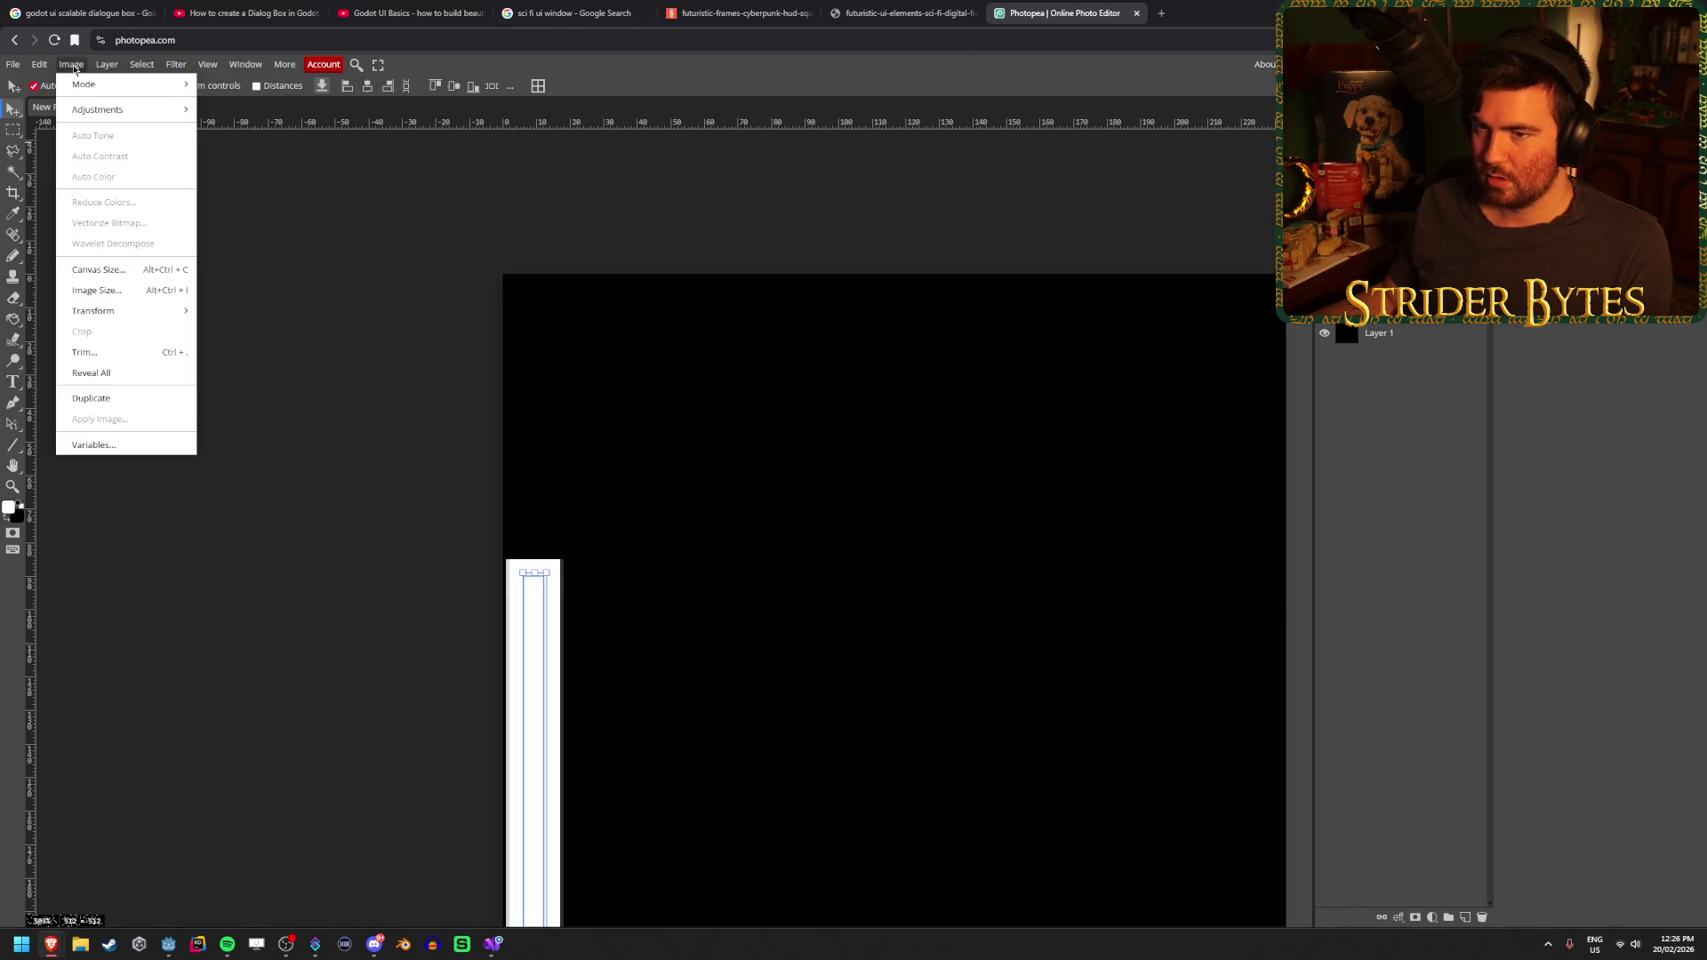
{"action": "mouse_move", "coordinate": [136, 312]}
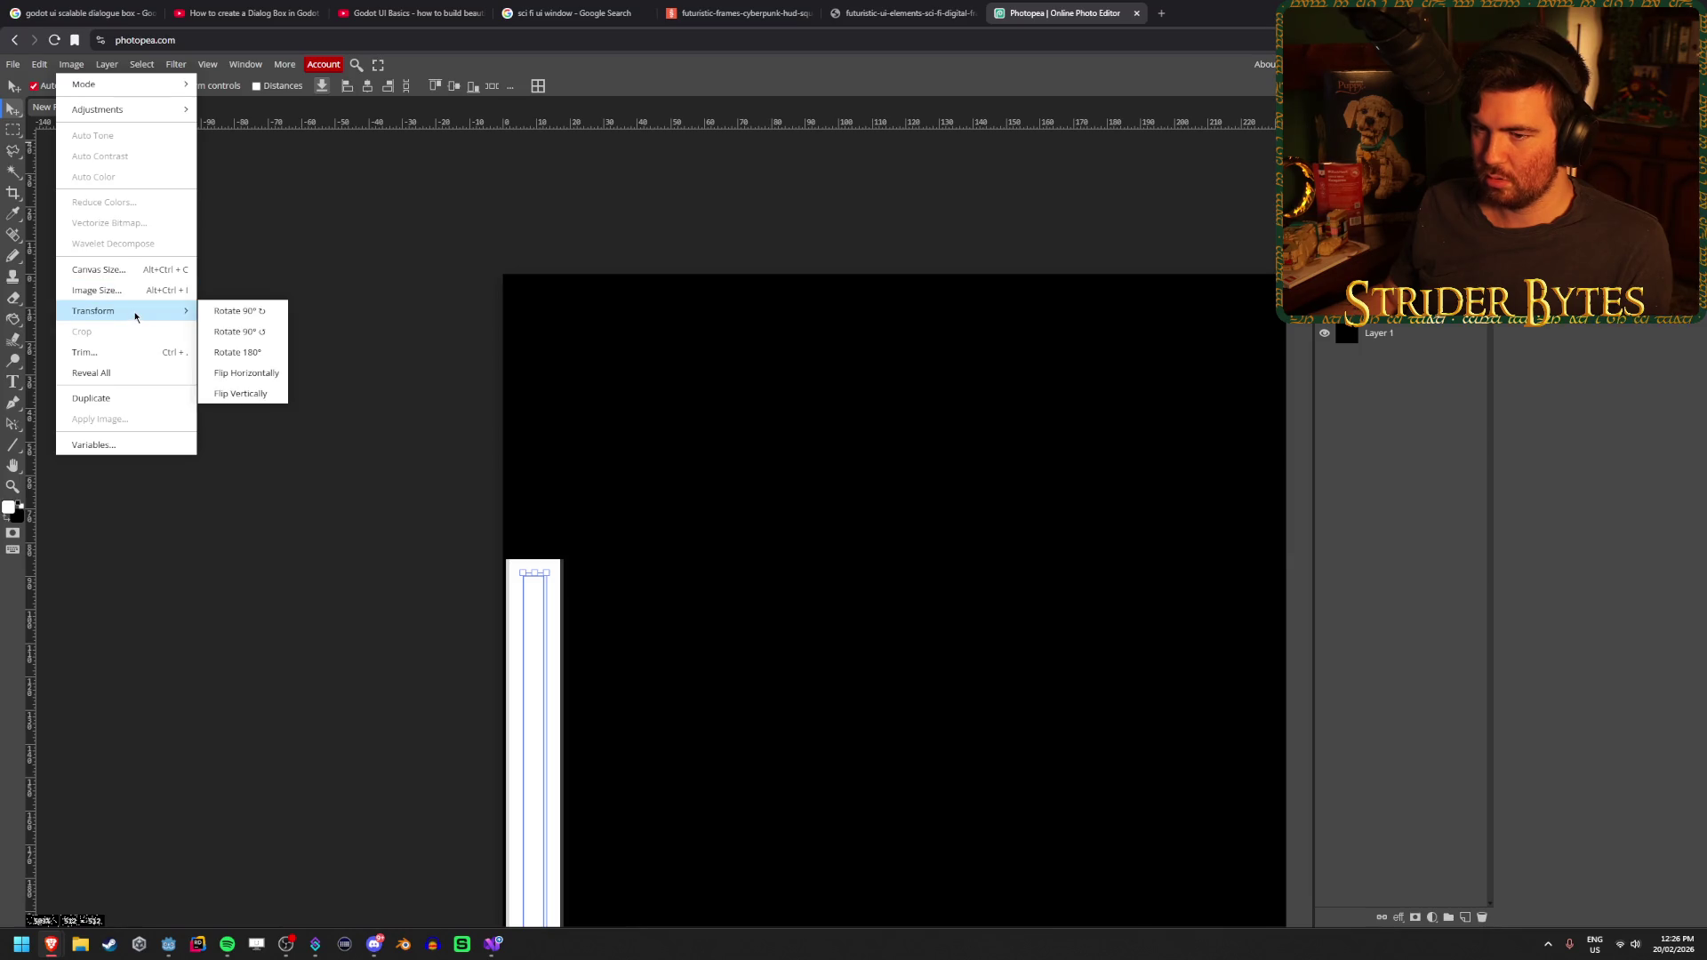
{"action": "left_click", "coordinate": [269, 375]}
{"action": "scroll", "coordinate": [595, 557], "scroll_direction": "down", "scroll_amount": 3}
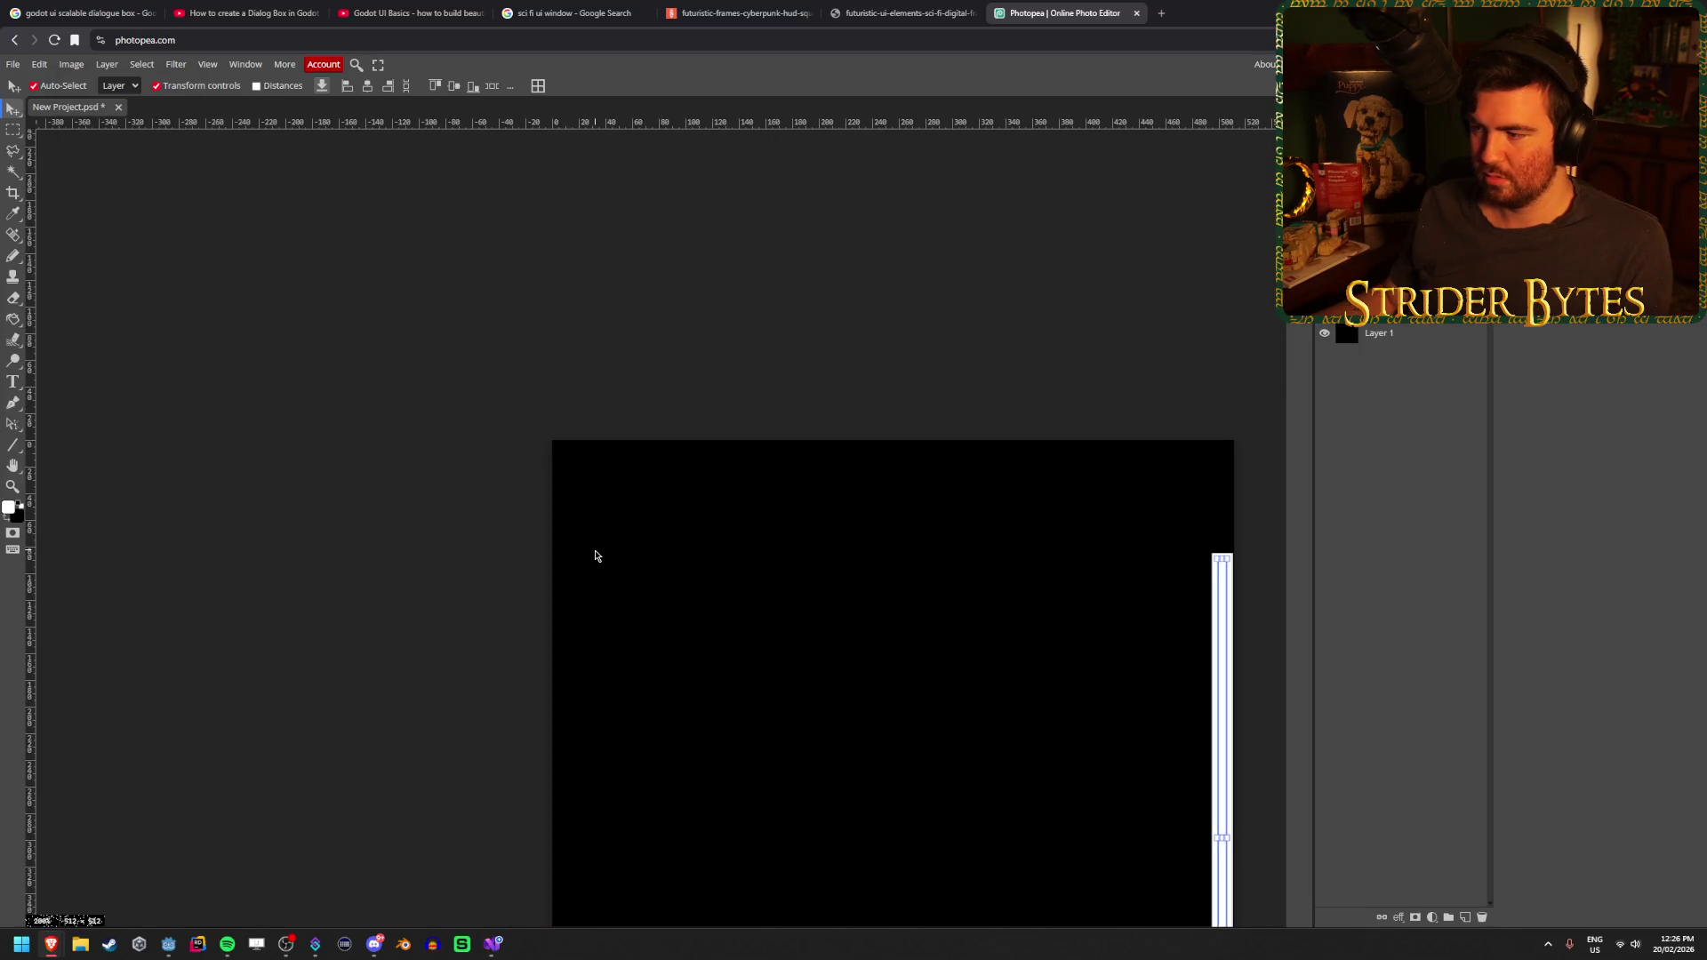
{"action": "key", "text": "ctrl+z"}
Duplicate the strip's layer, then try another horizontal flip and a move, undoing both
{"action": "key", "text": "ctrl+j"}
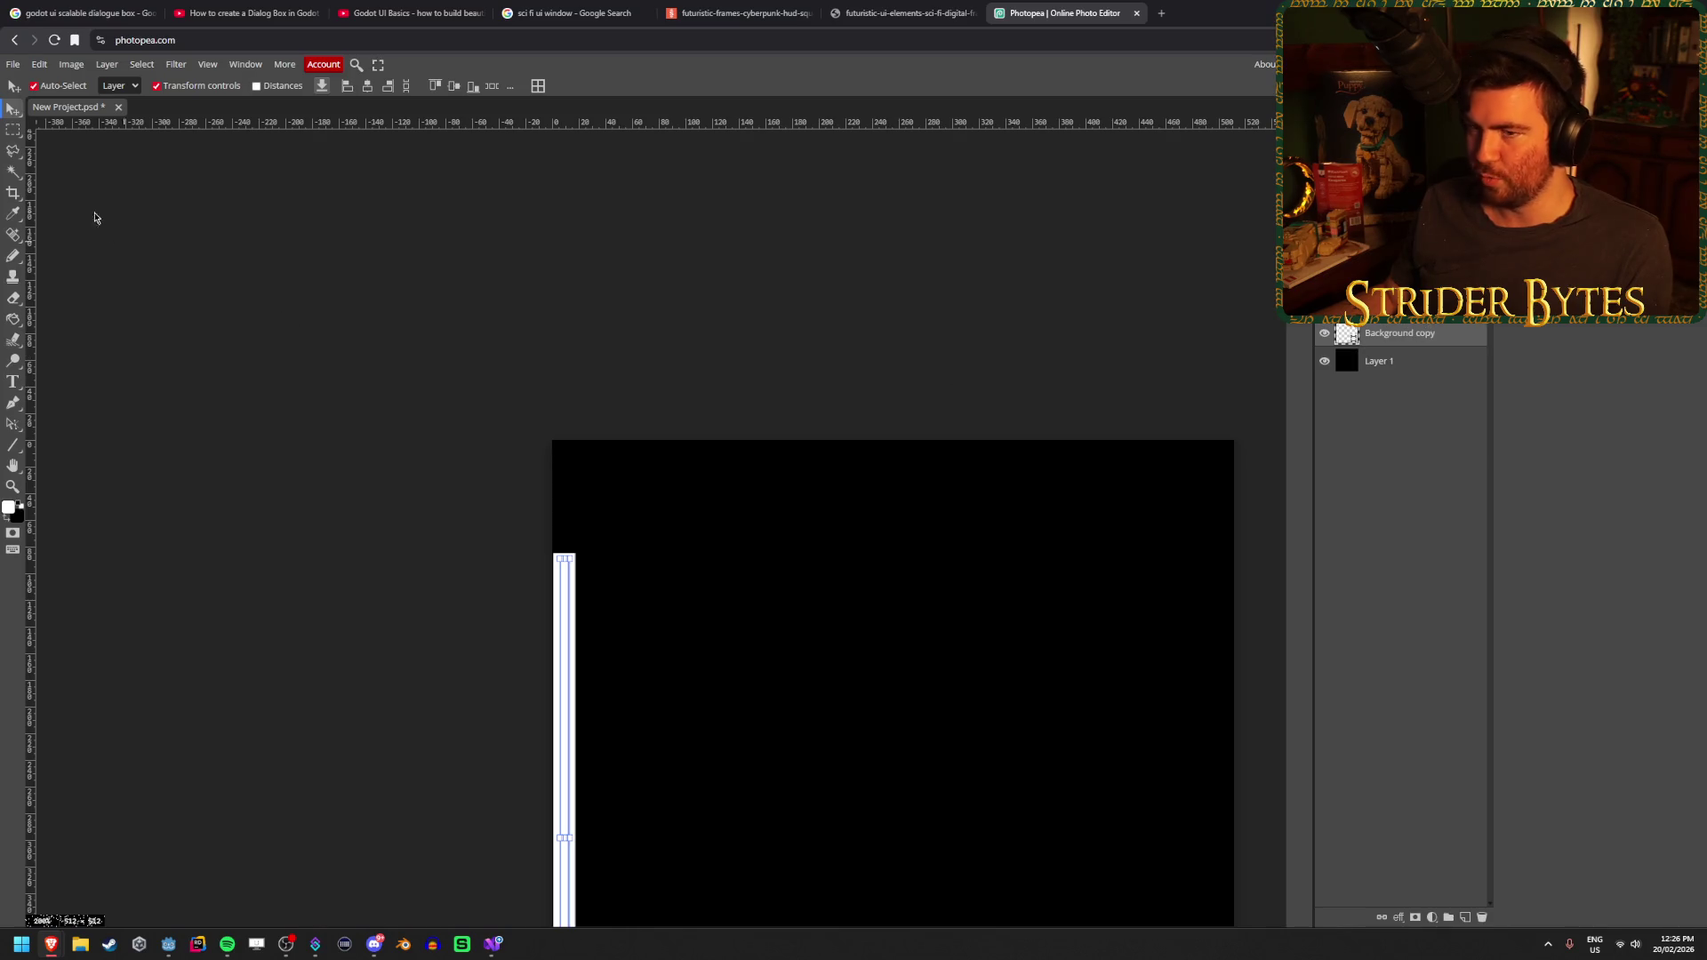
{"action": "left_click", "coordinate": [72, 65]}
{"action": "mouse_move", "coordinate": [134, 311]}
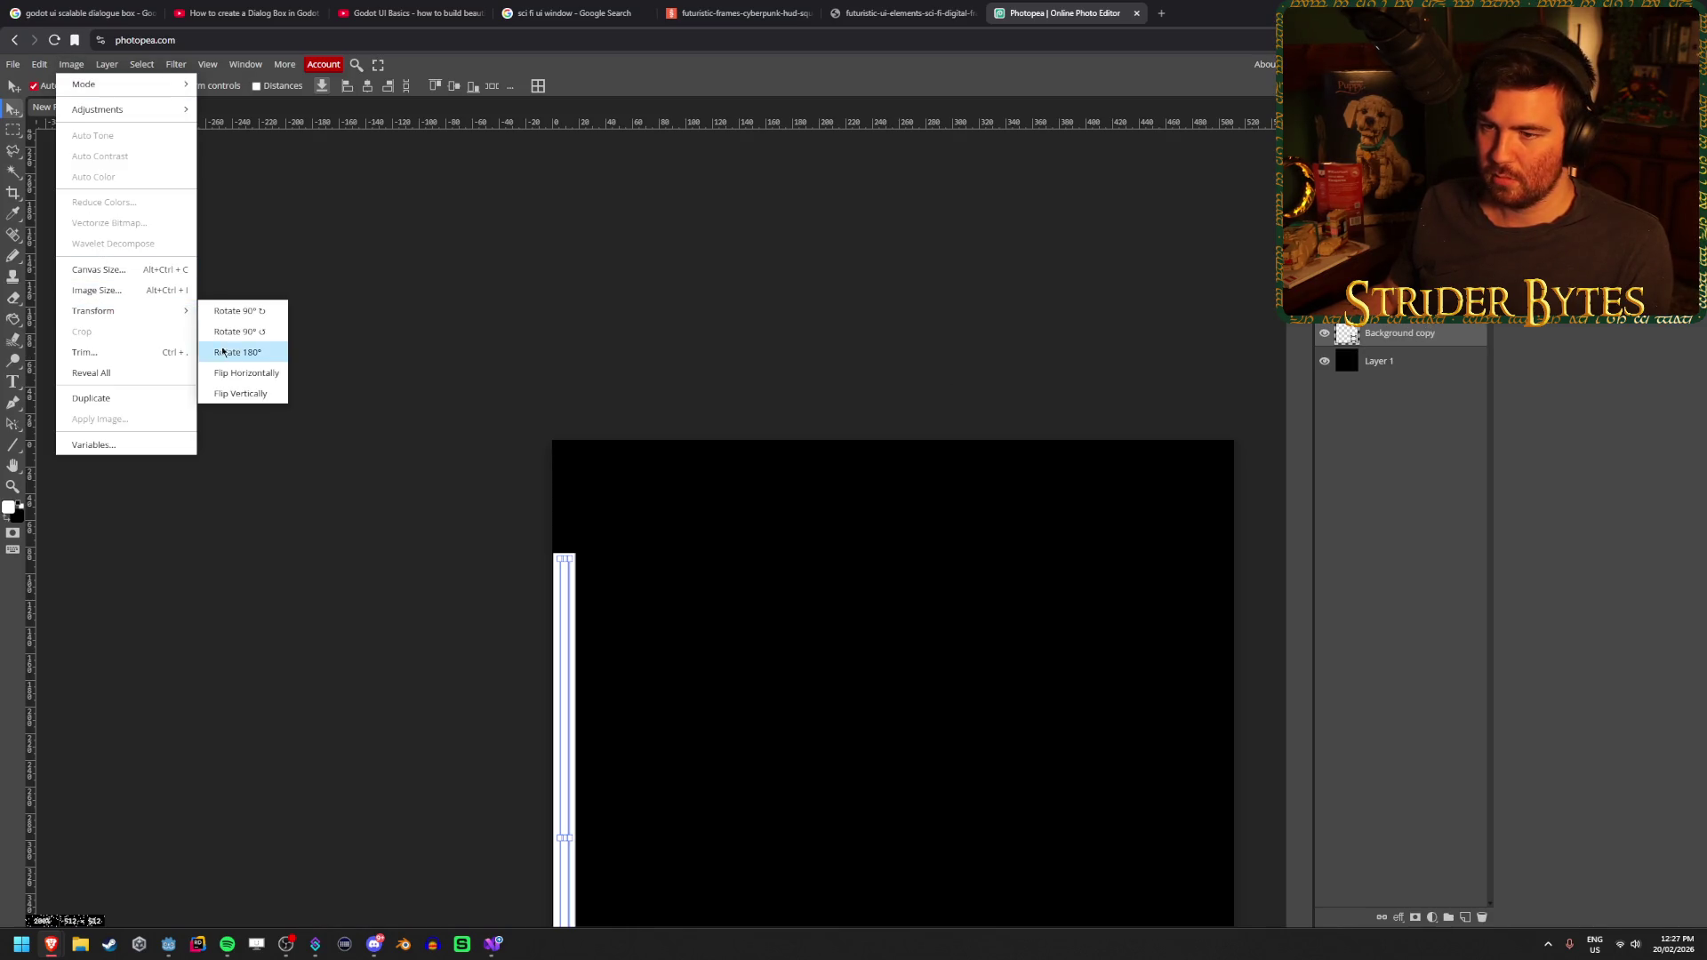
{"action": "left_click", "coordinate": [250, 374]}
{"action": "key", "text": "ctrl+z"}
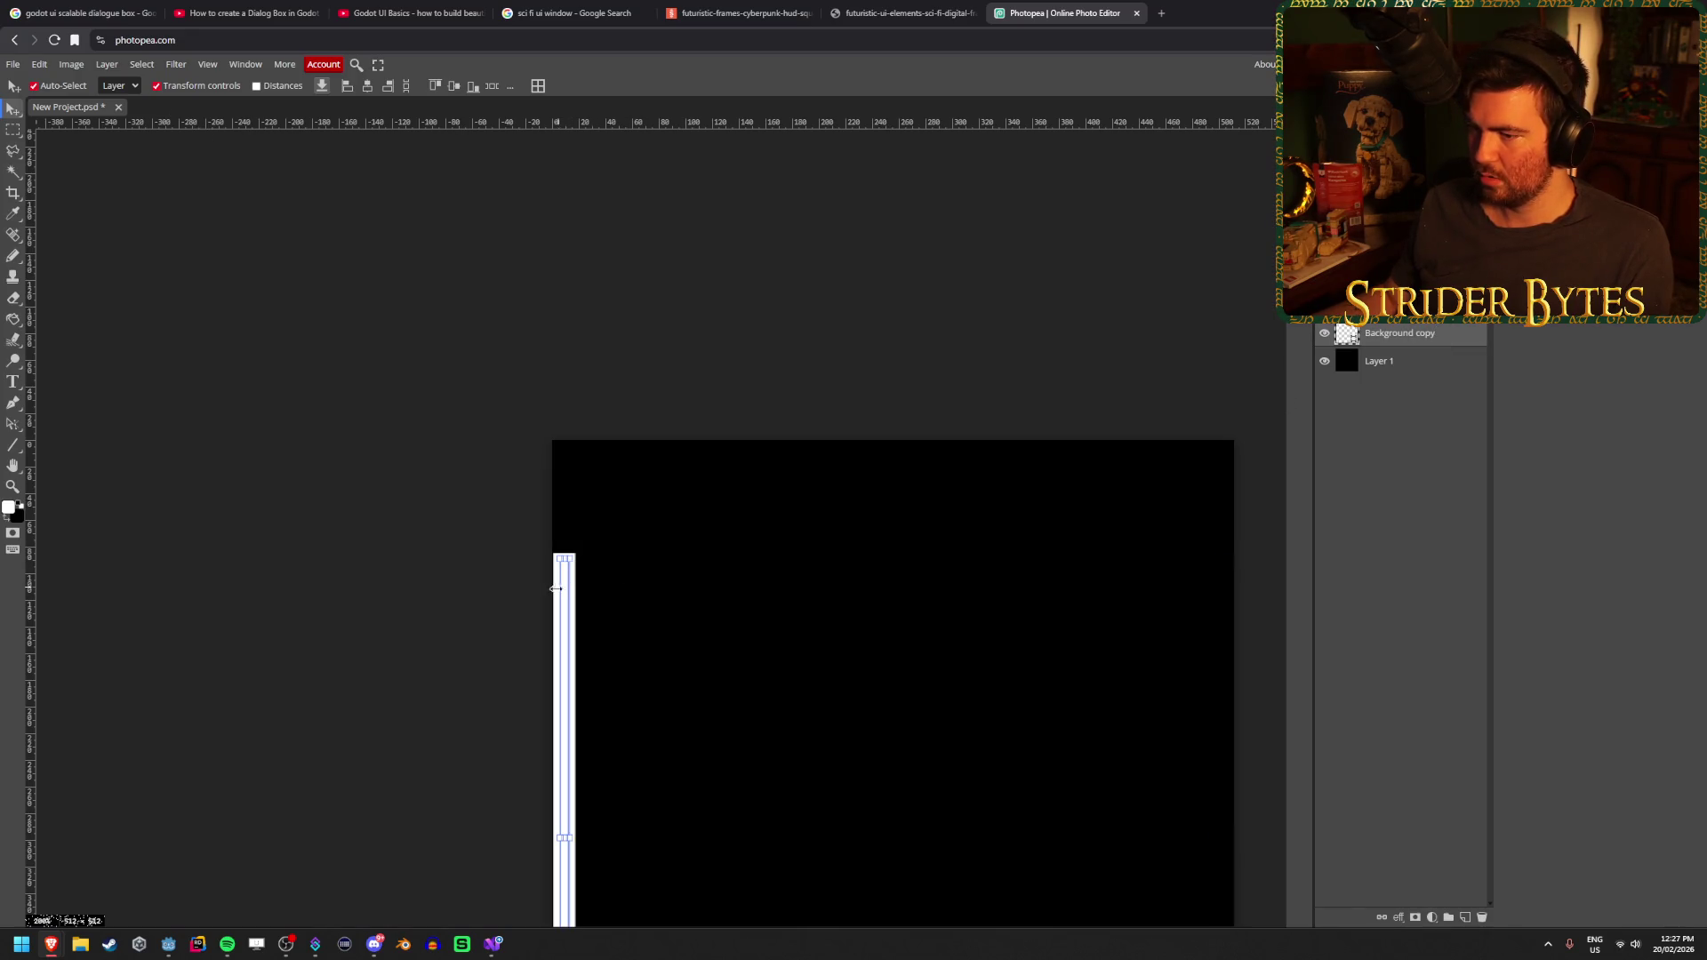
{"action": "left_click_drag", "start_coordinate": [556, 590], "coordinate": [712, 590]}
{"action": "key", "text": "Escape"}
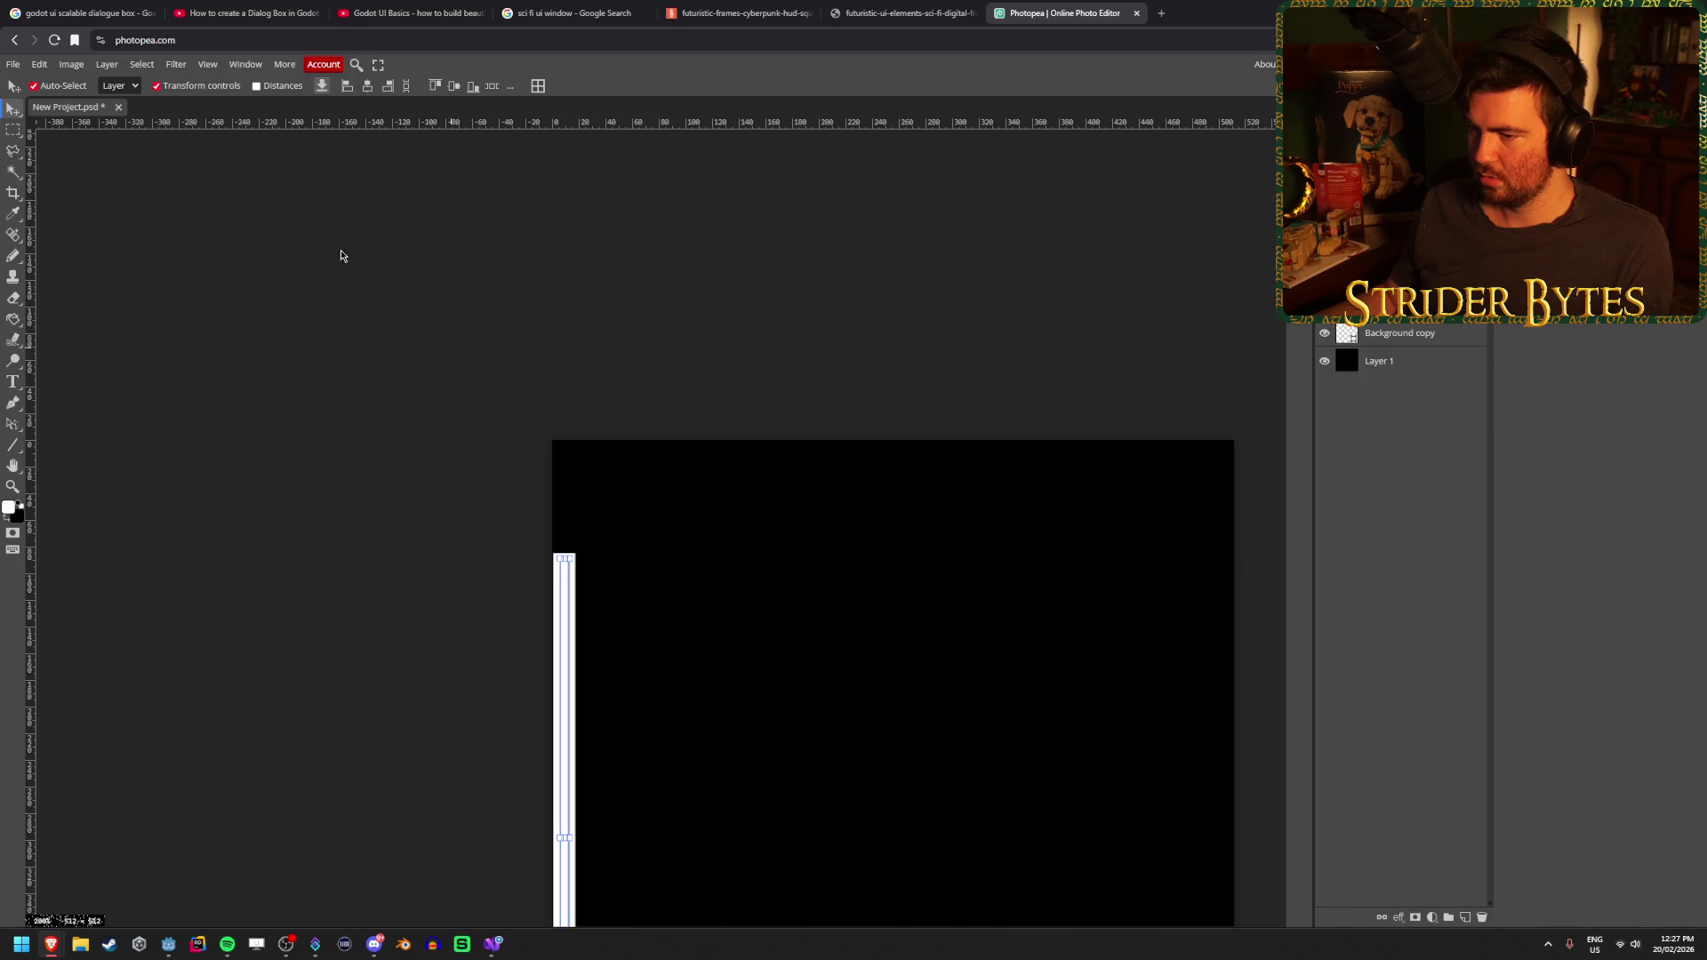
{"action": "left_click", "coordinate": [81, 67]}
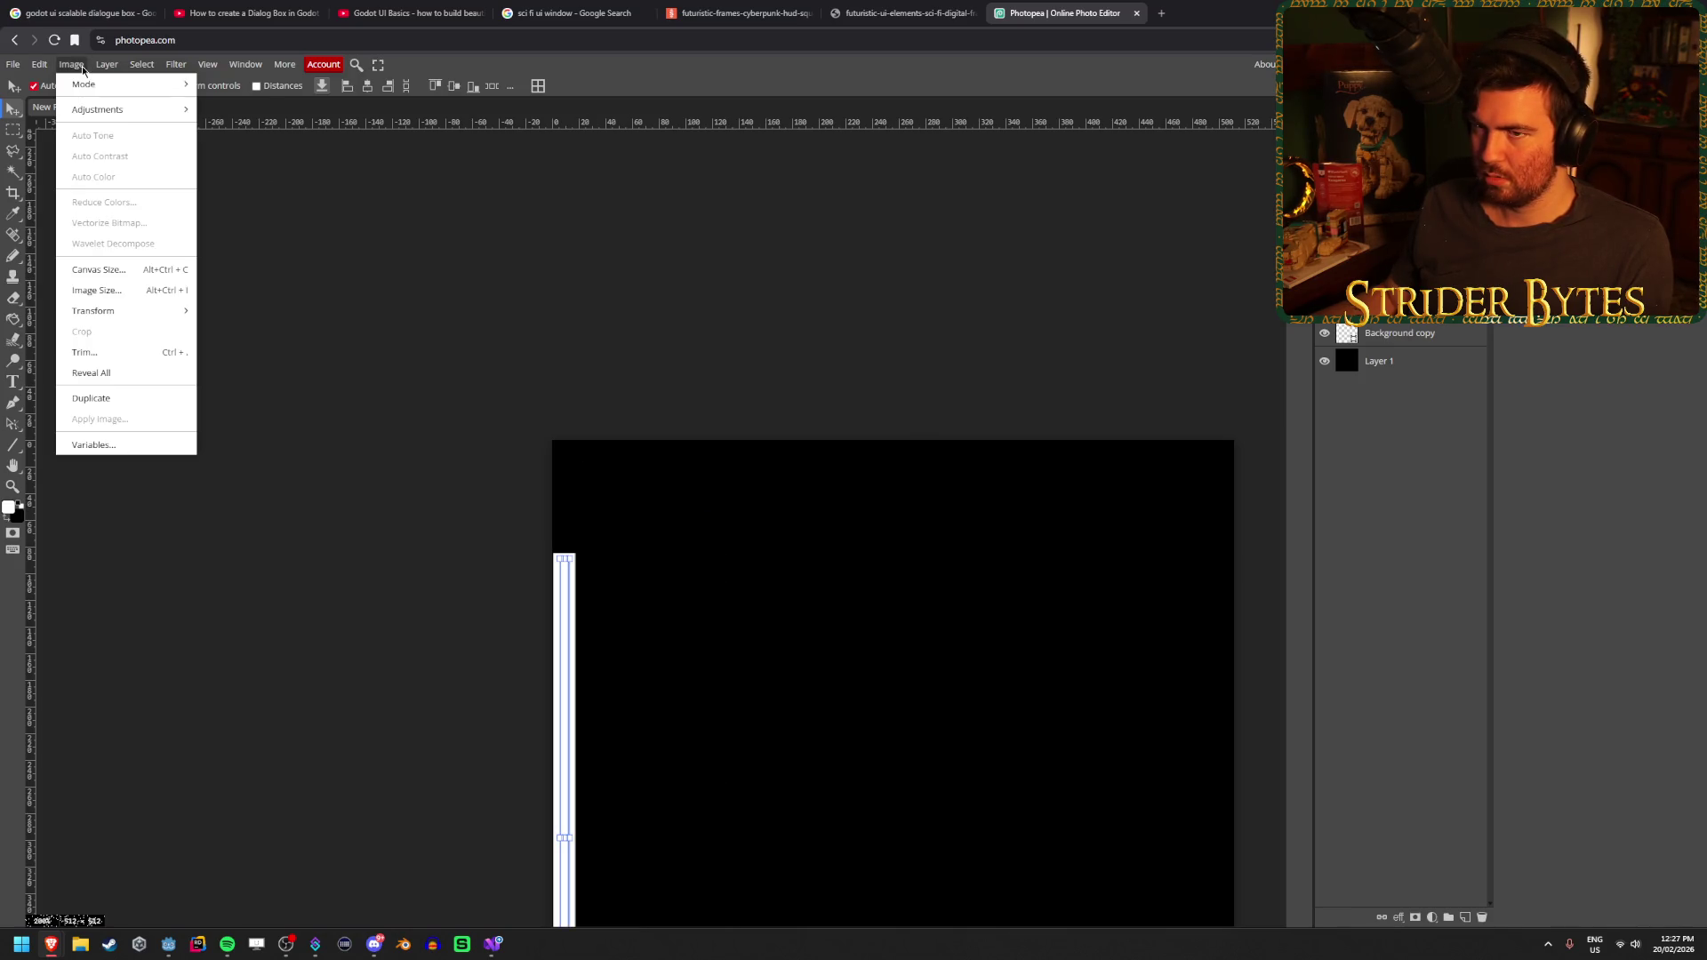
Flip the strip copy vertically, commit the transform, and drag it to the right edge
{"action": "mouse_move", "coordinate": [102, 70]}
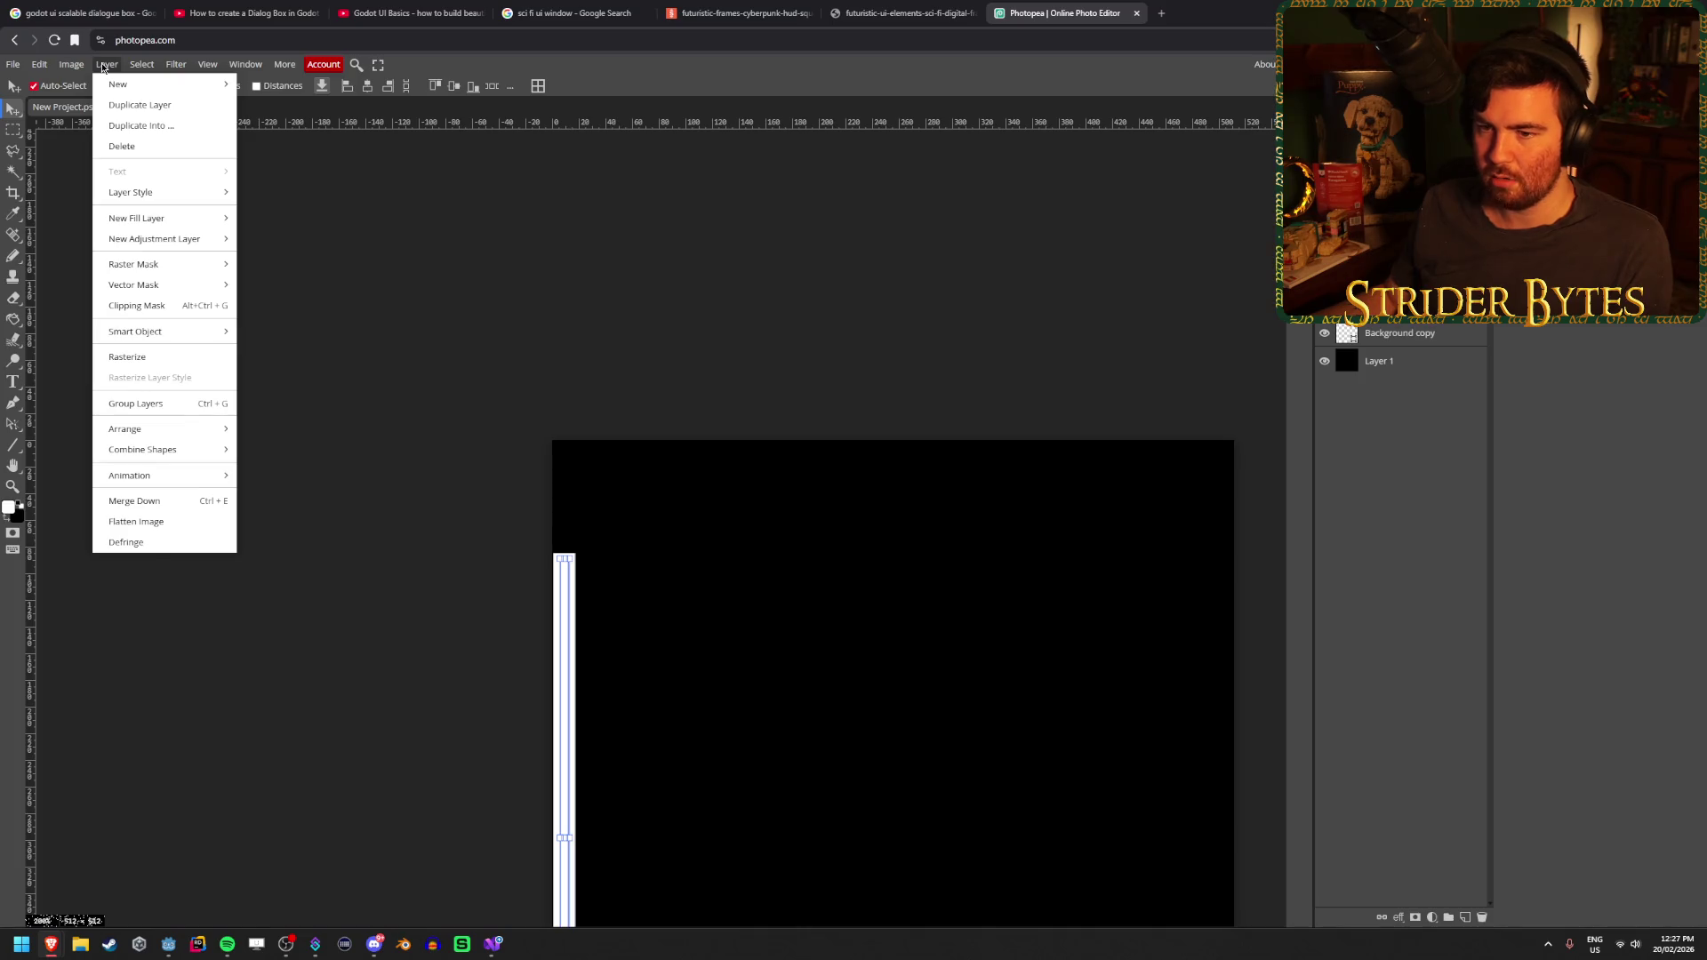
{"action": "mouse_move", "coordinate": [171, 225]}
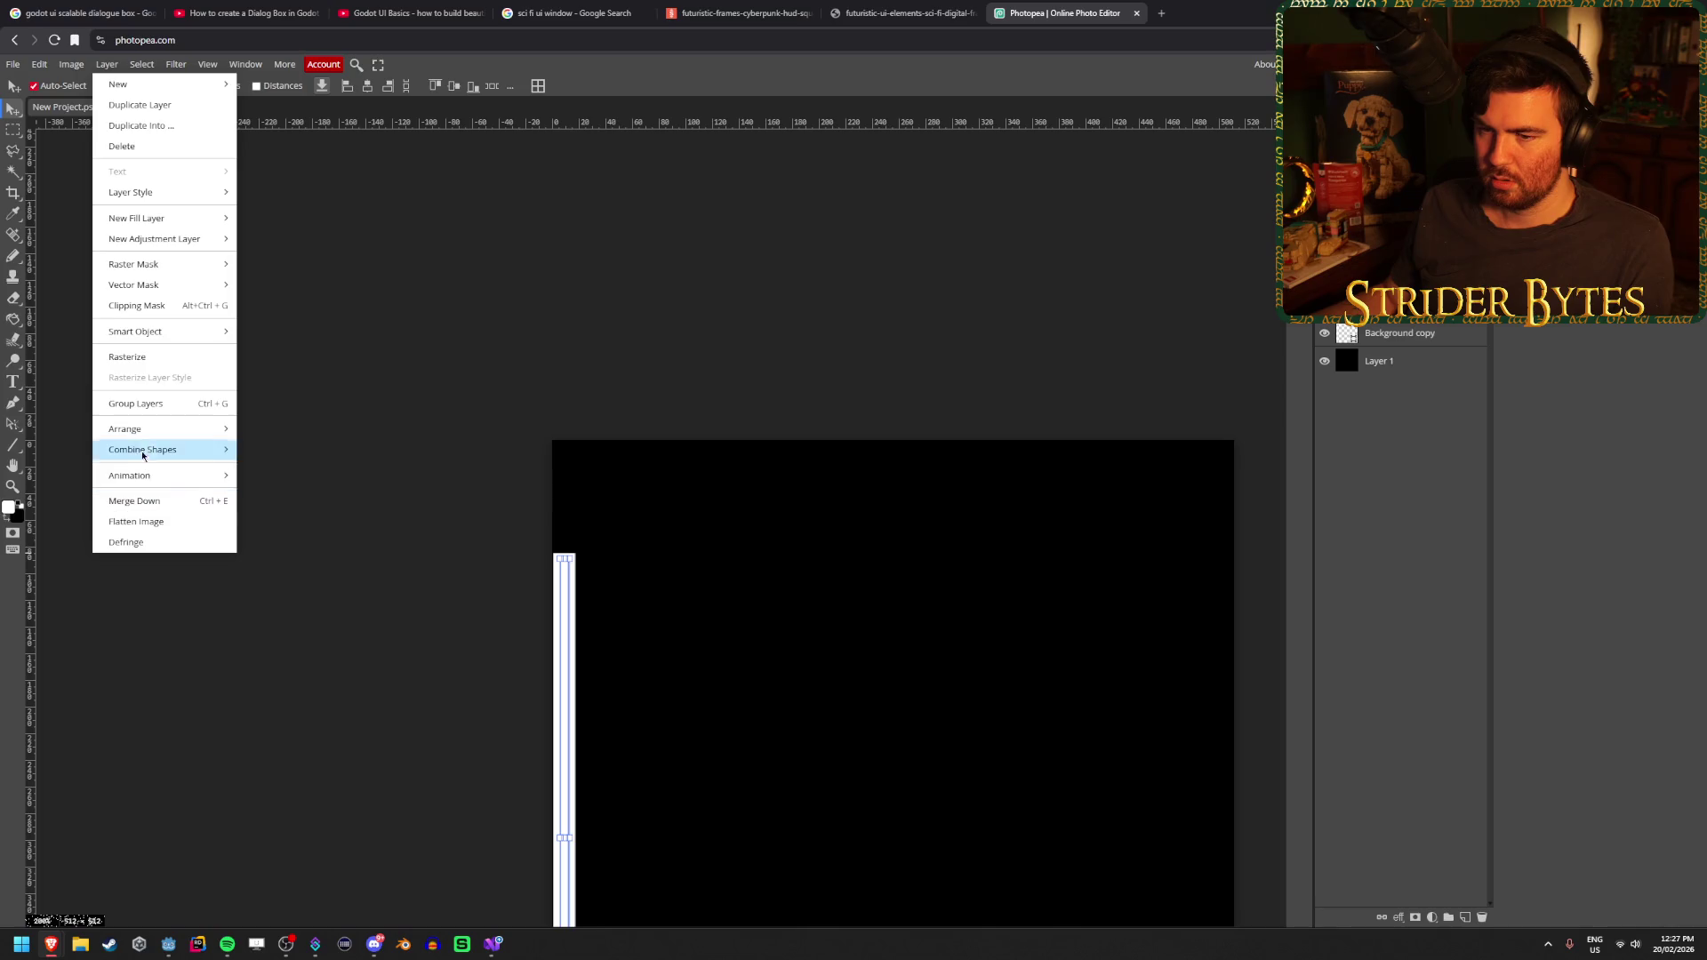
{"action": "mouse_move", "coordinate": [141, 453]}
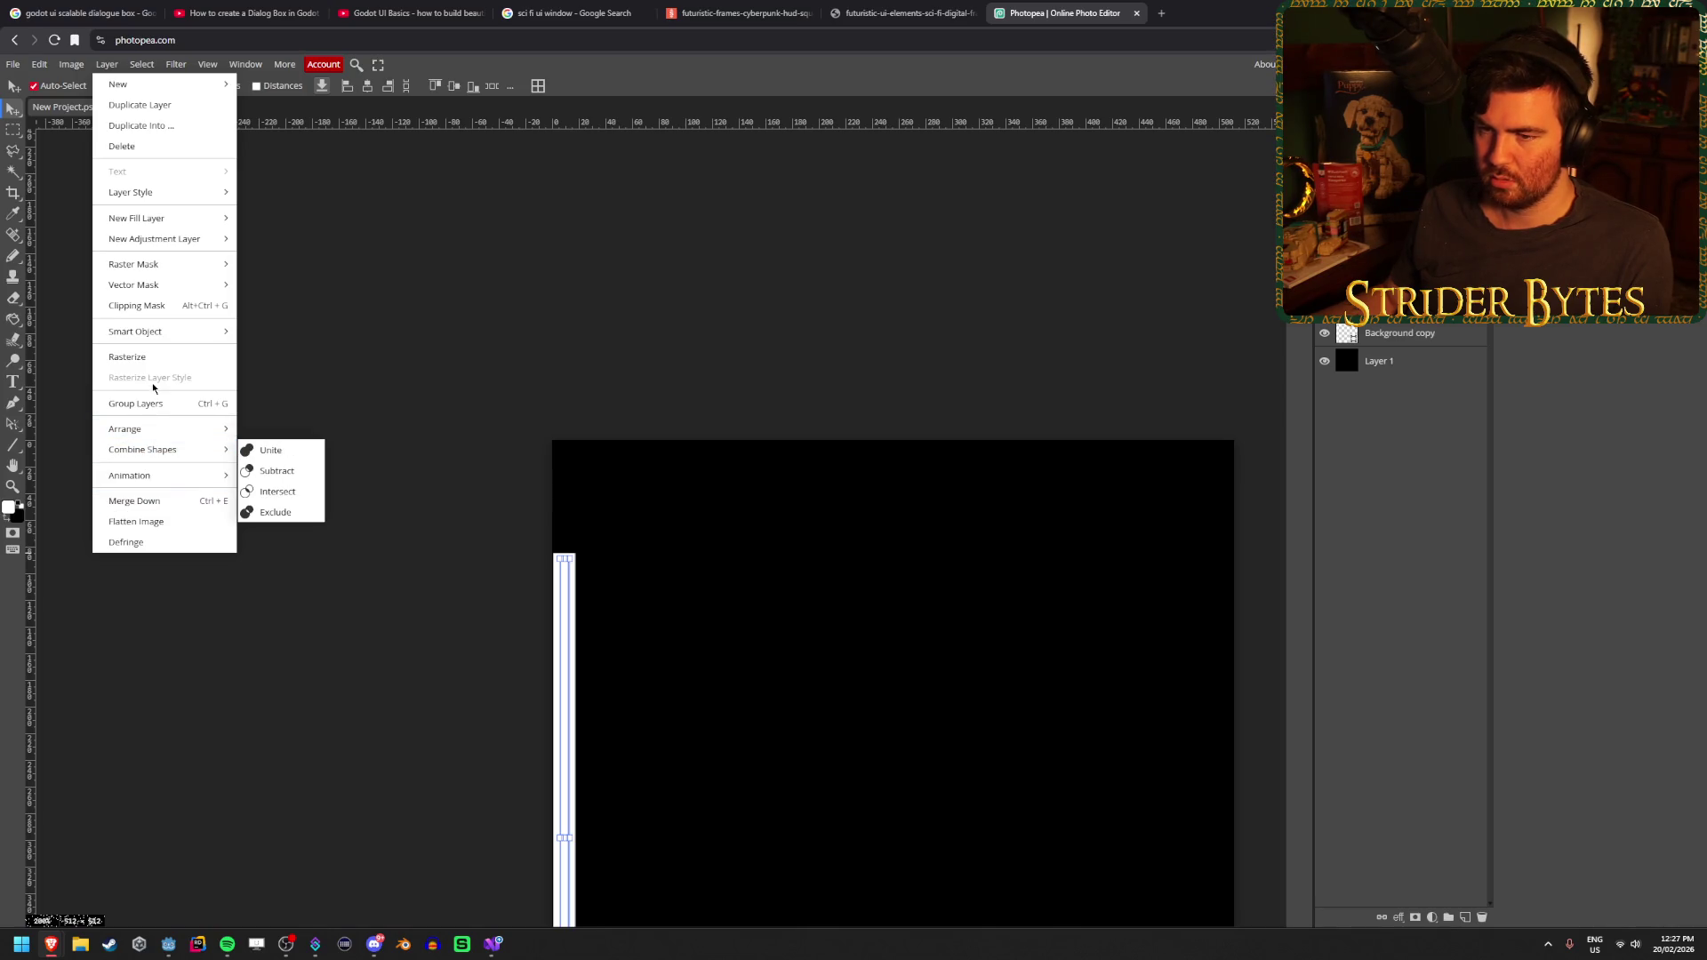
{"action": "mouse_move", "coordinate": [152, 333]}
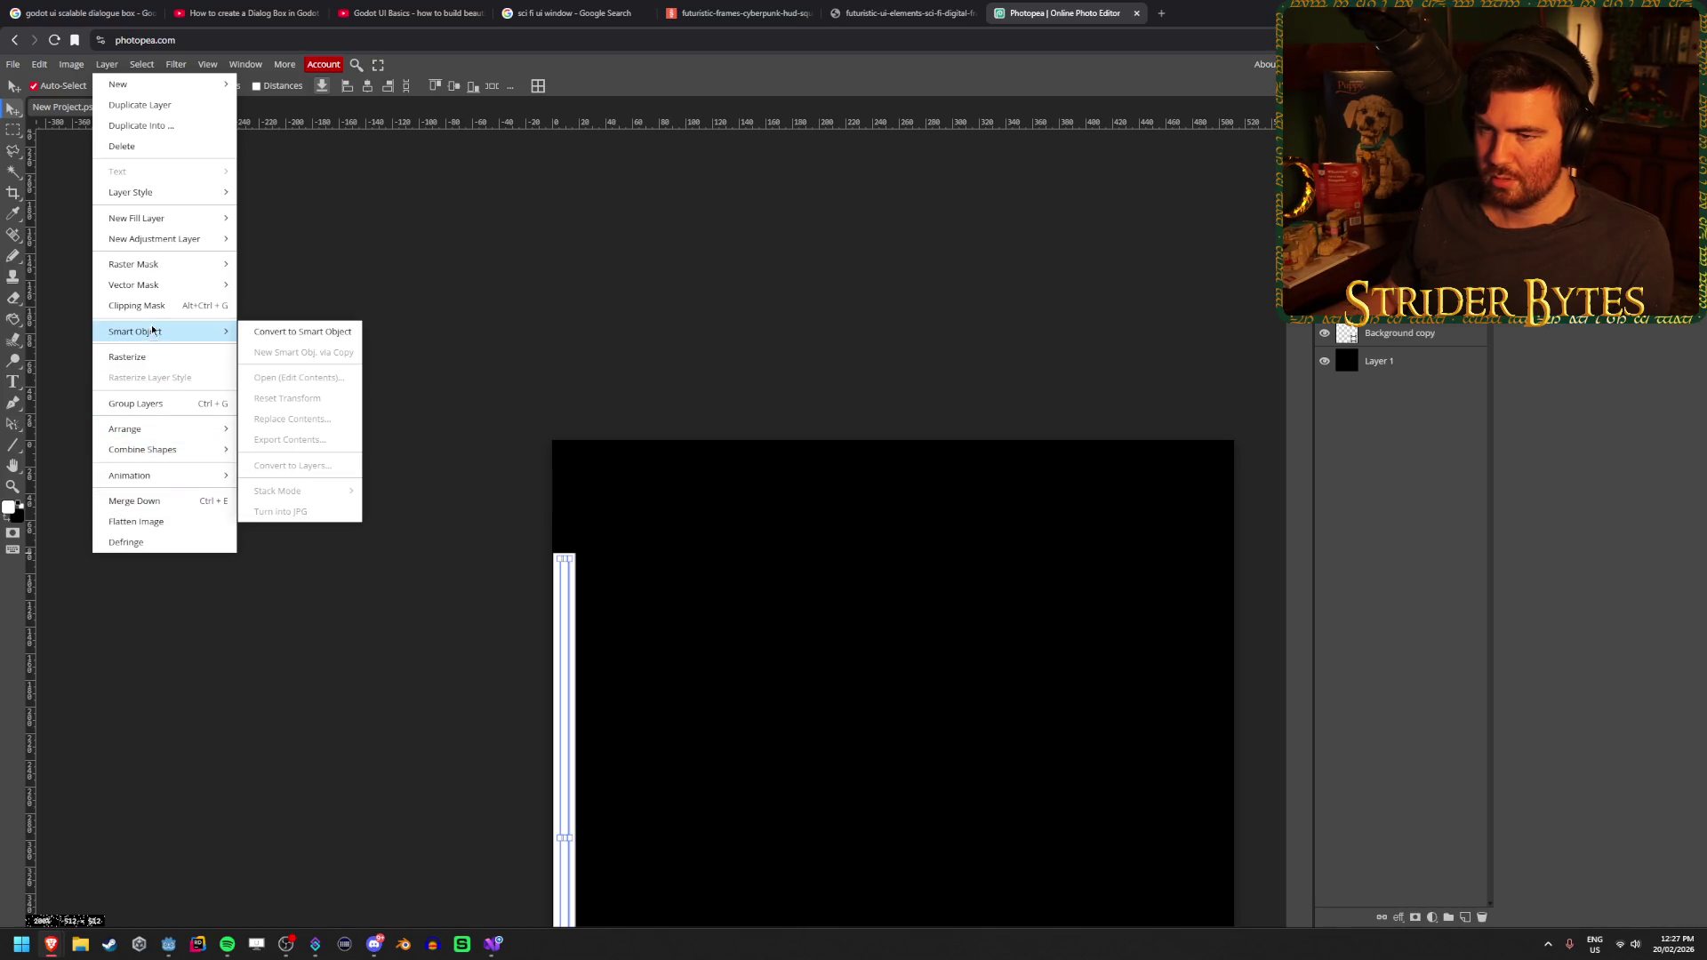
{"action": "mouse_move", "coordinate": [152, 196]}
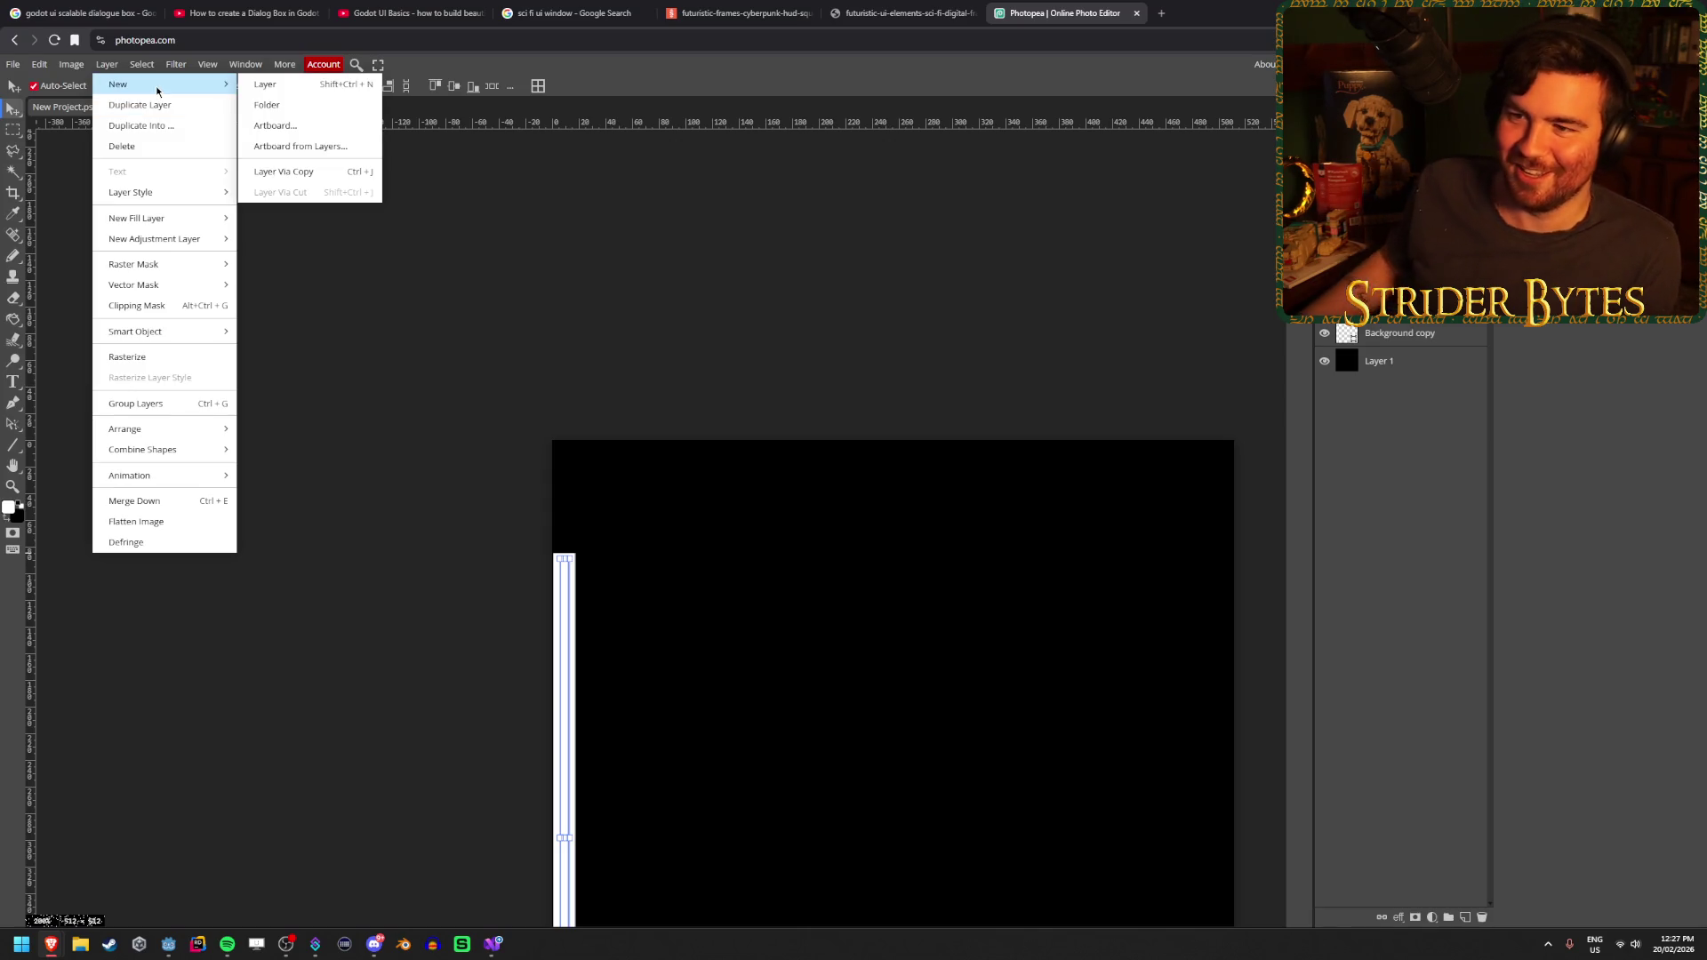
{"action": "mouse_move", "coordinate": [39, 64]}
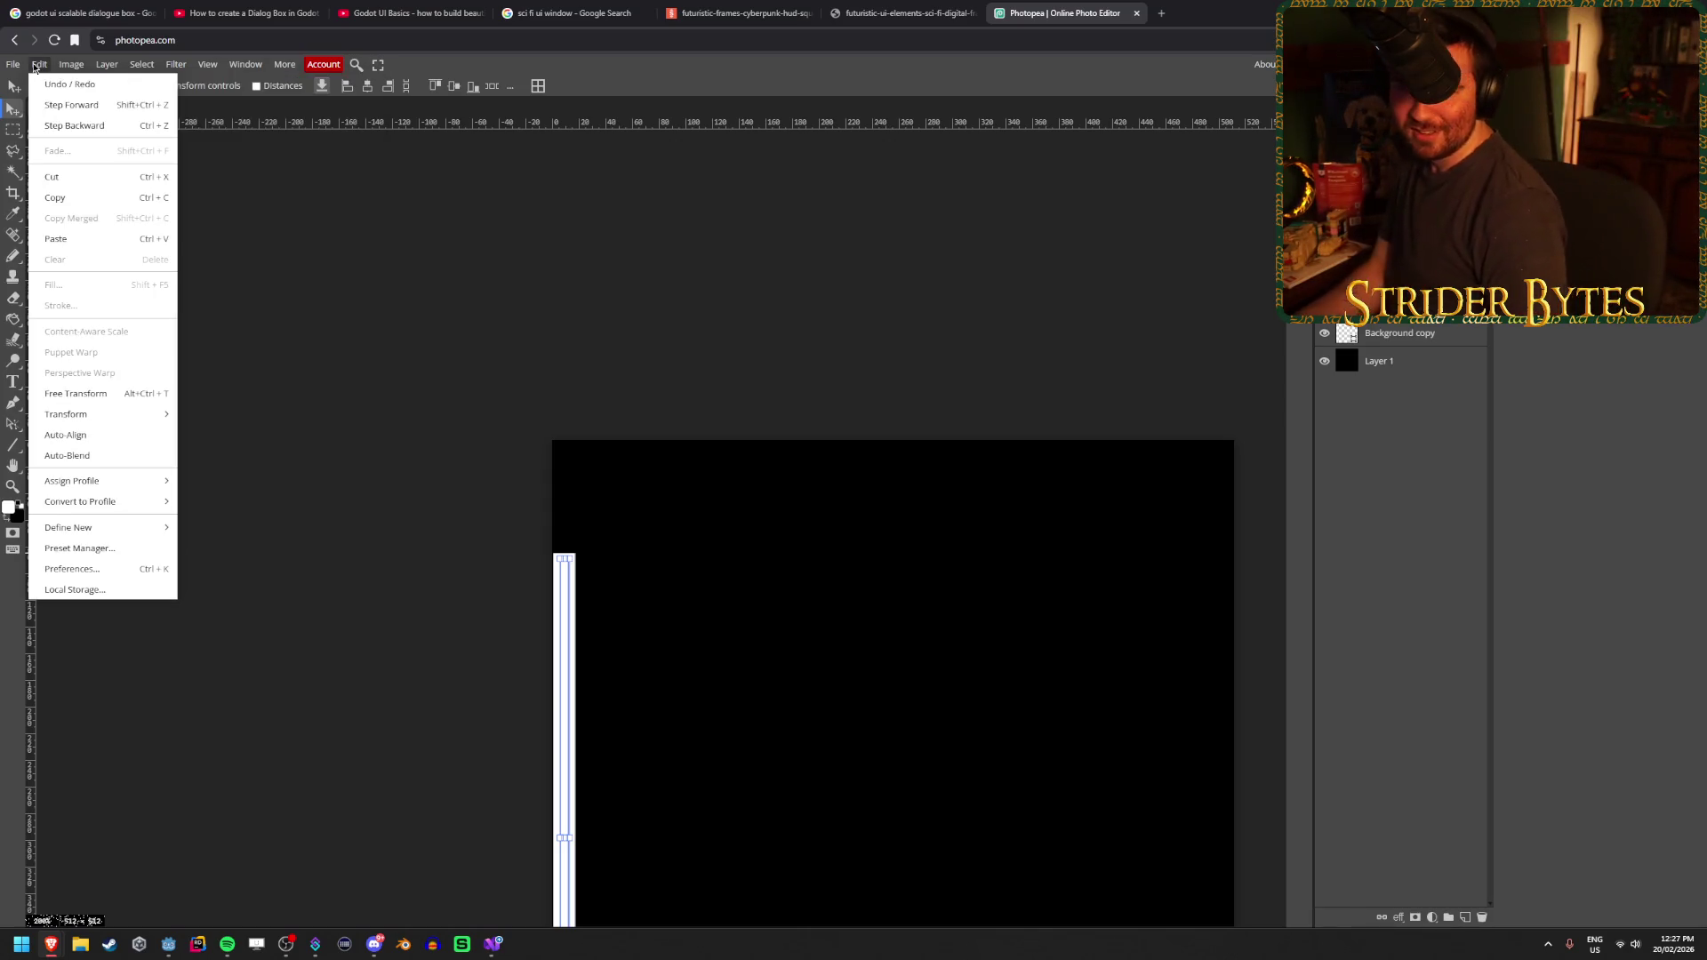
{"action": "mouse_move", "coordinate": [126, 418]}
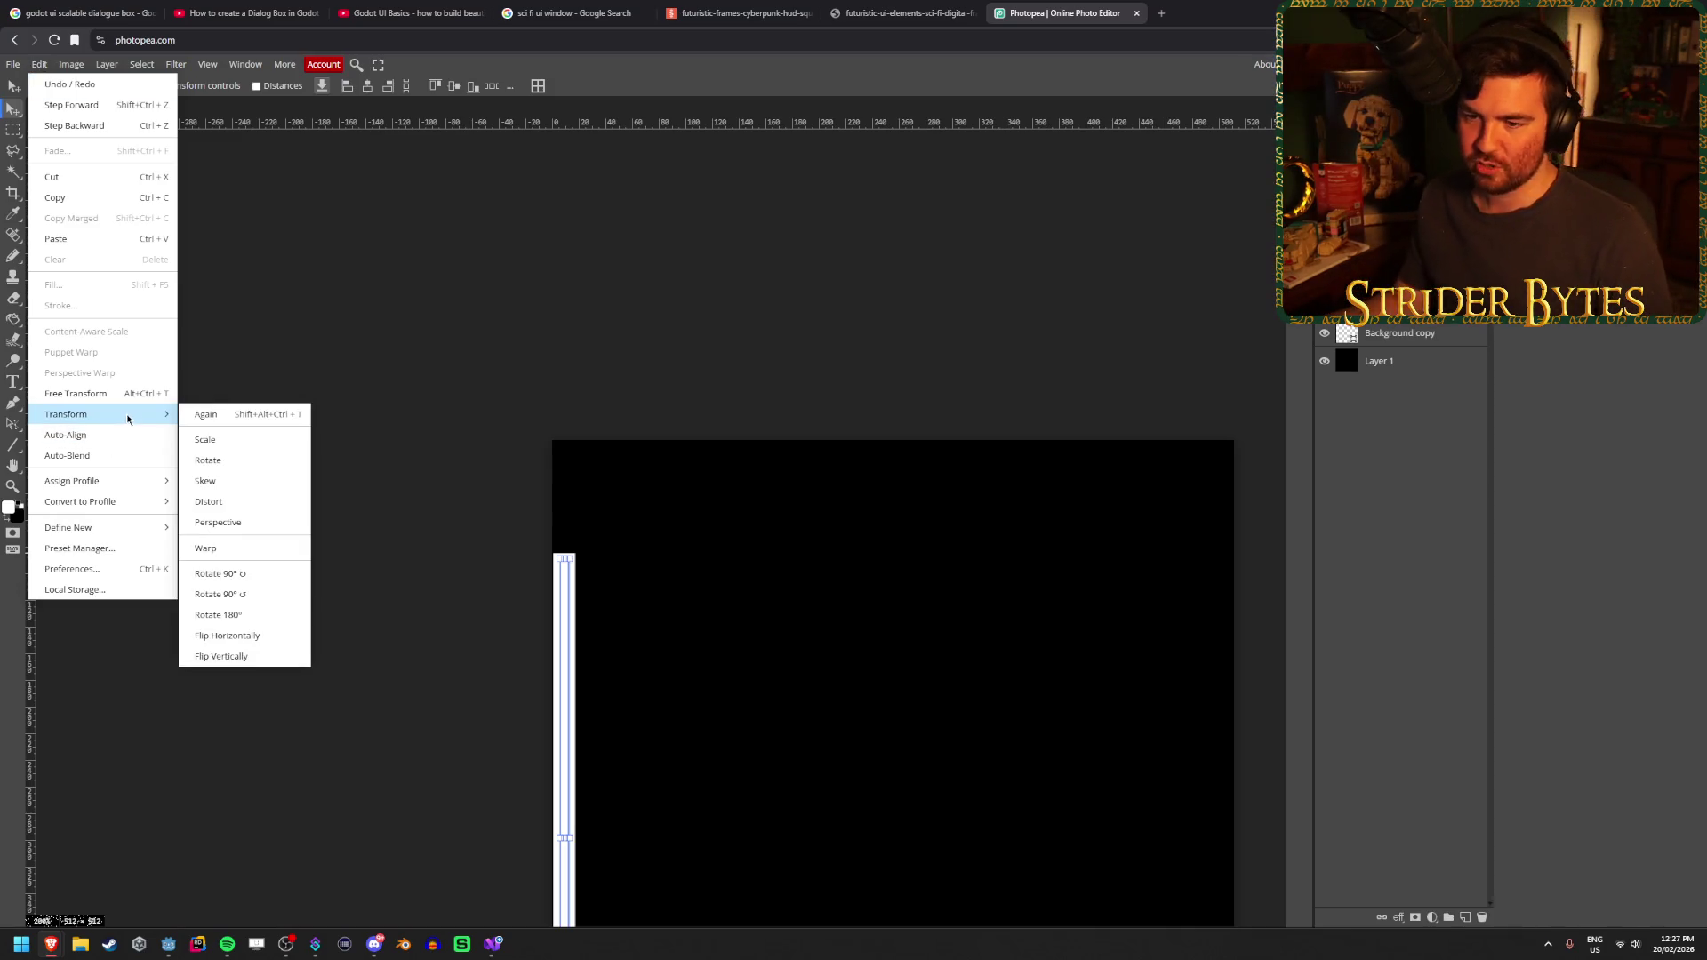
{"action": "left_click", "coordinate": [258, 638]}
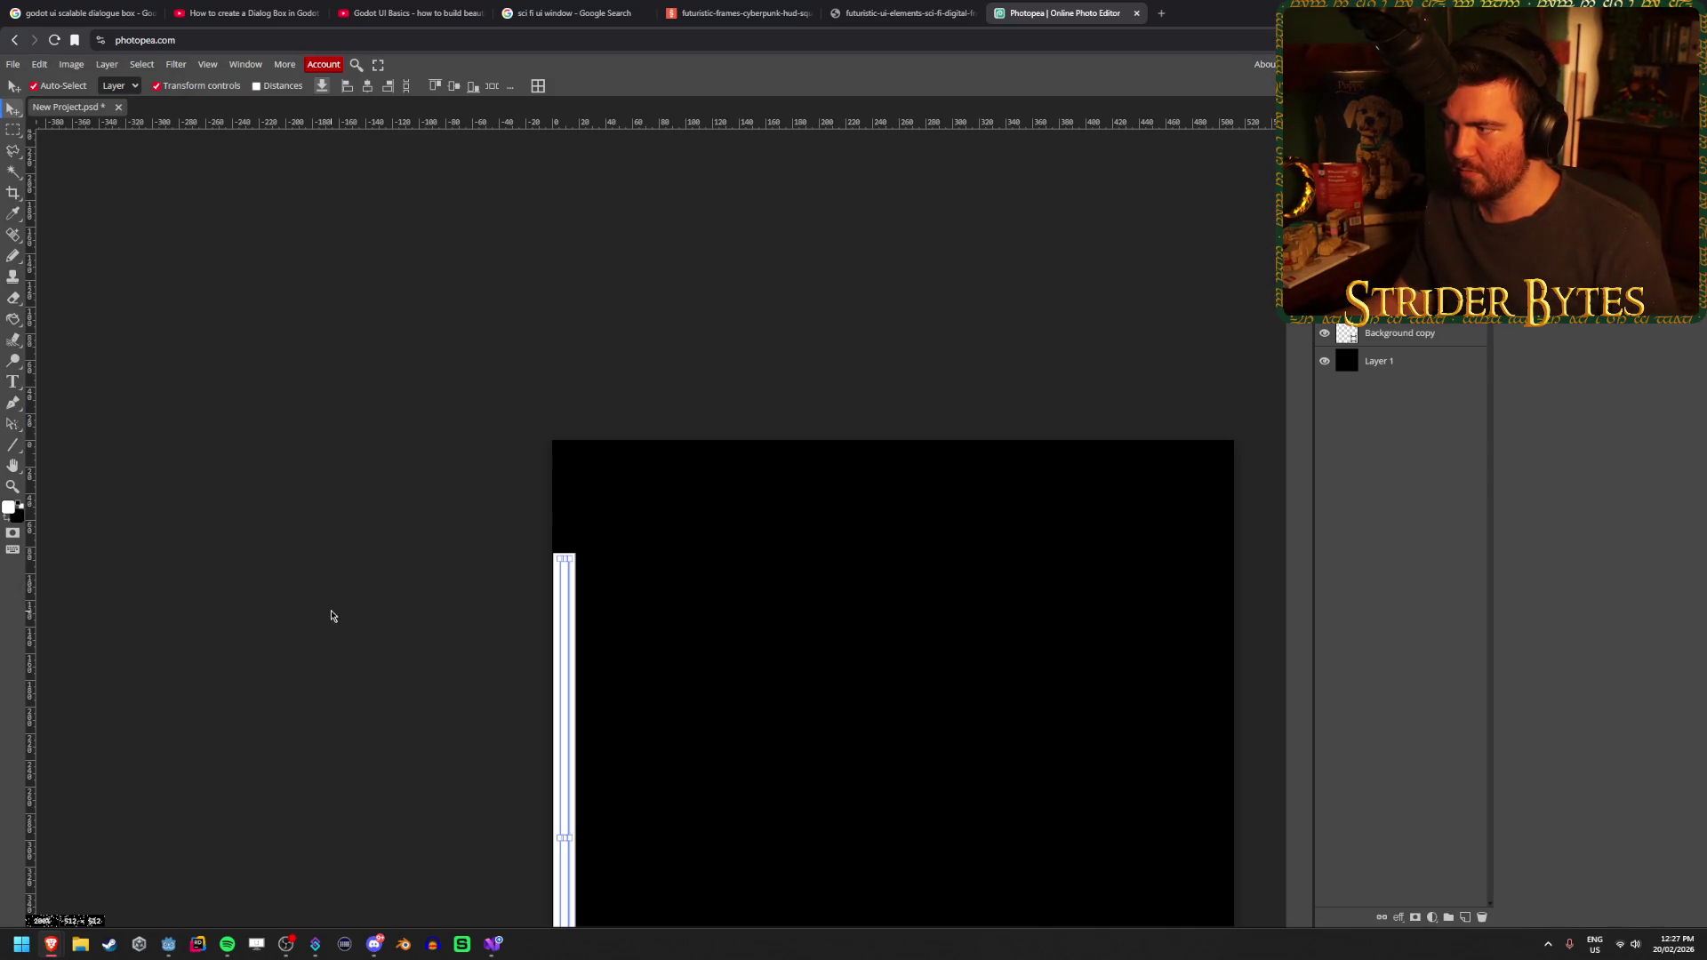
{"action": "scroll", "coordinate": [258, 638], "scroll_direction": "down", "scroll_amount": 3}
{"action": "key", "text": "Return"}
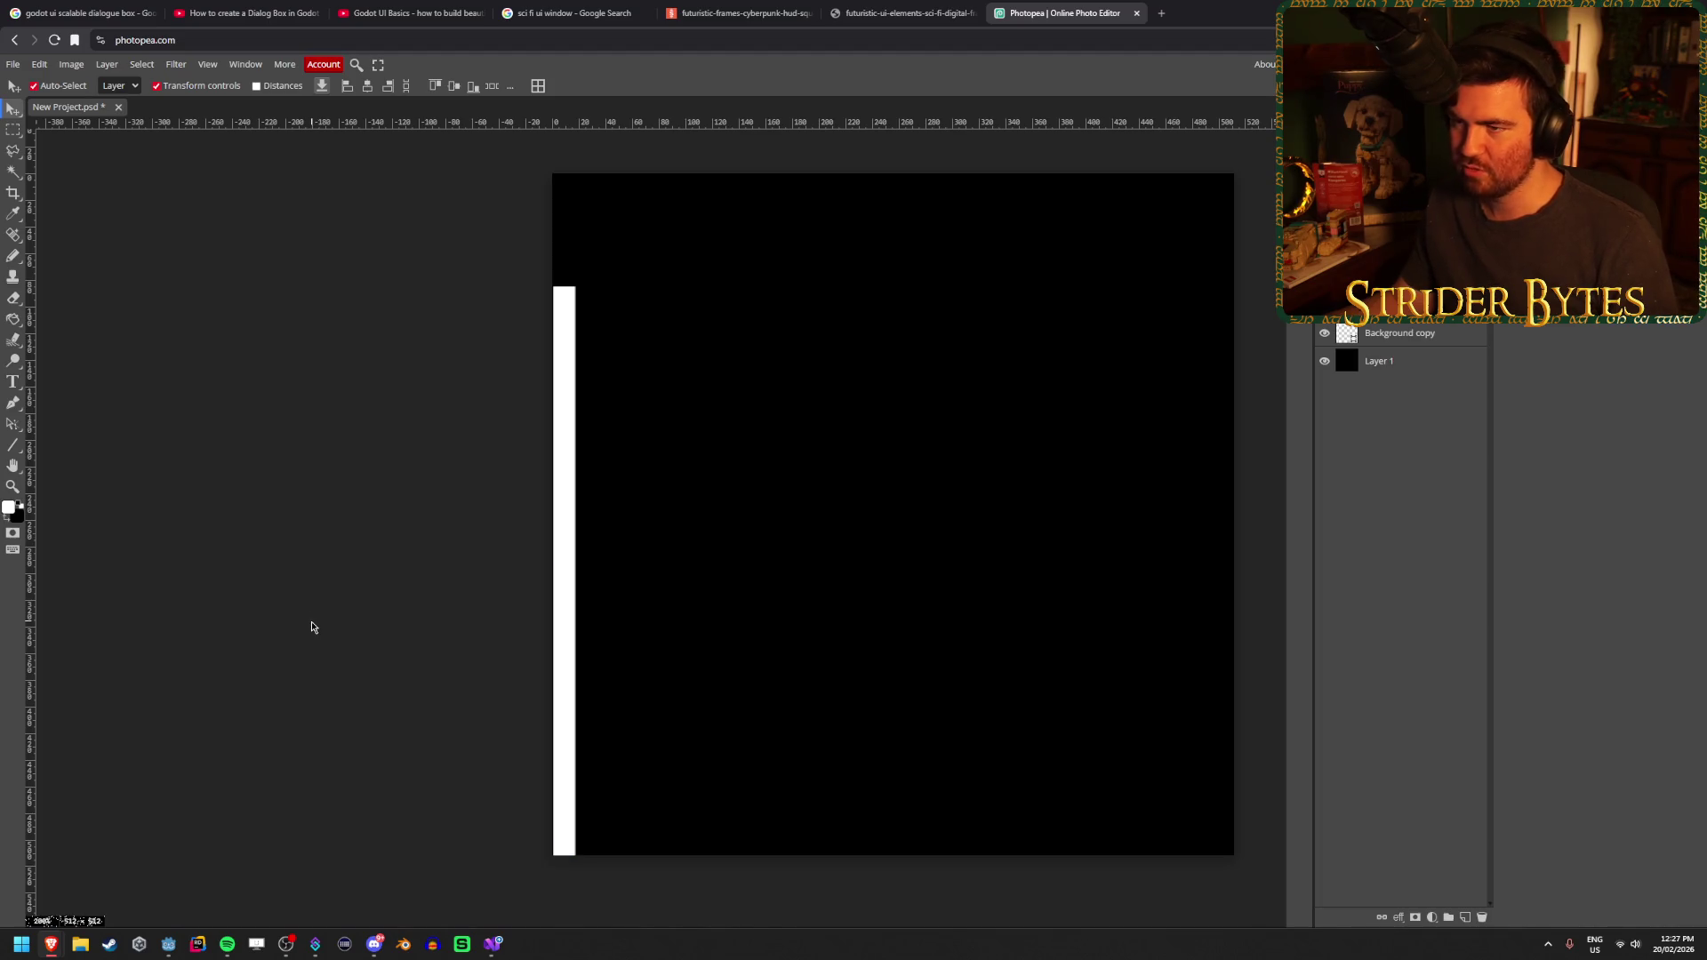
{"action": "mouse_move", "coordinate": [567, 486]}
{"action": "left_mouse_down"}
{"action": "mouse_move", "coordinate": [972, 488]}
{"action": "mouse_move", "coordinate": [1227, 377]}
{"action": "left_mouse_up"}
Nudge the right strip up with the arrow key so it starts at the top corner
{"action": "scroll", "coordinate": [1251, 216], "scroll_direction": "up", "scroll_amount": 8}
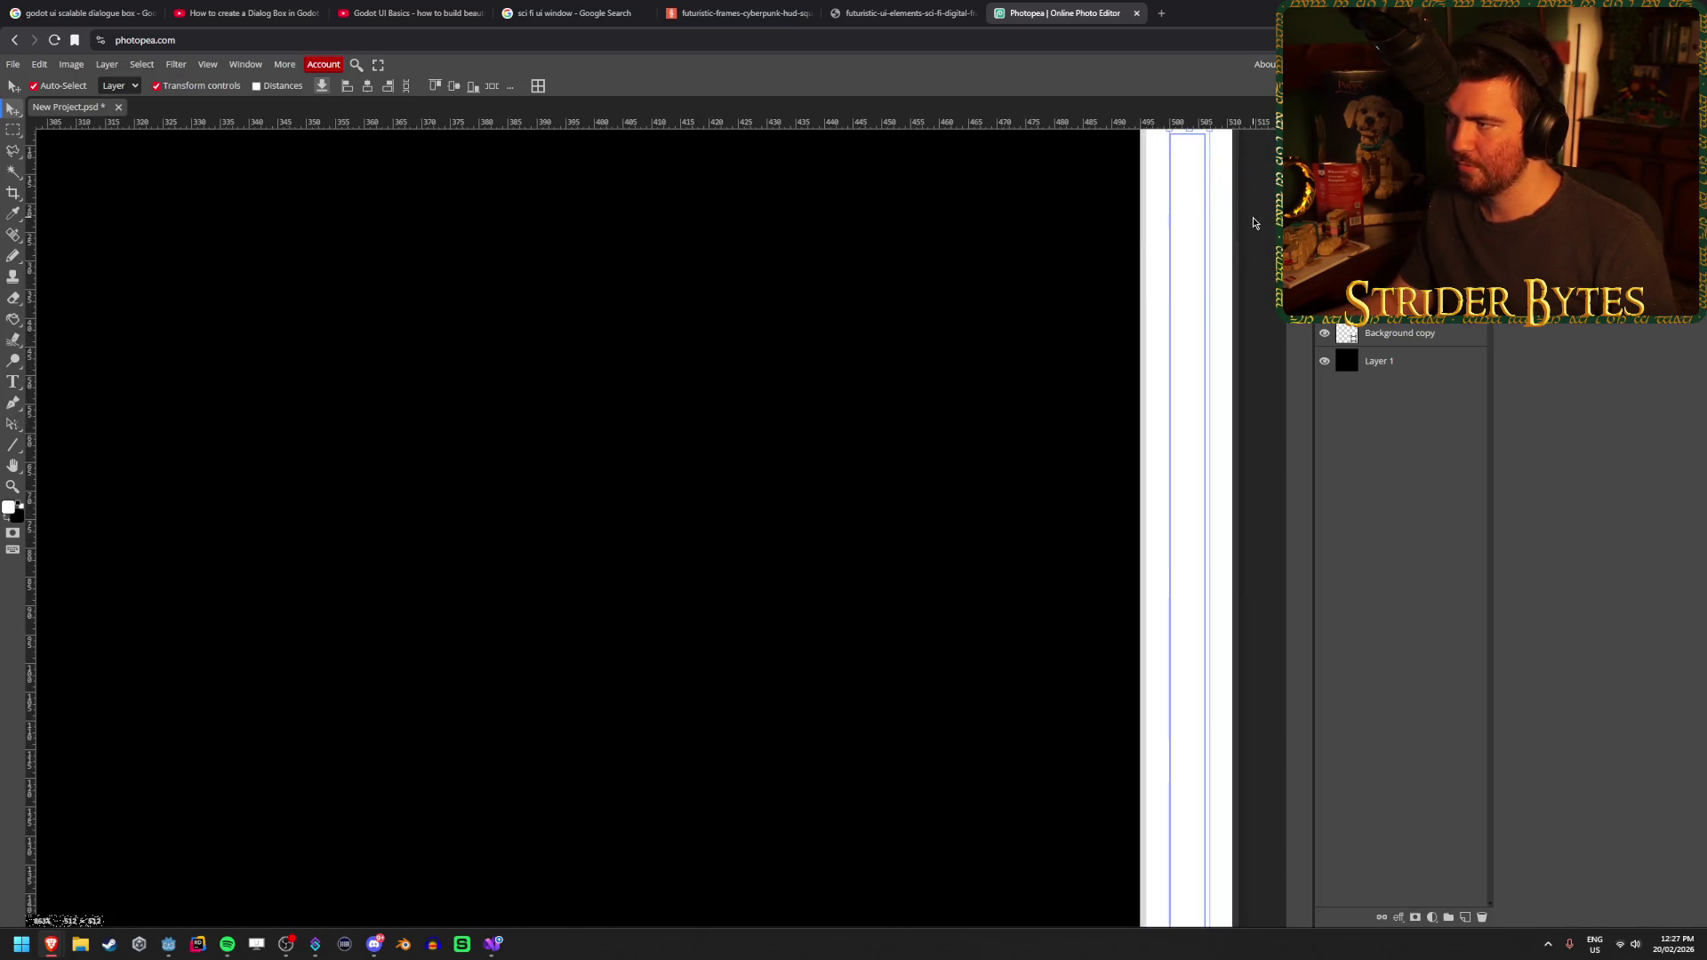
{"action": "key", "text": "Up"}
{"action": "key", "text": "Up"}
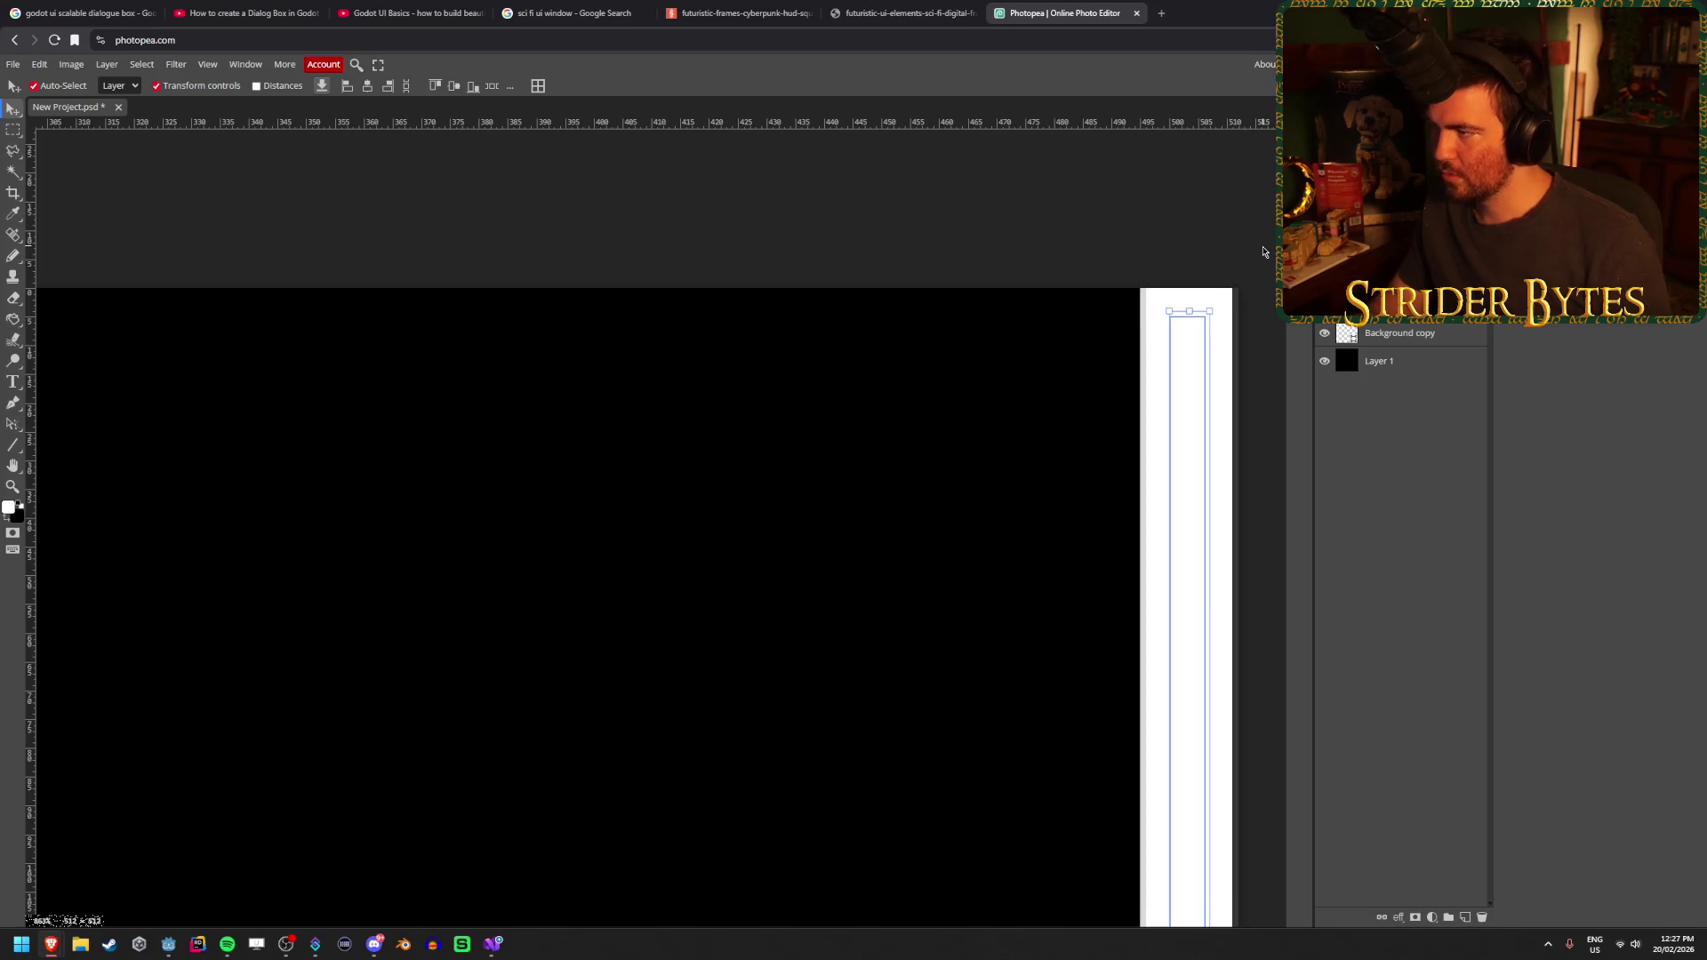
{"action": "scroll", "coordinate": [850, 450], "scroll_direction": "down", "scroll_amount": 10}
{"action": "scroll", "coordinate": [541, 564], "scroll_direction": "down", "scroll_amount": 2}
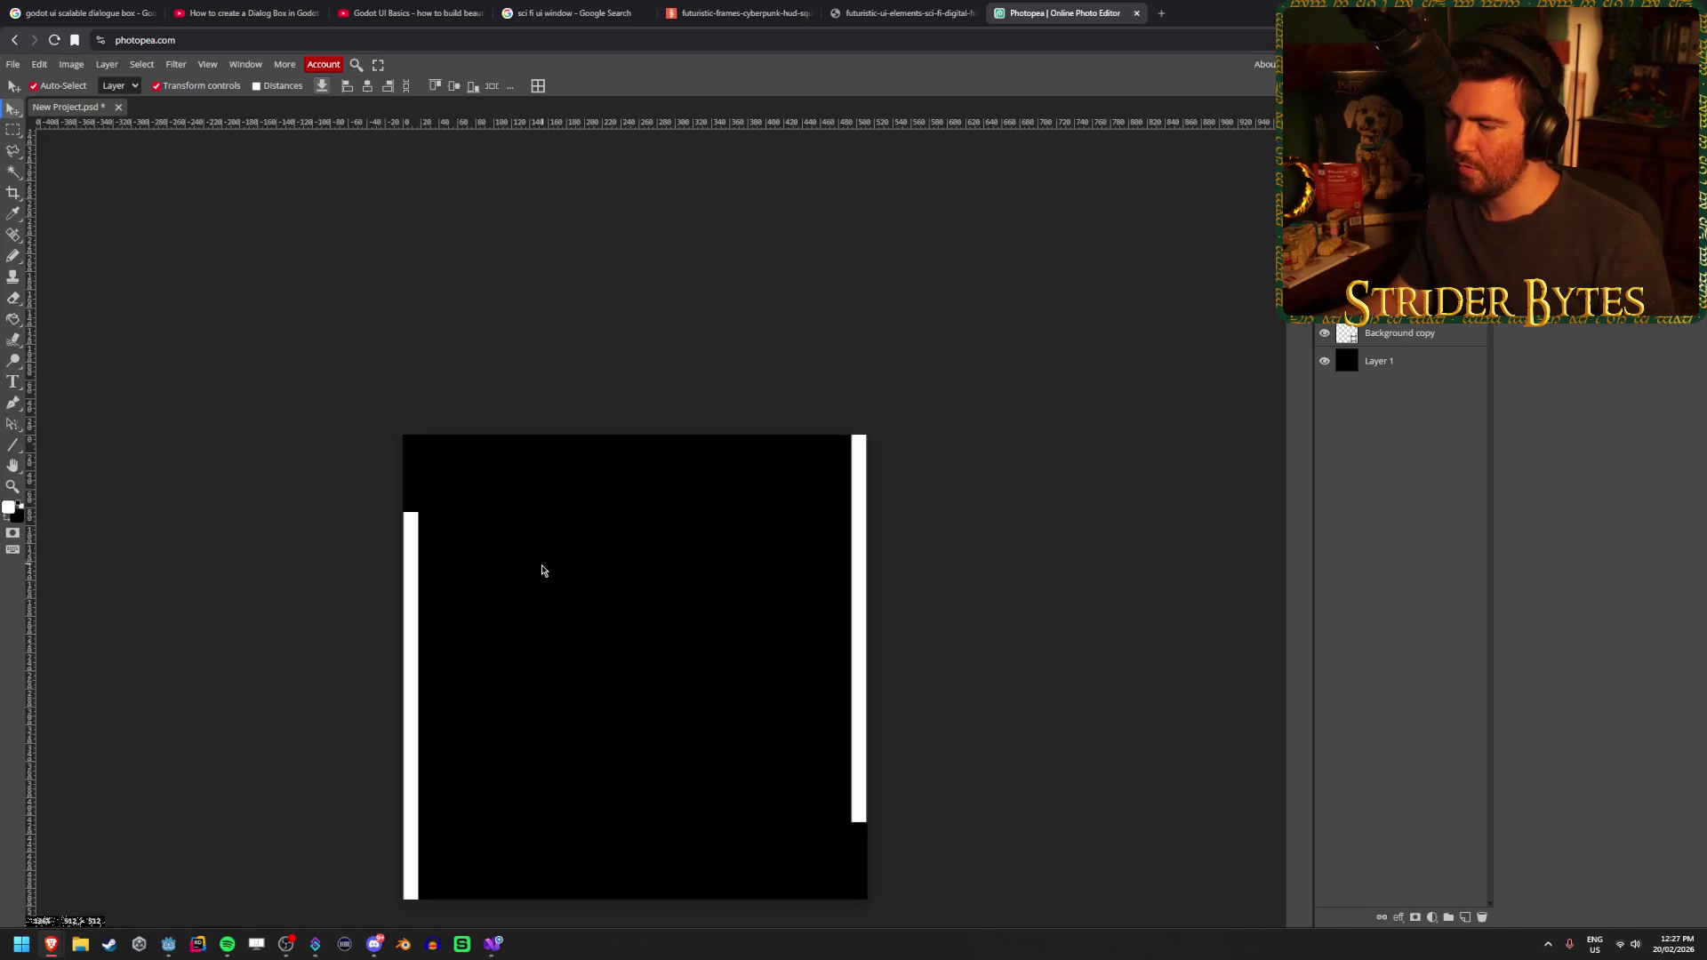
{"action": "scroll", "coordinate": [554, 692], "scroll_direction": "up", "scroll_amount": 1}
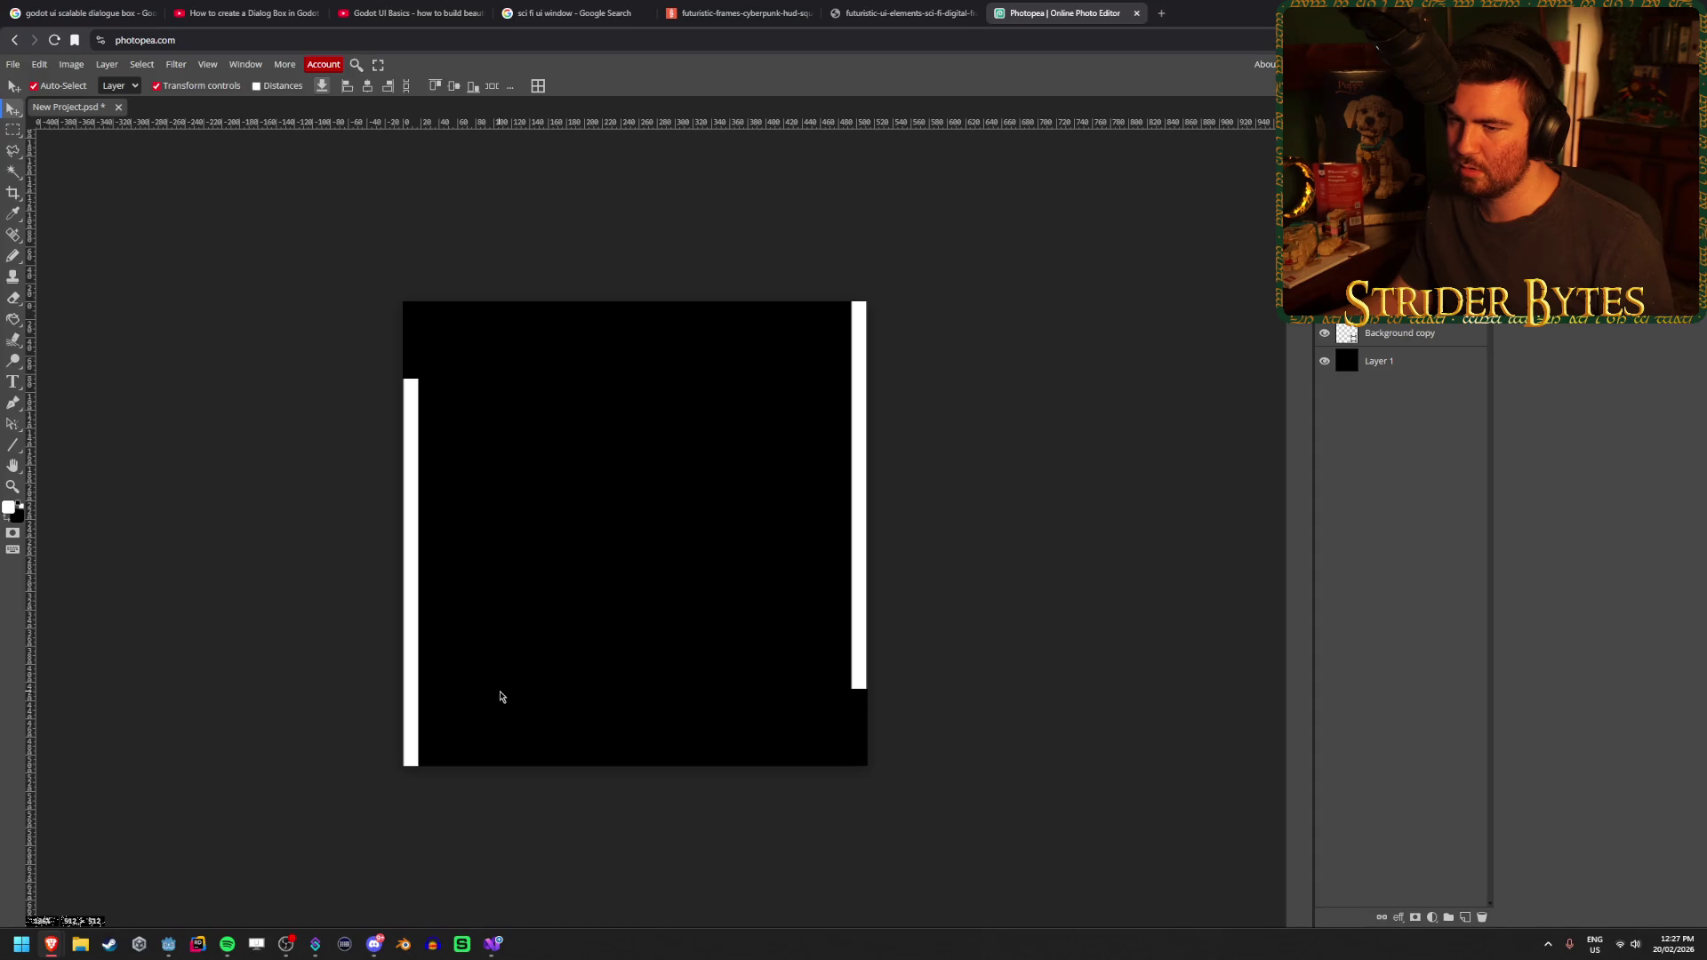
Duplicate the right strip, rotate it 90° to horizontal, and move it to the canvas bottom
{"action": "left_click", "coordinate": [410, 576]}
{"action": "left_click", "coordinate": [1019, 428]}
{"action": "mouse_move", "coordinate": [861, 449]}
{"action": "left_mouse_down"}
{"action": "mouse_move", "coordinate": [623, 542]}
{"action": "mouse_move", "coordinate": [636, 504]}
{"action": "left_mouse_up"}
{"action": "mouse_move", "coordinate": [645, 352]}
{"action": "left_mouse_down"}
{"action": "mouse_move", "coordinate": [774, 408]}
{"action": "mouse_move", "coordinate": [825, 573]}
{"action": "left_mouse_up"}
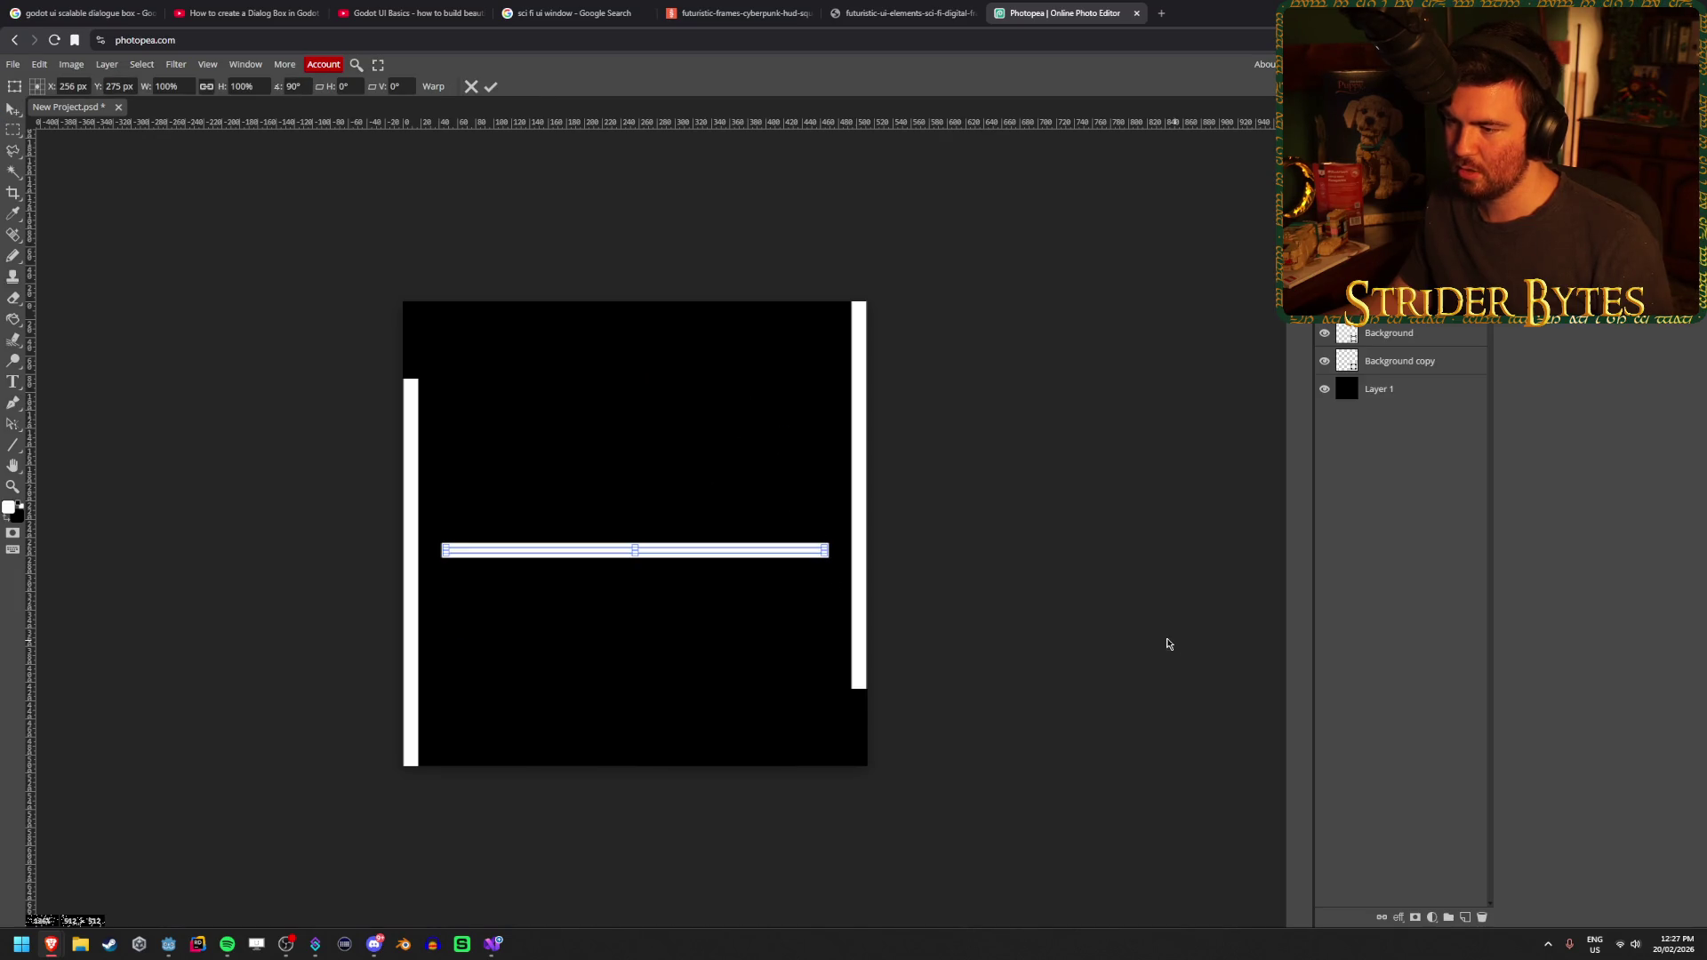
{"action": "left_click", "coordinate": [494, 86]}
{"action": "left_click_drag", "start_coordinate": [632, 549], "coordinate": [611, 760]}
Nudge the bottom strip with arrow keys until it meets the left strip
{"action": "scroll", "coordinate": [499, 884], "scroll_direction": "up", "scroll_amount": 5}
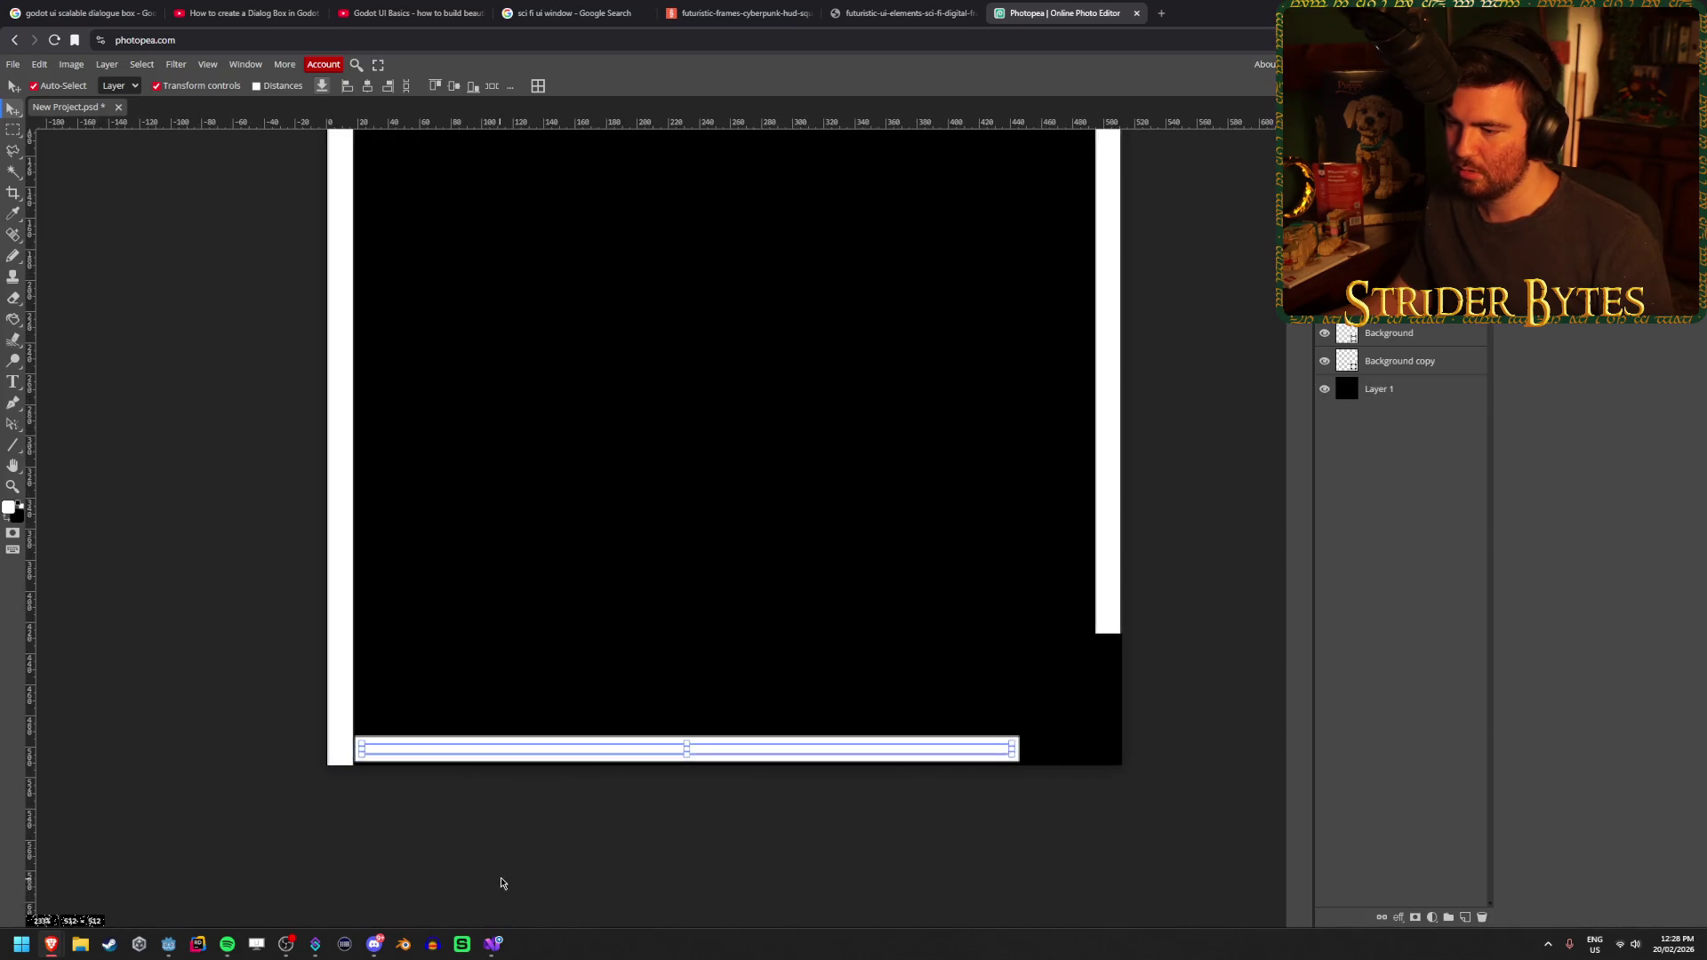
{"action": "scroll", "coordinate": [323, 838], "scroll_direction": "up", "scroll_amount": 2}
{"action": "key", "text": "Down"}
{"action": "key", "text": "Down"}
{"action": "key", "text": "Left"}
{"action": "key", "text": "Left"}
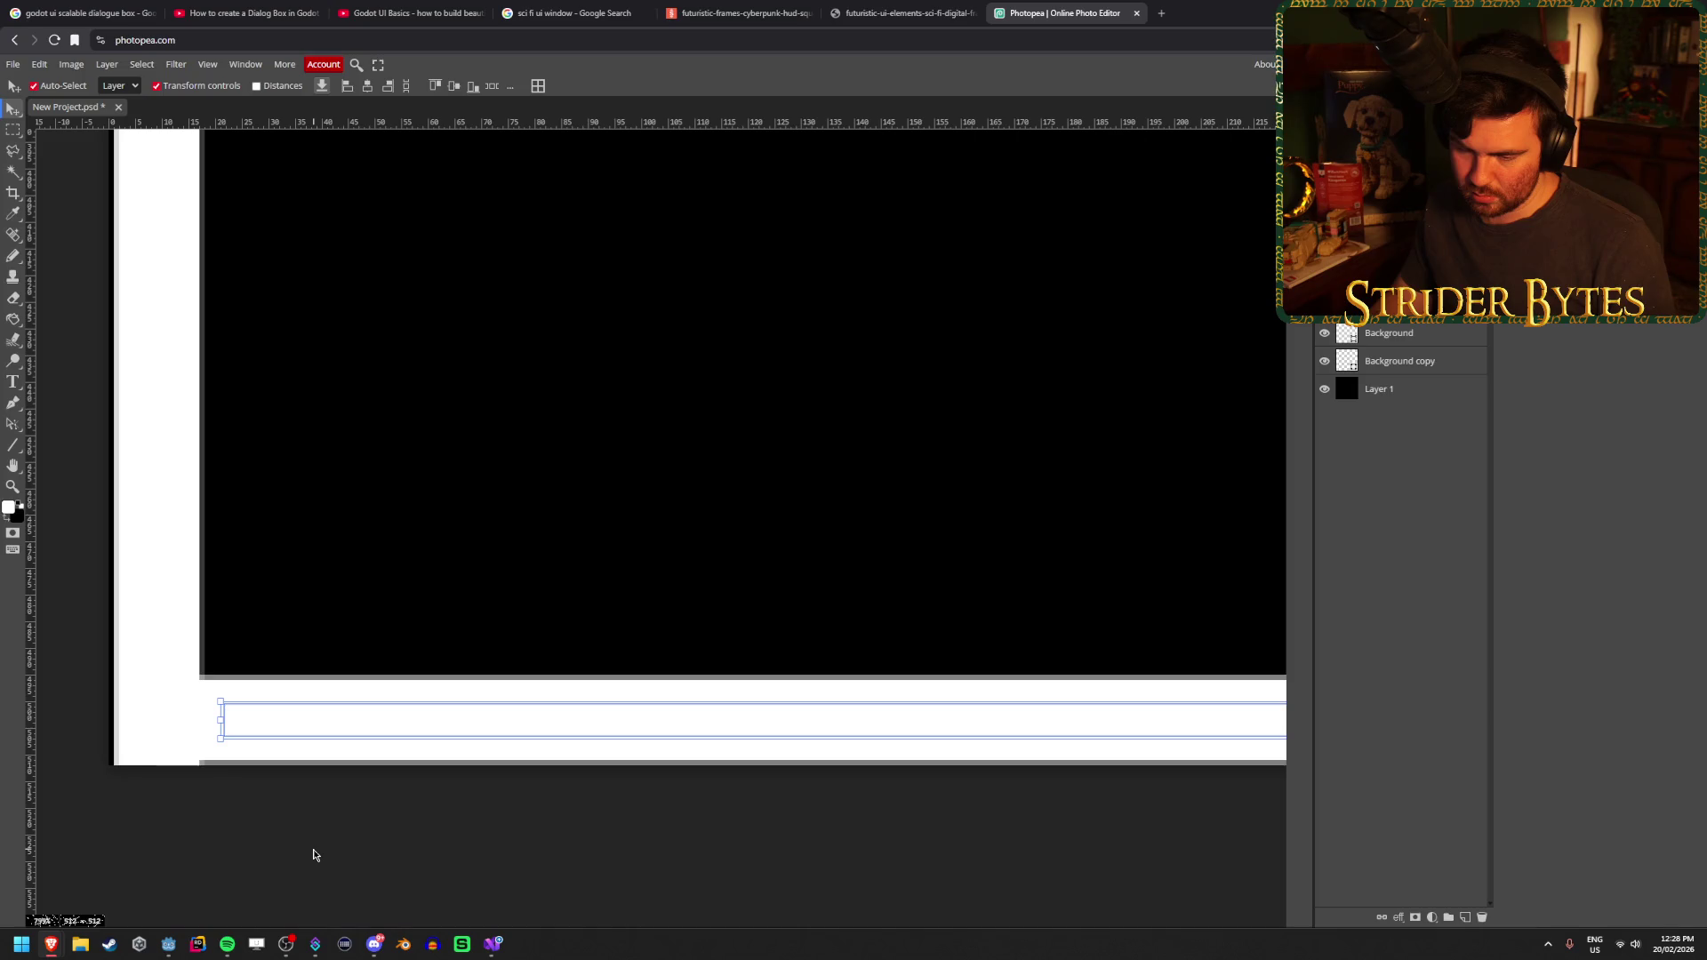
{"action": "key", "text": "Down"}
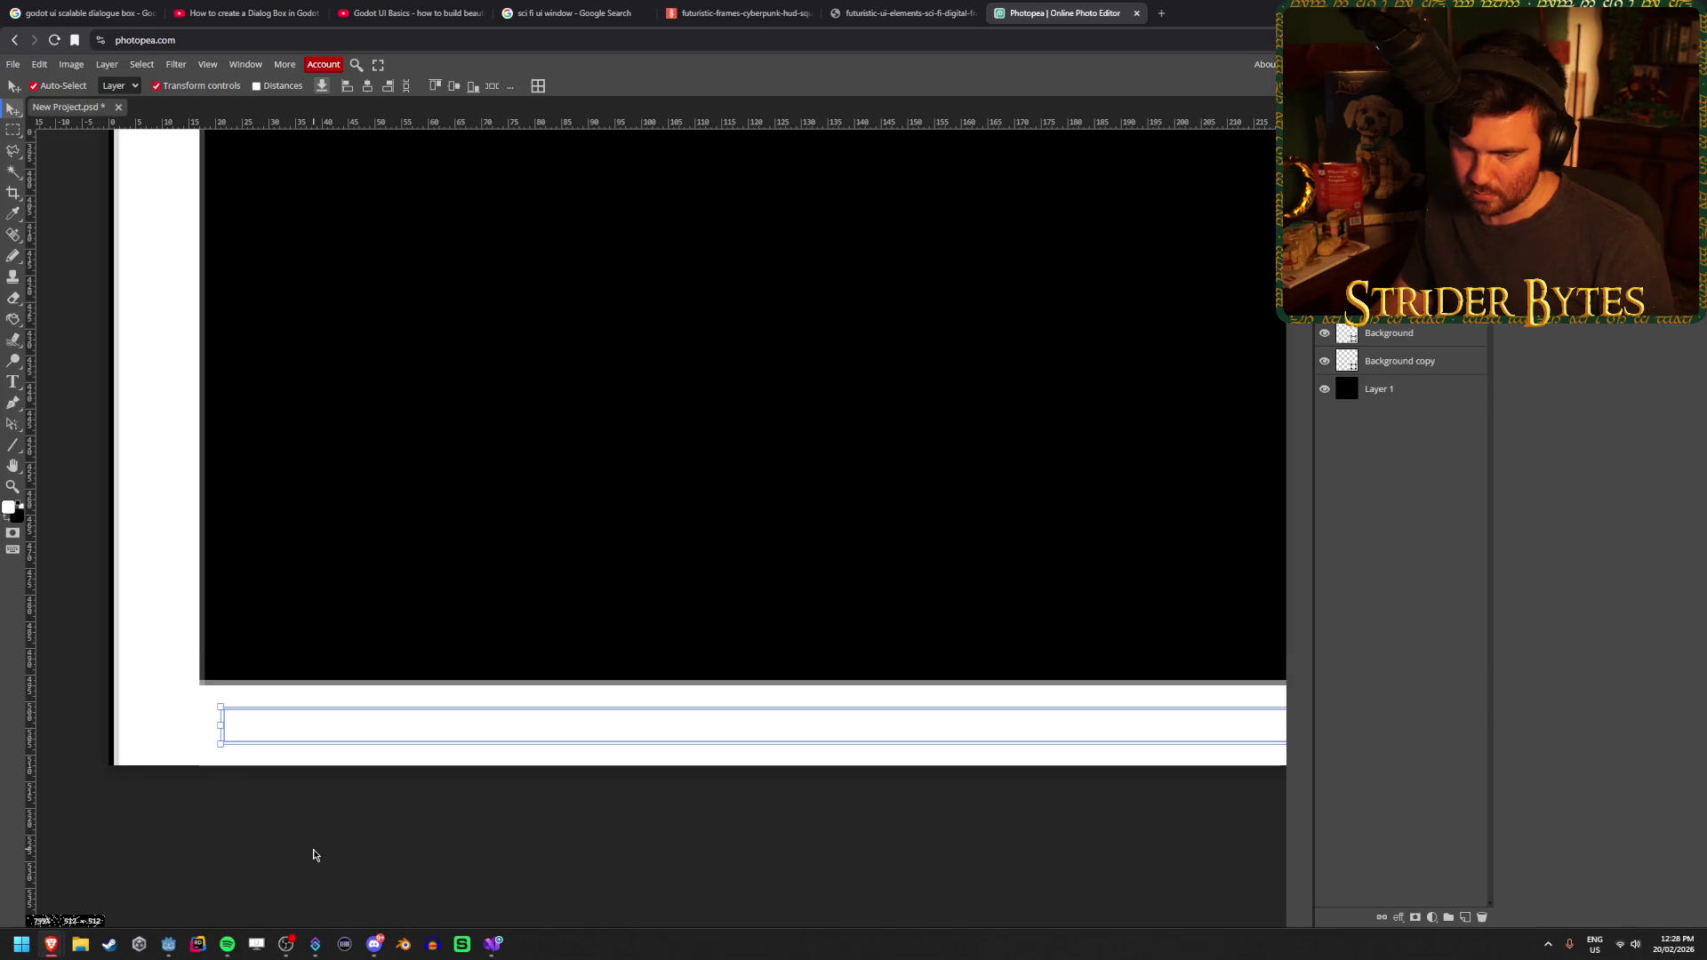
{"action": "left_click", "coordinate": [319, 832]}
{"action": "left_click", "coordinate": [160, 502]}
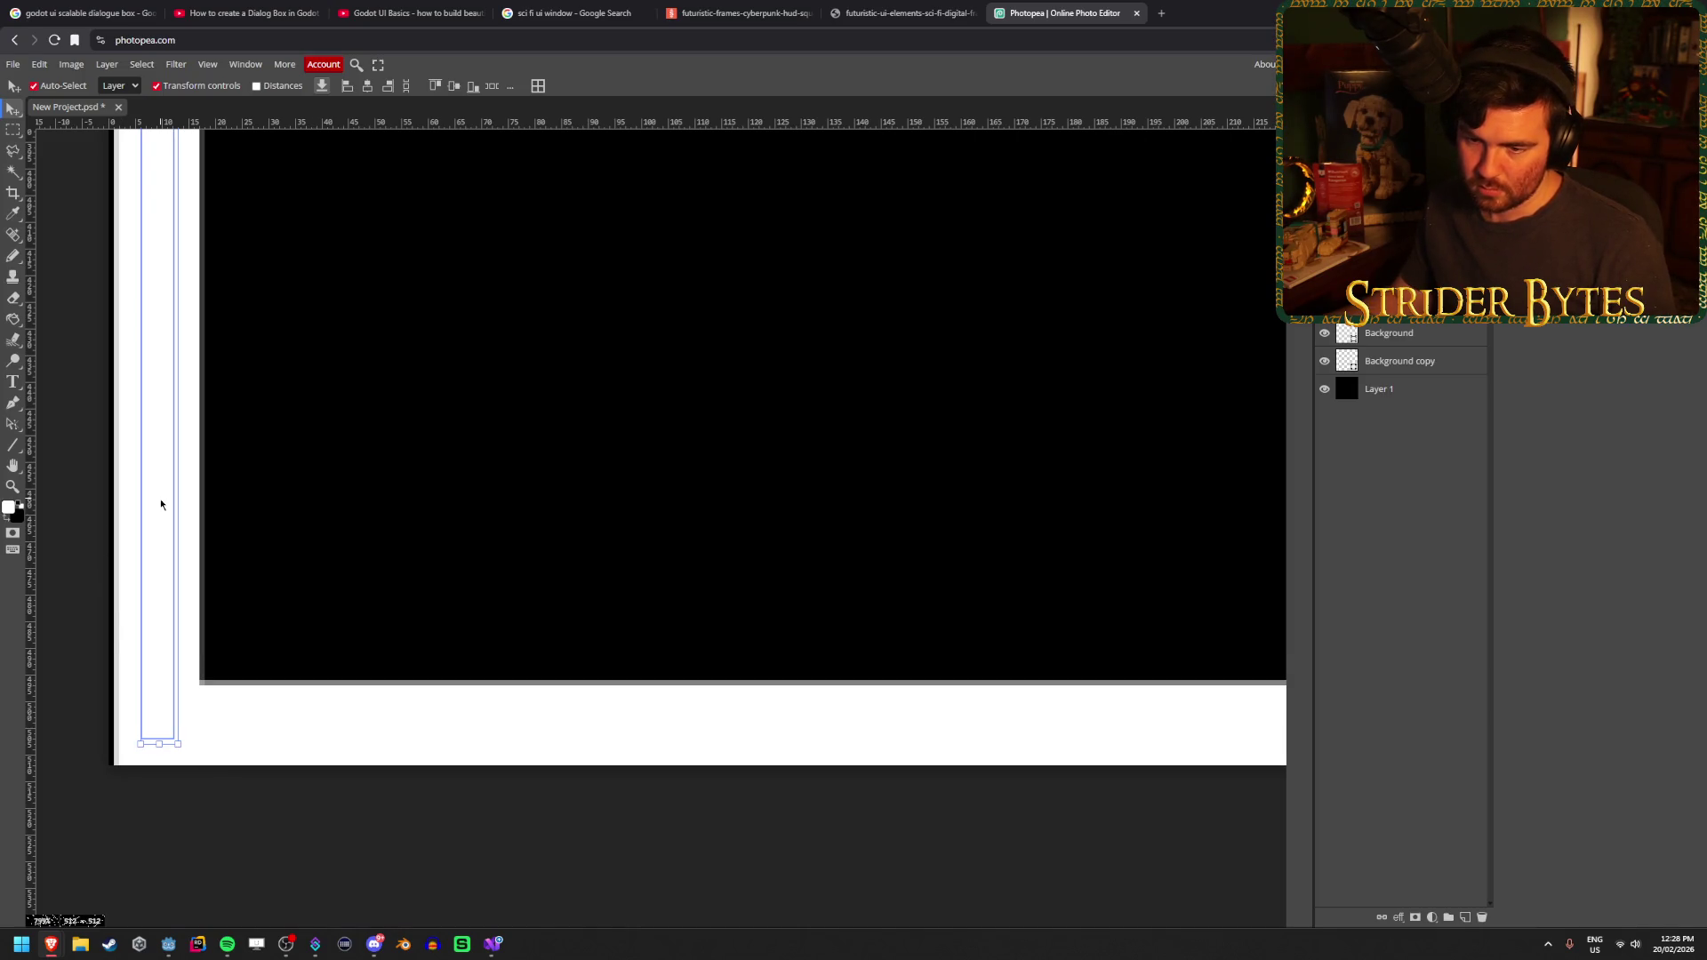
{"action": "key", "text": "Left"}
{"action": "left_click", "coordinate": [312, 732]}
{"action": "key", "text": "Left"}
{"action": "left_click", "coordinate": [334, 874]}
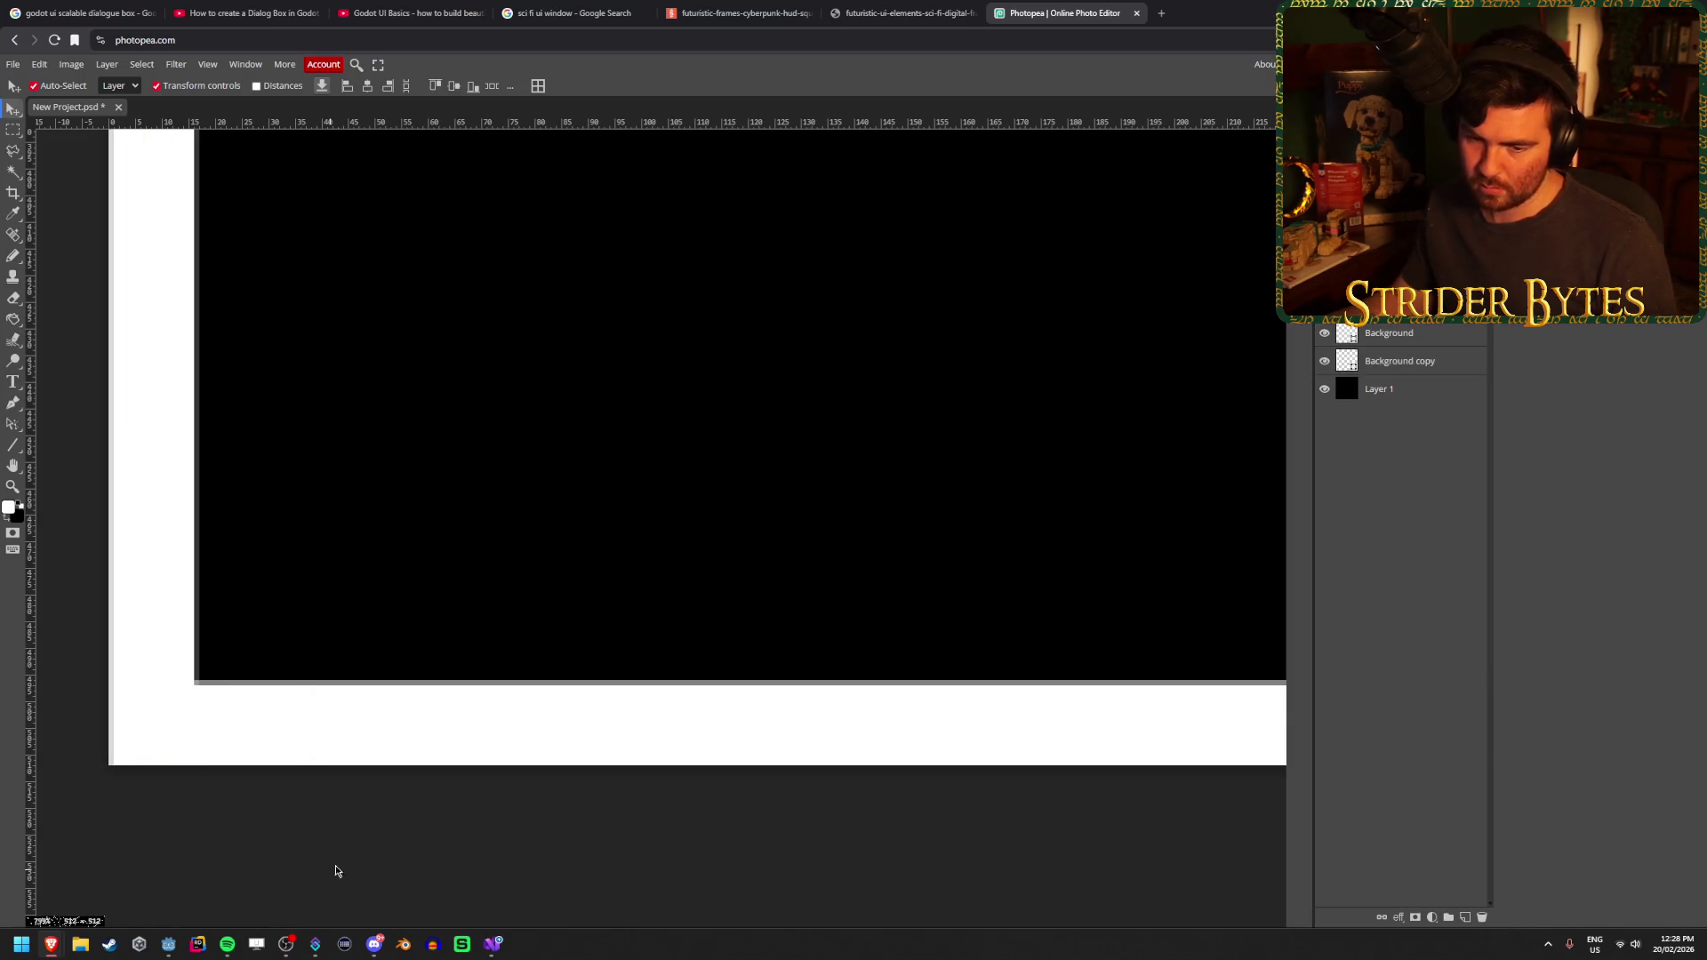
{"action": "scroll", "coordinate": [339, 640], "scroll_direction": "right", "scroll_amount": 8}
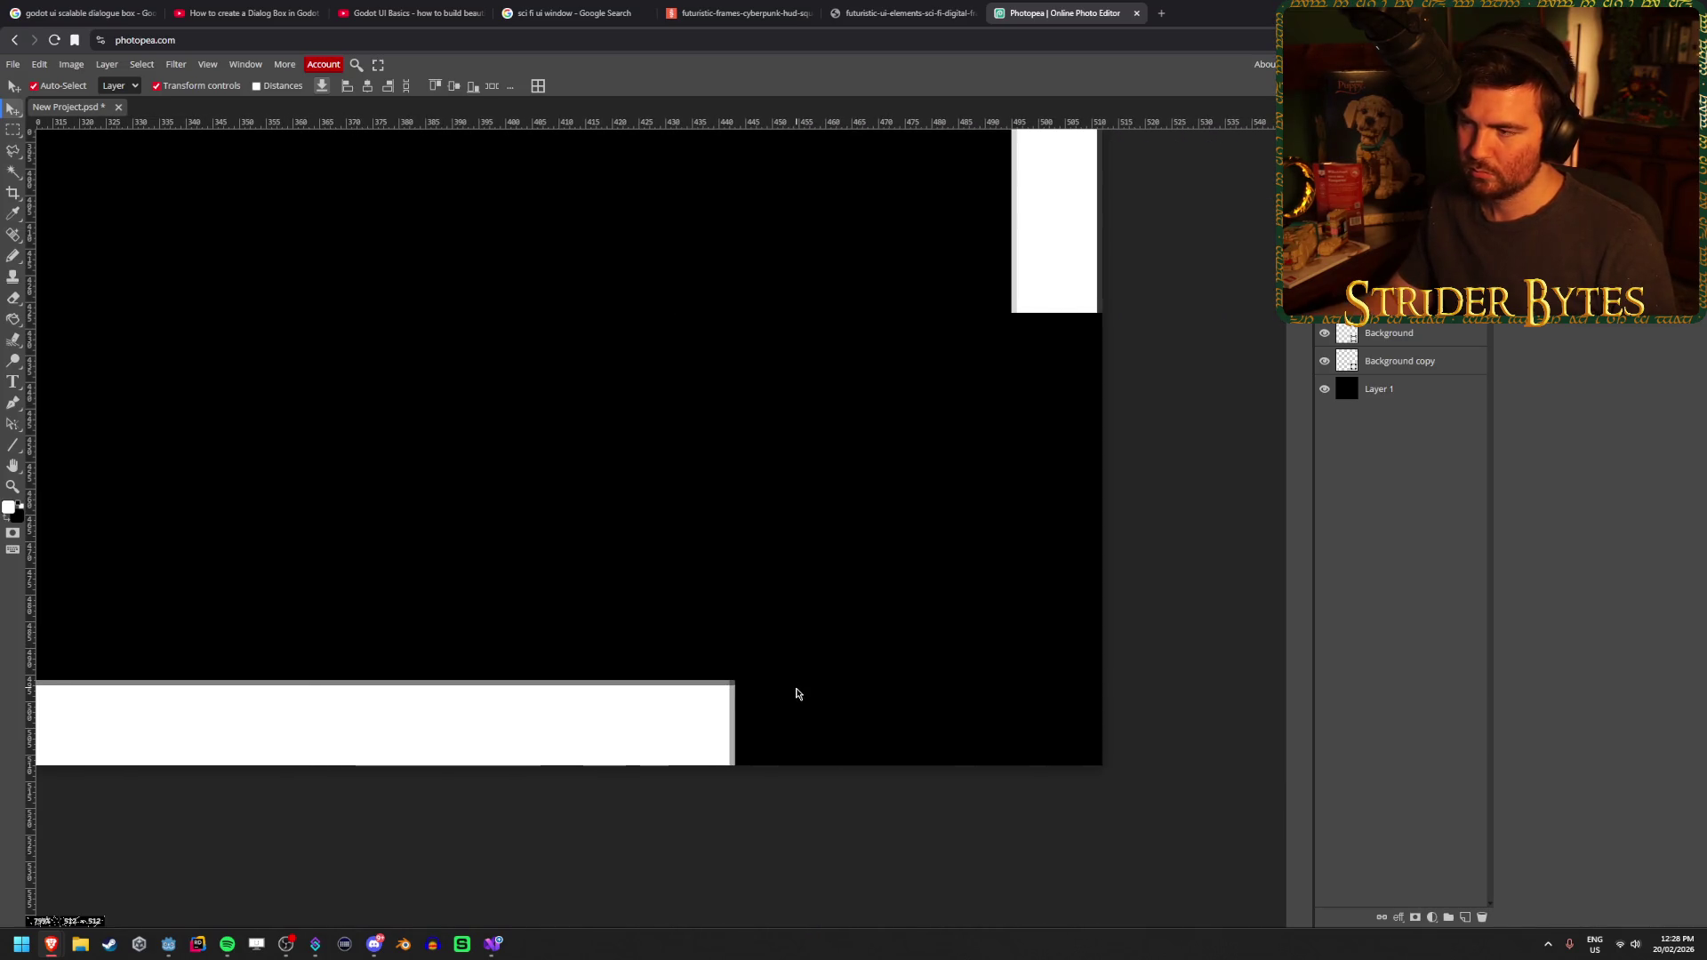
{"action": "scroll", "coordinate": [796, 694], "scroll_direction": "down", "scroll_amount": 5}
{"action": "left_click", "coordinate": [773, 682]}
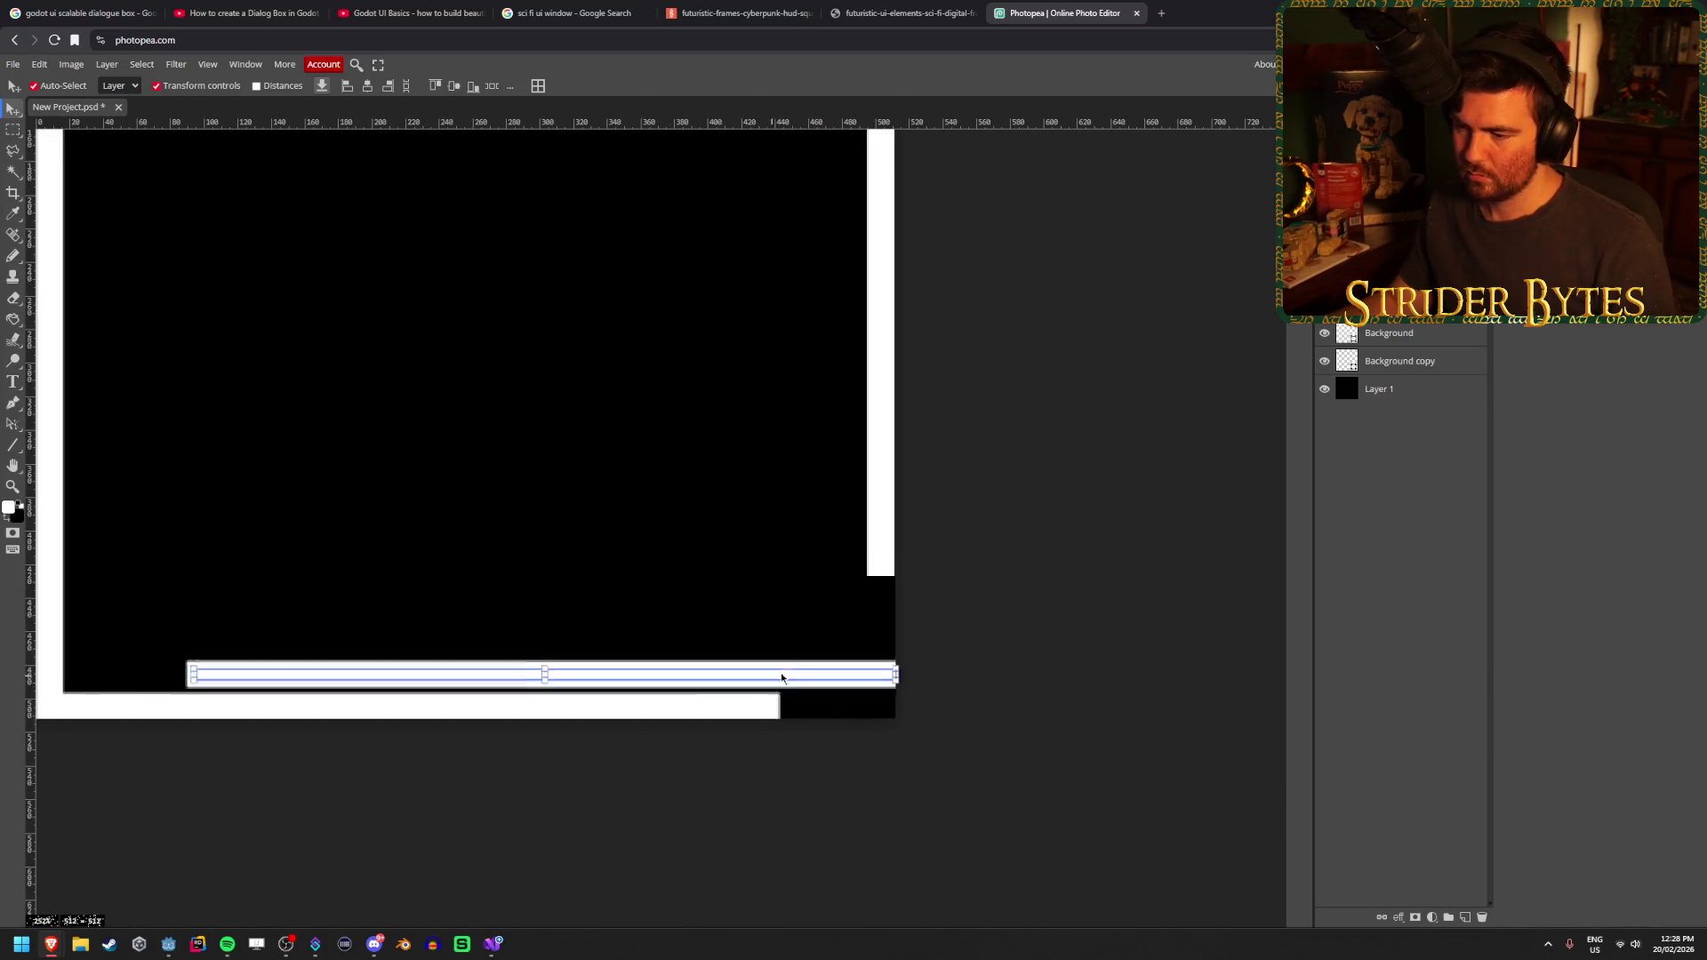
Duplicate the bottom strip, rotate and shorten it into a diagonal piece at the bottom-right corner
{"action": "left_click_drag", "start_coordinate": [773, 682], "coordinate": [732, 631]}
{"action": "mouse_move", "coordinate": [857, 610]}
{"action": "left_mouse_down"}
{"action": "mouse_move", "coordinate": [835, 495]}
{"action": "mouse_move", "coordinate": [721, 362]}
{"action": "left_mouse_up"}
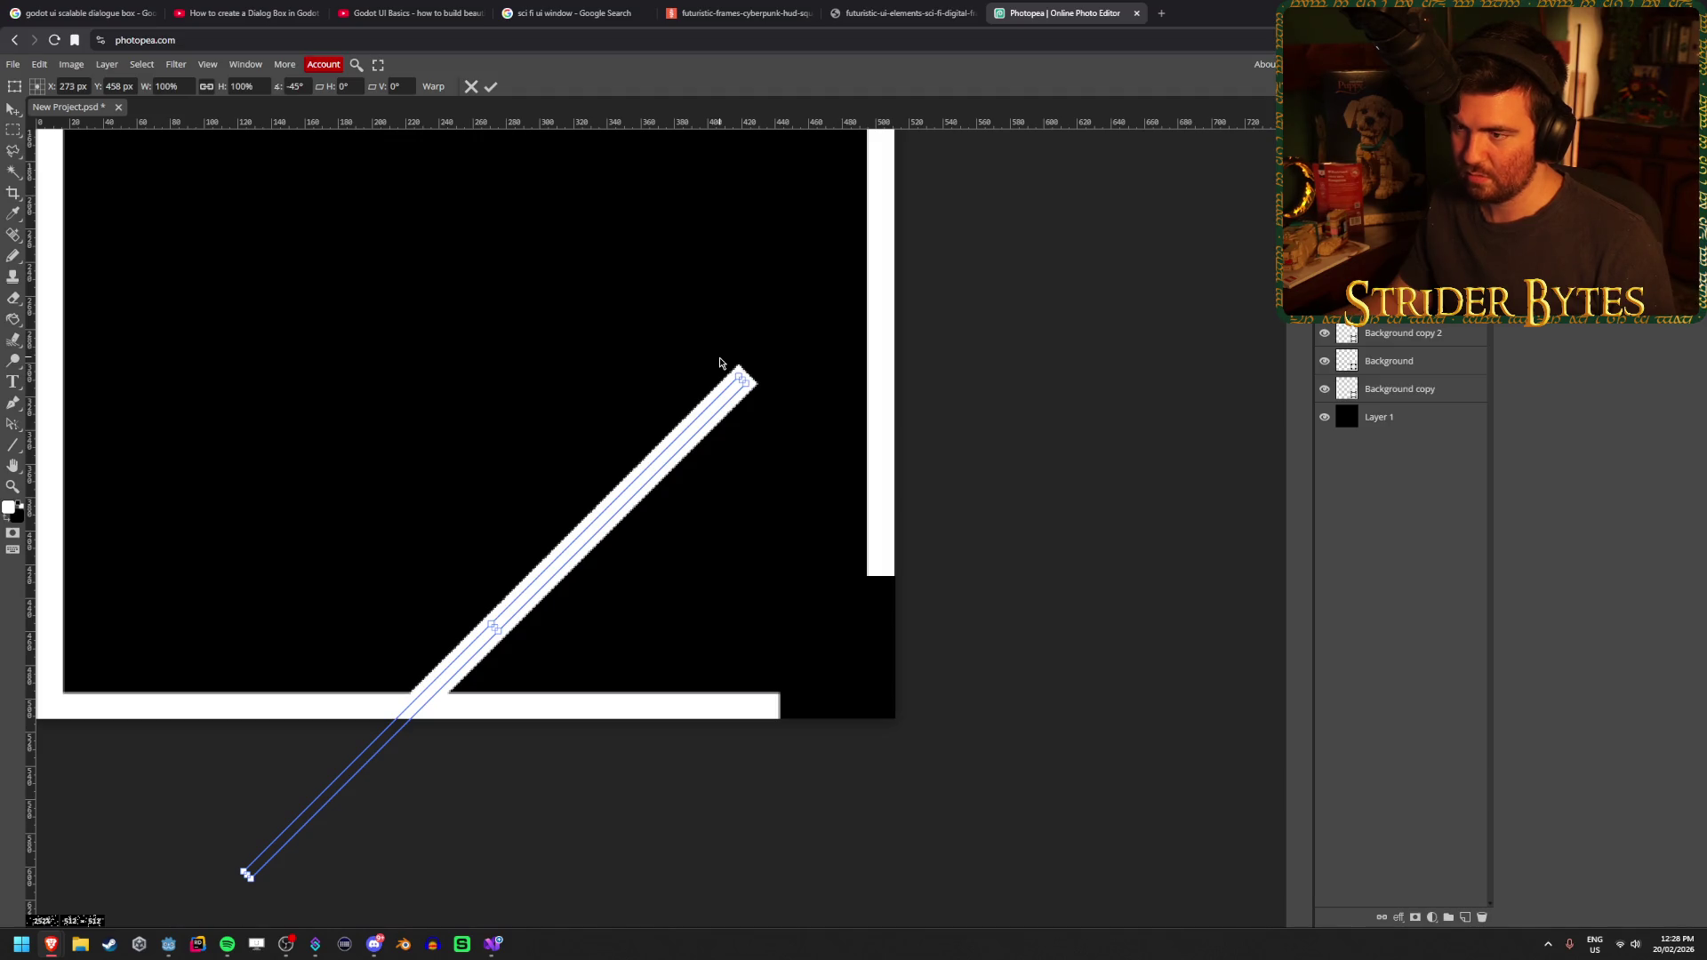
{"action": "left_click_drag", "start_coordinate": [741, 380], "coordinate": [328, 767]}
{"action": "left_click", "coordinate": [491, 87]}
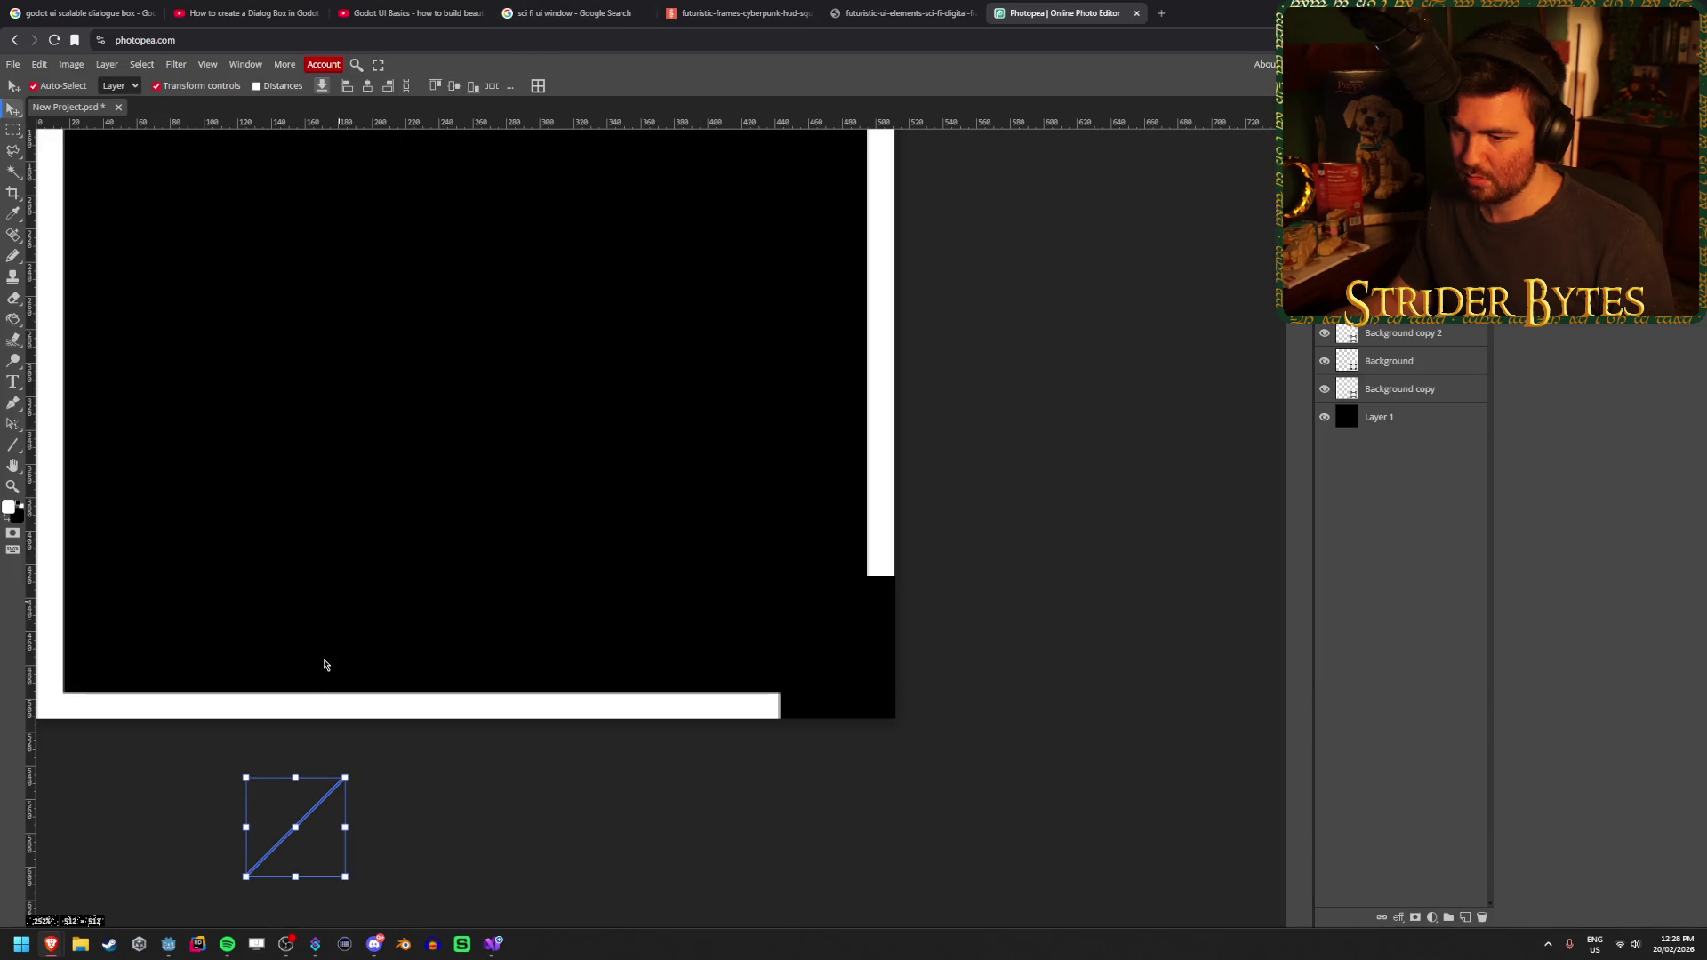
{"action": "mouse_move", "coordinate": [316, 817]}
{"action": "left_mouse_down"}
{"action": "mouse_move", "coordinate": [764, 605]}
{"action": "mouse_move", "coordinate": [839, 649]}
{"action": "left_mouse_up"}
Resize the diagonal piece to fit the corner and apply the transform
{"action": "scroll", "coordinate": [840, 653], "scroll_direction": "up", "scroll_amount": 5}
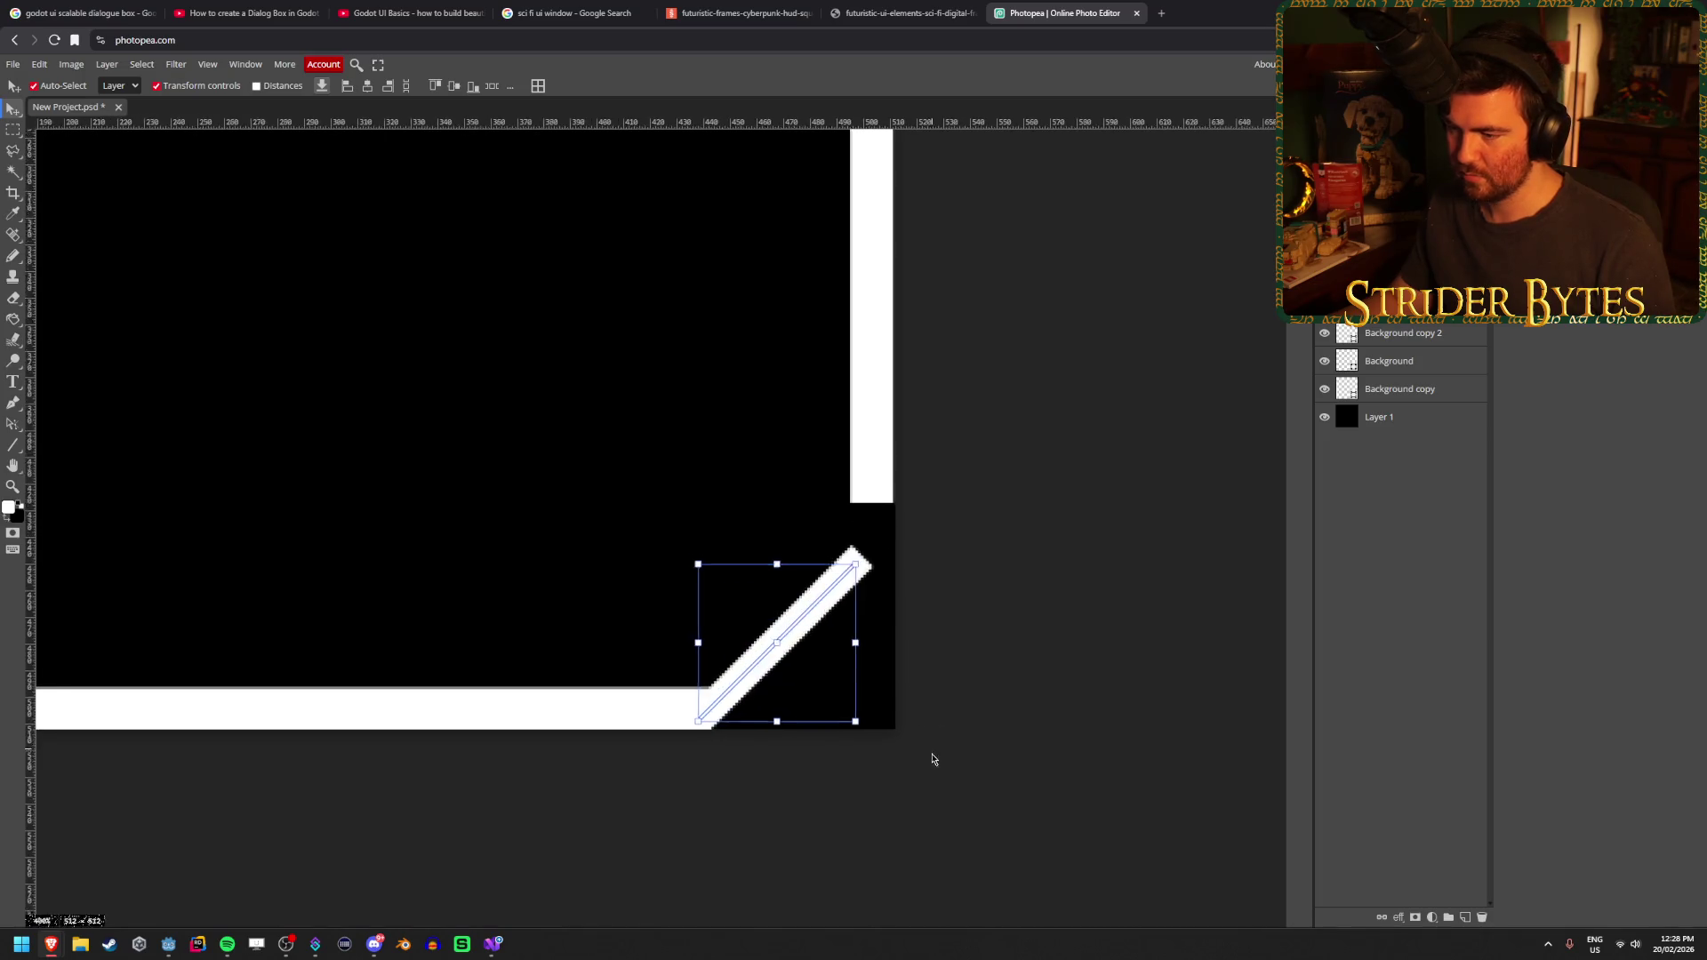
{"action": "scroll", "coordinate": [900, 427], "scroll_direction": "down", "scroll_amount": 1}
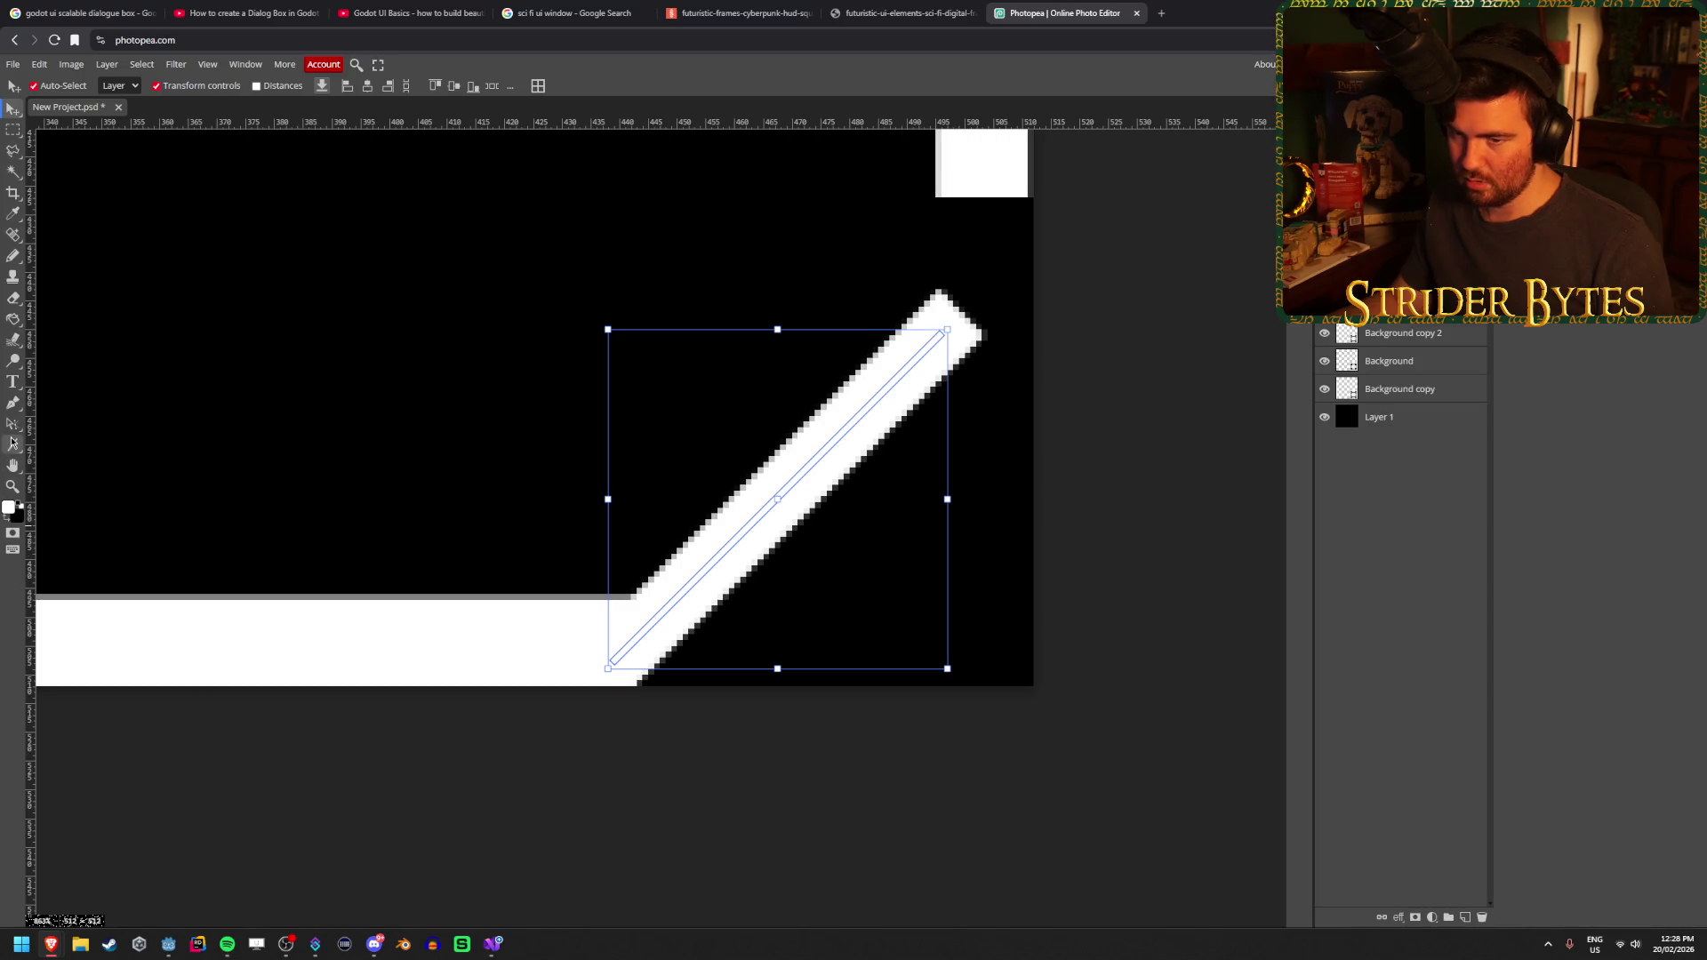
{"action": "left_click", "coordinate": [12, 445]}
{"action": "left_click", "coordinate": [14, 110]}
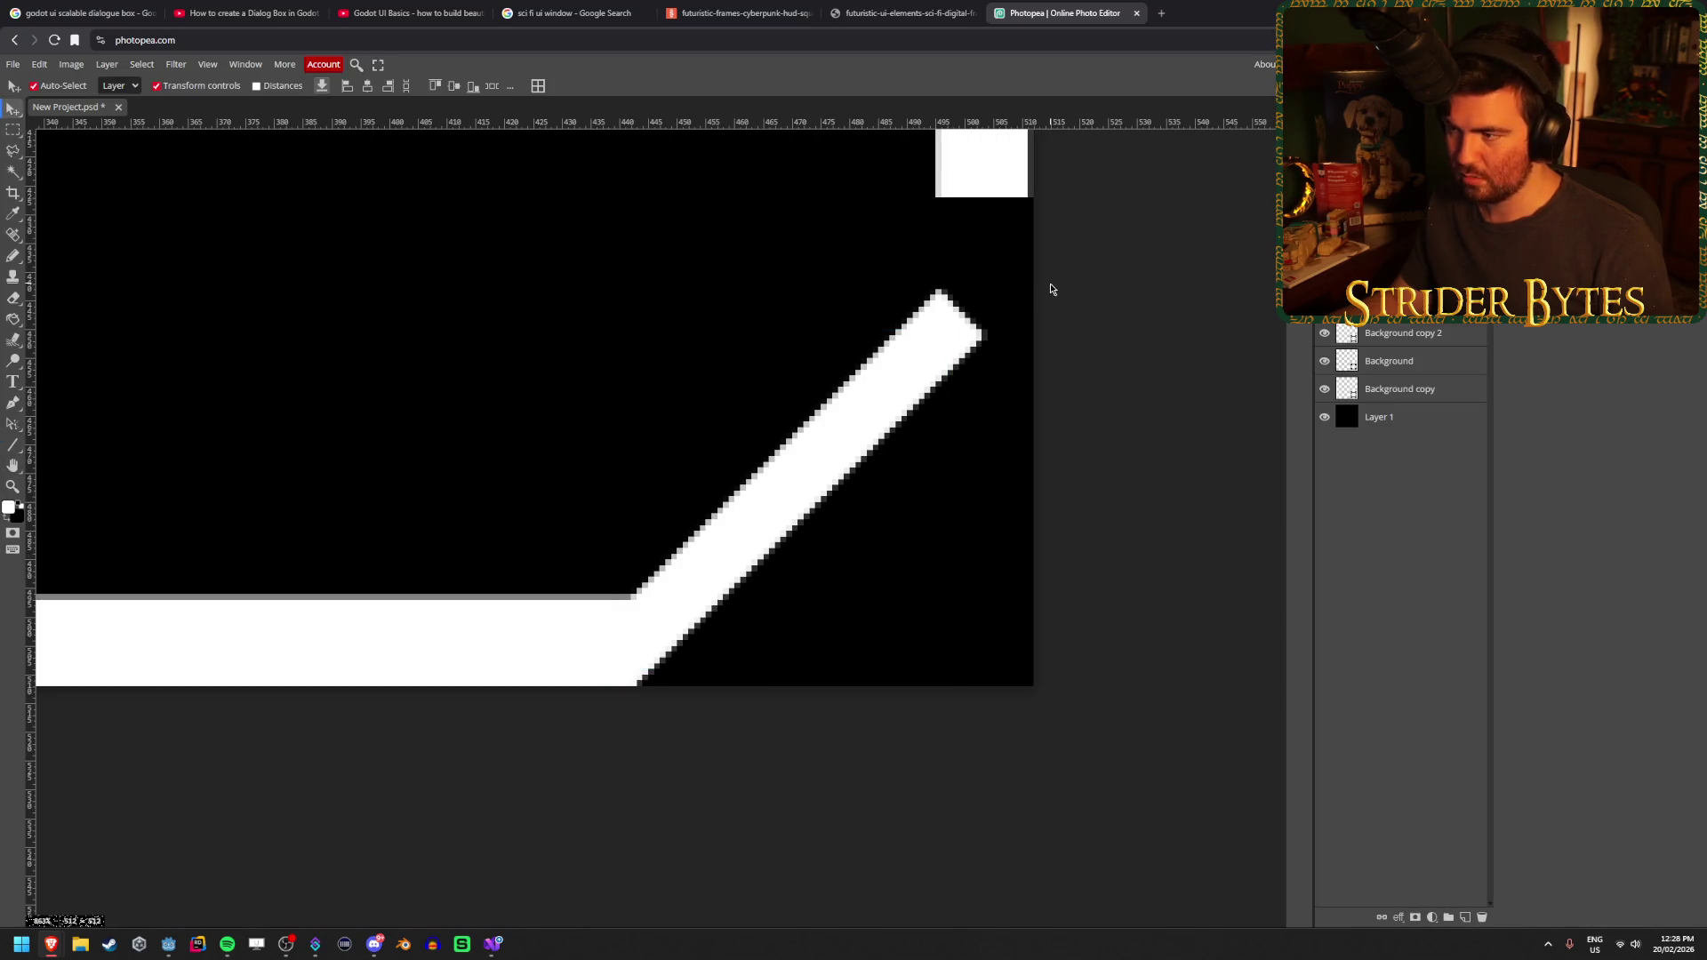
{"action": "mouse_move", "coordinate": [948, 330]}
{"action": "left_mouse_down"}
{"action": "mouse_move", "coordinate": [1015, 272]}
{"action": "mouse_move", "coordinate": [729, 425]}
{"action": "mouse_move", "coordinate": [940, 357]}
{"action": "mouse_move", "coordinate": [978, 325]}
{"action": "mouse_move", "coordinate": [1033, 347]}
{"action": "mouse_move", "coordinate": [996, 378]}
{"action": "left_mouse_up"}
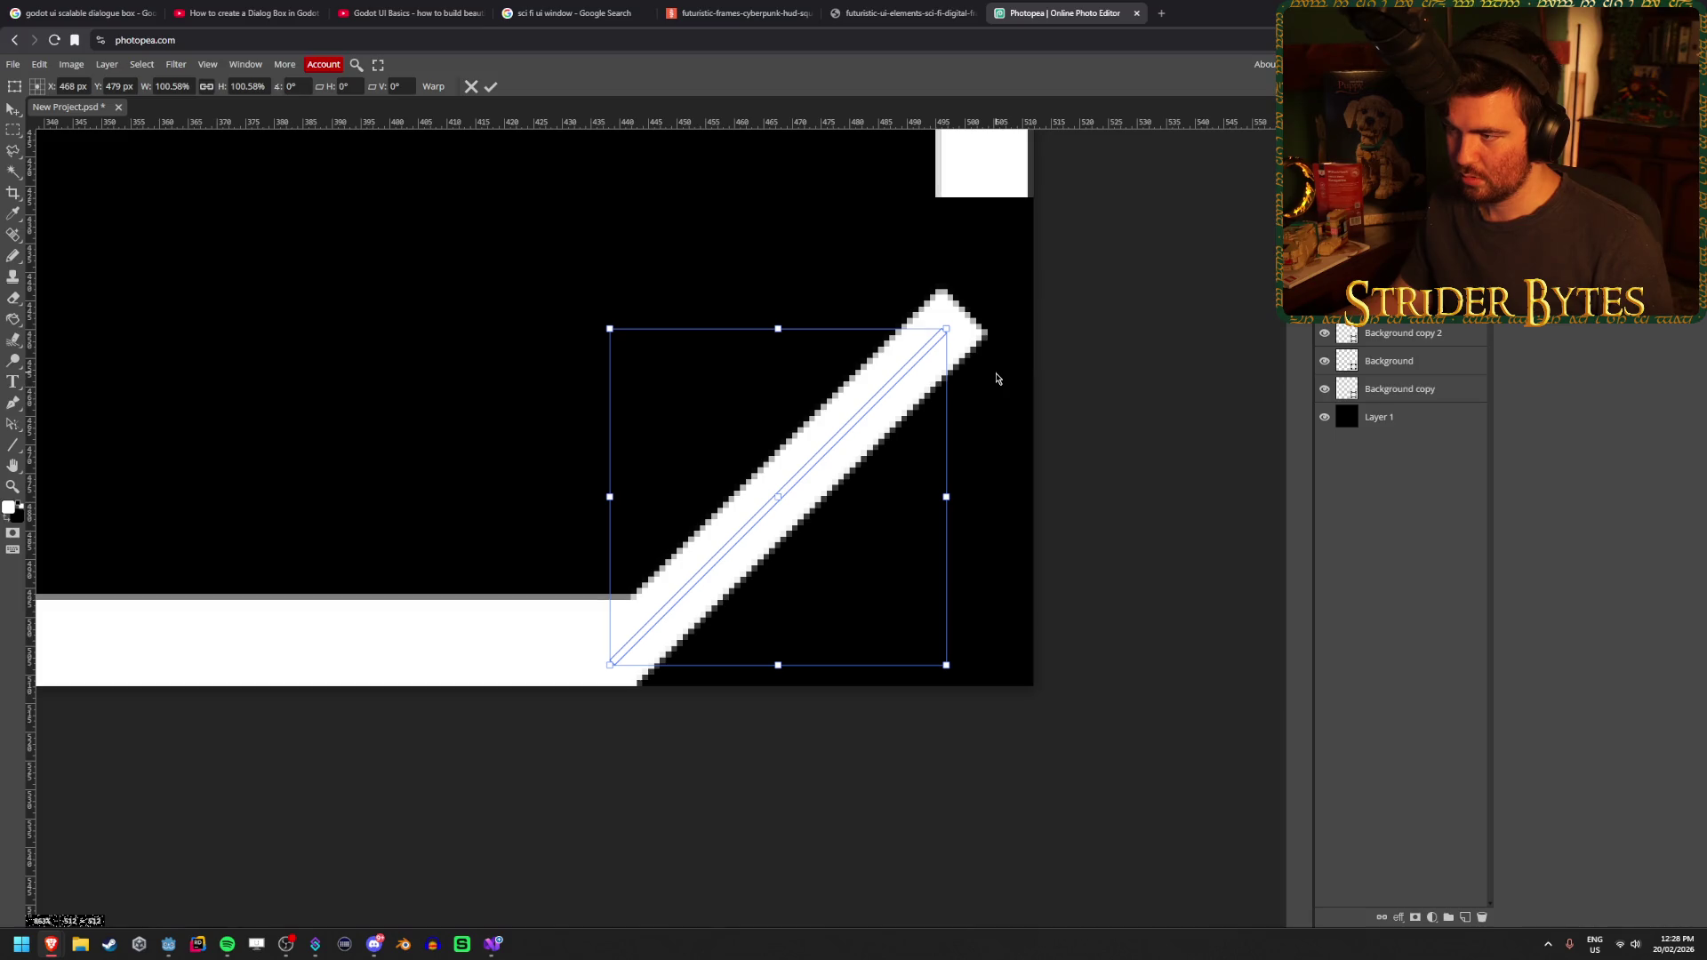
{"action": "left_click", "coordinate": [489, 87]}
Shift the diagonal stripe about 38 px right and scale it to about 94%
{"action": "scroll", "coordinate": [716, 720], "scroll_direction": "down", "scroll_amount": 10}
{"action": "scroll", "coordinate": [357, 667], "scroll_direction": "down", "scroll_amount": 1}
{"action": "scroll", "coordinate": [370, 690], "scroll_direction": "up", "scroll_amount": 5}
{"action": "scroll", "coordinate": [620, 692], "scroll_direction": "up", "scroll_amount": 3}
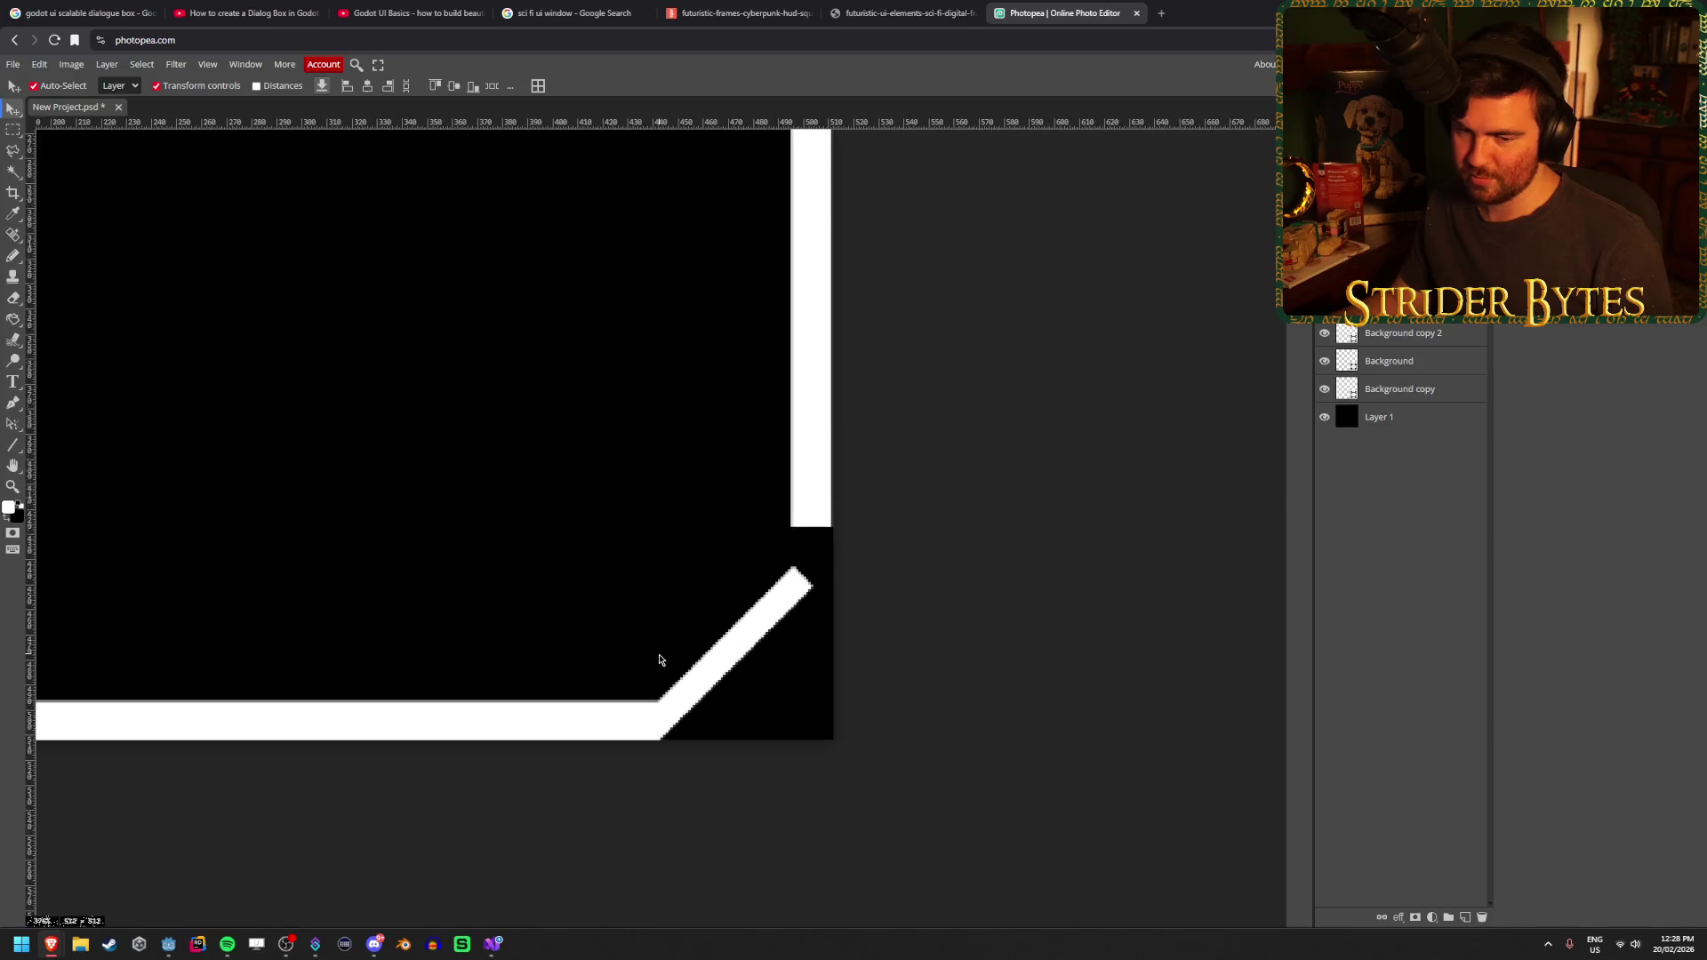
{"action": "scroll", "coordinate": [660, 660], "scroll_direction": "up", "scroll_amount": 1}
{"action": "left_click", "coordinate": [748, 657]}
{"action": "mouse_move", "coordinate": [748, 657]}
{"action": "left_mouse_down"}
{"action": "mouse_move", "coordinate": [781, 652]}
{"action": "mouse_move", "coordinate": [760, 652]}
{"action": "left_mouse_up"}
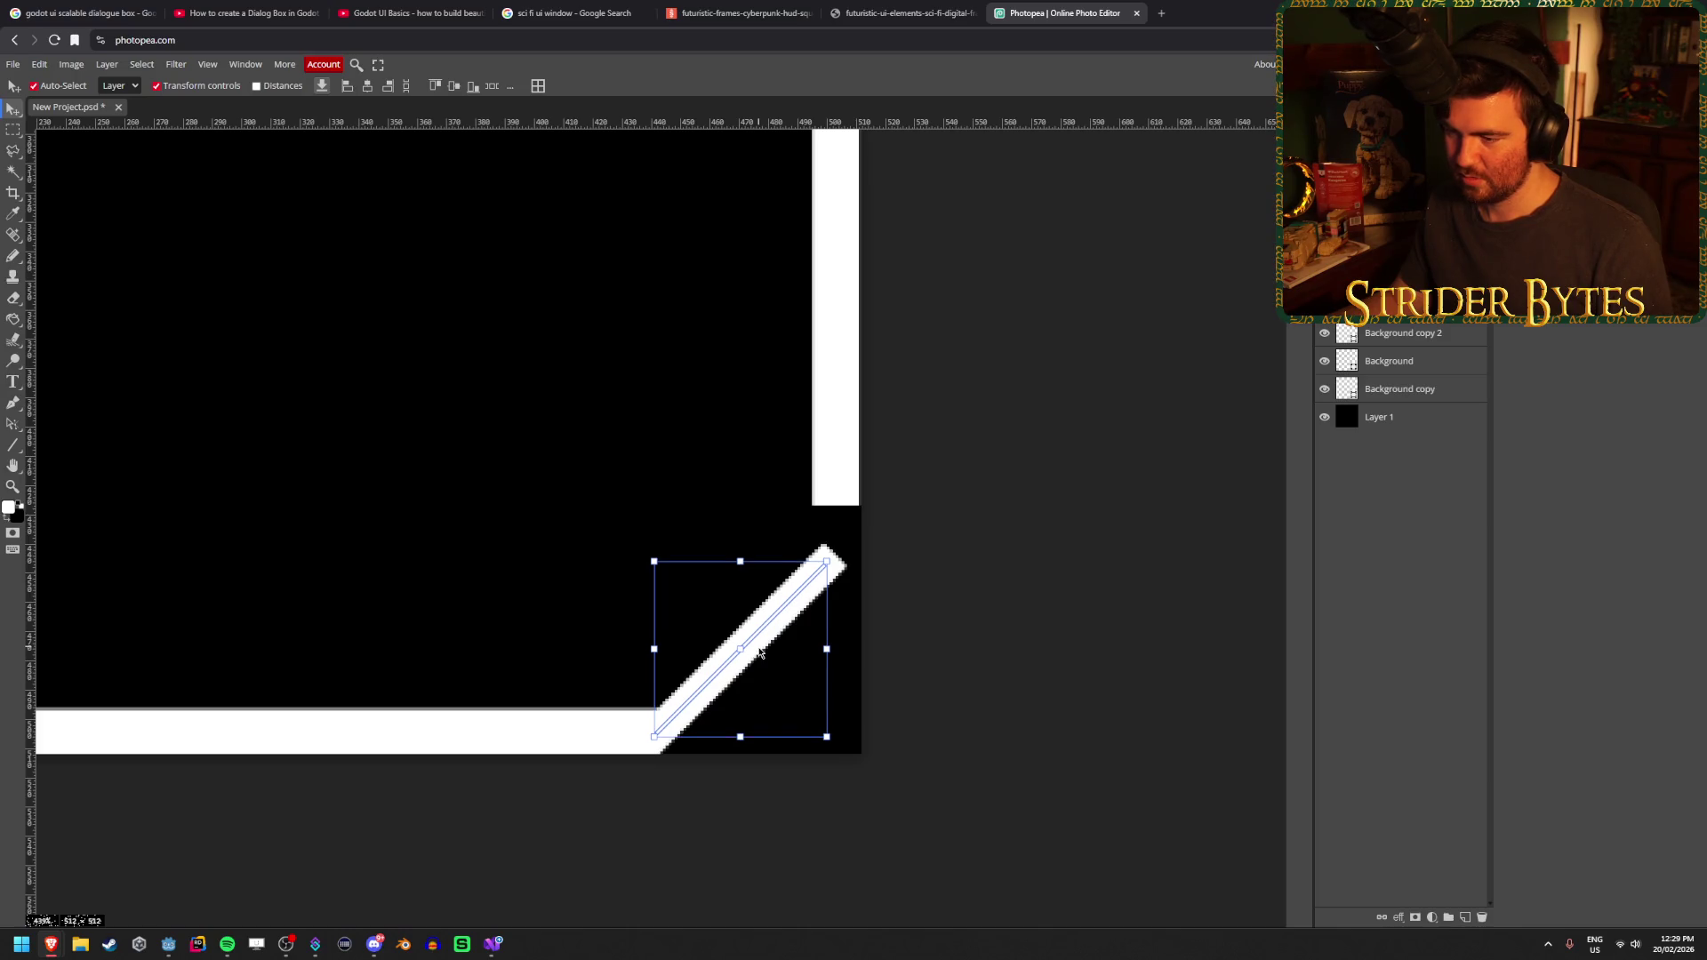
{"action": "scroll", "coordinate": [858, 583], "scroll_direction": "up", "scroll_amount": 3}
{"action": "left_click_drag", "start_coordinate": [800, 549], "coordinate": [788, 574]}
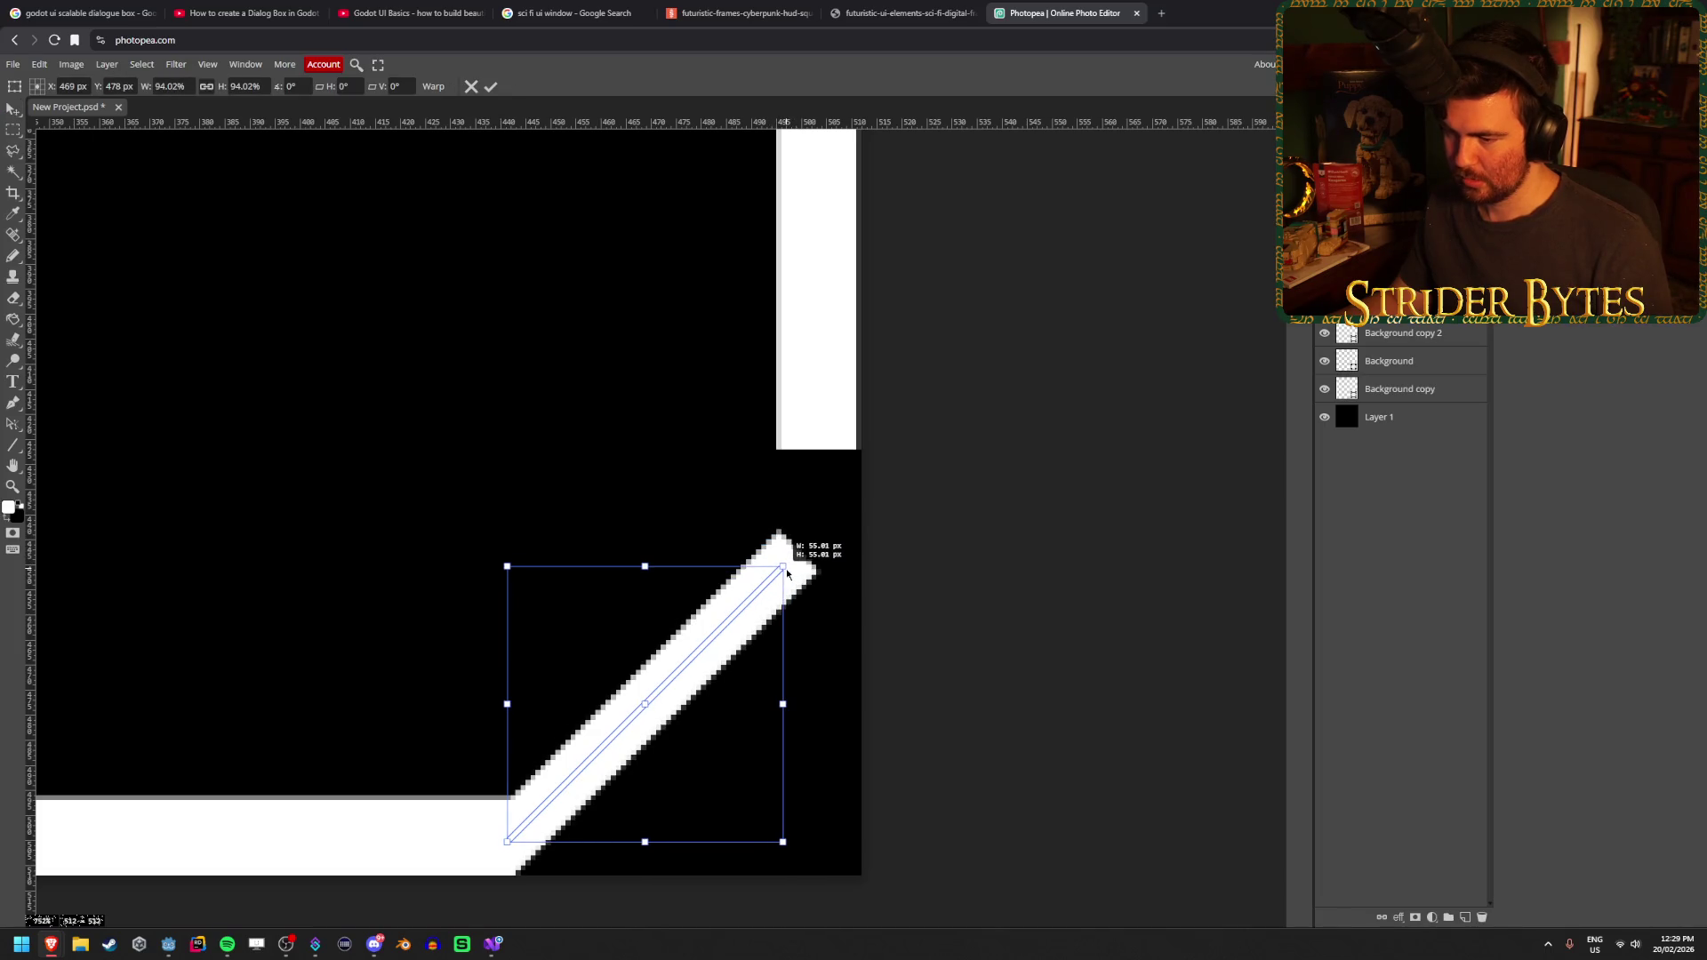
{"action": "left_click", "coordinate": [497, 89]}
{"action": "scroll", "coordinate": [844, 782], "scroll_direction": "down", "scroll_amount": 5}
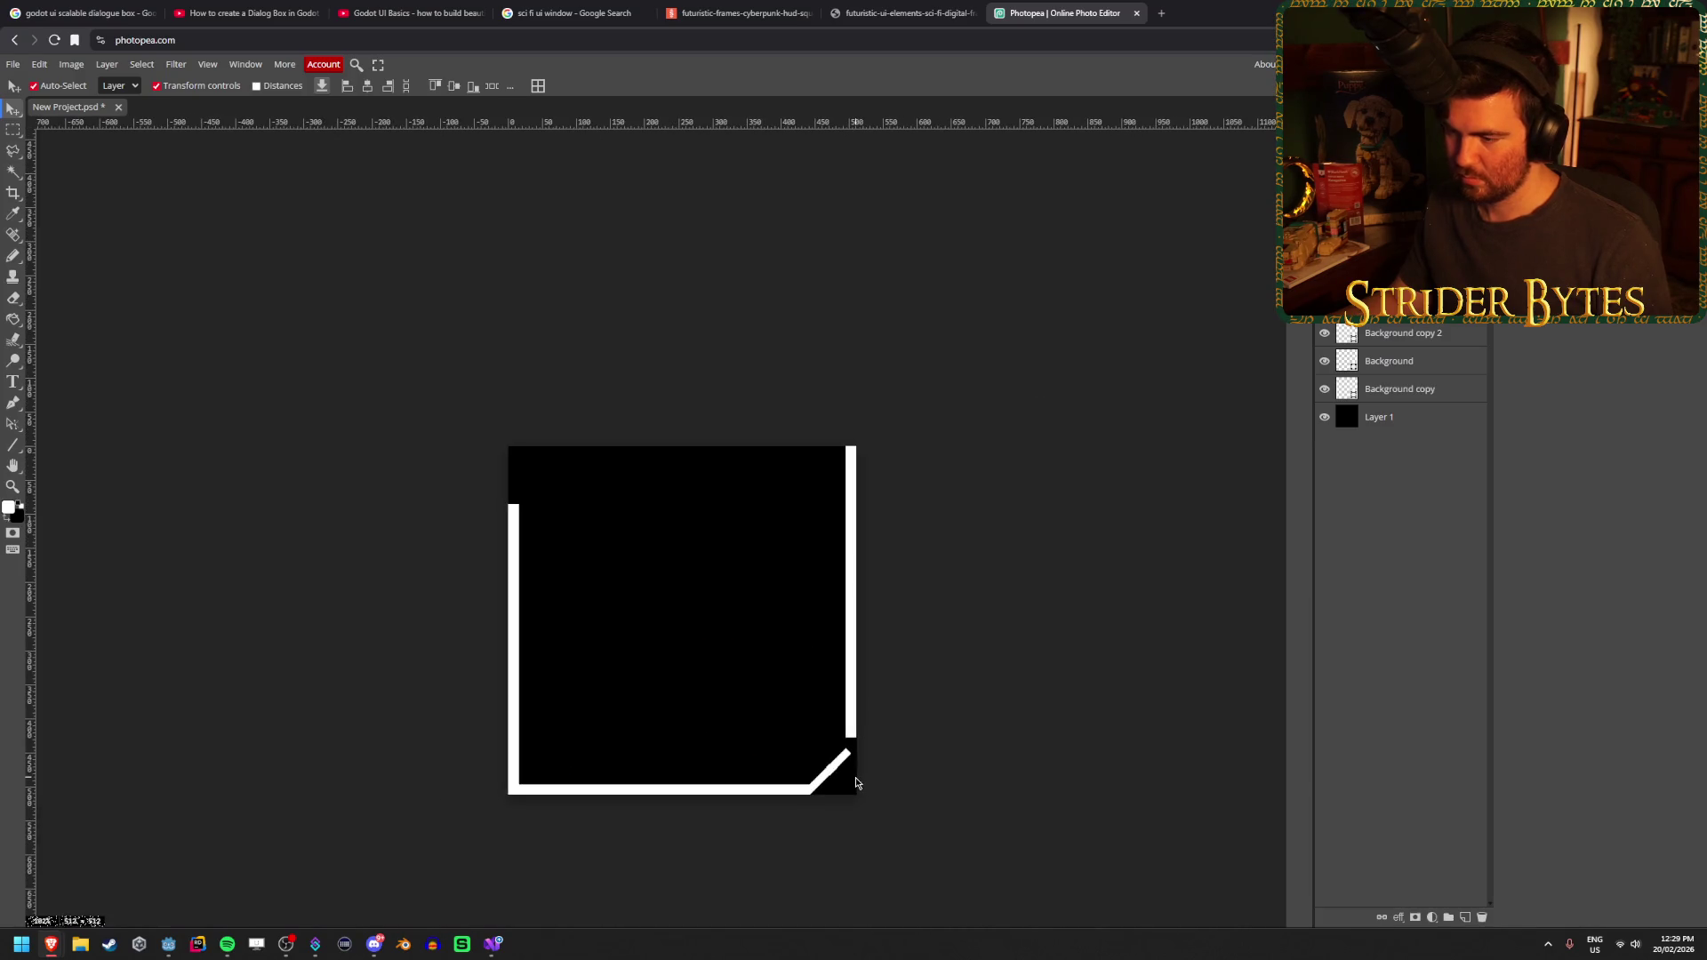
Extend the right edge bar downward toward the corner and apply
{"action": "scroll", "coordinate": [855, 779], "scroll_direction": "up", "scroll_amount": 5}
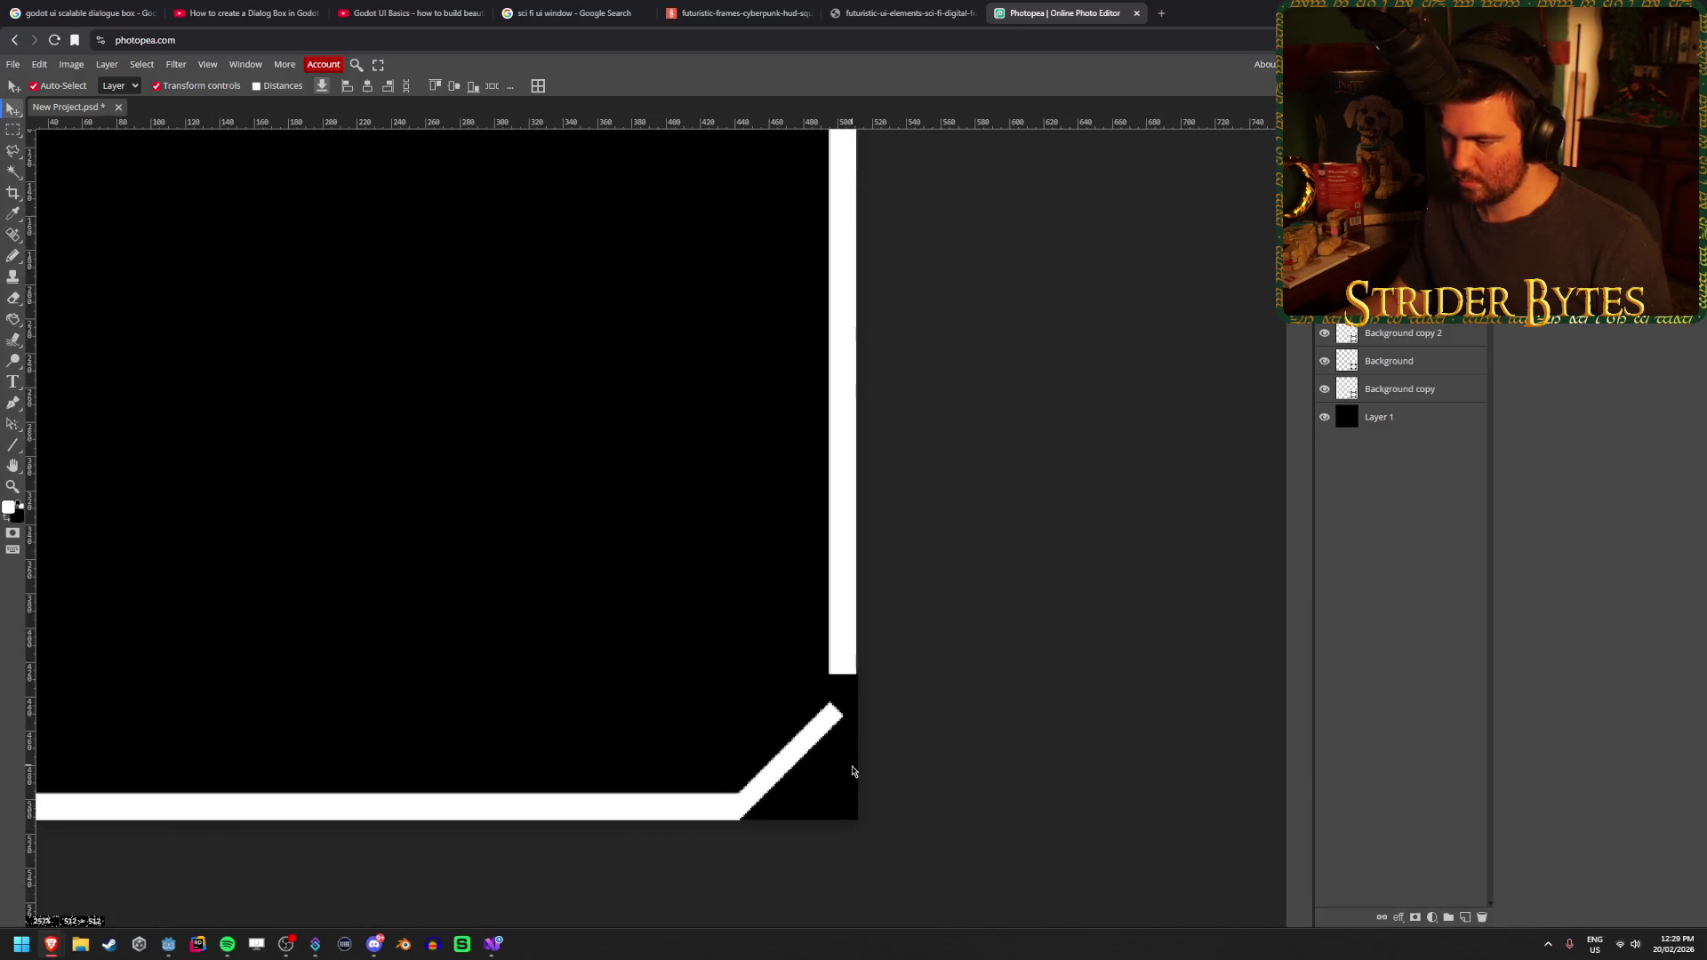
{"action": "scroll", "coordinate": [851, 772], "scroll_direction": "up", "scroll_amount": 3}
{"action": "left_click", "coordinate": [769, 668]}
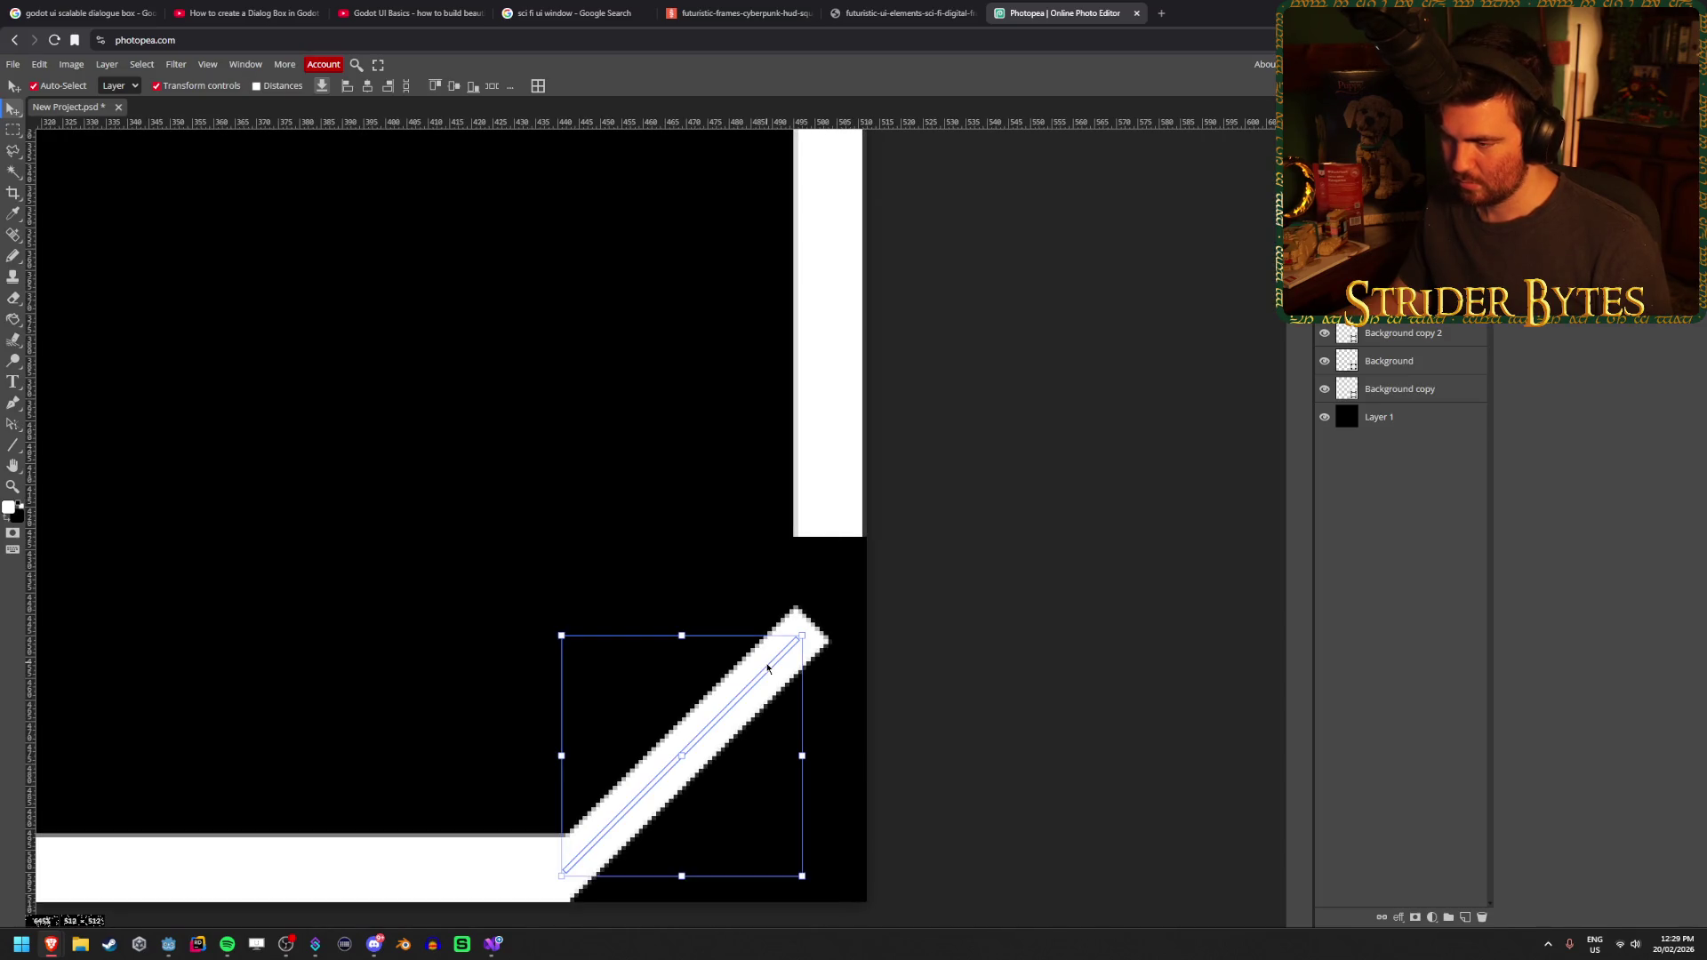
{"action": "left_click", "coordinate": [856, 434]}
{"action": "left_click_drag", "start_coordinate": [830, 517], "coordinate": [832, 624]}
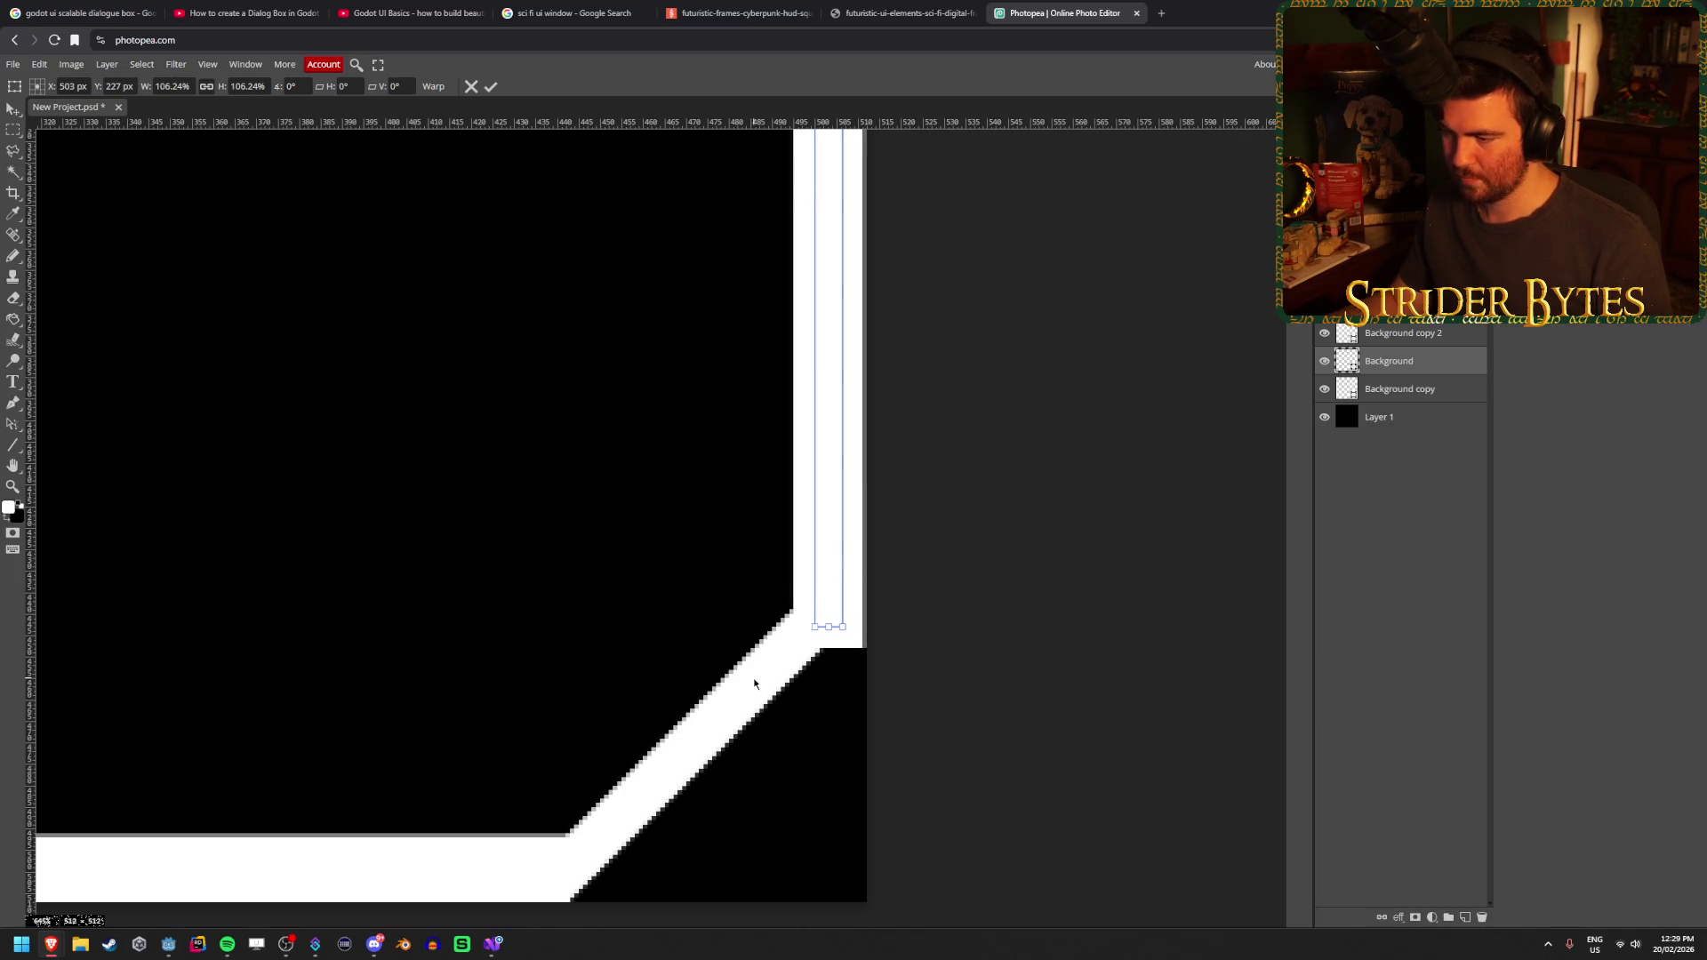
{"action": "left_click", "coordinate": [491, 86]}
Thicken the diagonal corner line's stroke to 8 px with the Line tool
{"action": "left_click", "coordinate": [707, 724]}
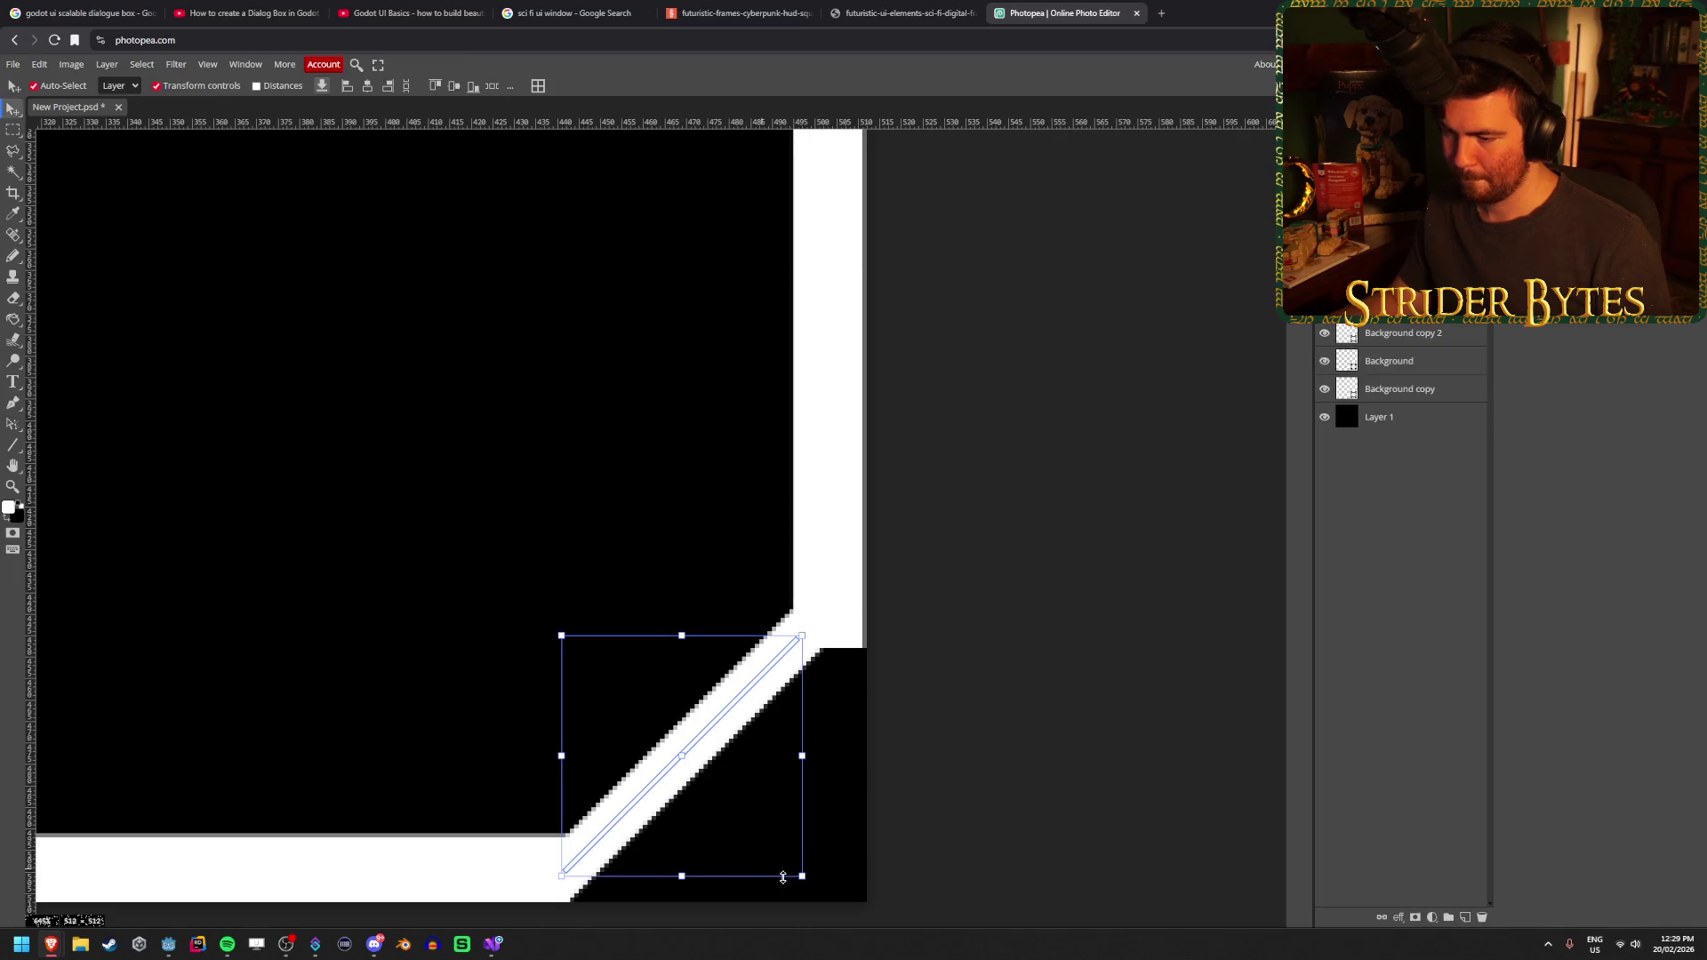
{"action": "mouse_move", "coordinate": [798, 881]}
{"action": "left_mouse_down"}
{"action": "mouse_move", "coordinate": [903, 915]}
{"action": "mouse_move", "coordinate": [903, 877]}
{"action": "left_mouse_up"}
{"action": "key", "text": "Escape"}
{"action": "mouse_move", "coordinate": [803, 837]}
{"action": "left_mouse_down"}
{"action": "mouse_move", "coordinate": [877, 845]}
{"action": "mouse_move", "coordinate": [983, 899]}
{"action": "mouse_move", "coordinate": [735, 773]}
{"action": "mouse_move", "coordinate": [802, 827]}
{"action": "left_mouse_up"}
{"action": "key", "text": "Escape"}
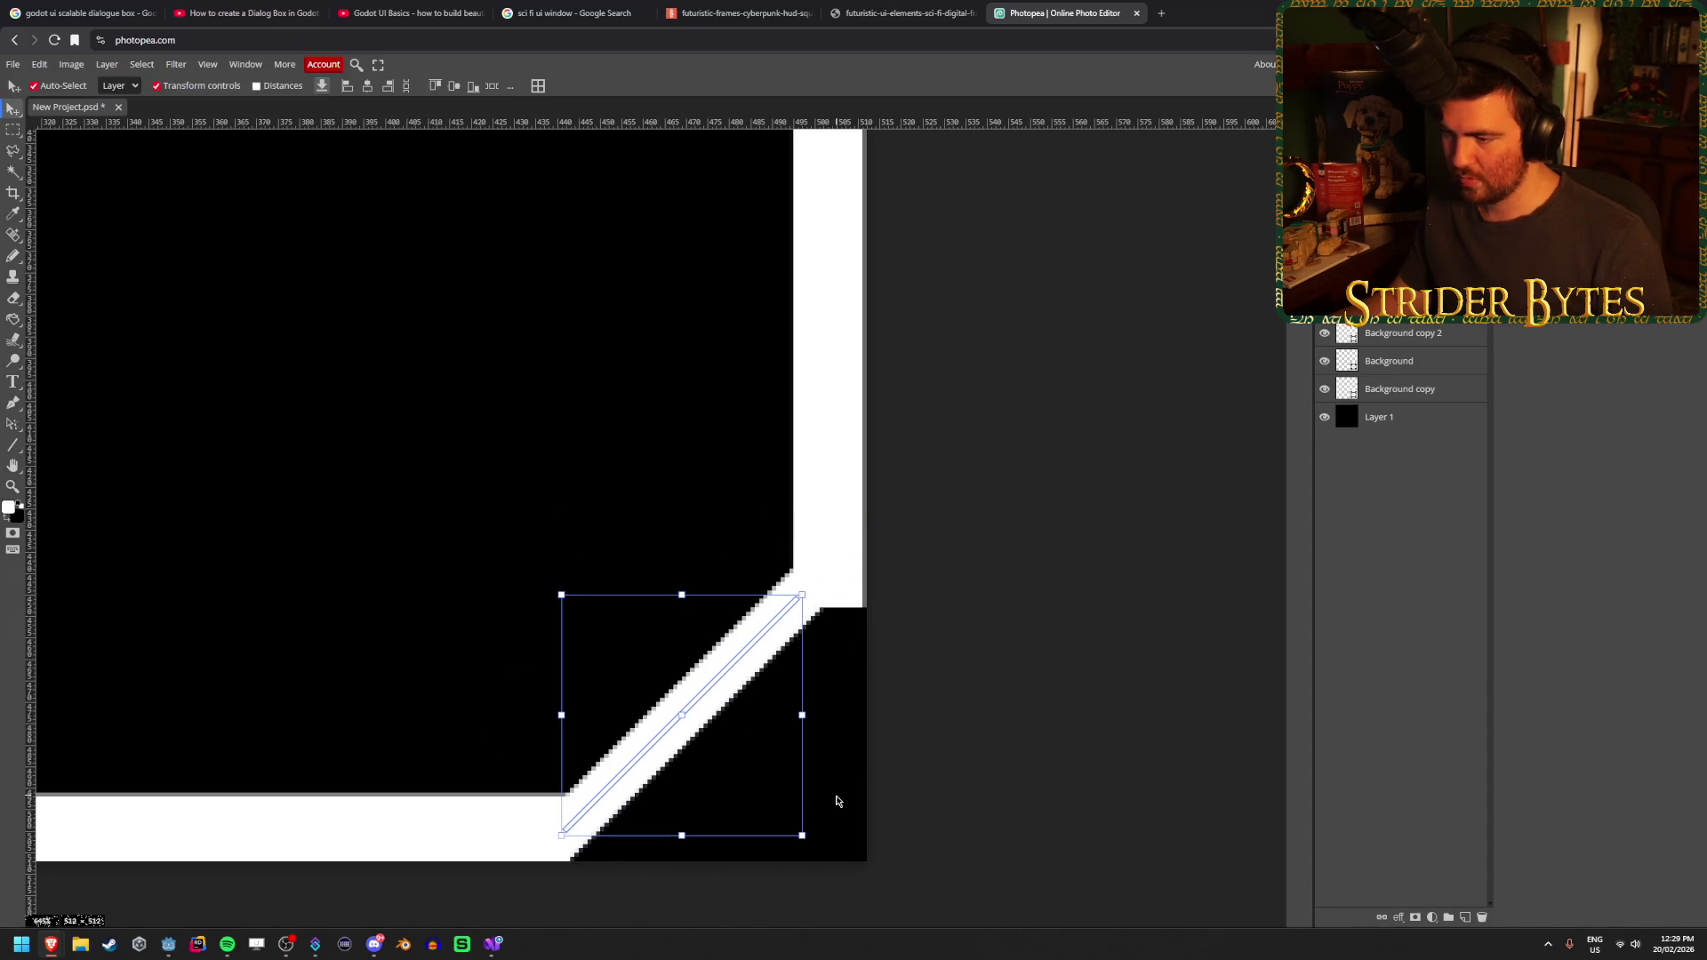
{"action": "key", "text": "u"}
{"action": "left_click", "coordinate": [219, 86]}
{"action": "left_click_drag", "start_coordinate": [195, 108], "coordinate": [198, 104]}
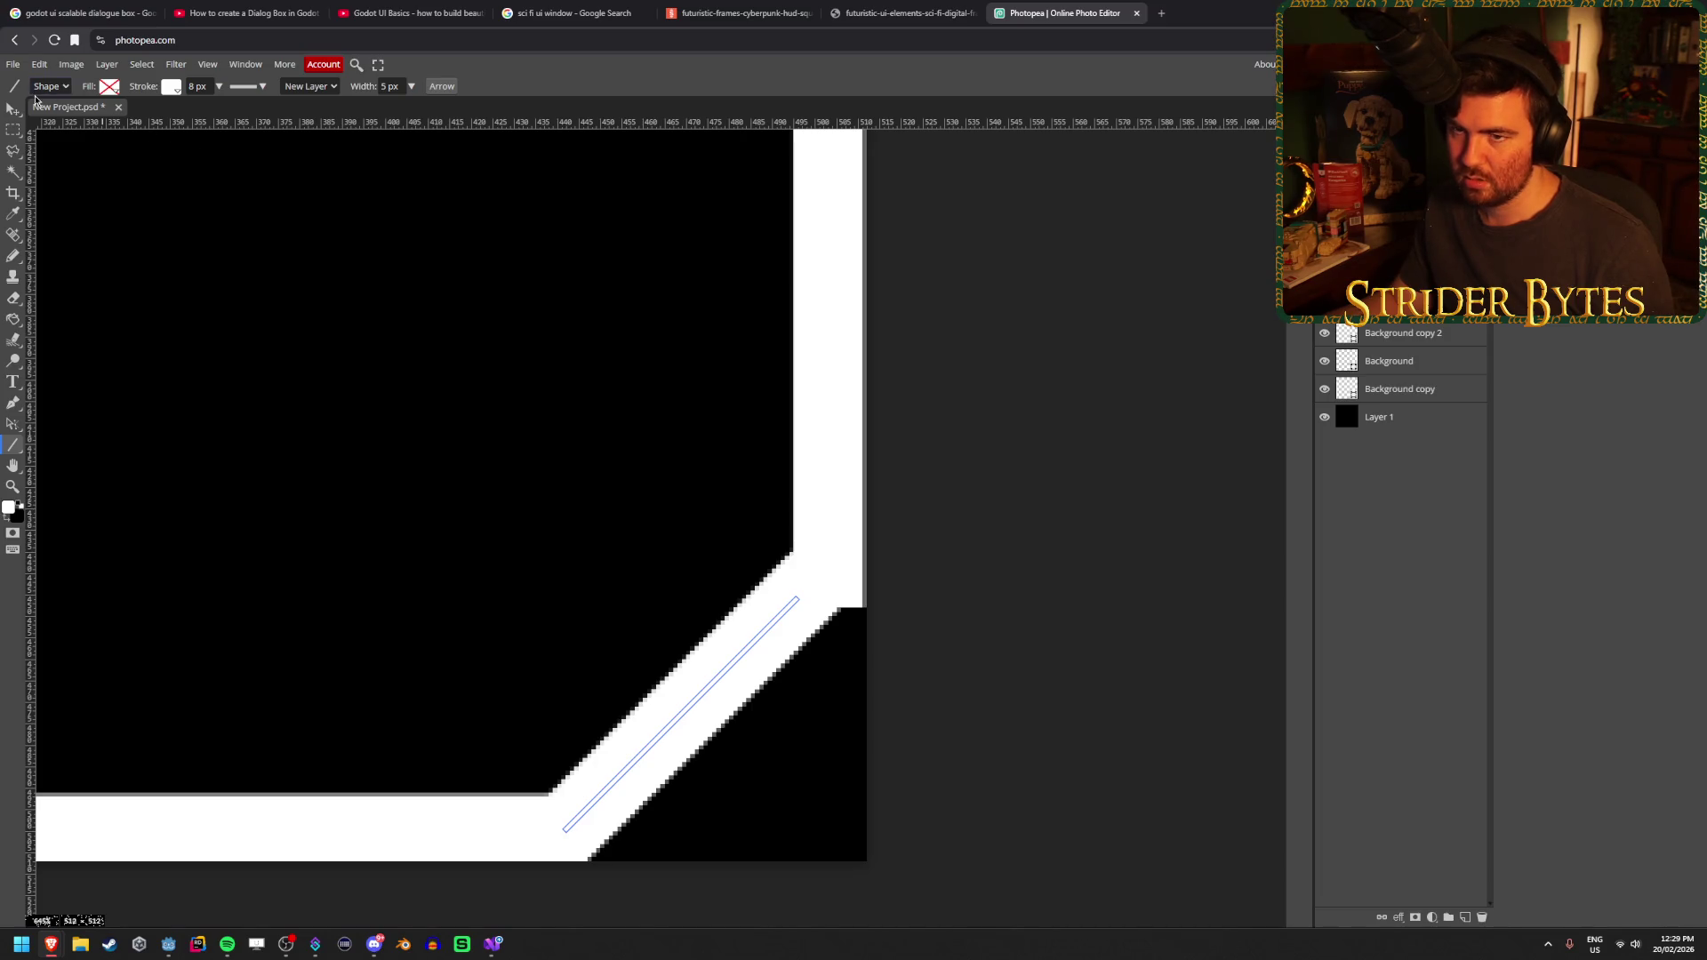
Enlarge the diagonal line from its top-right end and shorten the right edge bar
{"action": "left_click", "coordinate": [6, 109]}
{"action": "mouse_move", "coordinate": [803, 593]}
{"action": "left_mouse_down"}
{"action": "mouse_move", "coordinate": [907, 498]}
{"action": "mouse_move", "coordinate": [819, 598]}
{"action": "mouse_move", "coordinate": [825, 542]}
{"action": "mouse_move", "coordinate": [816, 570]}
{"action": "left_mouse_up"}
{"action": "key", "text": "Return"}
{"action": "left_click", "coordinate": [818, 489]}
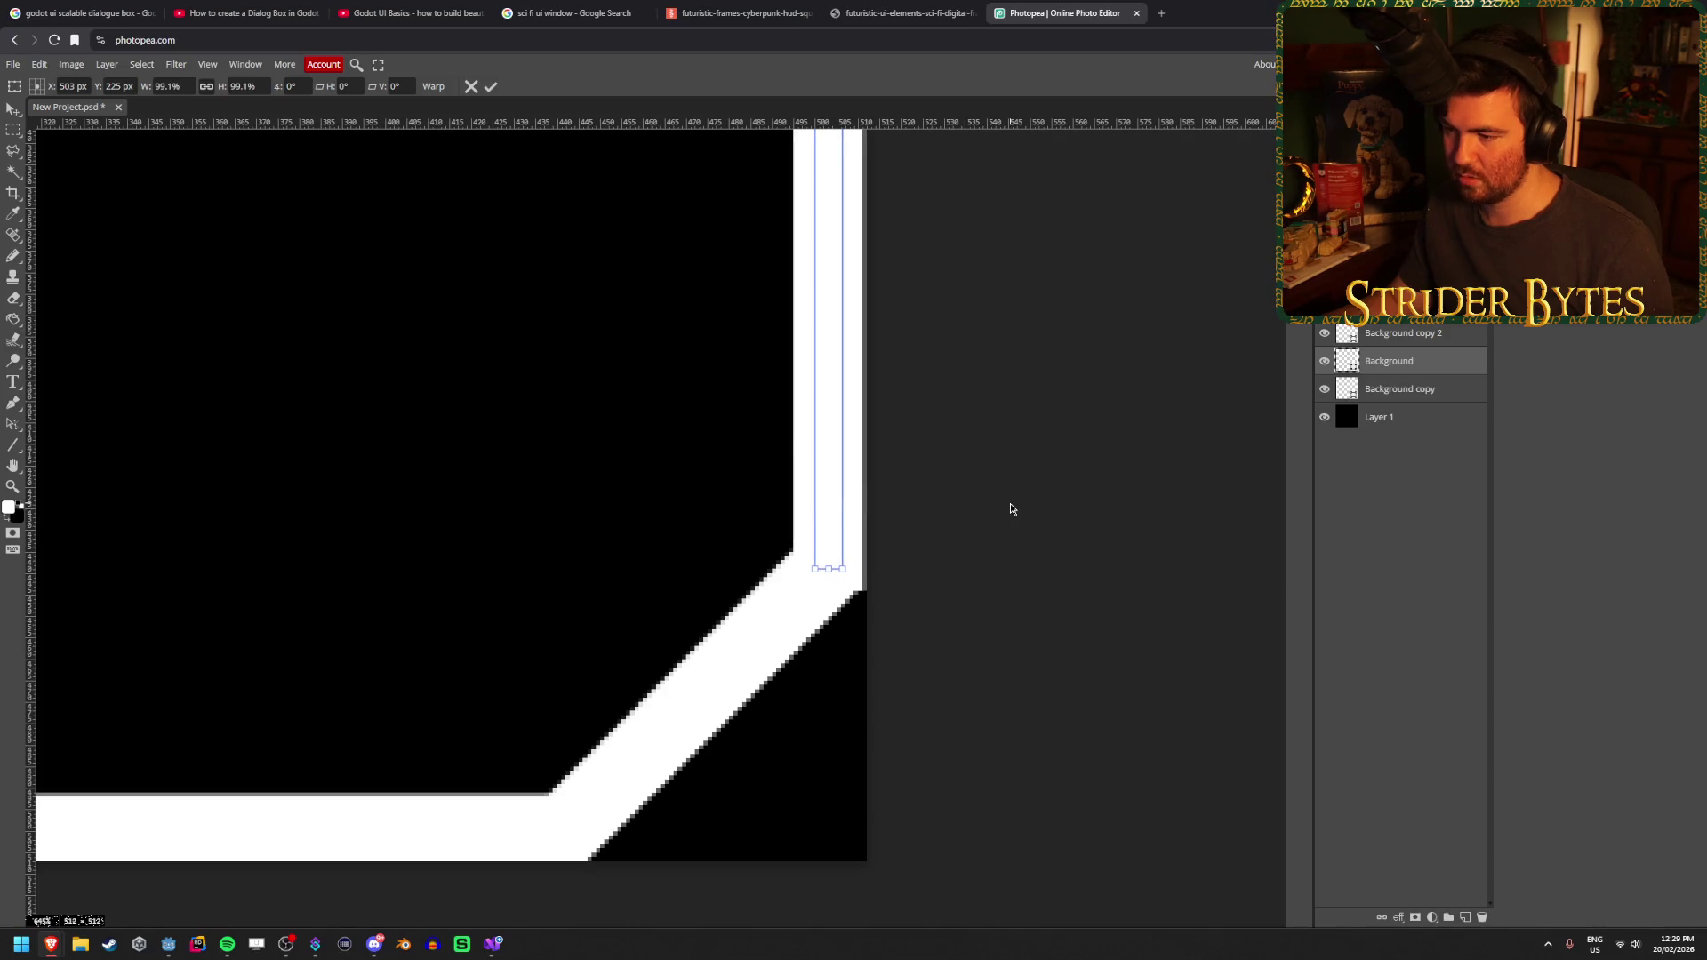
{"action": "left_click", "coordinate": [491, 87]}
Set the diagonal corner line's stroke width to 7 px
{"action": "scroll", "coordinate": [904, 707], "scroll_direction": "down", "scroll_amount": 6}
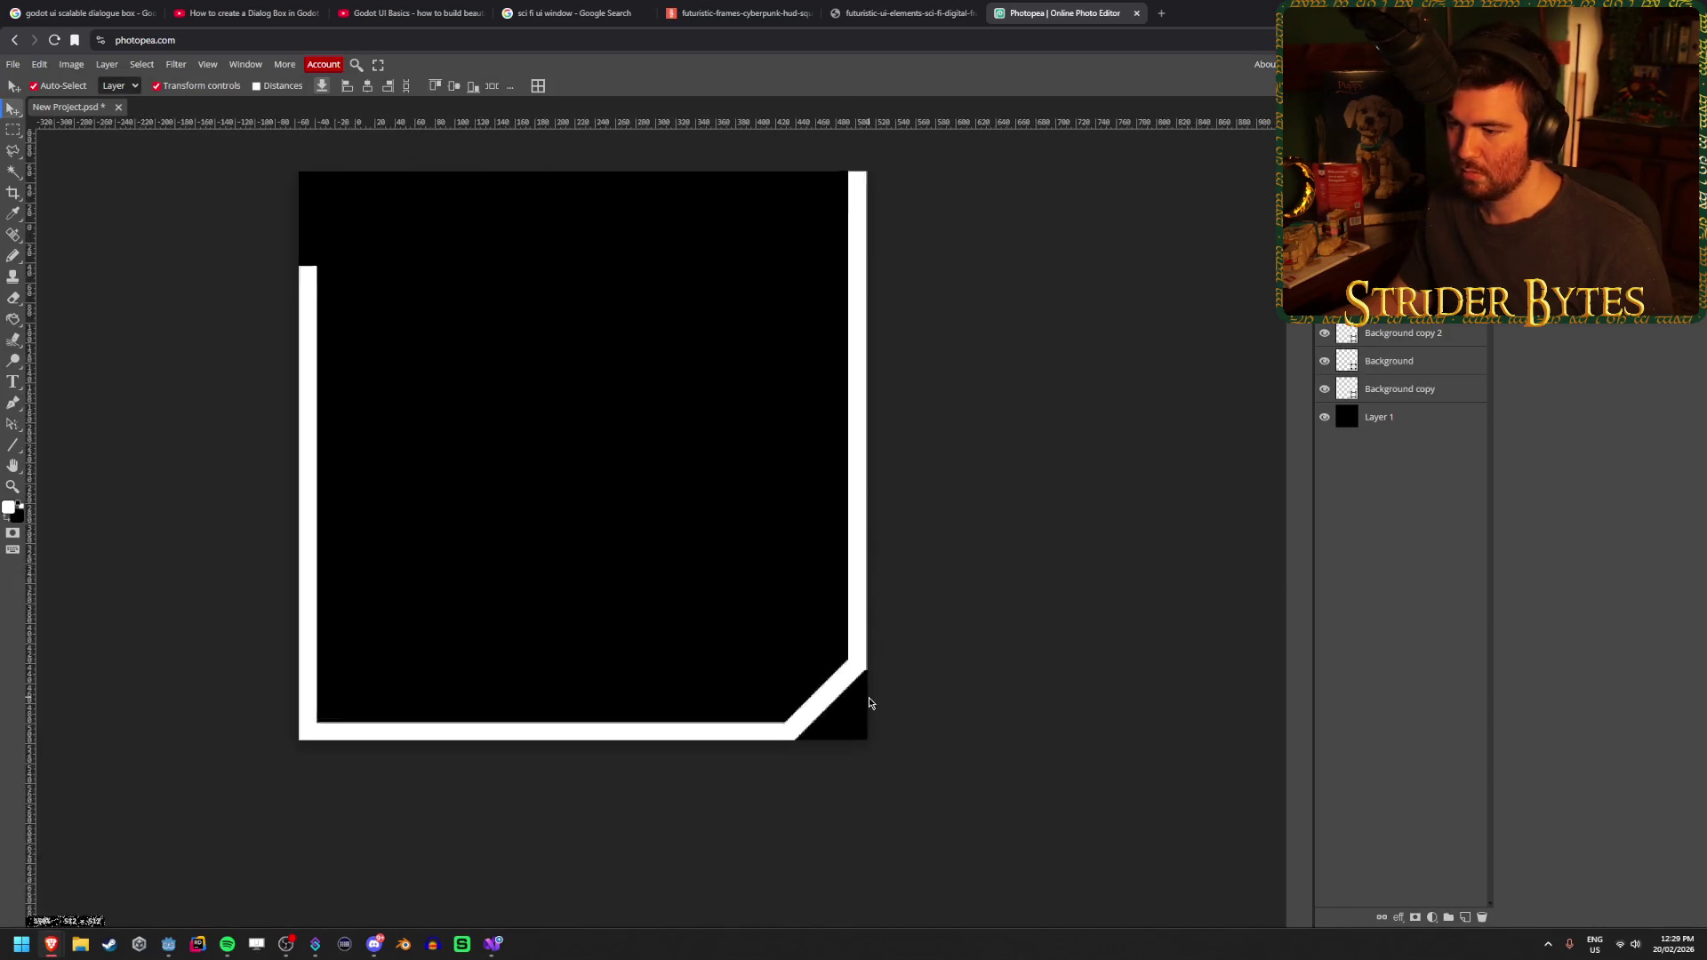
{"action": "scroll", "coordinate": [947, 692], "scroll_direction": "up", "scroll_amount": 3}
{"action": "scroll", "coordinate": [816, 767], "scroll_direction": "up", "scroll_amount": 5}
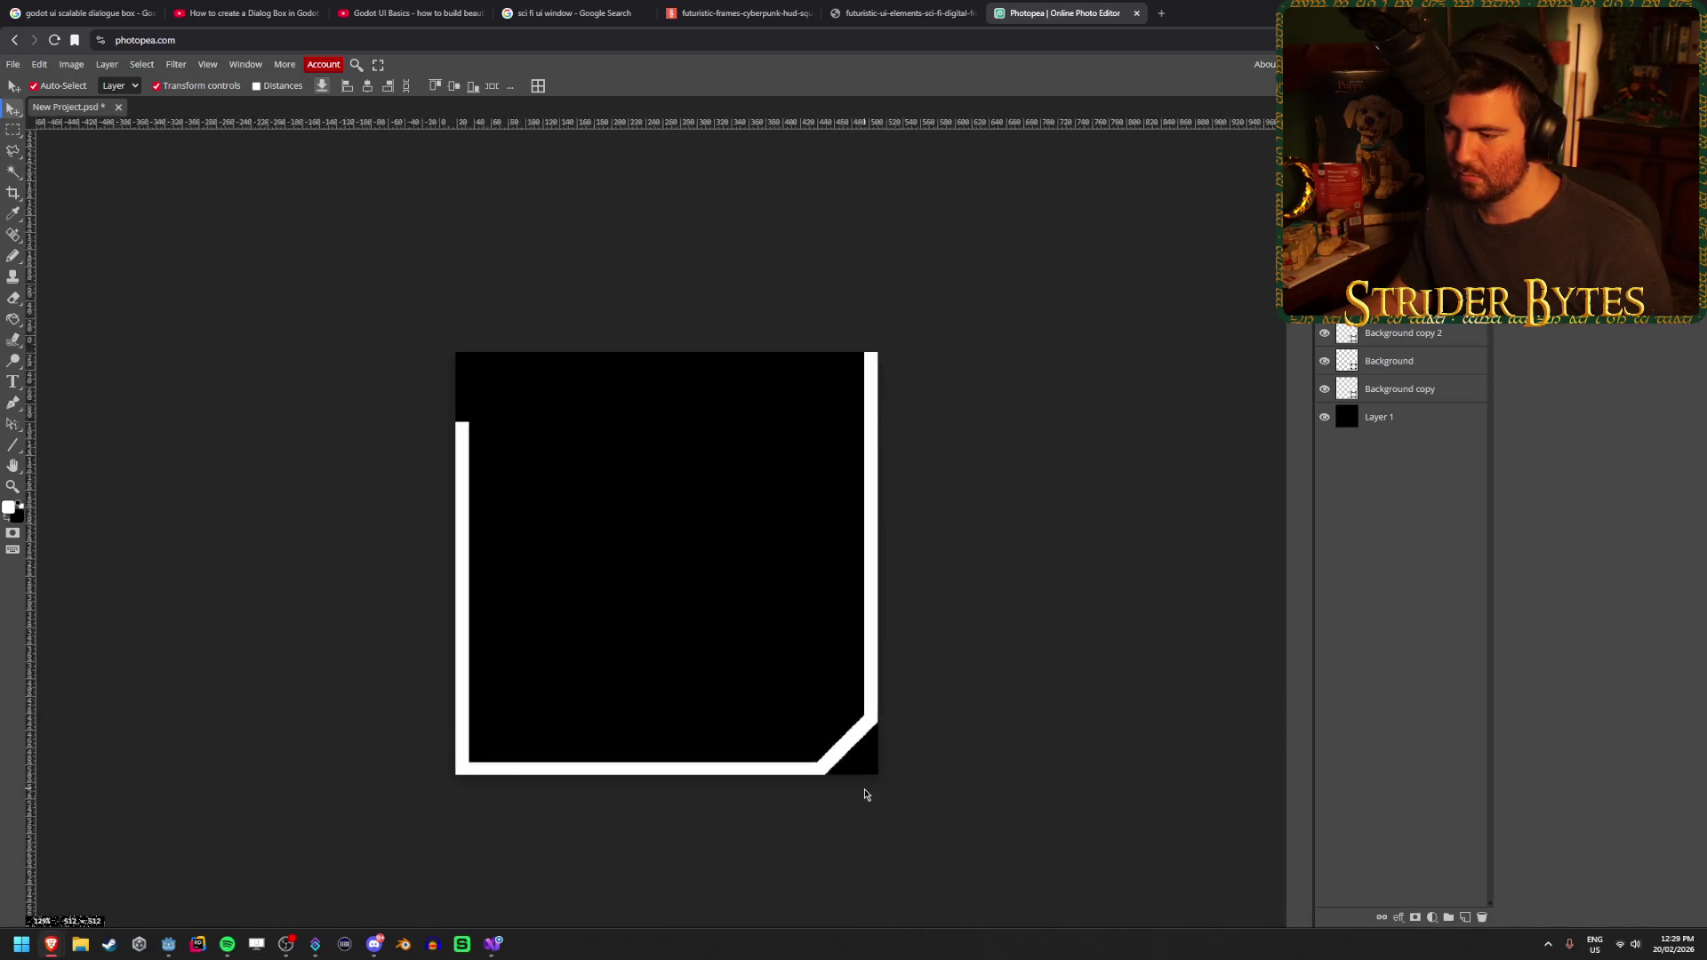
{"action": "scroll", "coordinate": [816, 766], "scroll_direction": "up", "scroll_amount": 2}
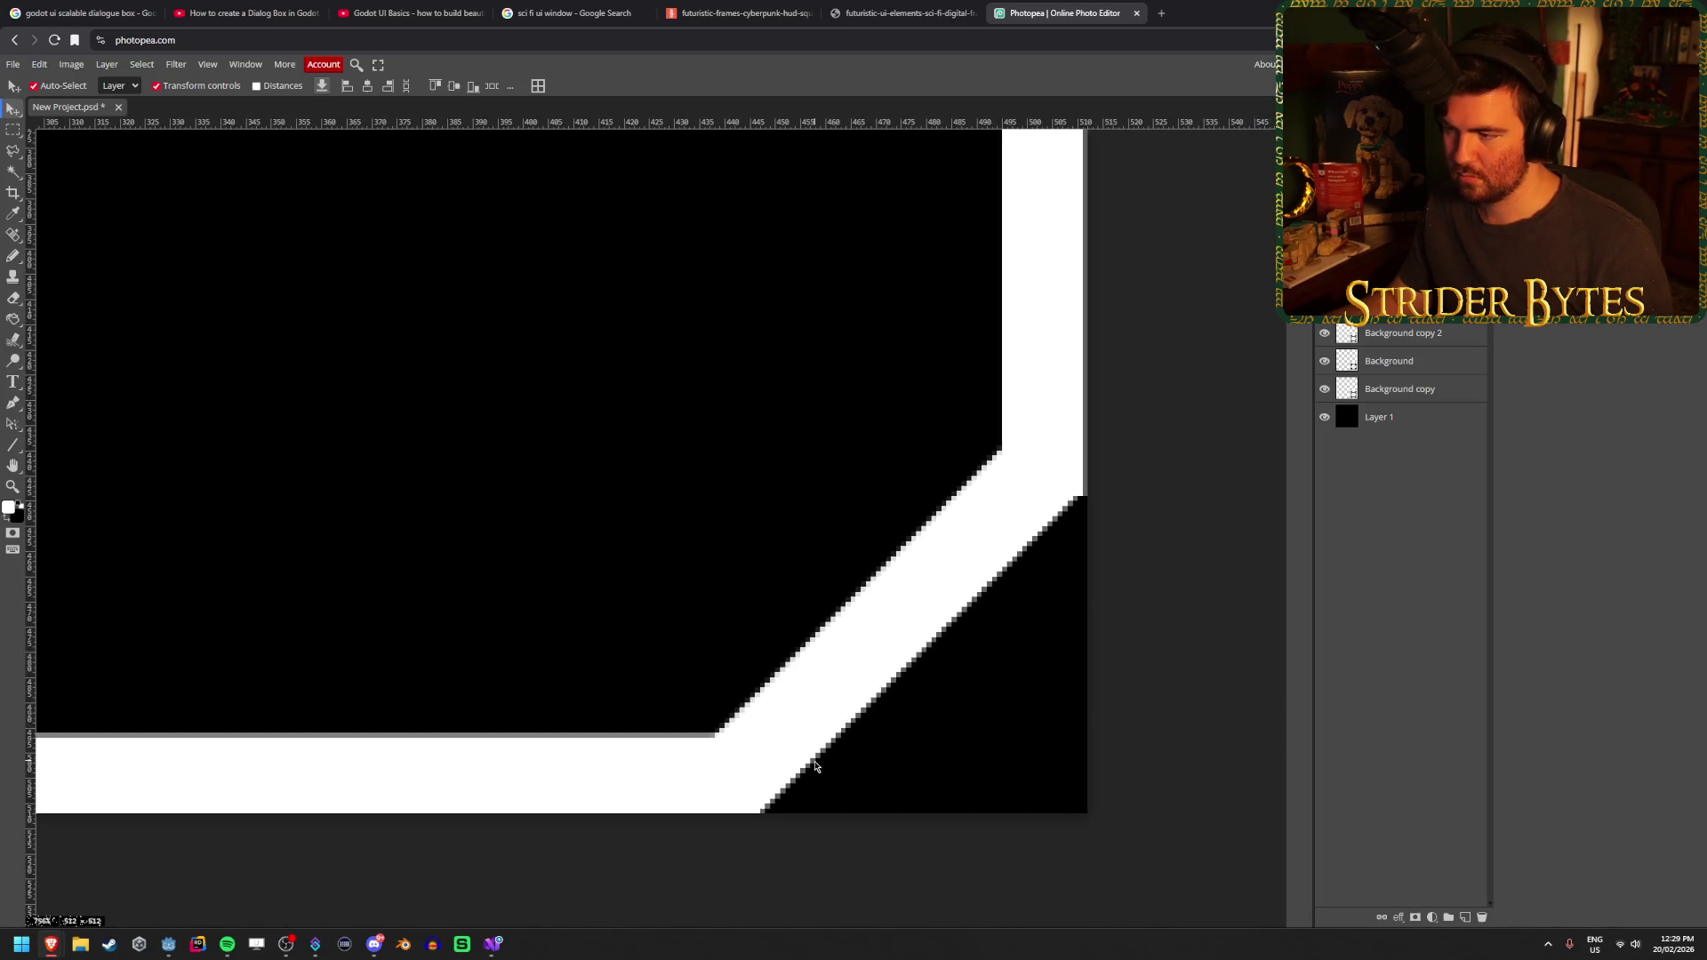
{"action": "left_click", "coordinate": [871, 704]}
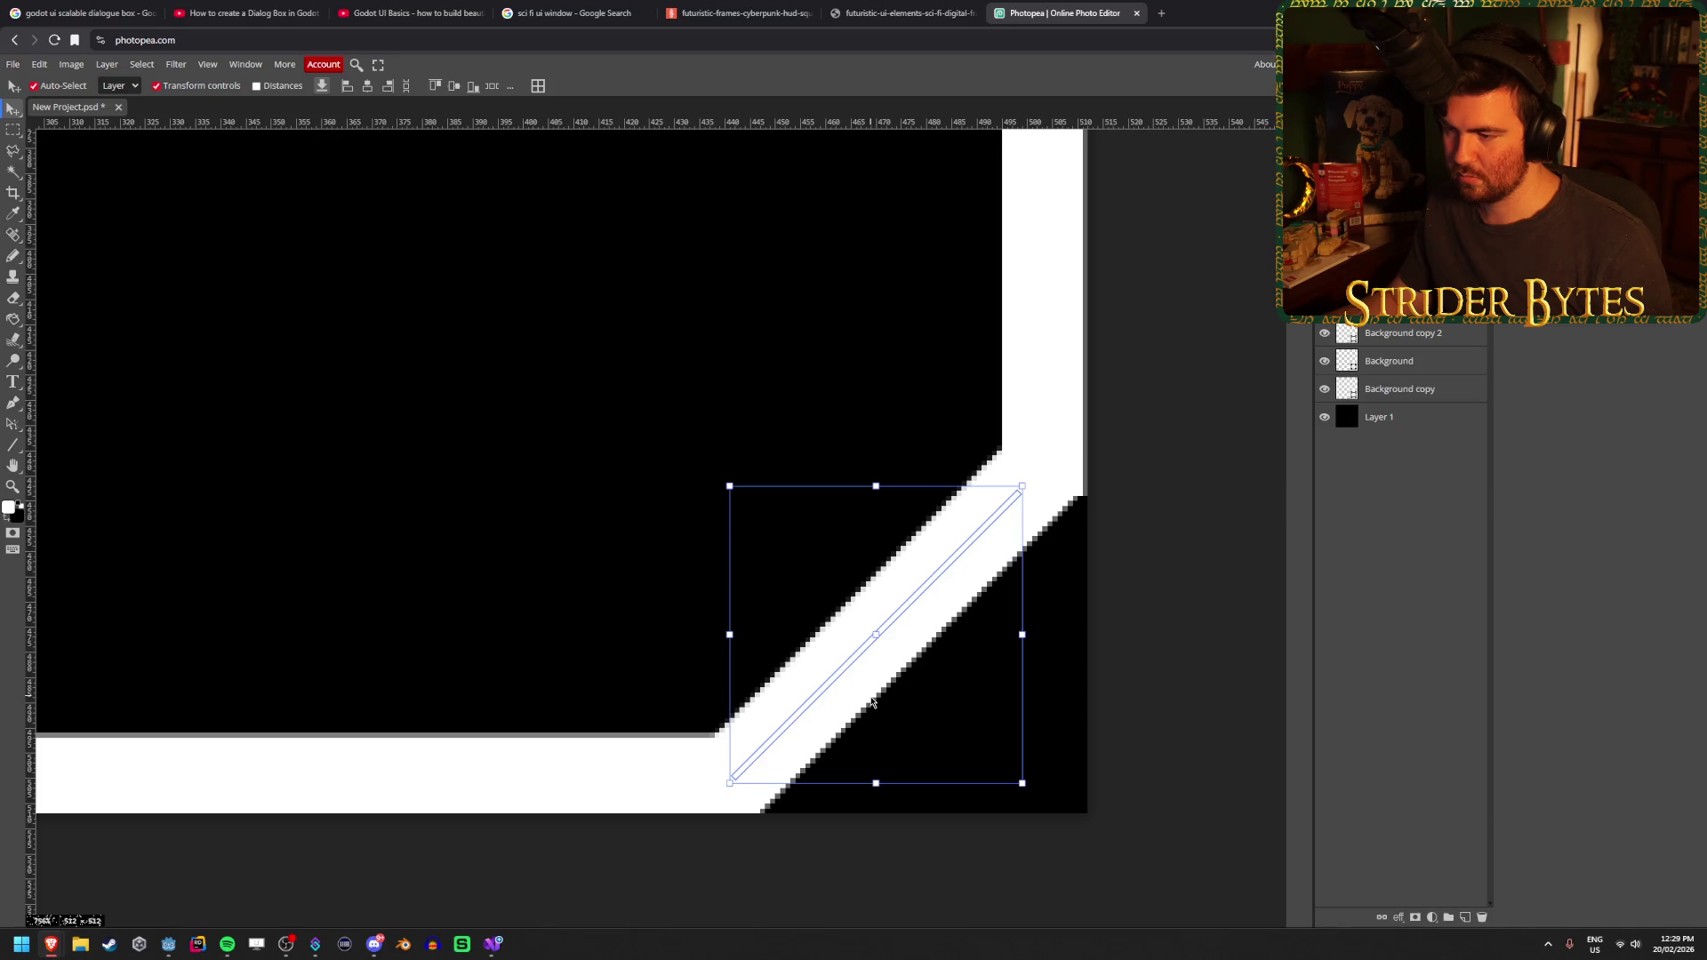
{"action": "left_click", "coordinate": [11, 446]}
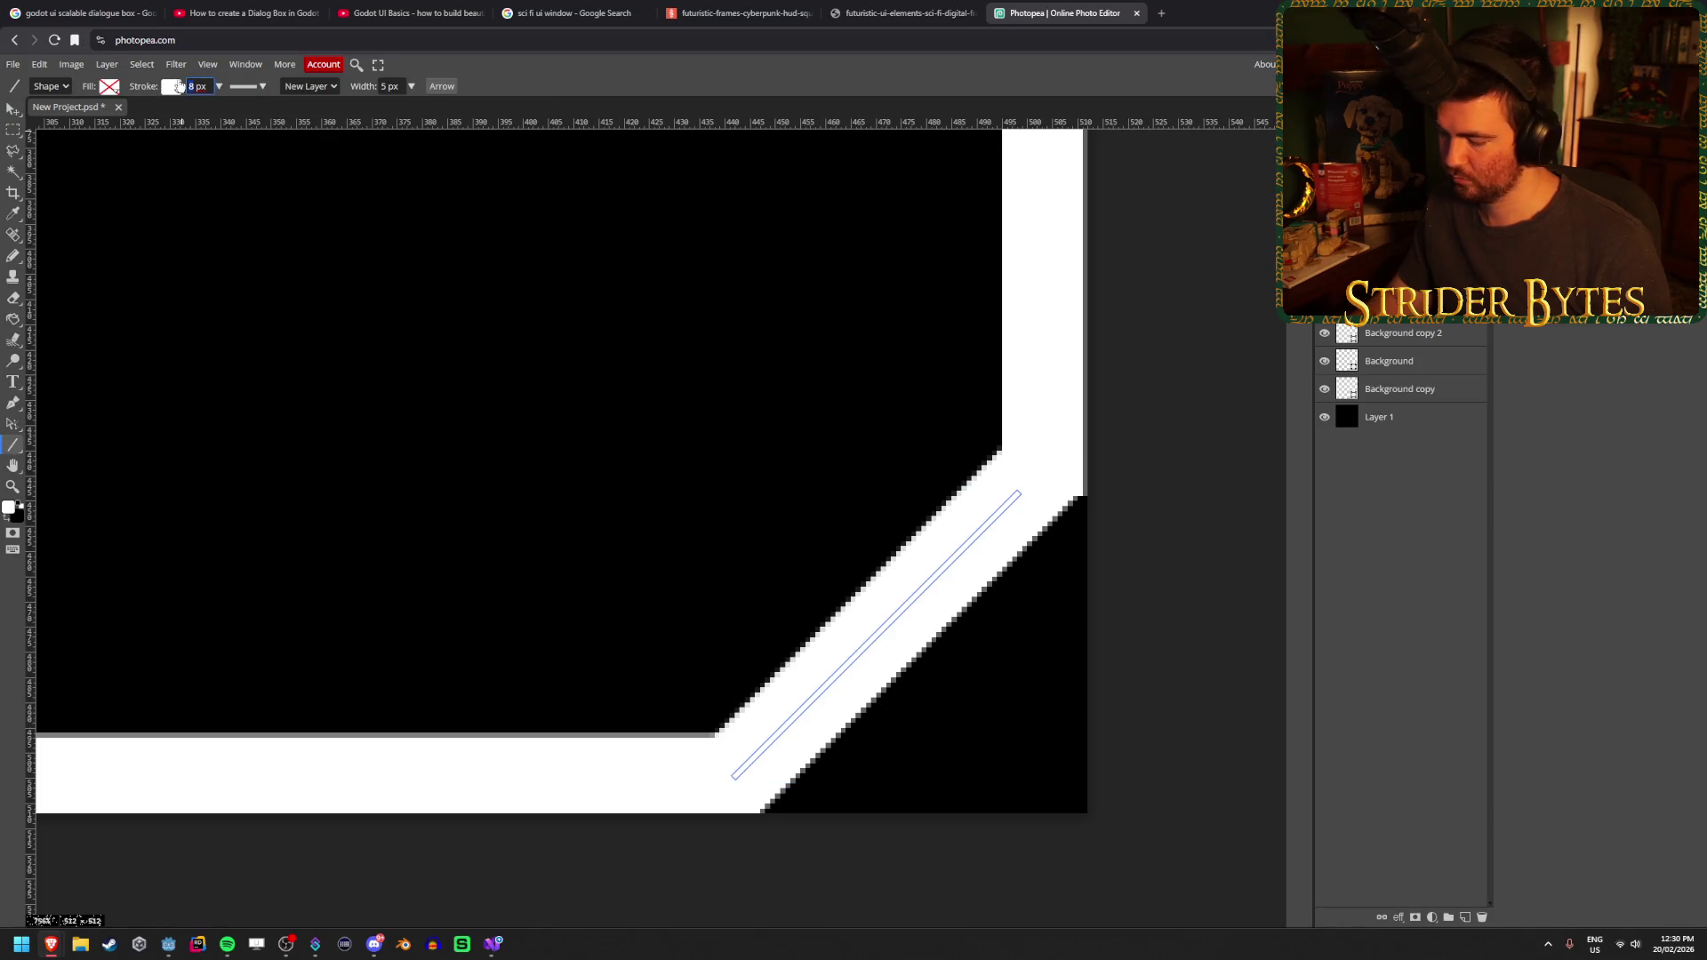
{"action": "type", "text": "7"}
{"action": "key", "text": "Return"}
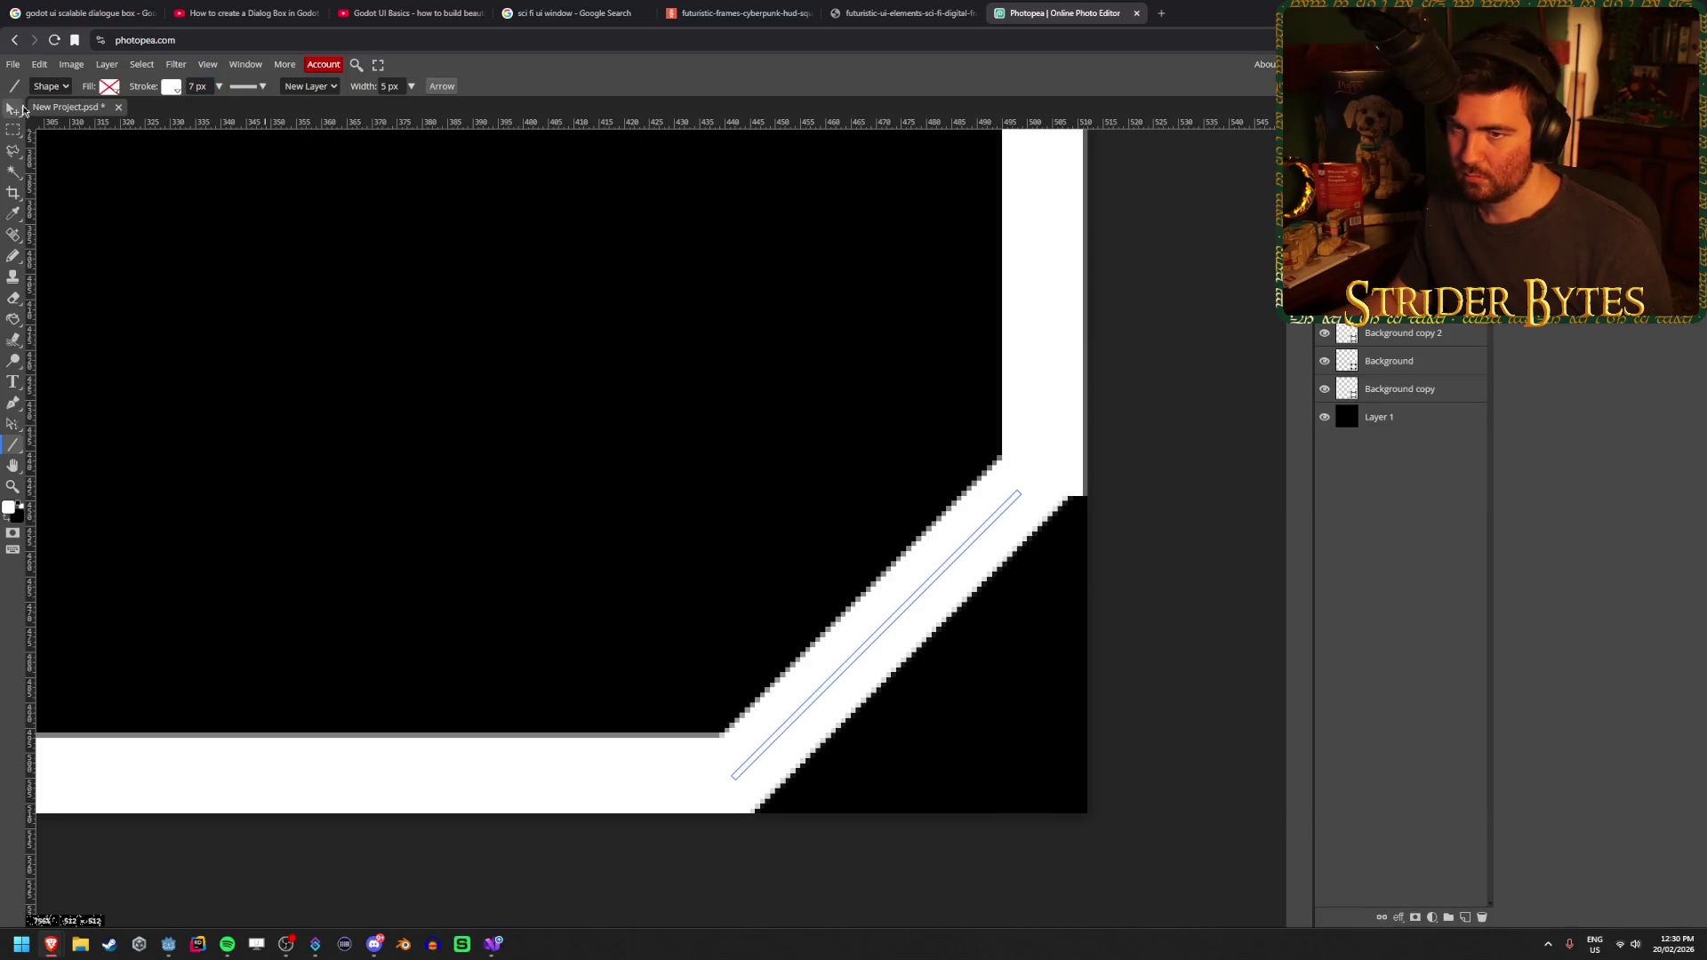
Shorten the right edge bar from its bottom and enlarge the diagonal to about 104% so they meet
{"action": "left_click", "coordinate": [11, 110]}
{"action": "left_click", "coordinate": [1056, 373]}
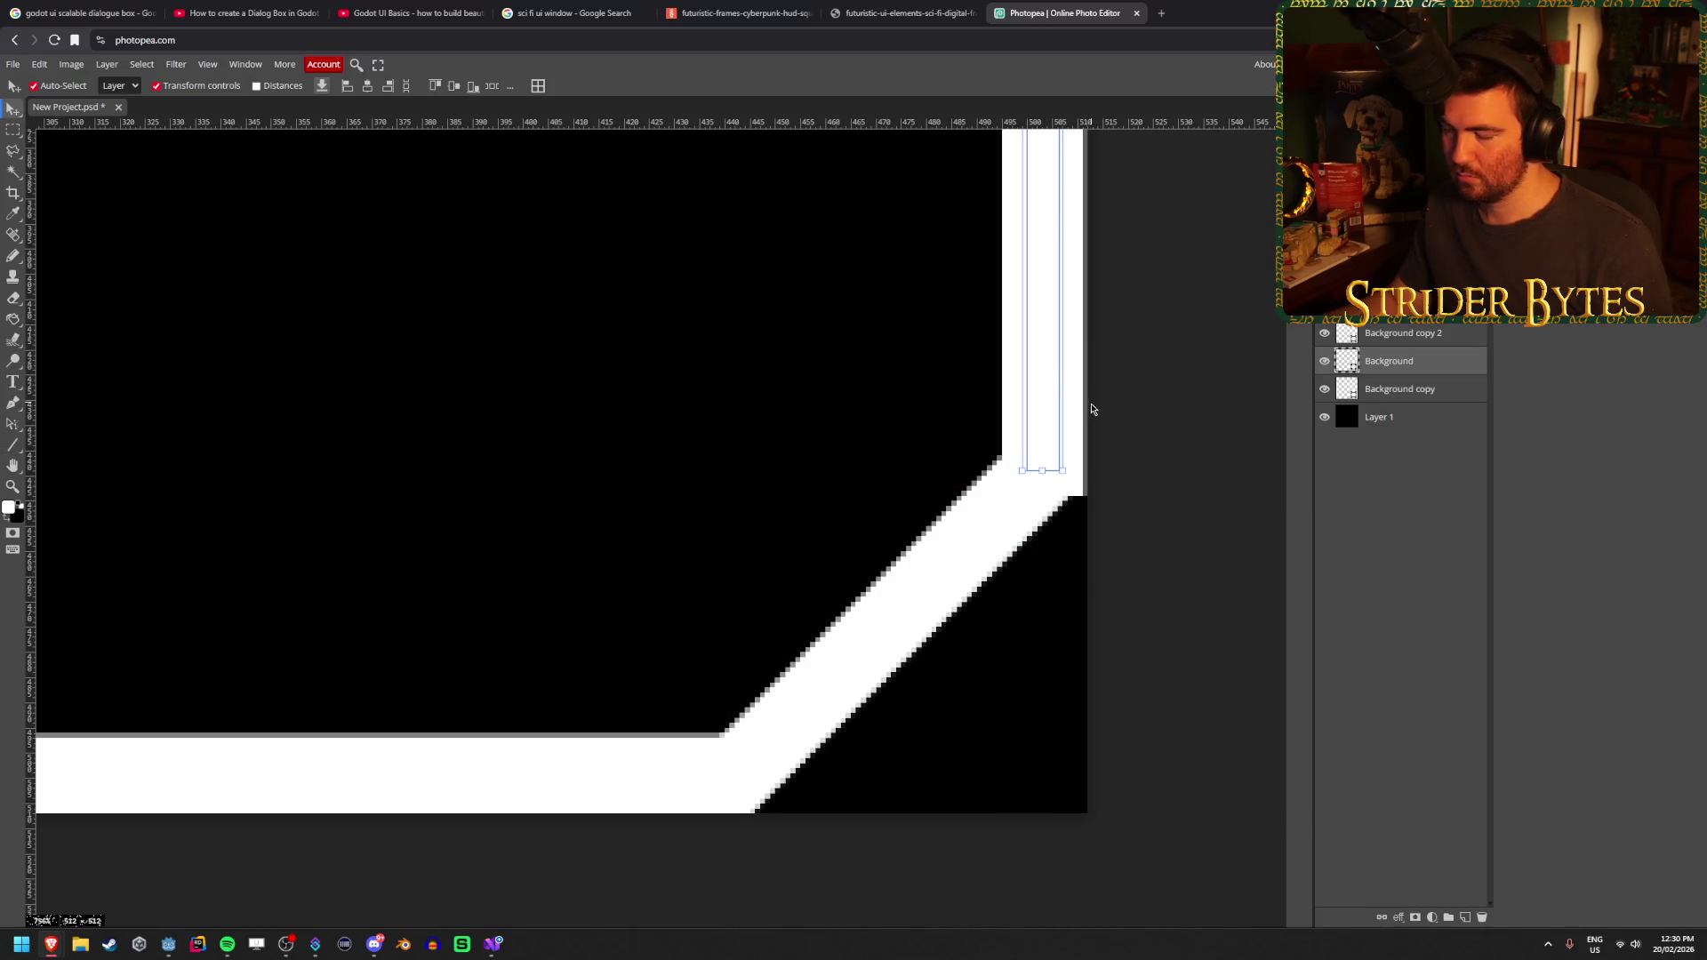
{"action": "left_click_drag", "start_coordinate": [1044, 469], "coordinate": [1040, 446]}
{"action": "left_click", "coordinate": [491, 87]}
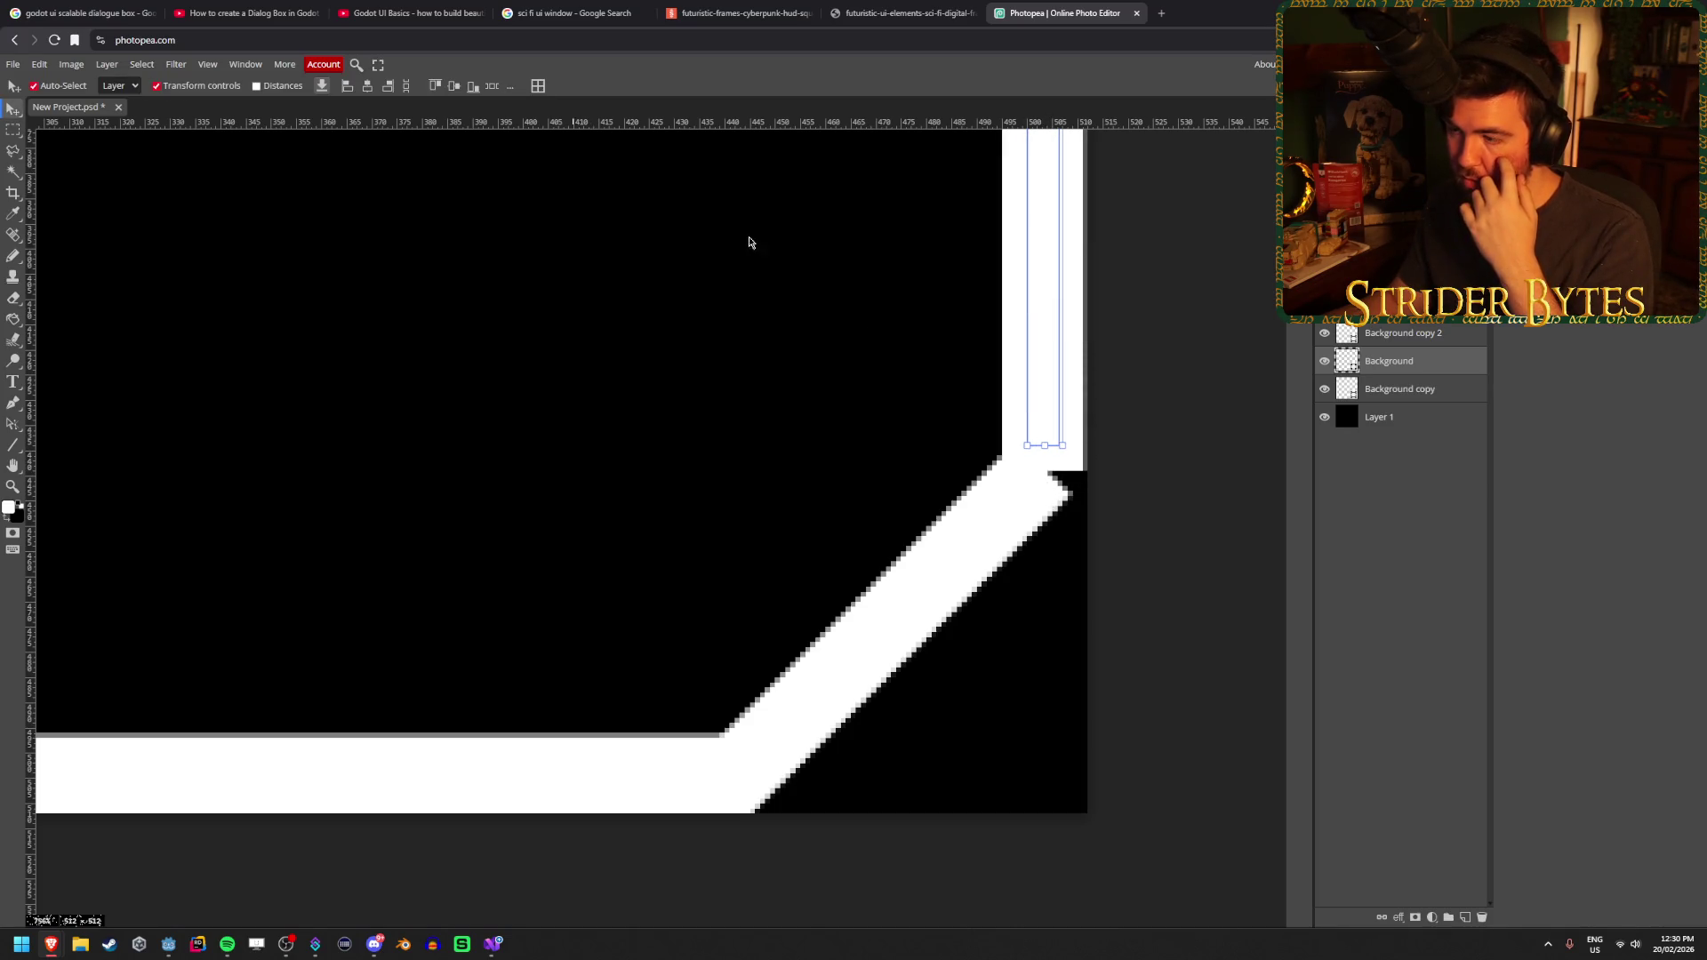
{"action": "left_click", "coordinate": [987, 513]}
{"action": "left_click_drag", "start_coordinate": [1022, 487], "coordinate": [1058, 458]}
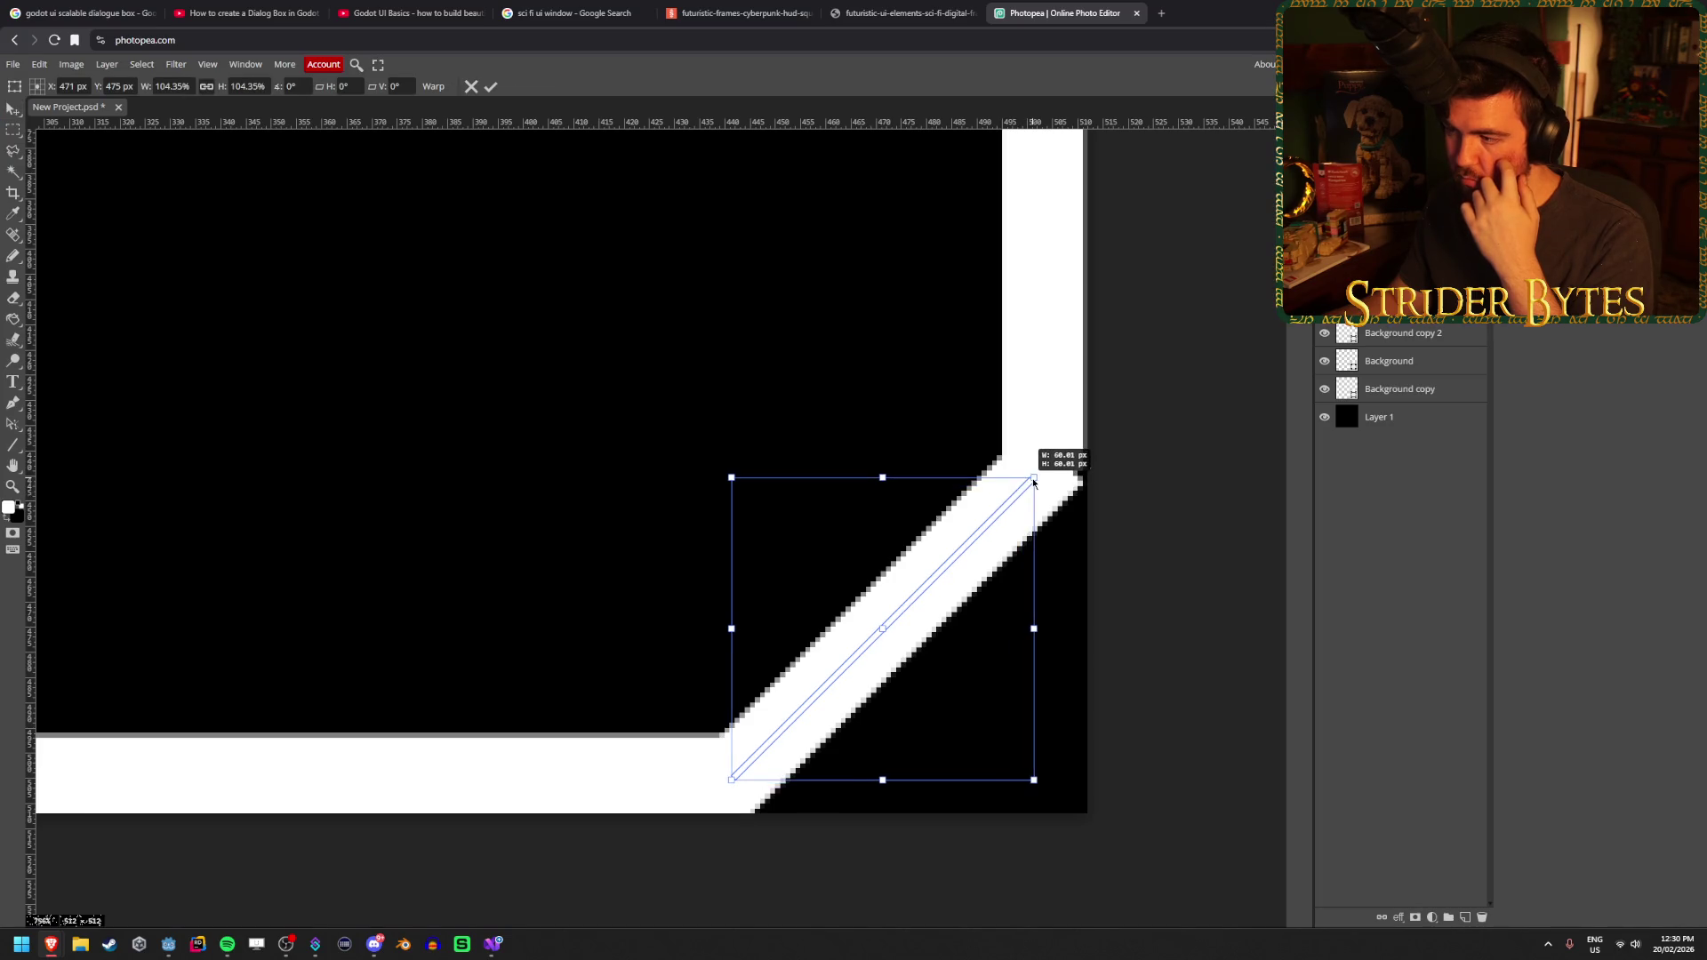
{"action": "left_click", "coordinate": [491, 87]}
{"action": "left_click", "coordinate": [1046, 313]}
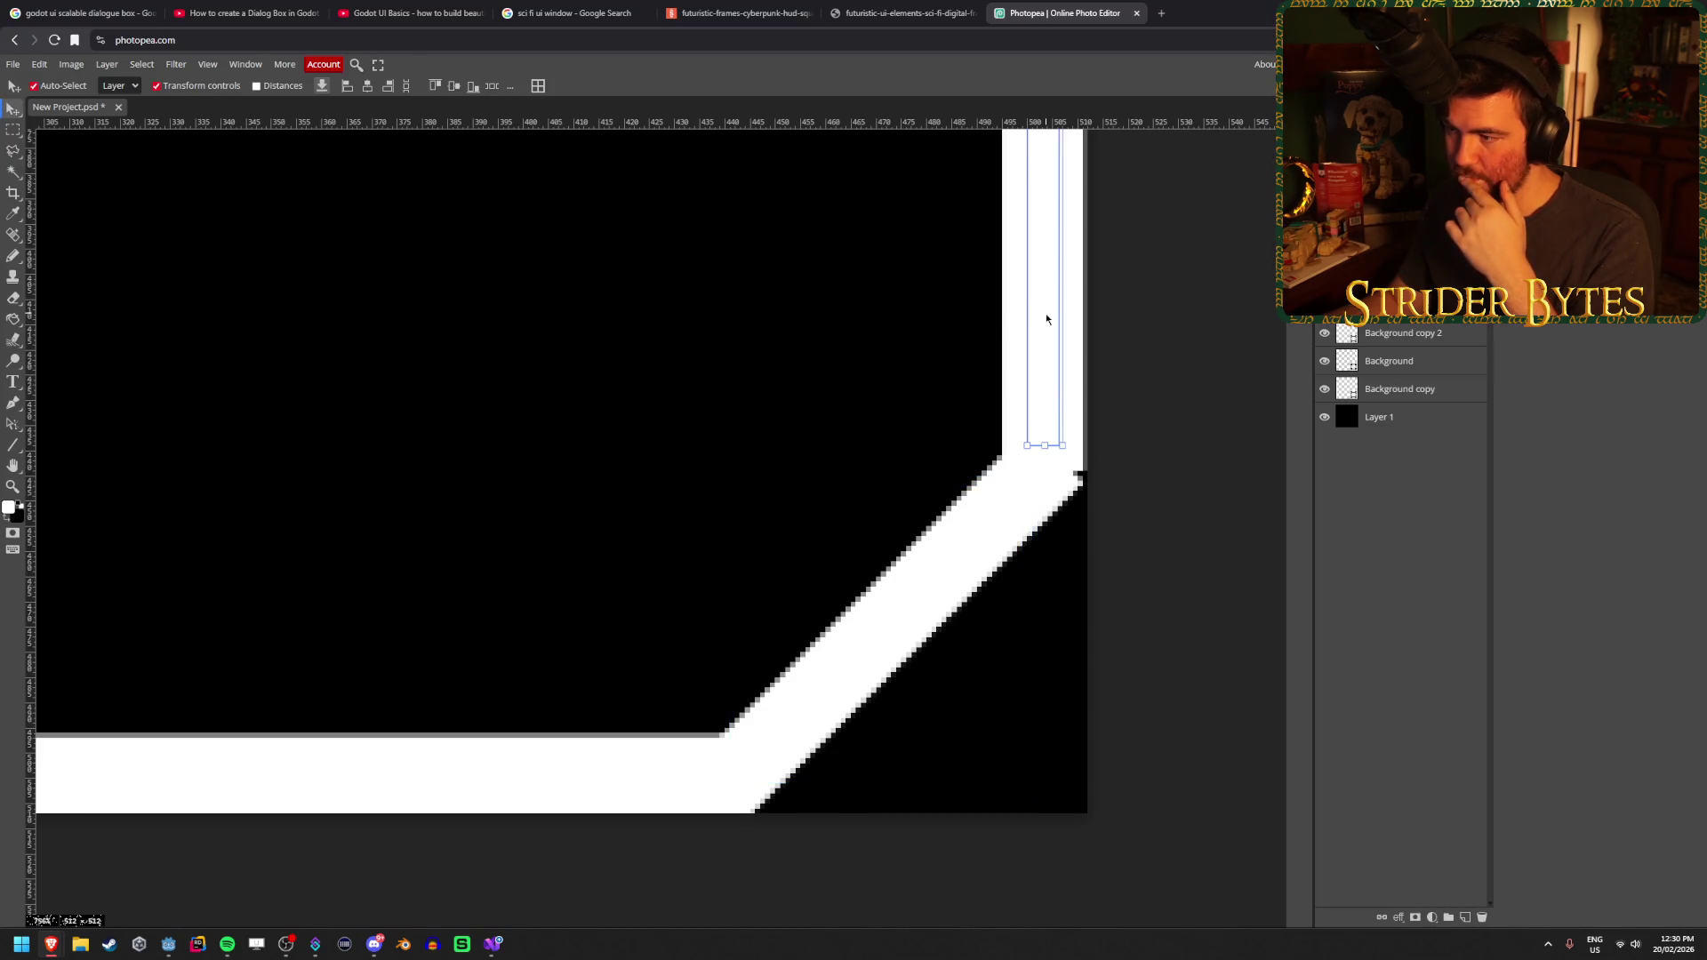